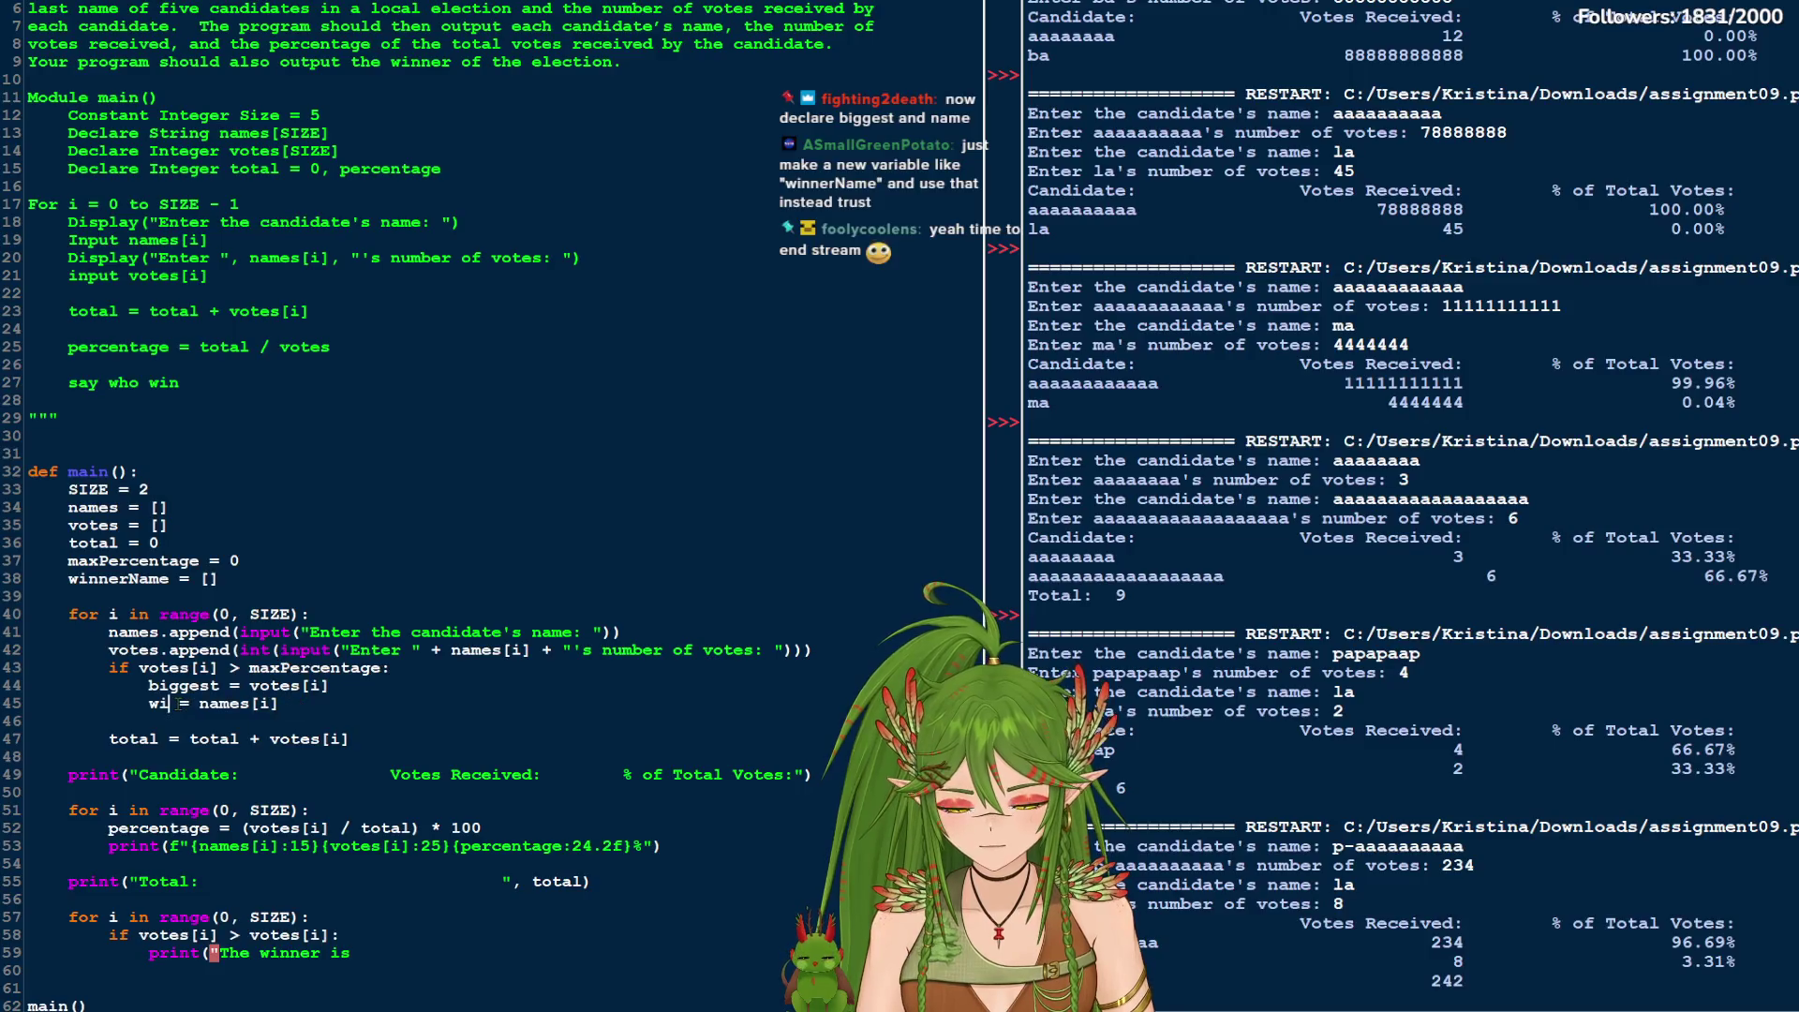
Replace the value assigned on line 45 with winnerName
double_click(316, 703)
type("winnn")
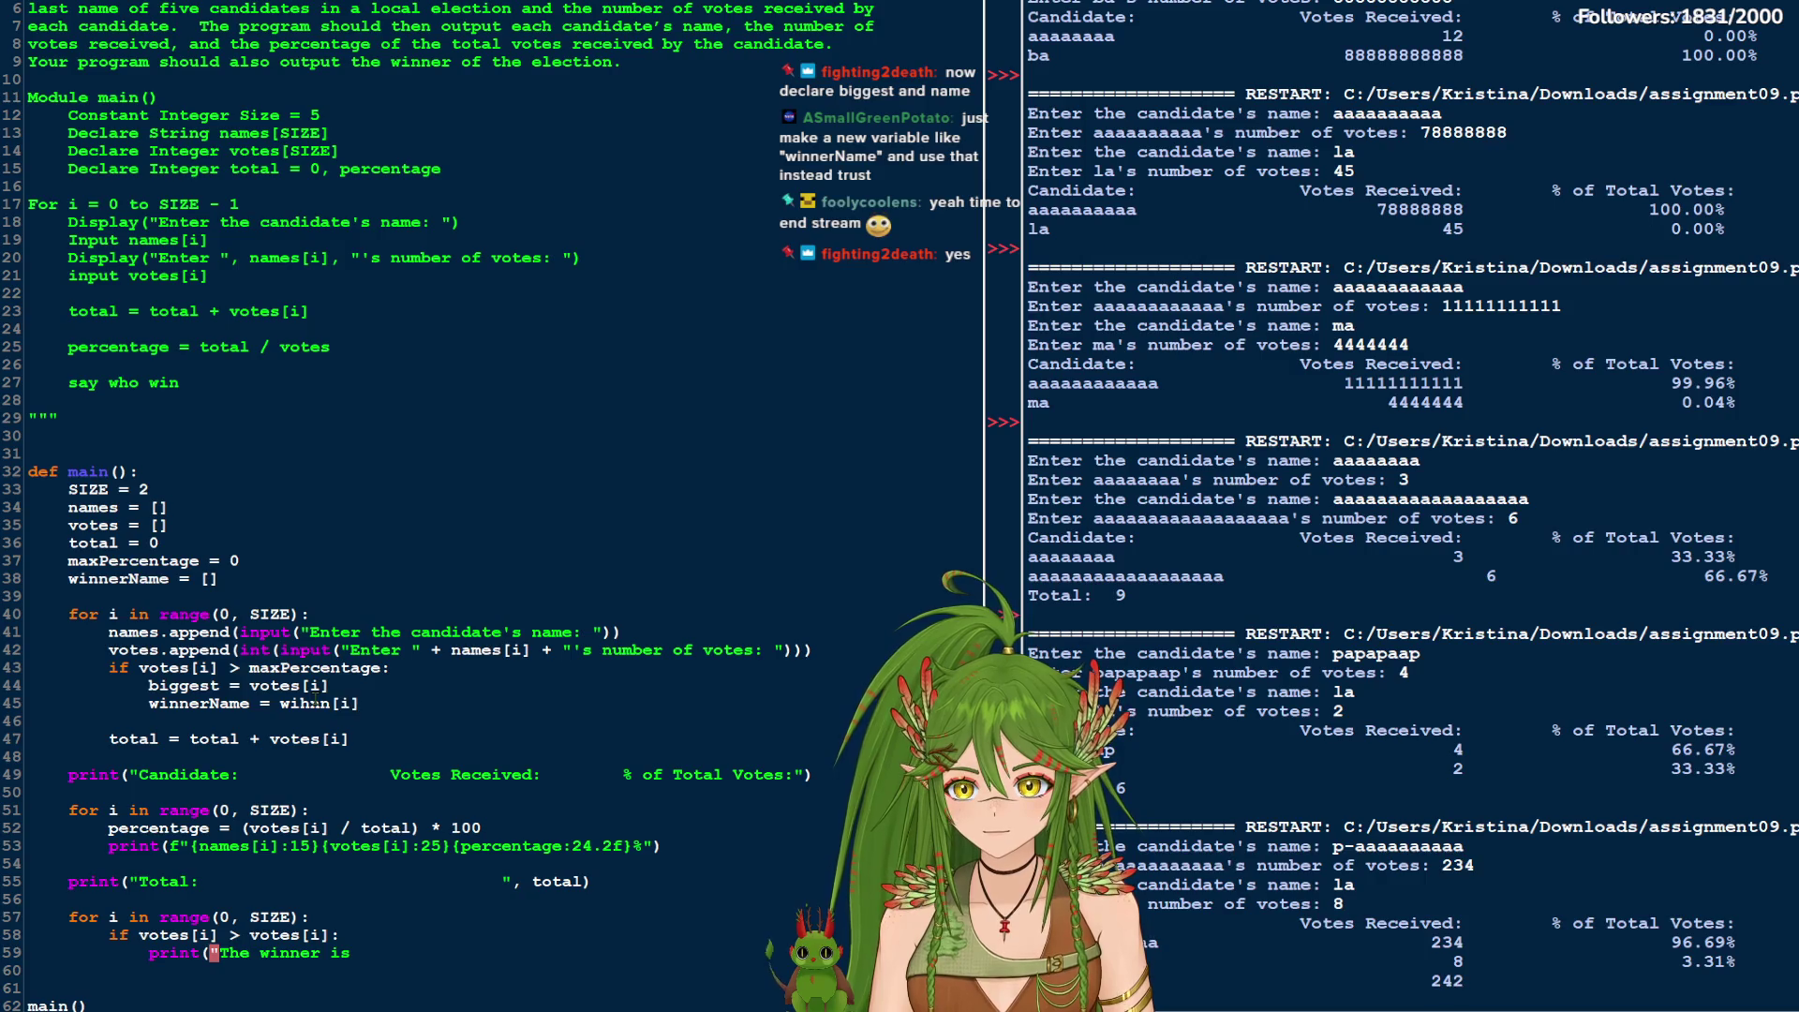
key("BackSpace")
key("BackSpace")
type("nerName")
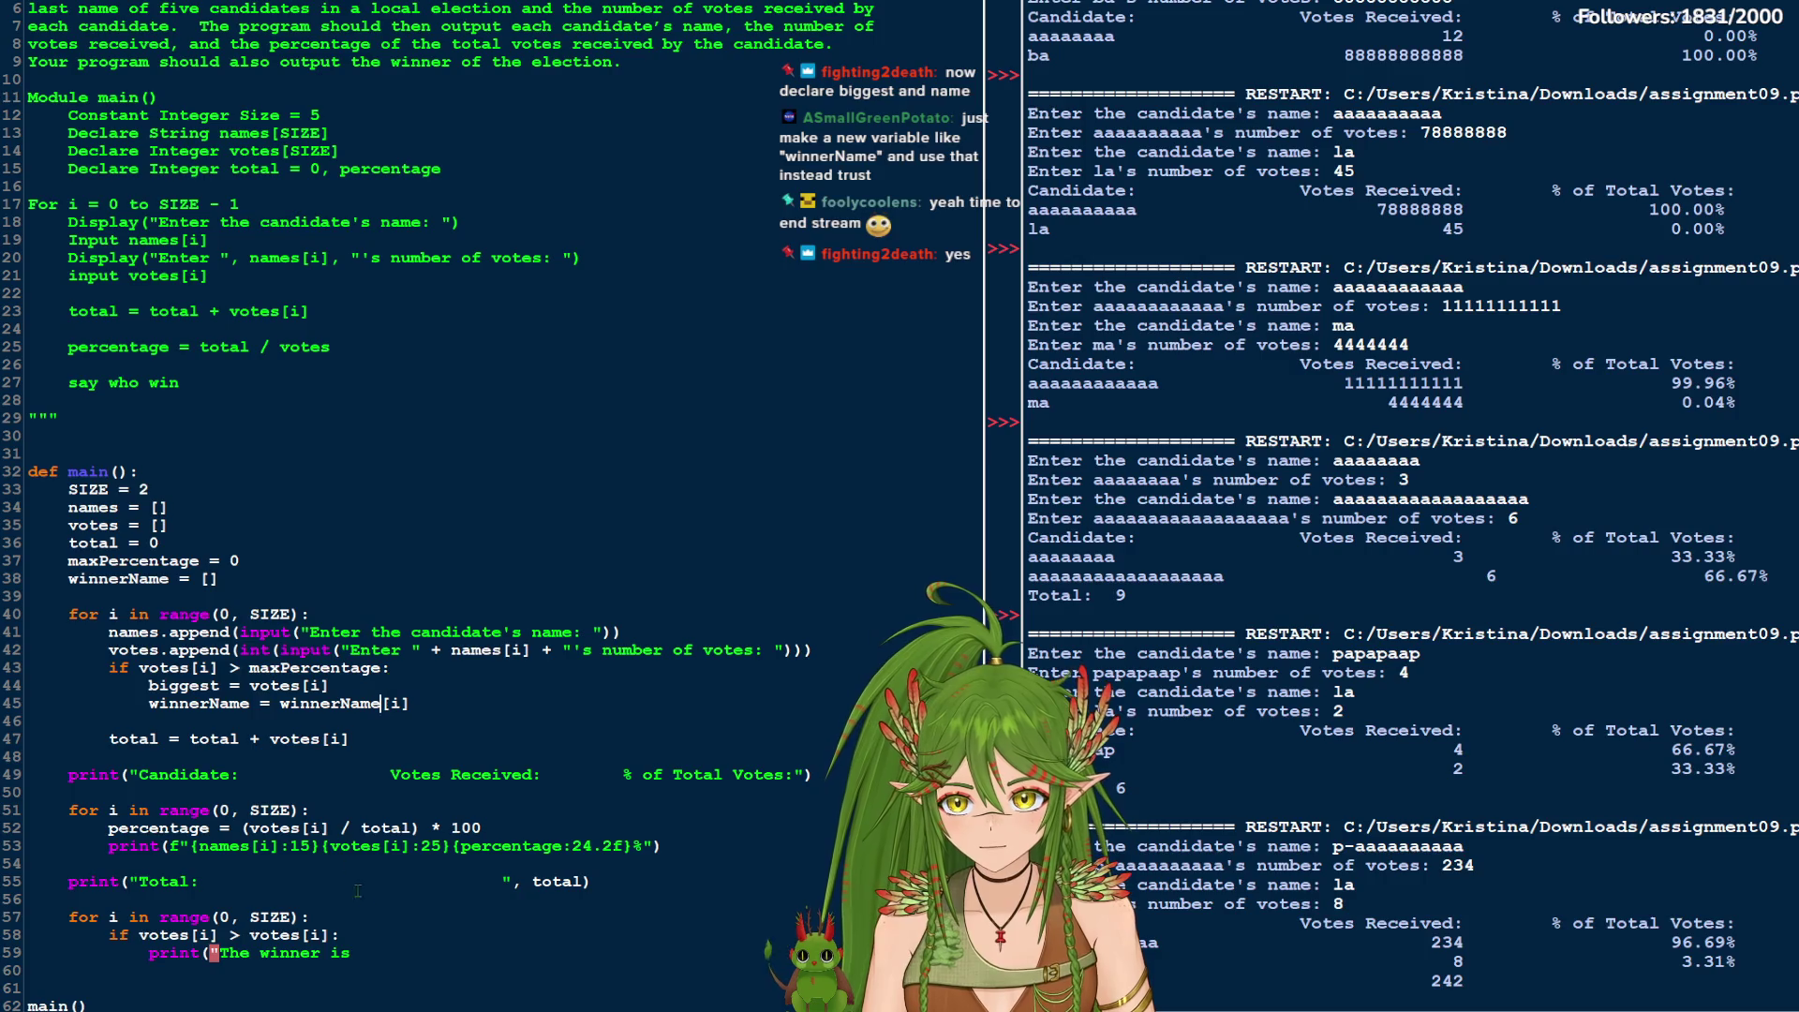
Close the winner message string on line 59 with a quote and comma
left_click(385, 949)
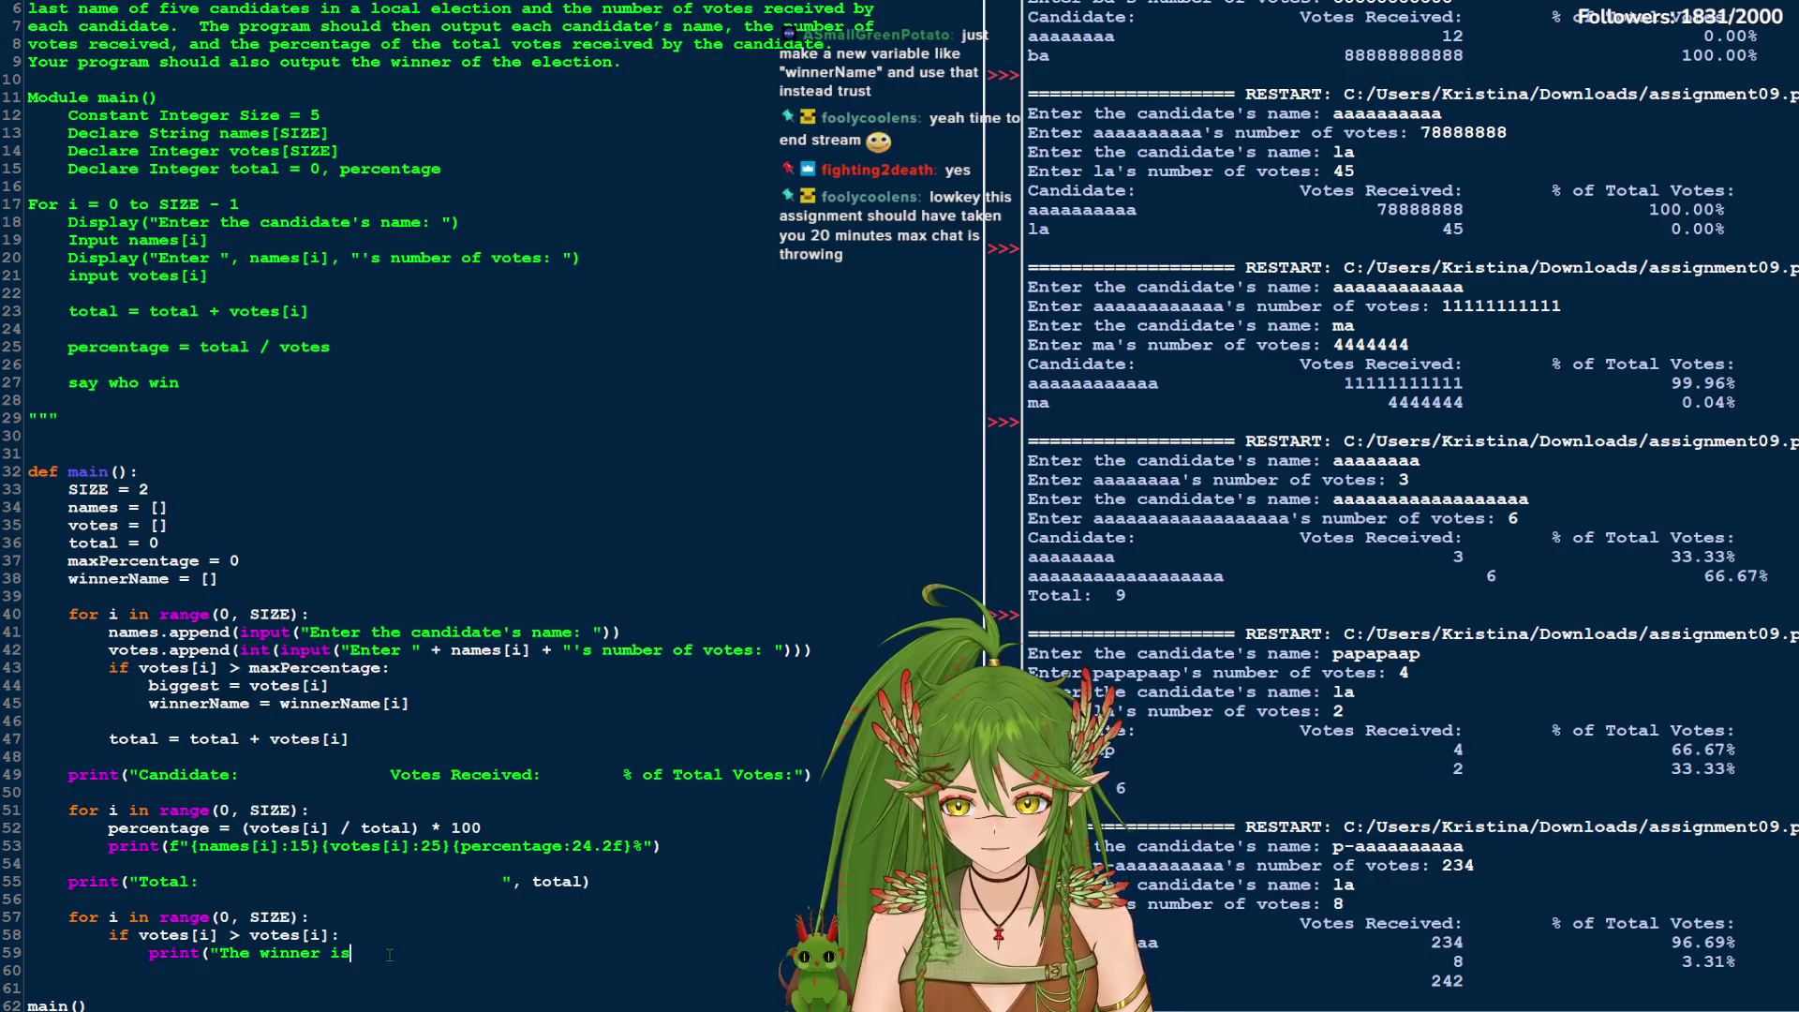
type("\"")
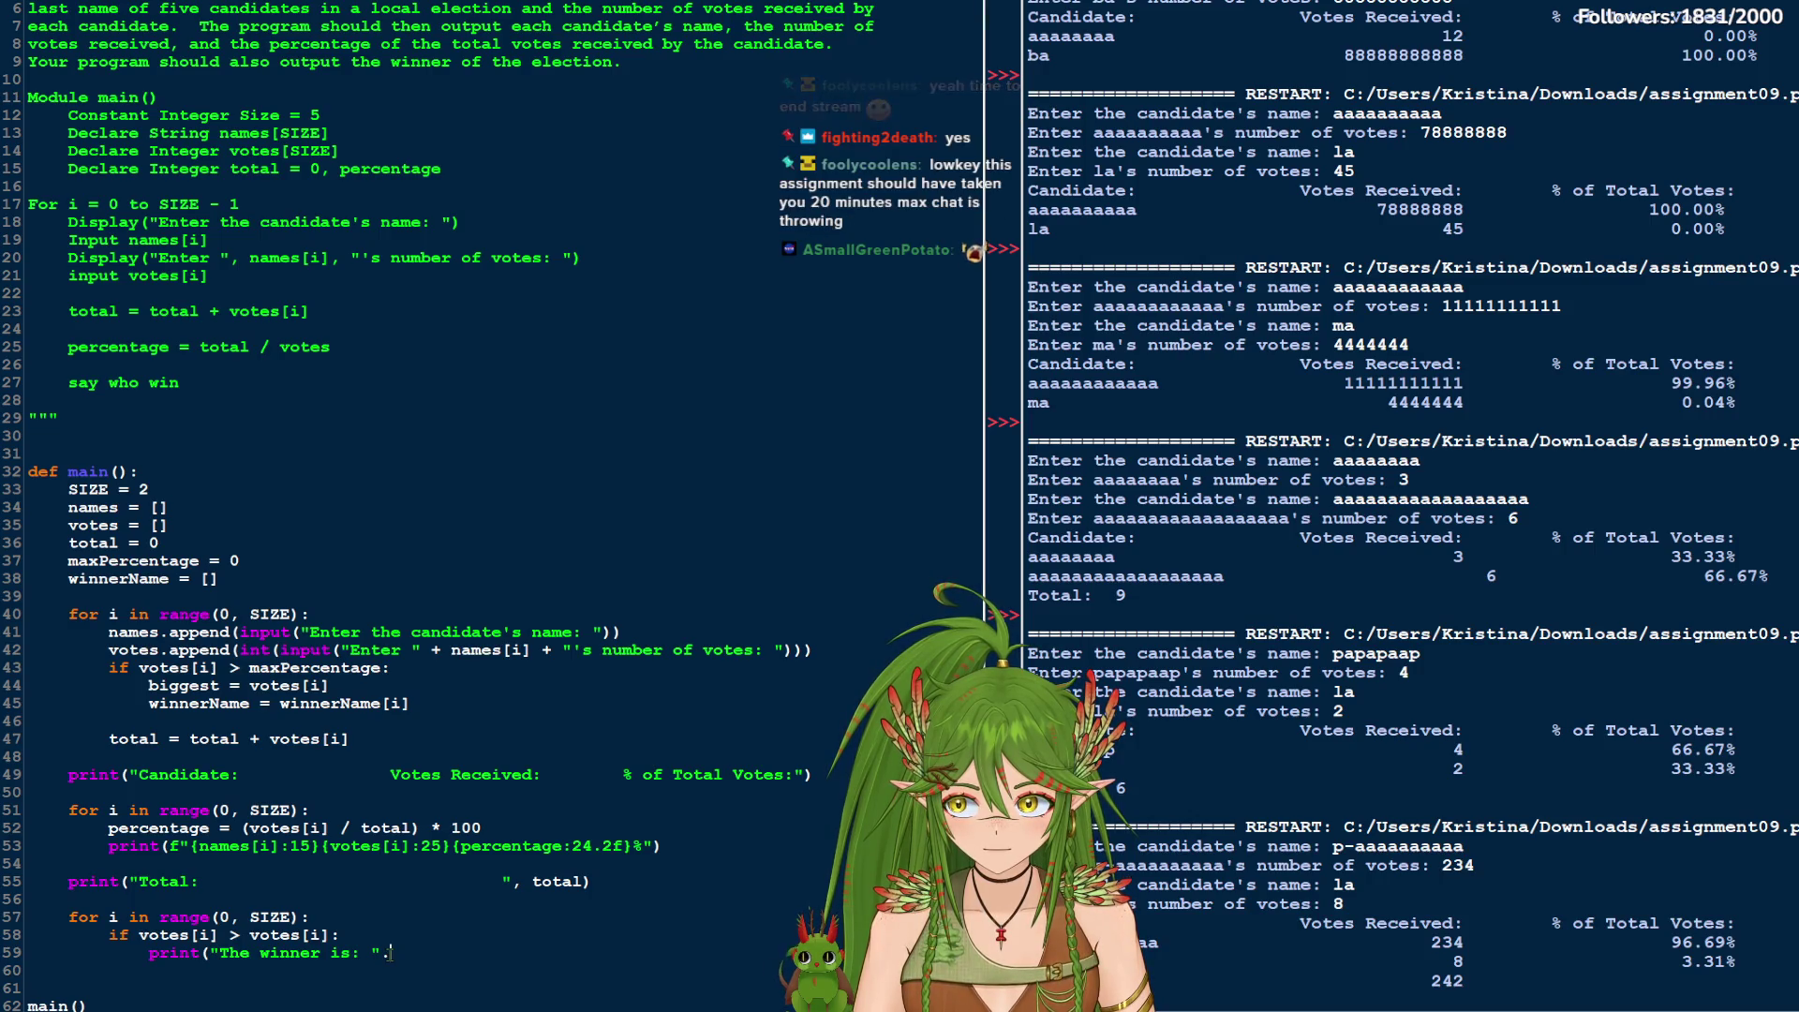
type(",")
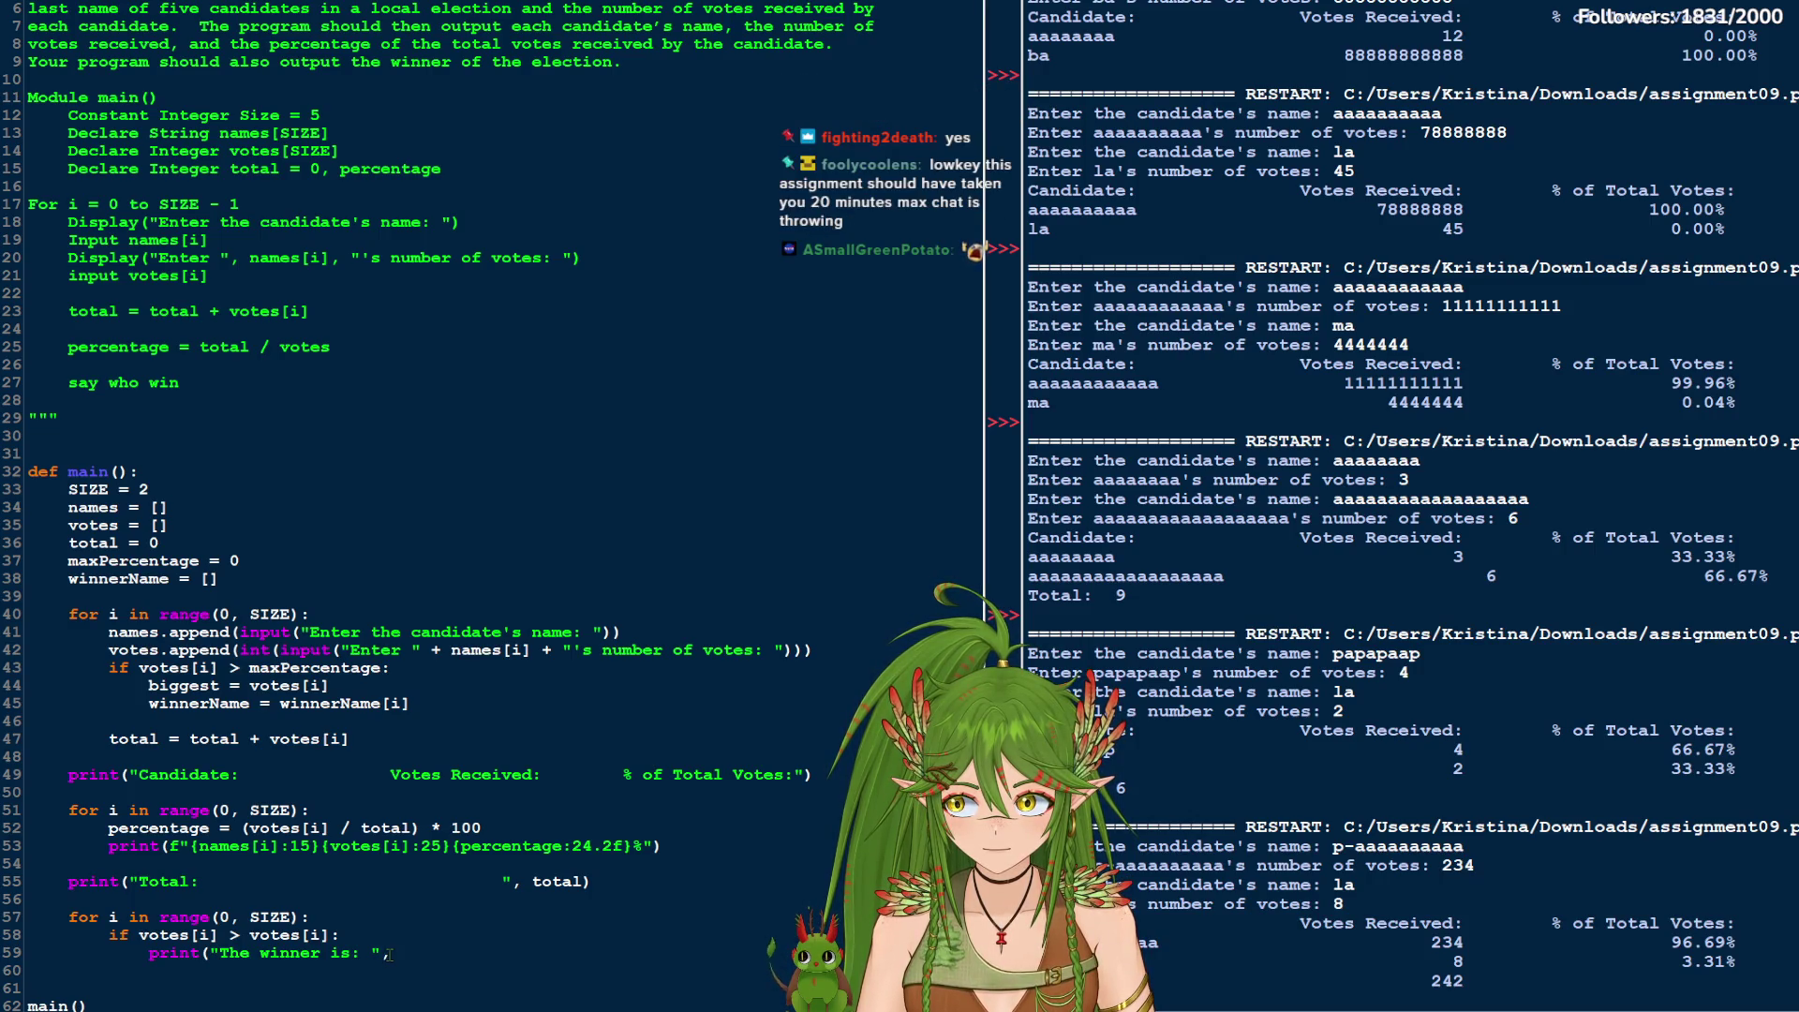
key("Tab")
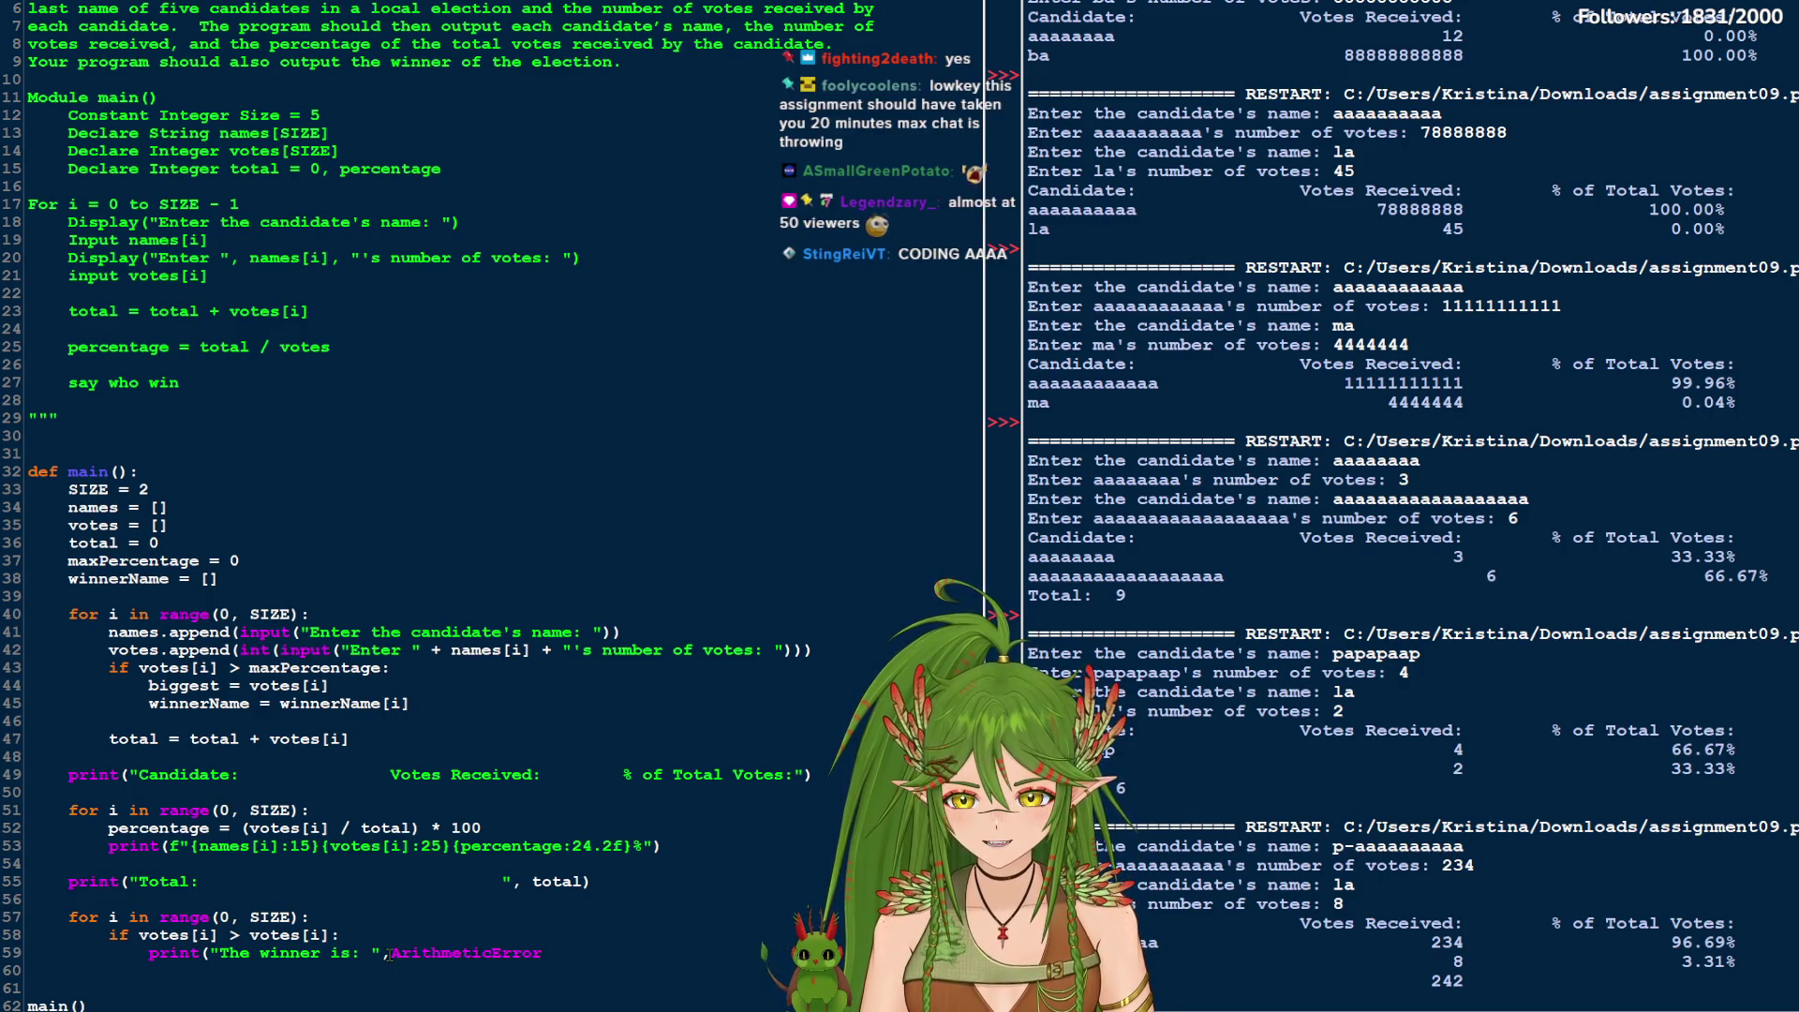
key("BackSpace")
key("BackSpace")
key("BackSpace")
key("BackSpace")
key("BackSpace")
key("BackSpace")
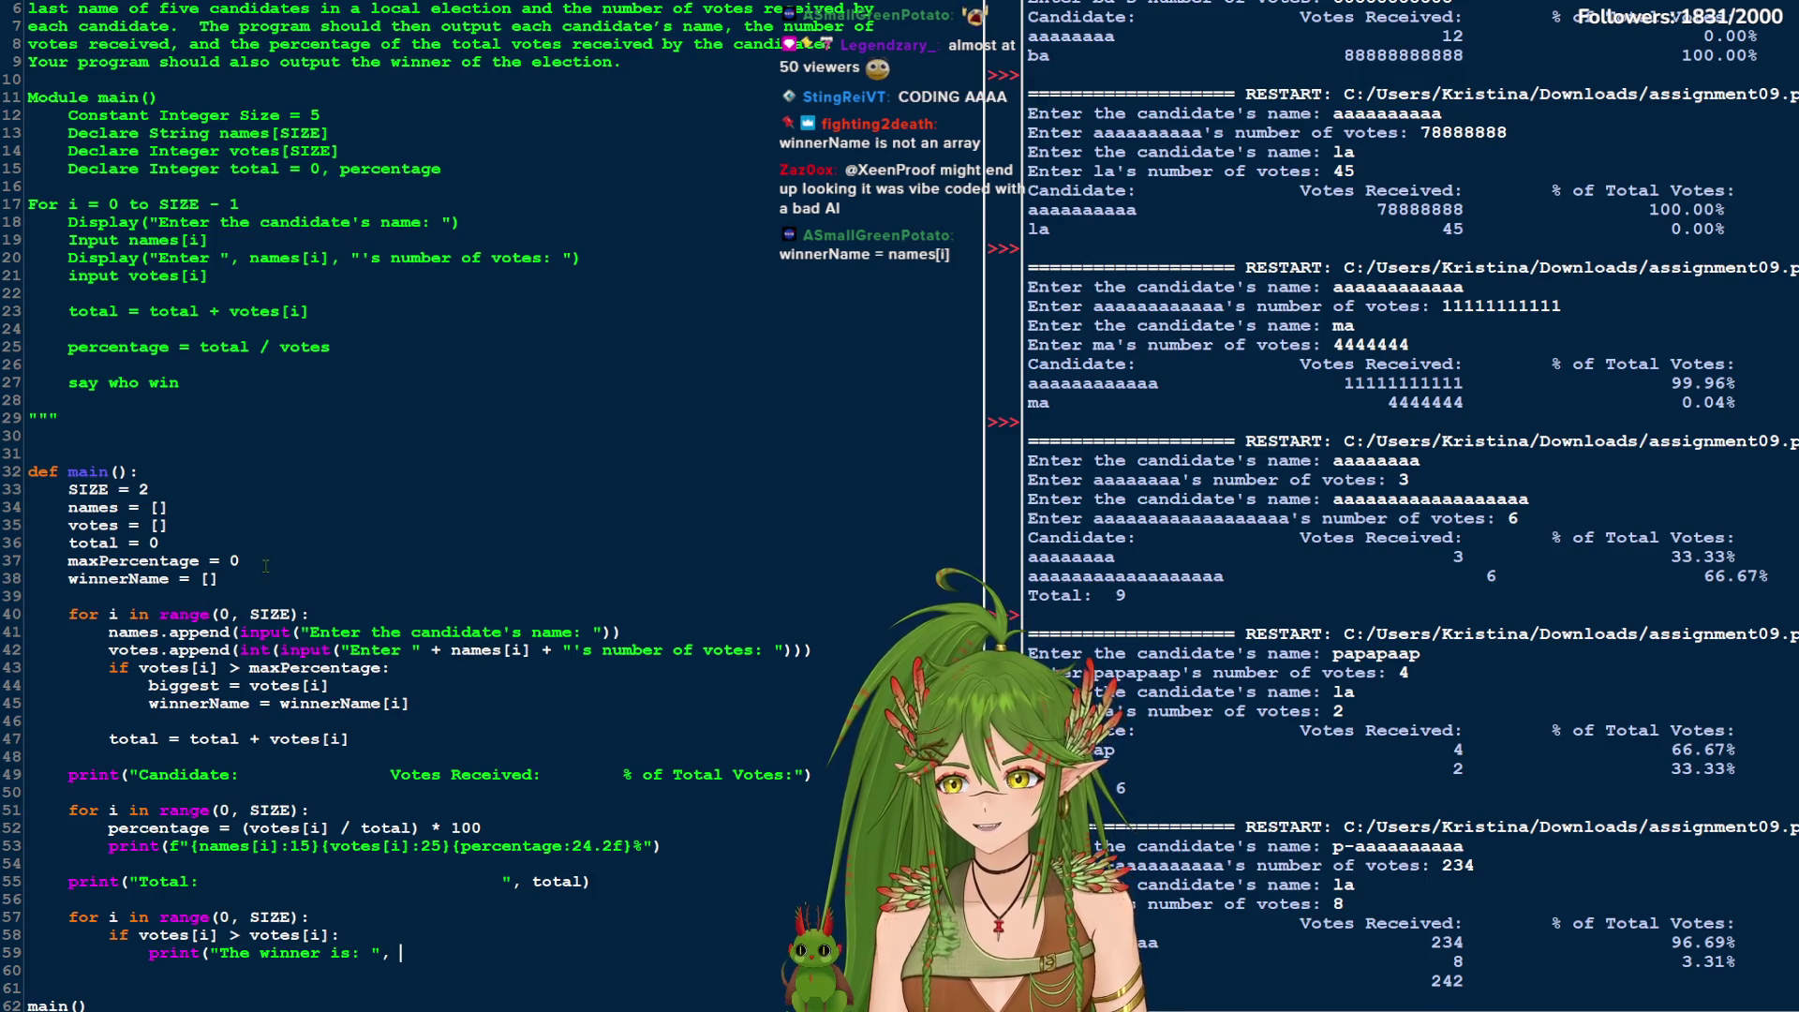
Assign names on line 45 and initialise winnerName to 0 on line 38
double_click(326, 705)
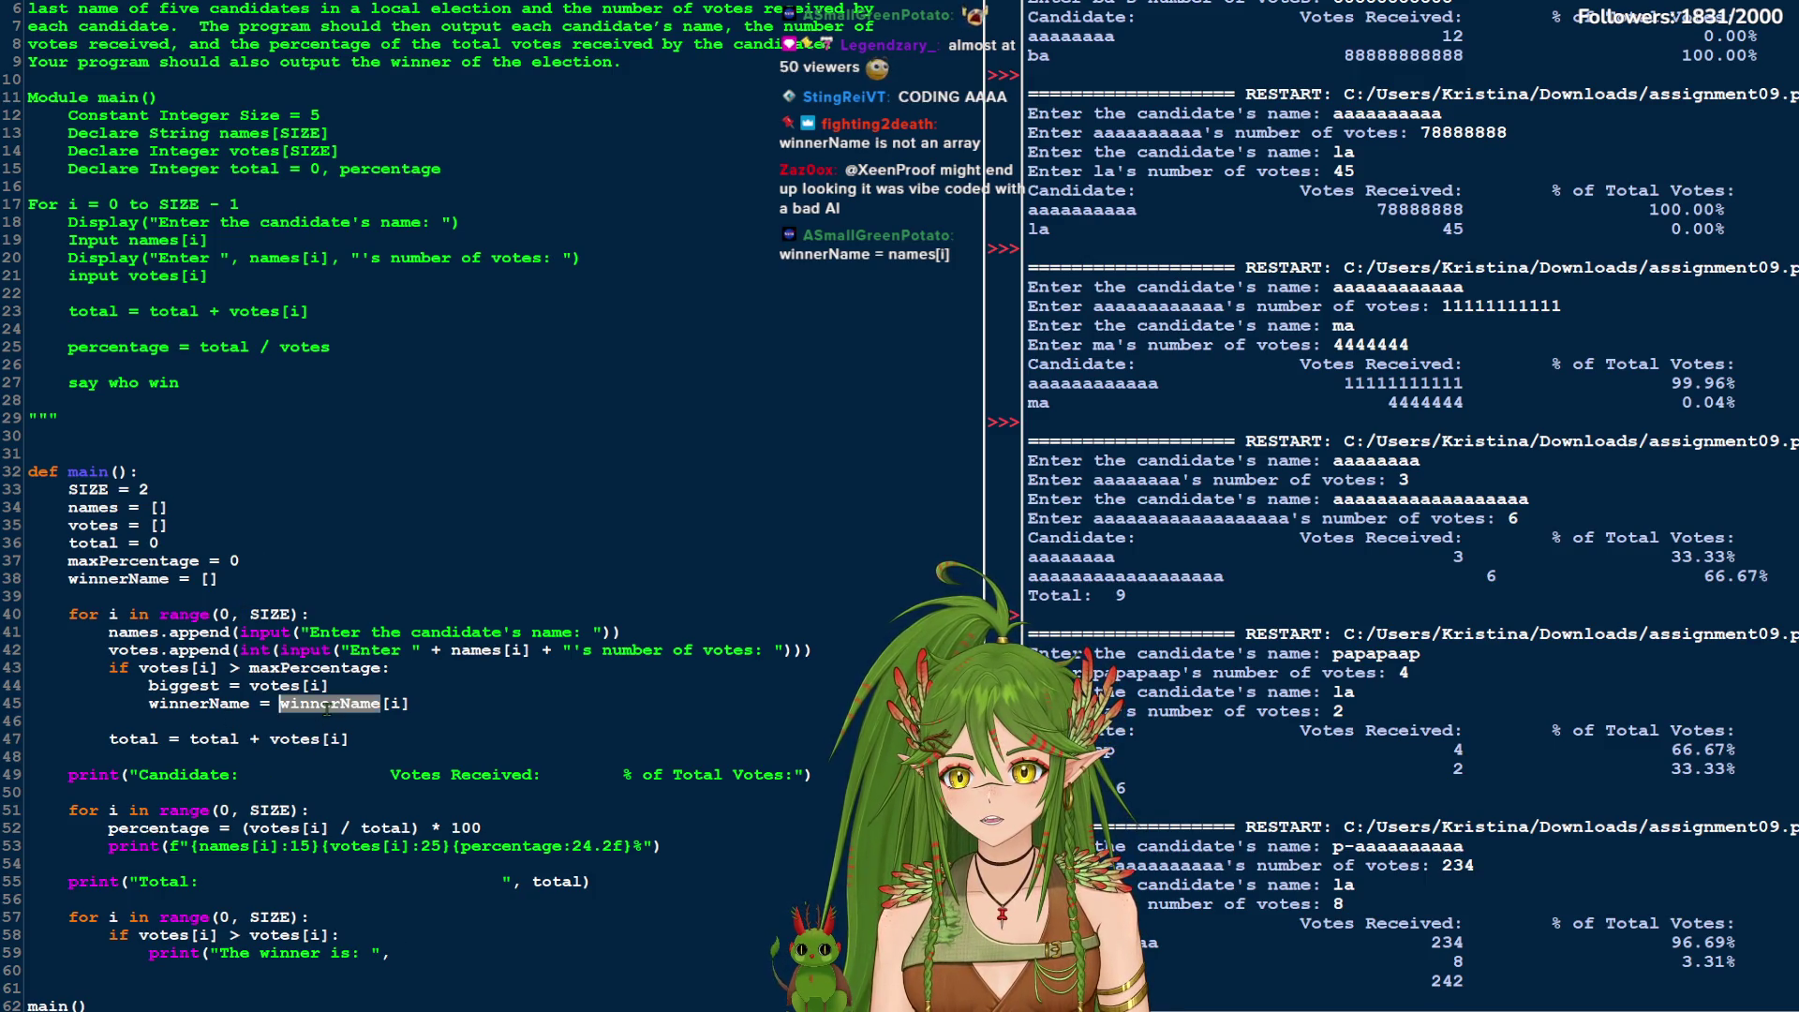
type("names")
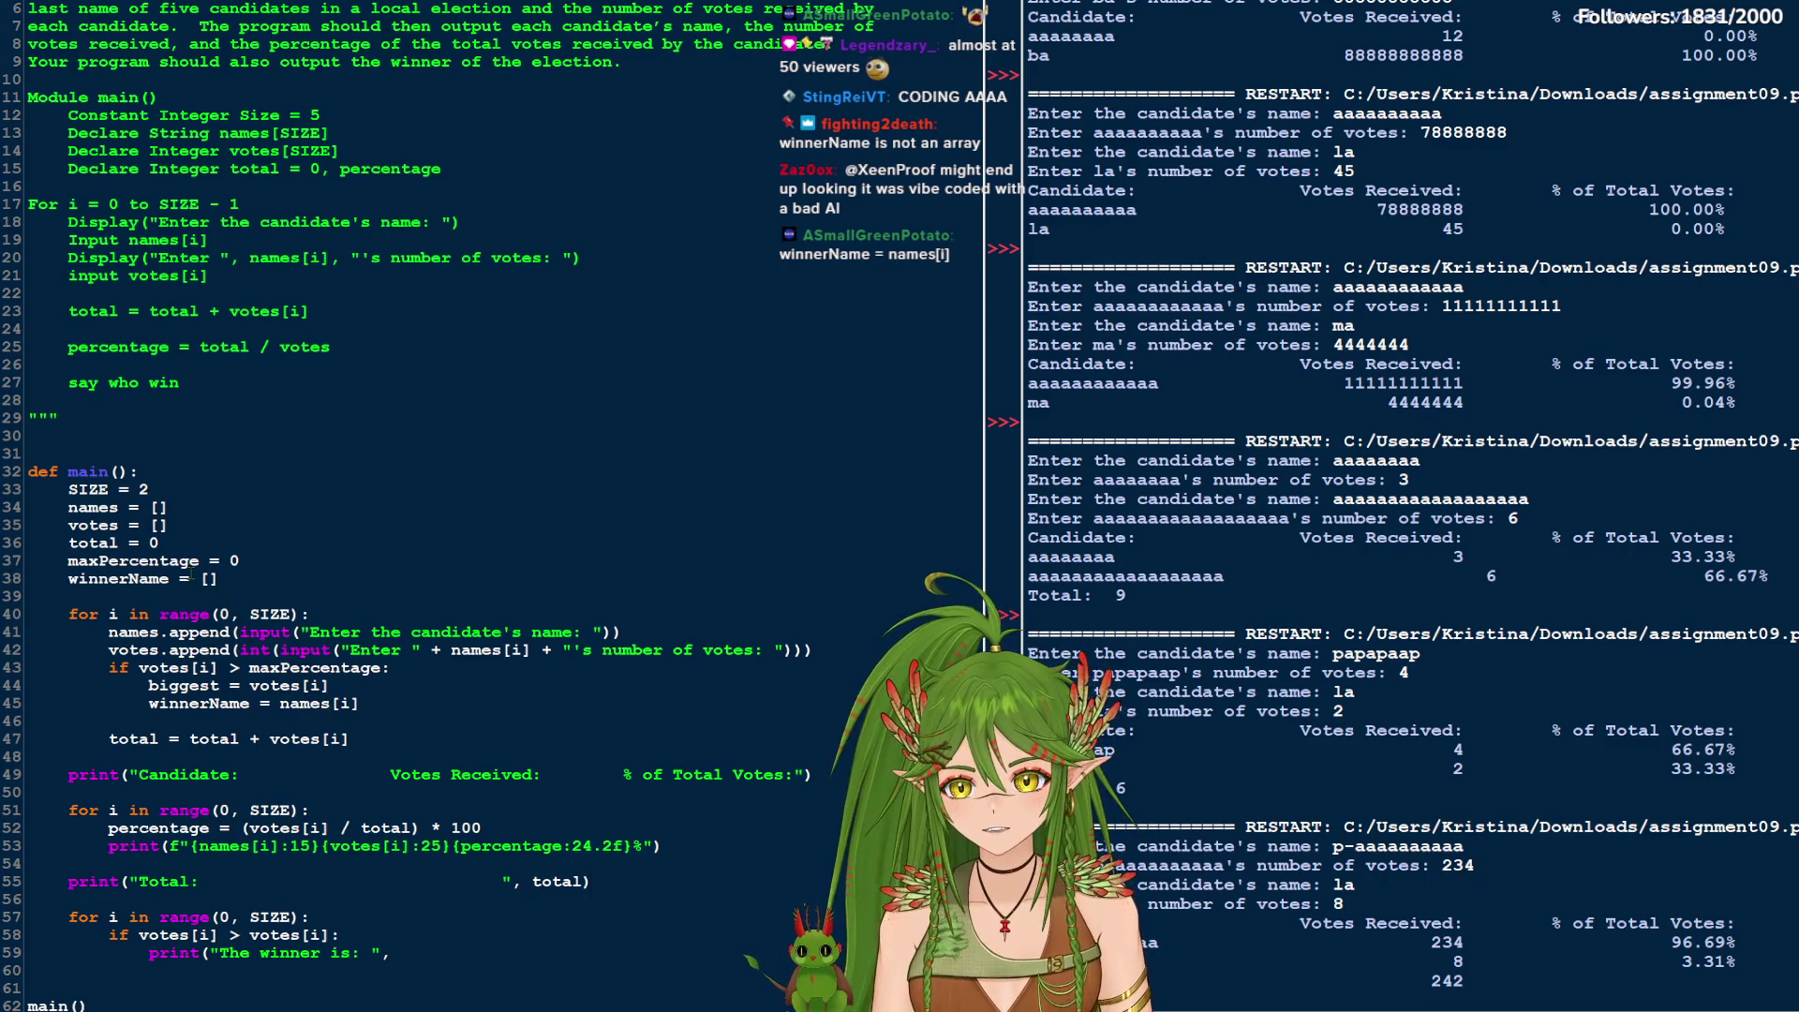
left_click(230, 578)
key("BackSpace")
key("BackSpace")
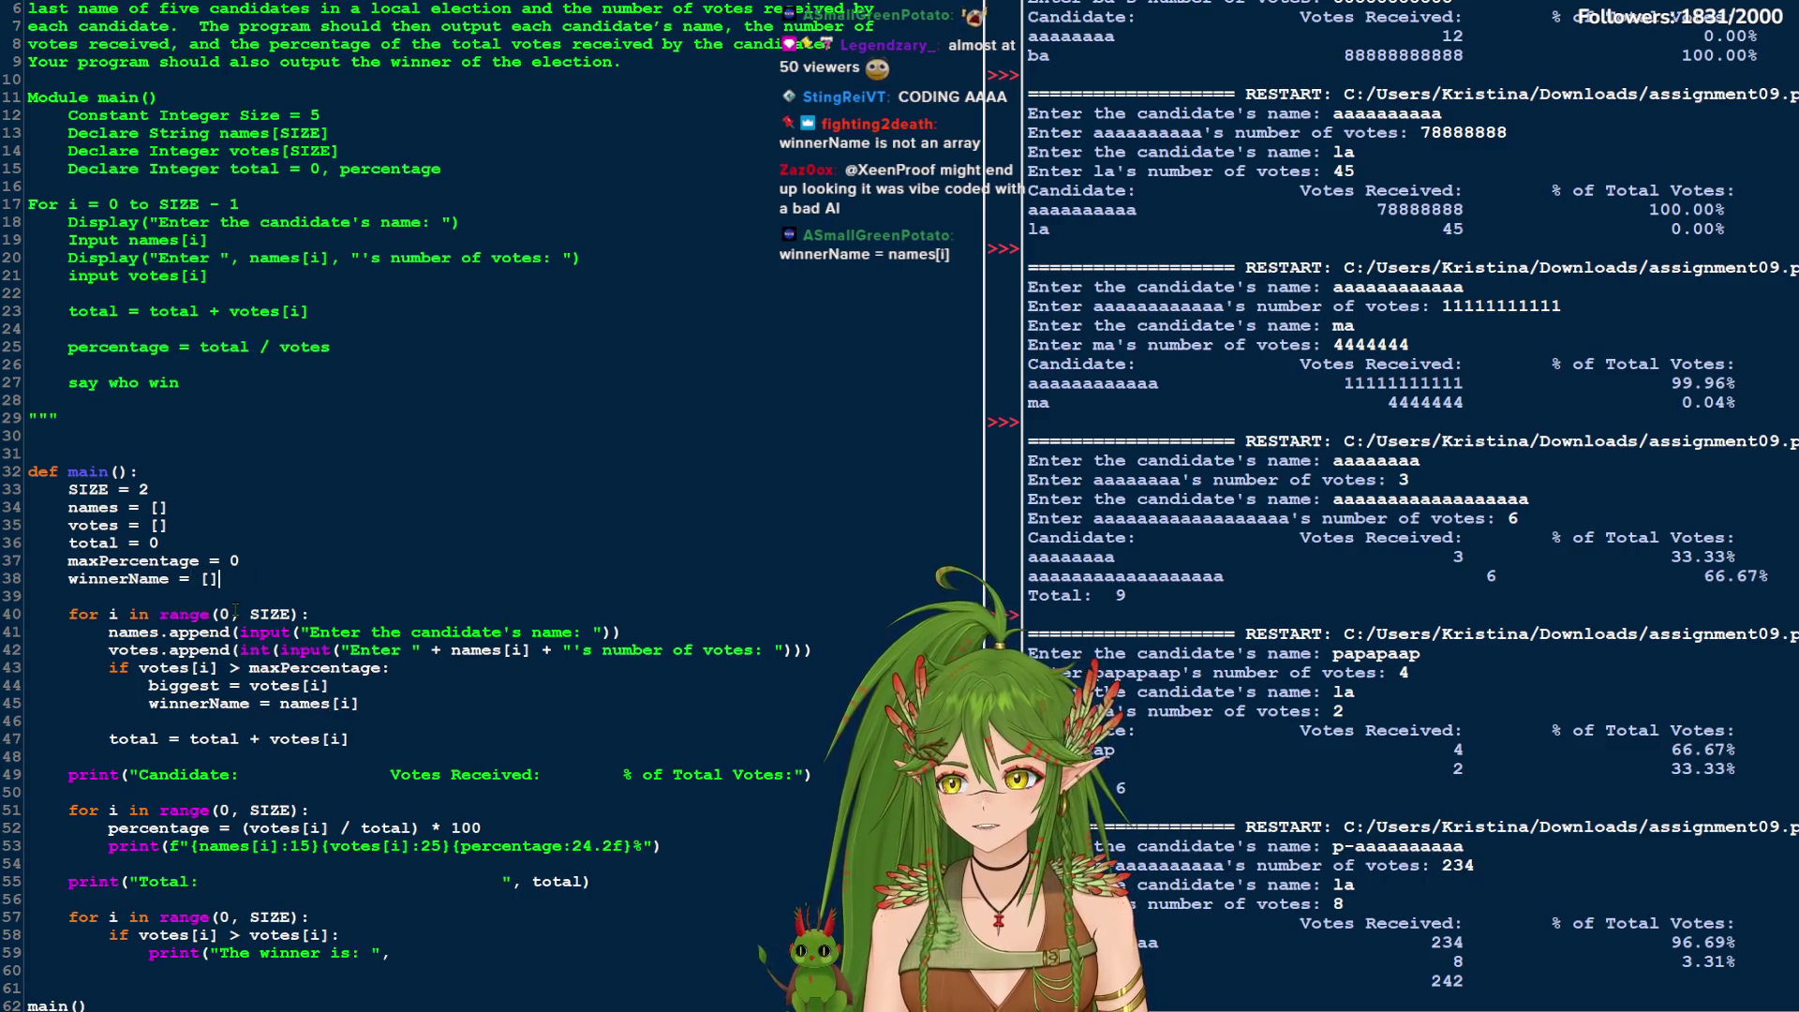
key("BackSpace")
key("BackSpace")
key("BackSpace")
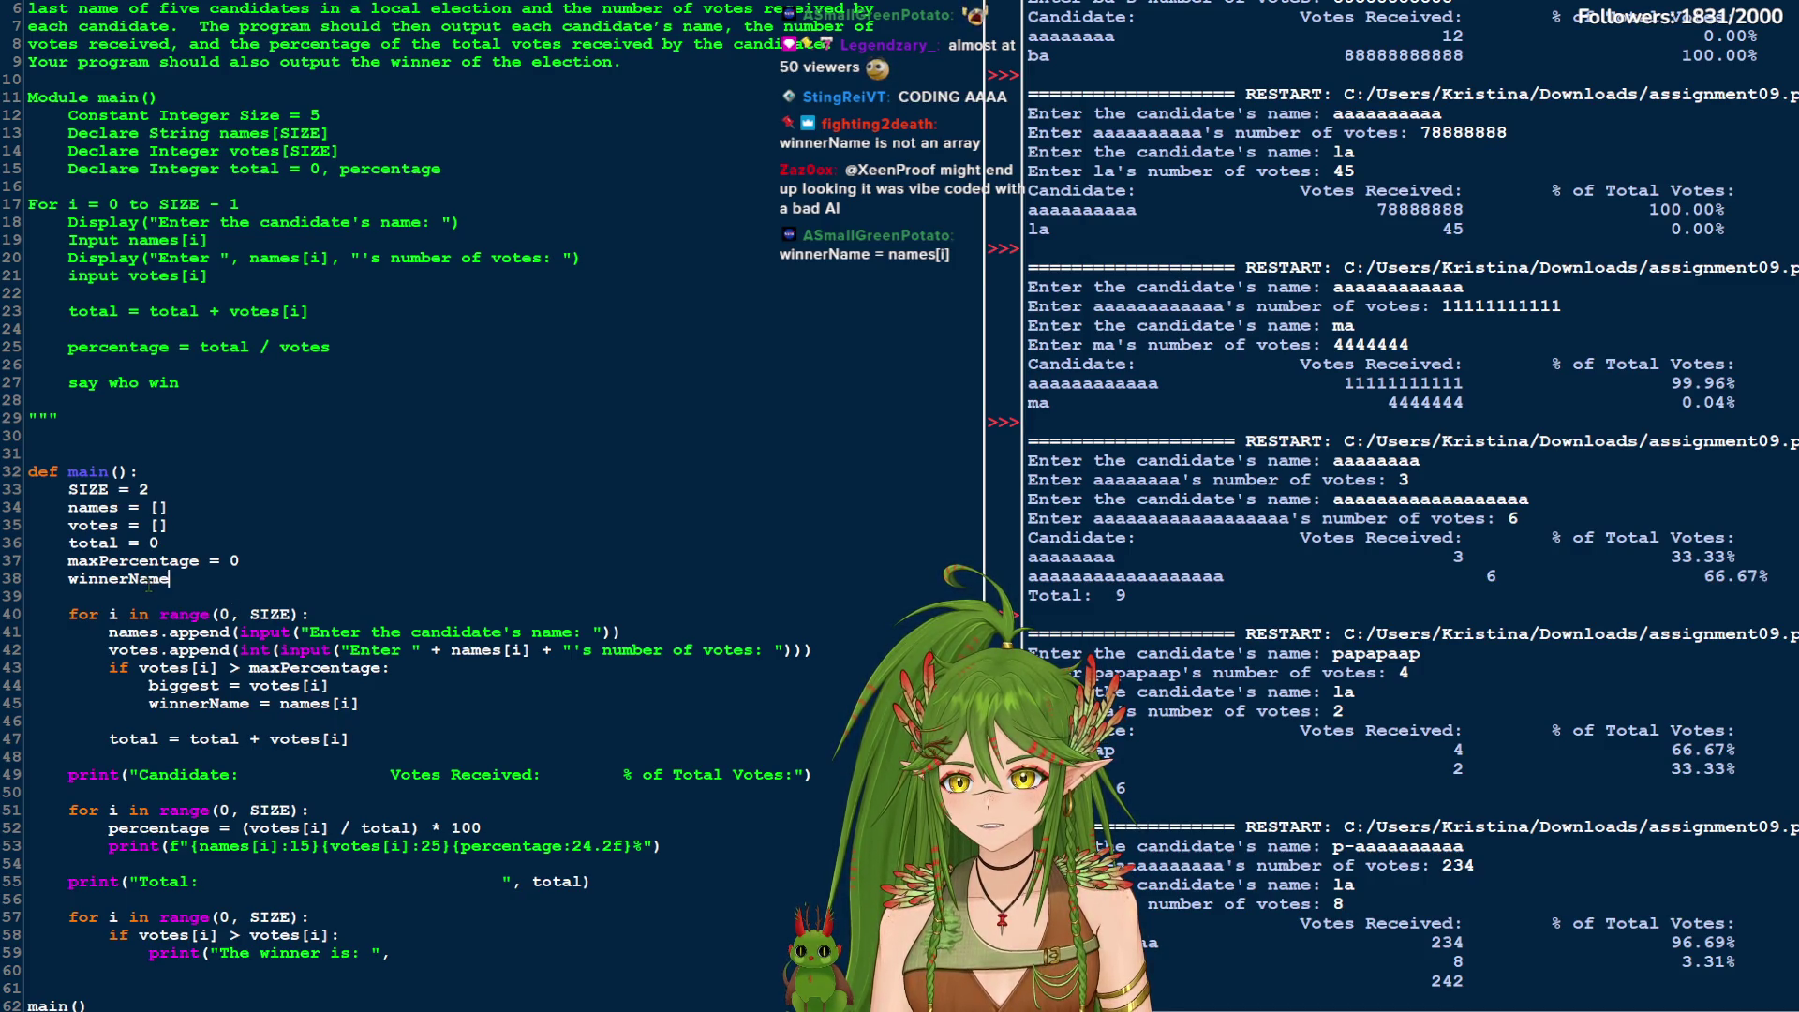
type("= 0")
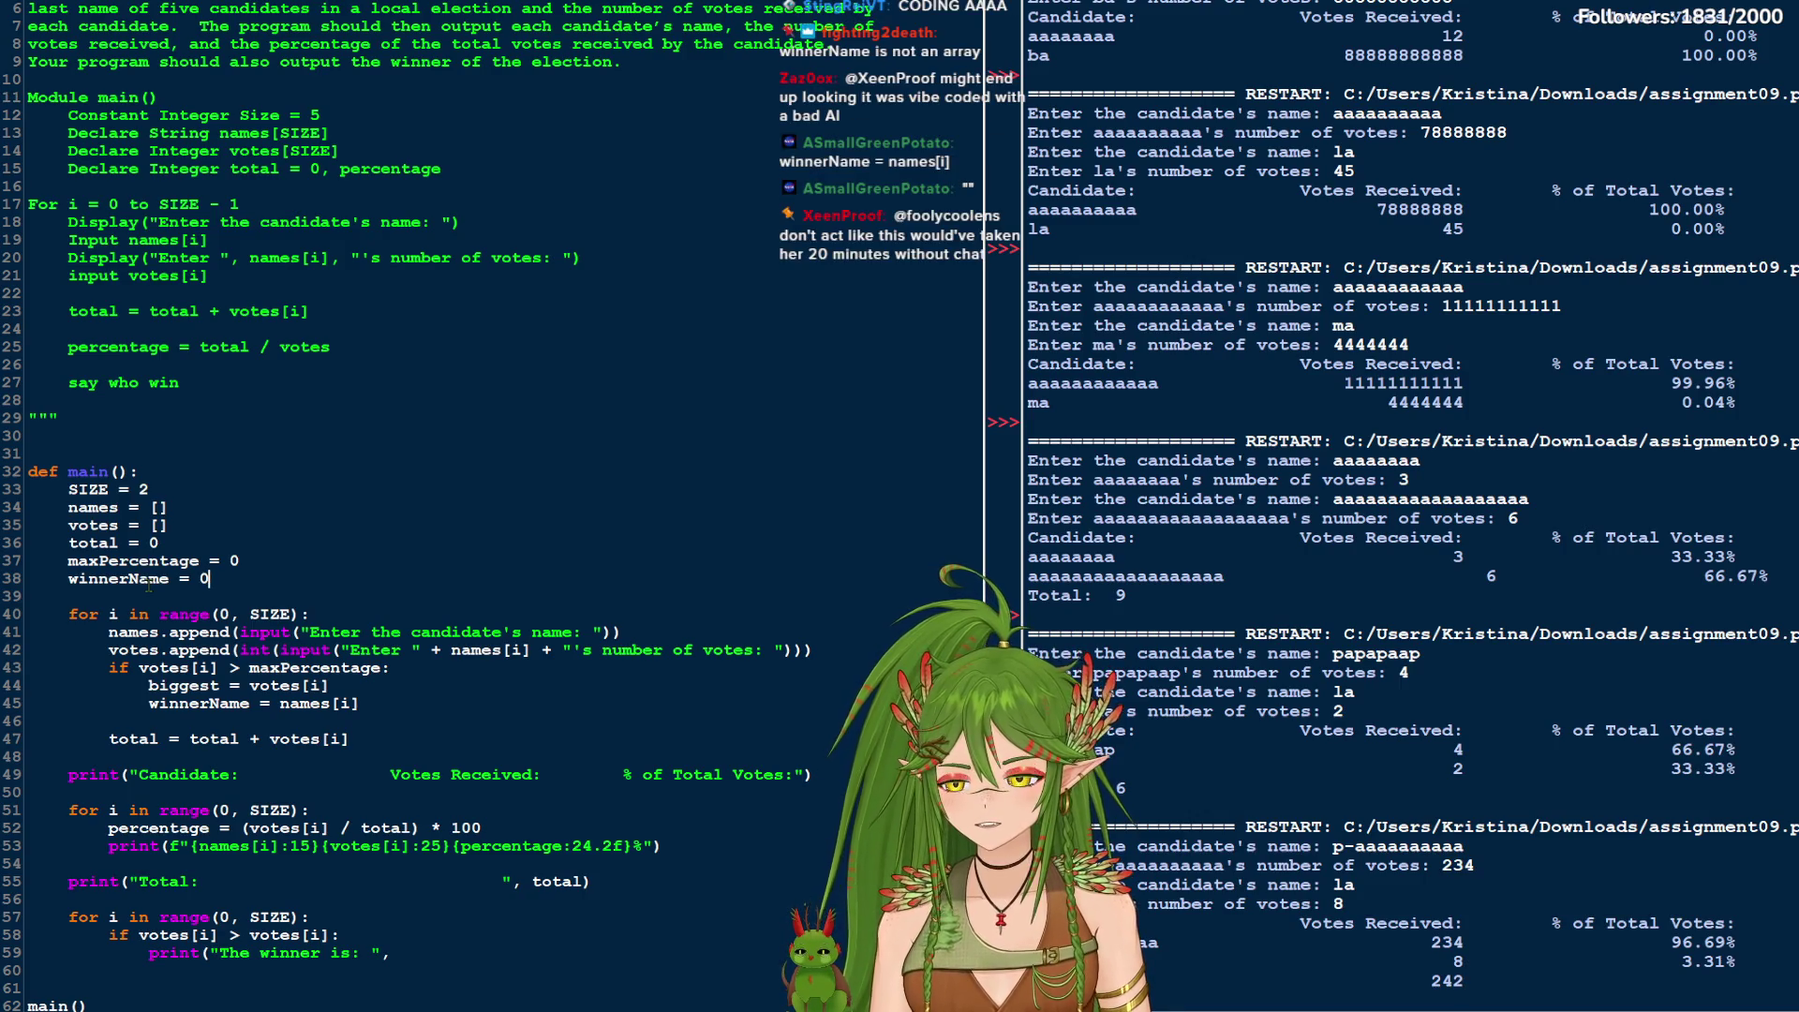
Clear the 0 and empty-string value from winnerName's initialisation on line 38
key("BackSpace")
key("BackSpace")
key("BackSpace")
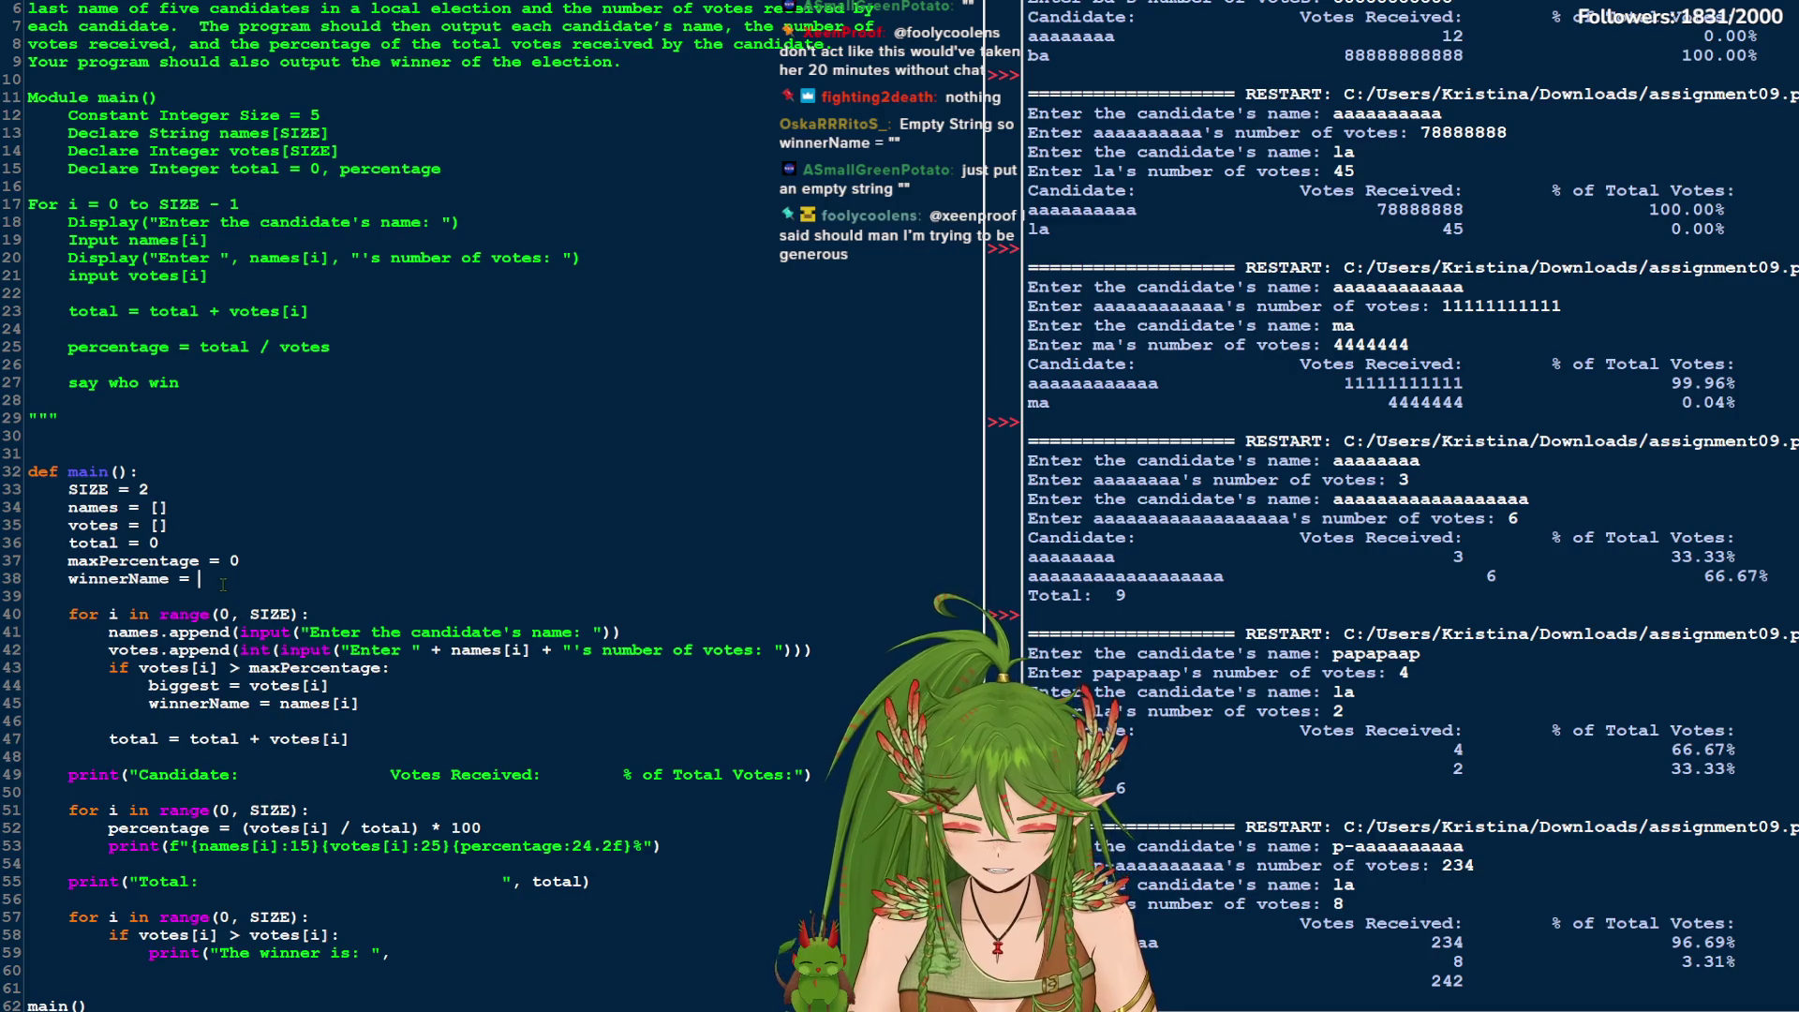
type("\"\"")
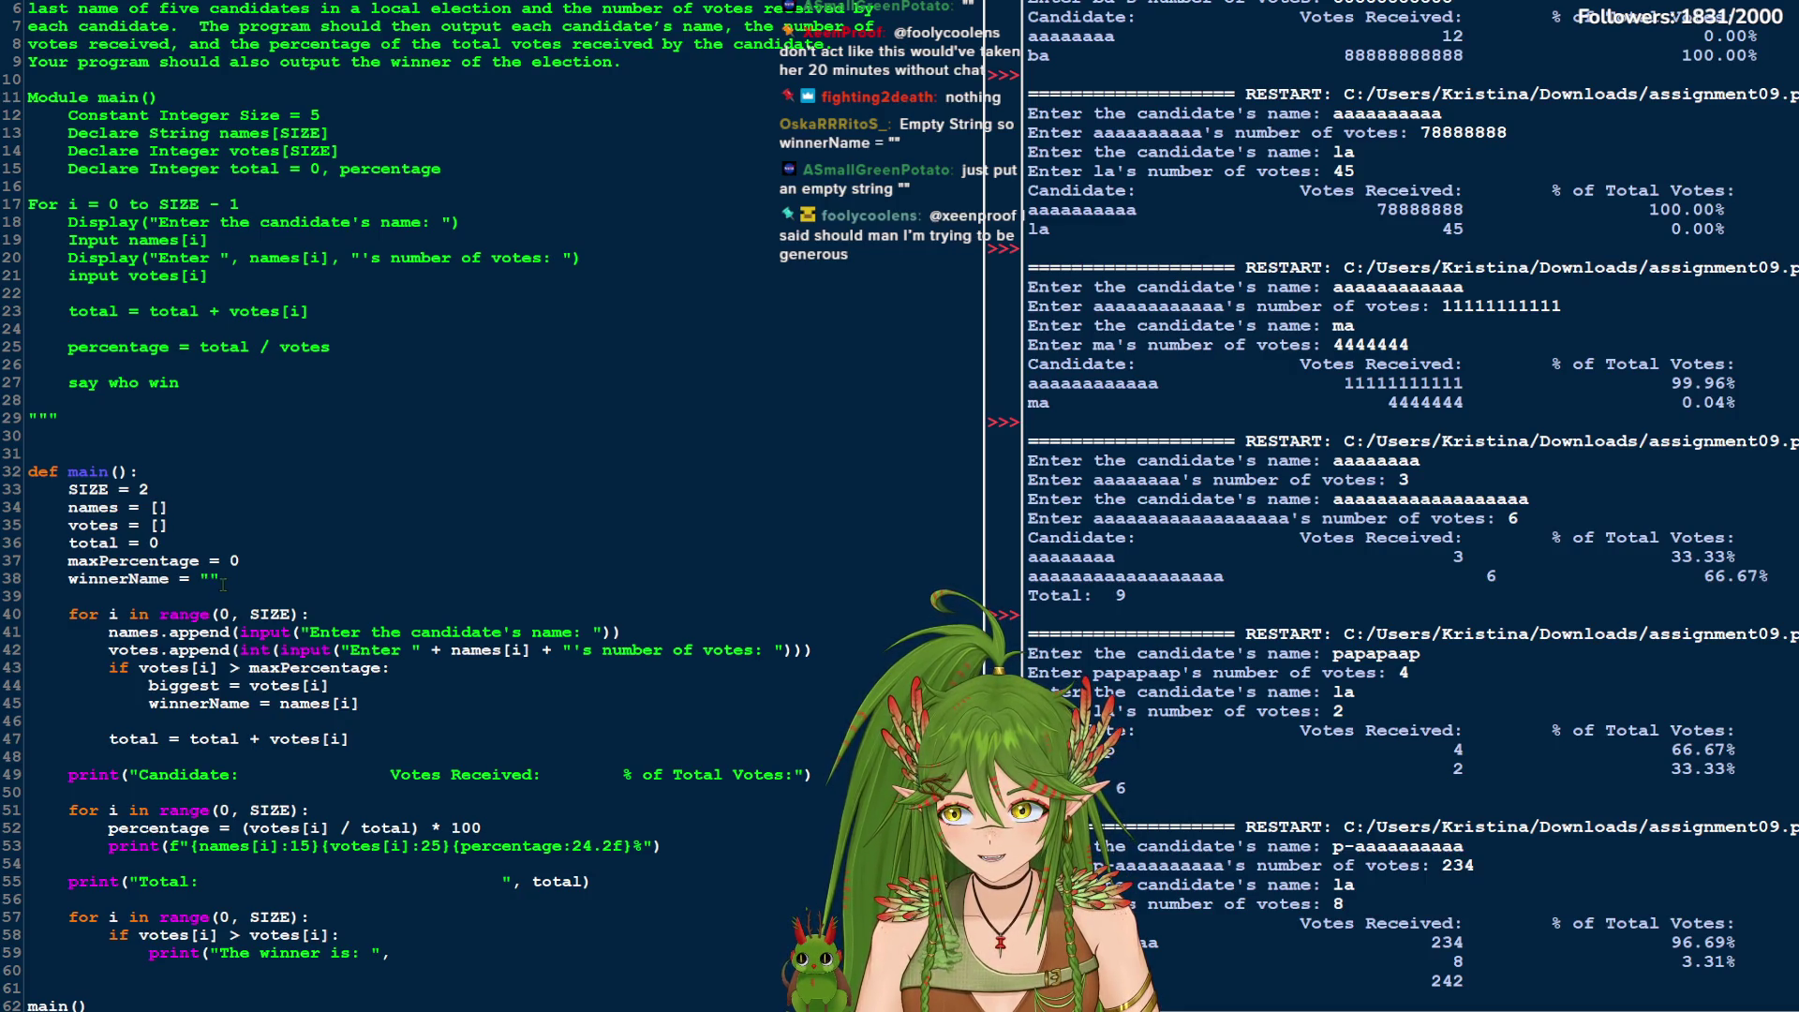
key("BackSpace")
key("BackSpace")
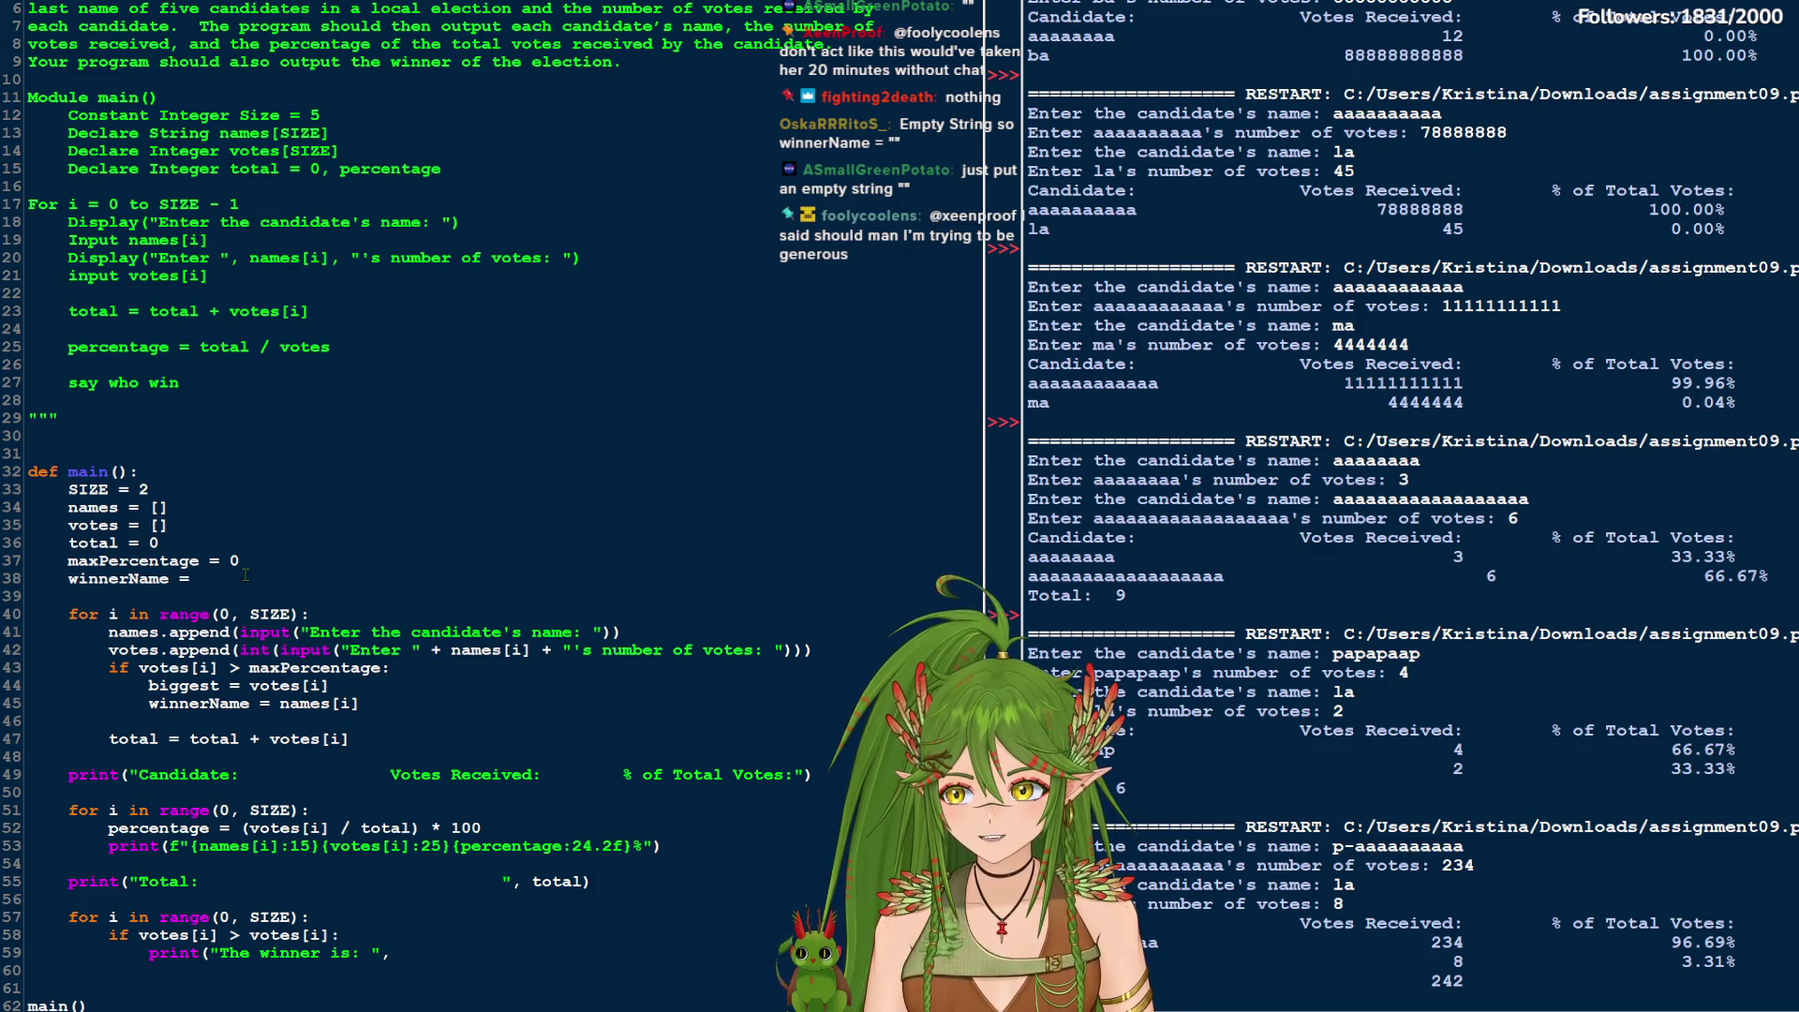
Append winnerName) to the winner print on line 59 and run the script
left_click(326, 720)
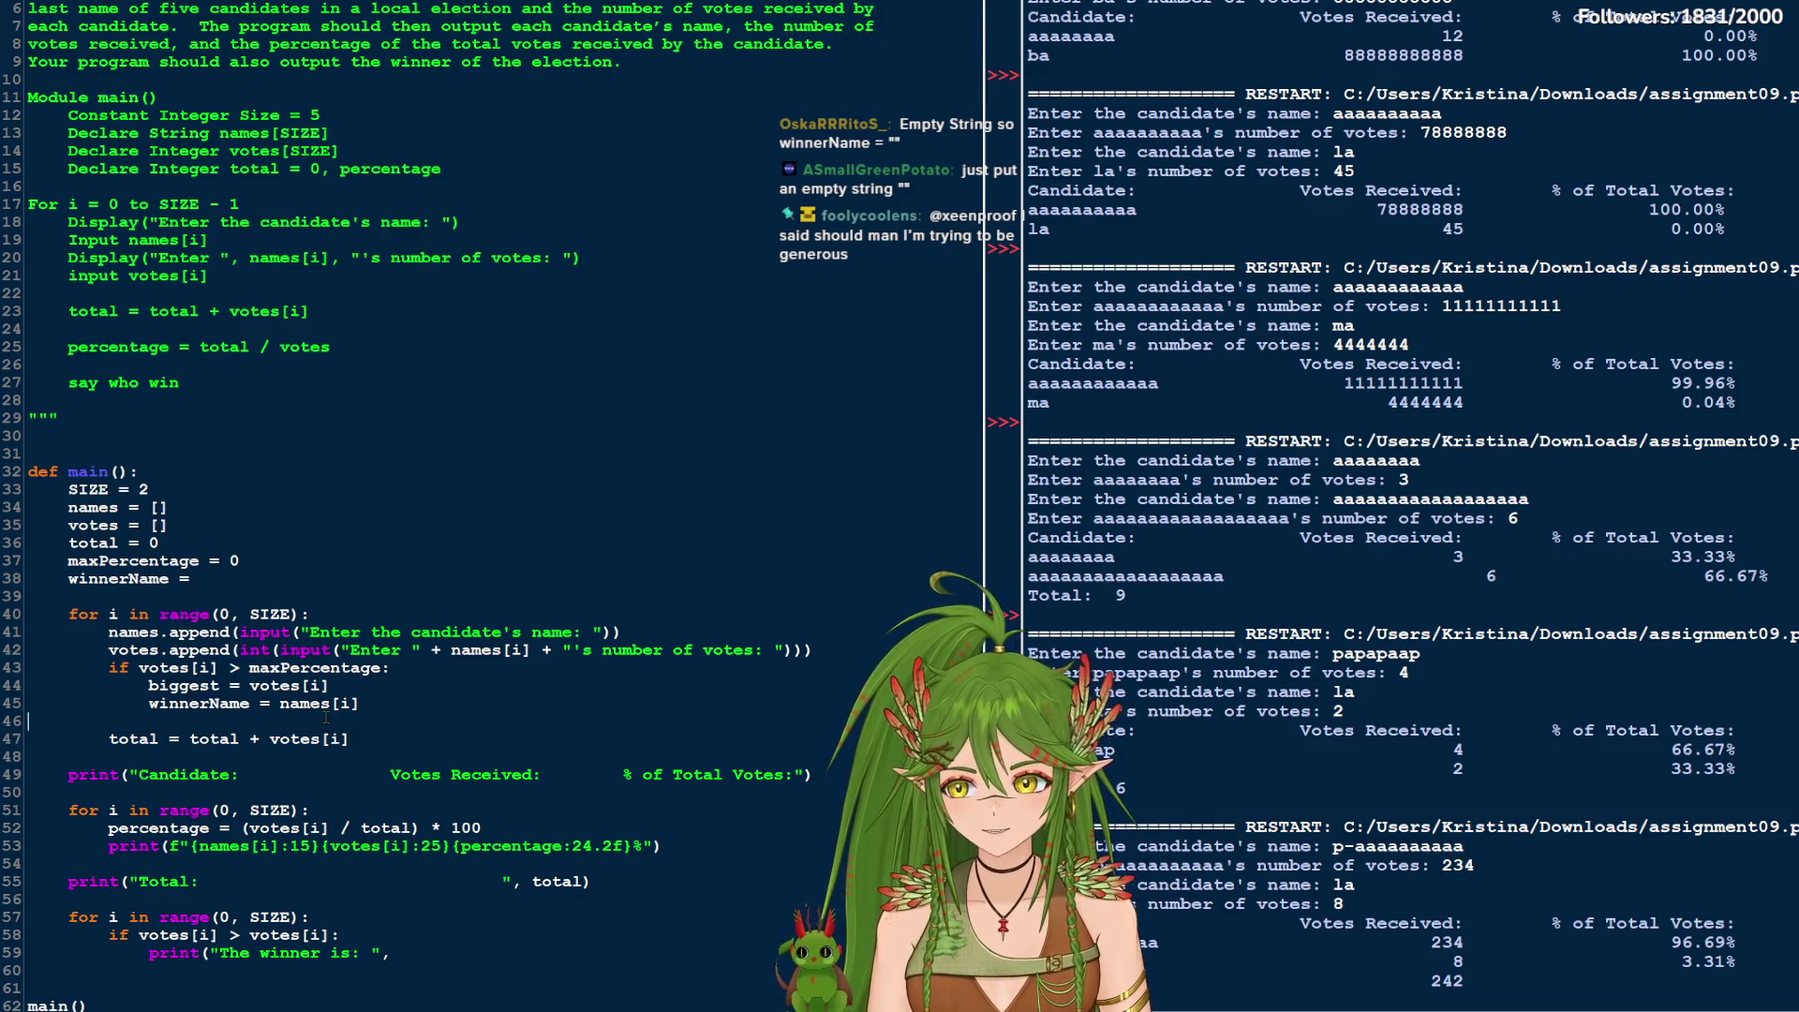
left_click(459, 950)
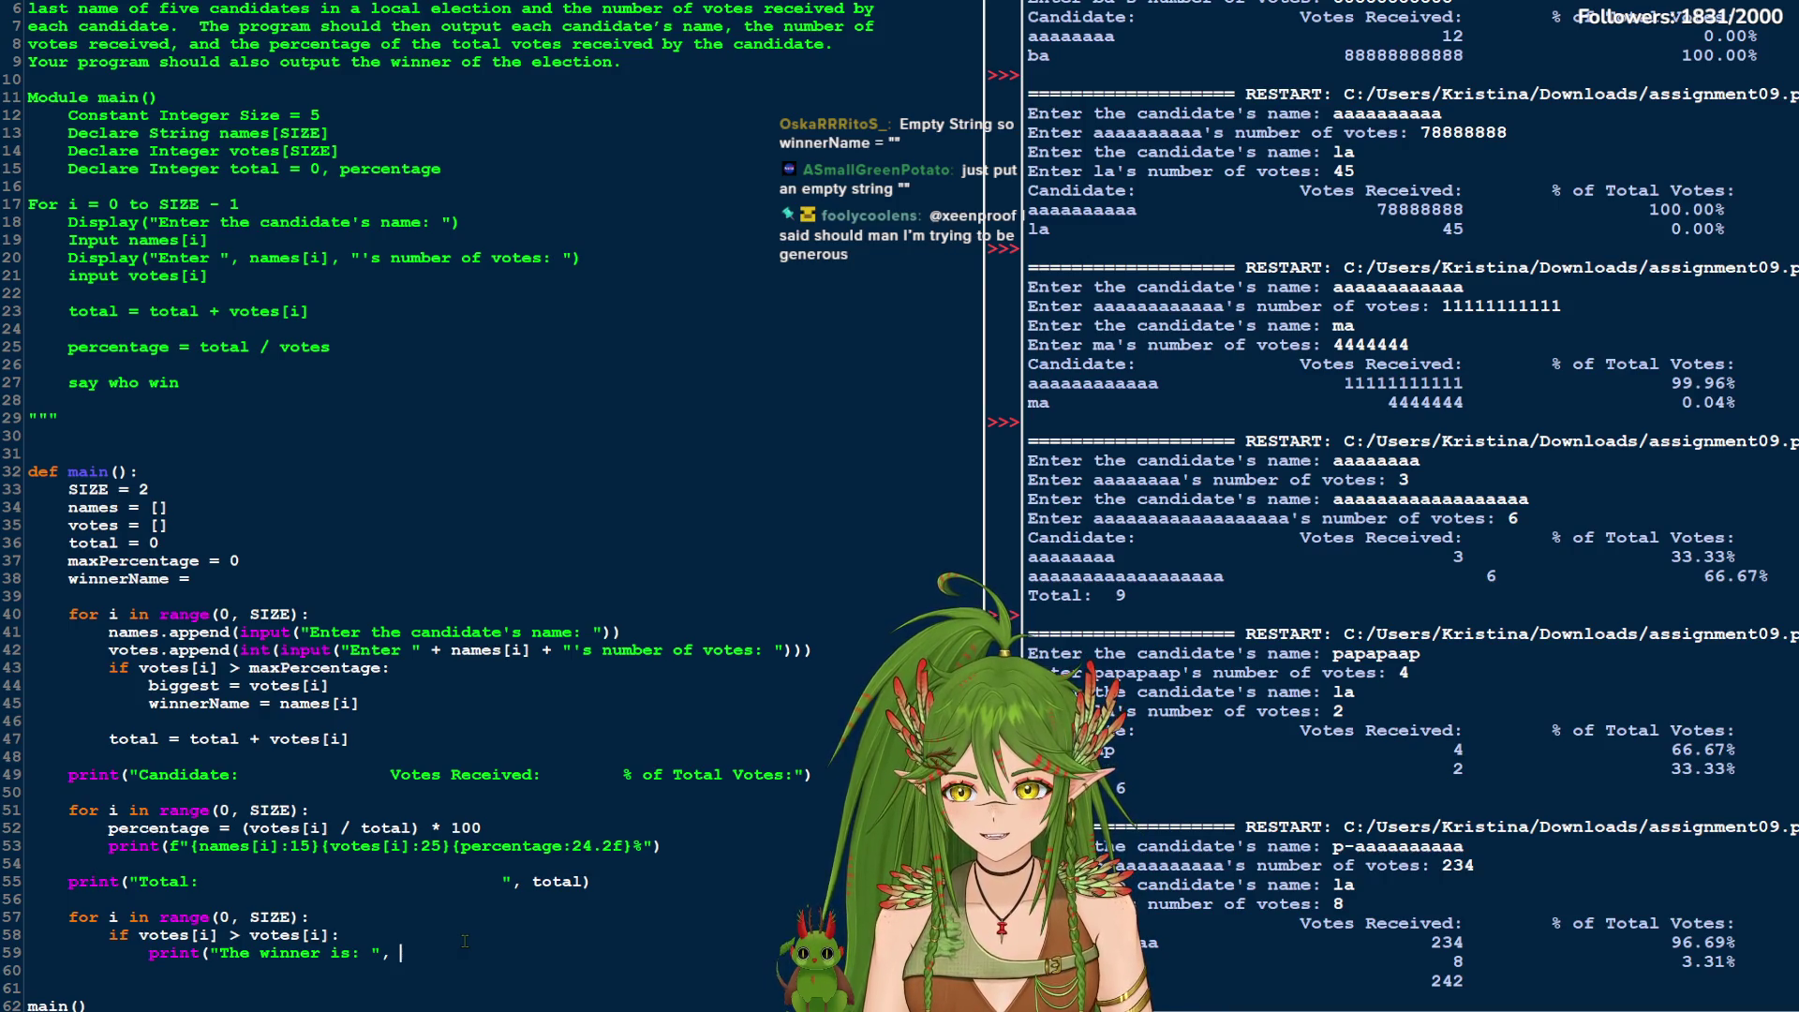
type("winner")
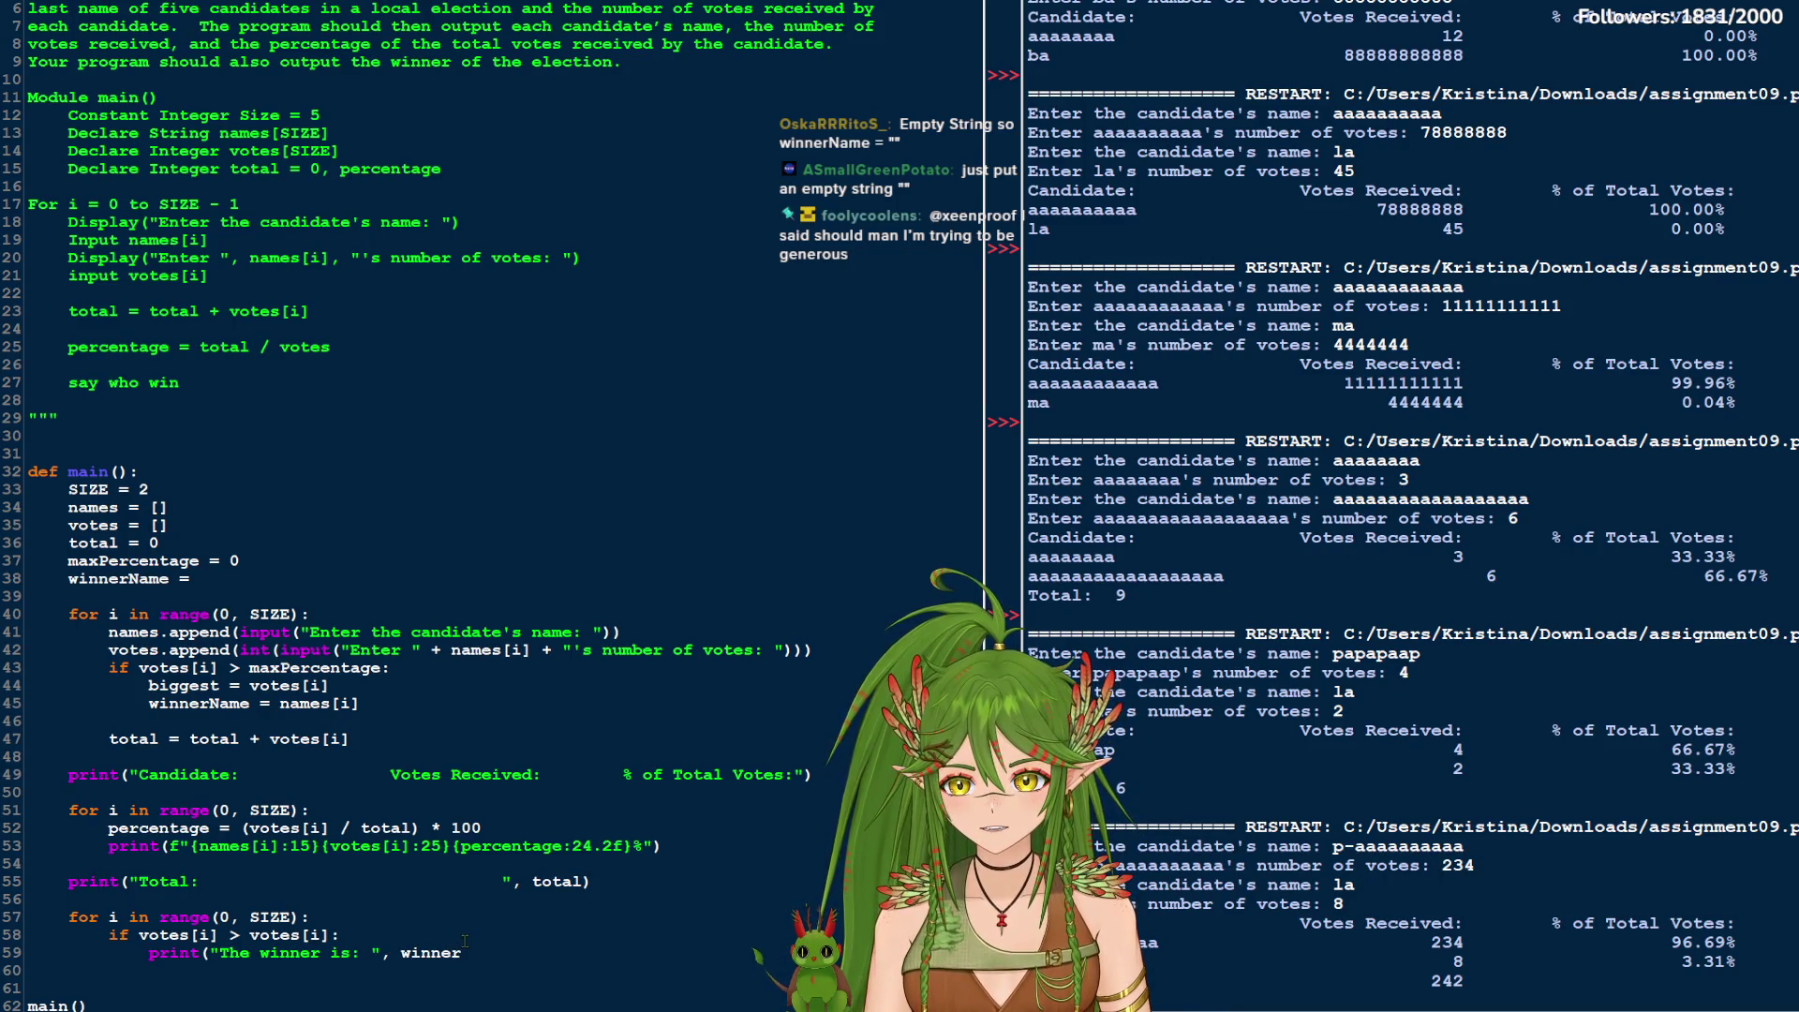
type("Name")
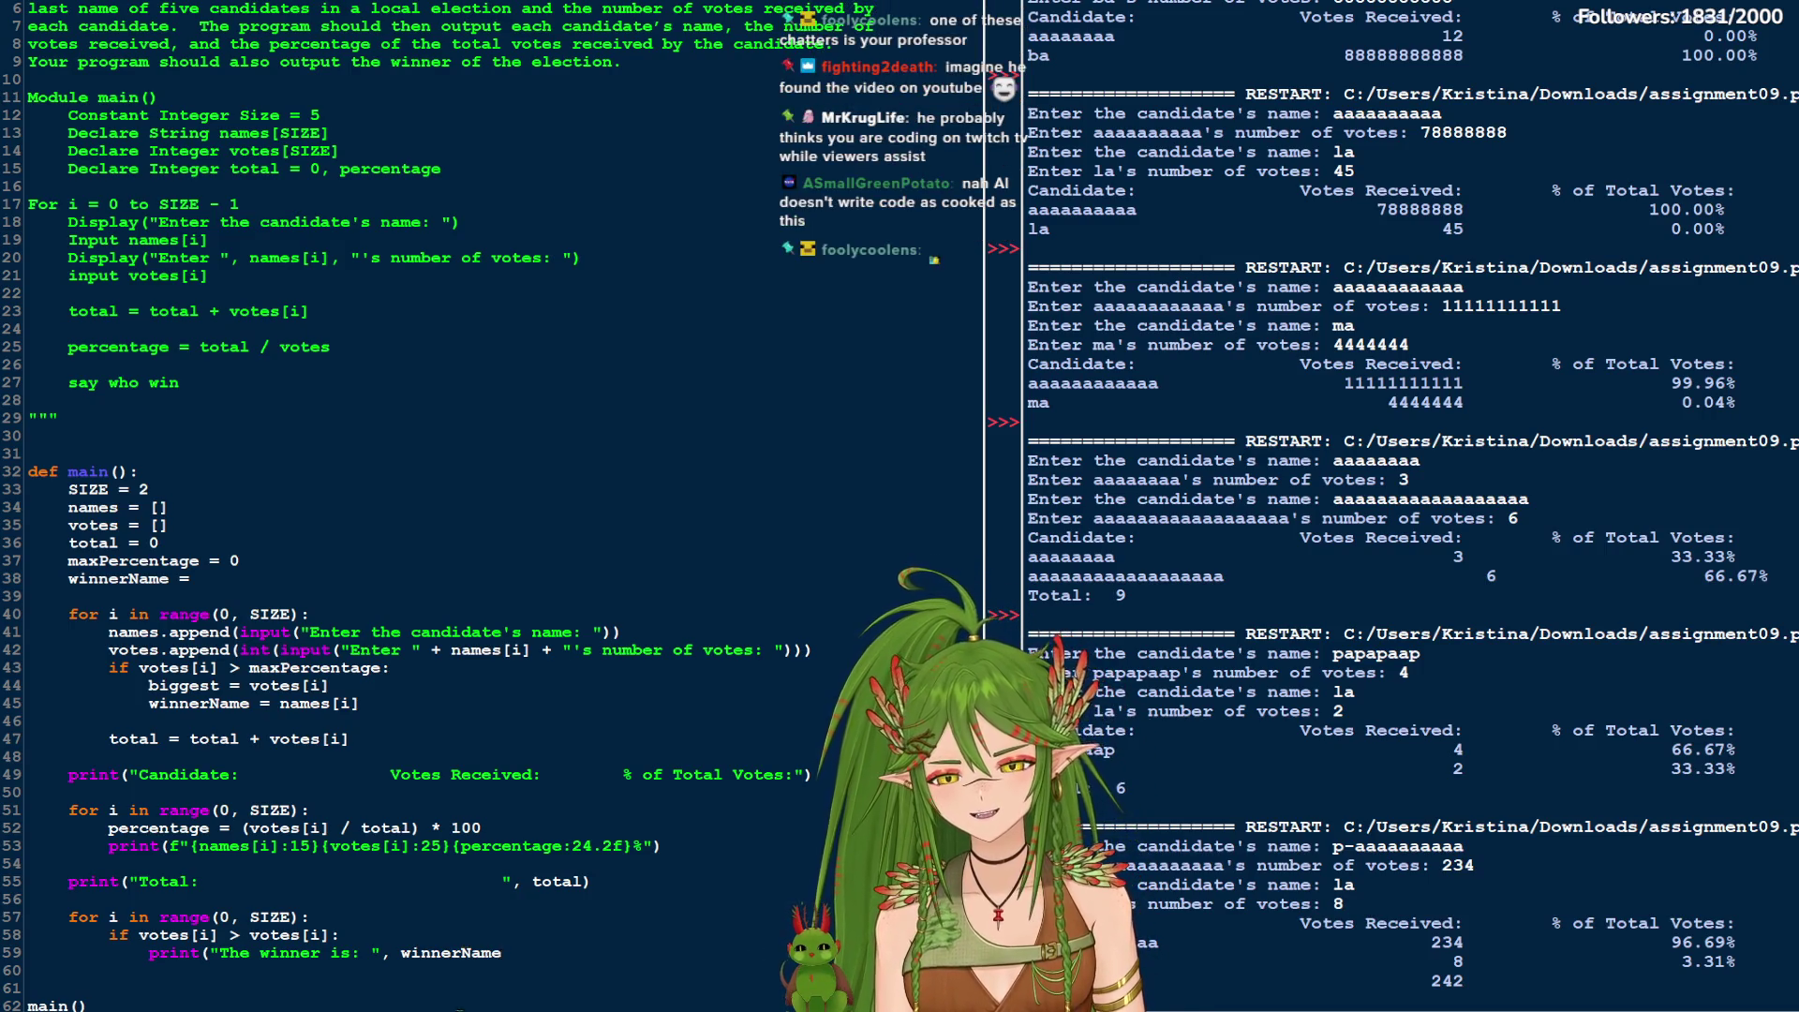
type(")")
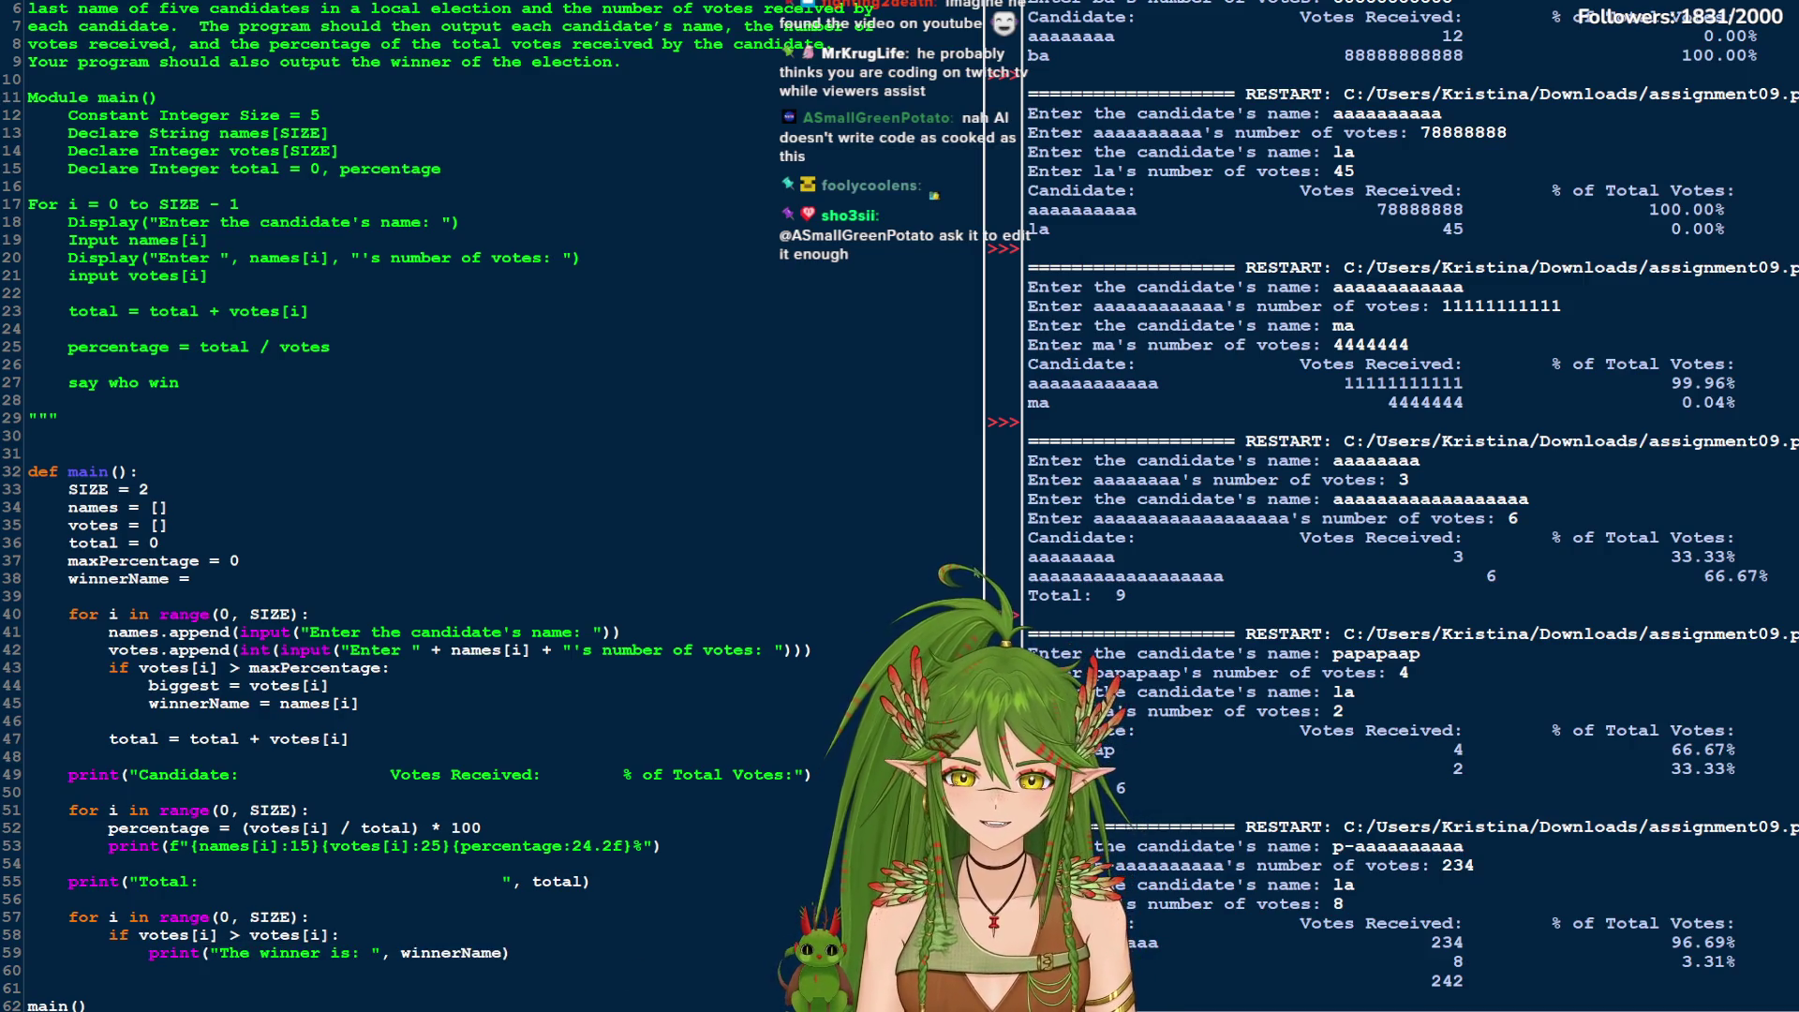
key("F5")
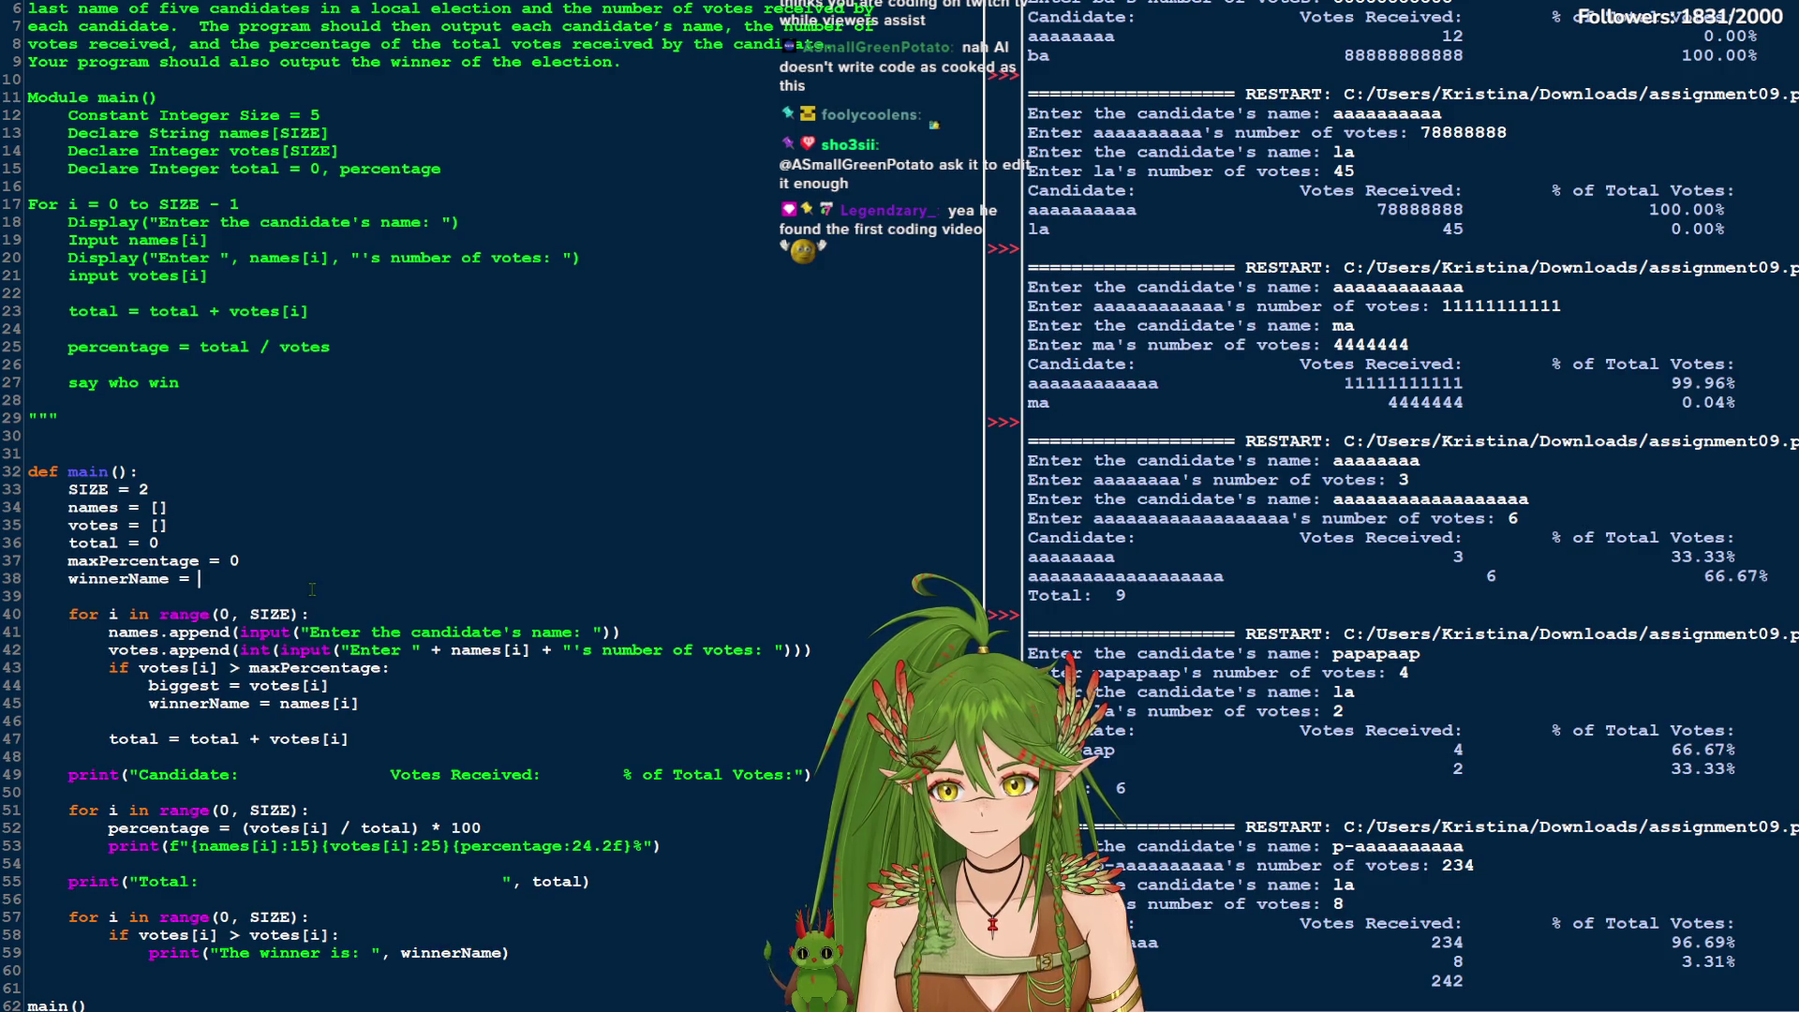
type(":(")
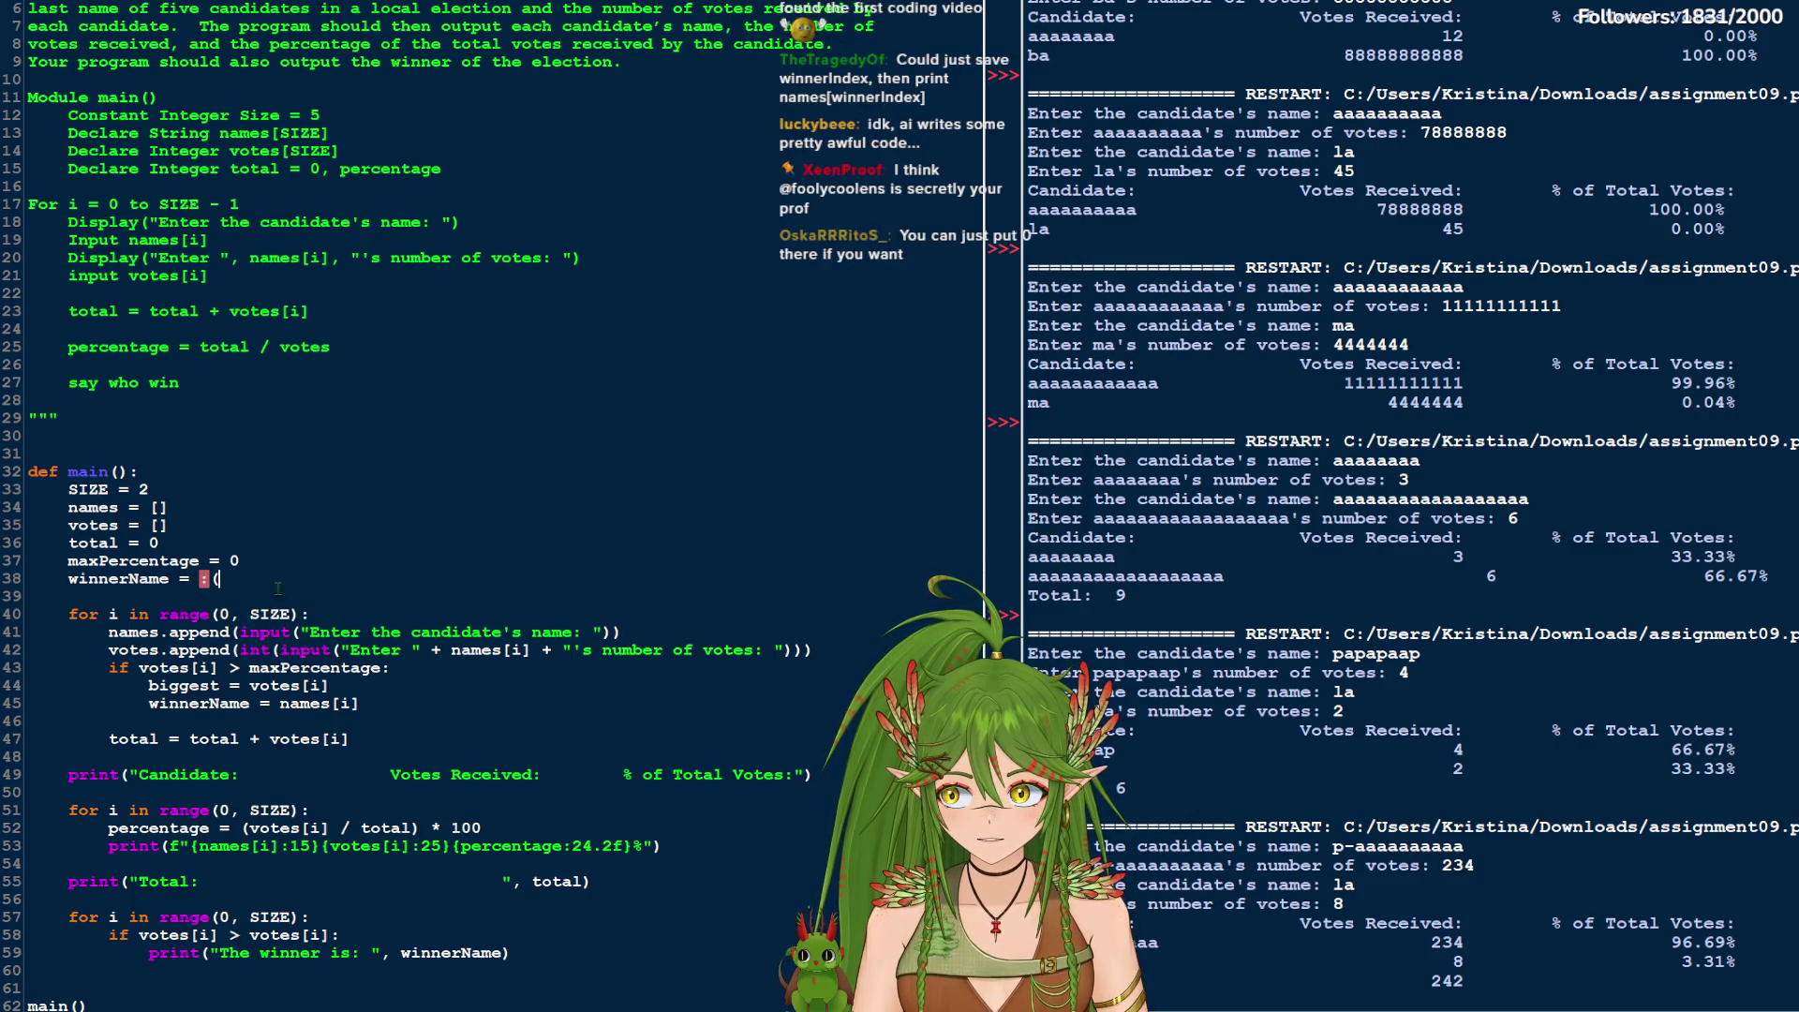
Set winnerName back to 0 on line 38 and run the program
key("BackSpace")
key("BackSpace")
type("0")
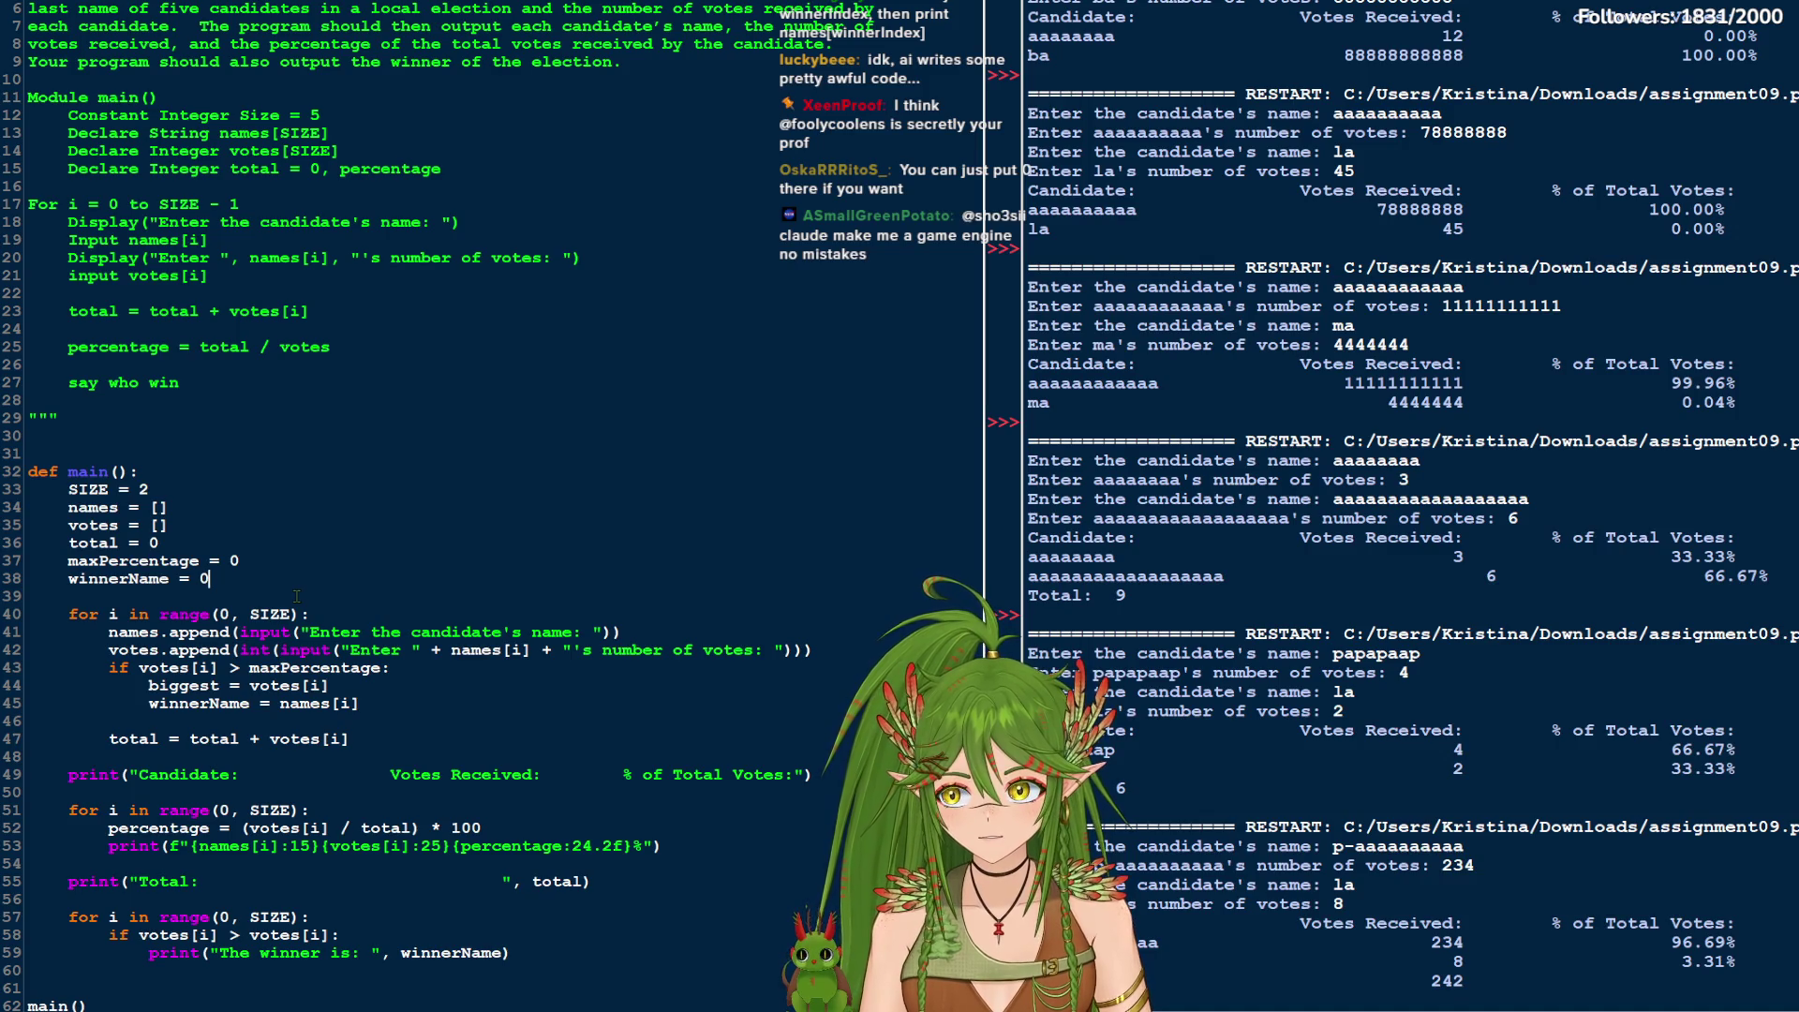
key("F5")
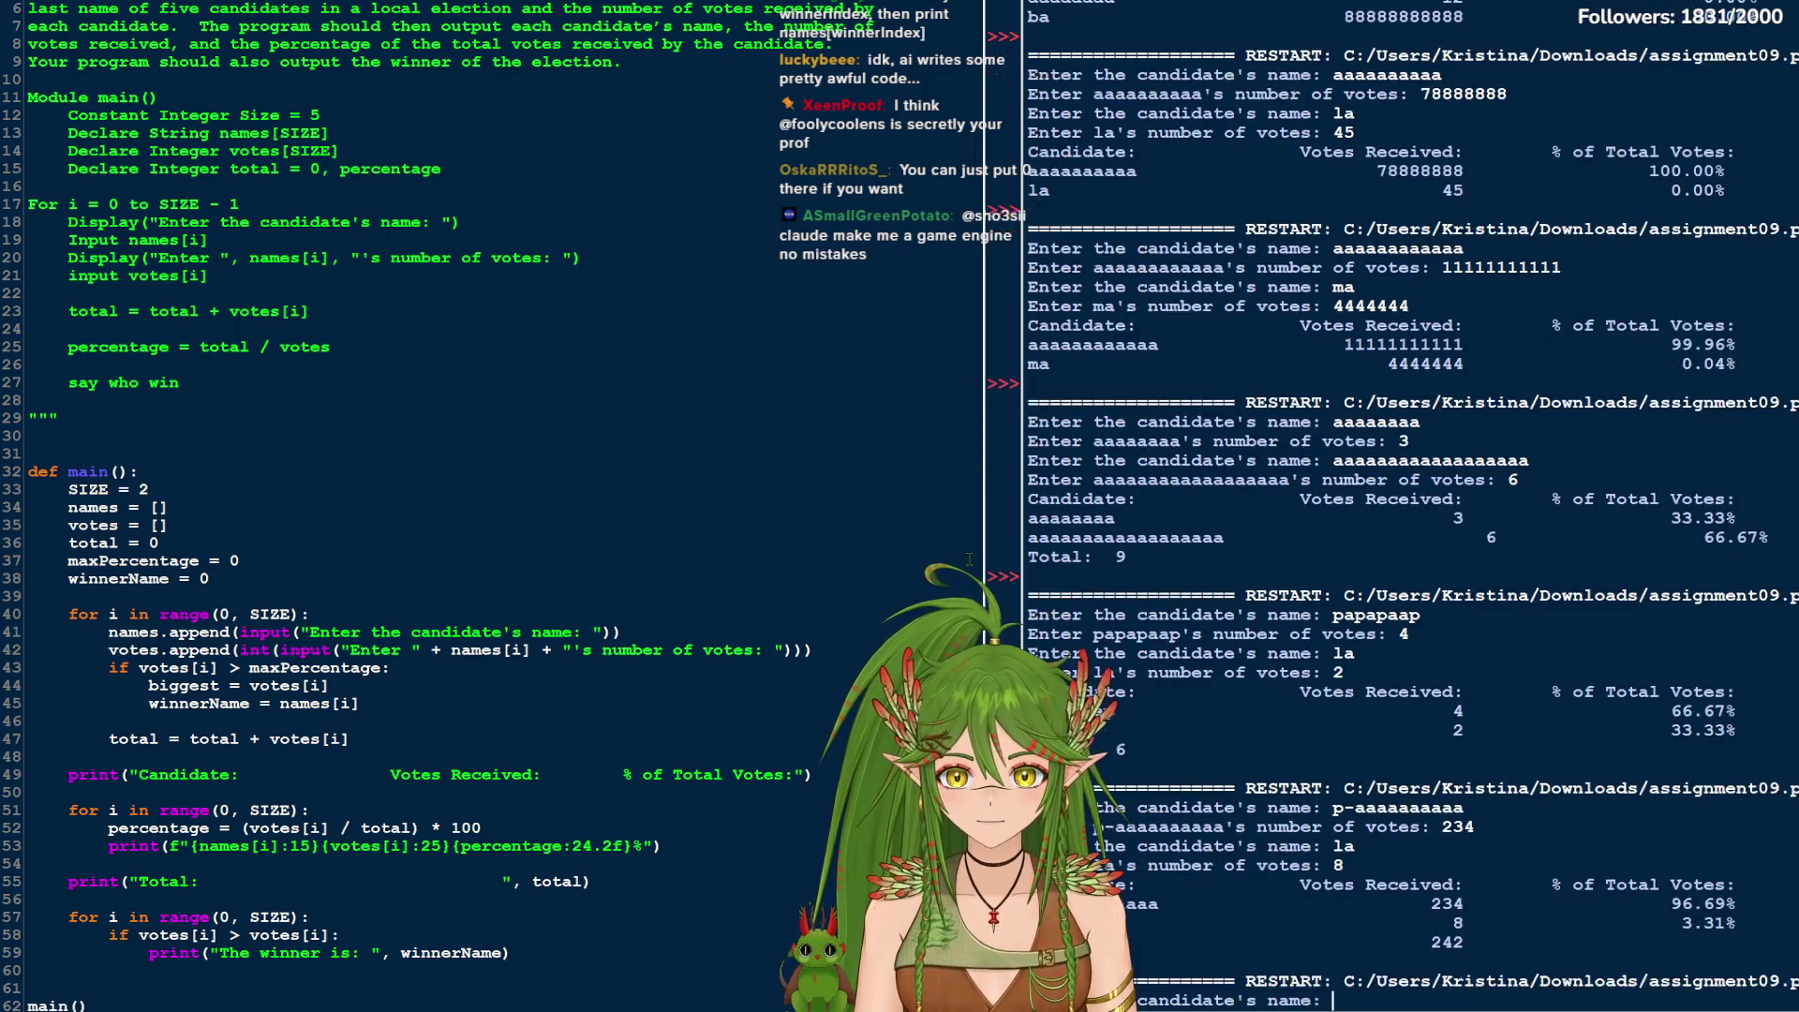
Enter candidate lalalalal with 9 votes and ma with 2 votes
type("lalalalal")
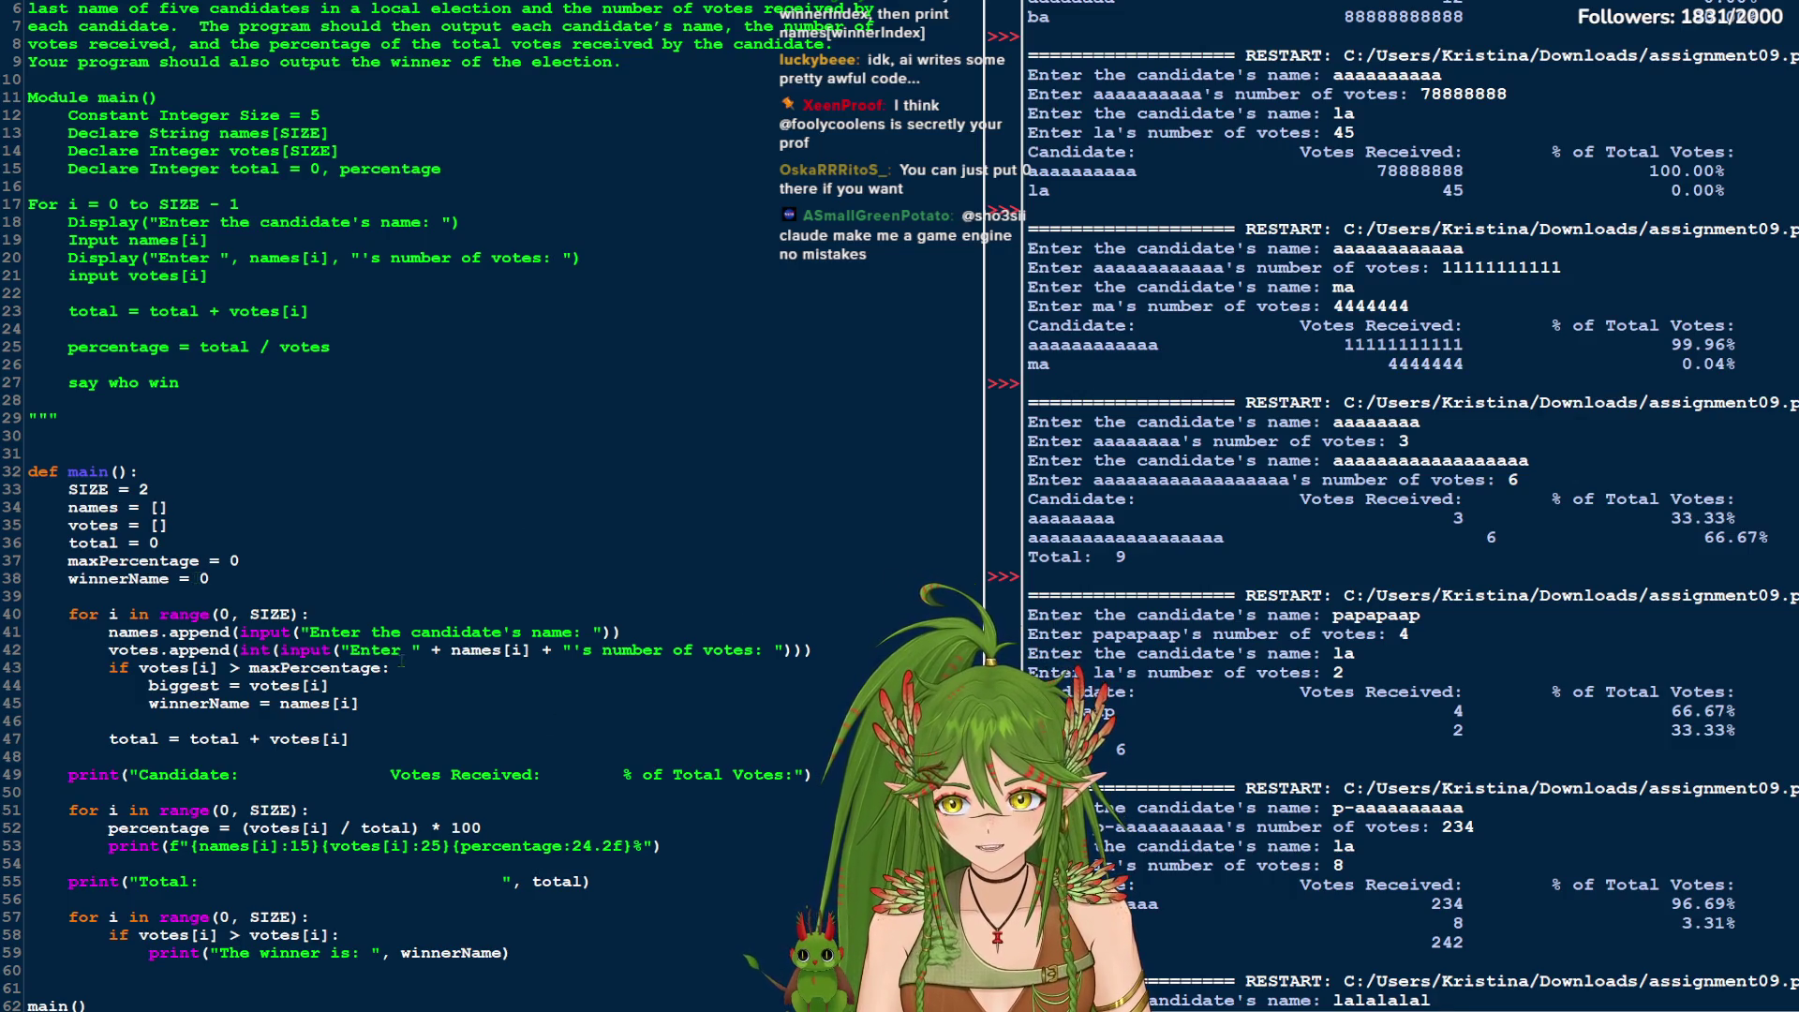
key("BackSpace")
type("l")
key("Return")
type("9")
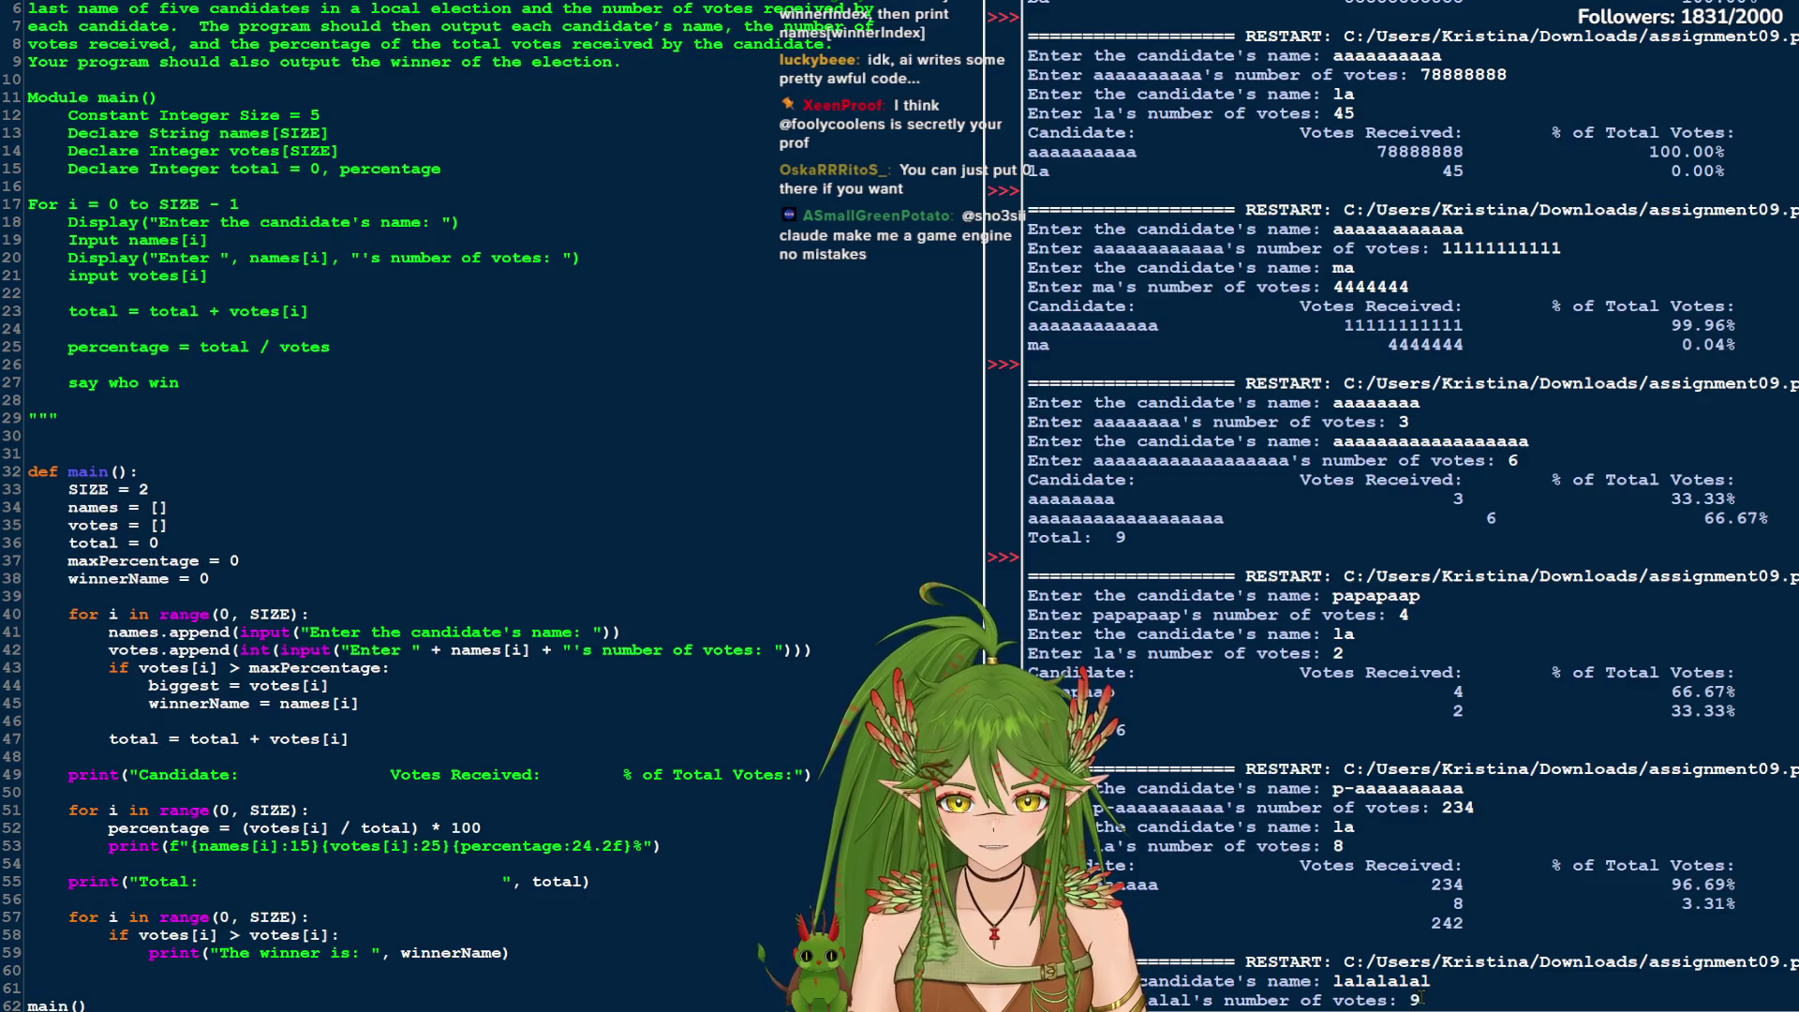
key("Return")
type("ma")
key("Return")
type("2")
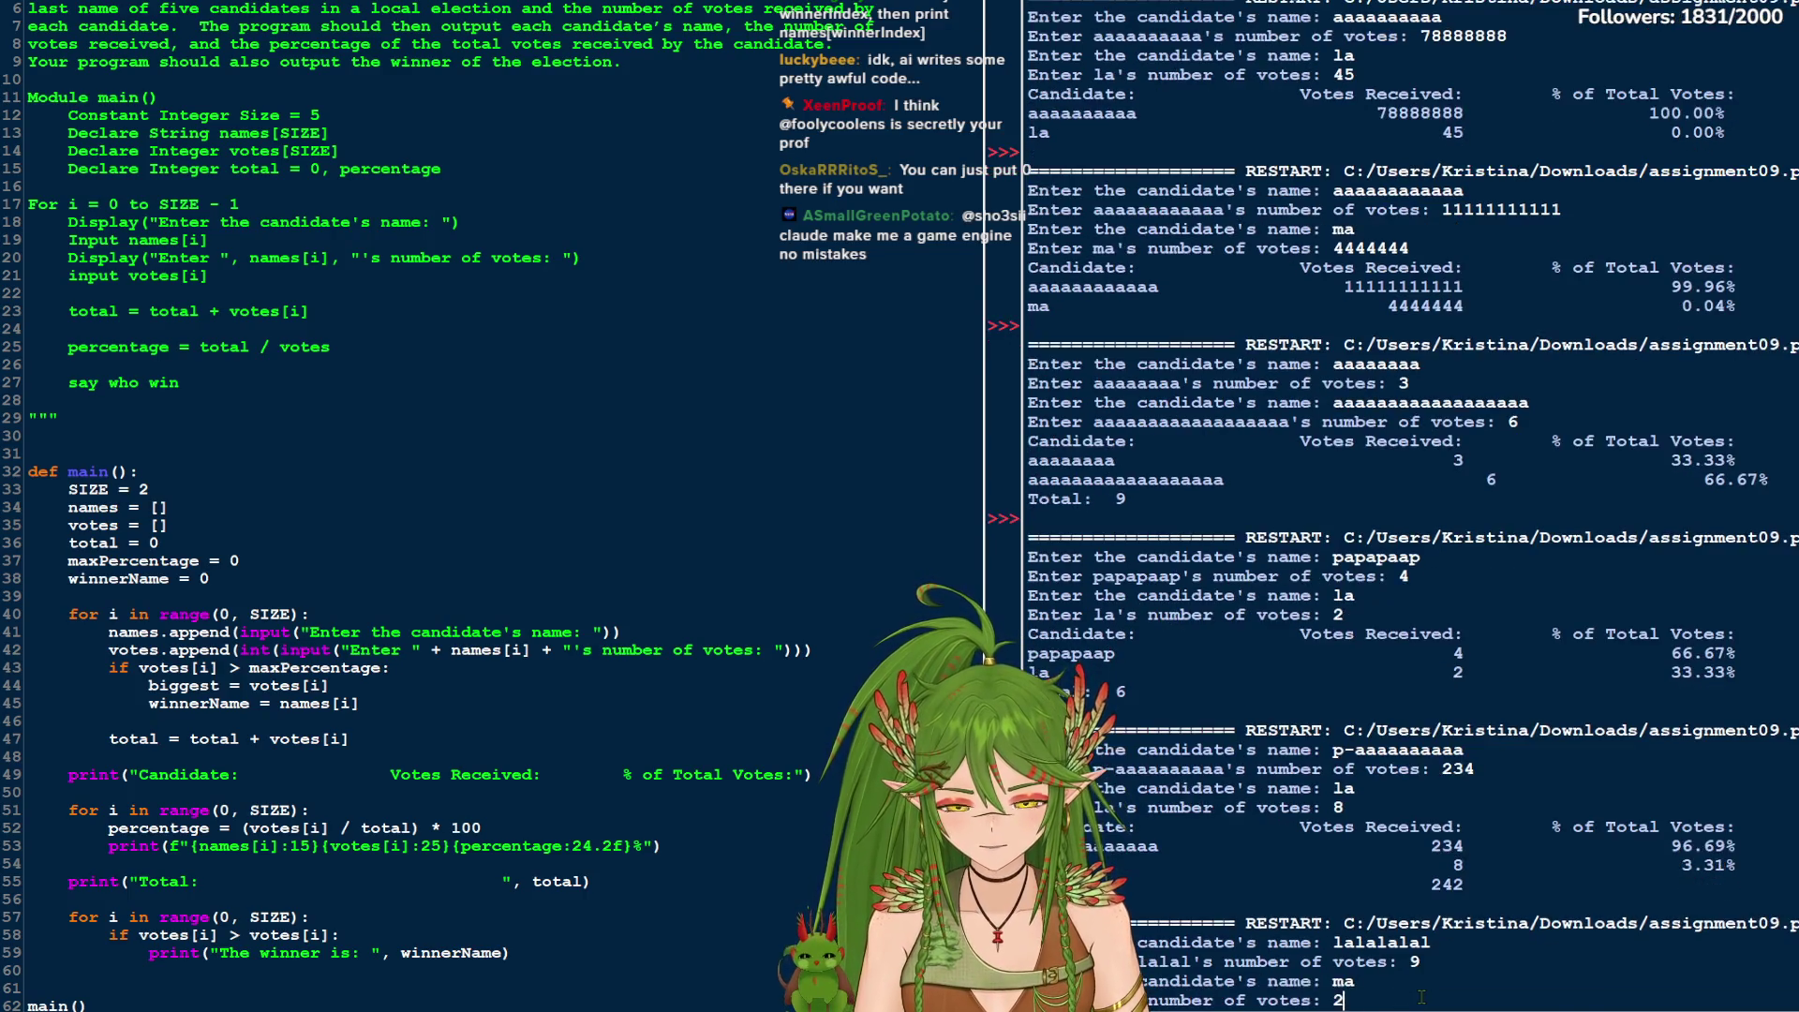
key("Return")
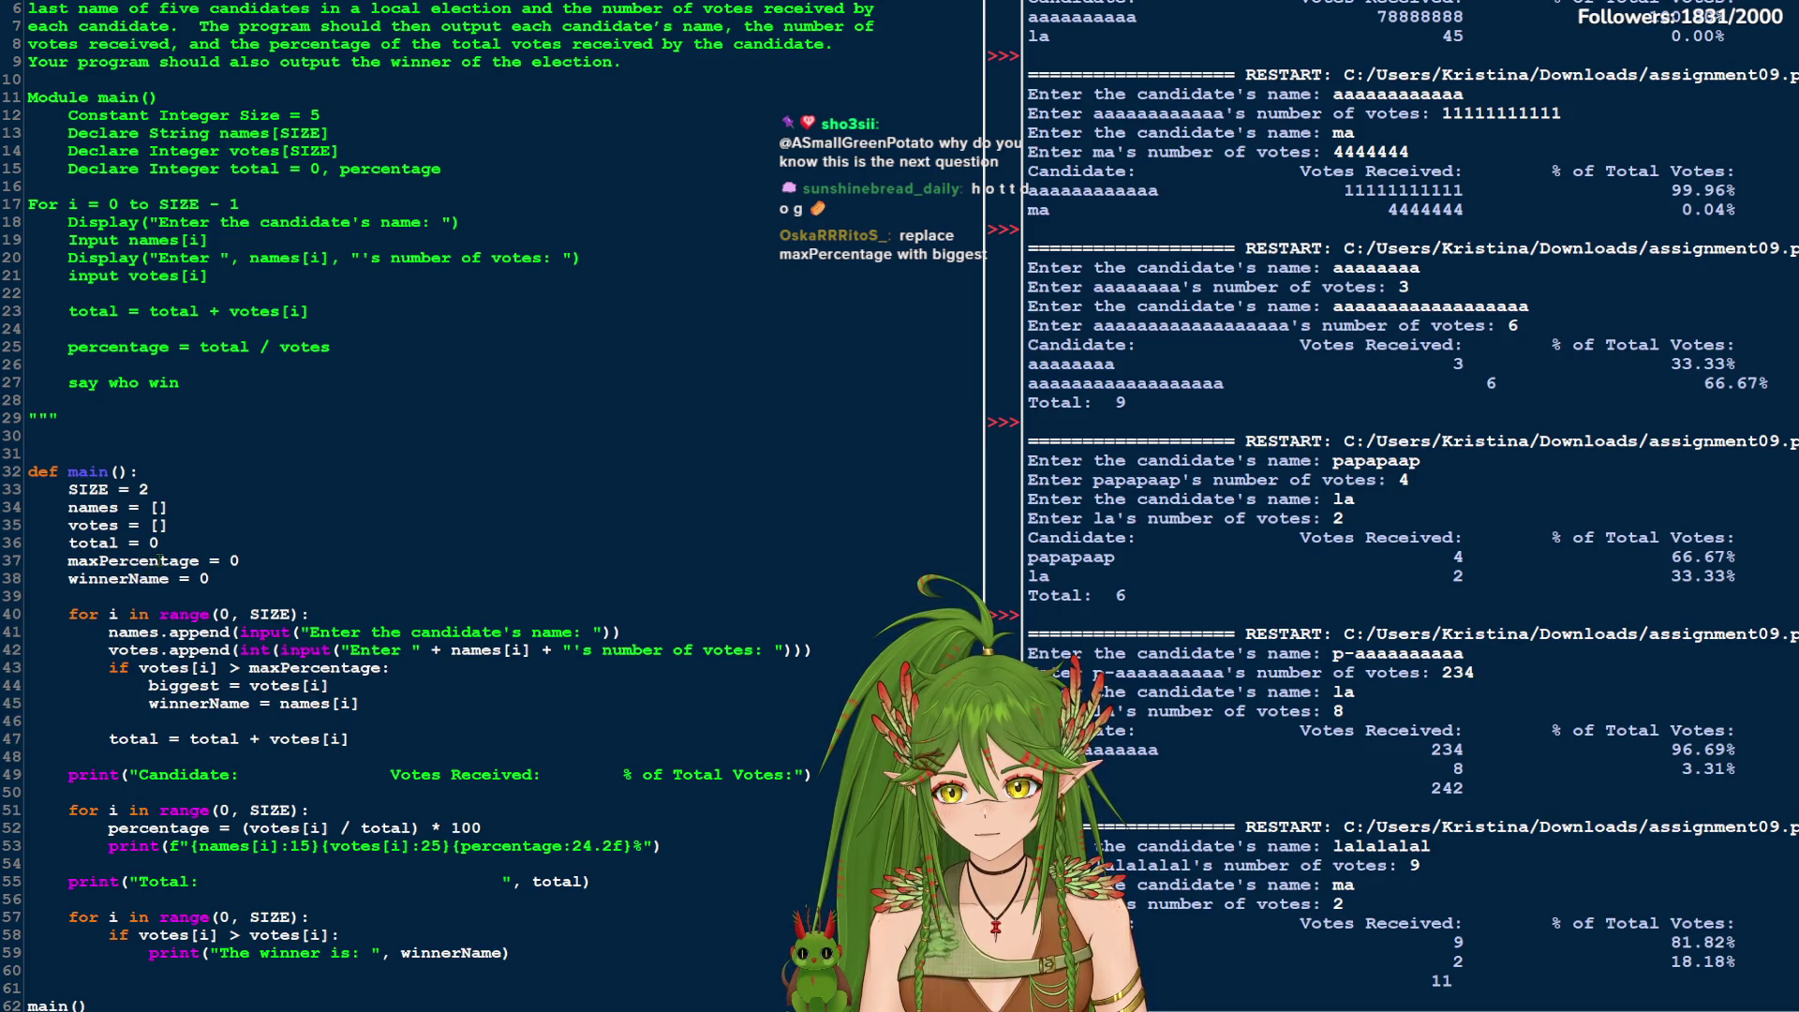
Rename maxPercentage to biggest on line 37 and in the vote comparison
double_click(159, 560)
type("bigg")
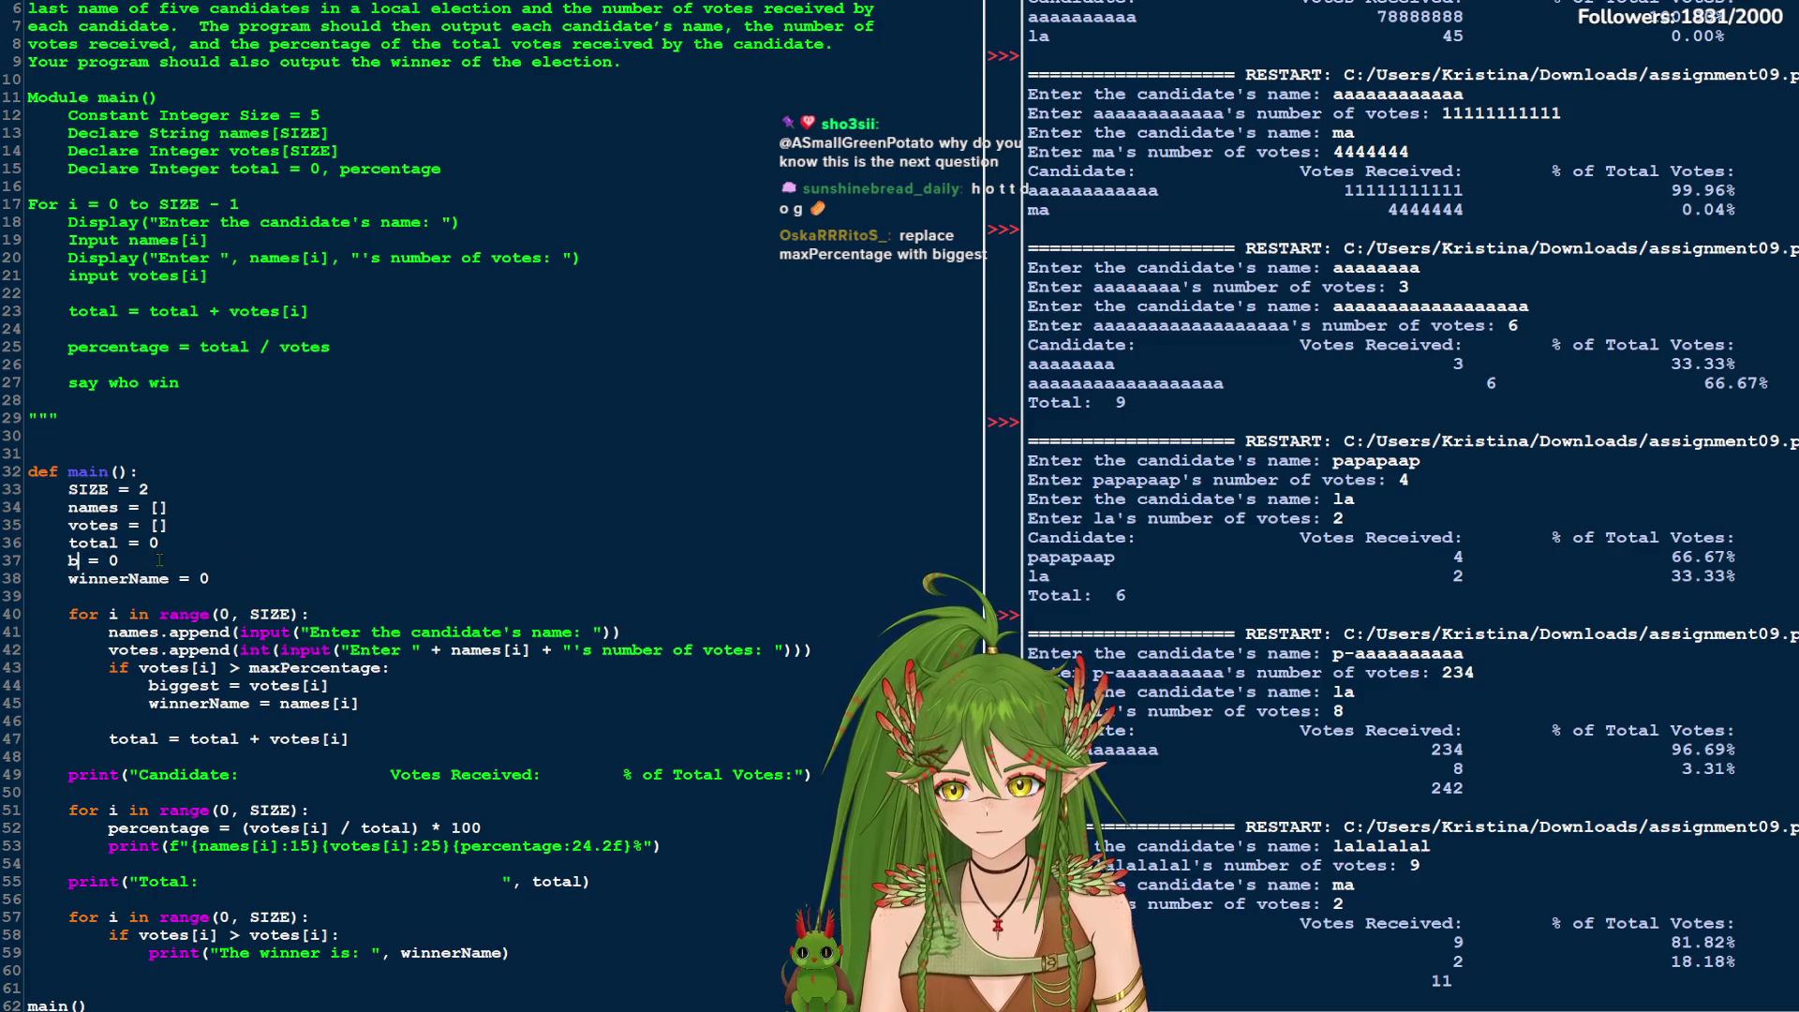
type("est")
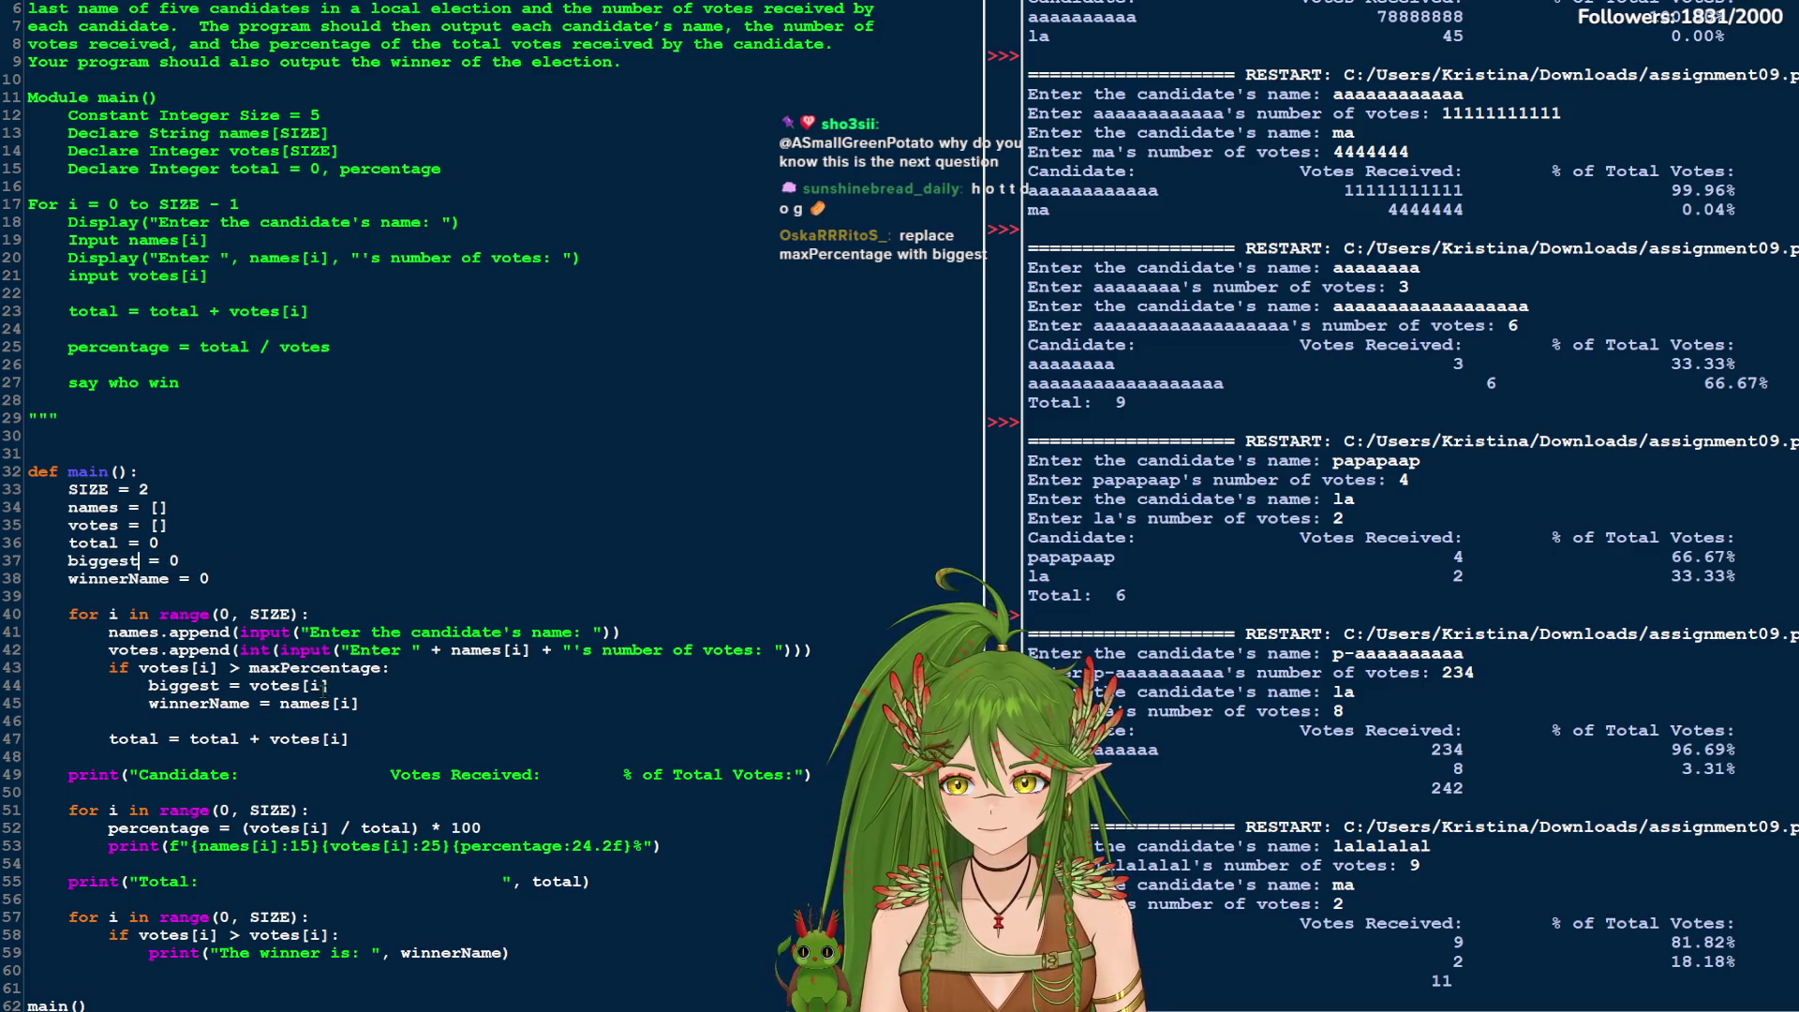
double_click(335, 668)
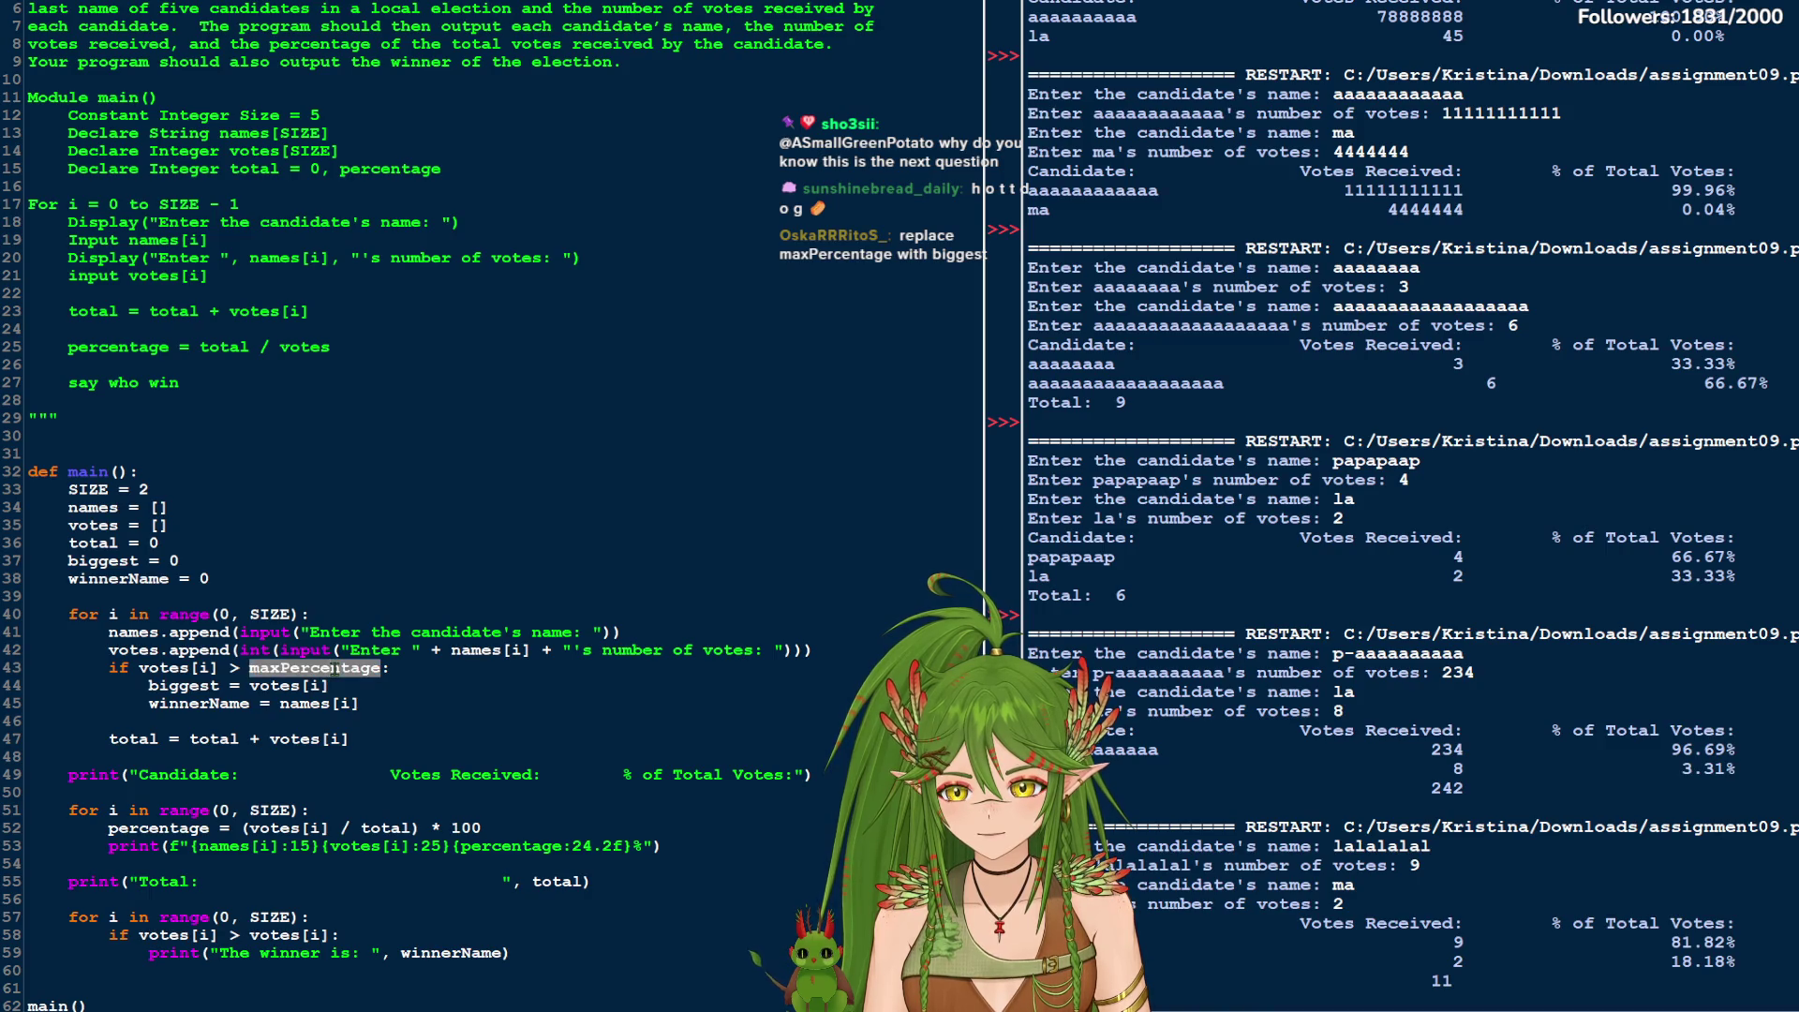
type("bigest")
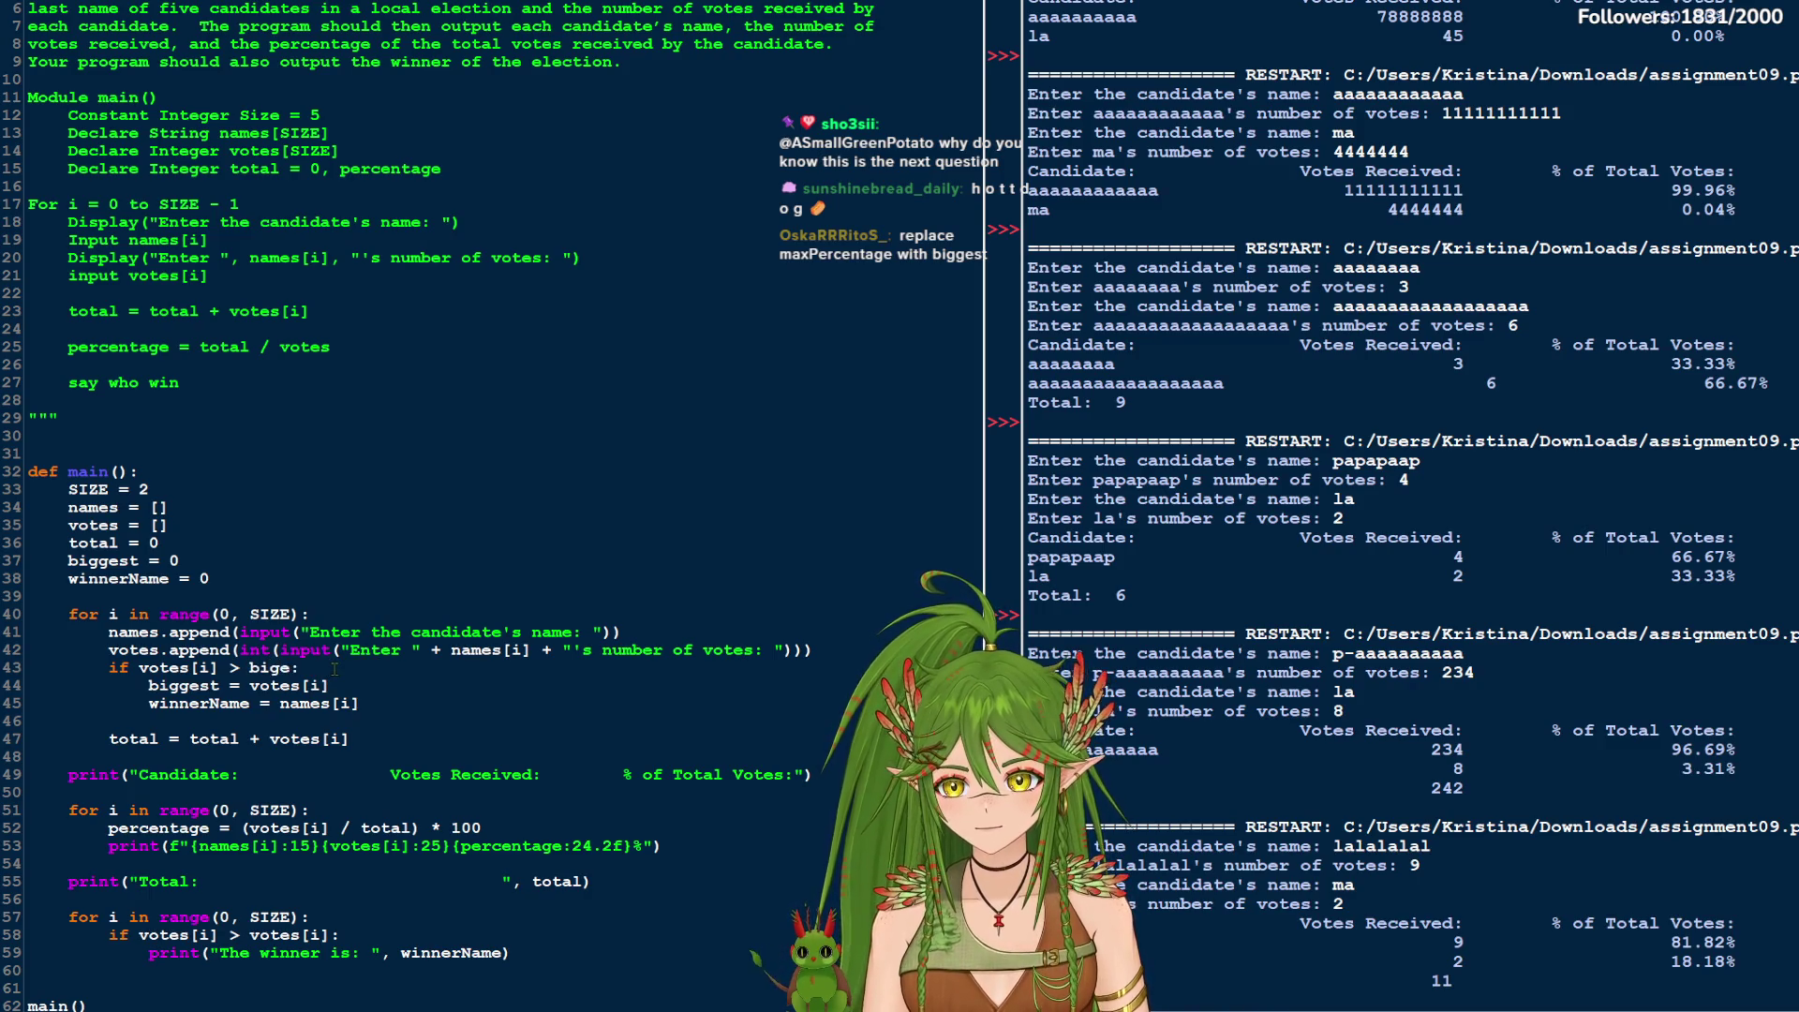
key("BackSpace")
key("BackSpace")
key("BackSpace")
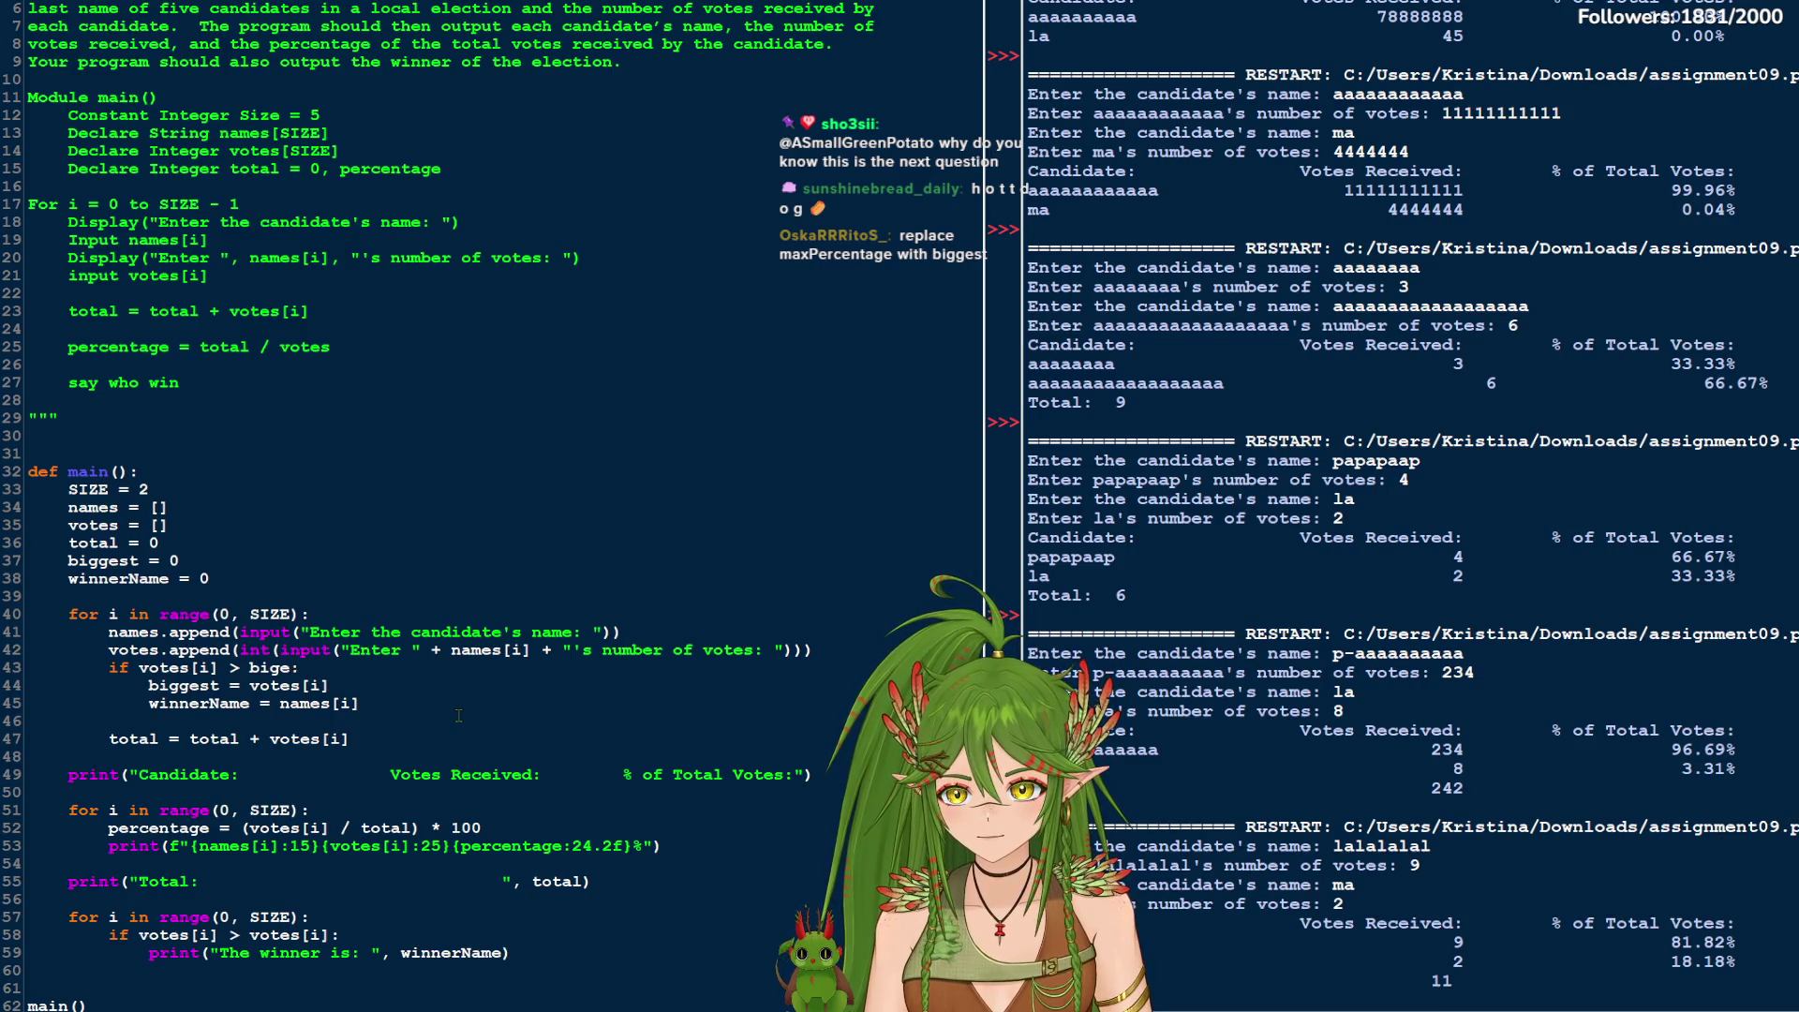
type("gest")
left_click(455, 718)
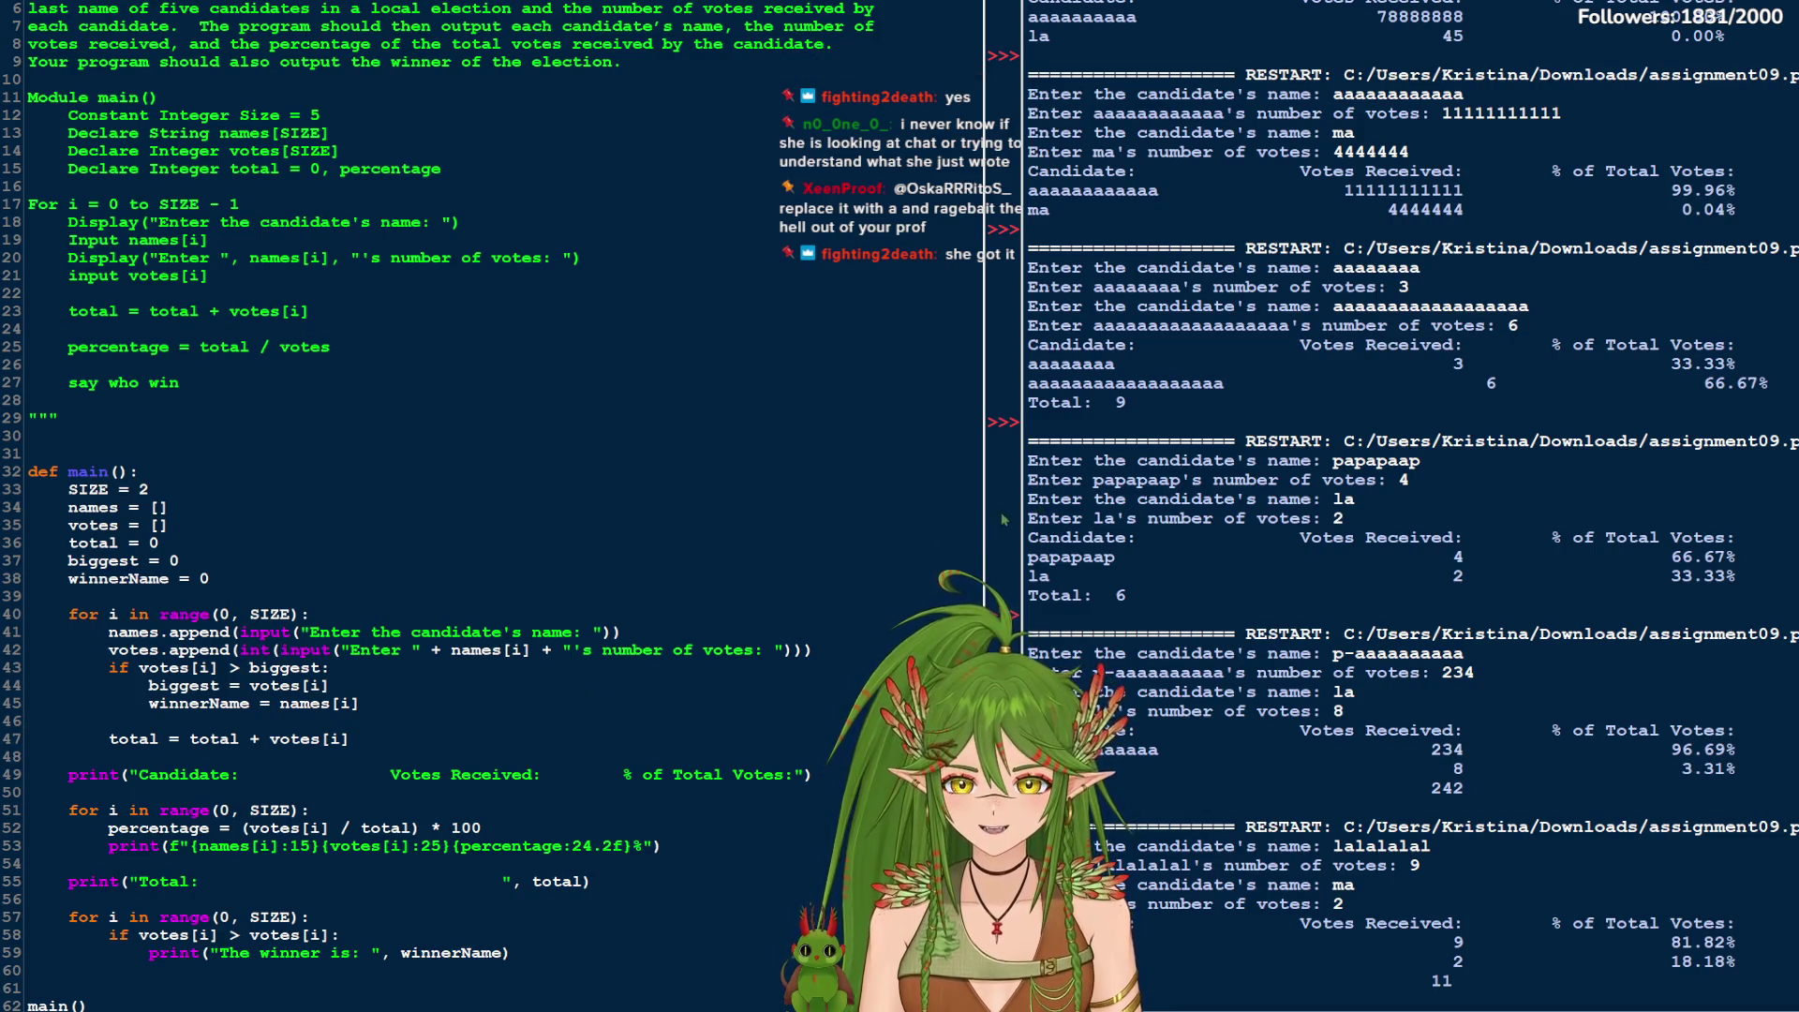
Test-run the program with alalal at 7 votes and ma at 1 vote
key("F5")
type("alalal")
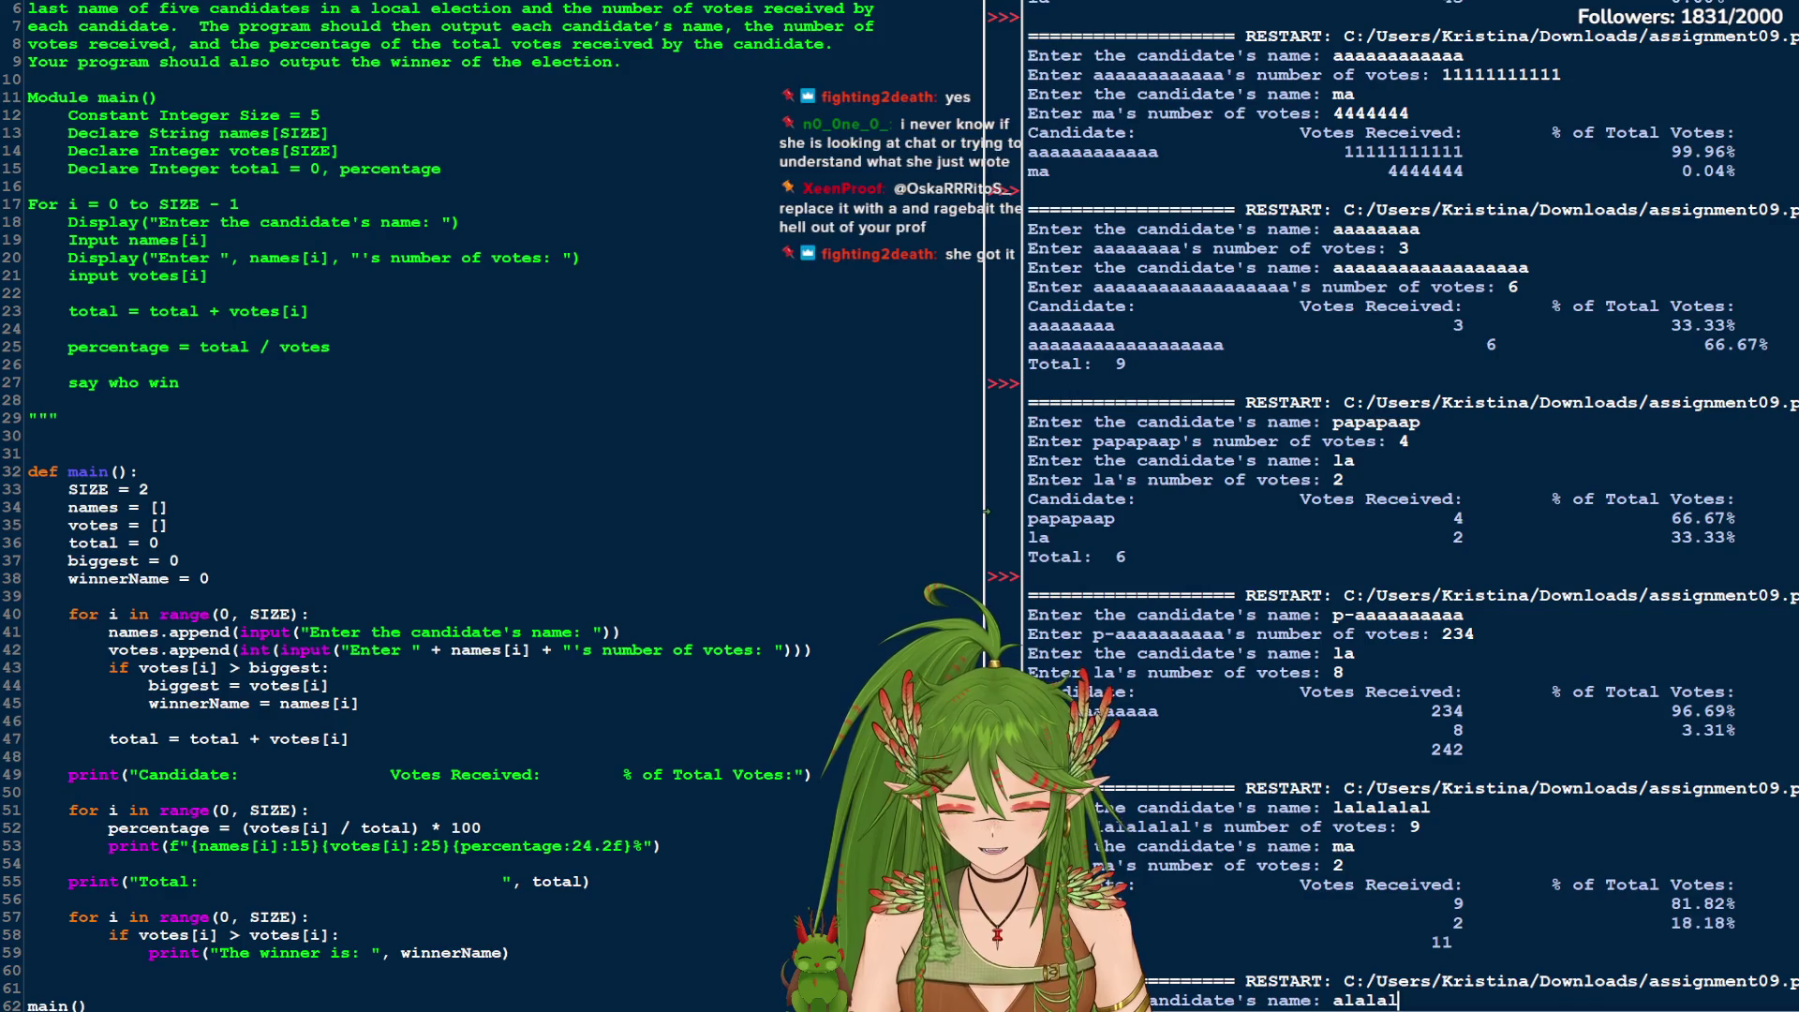
key("Return")
type("7")
key("Return")
type("ma")
key("Return")
type("1")
key("Return")
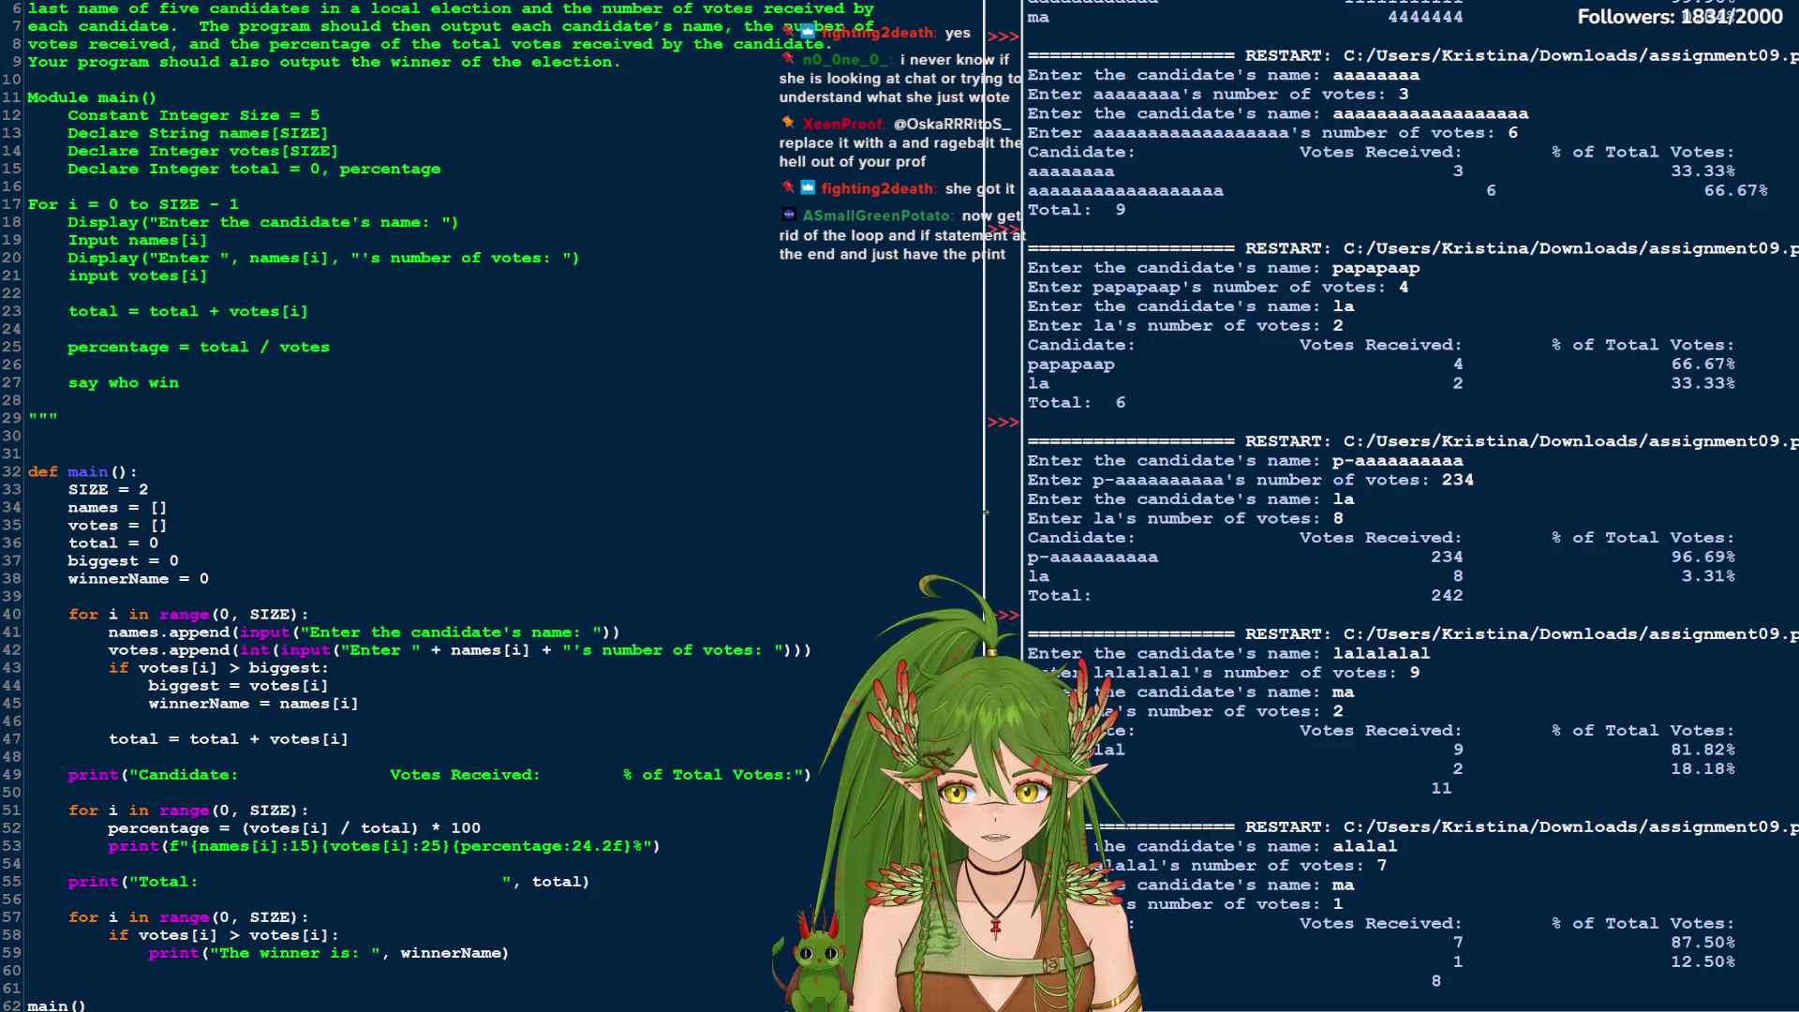
Delete the final winner loop and if lines and dedent the winner print to function level
left_click_drag(340, 935, 128, 935)
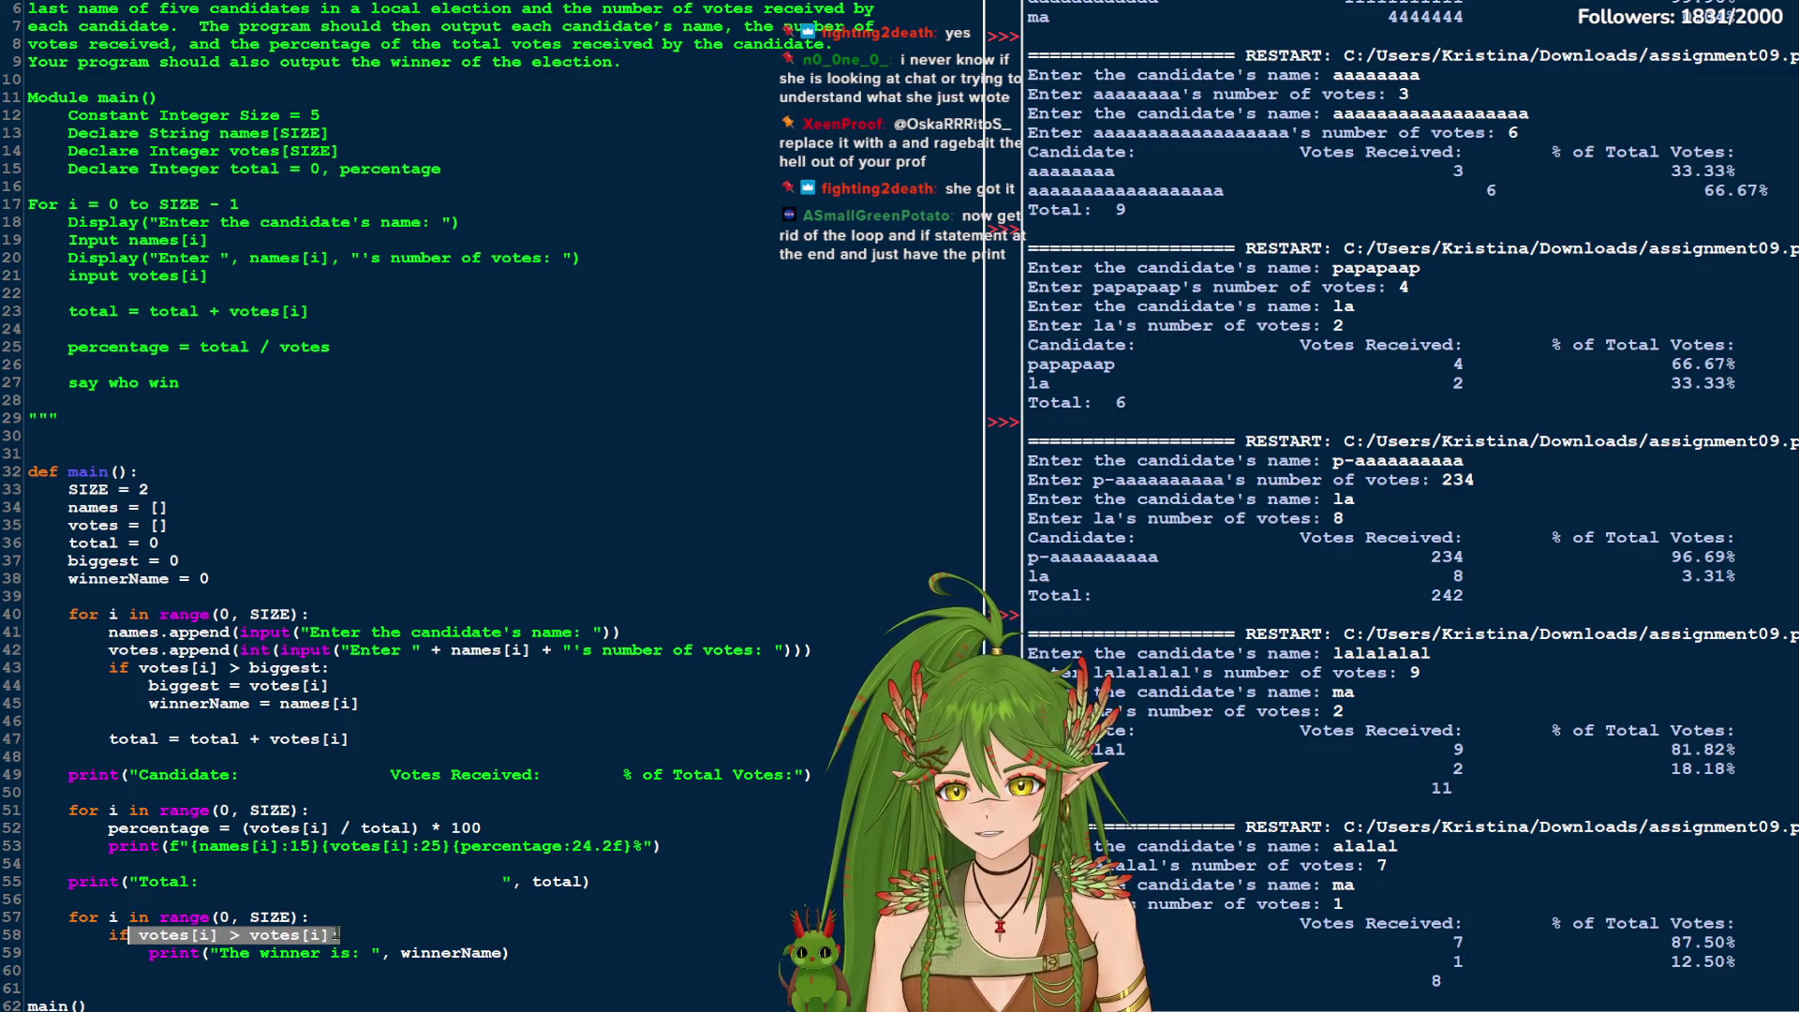
mouse_move(339, 935)
left_mouse_down()
mouse_move(28, 900)
mouse_move(28, 923)
mouse_move(9, 918)
left_mouse_up()
key("BackSpace")
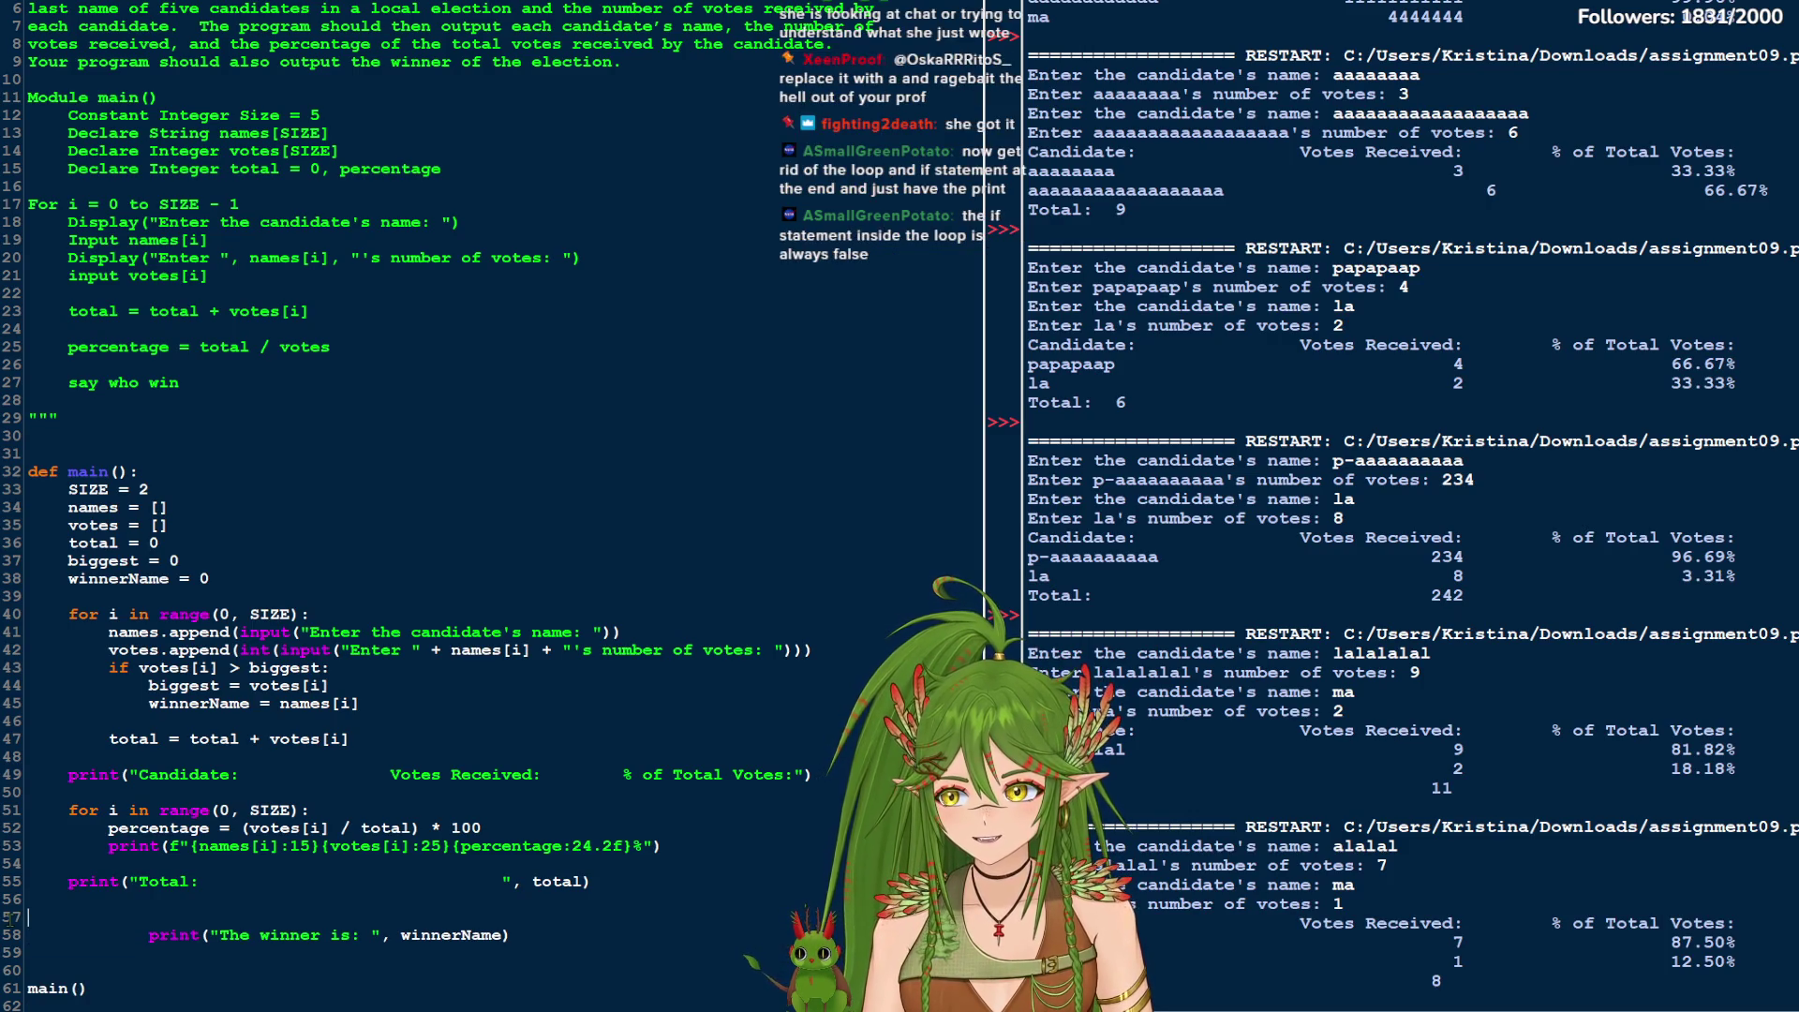
left_click(148, 935)
key("BackSpace")
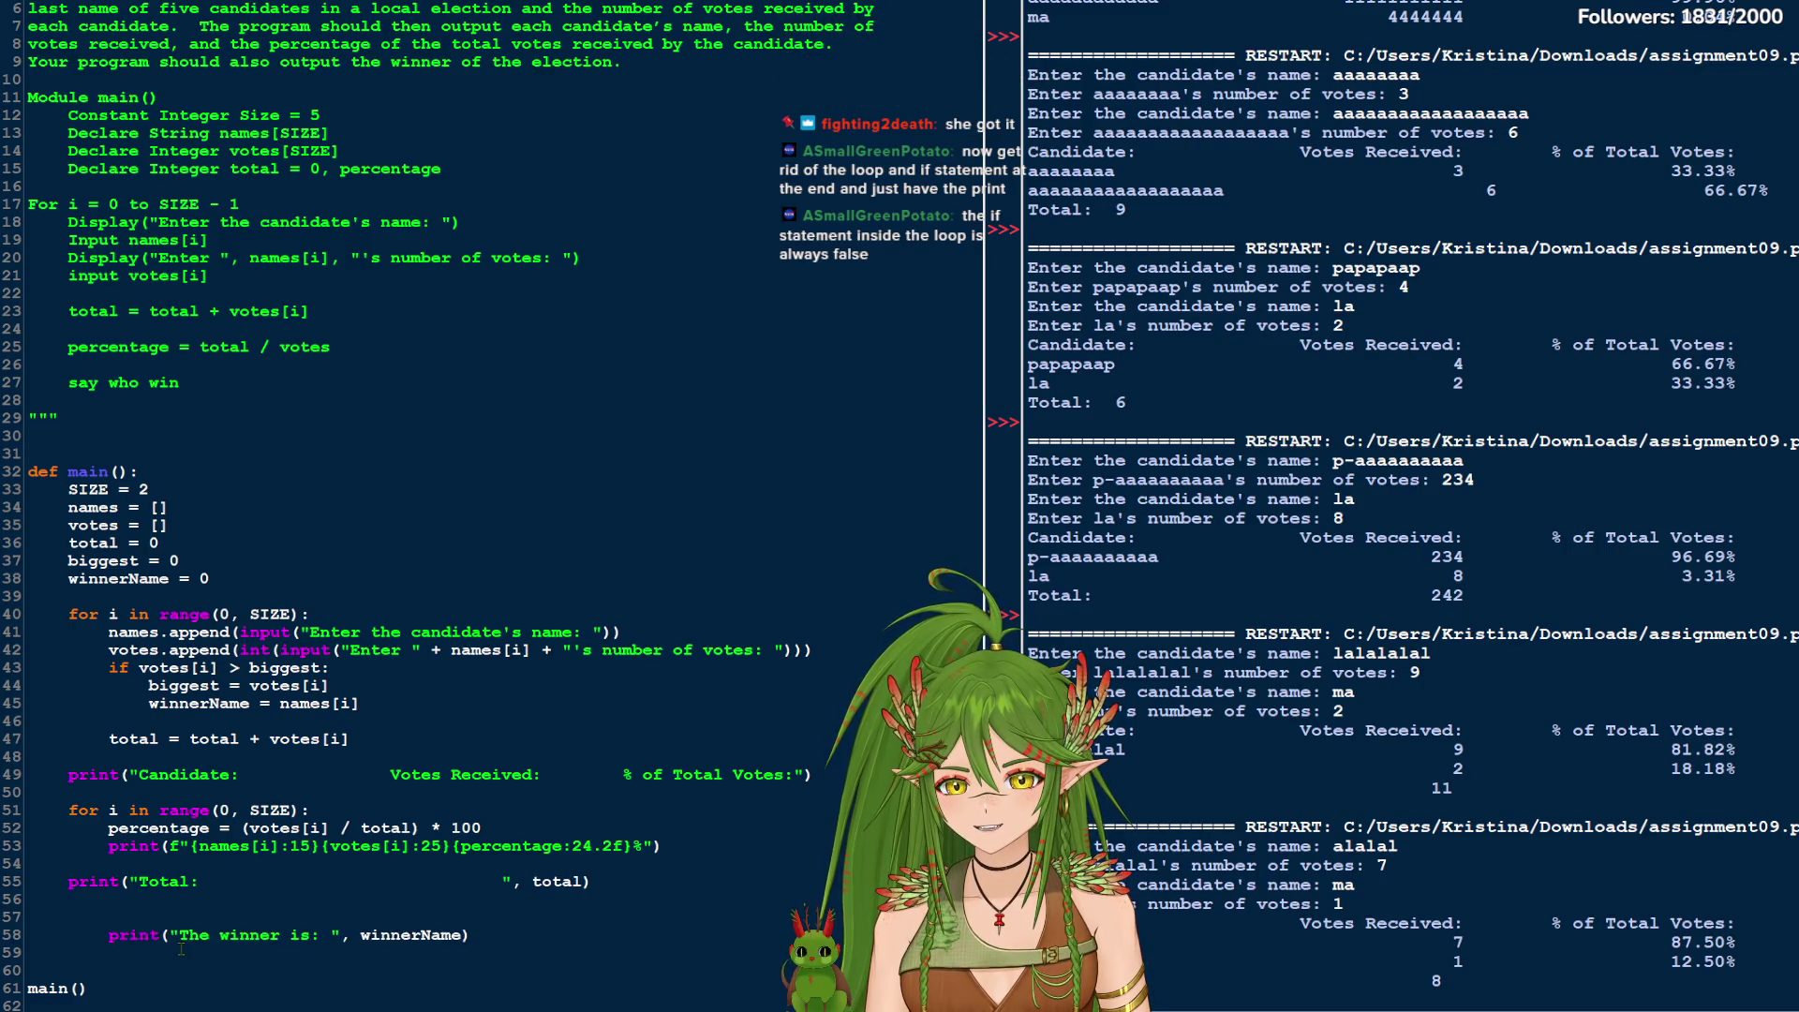
key("BackSpace")
key("BackSpace")
key("BackSpace")
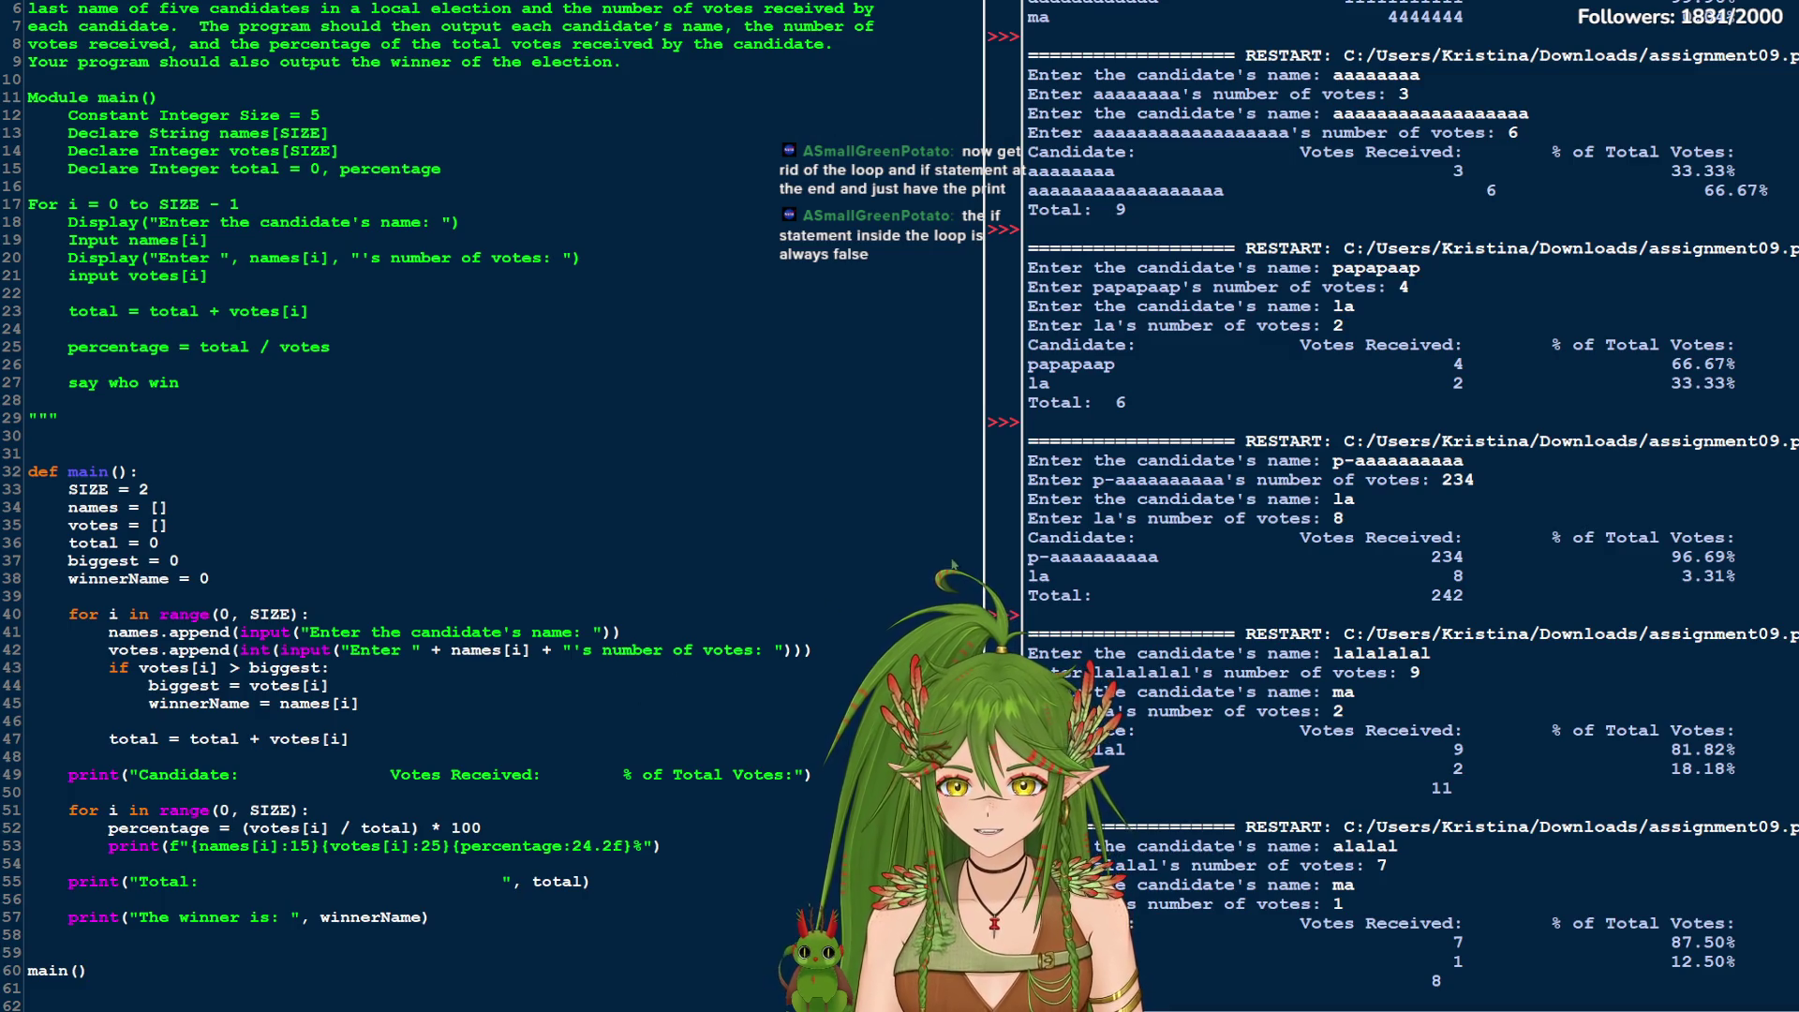
Run the program with aaaaa at 6 votes and bbbbb at 3 votes
key("F5")
type("aaaaa")
key("Return")
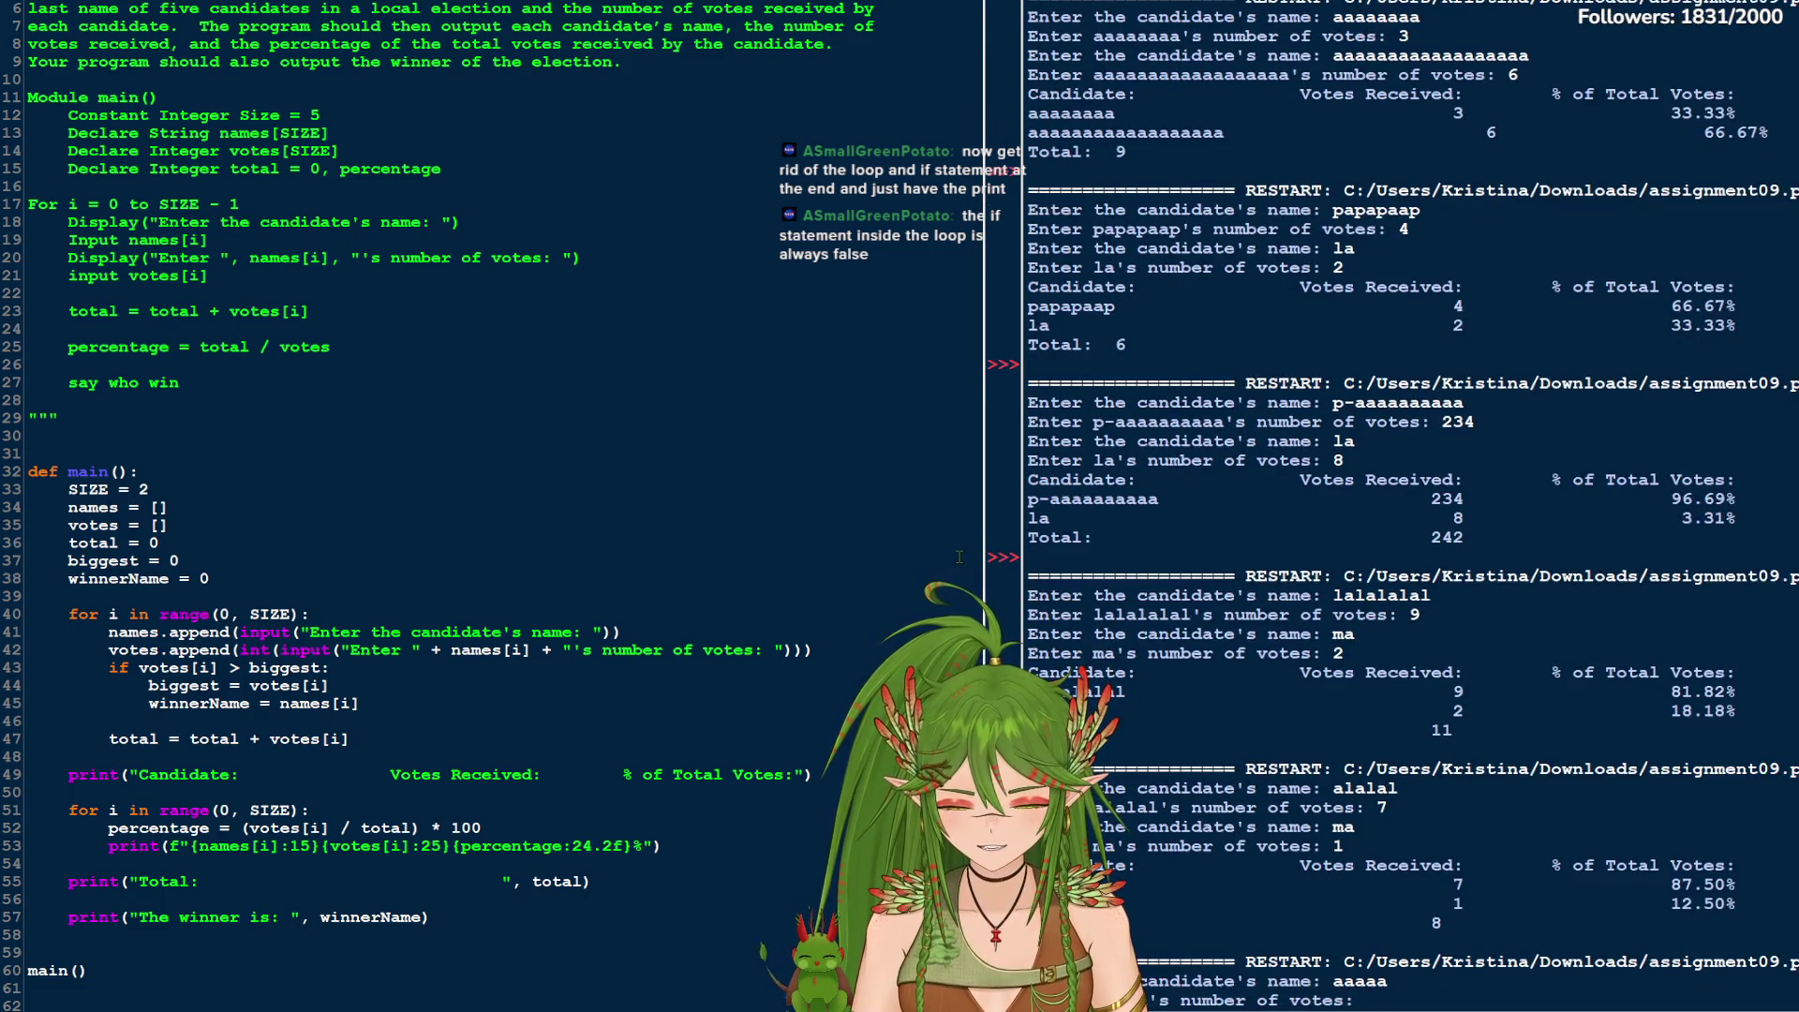
type("6")
key("Return")
type("ame: ")
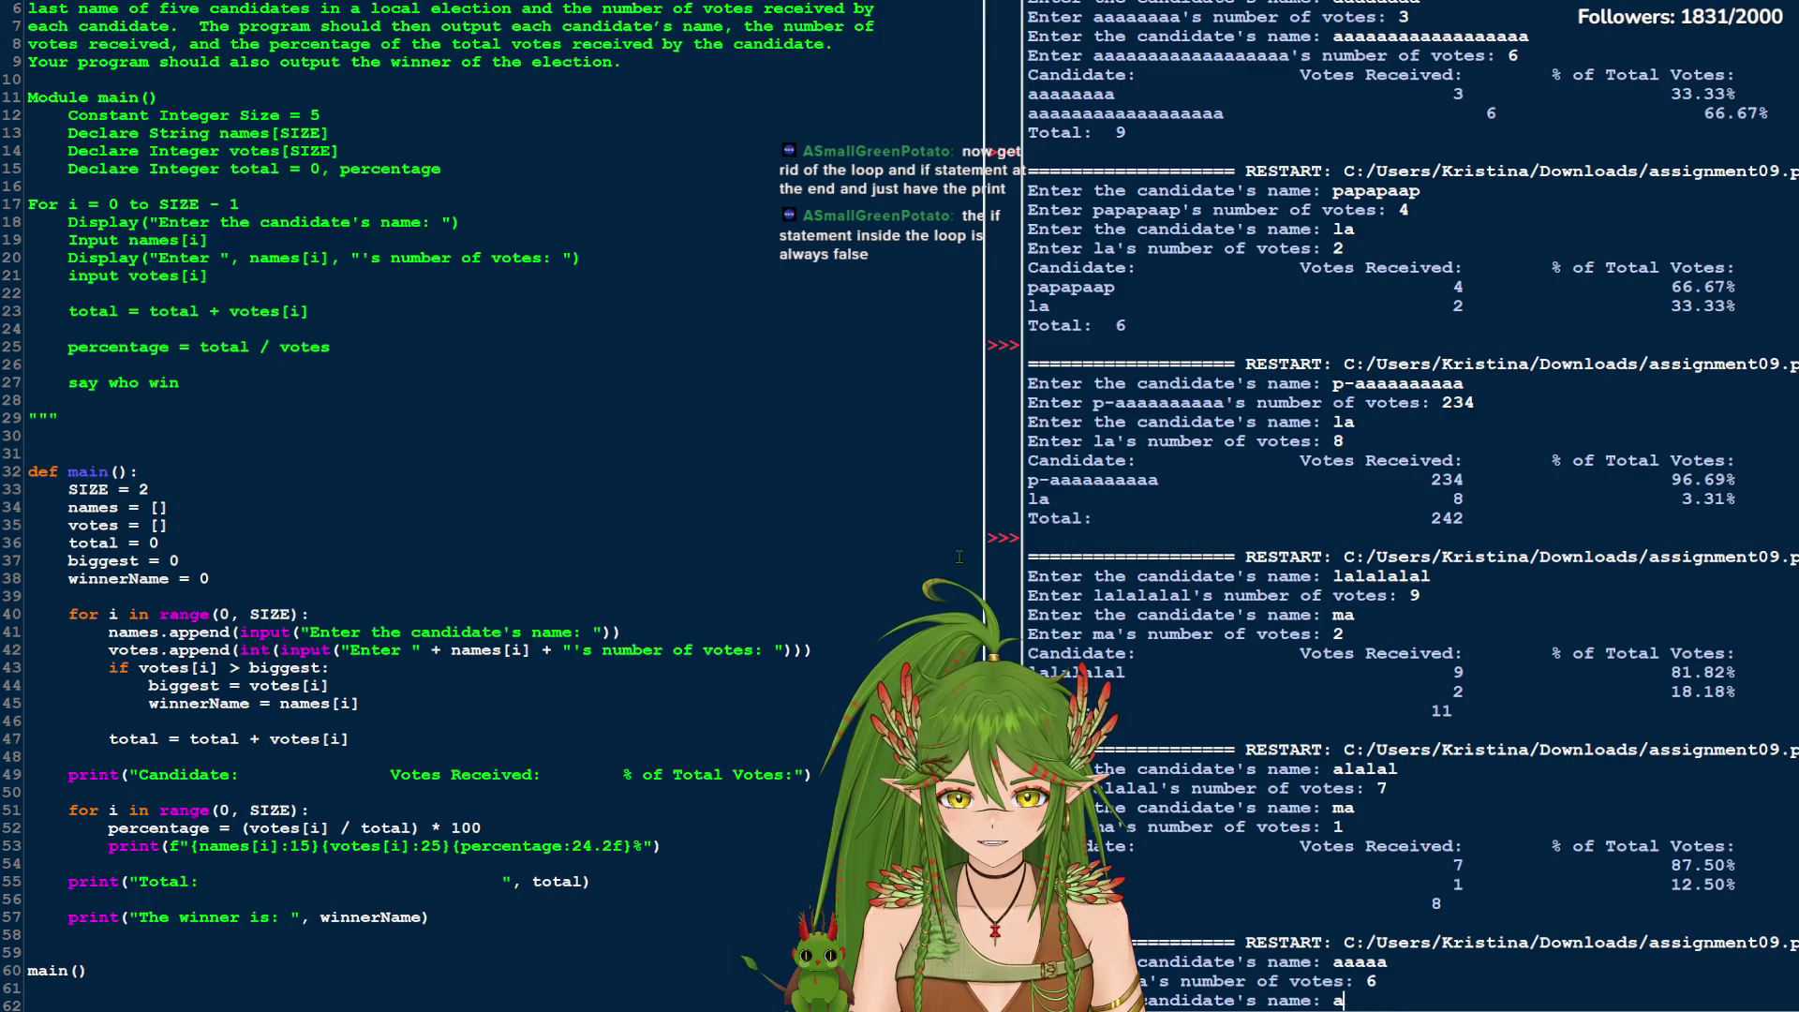
type("bbbbb")
key("Return")
type("3")
key("Return")
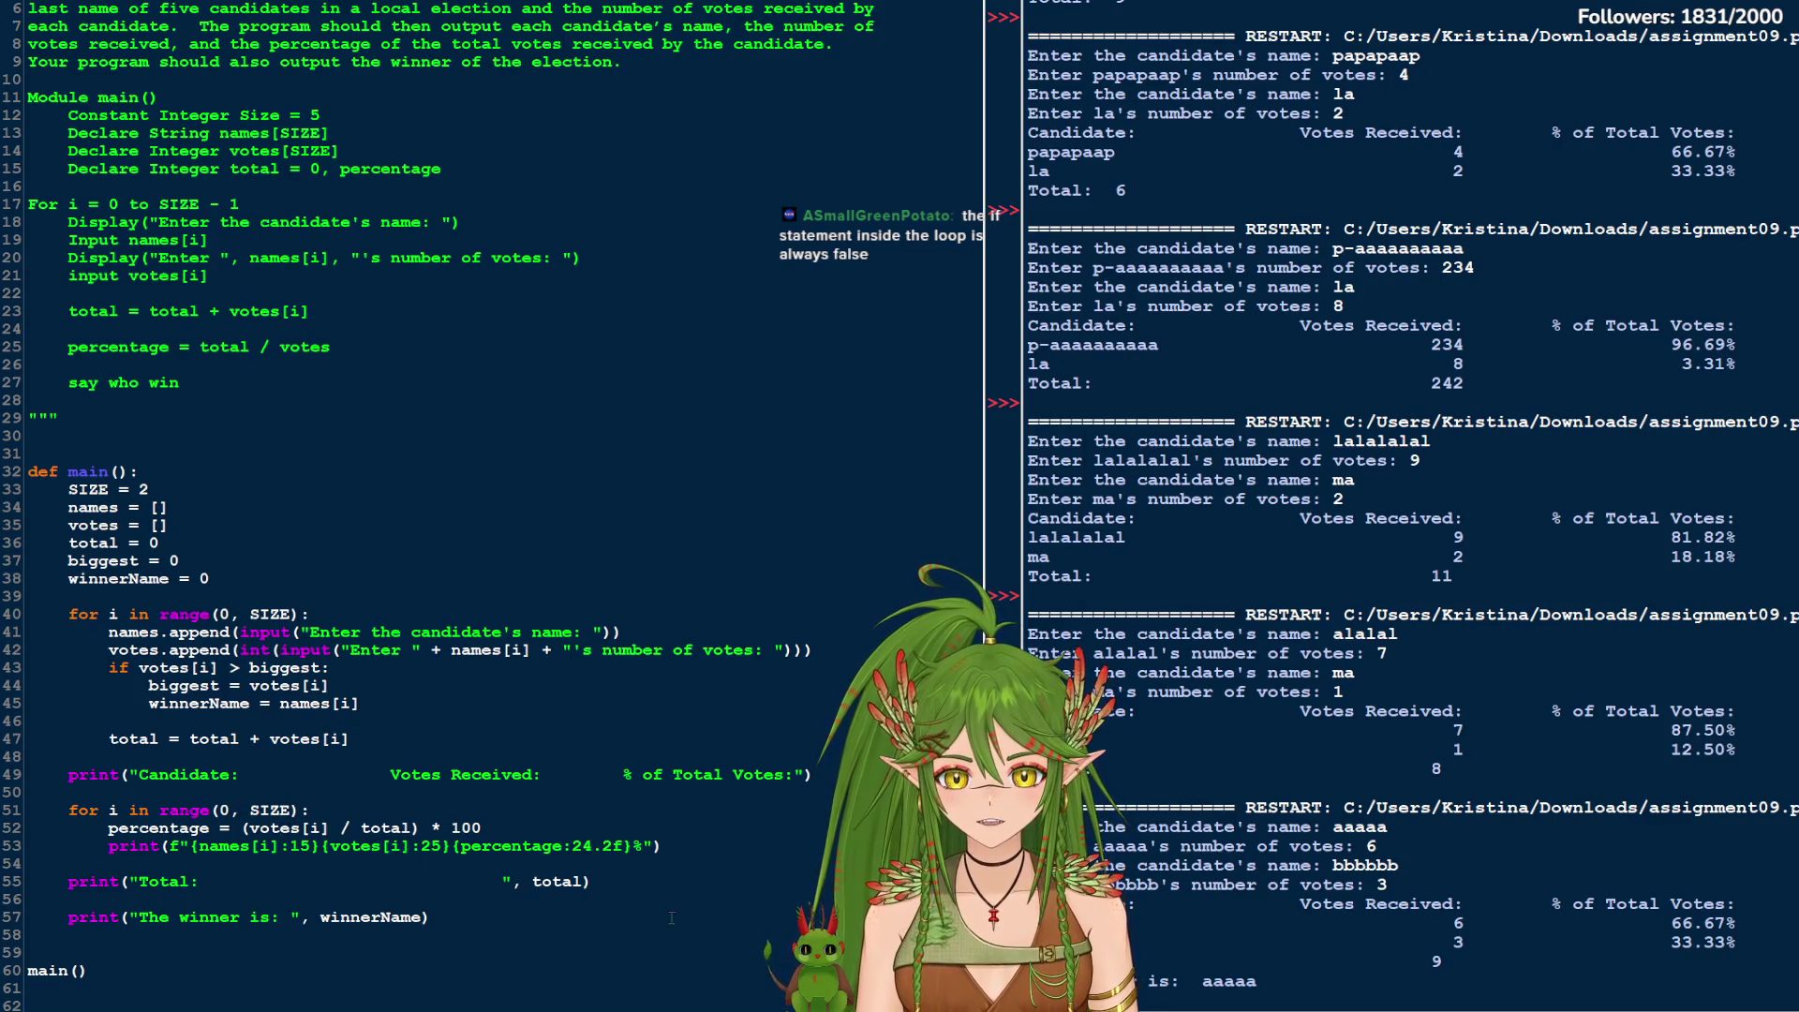
left_click(462, 882)
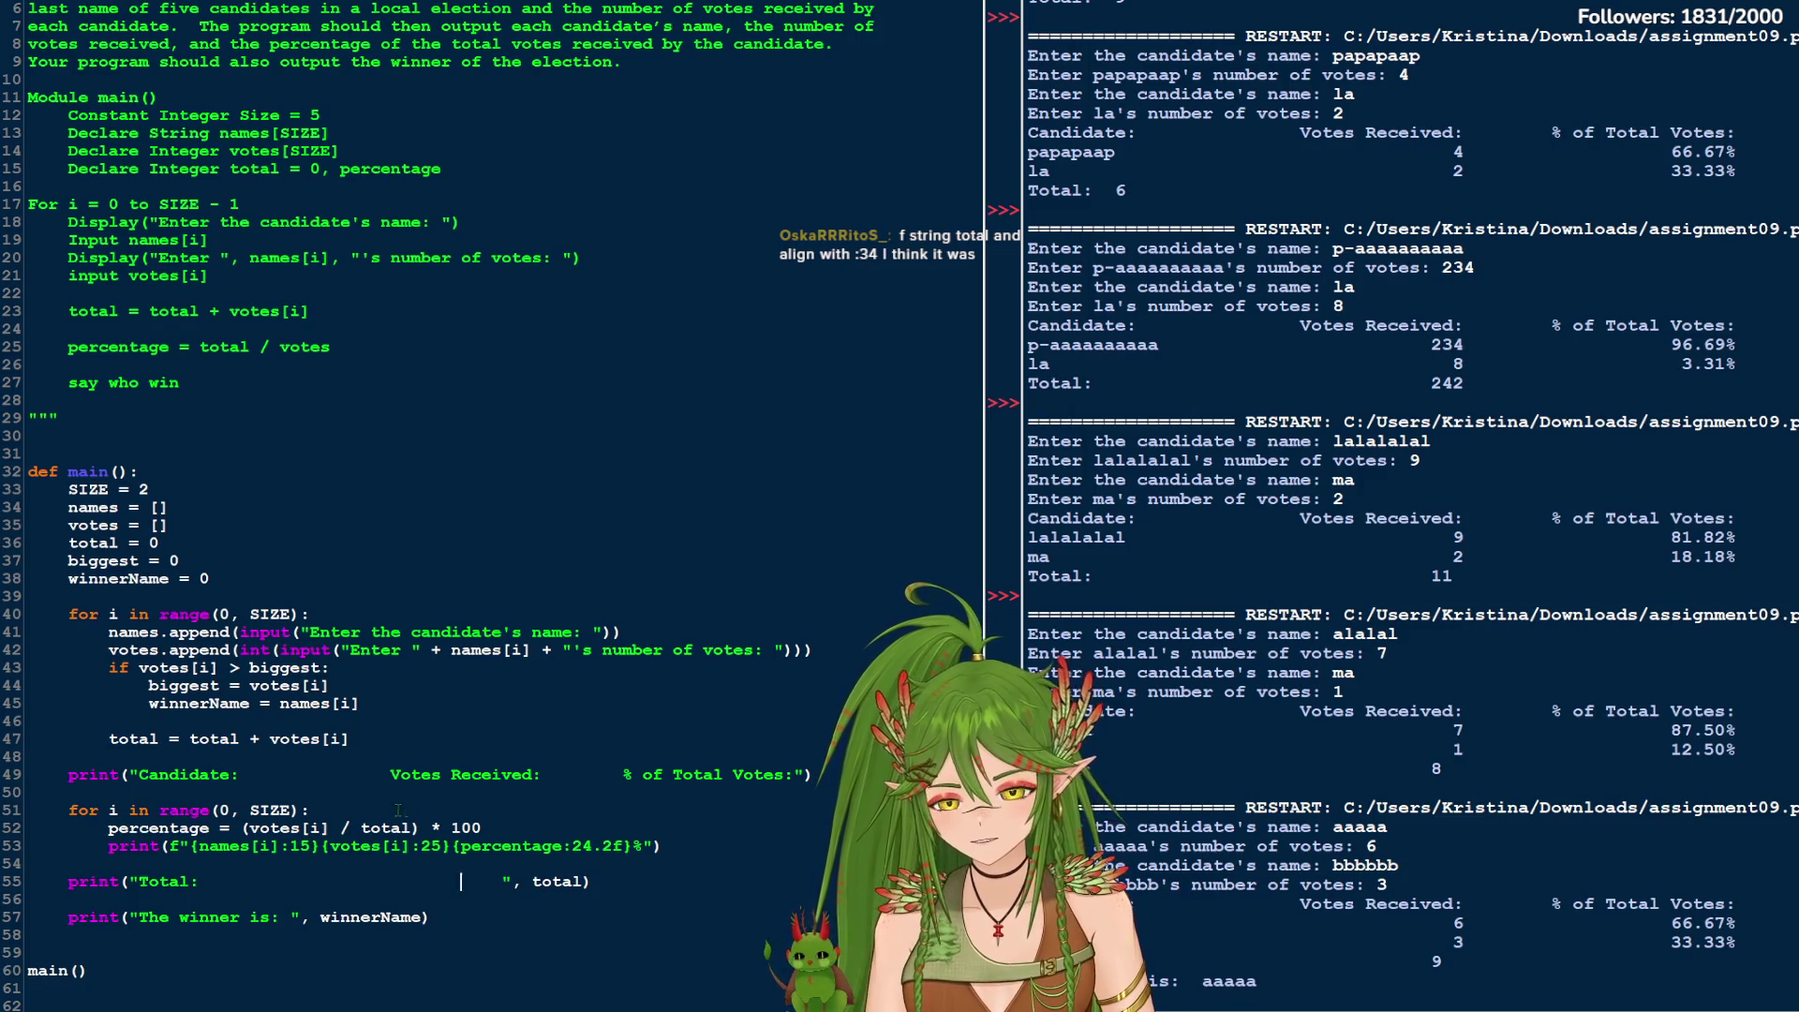
Rewrite the Total line as print(f"Total:{total:34}") with the old padding removed
left_click(132, 882)
type("f")
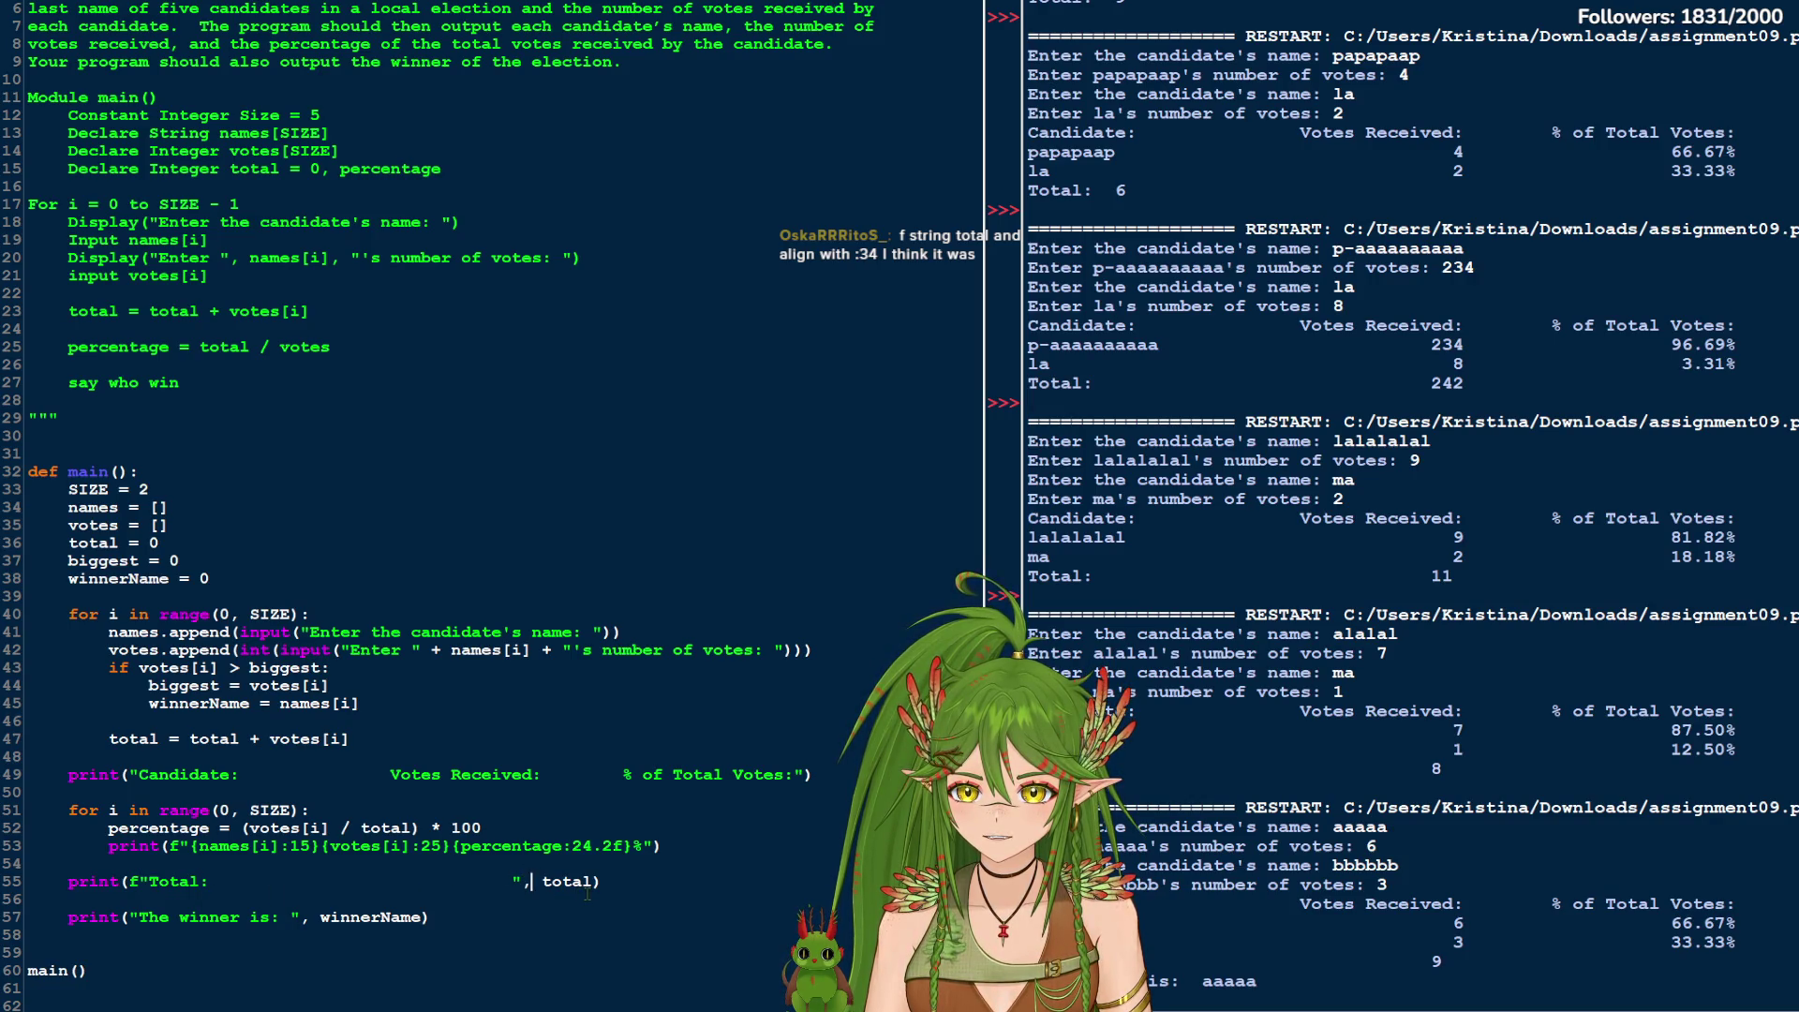
type("{")
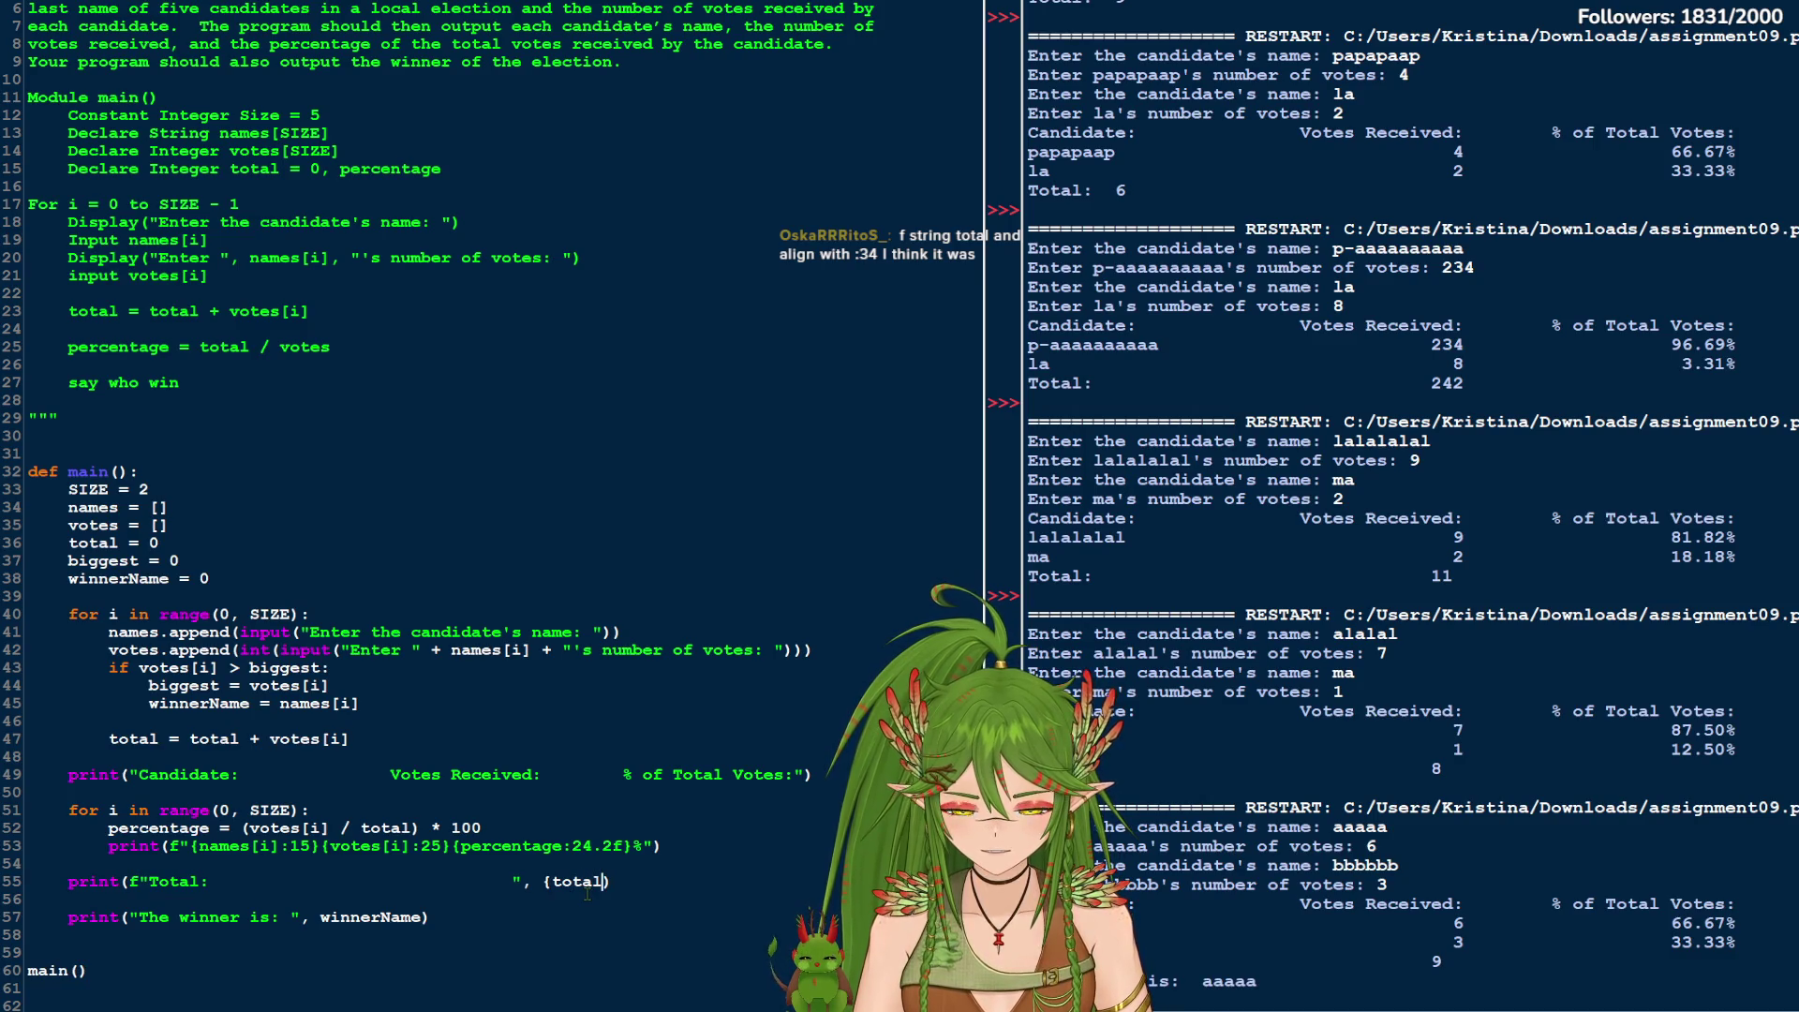
type(":34")
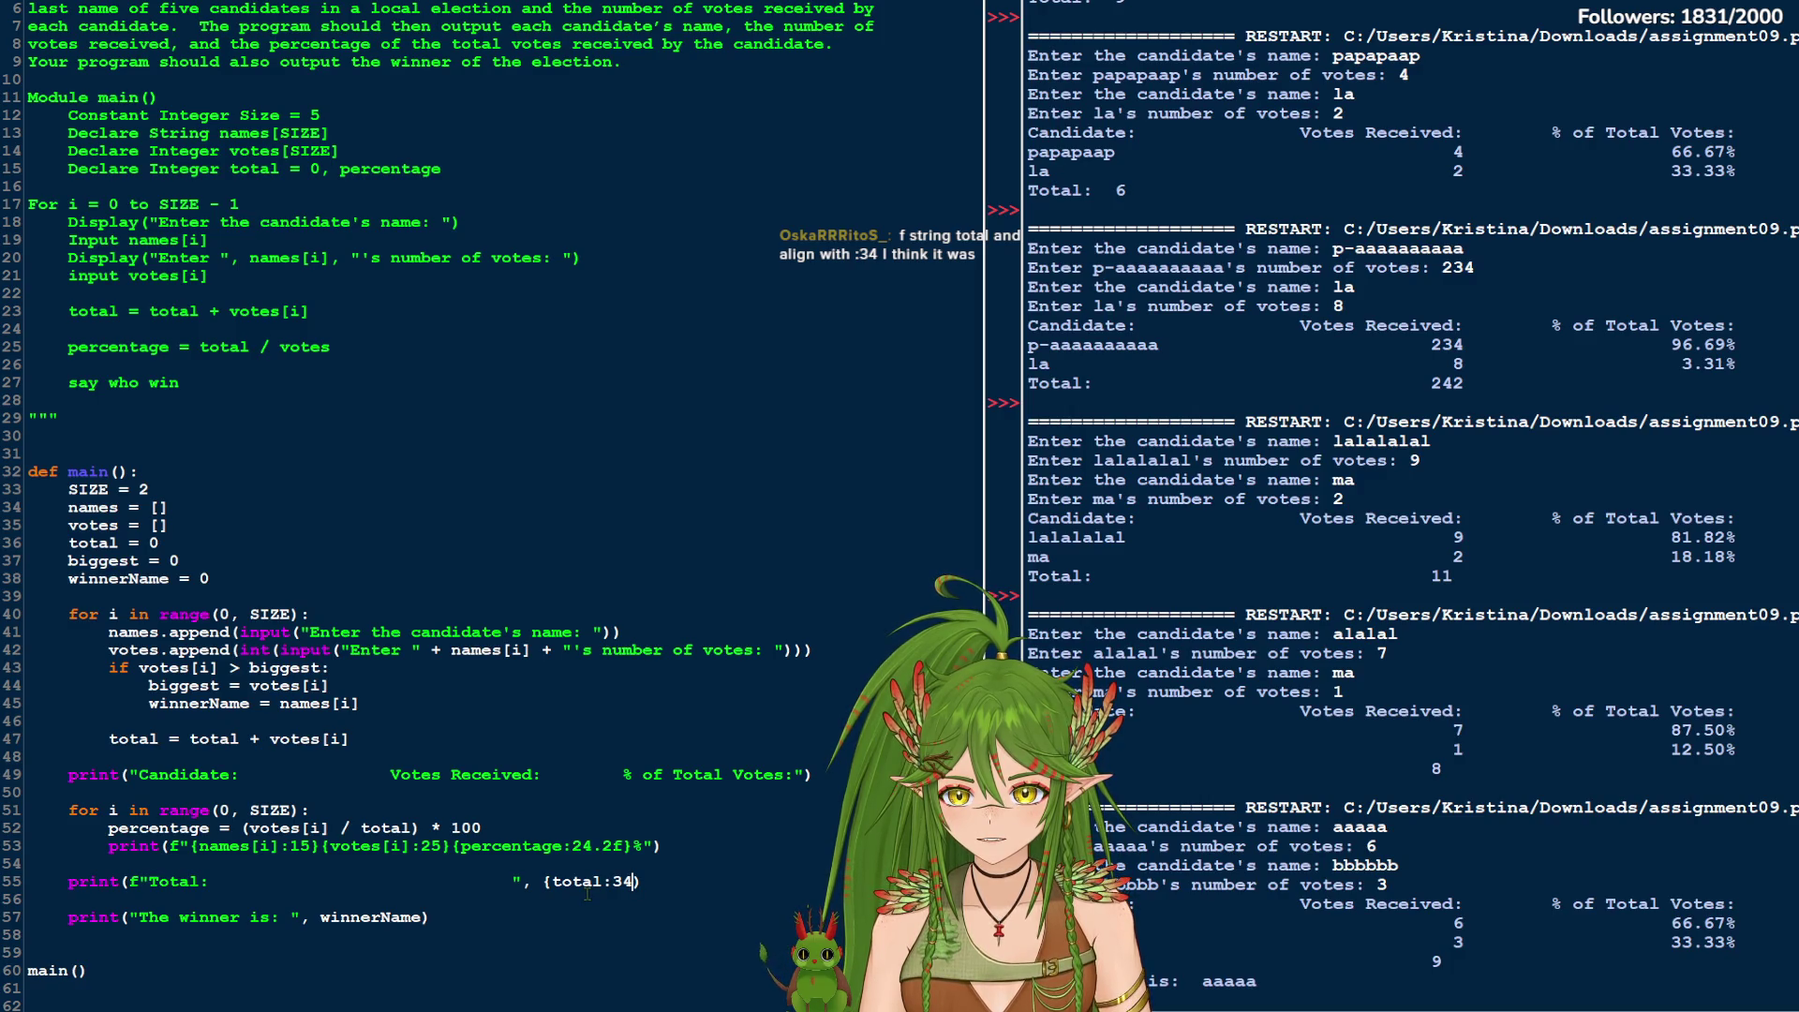
type("}")
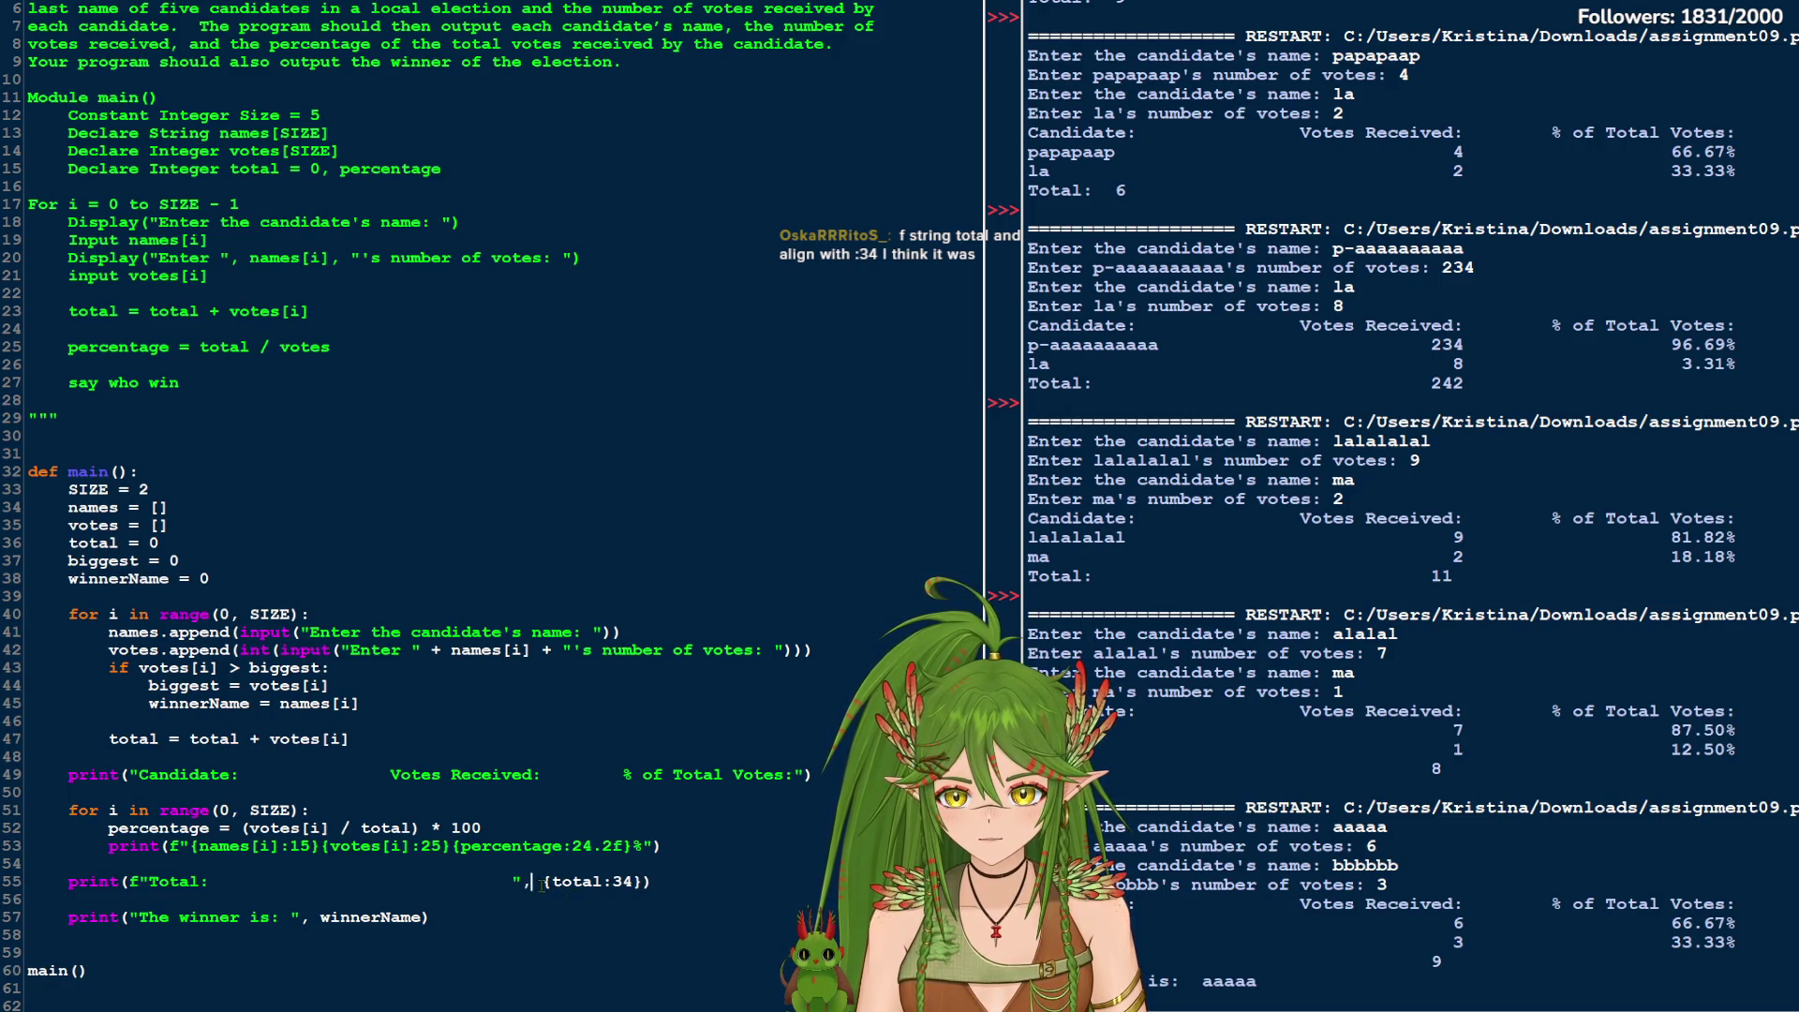
left_click_drag(506, 876, 244, 881)
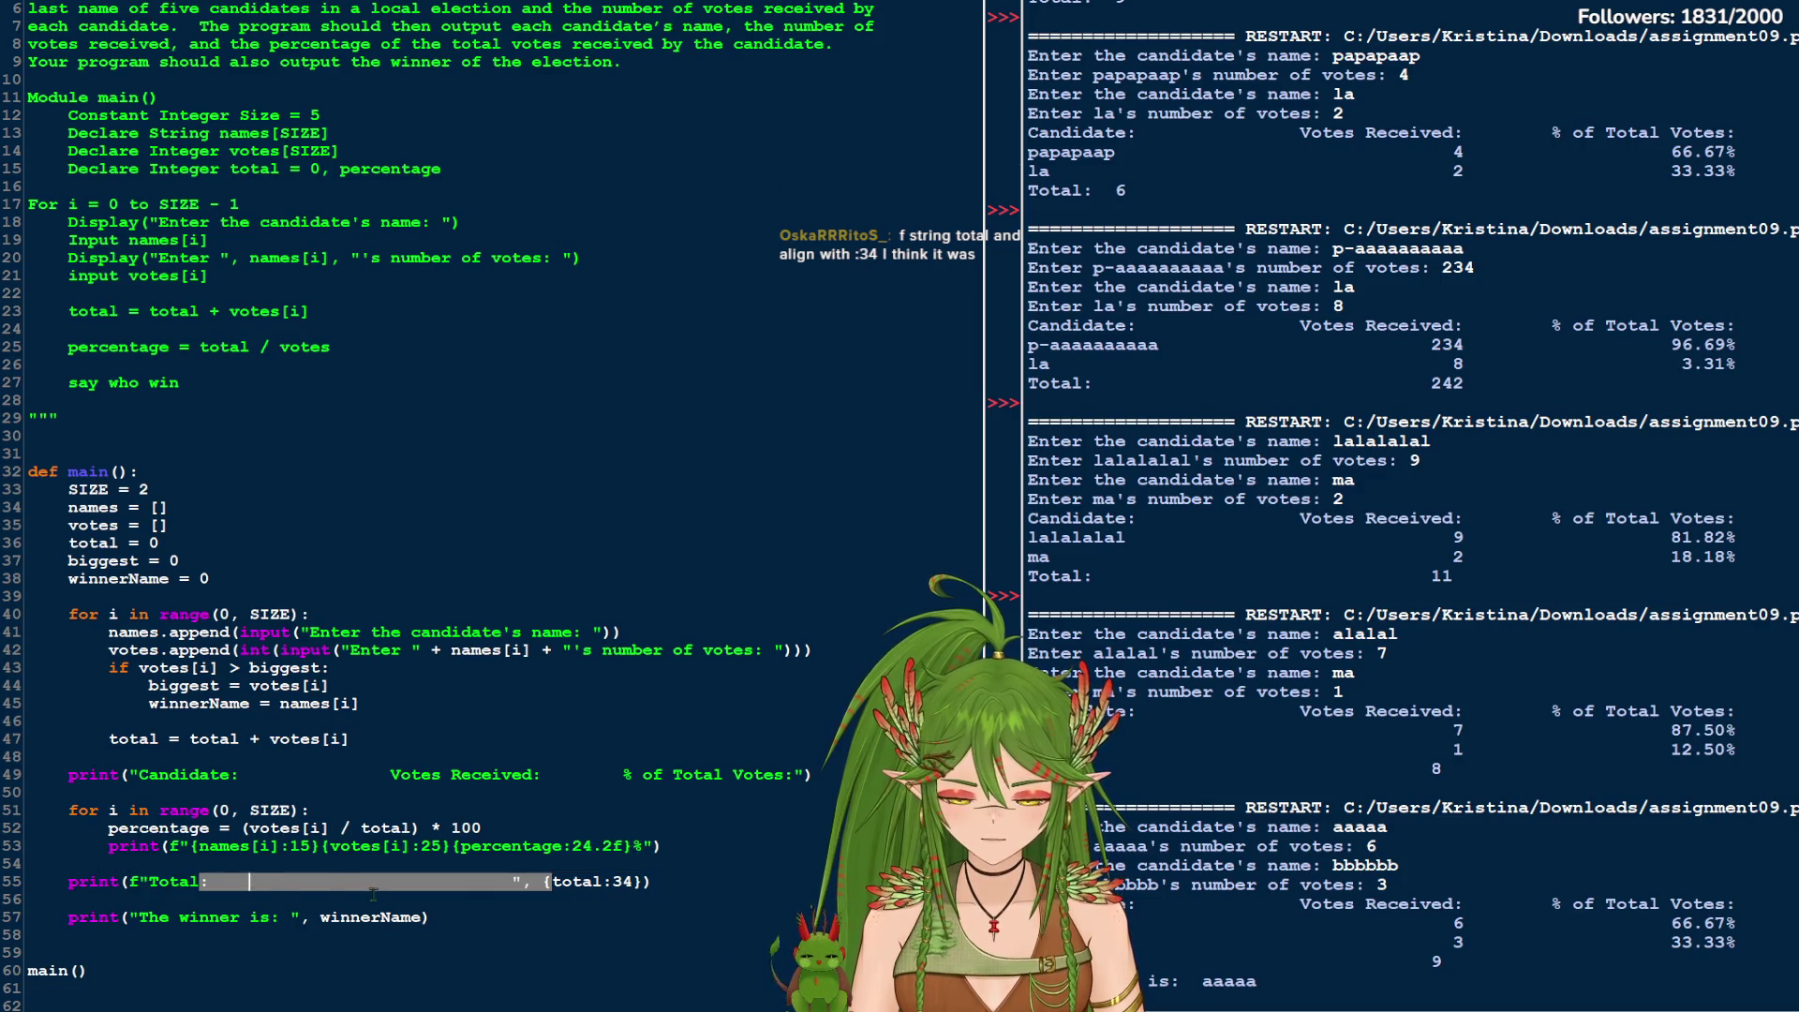
left_click(537, 882)
double_click(537, 882)
left_click(541, 882)
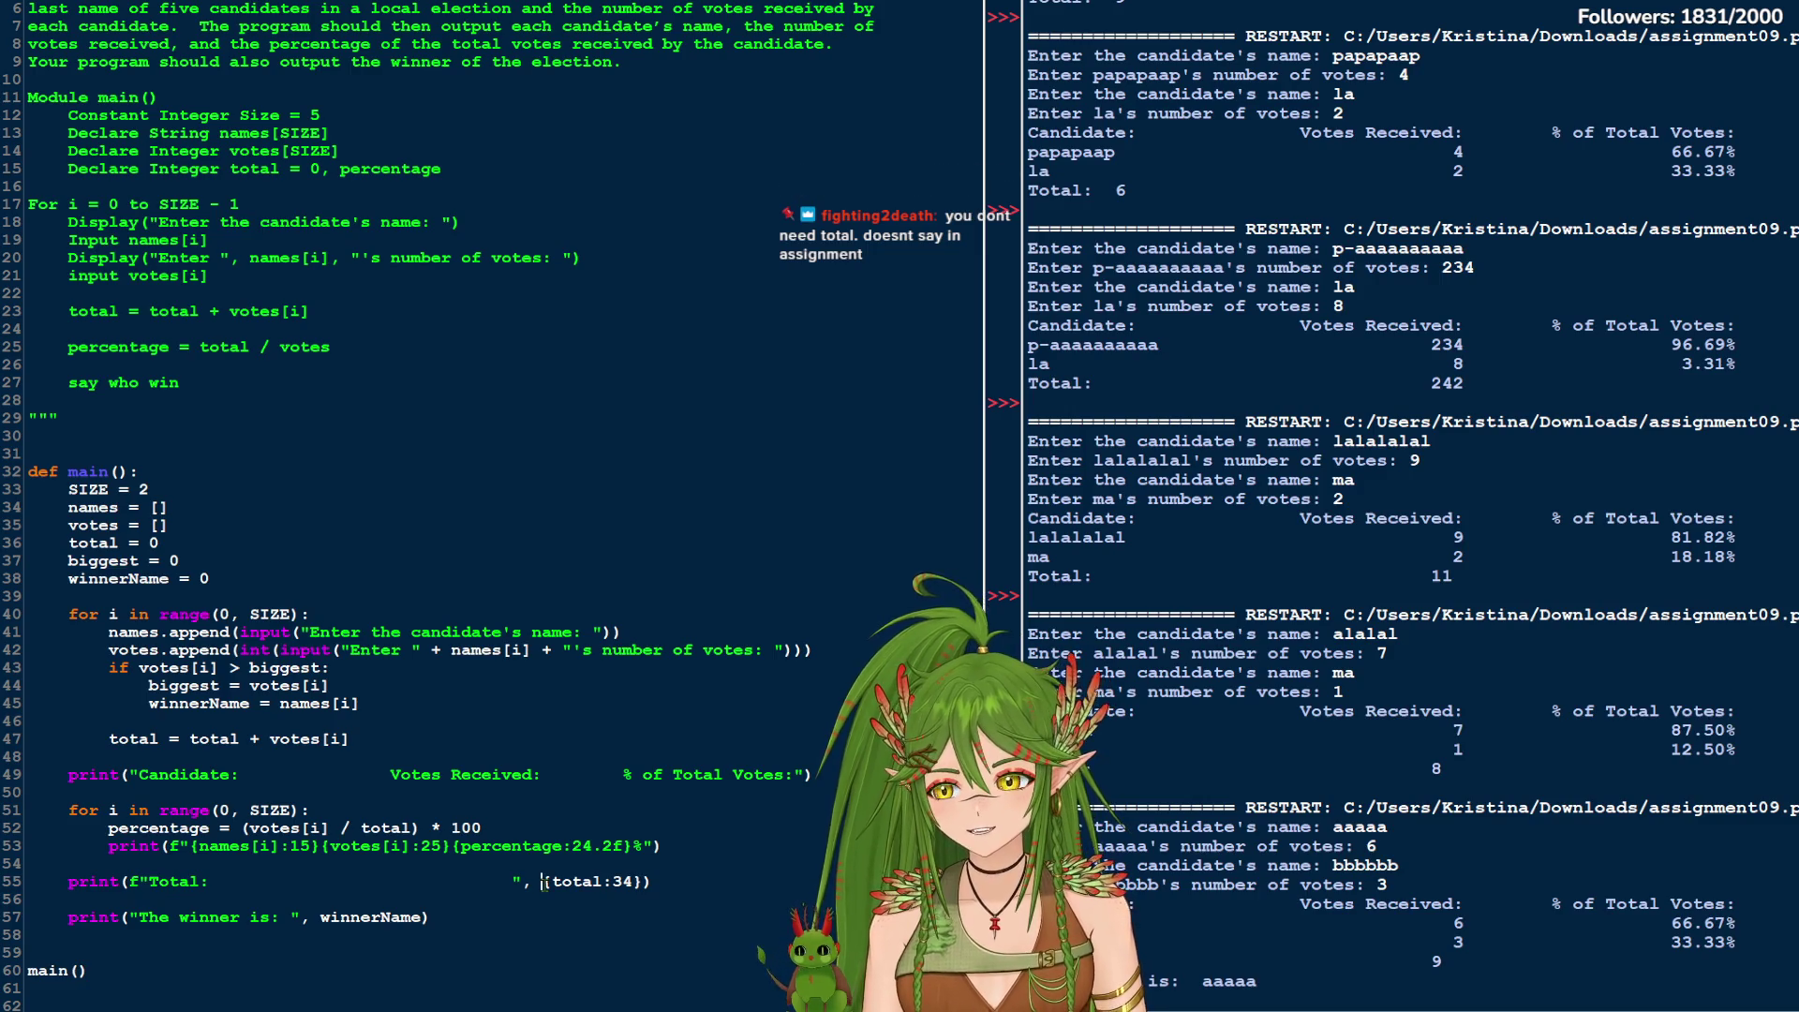
key("BackSpace")
key("BackSpace")
key("BackSpace")
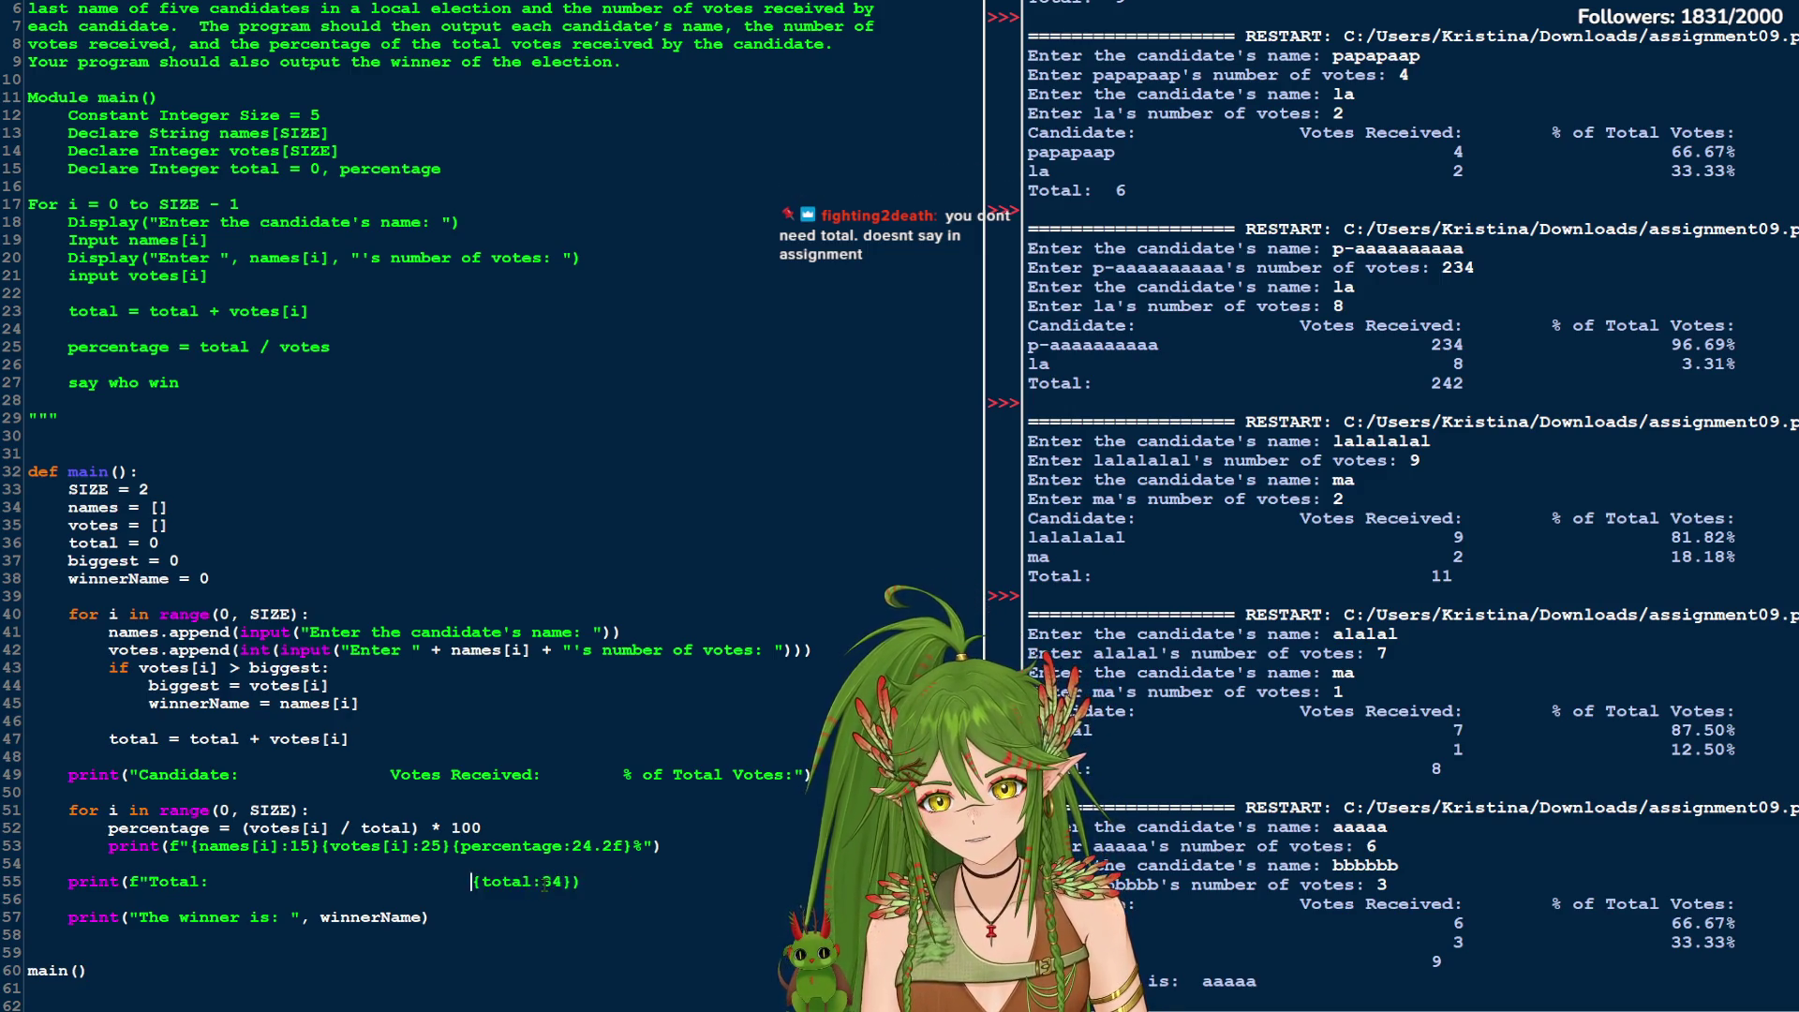
key("BackSpace")
key("BackSpace")
key("BackSpace")
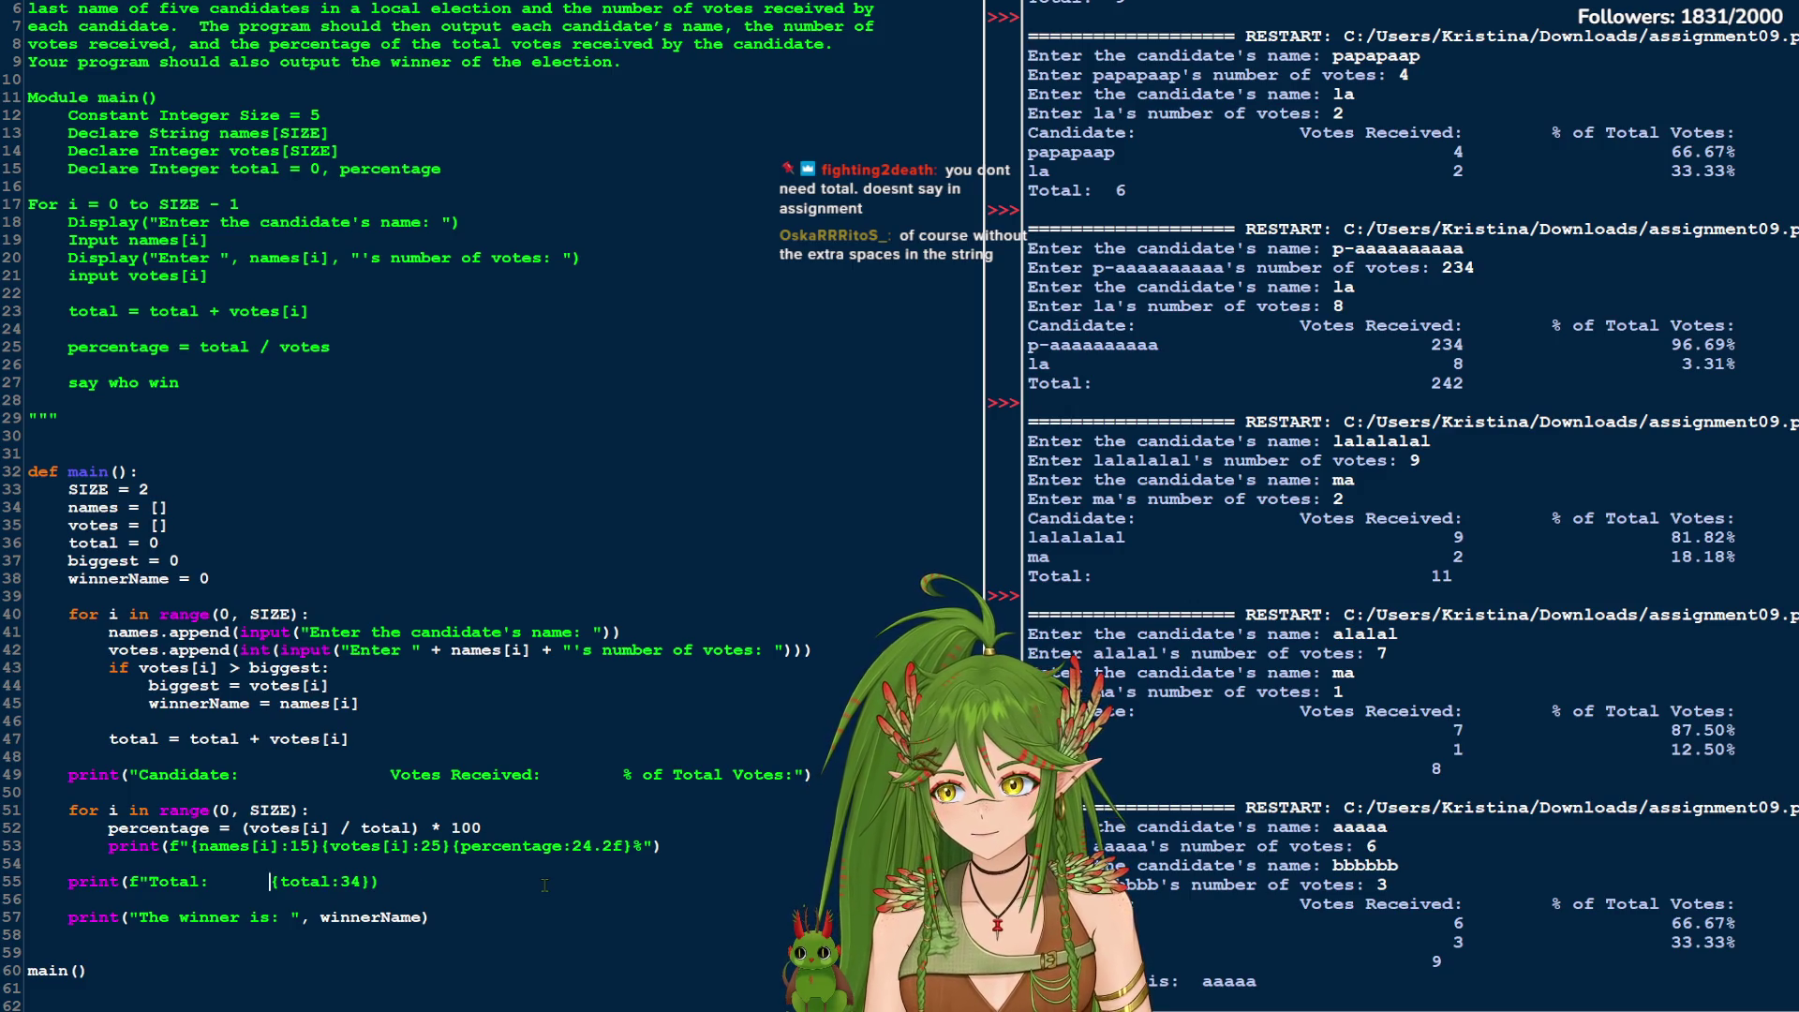
key("BackSpace")
key("BackSpace")
key("BackSpace")
key("BackSpace")
key("BackSpace")
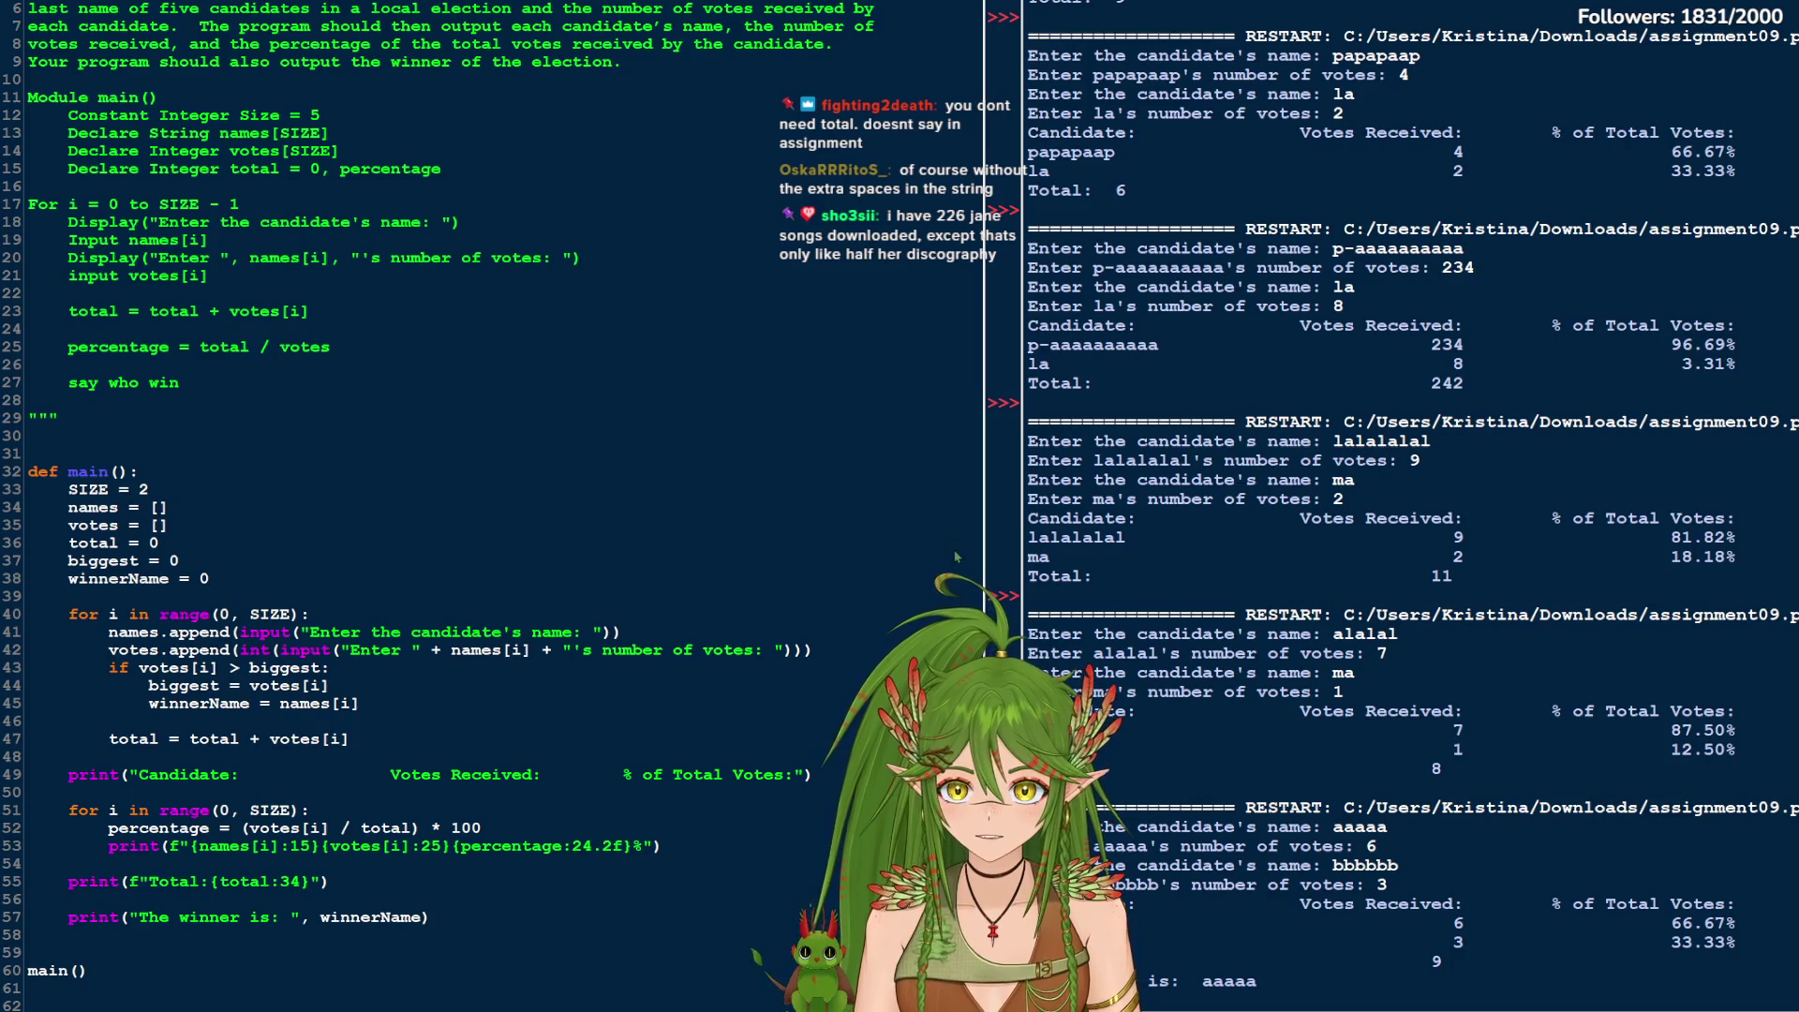
Run the program with aaaaaaaaa at 4 votes and bb at 7 votes
key("F5")
type("aaaaaaaaa")
key("Return")
type("4")
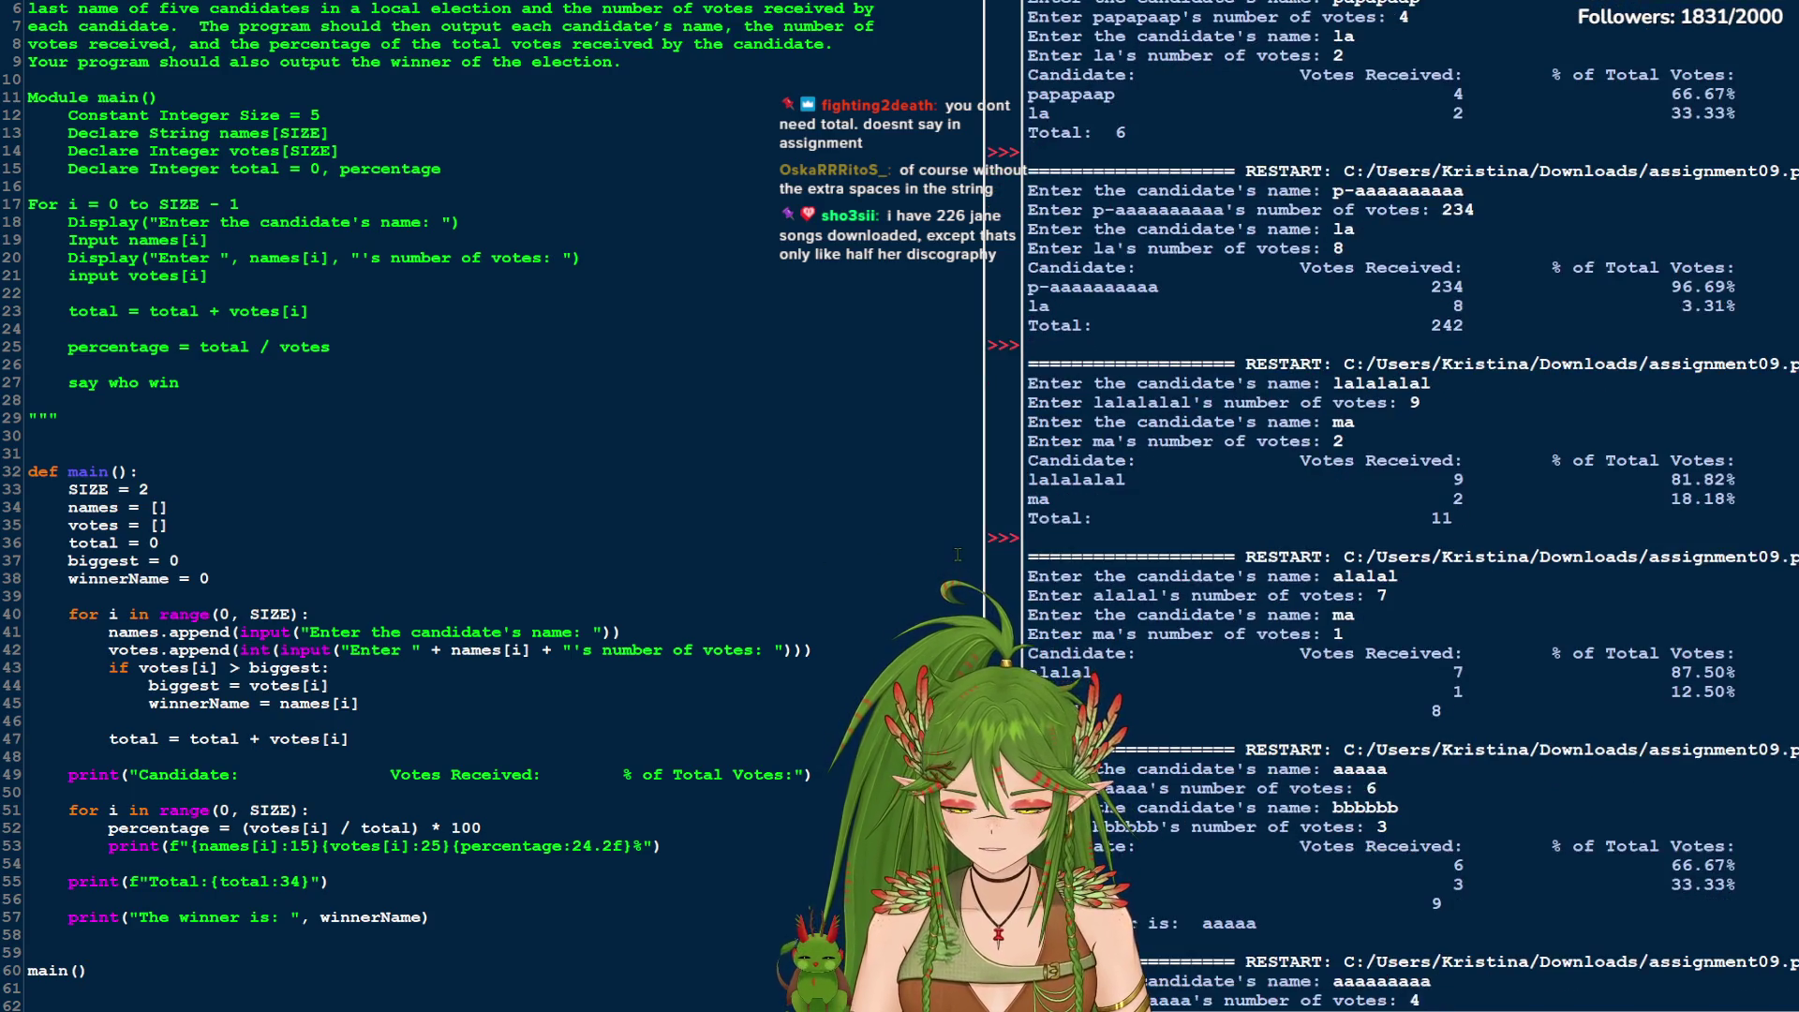
key("Return")
type("bb")
key("Return")
type("7")
key("Return")
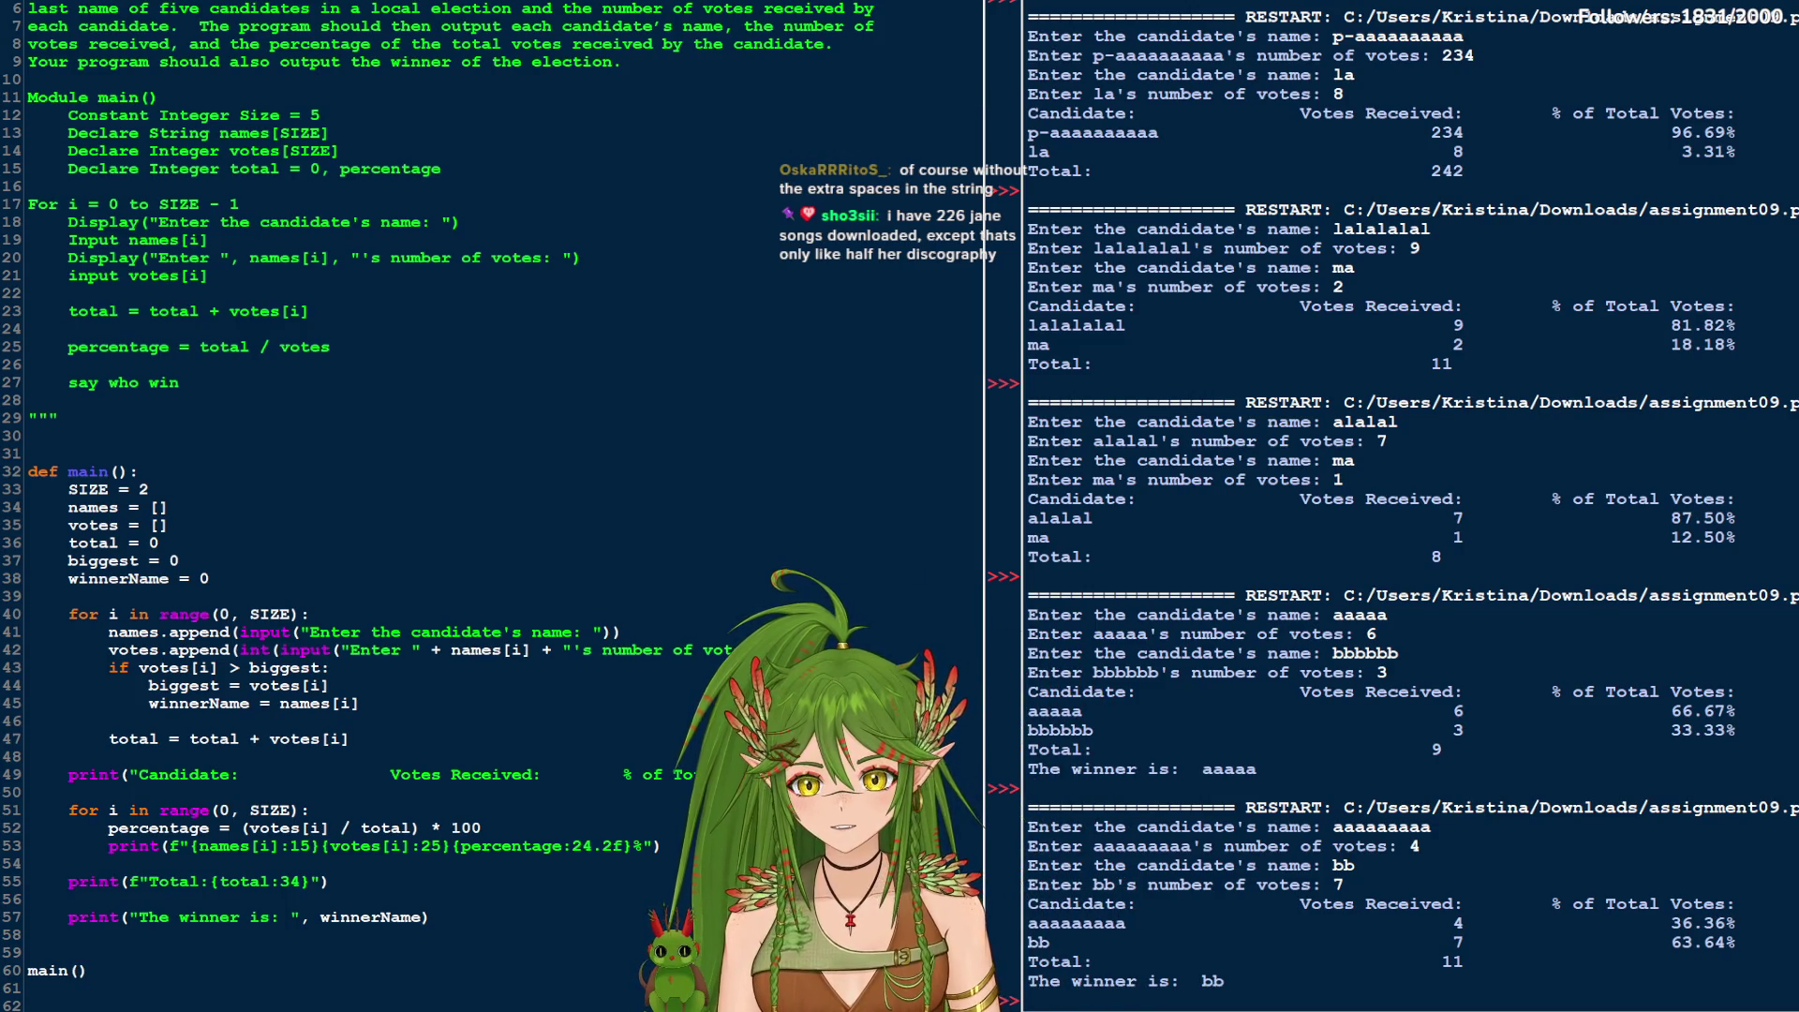
key("F5")
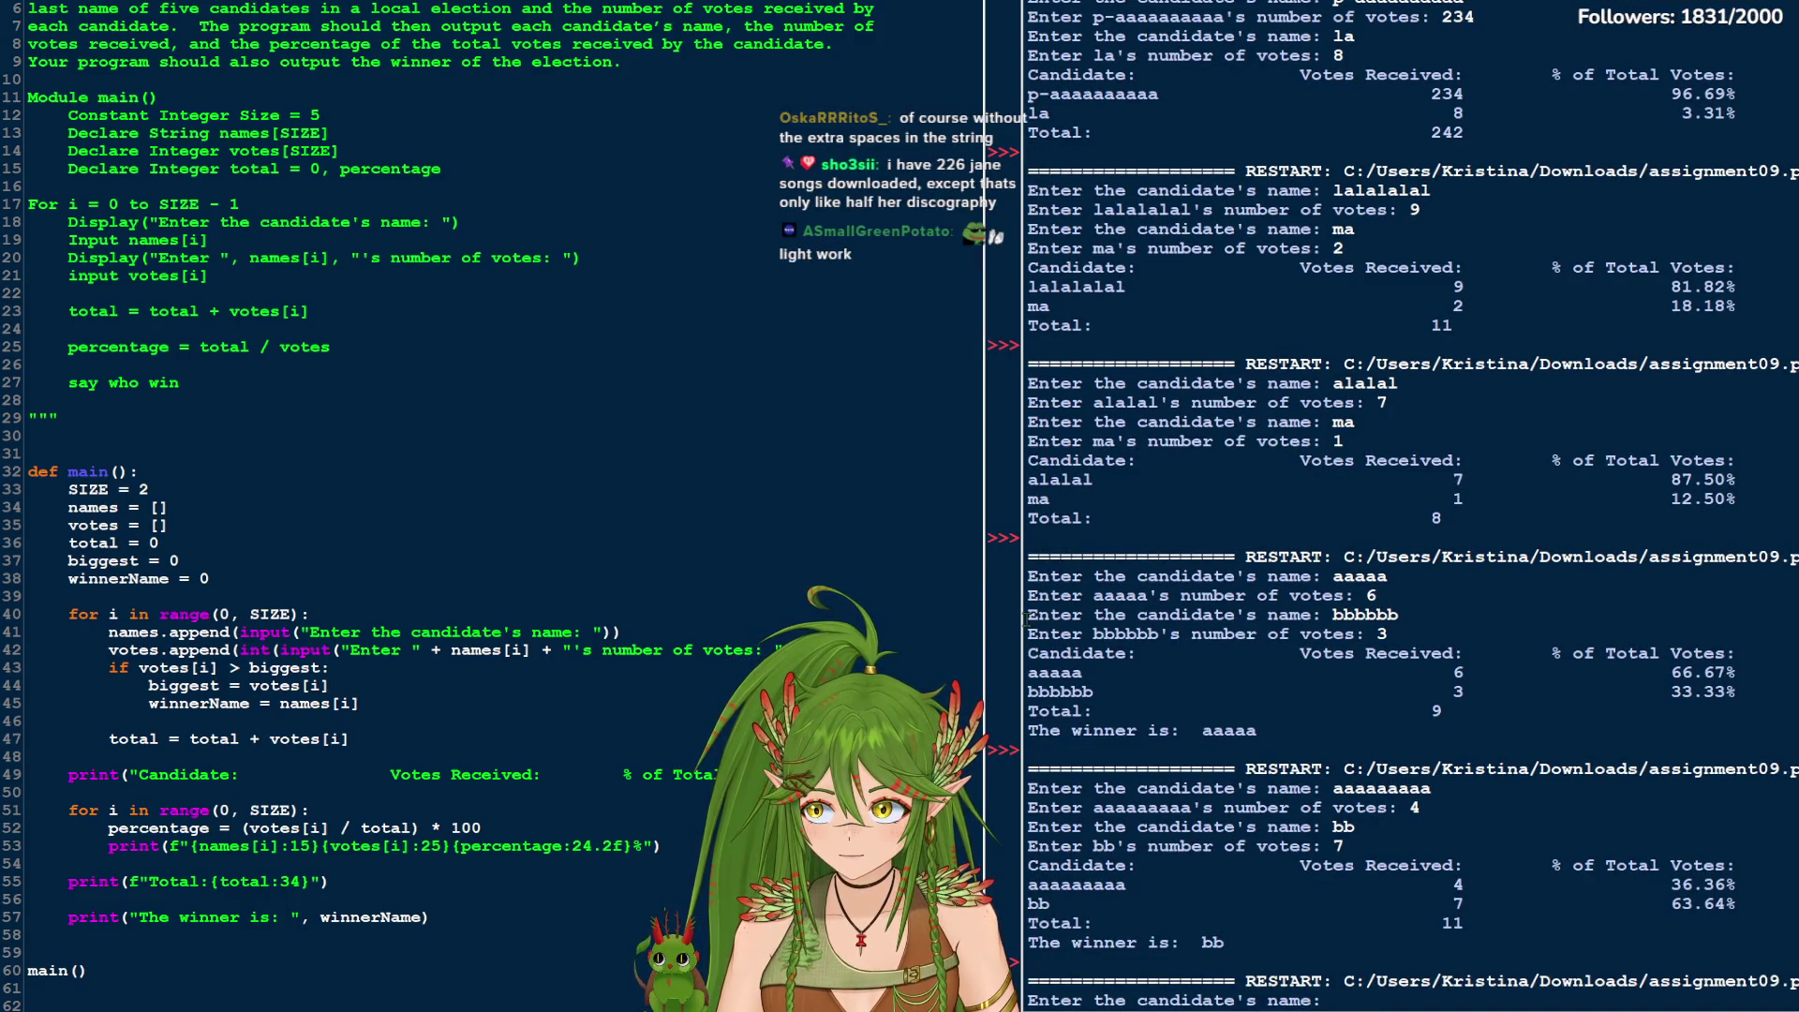
type("fighti")
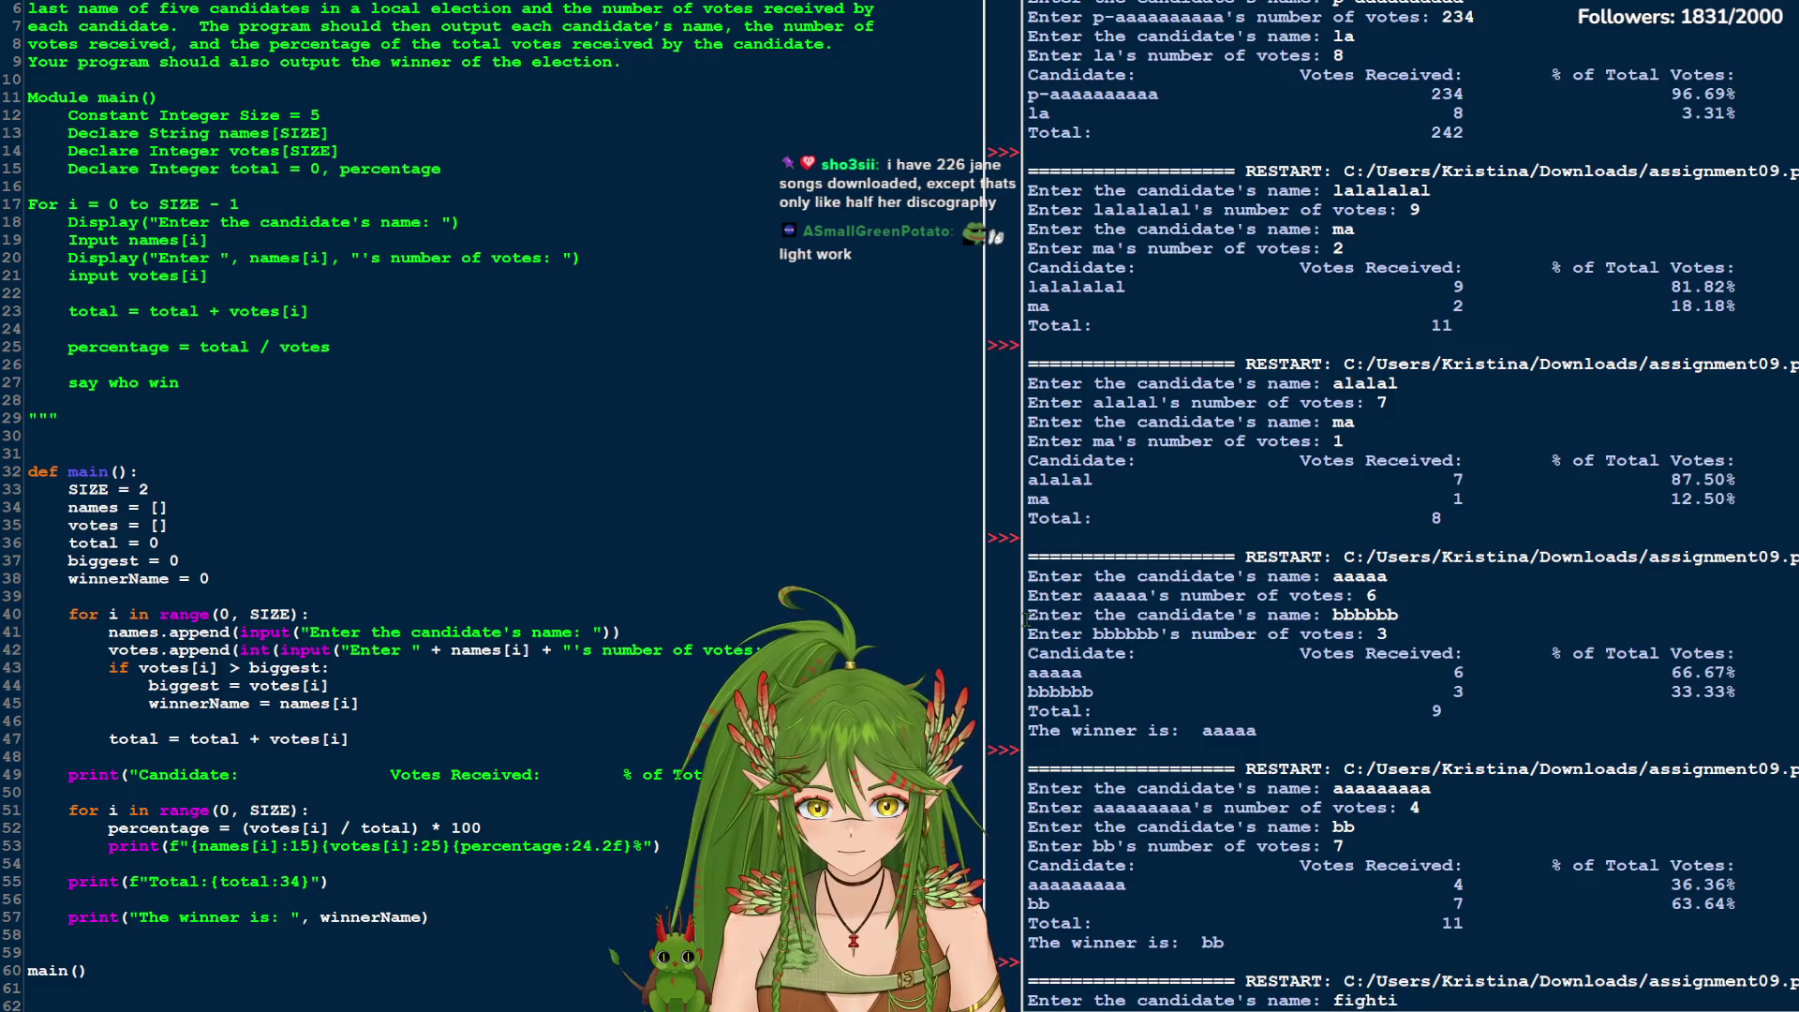
type("ng2death")
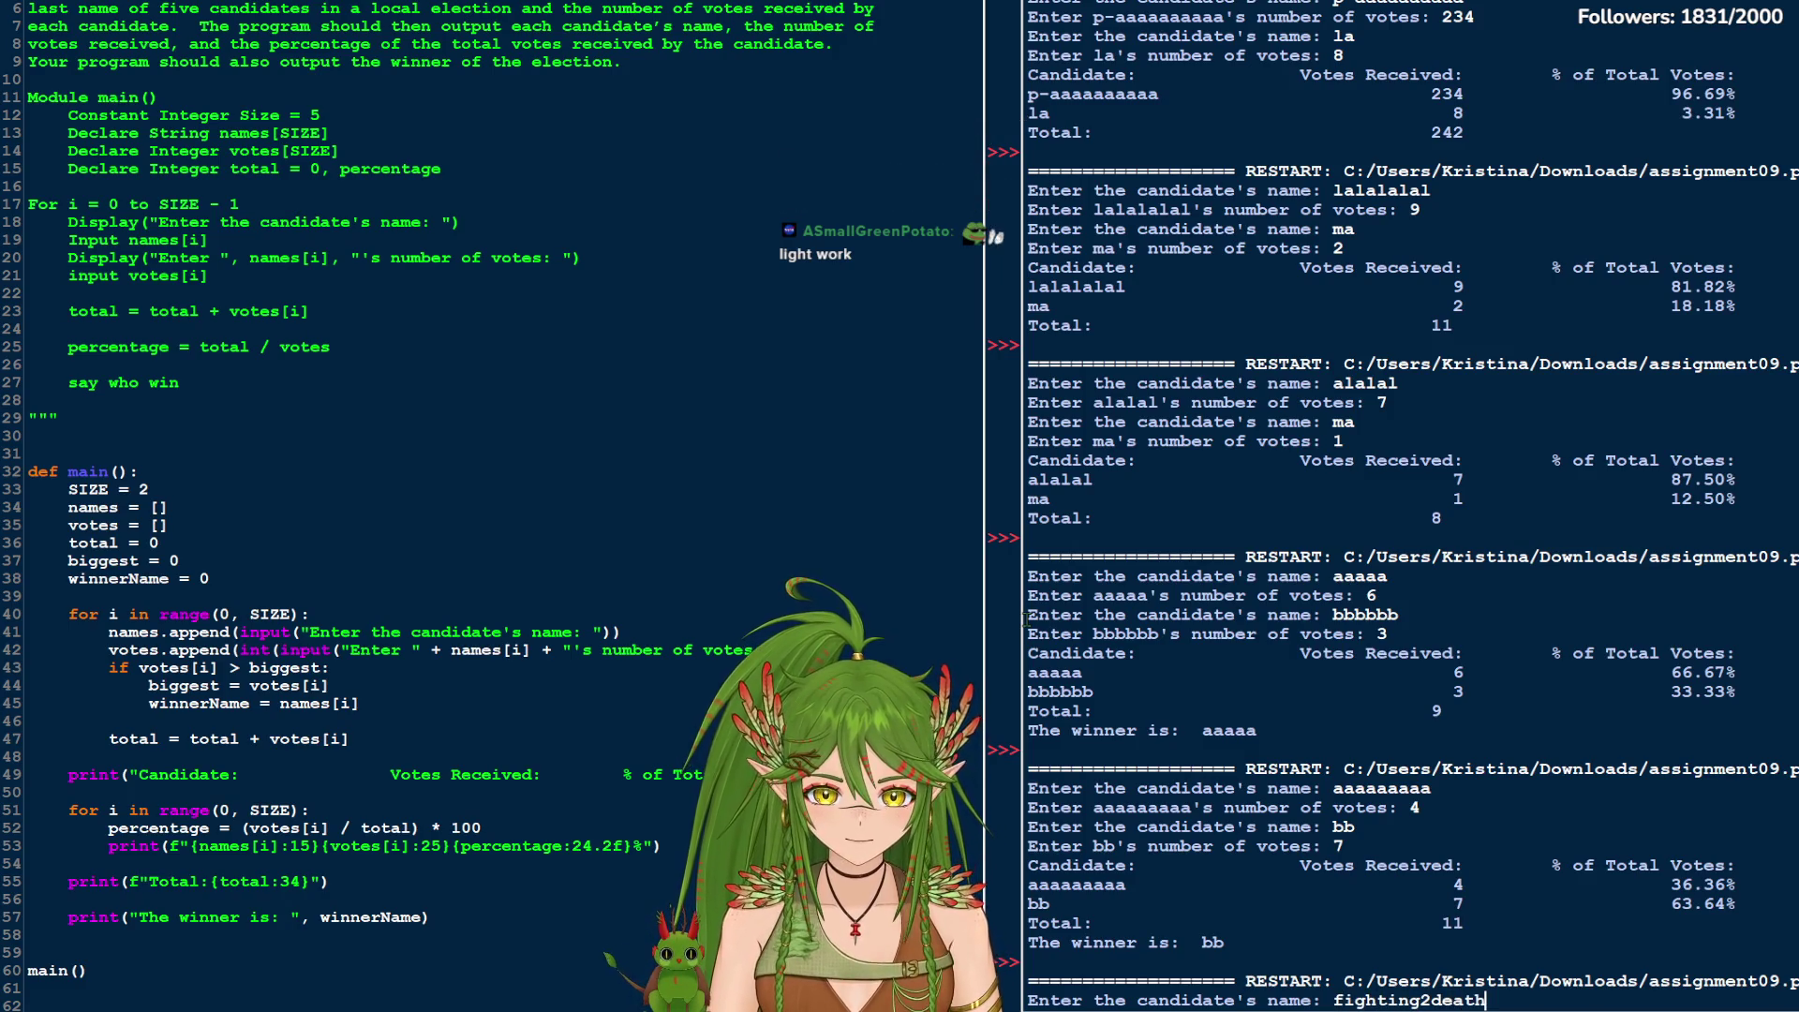
key("Return")
type("500")
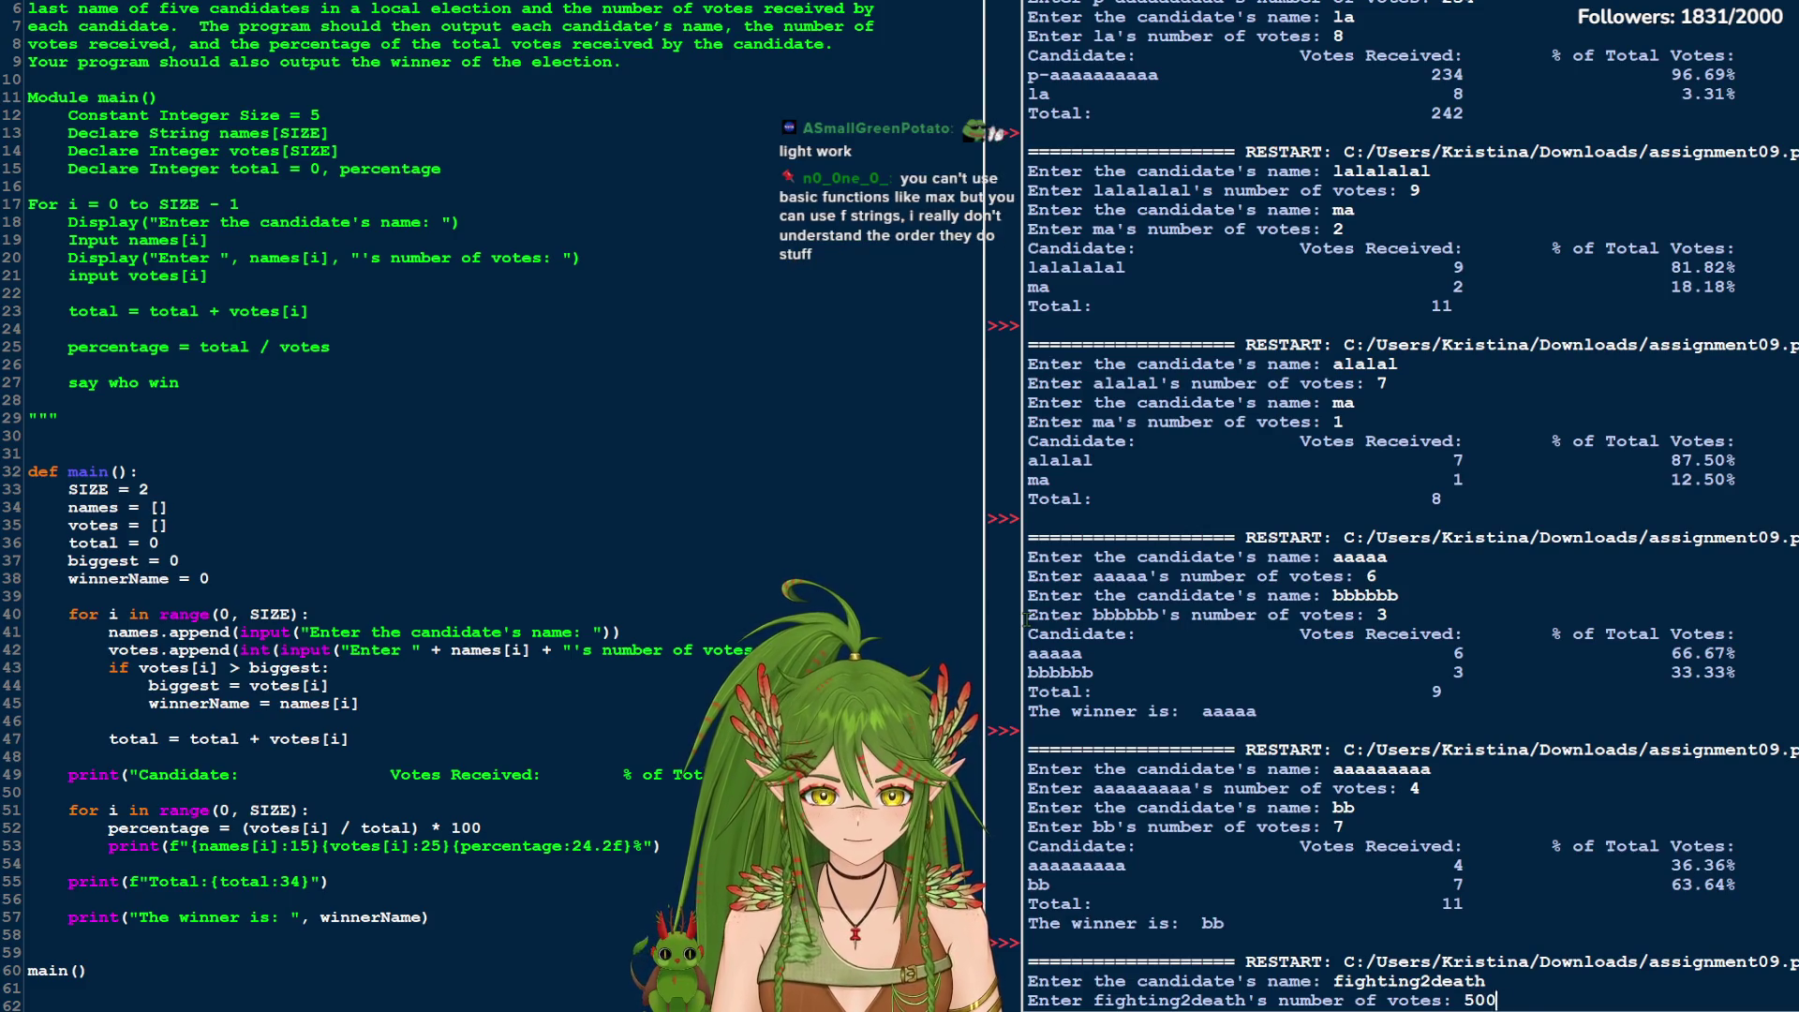
type("00000000")
key("Return")
type("a")
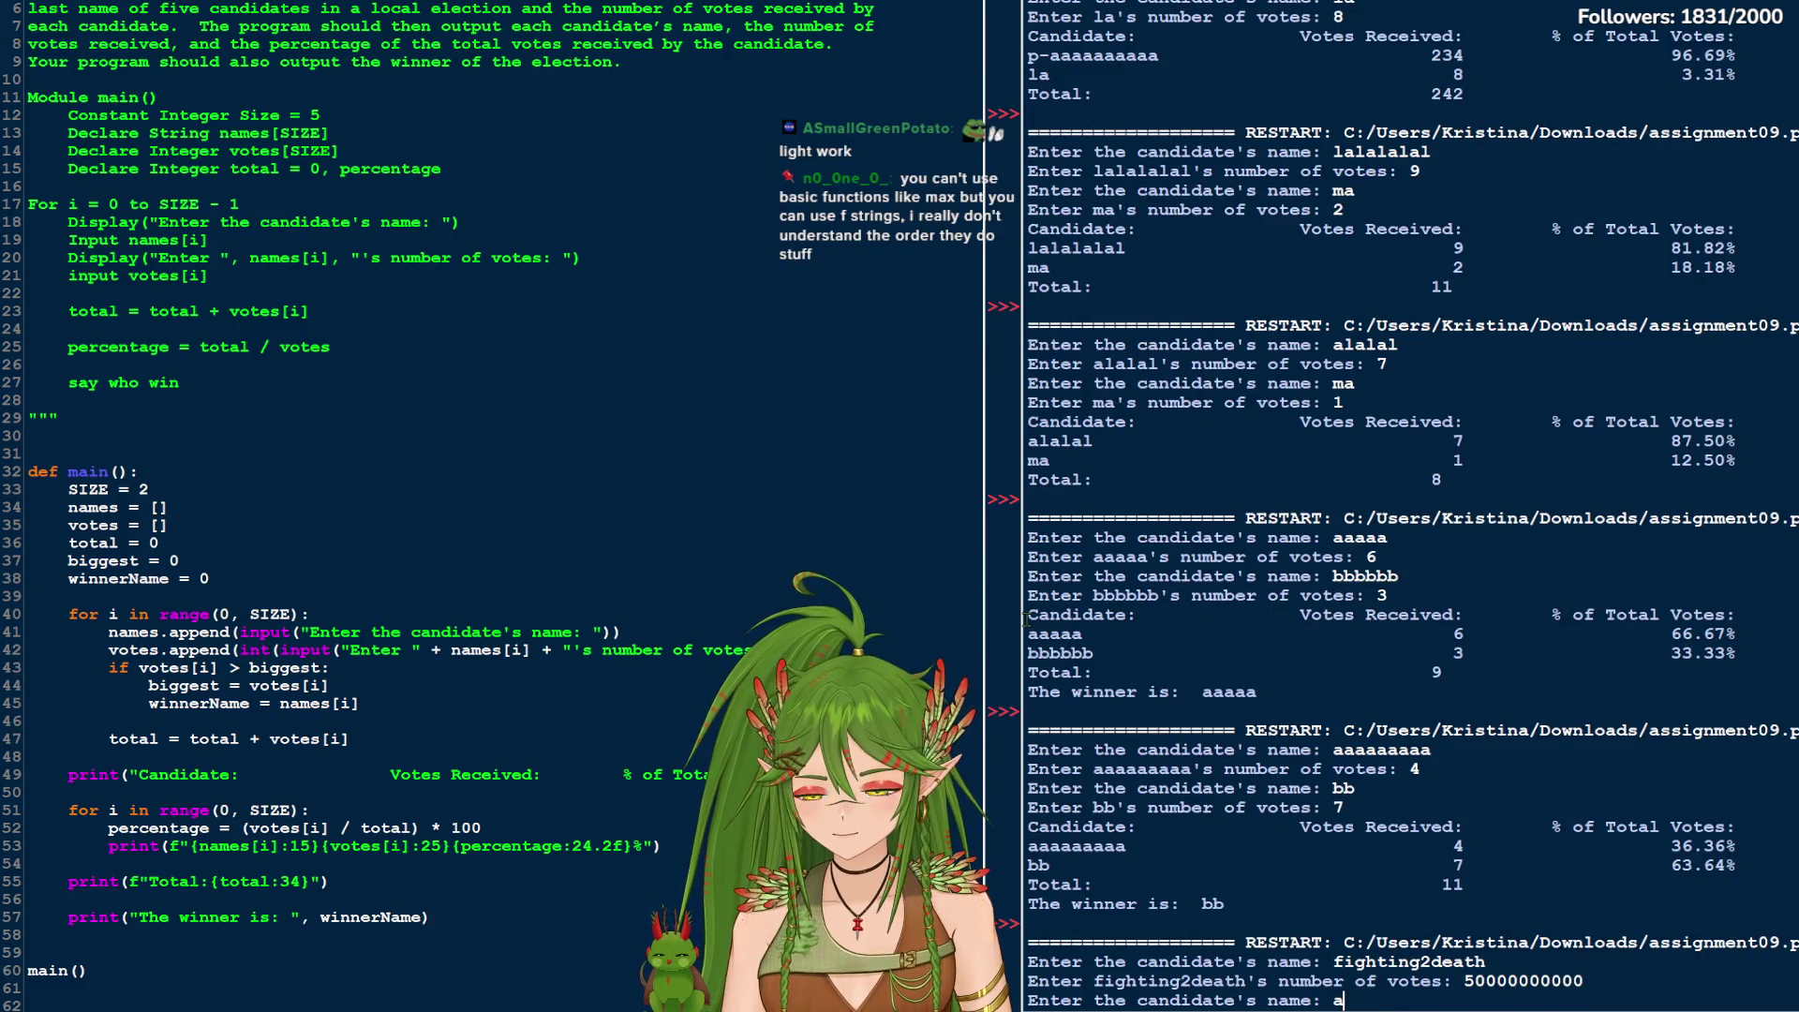
type("smallgreenpot")
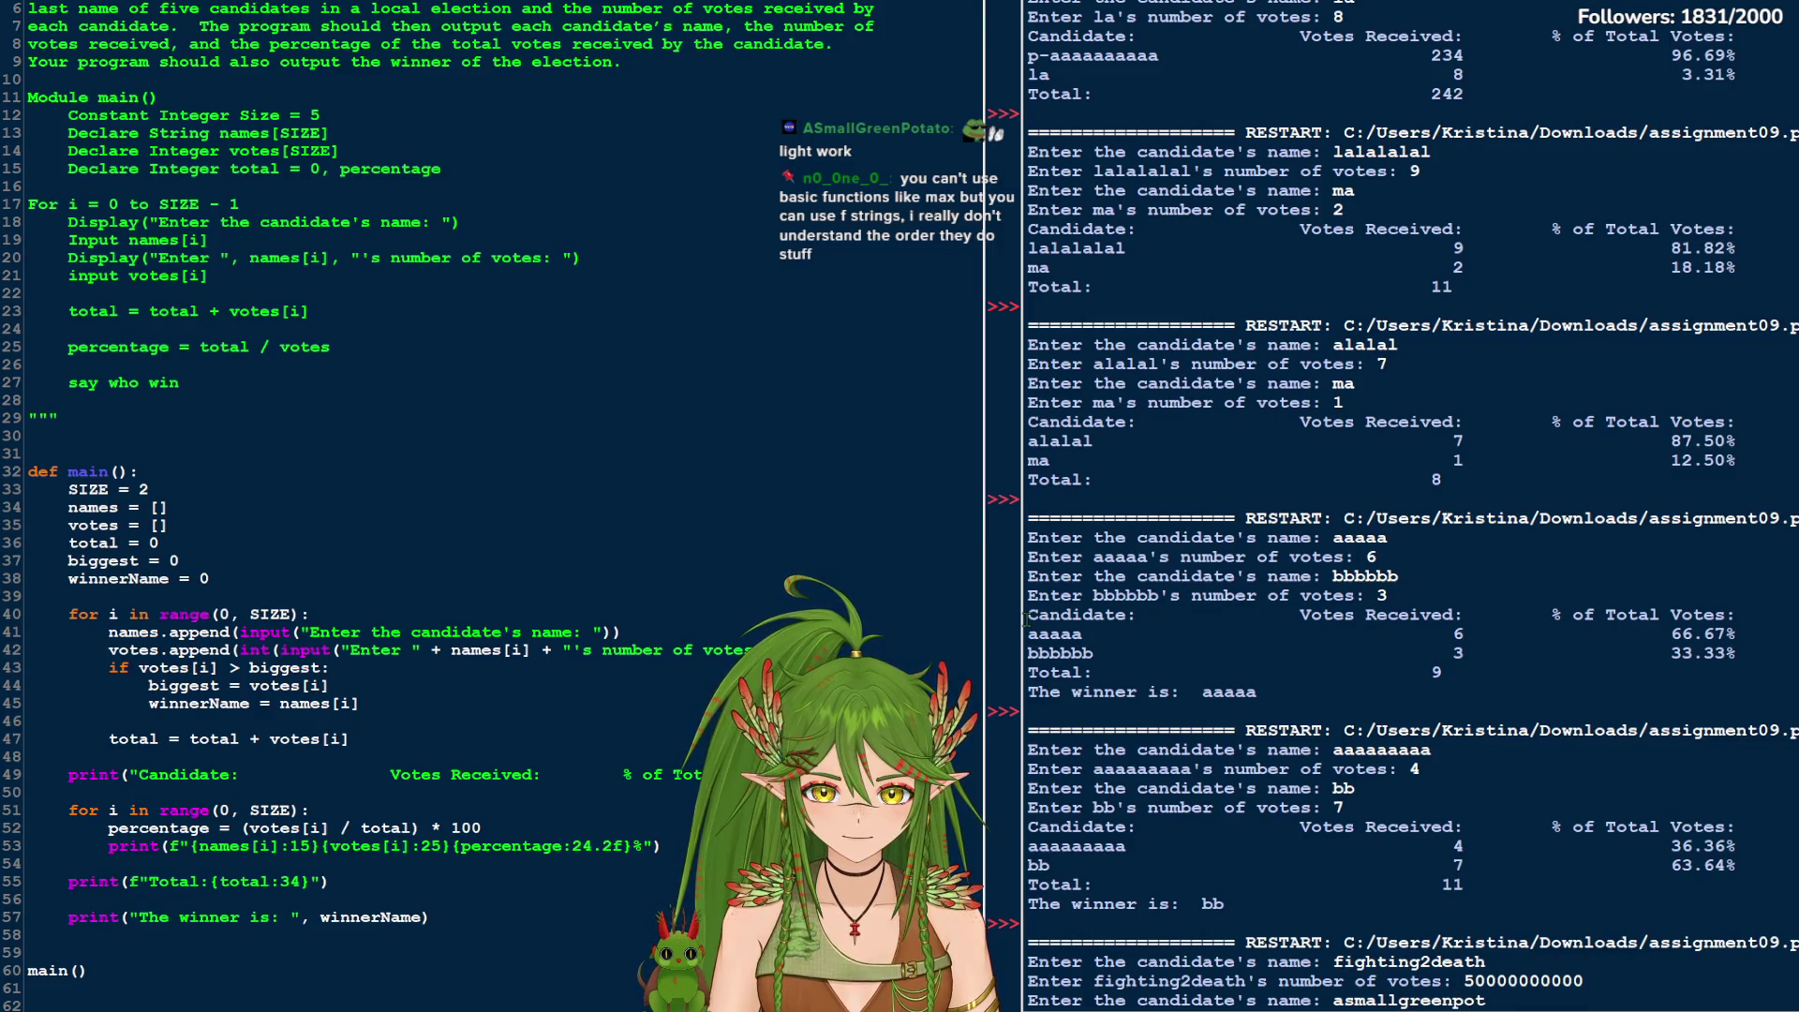
type("ato")
key("Return")
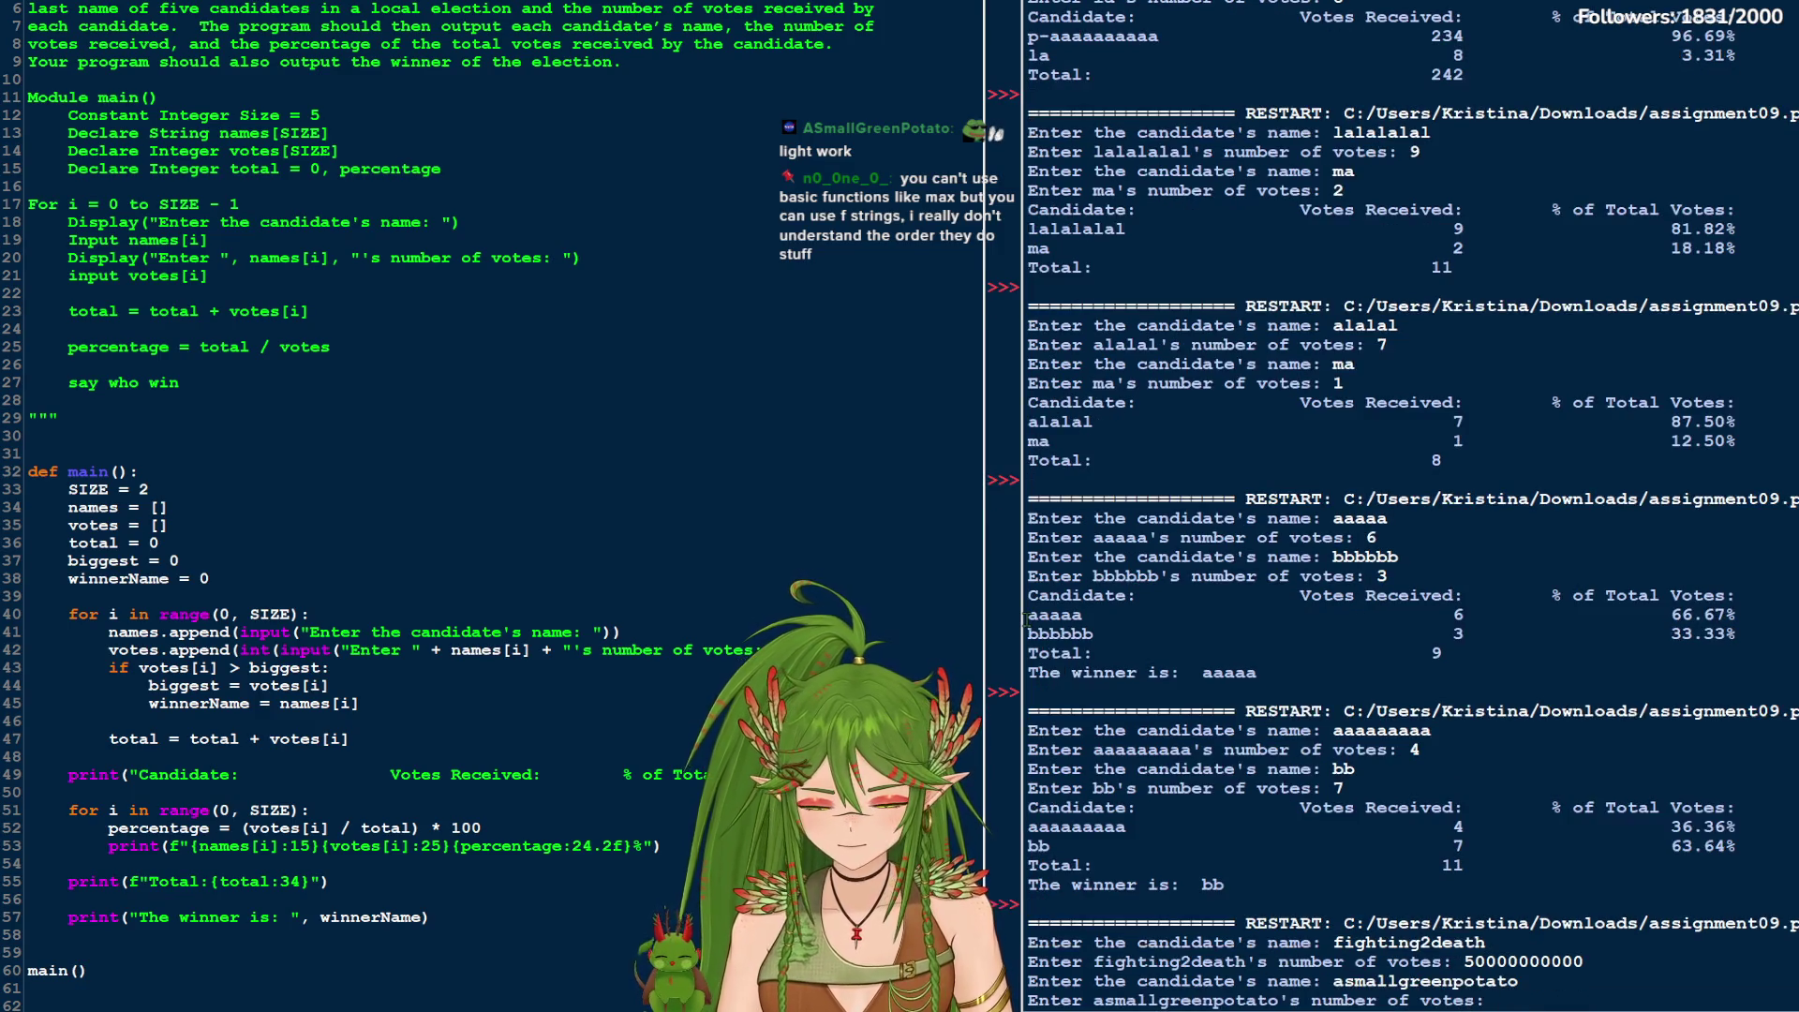
type("800000")
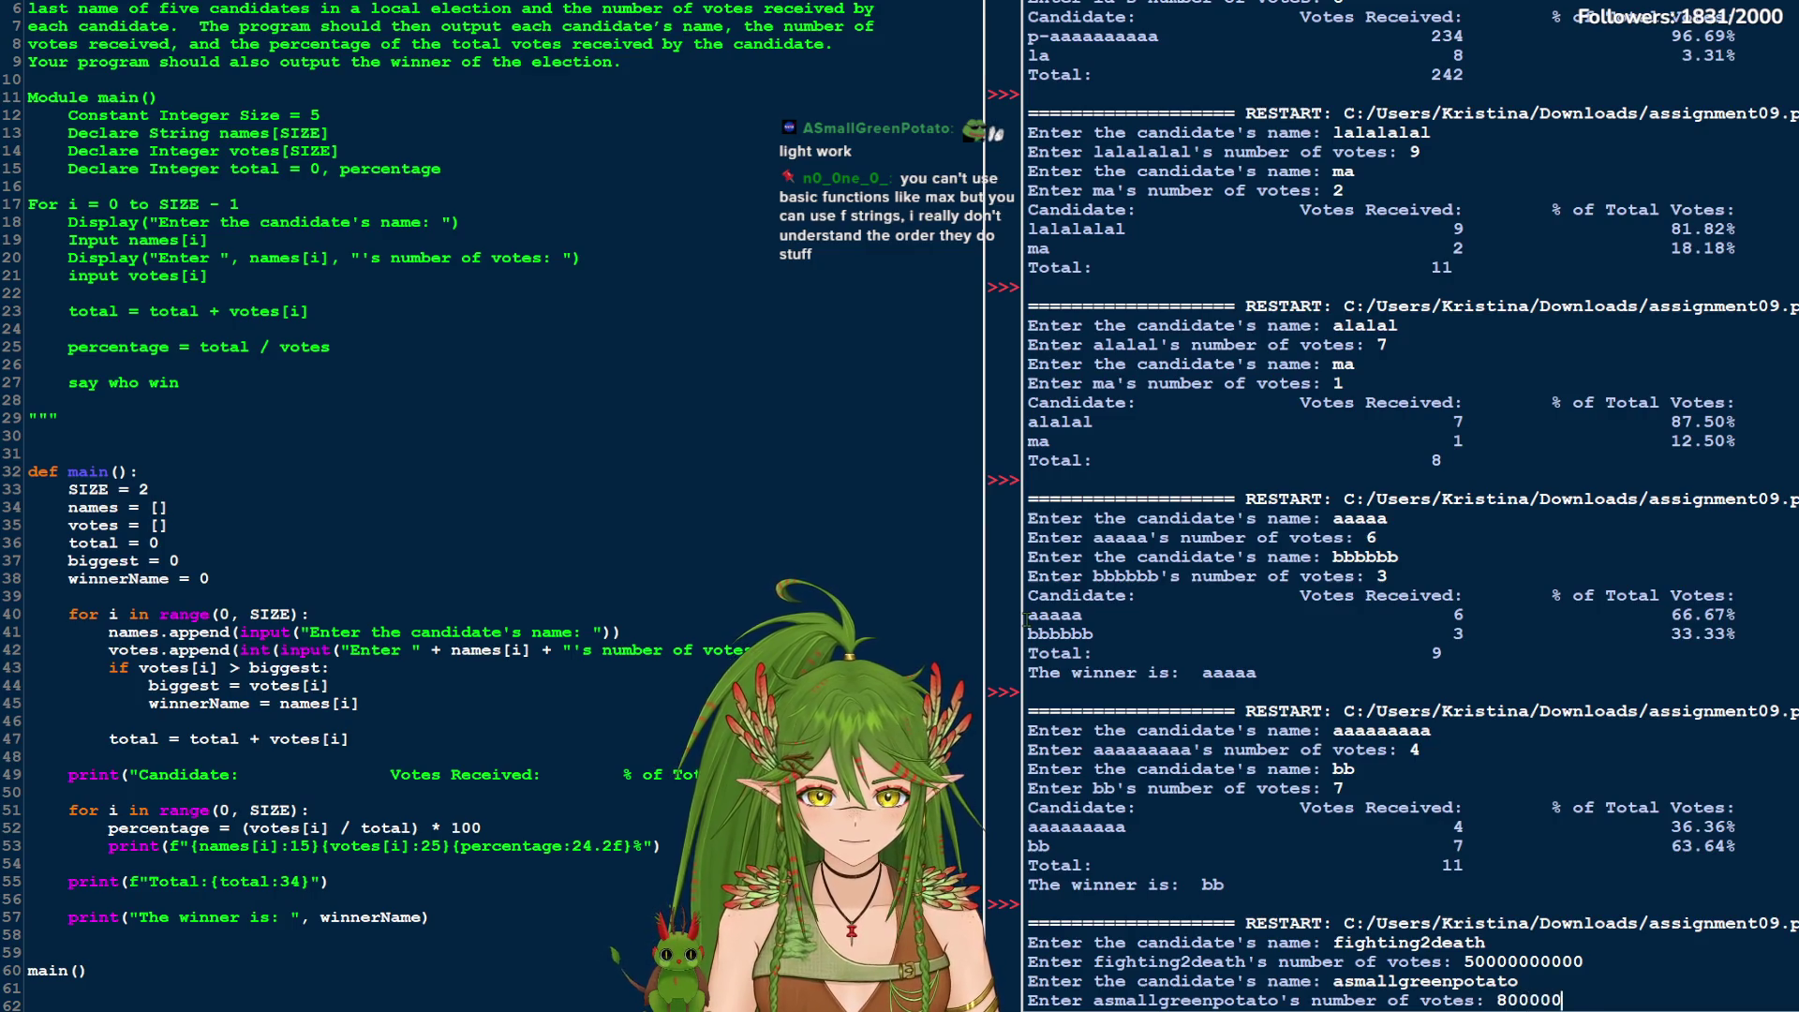
type("000")
key("Return")
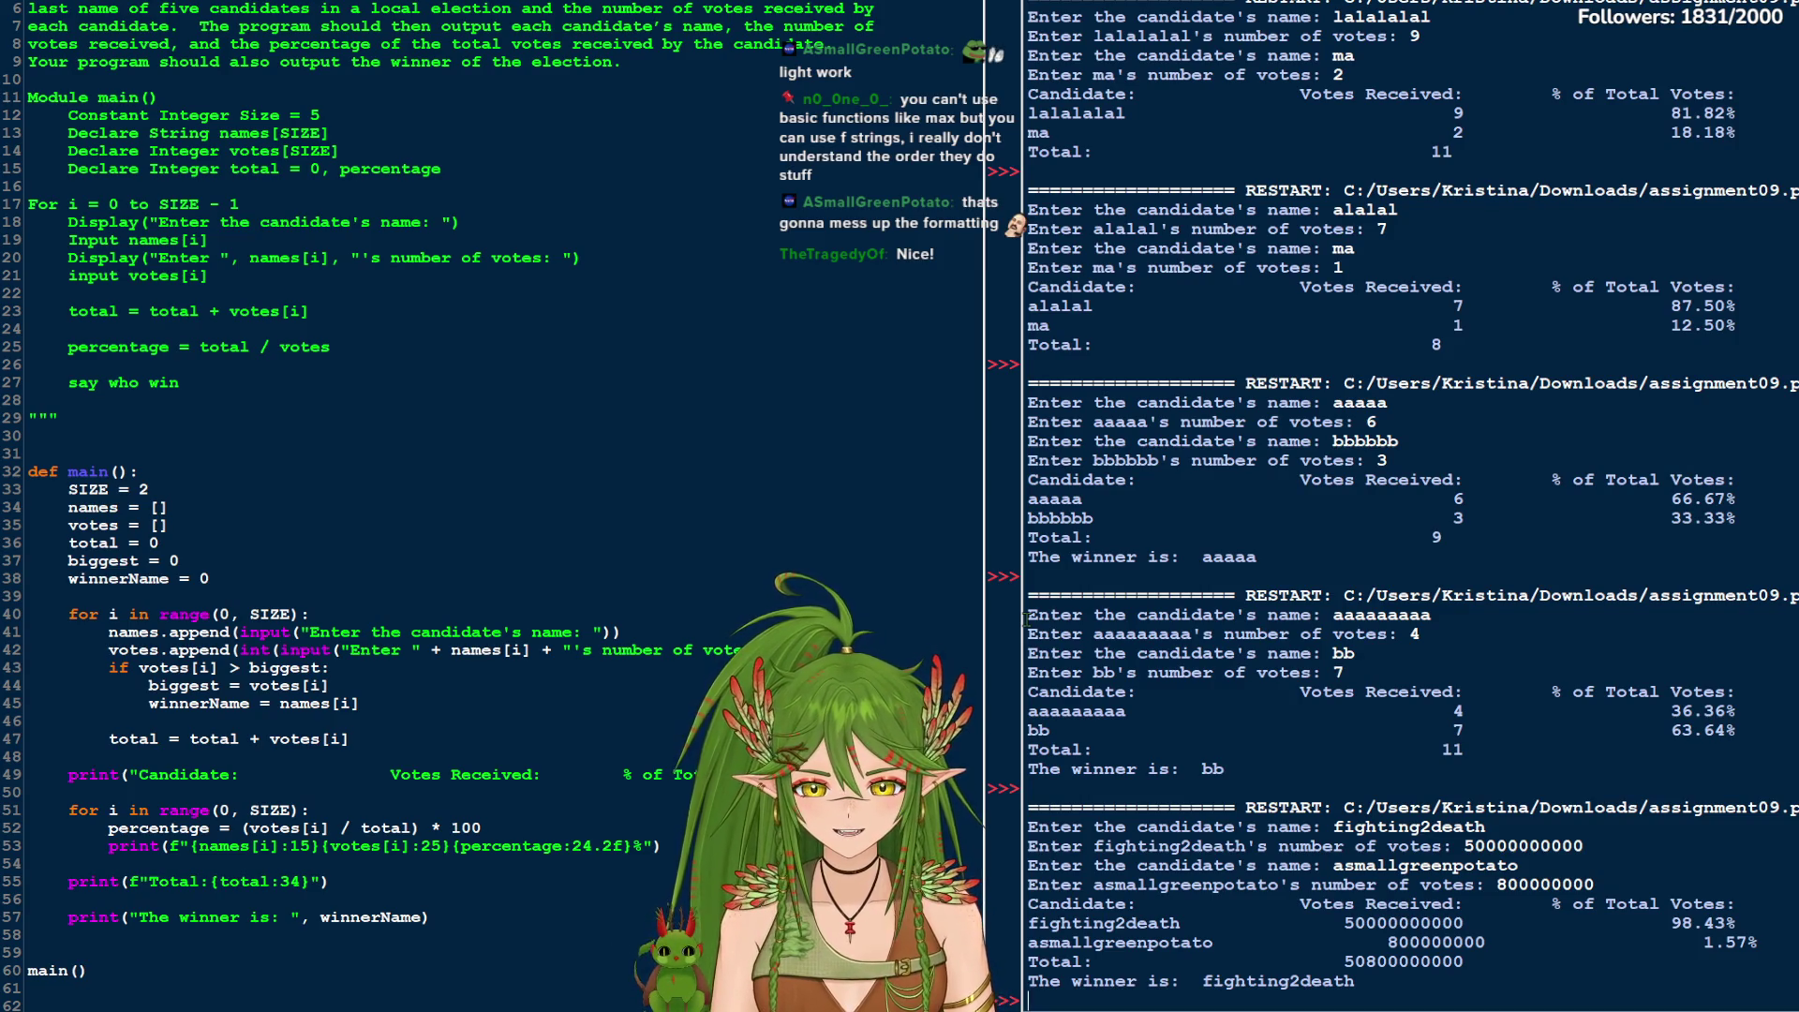
key("alt+Tab")
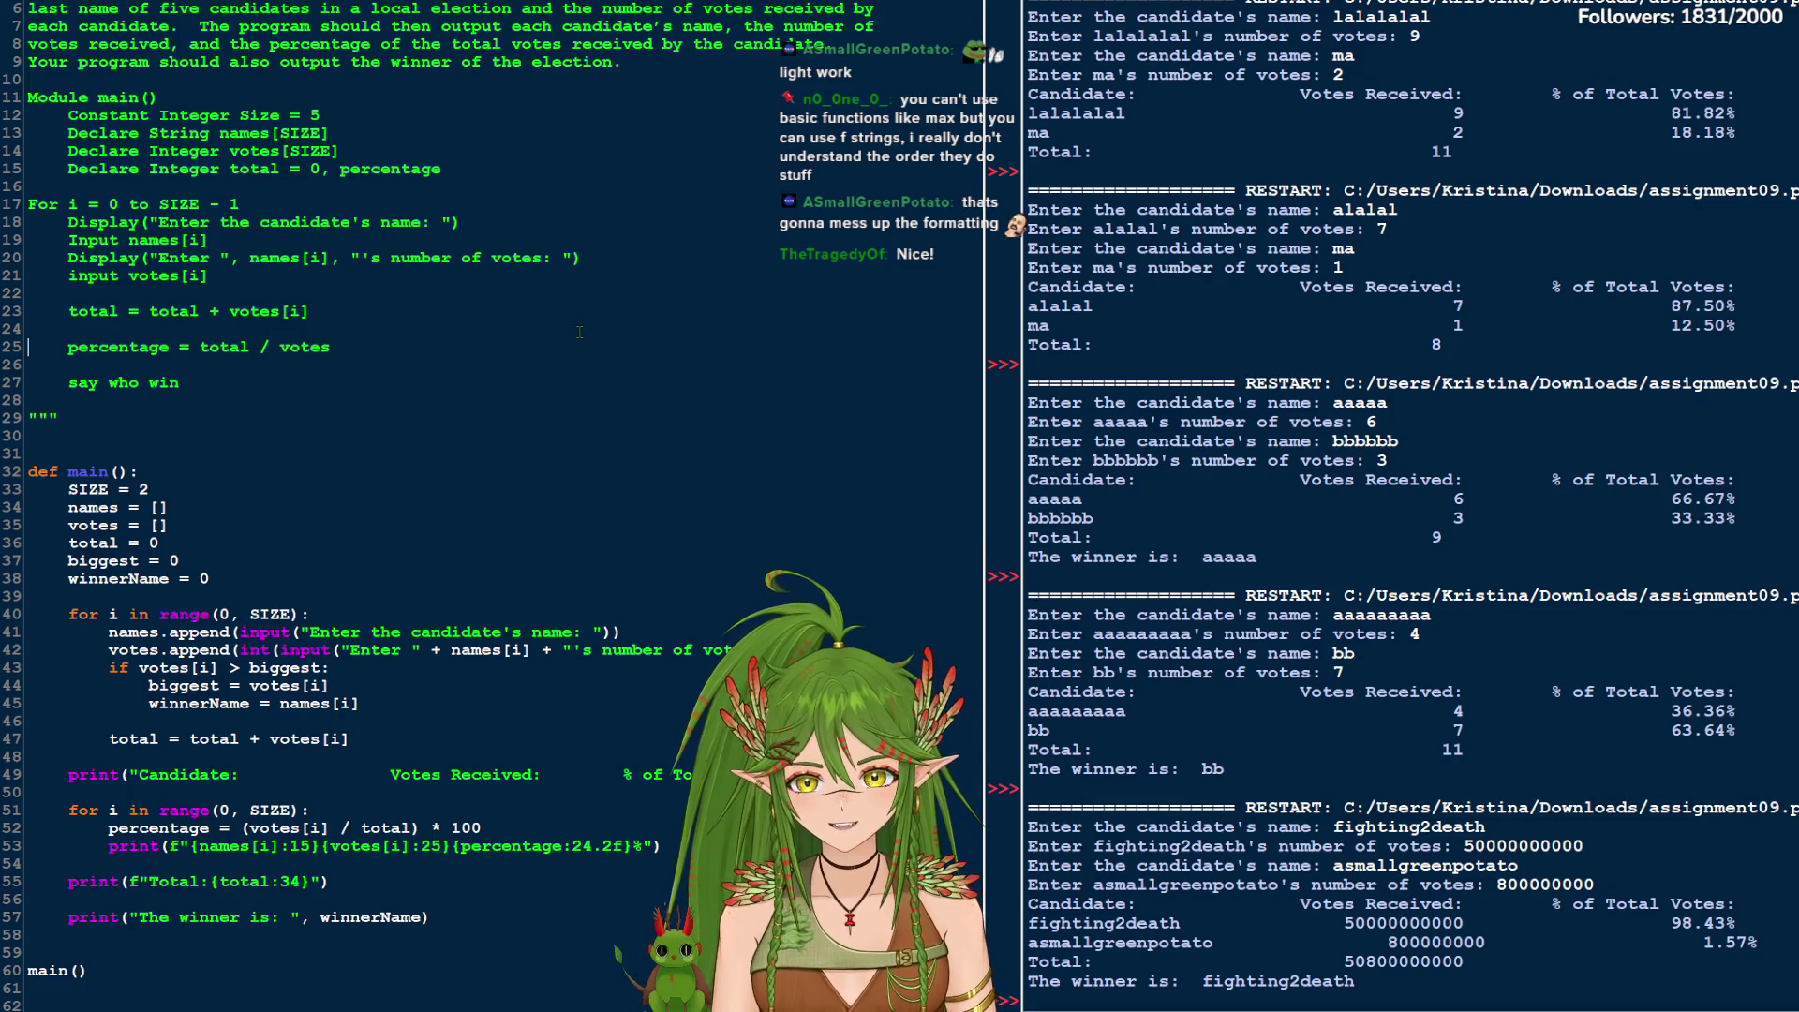
key("F5")
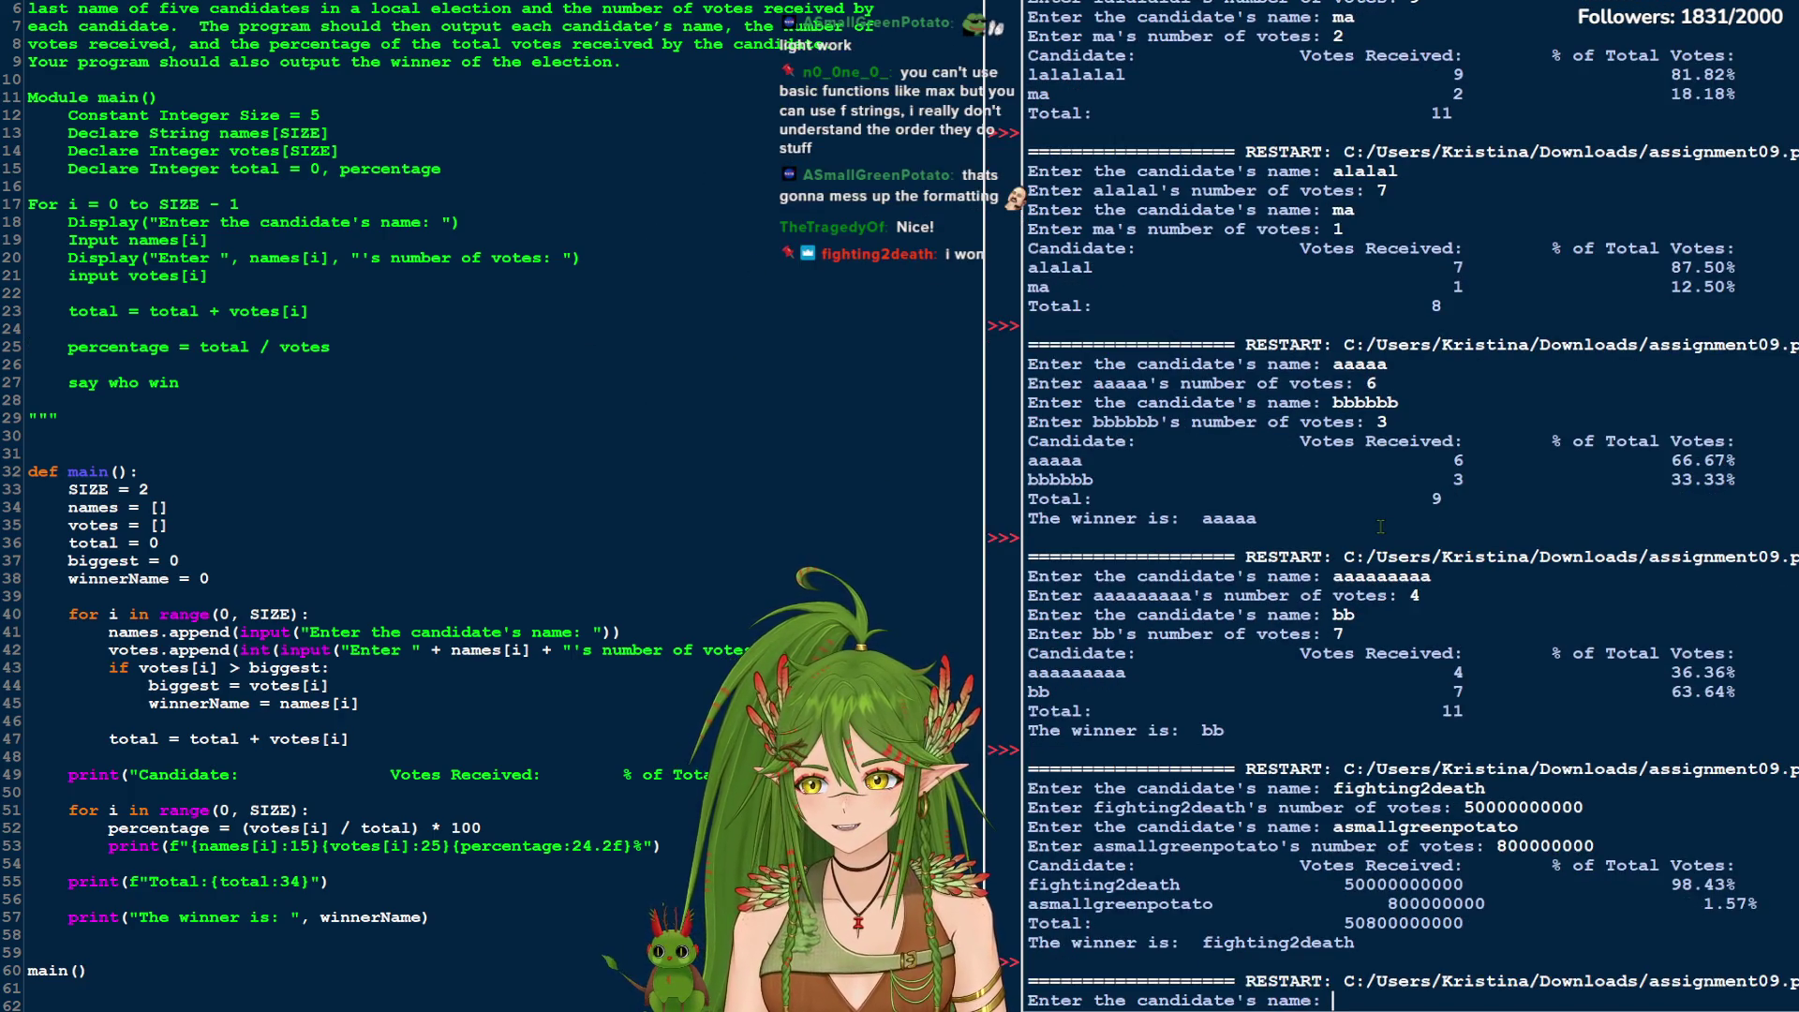
type("thetr")
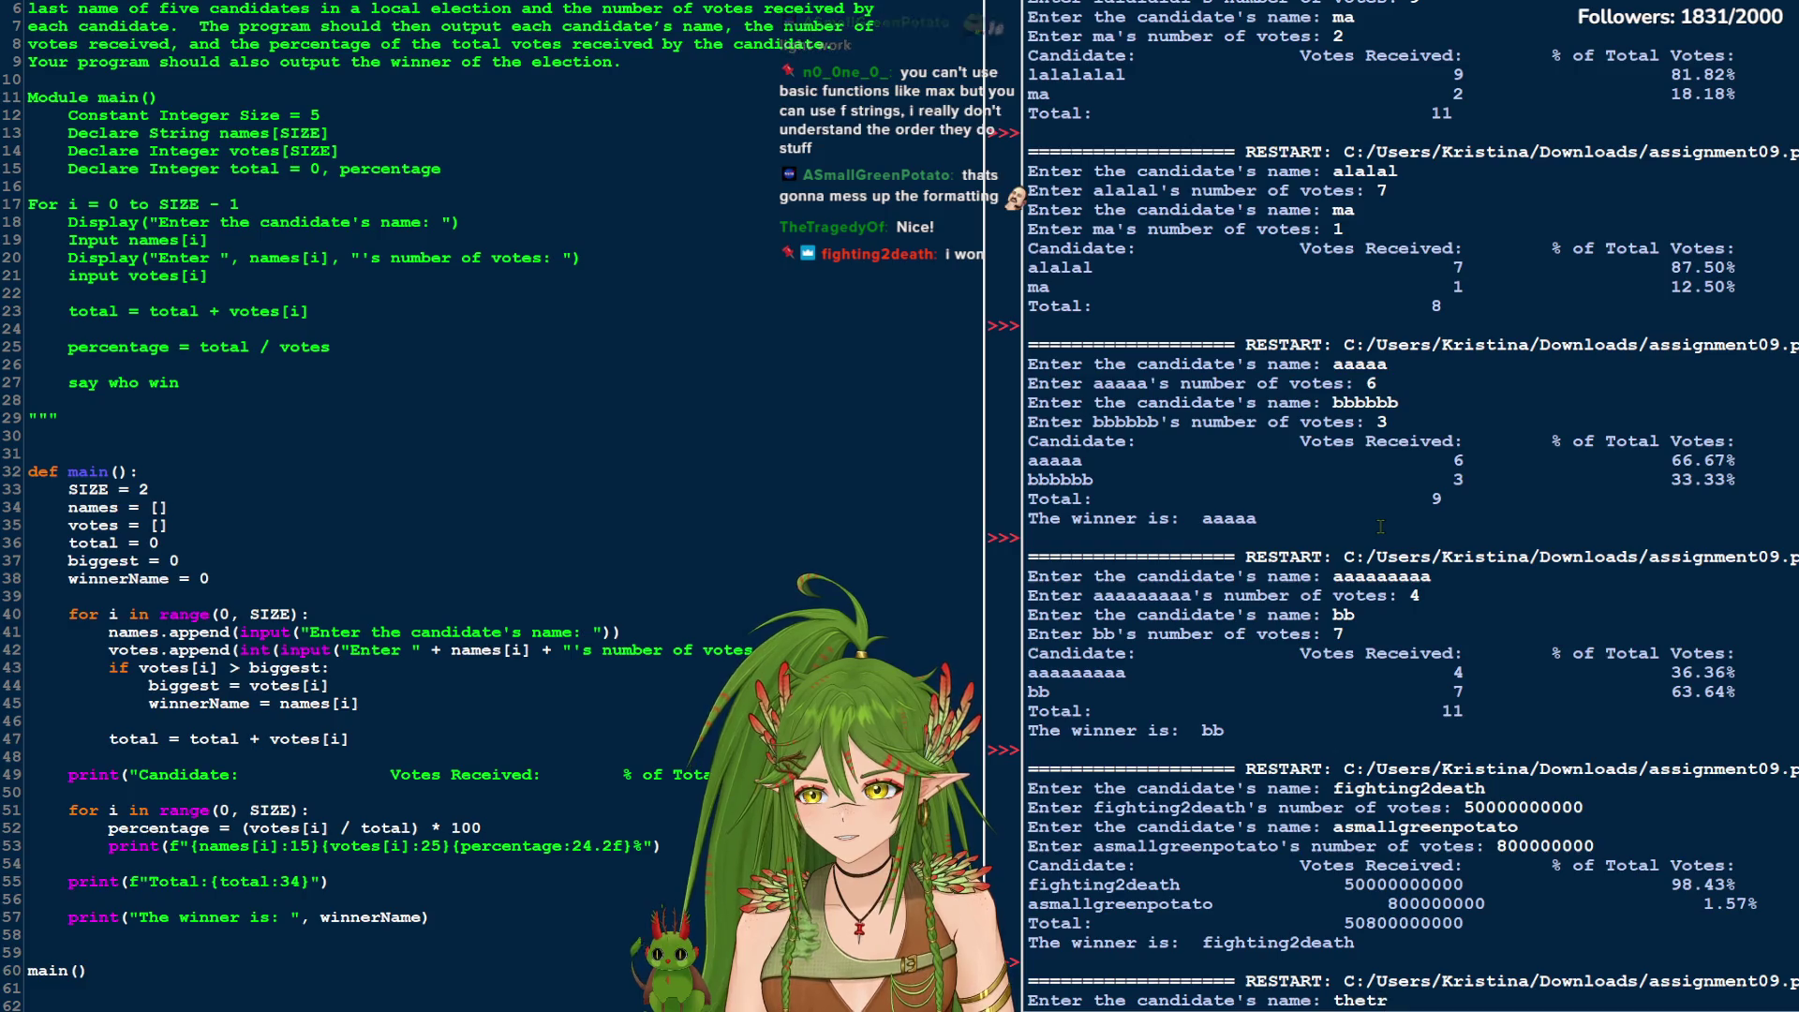
type("agedyo")
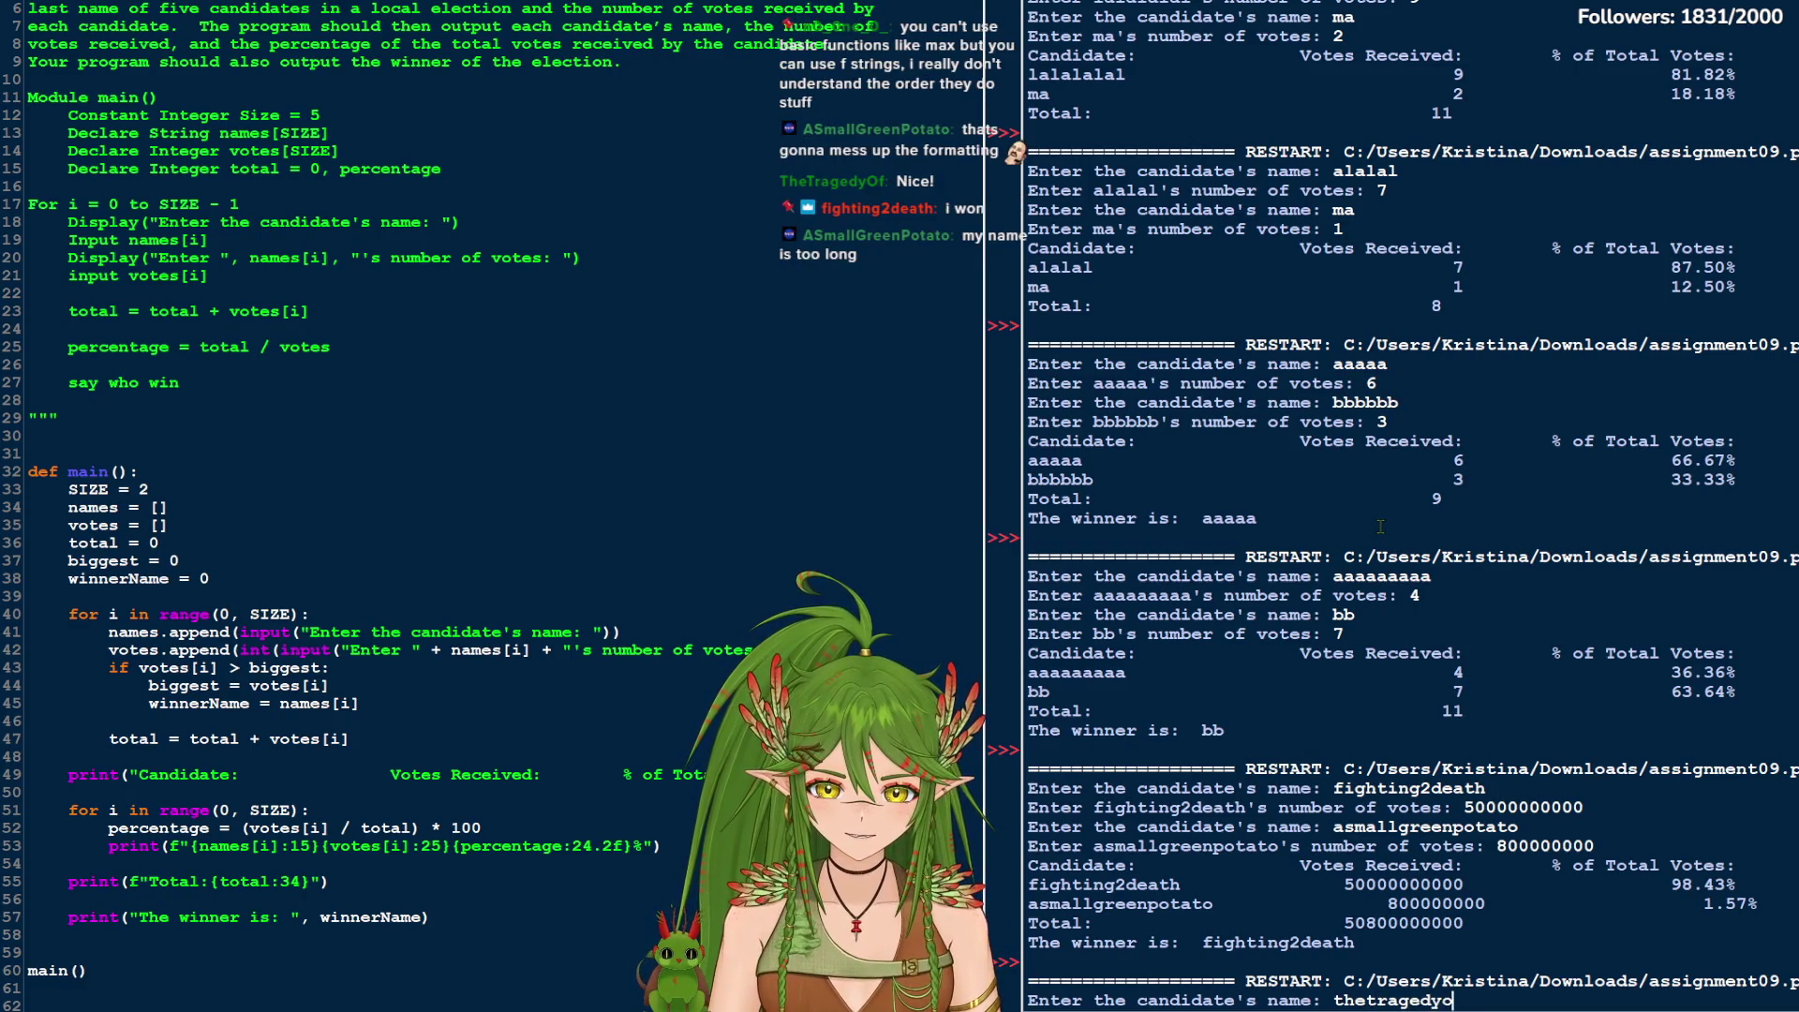
type("f")
key("Return")
type("563")
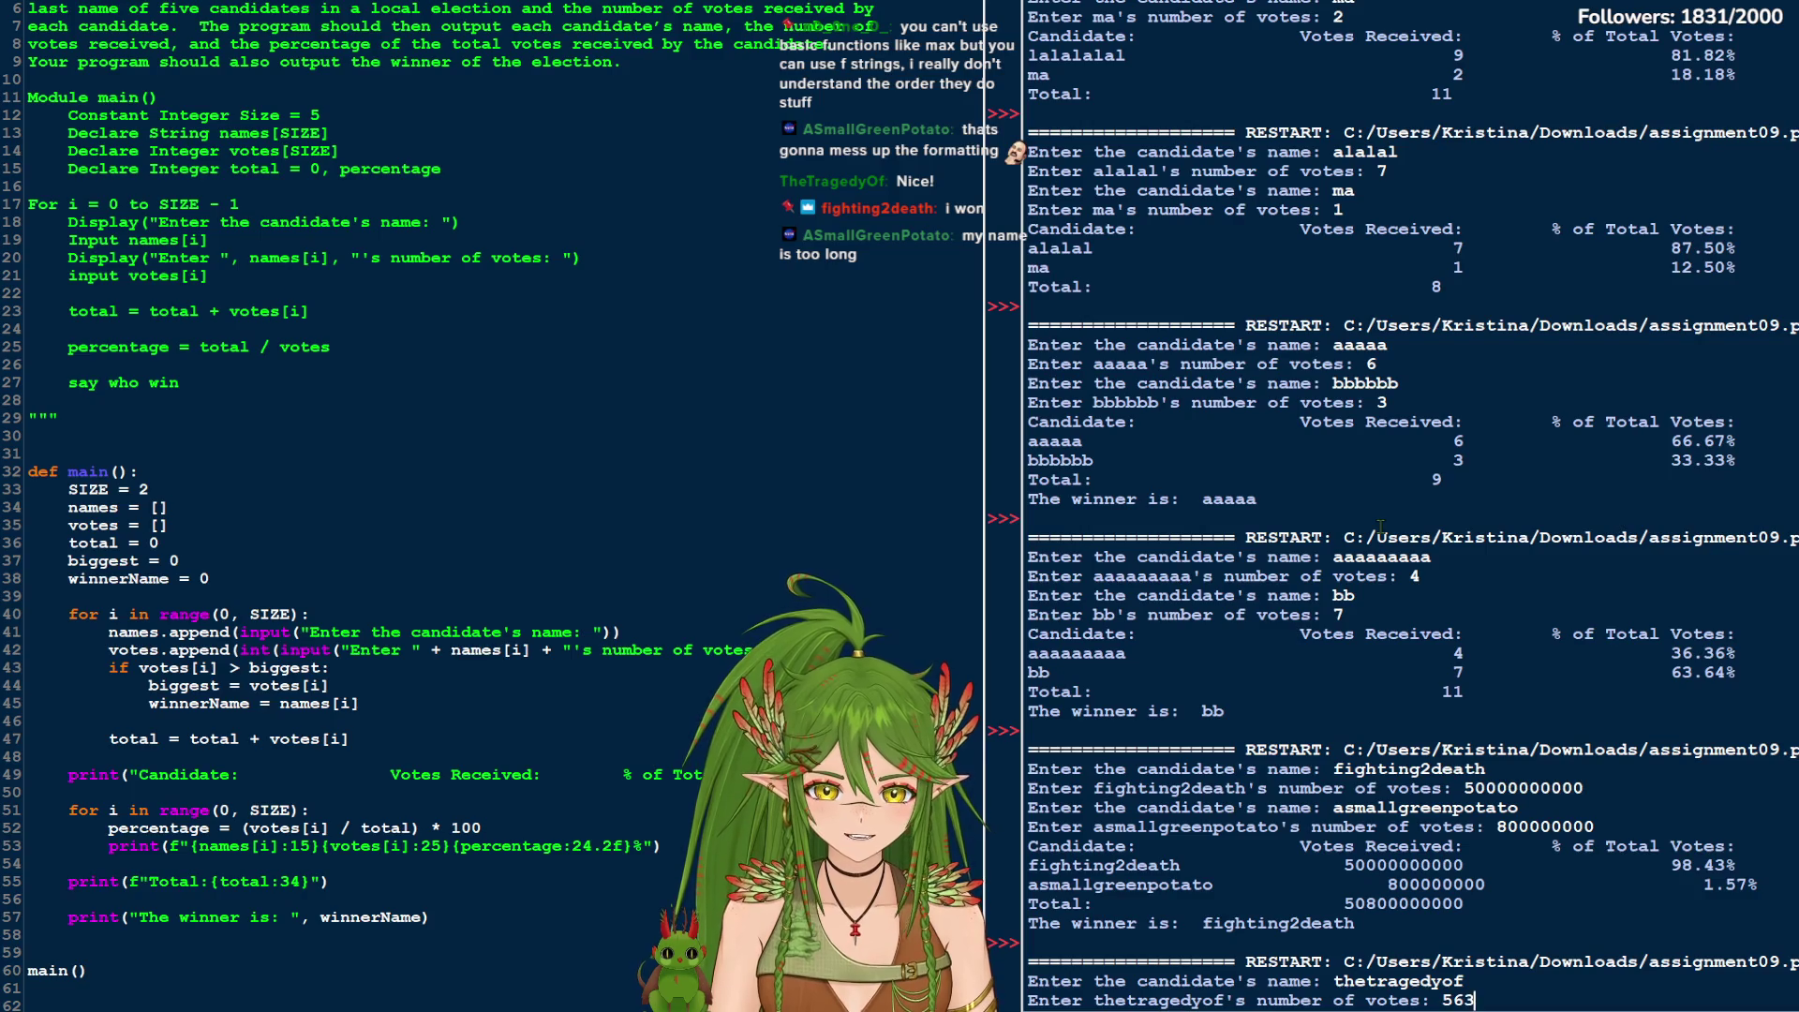
key("Return")
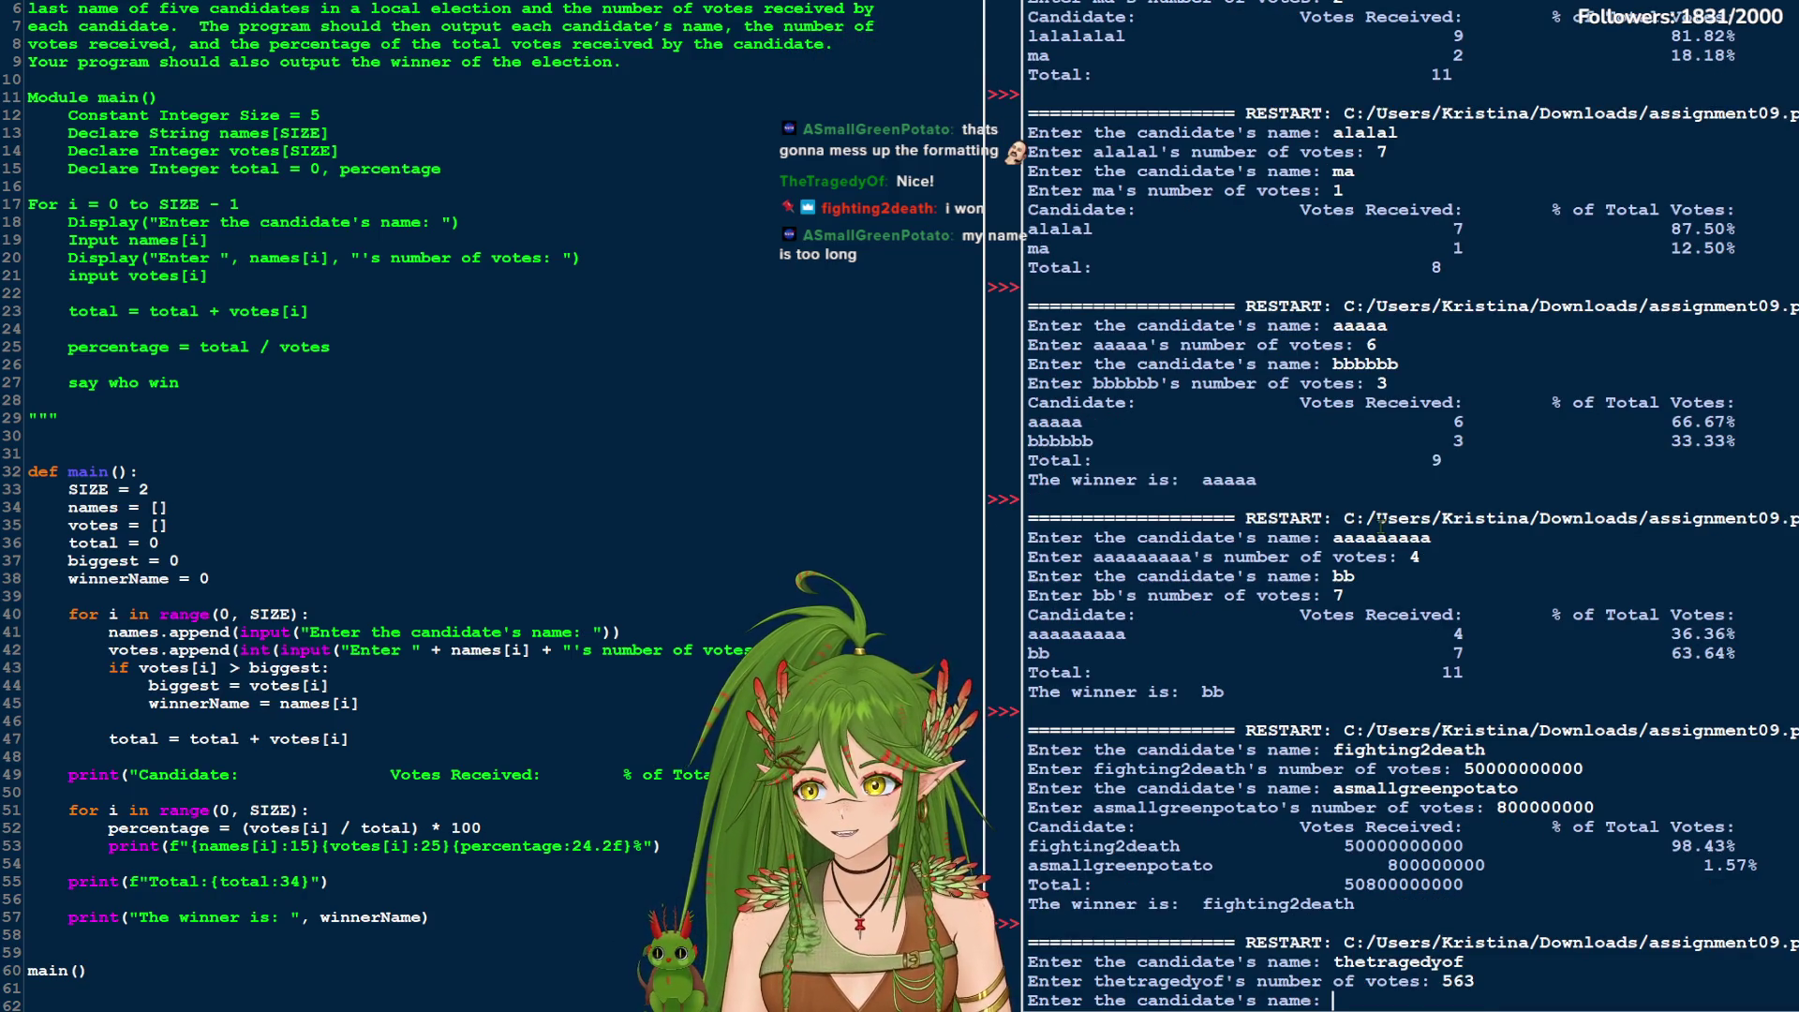
type("sho3sii")
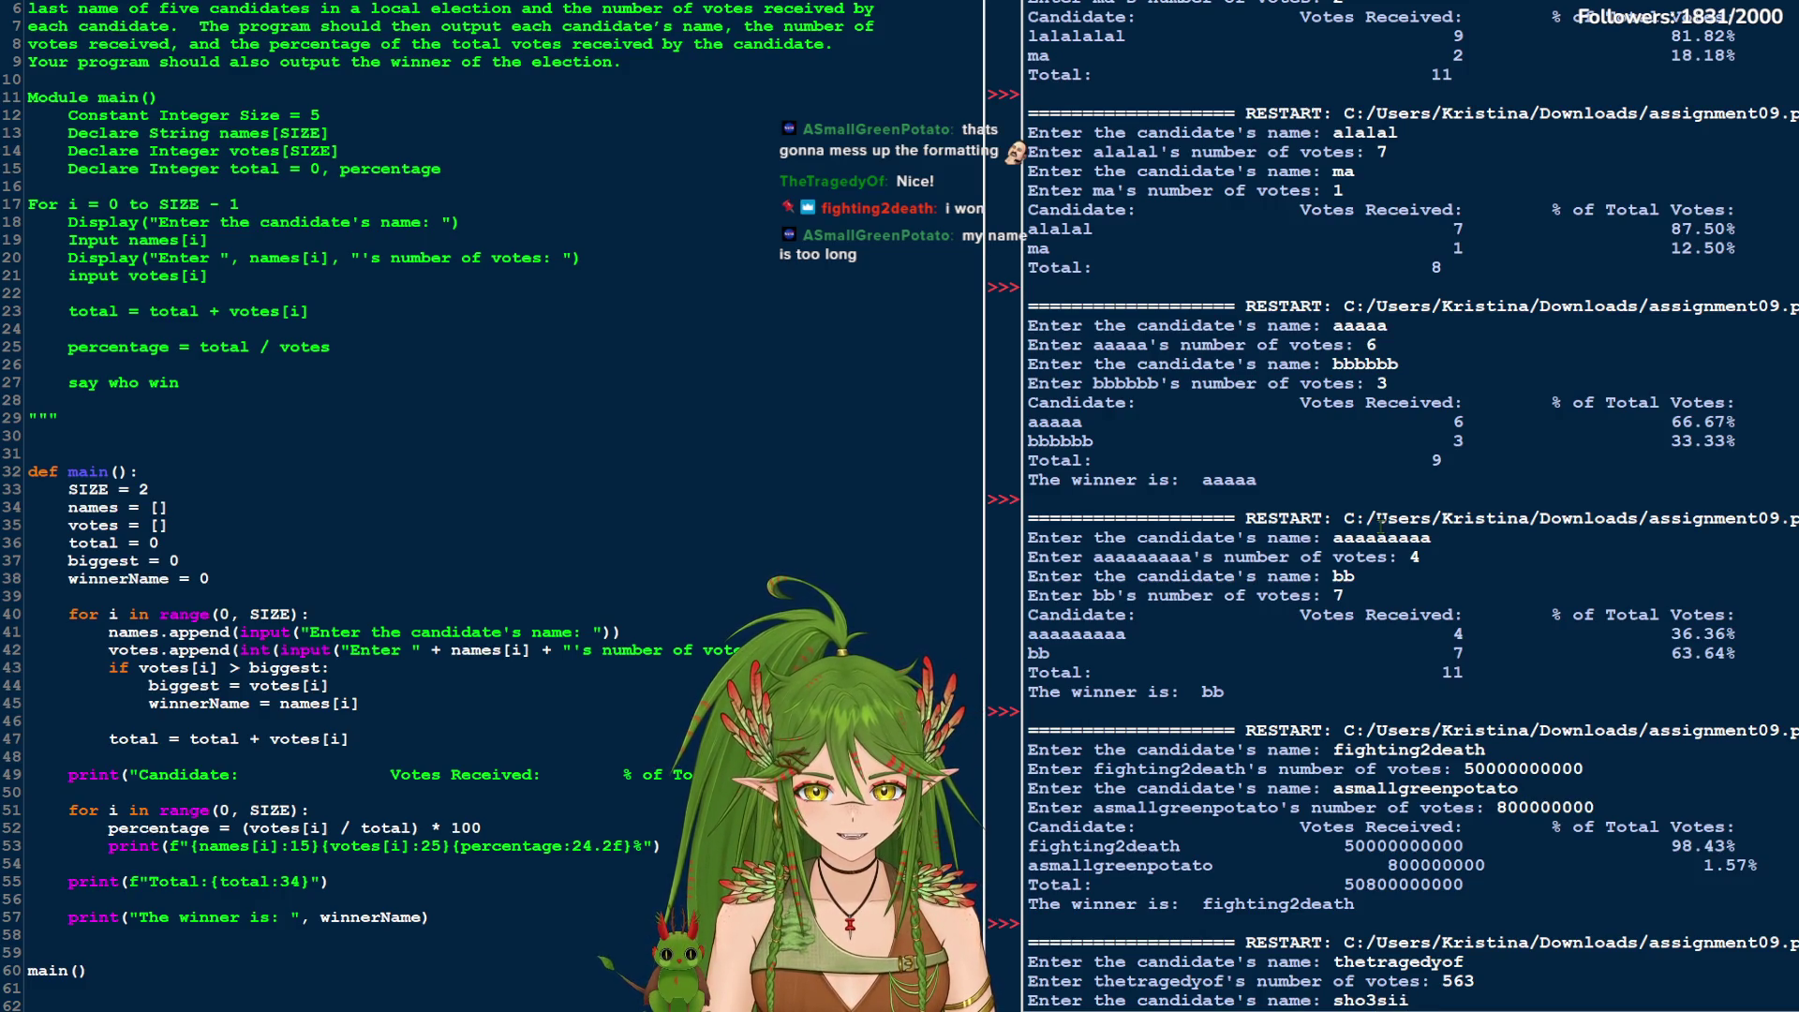
key("Return")
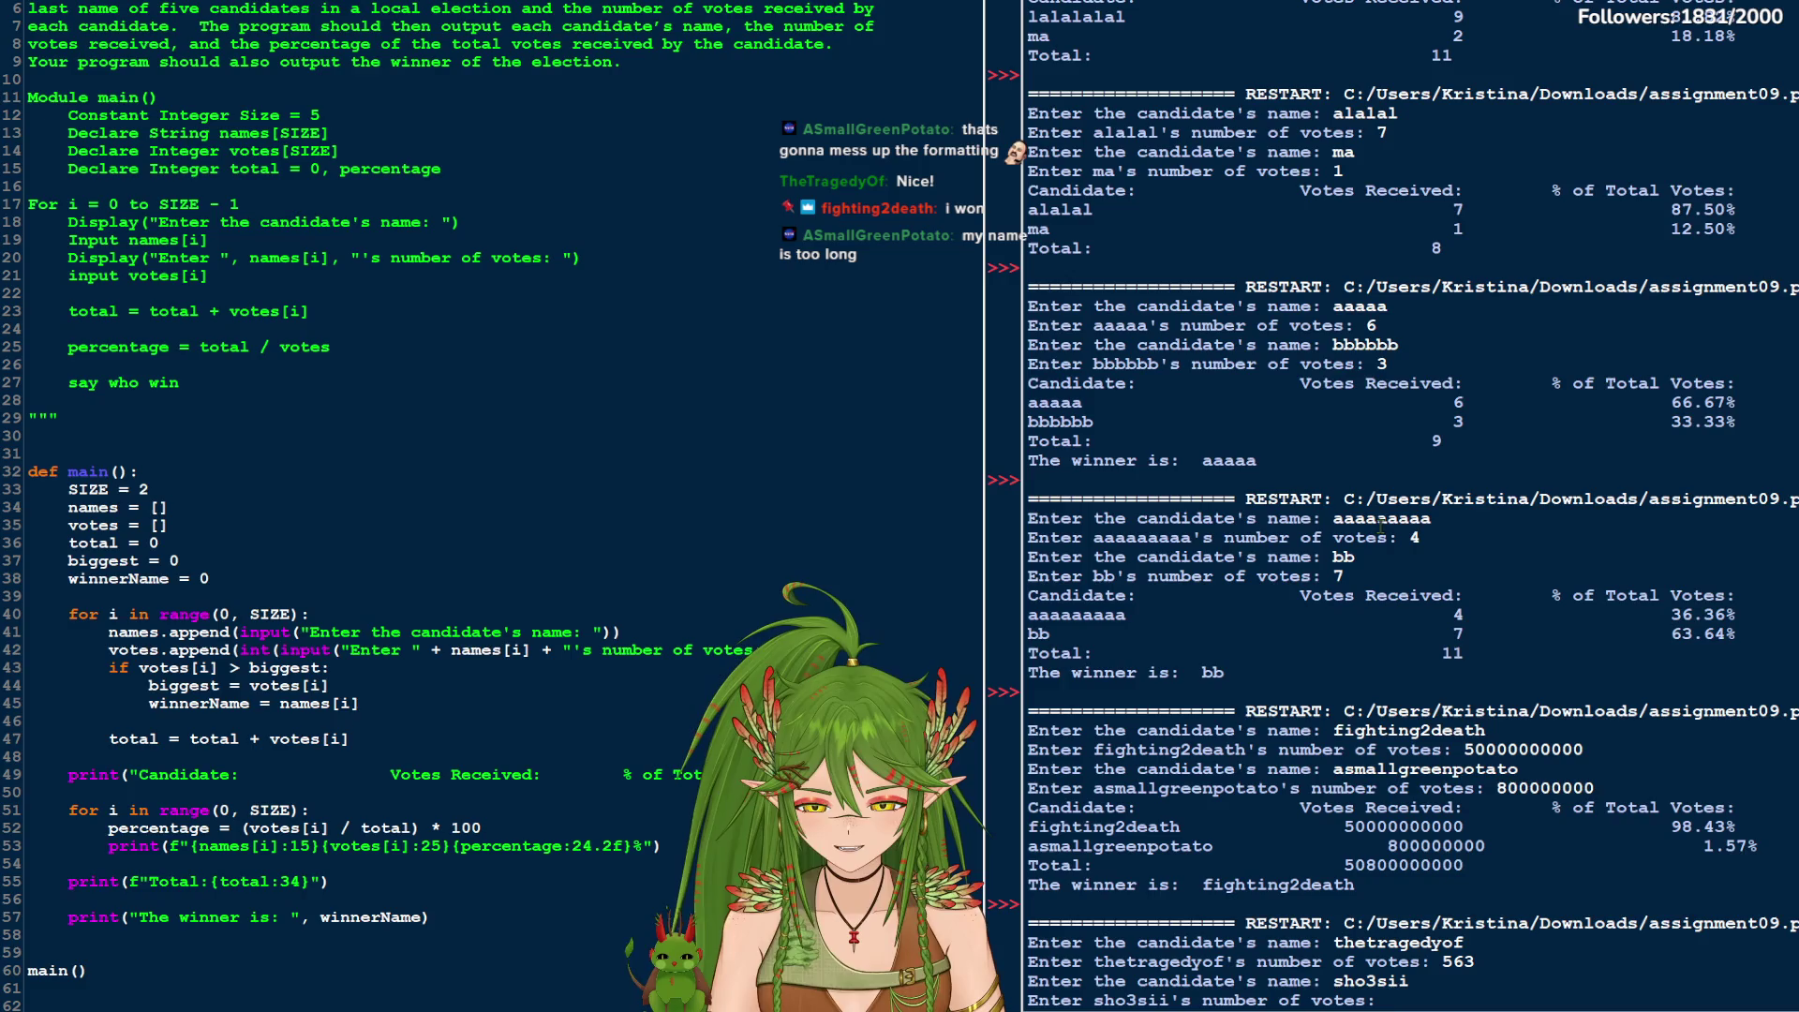
type("3972")
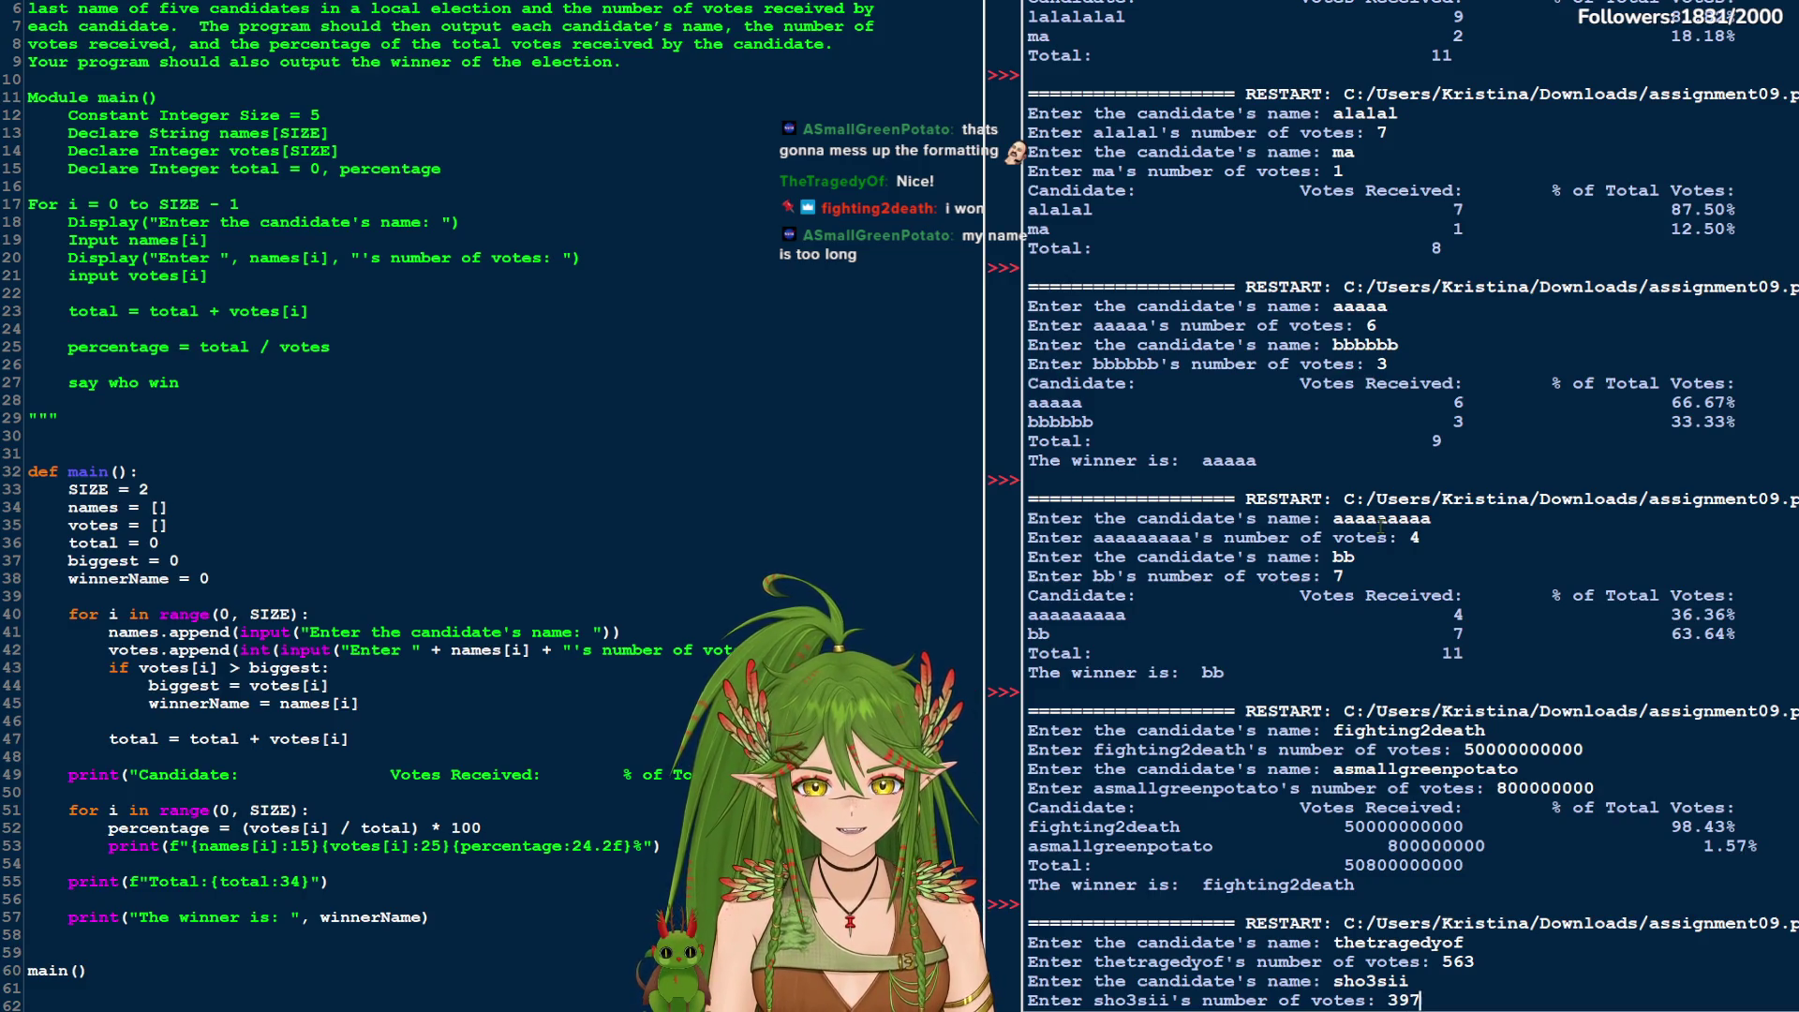
key("Return")
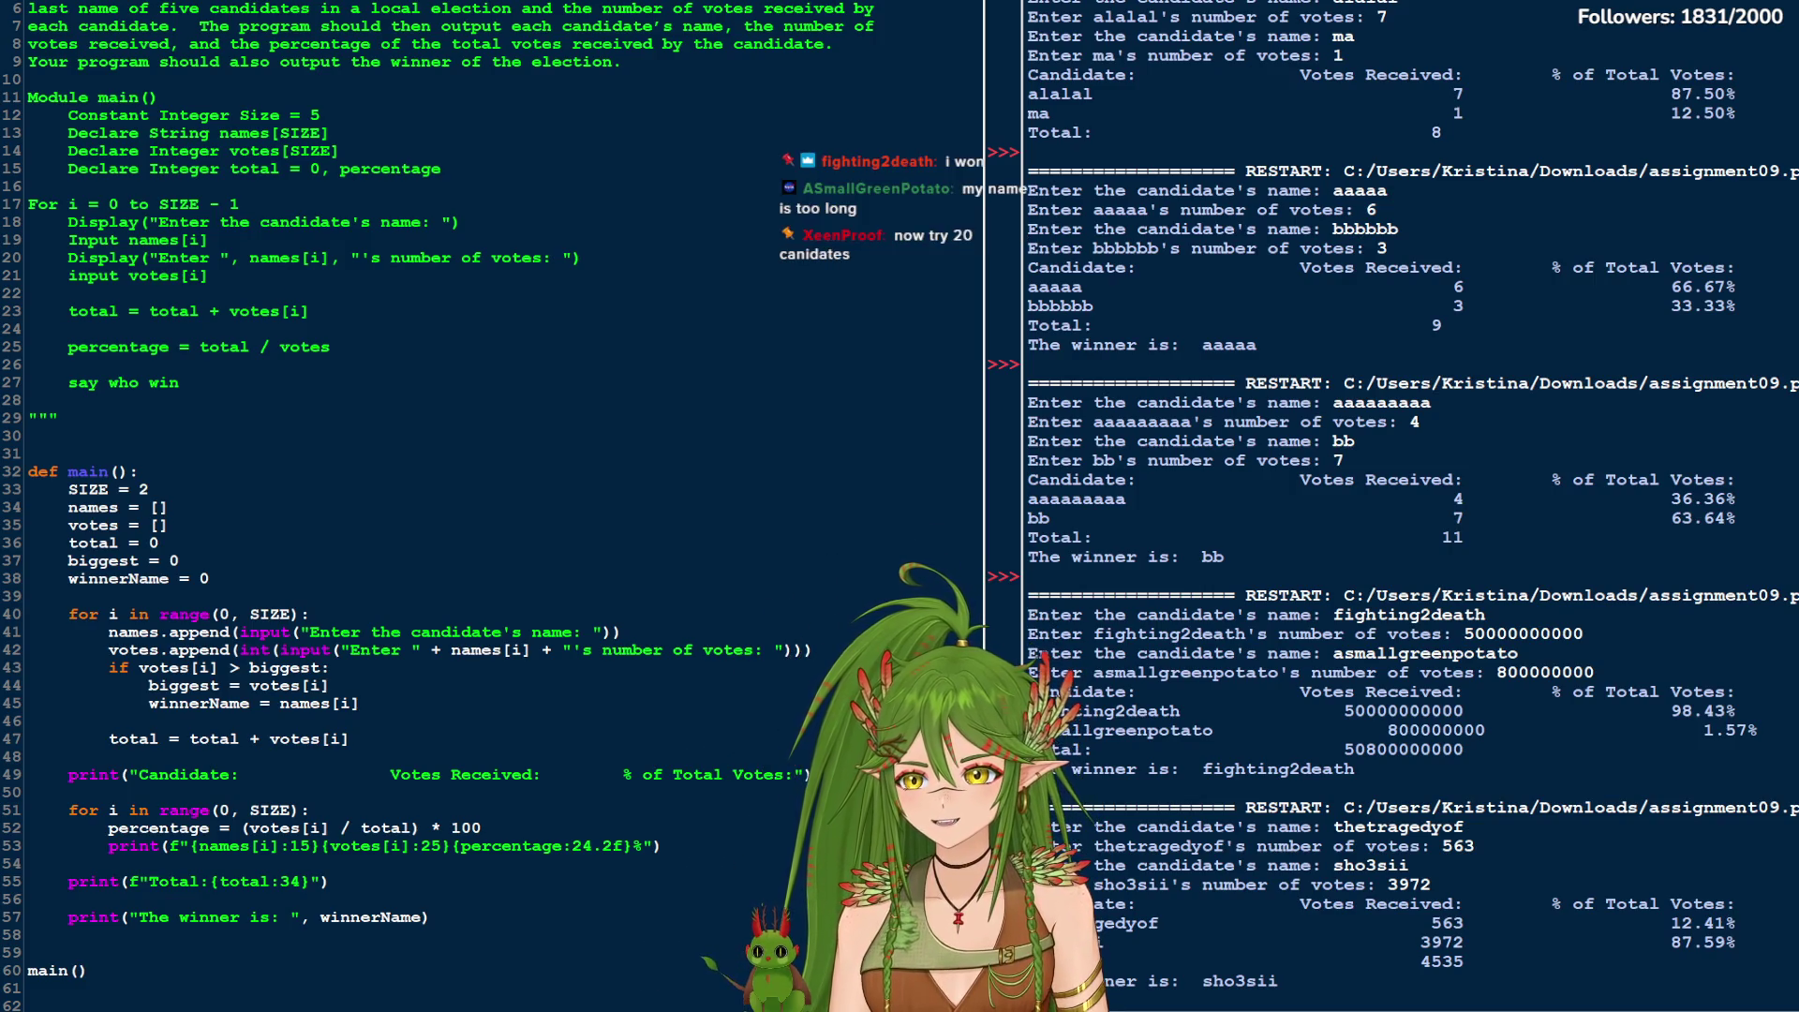
Switch the script to five candidates and run it
left_click(147, 490)
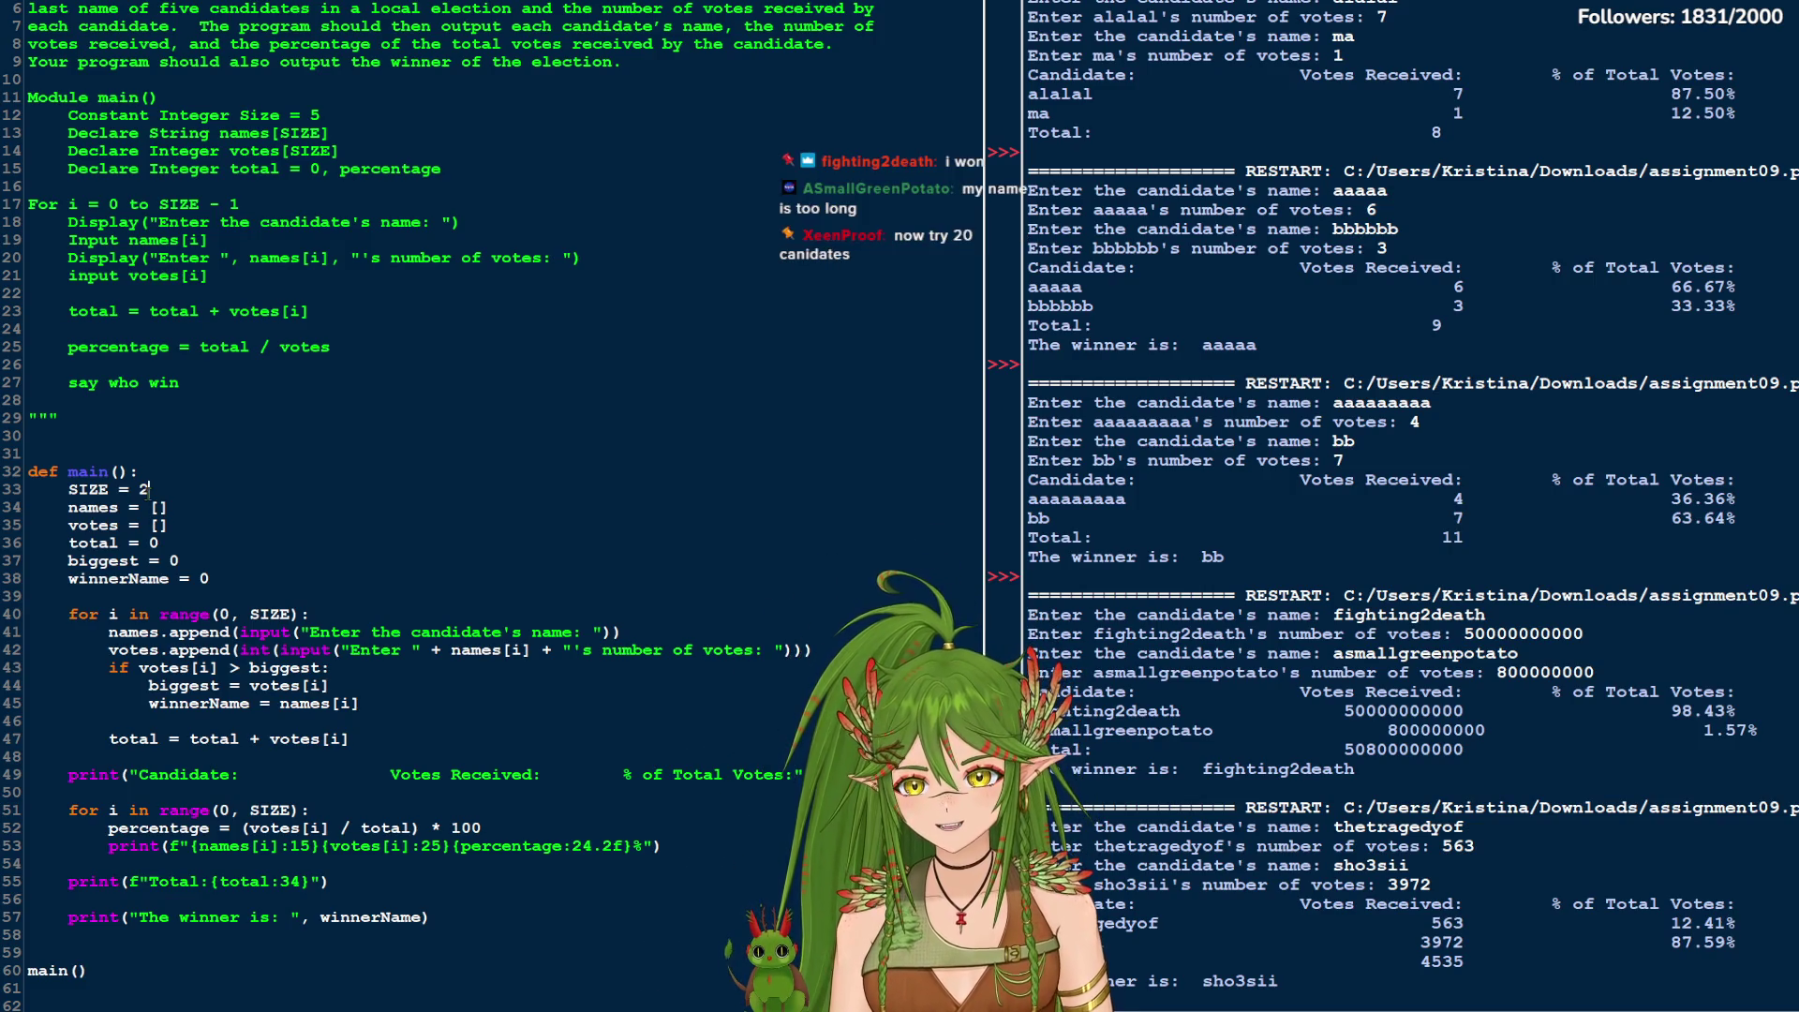
left_click(183, 507)
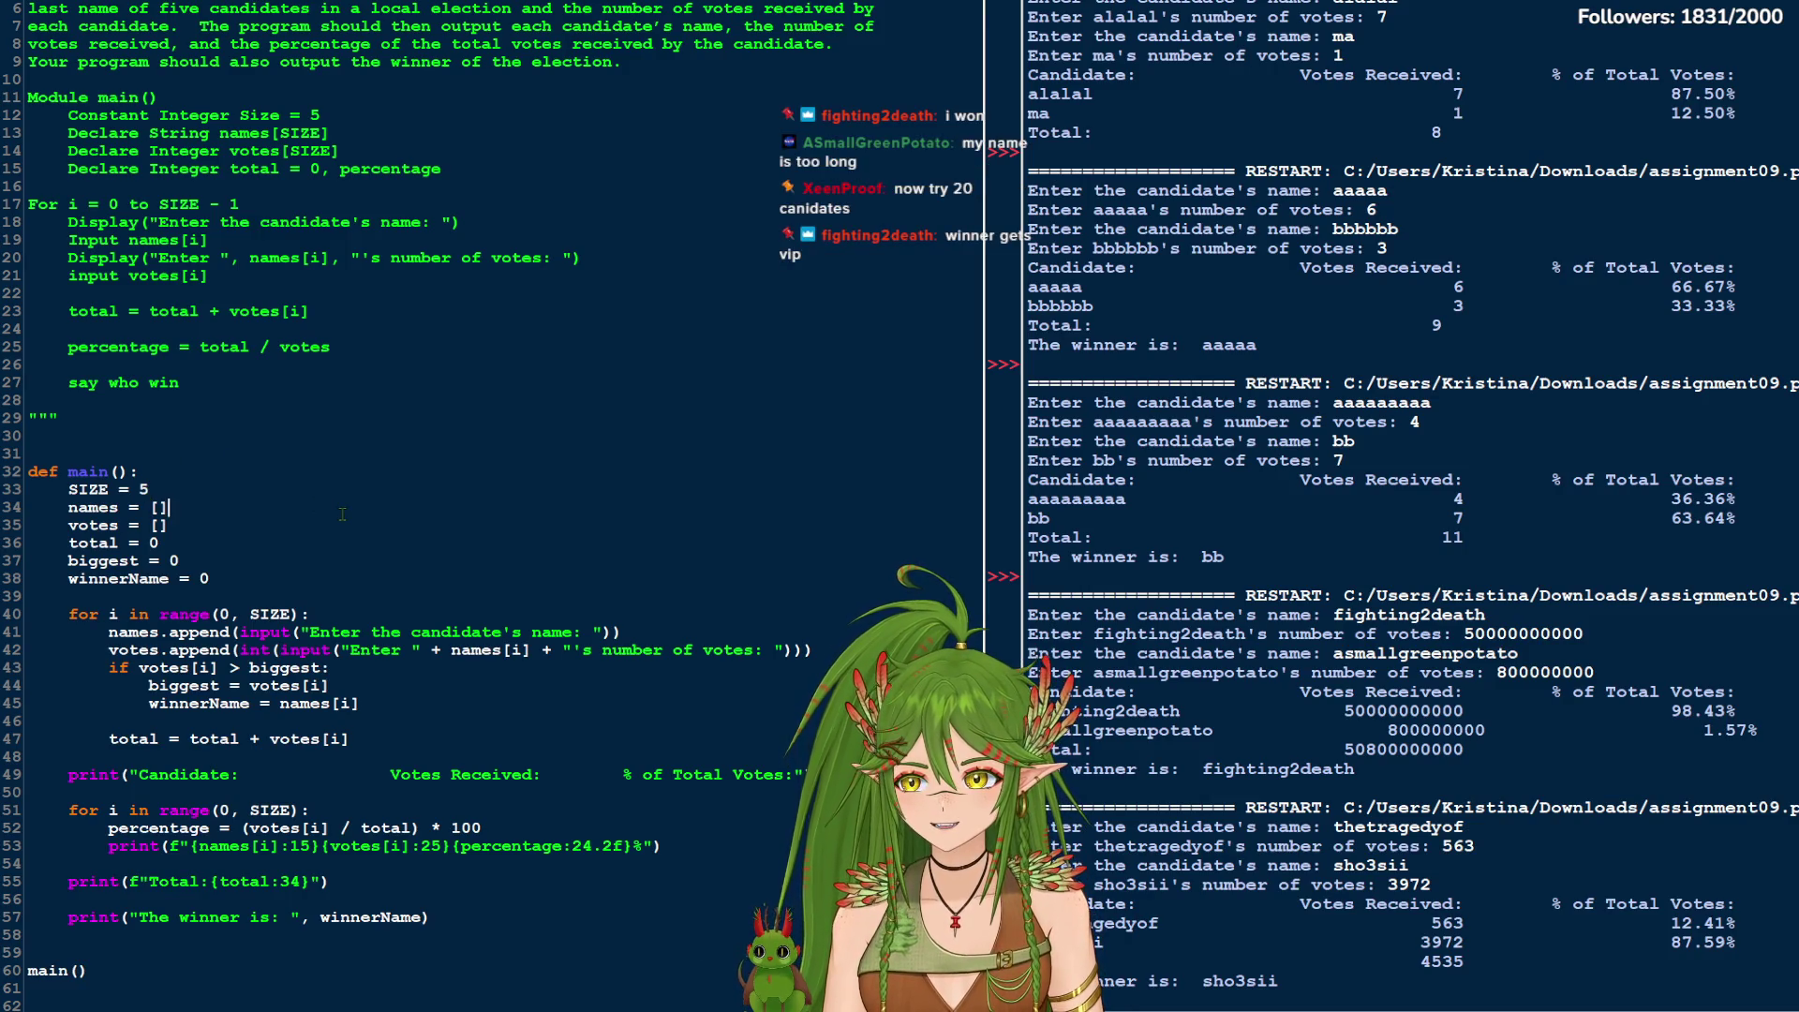
left_click(475, 674)
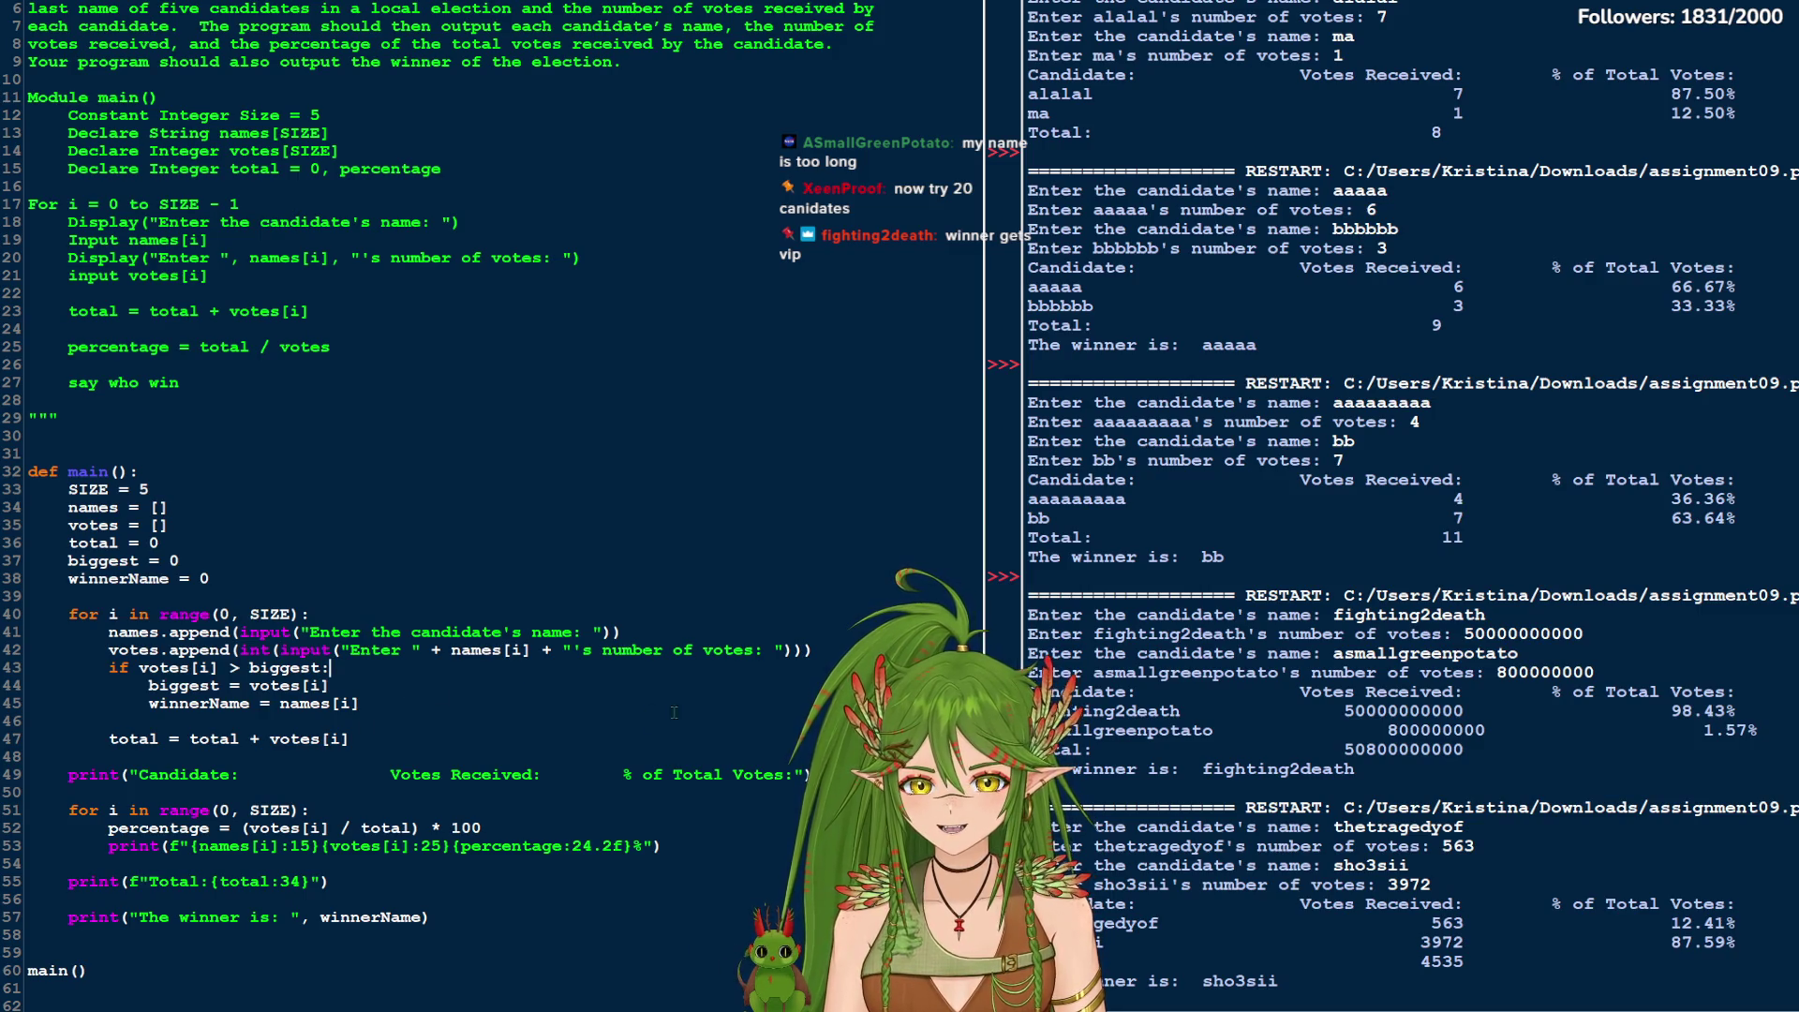
left_click(526, 677)
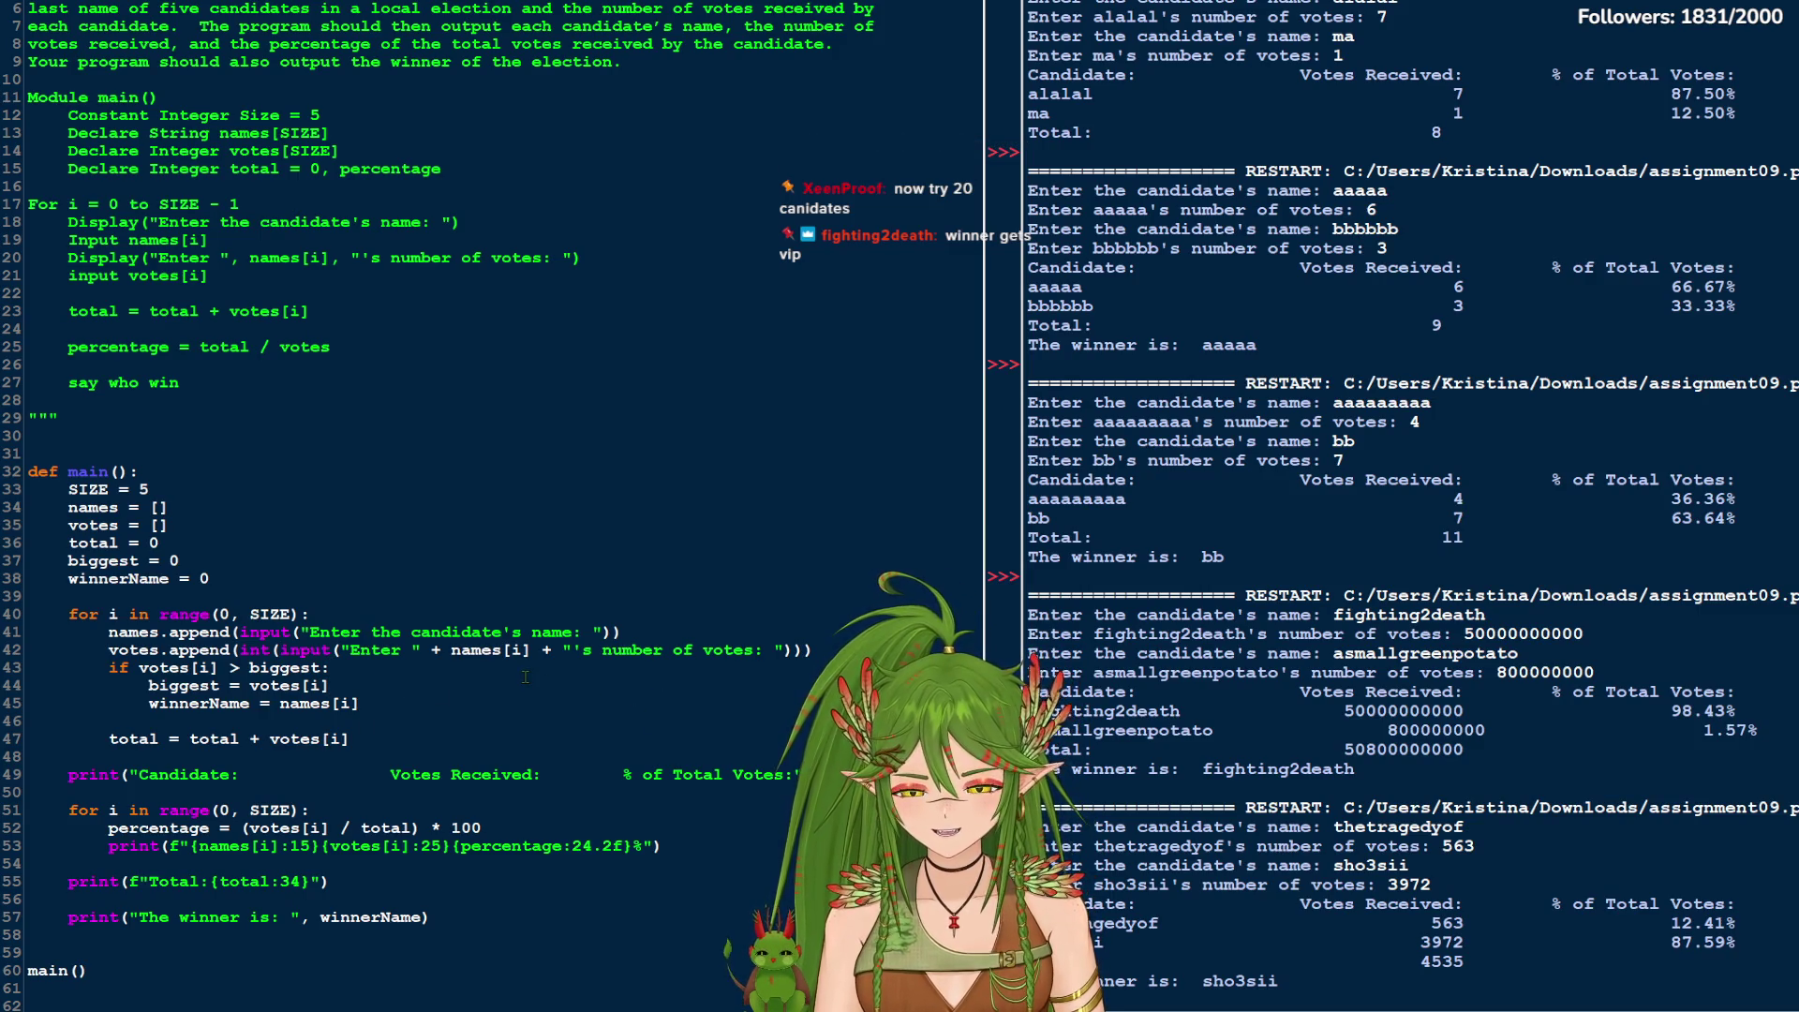
key("F5")
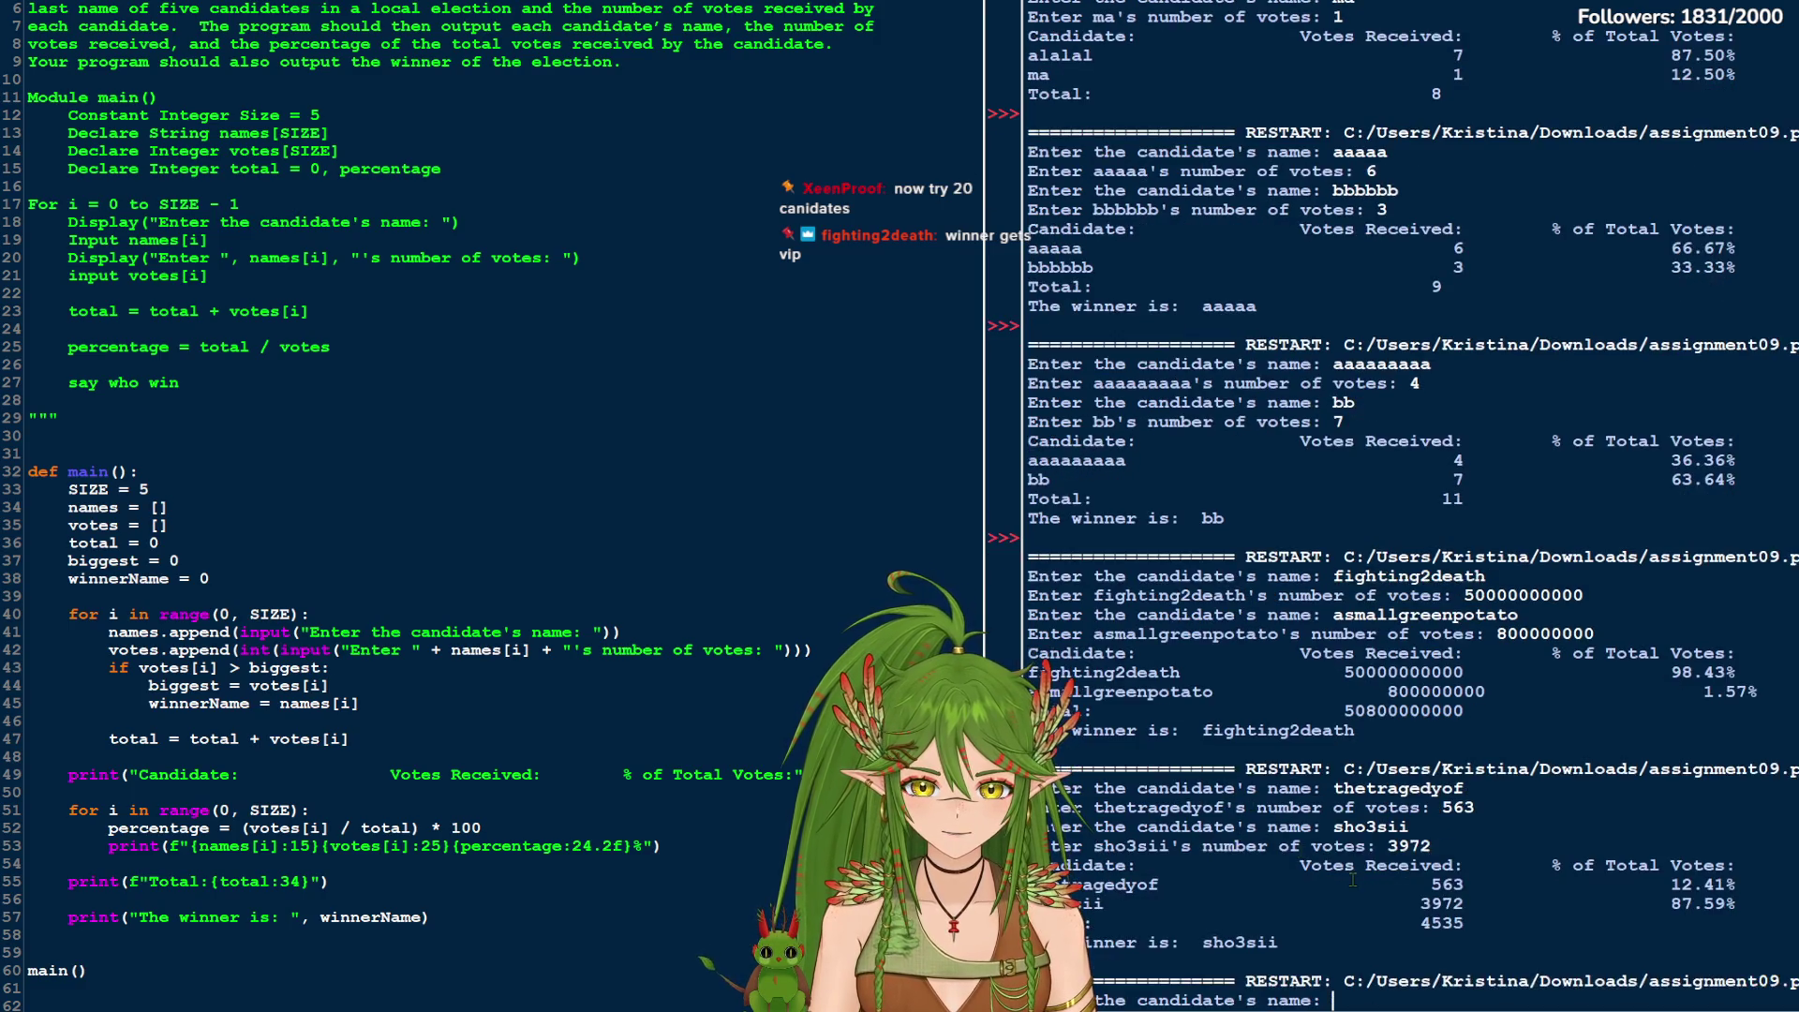
type("figh")
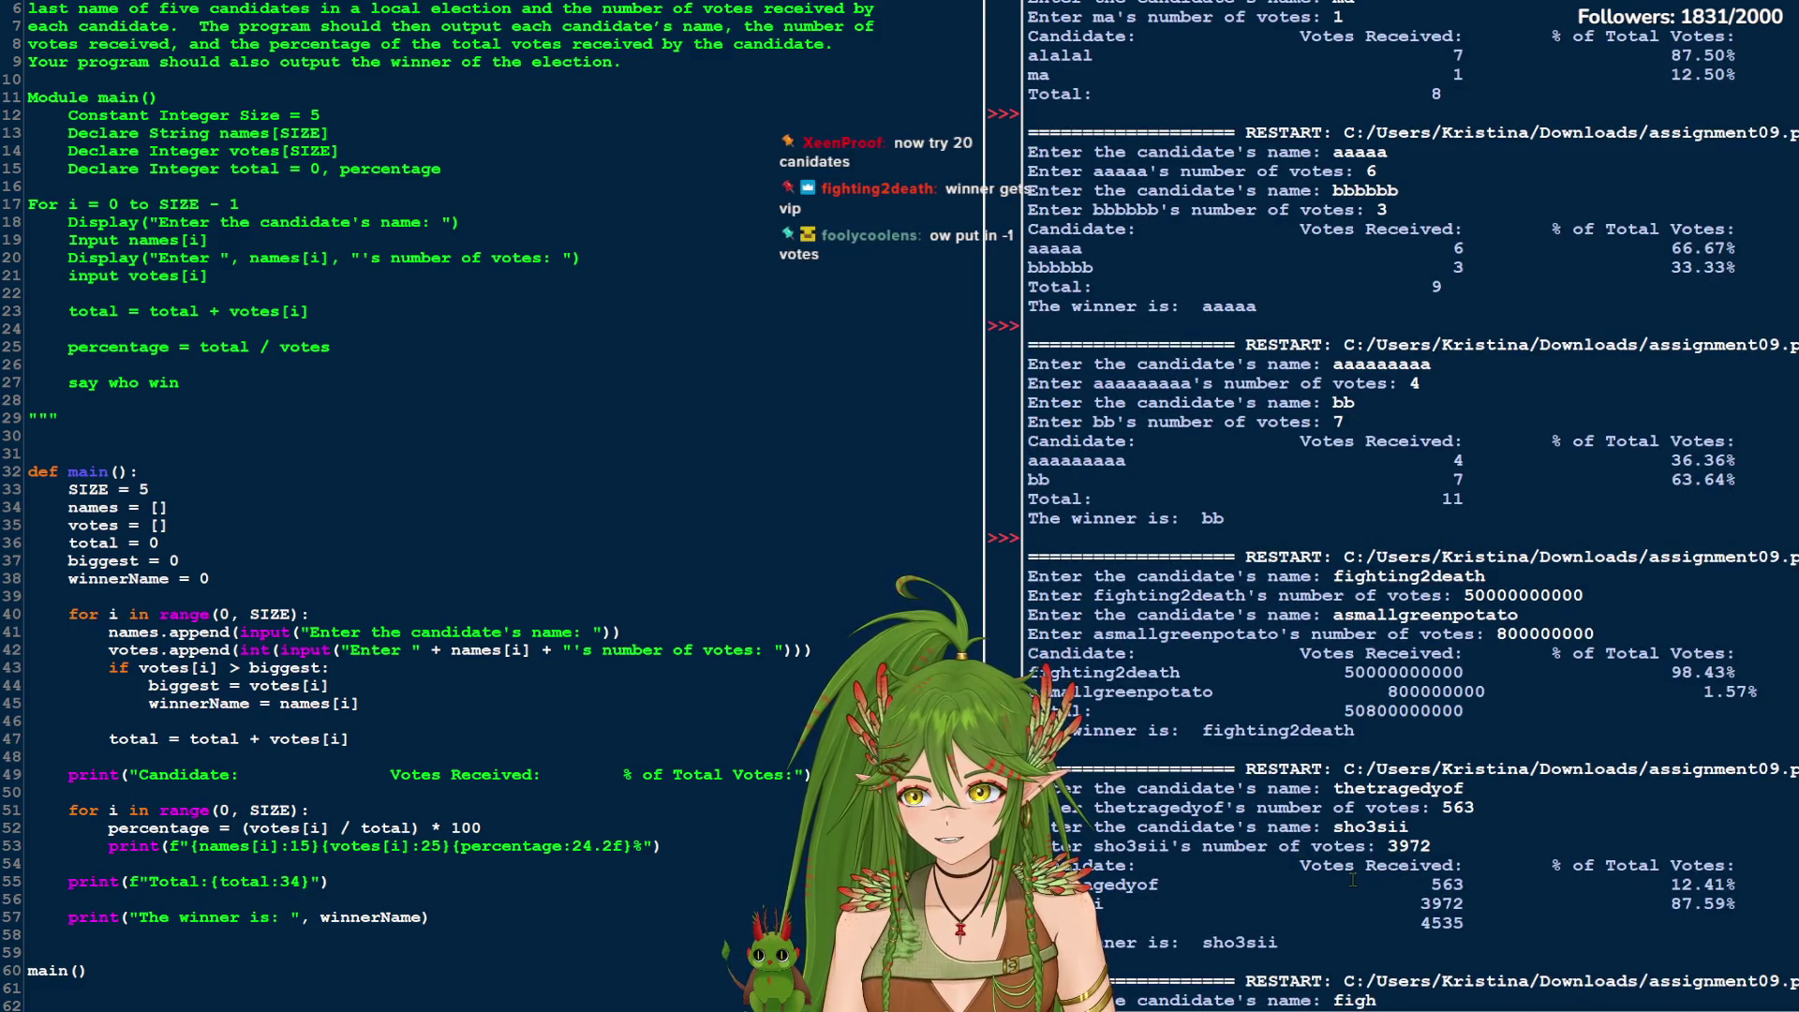
type("ting2death")
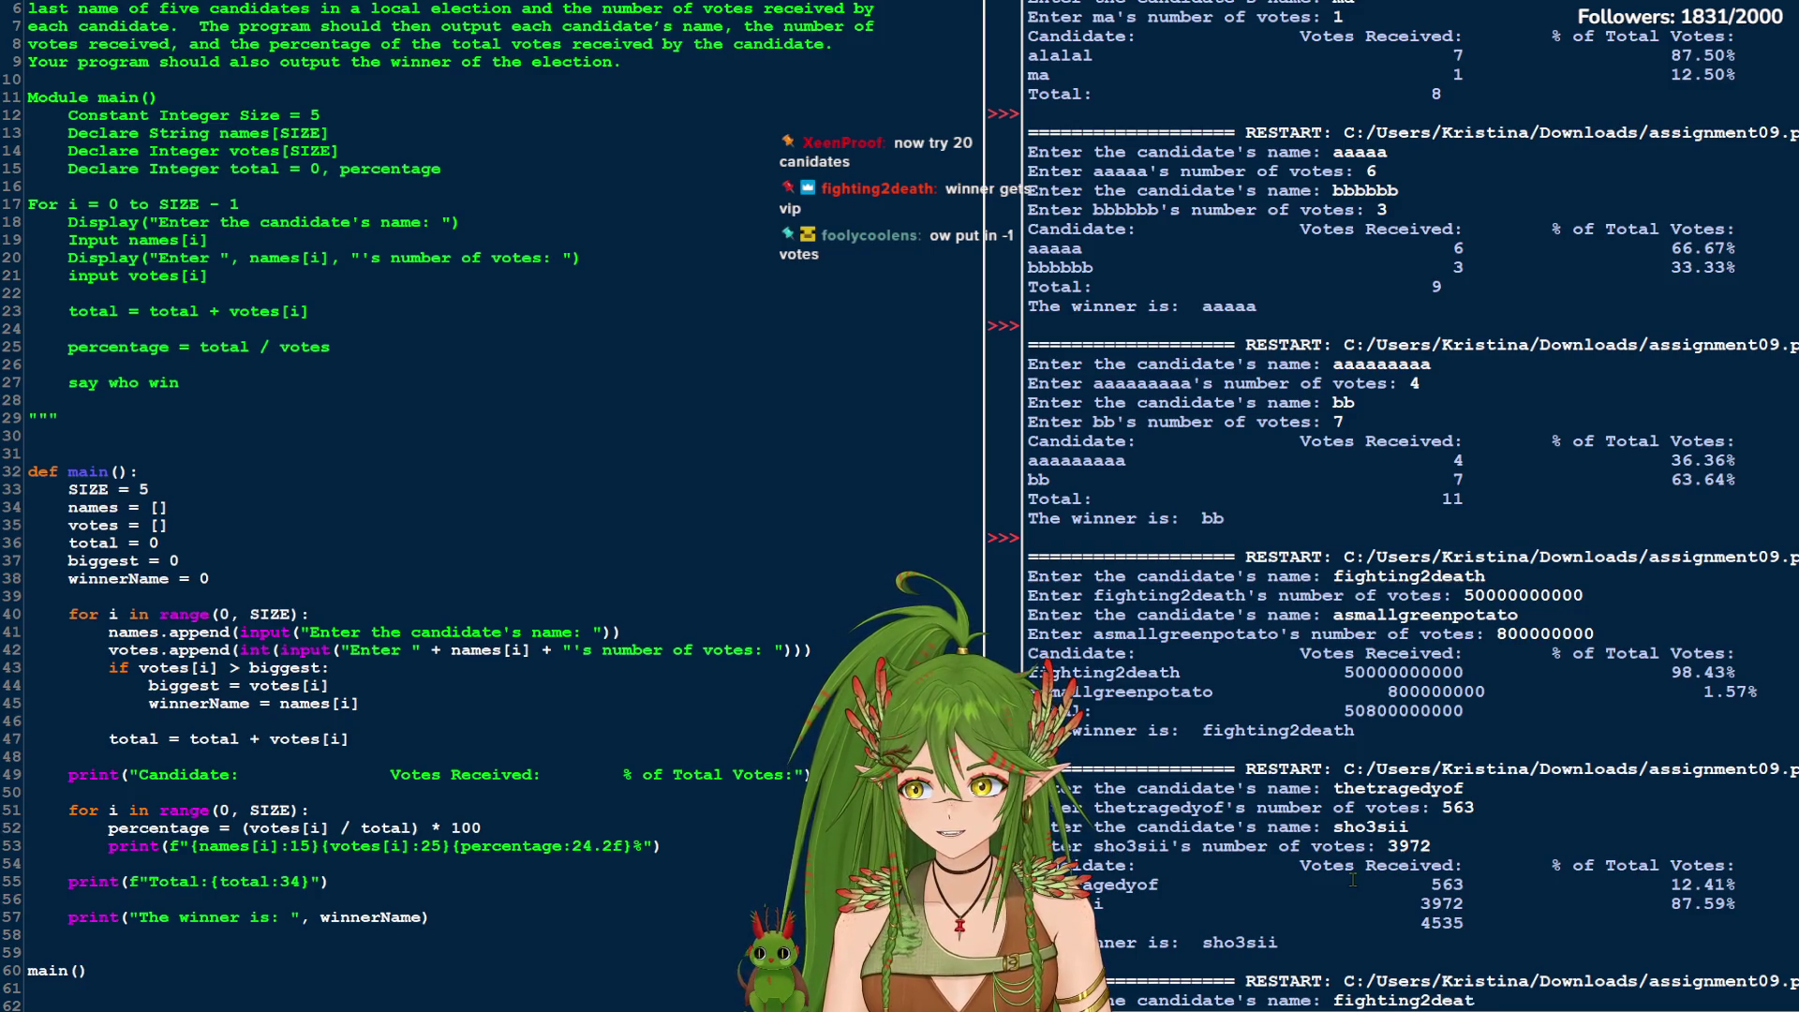
key("Return")
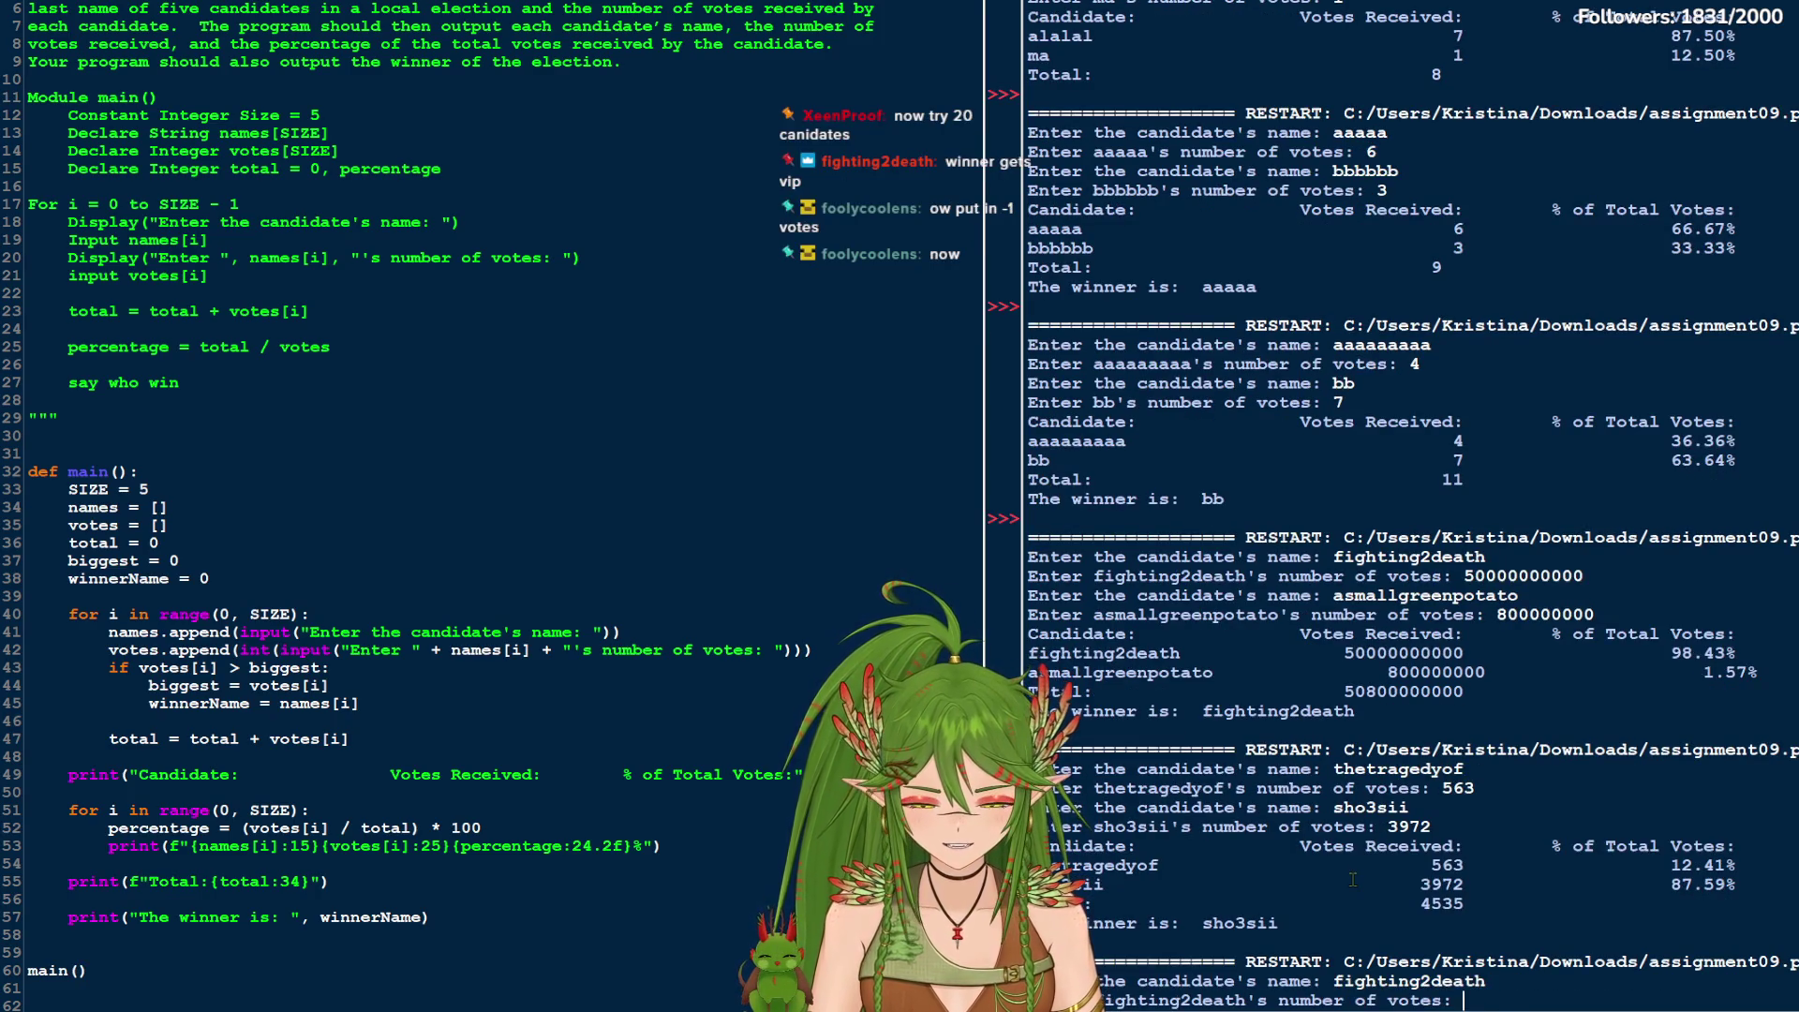
type("5483")
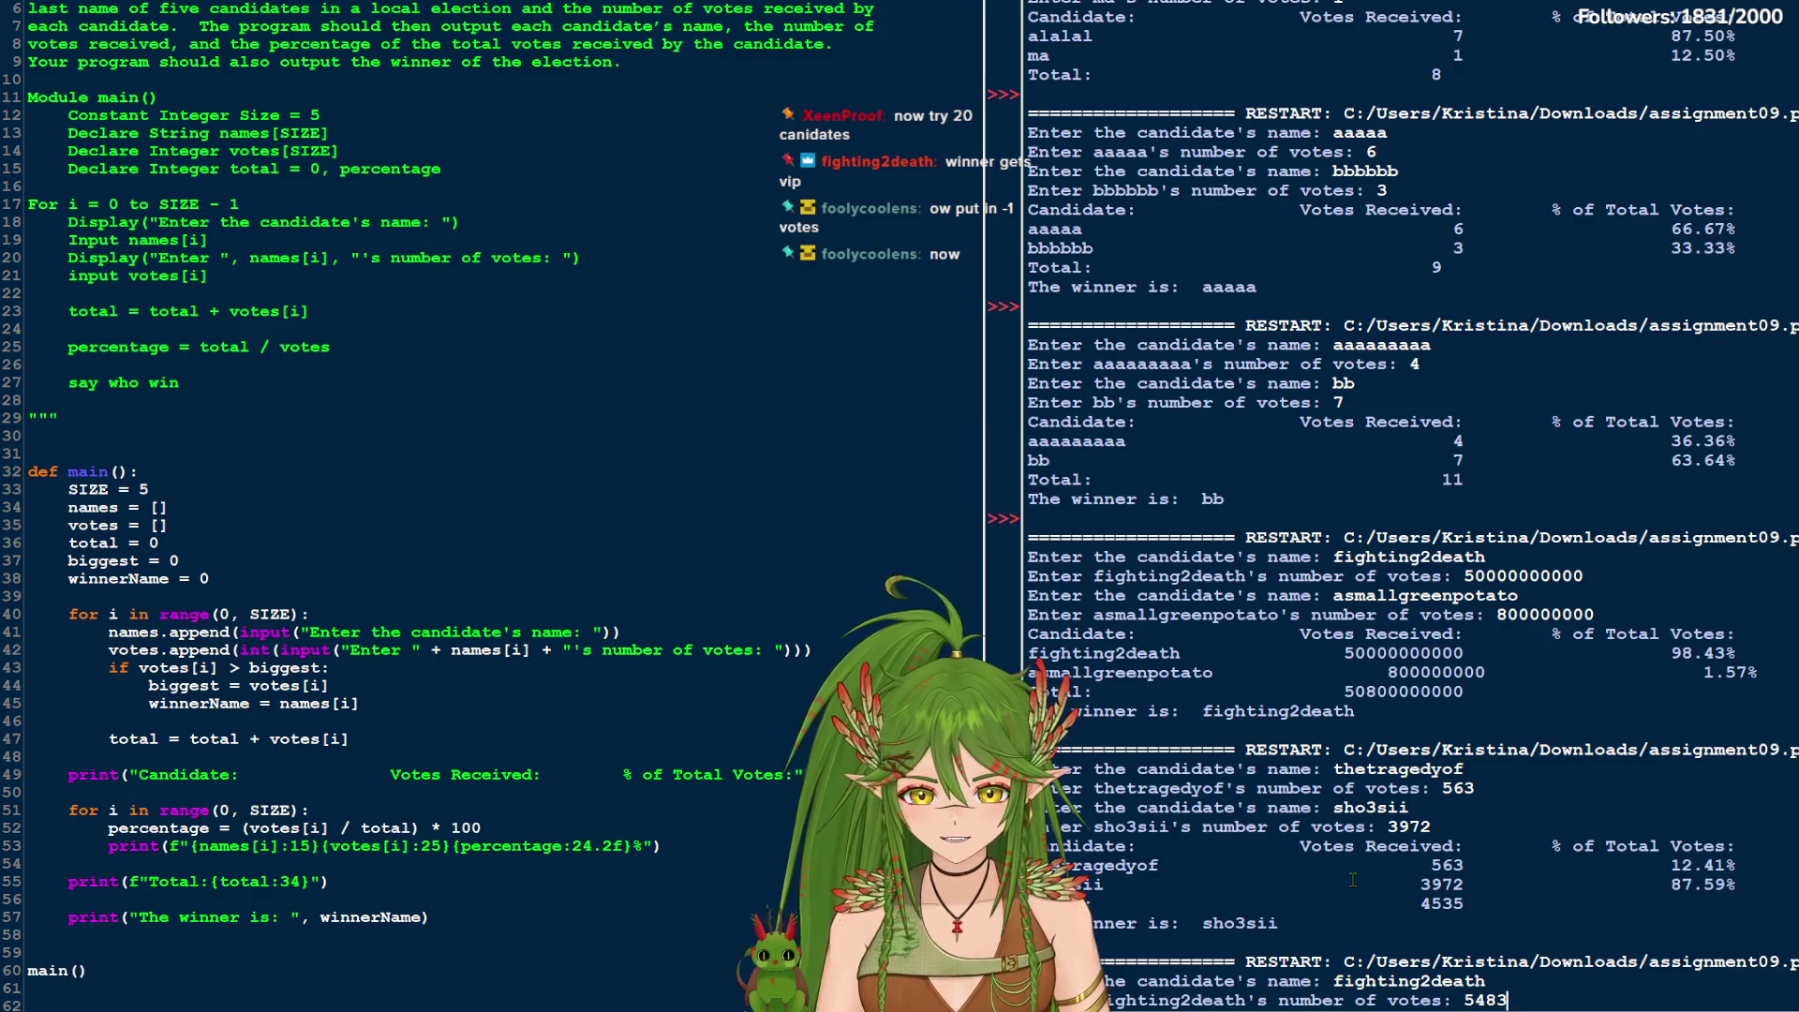
key("Return")
type("foo")
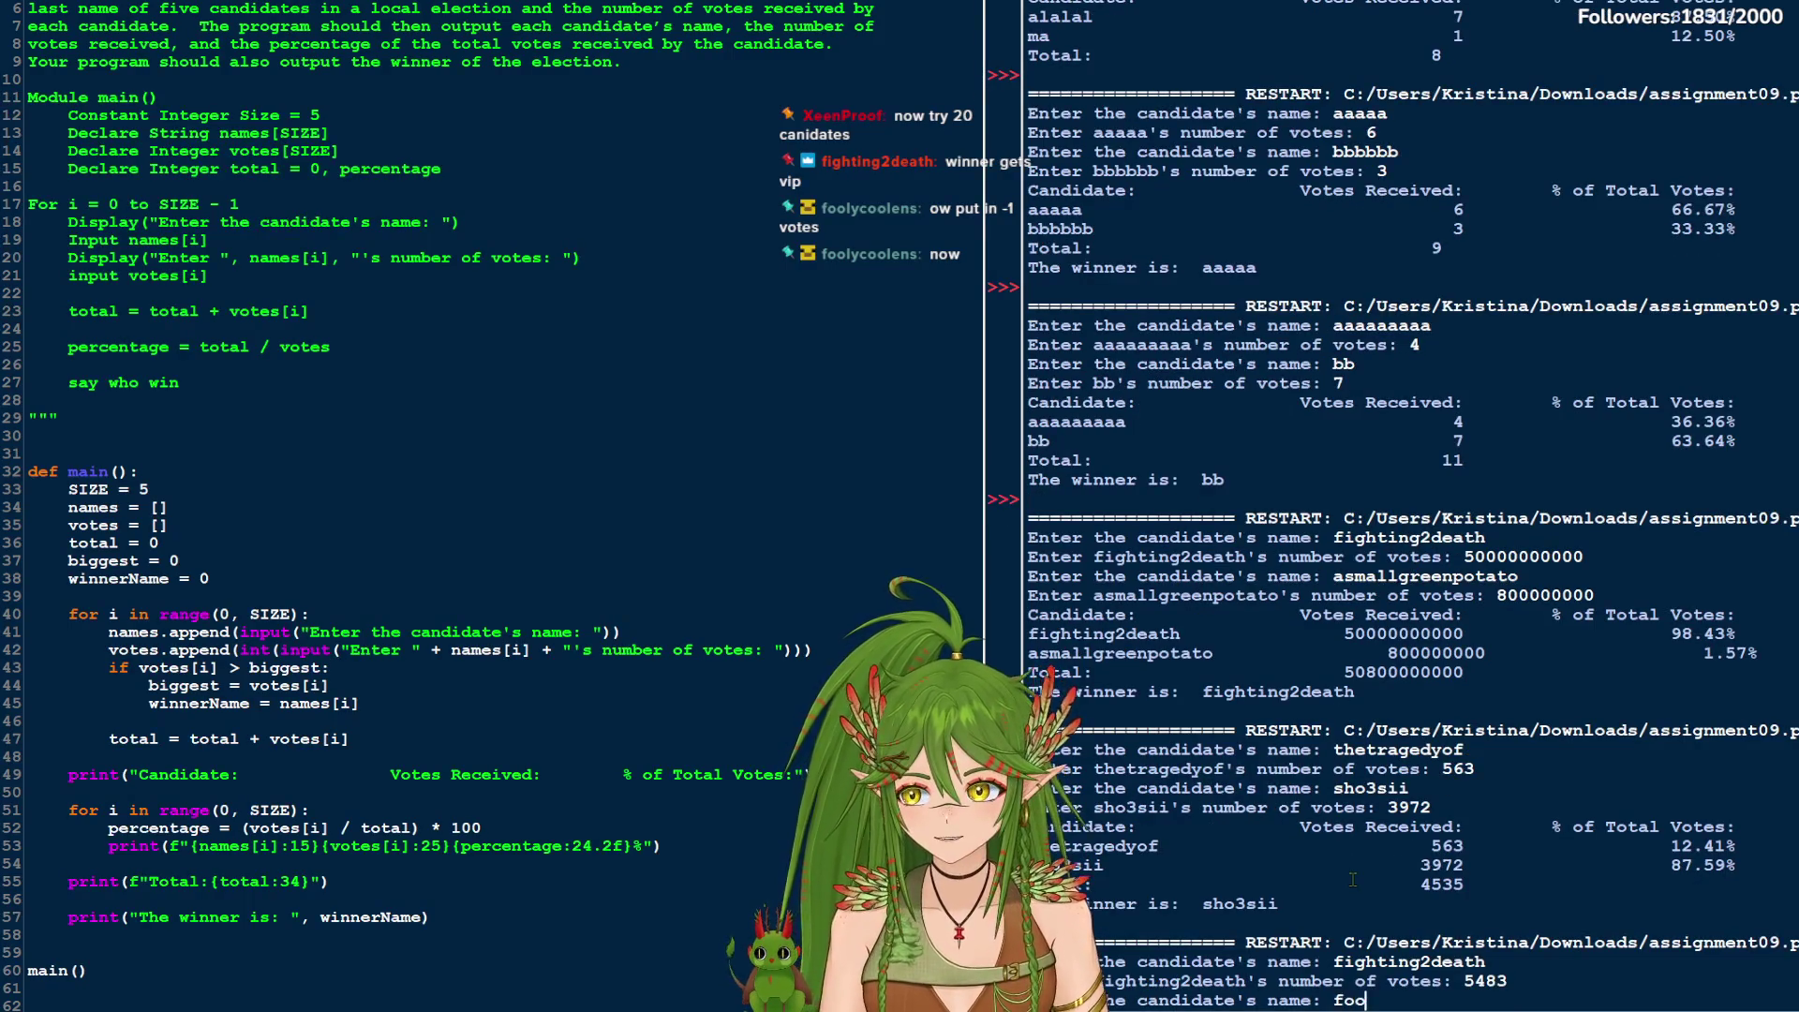
type("lycoolens")
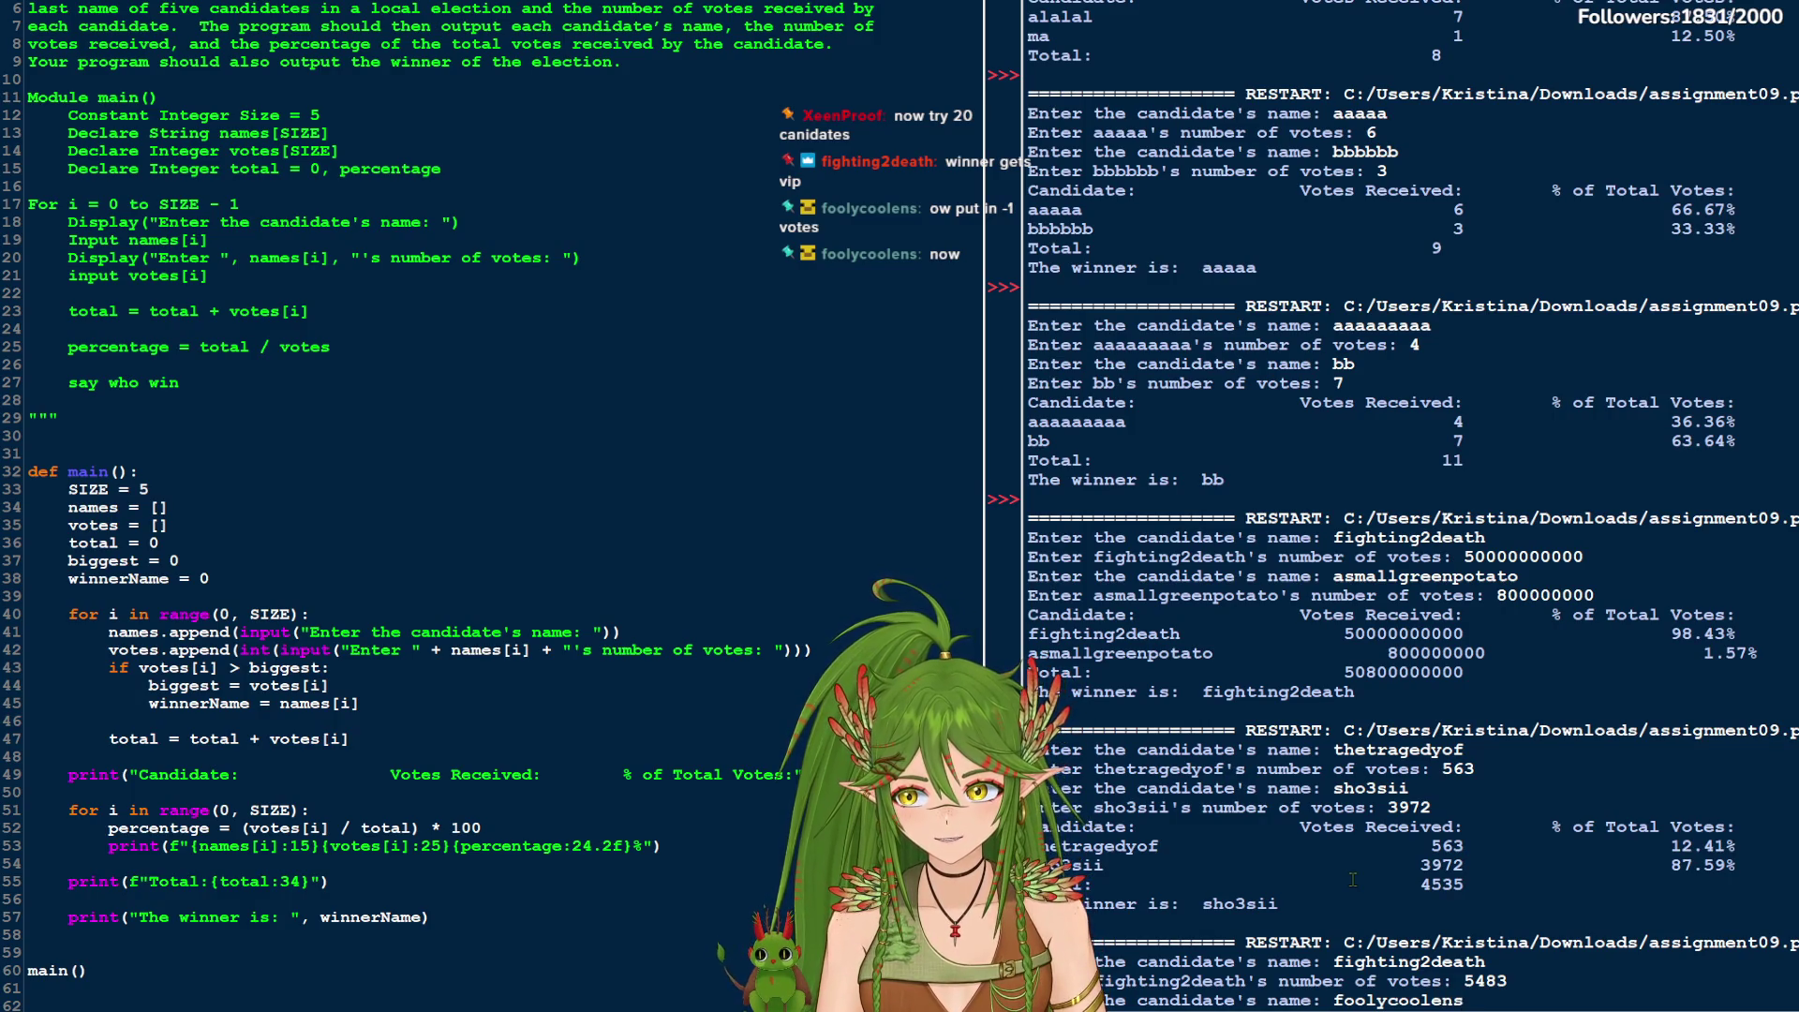
key("Return")
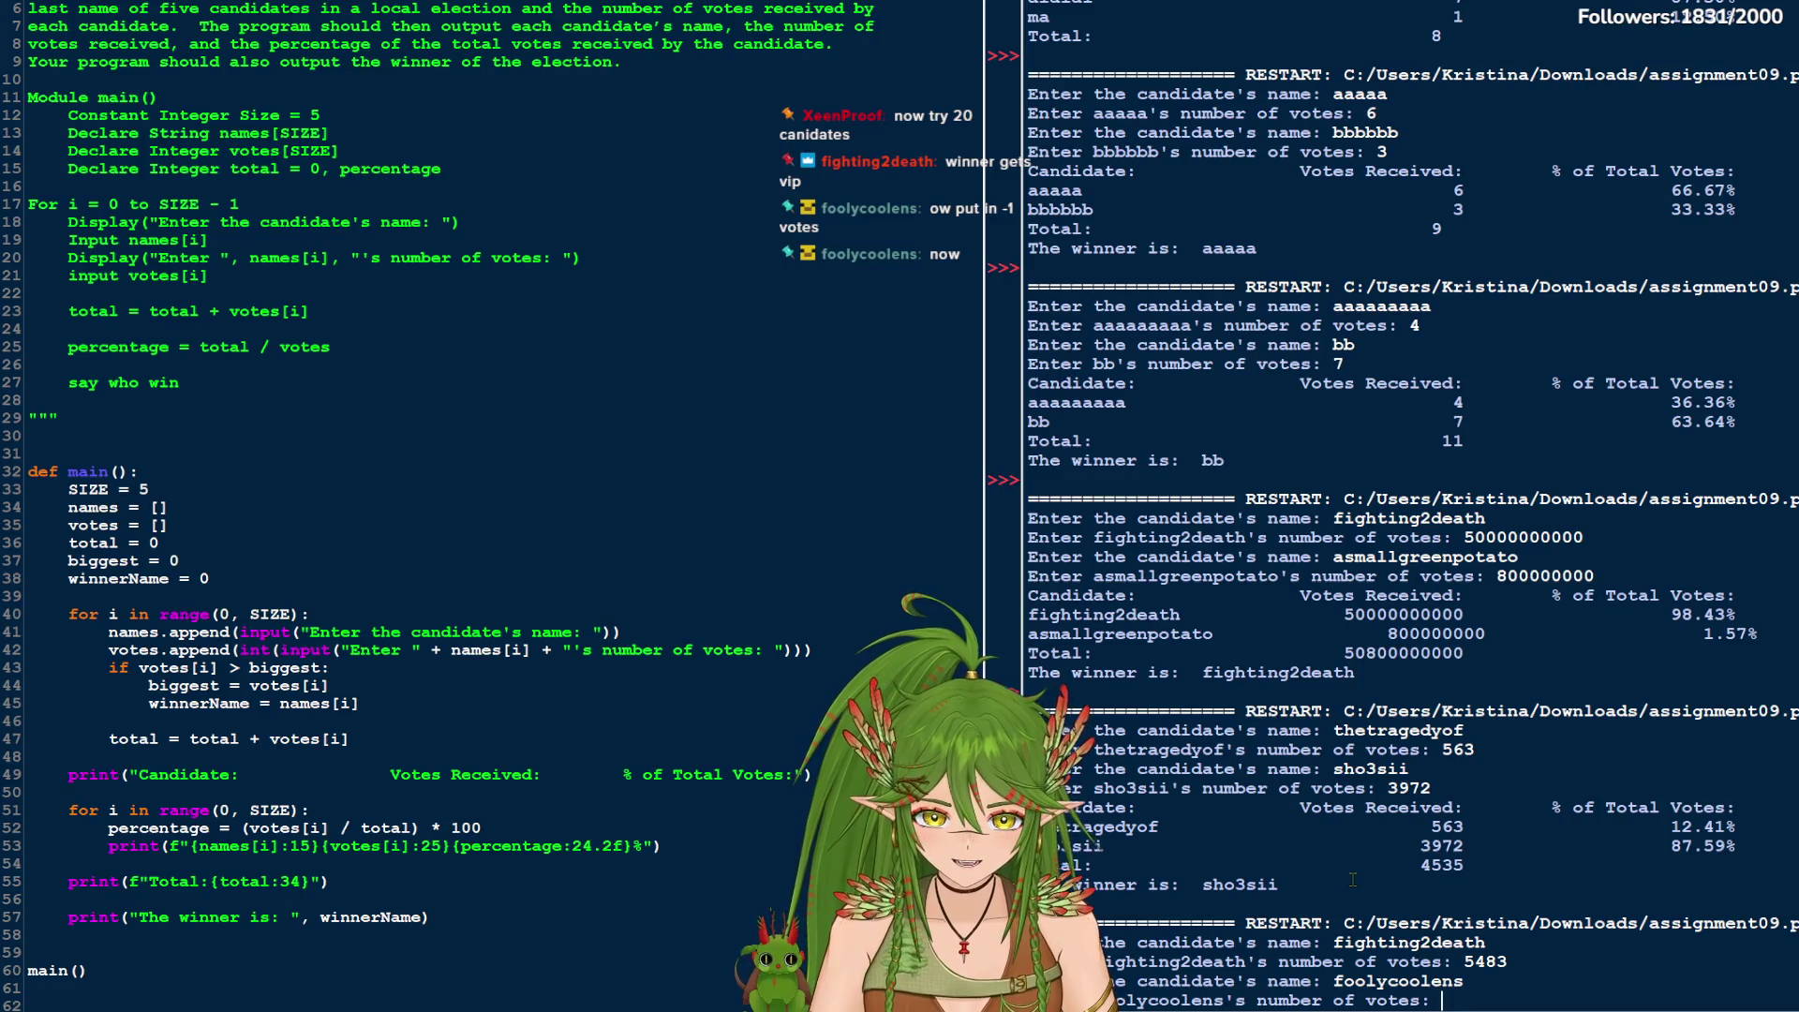
type("5837")
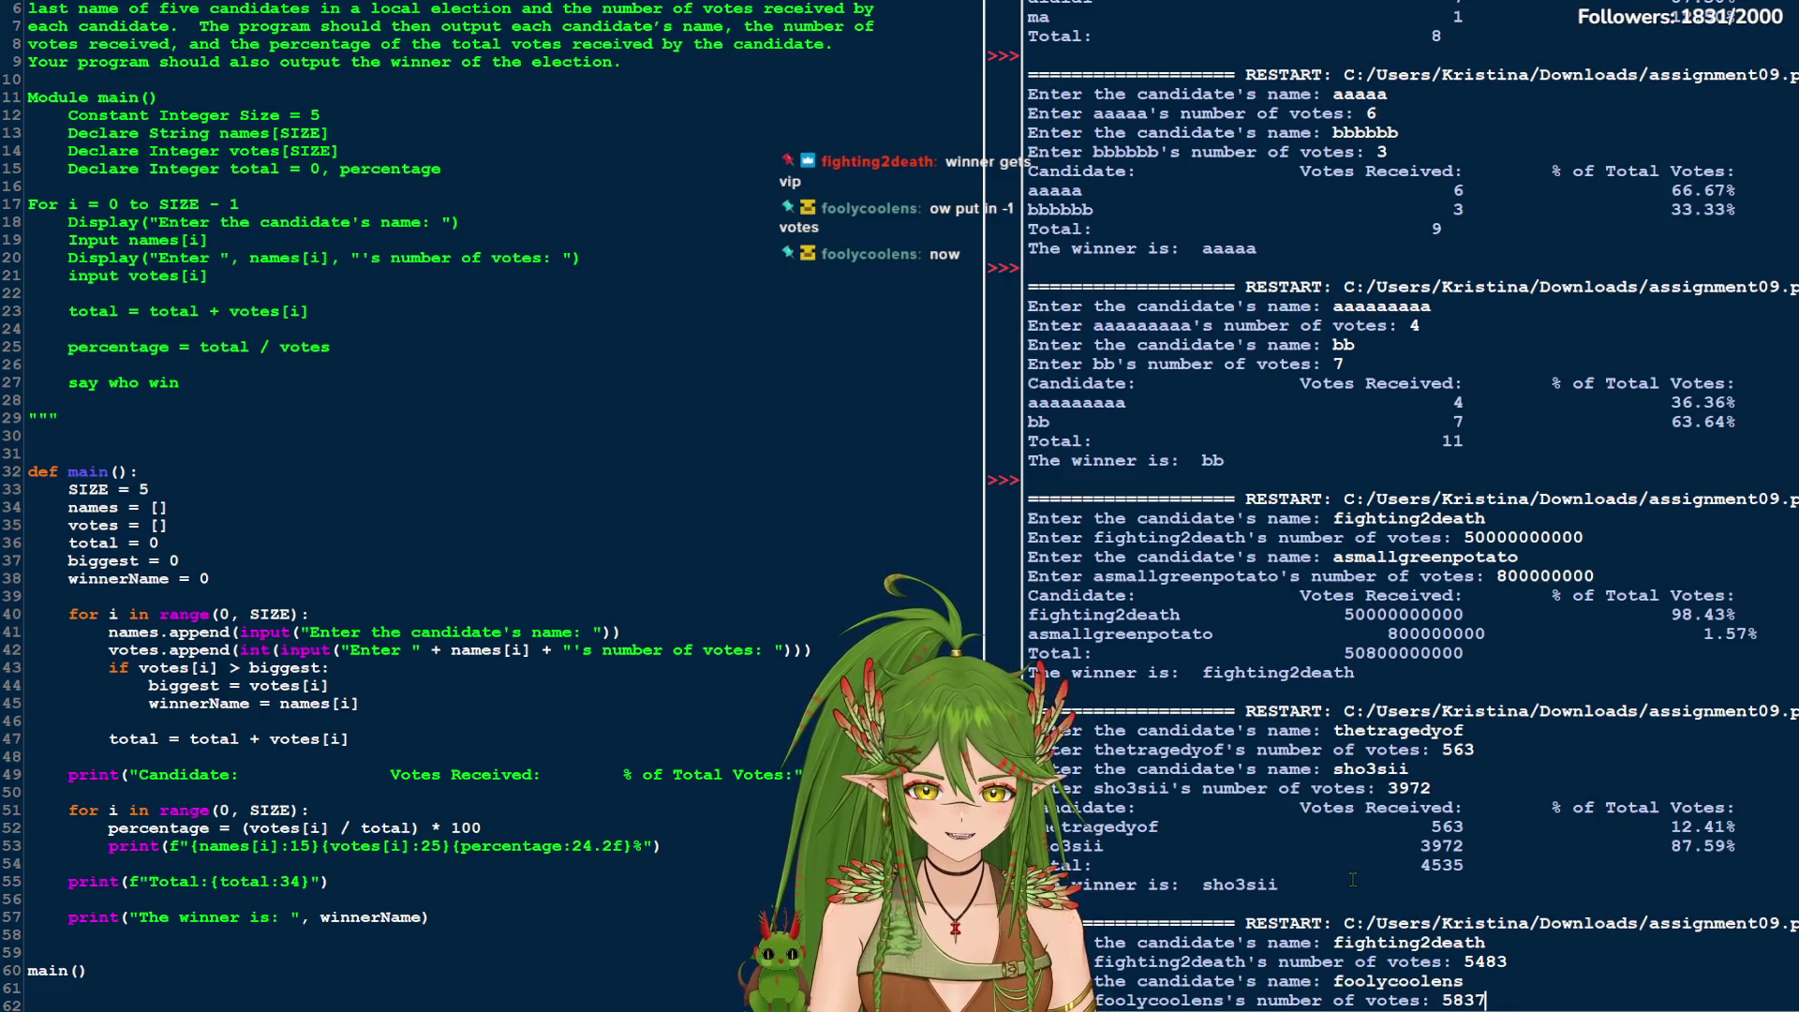
key("Return")
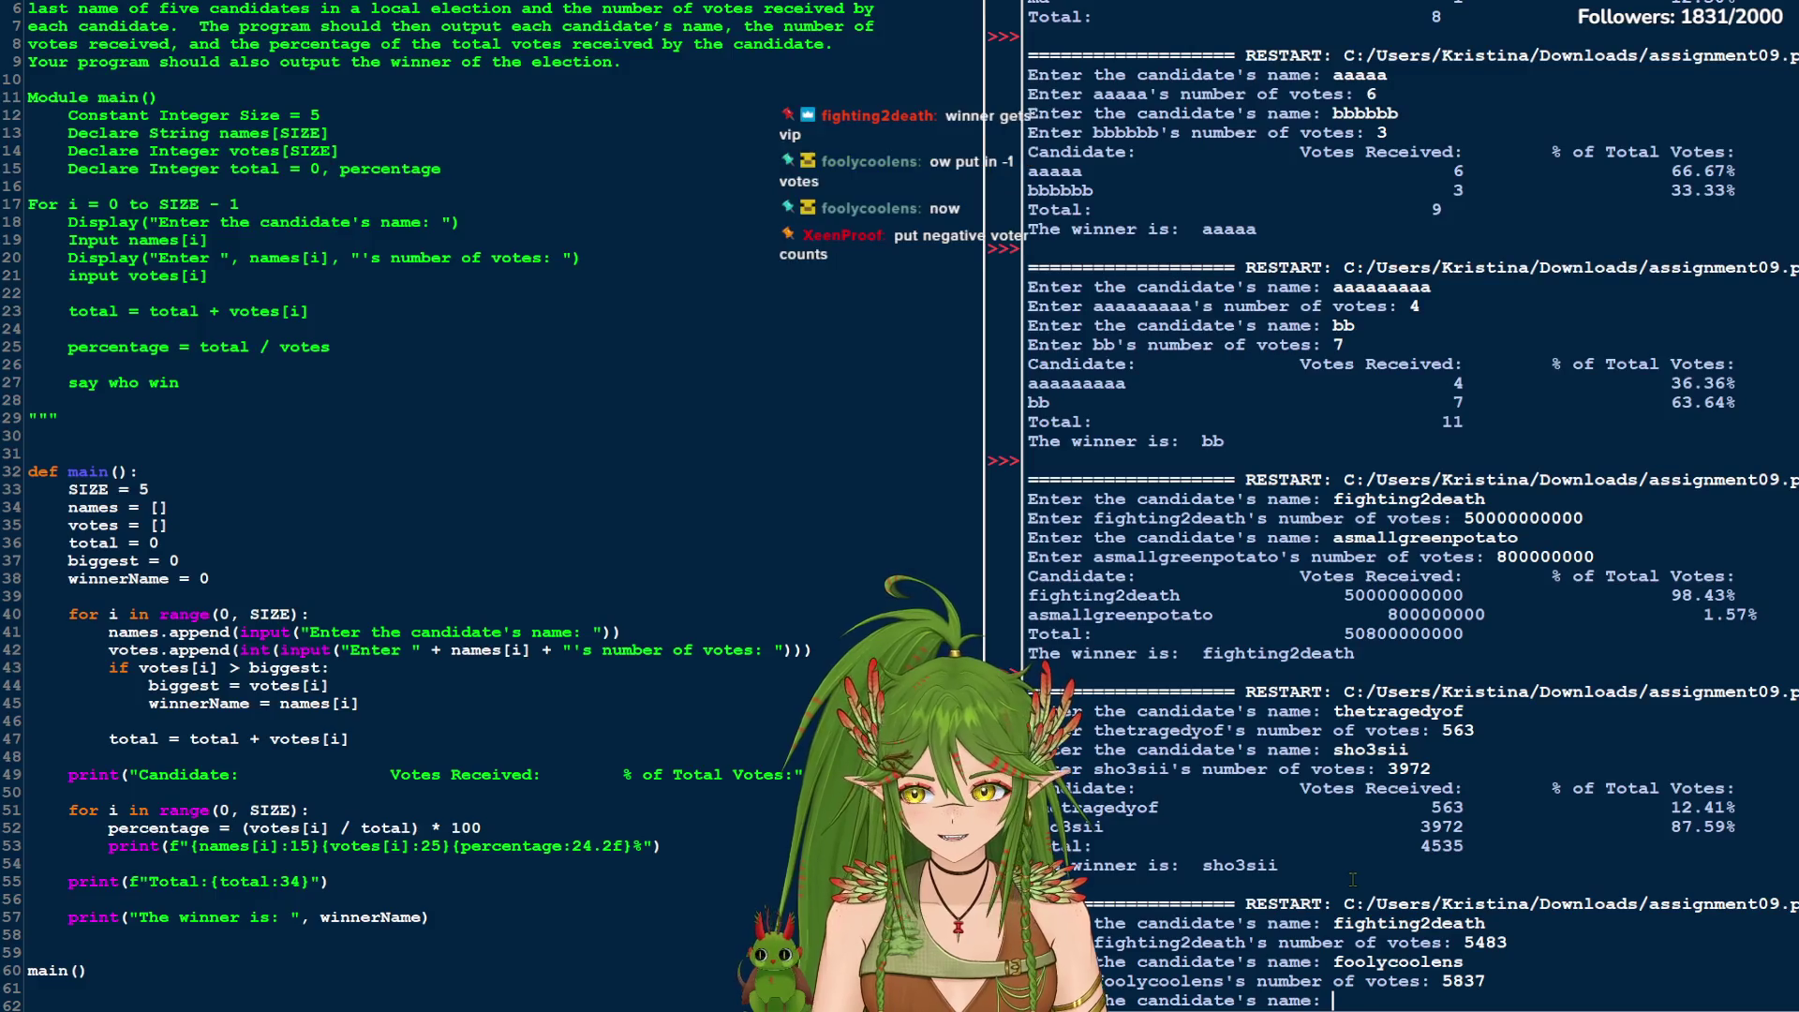
type("xeen")
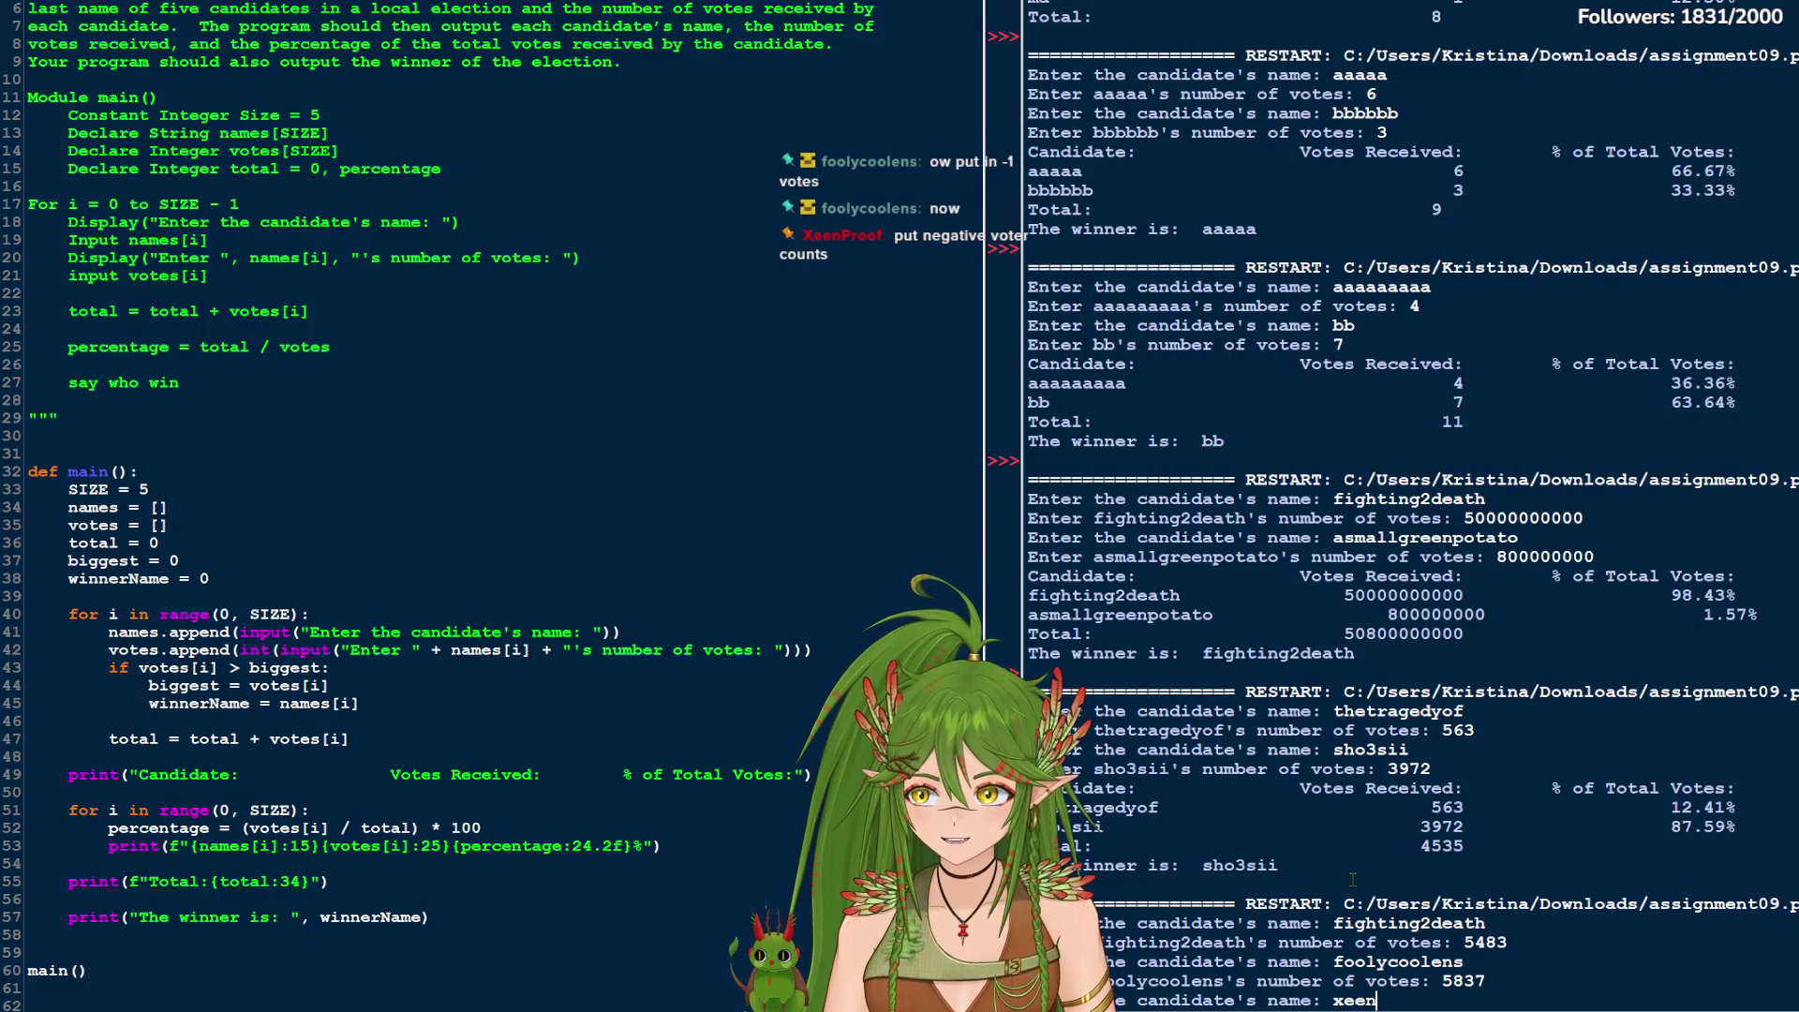
type("proof")
key("Return")
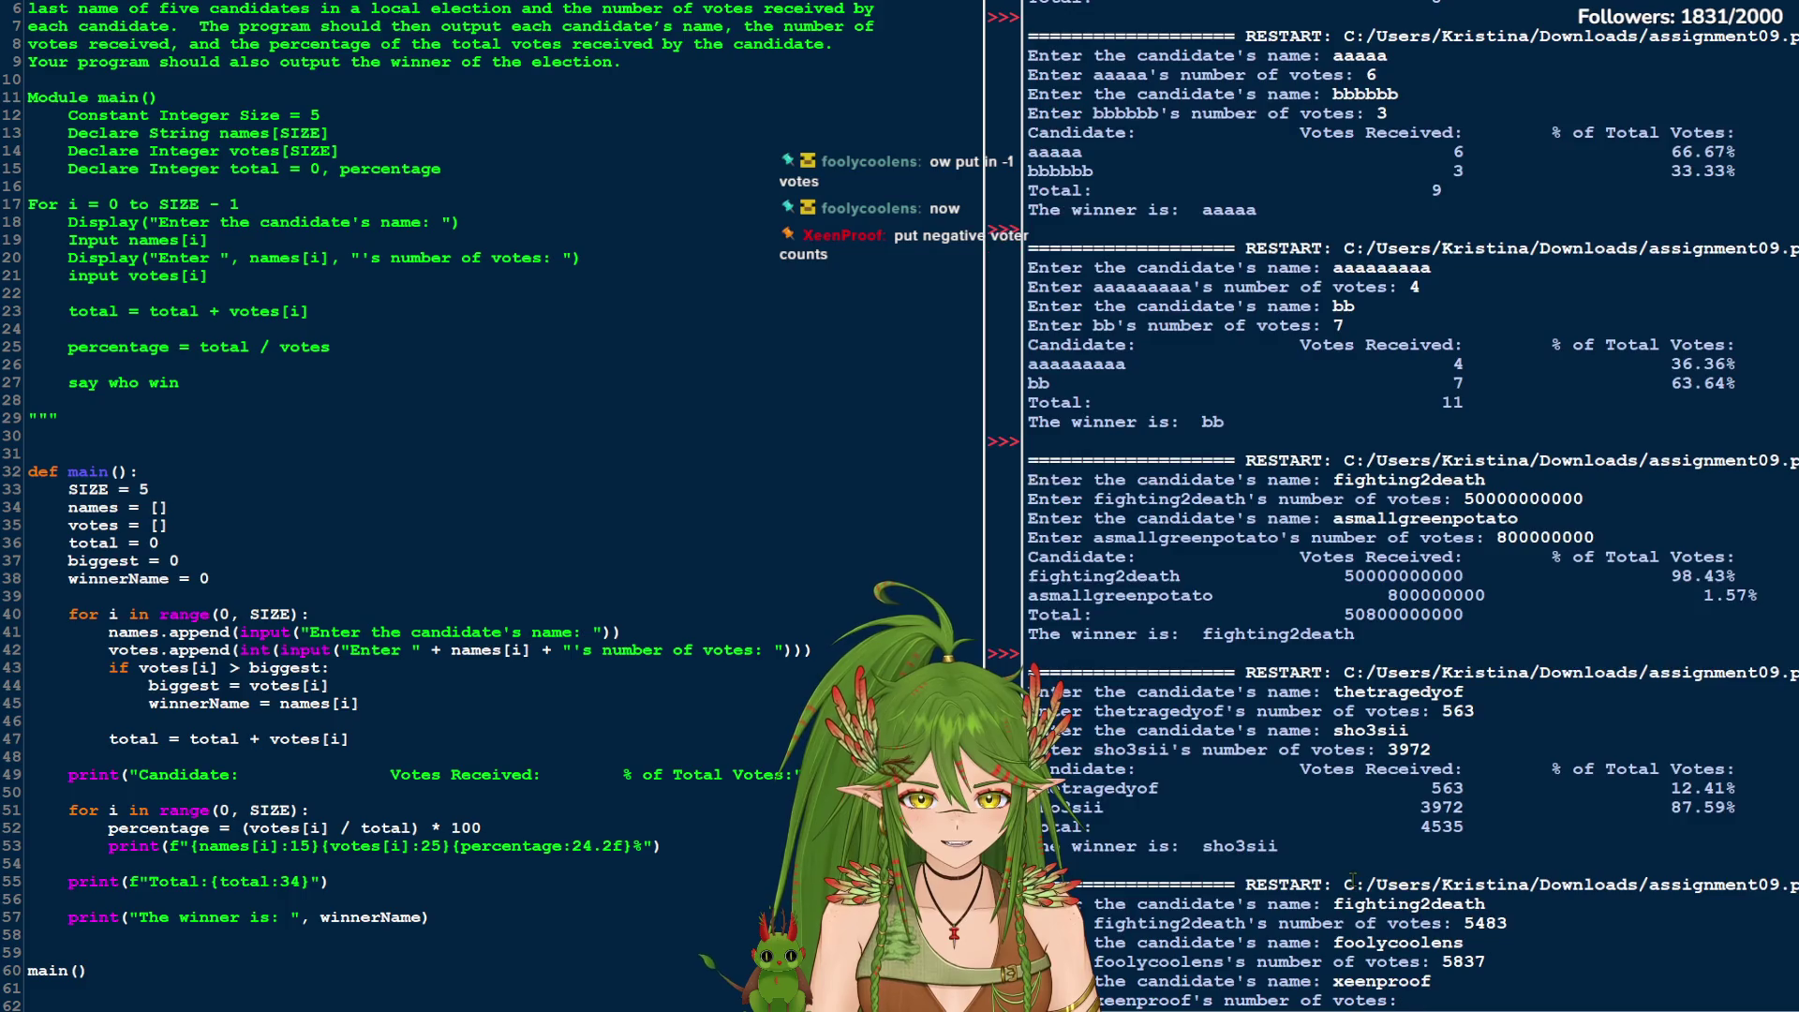
type("5294")
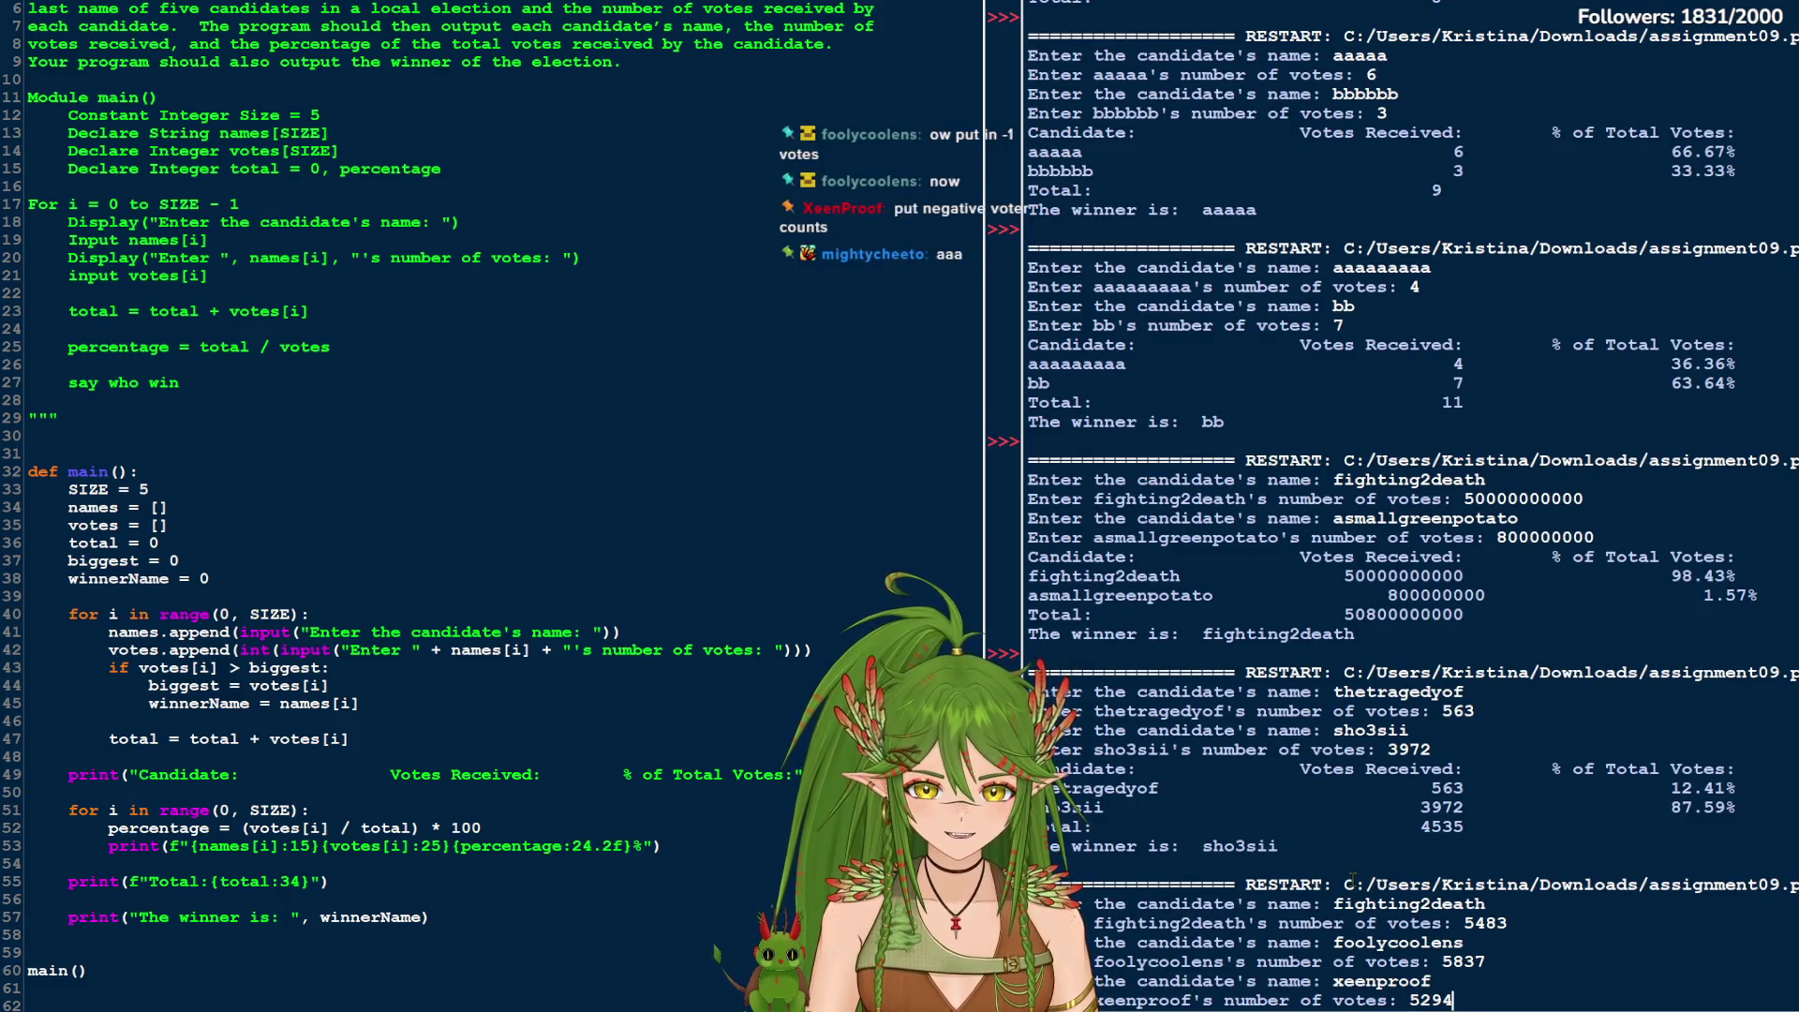
key("Return")
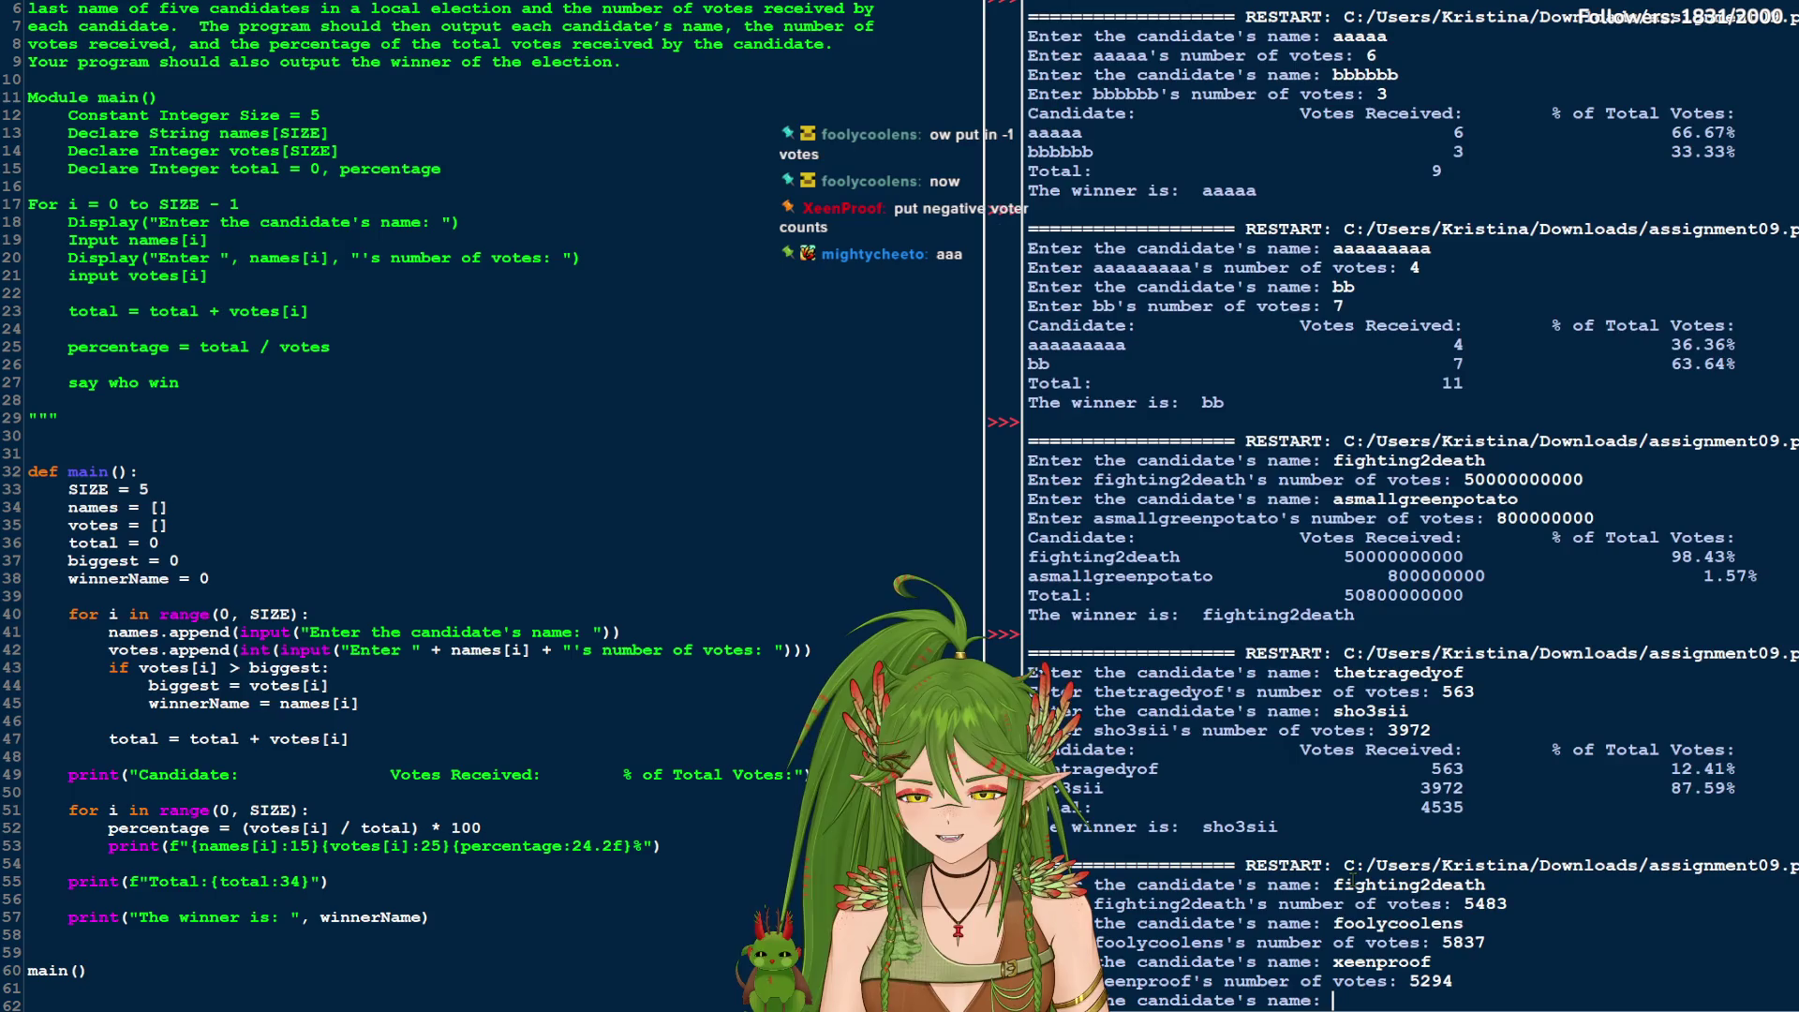
Enter mightycheeto (35987) and pushpinbird (999999), then delete the blank line before main()
type("might")
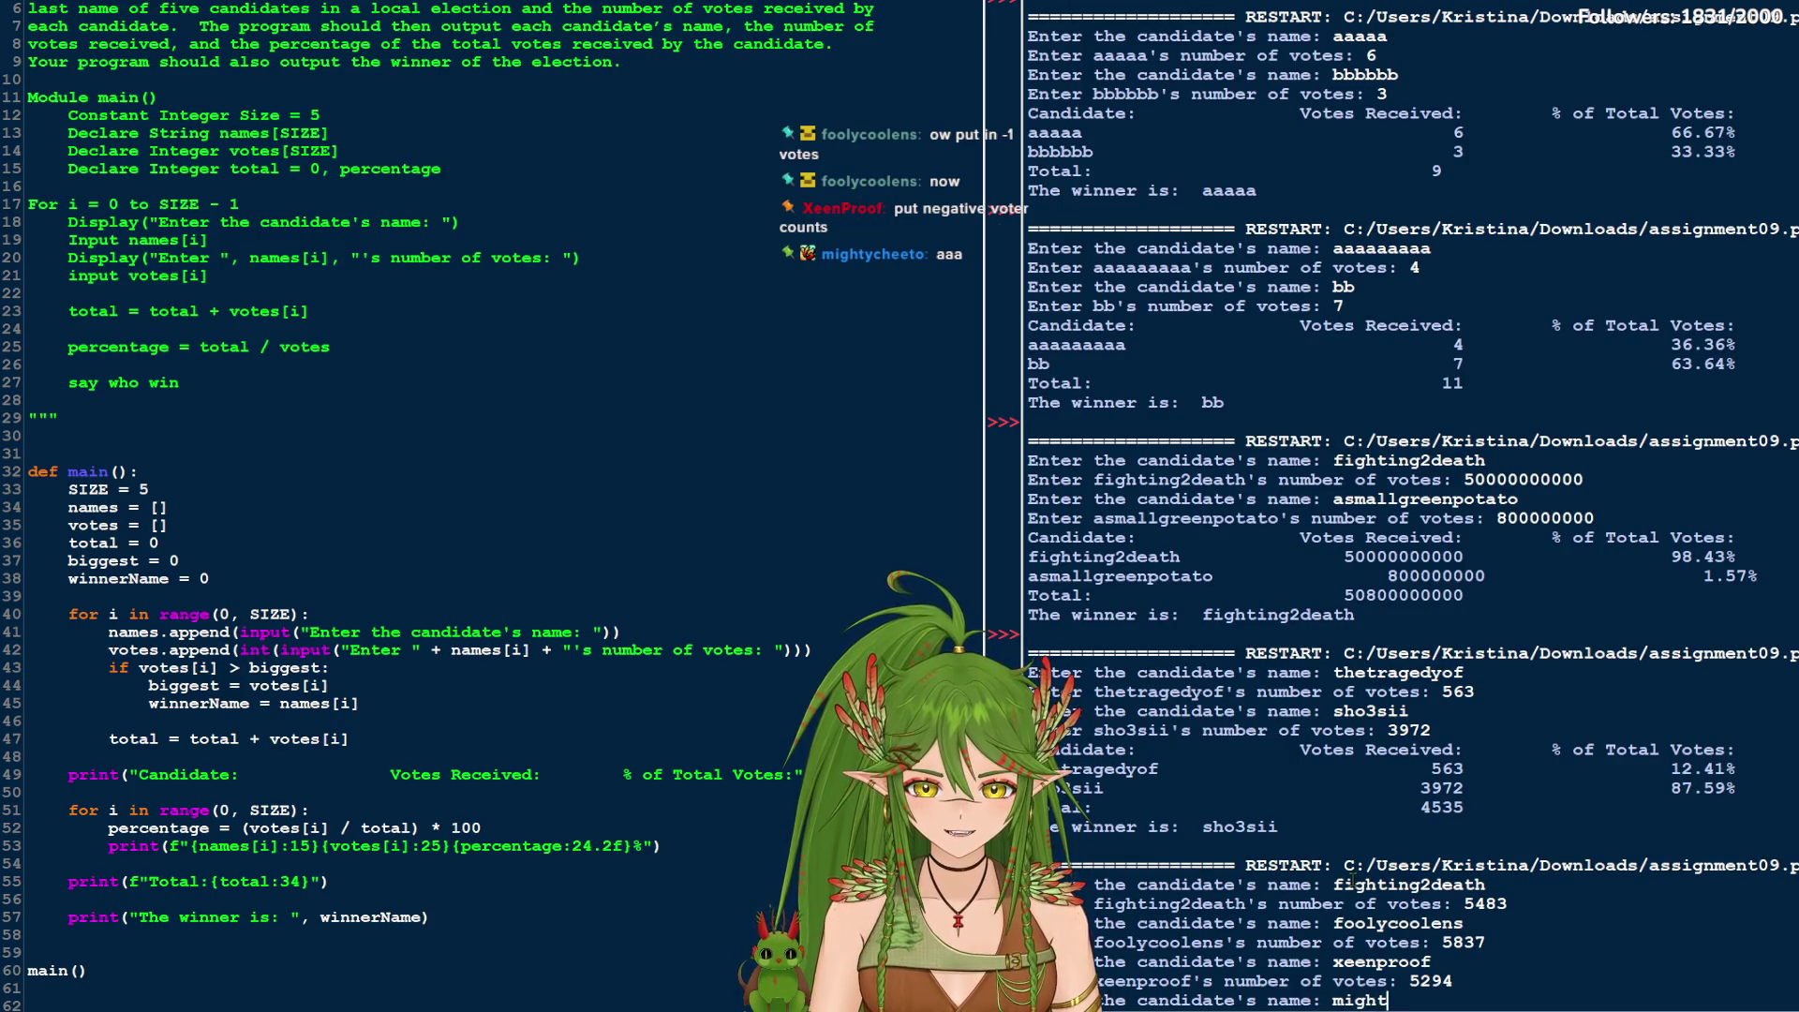
type("ycheeto")
key("Return")
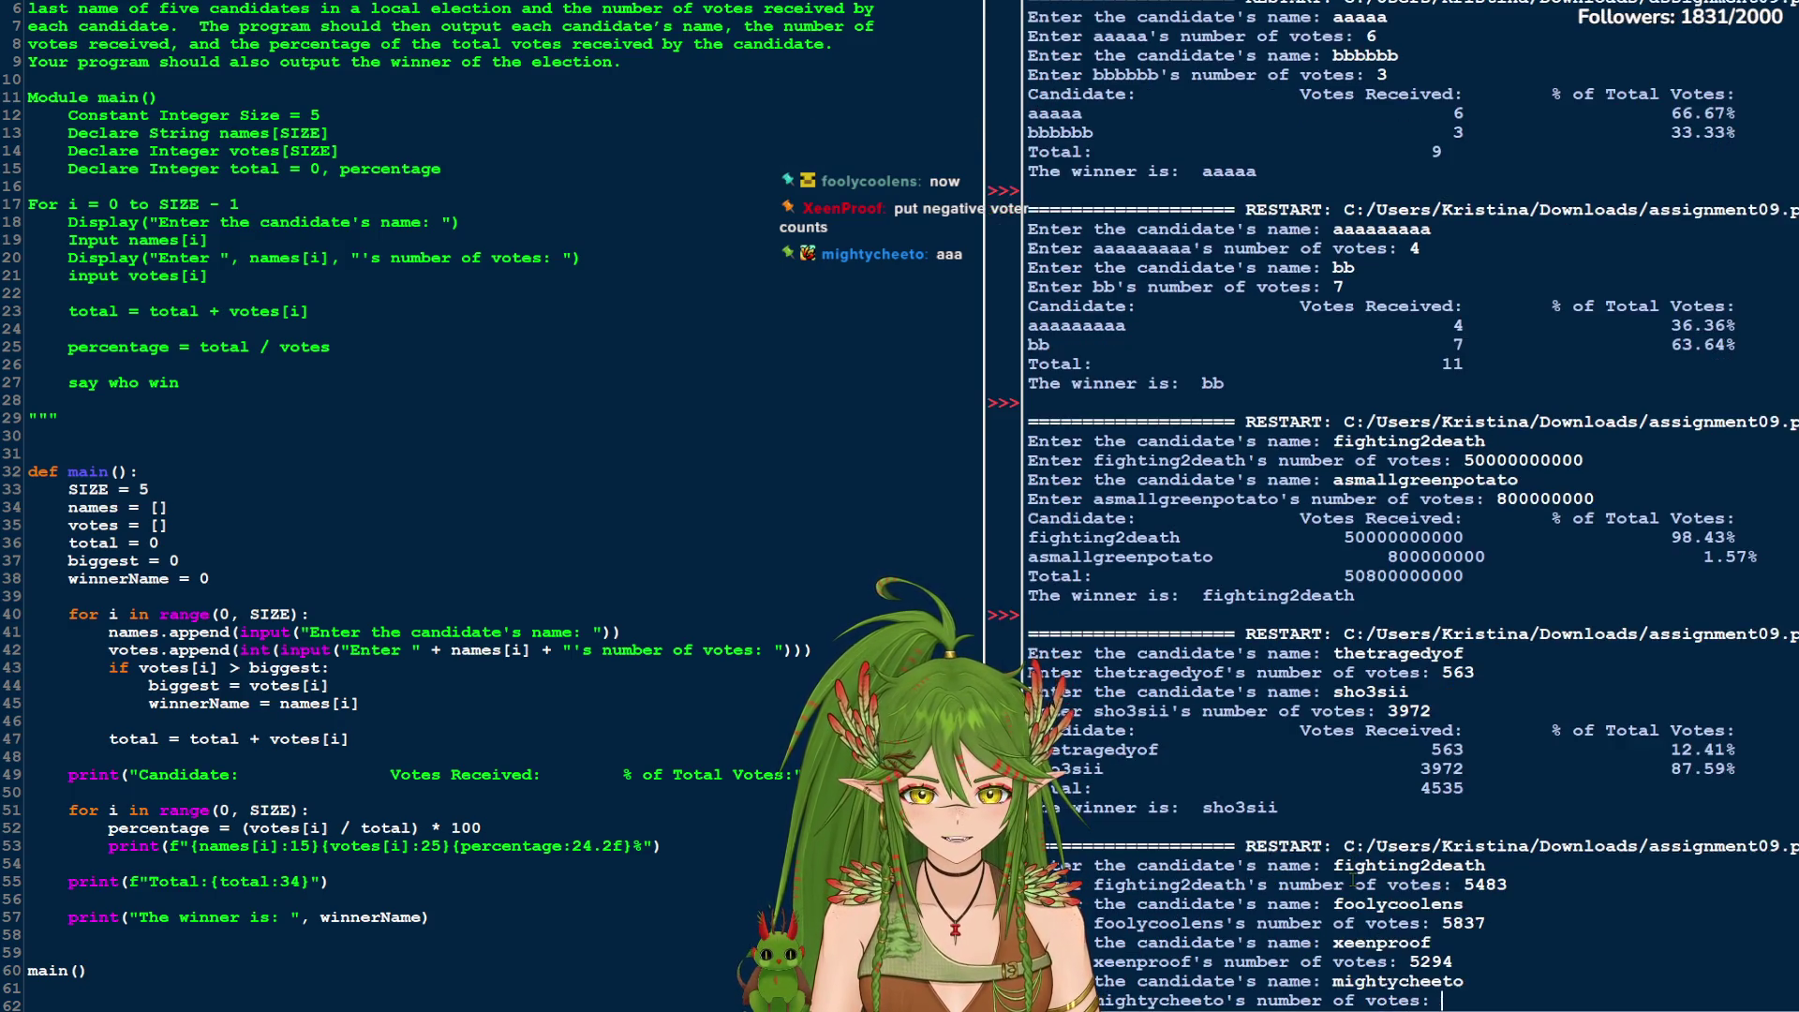
type("35987")
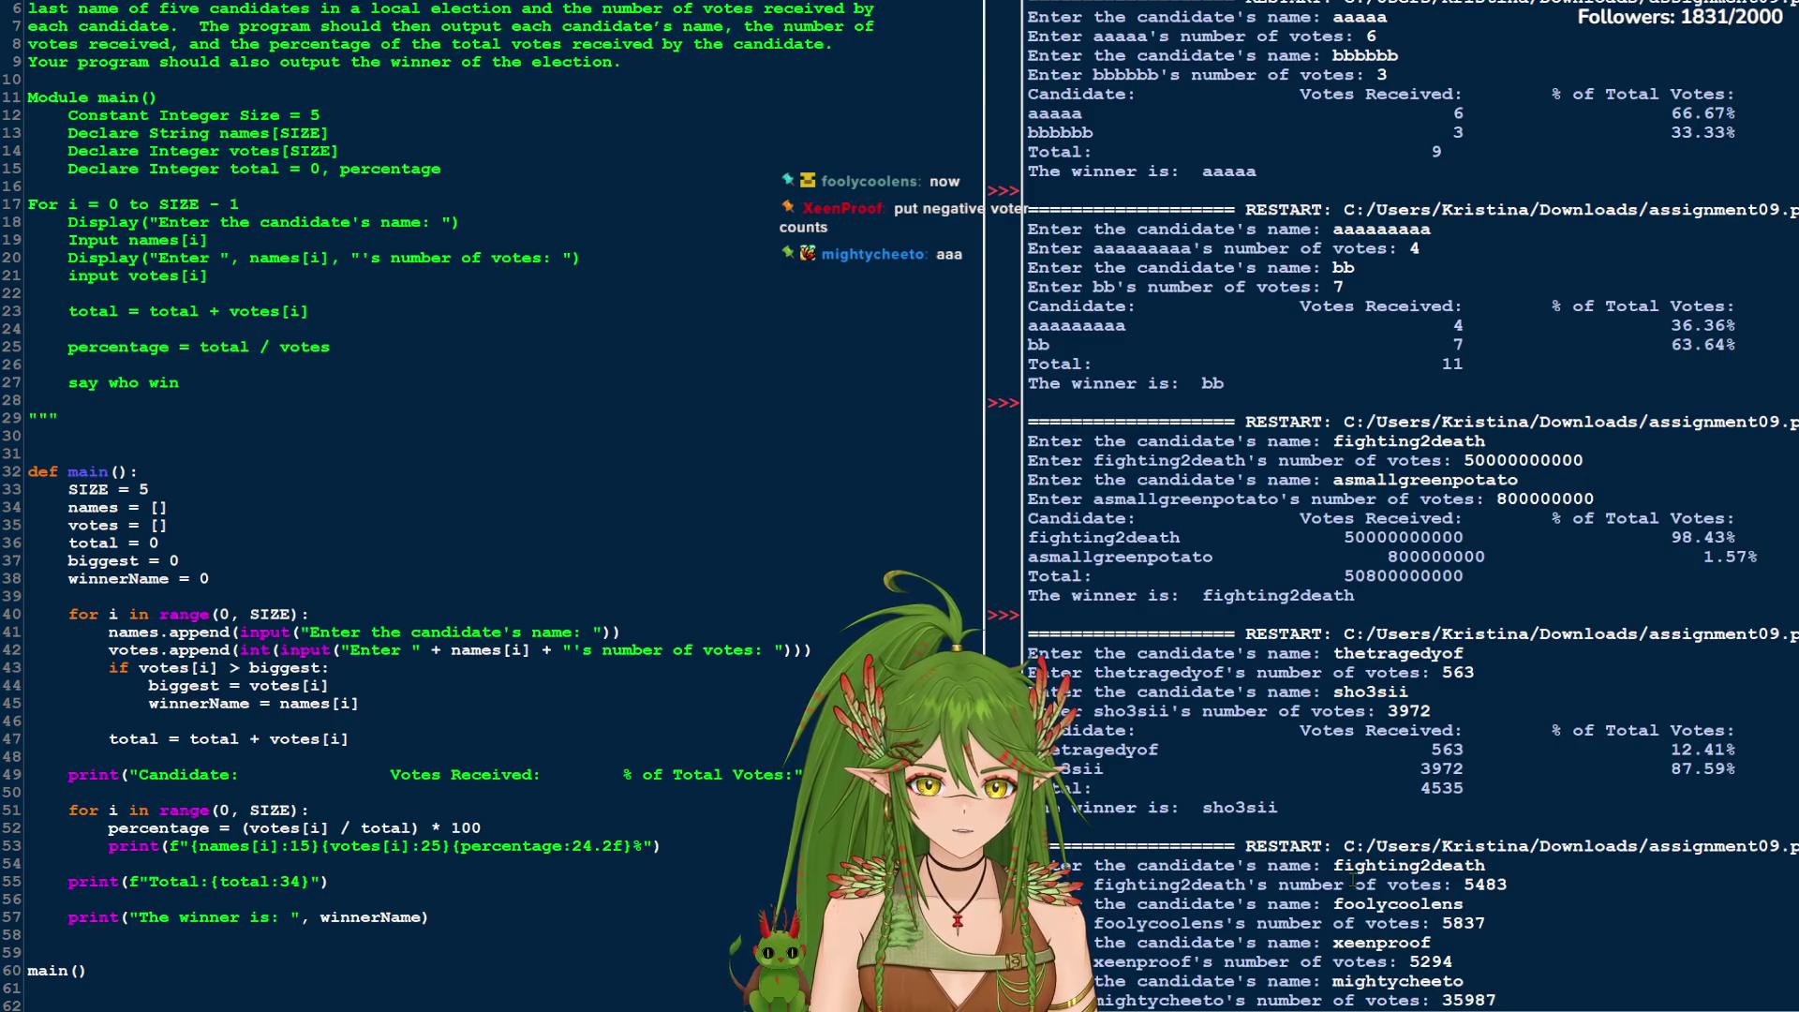
key("Return")
type("pushp")
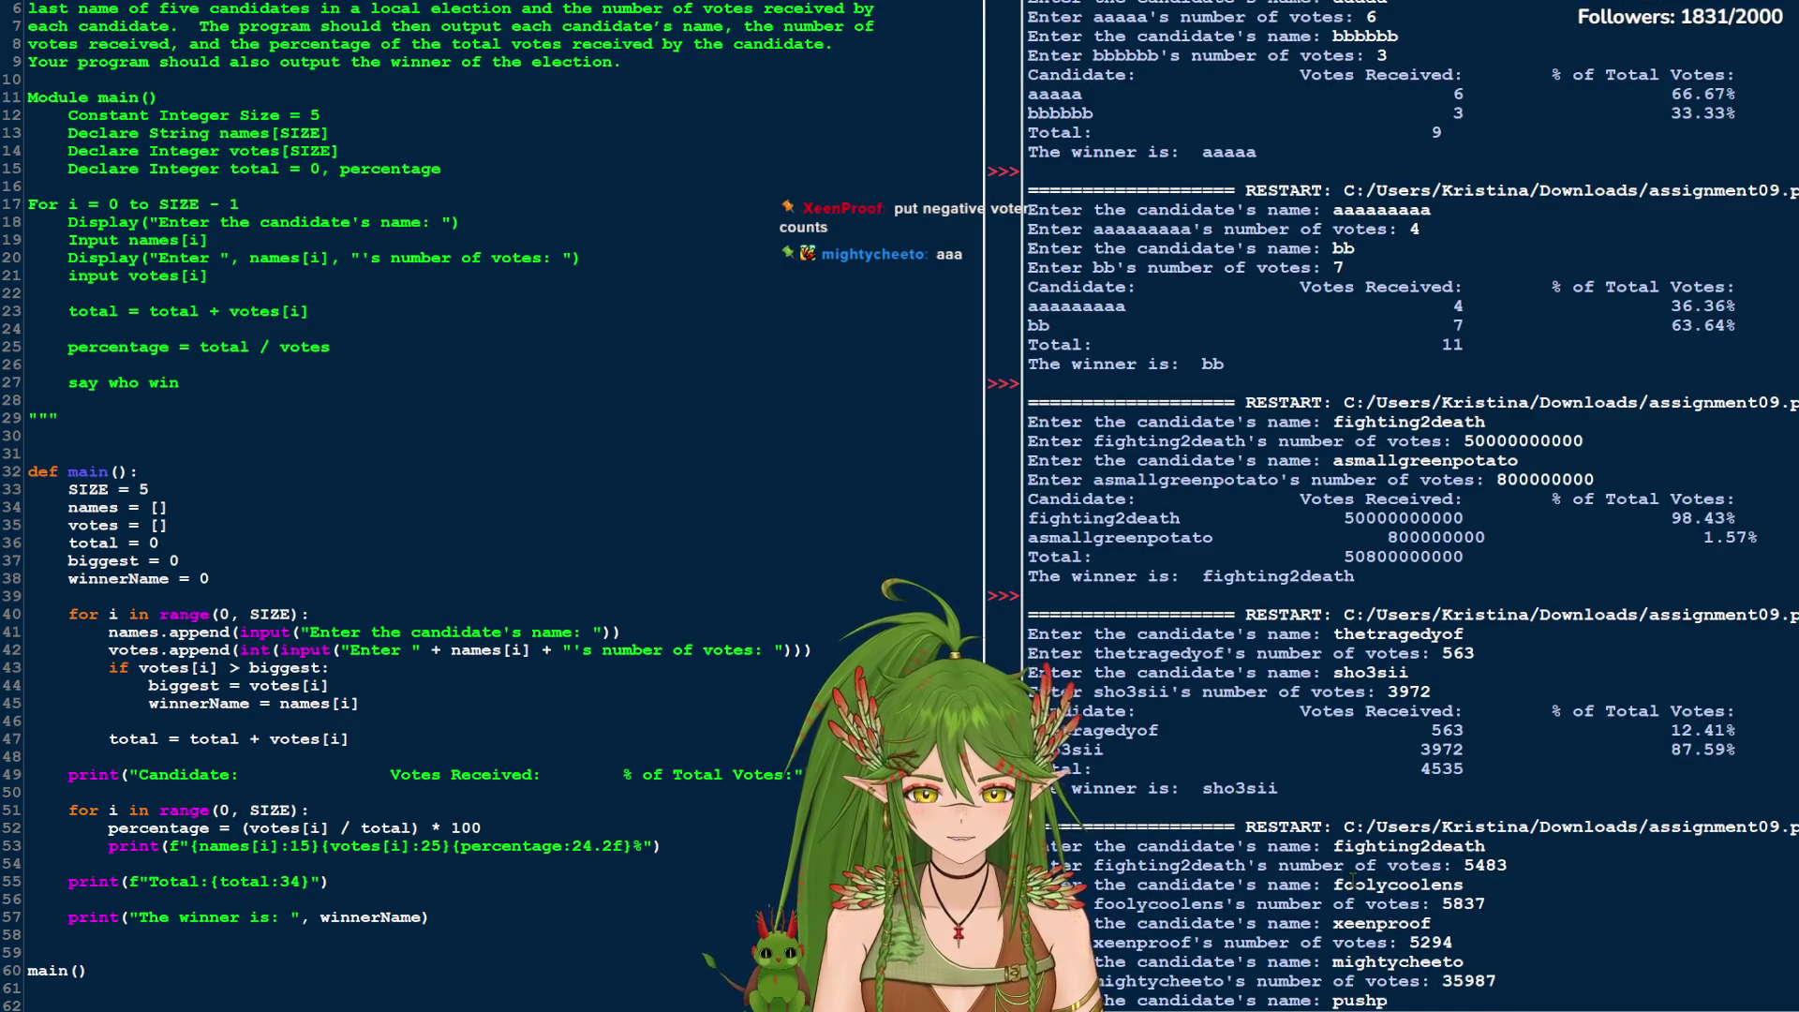
type("inbird")
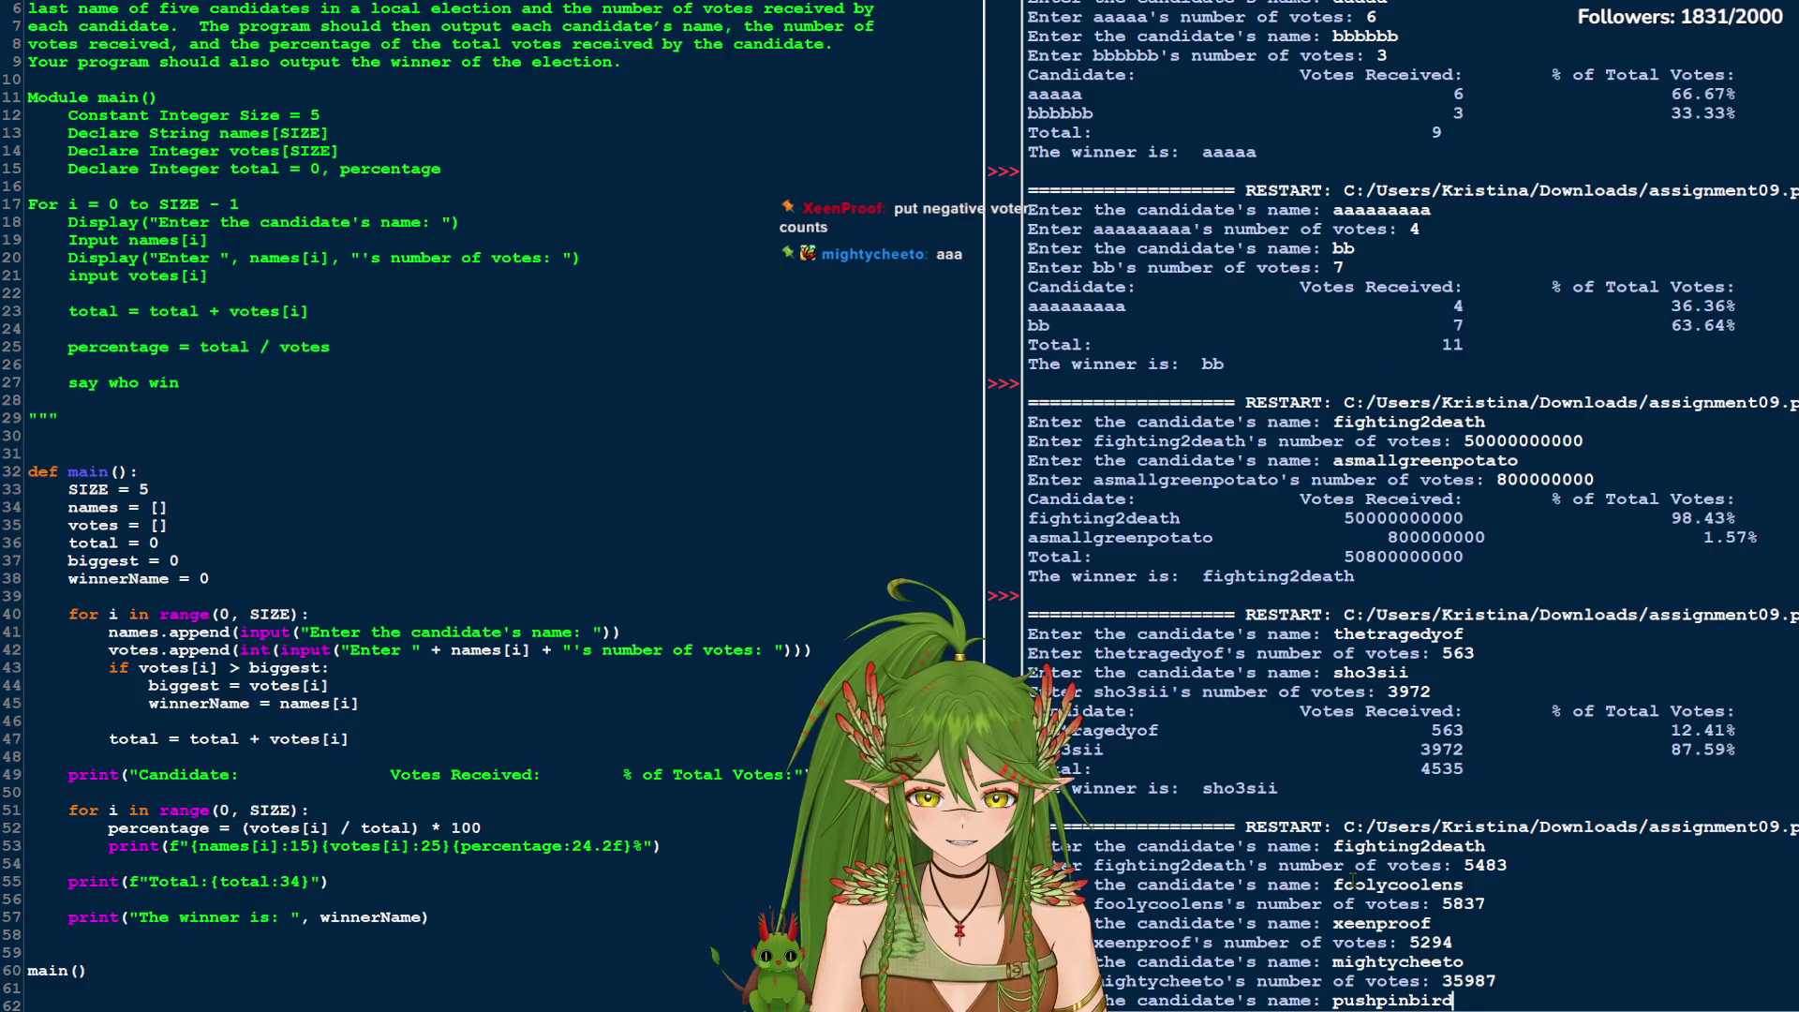
key("Return")
type("999999")
key("Return")
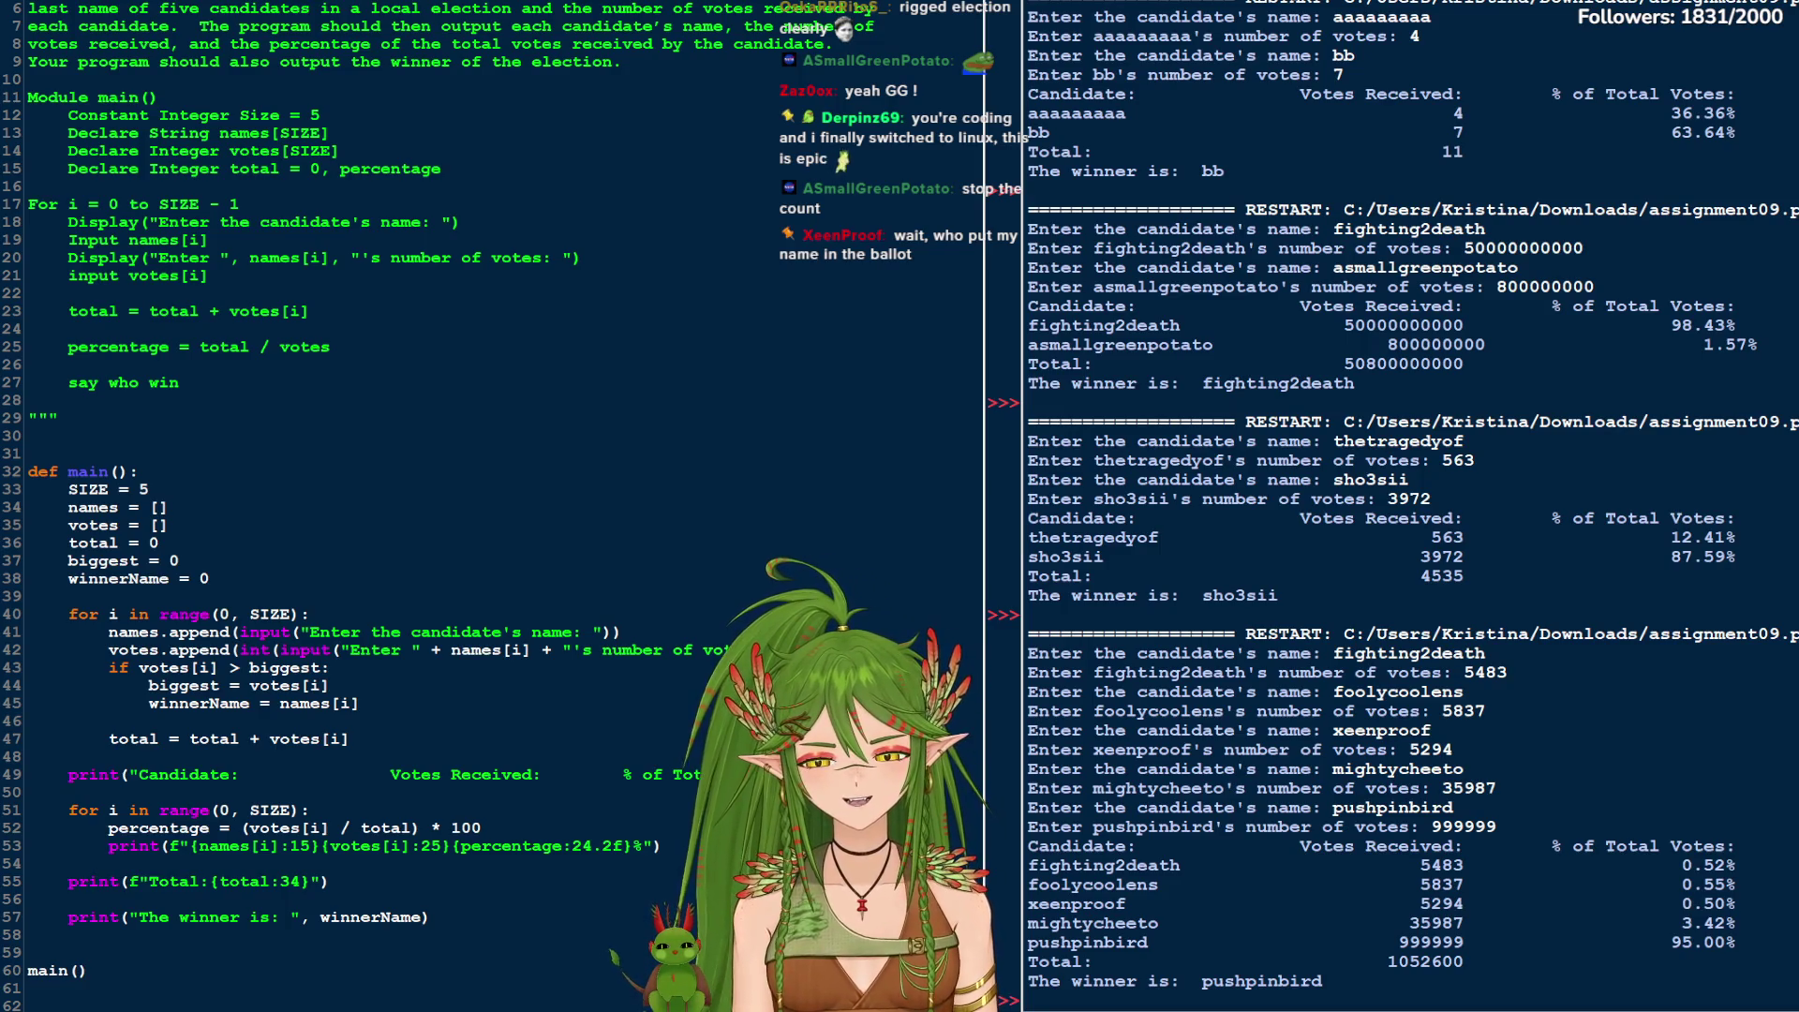
key("BackSpace")
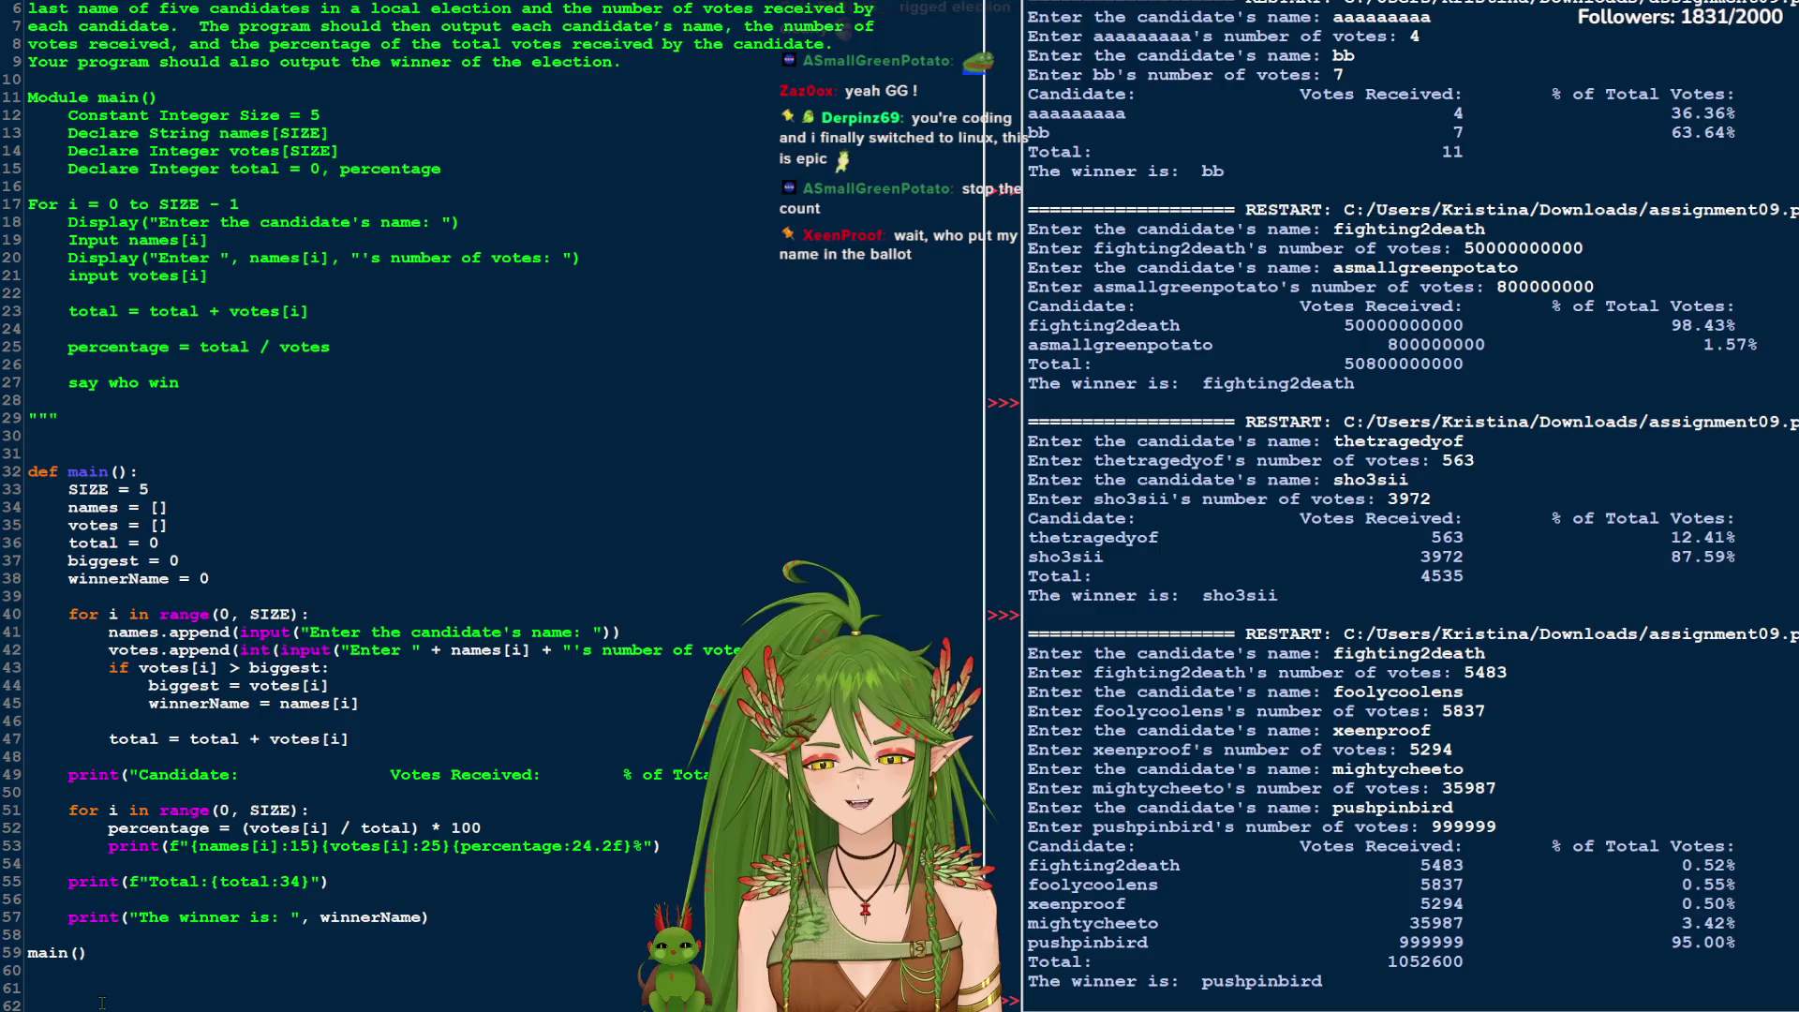
scroll(102, 1002, "up", 1)
scroll(103, 1003, "up", 1)
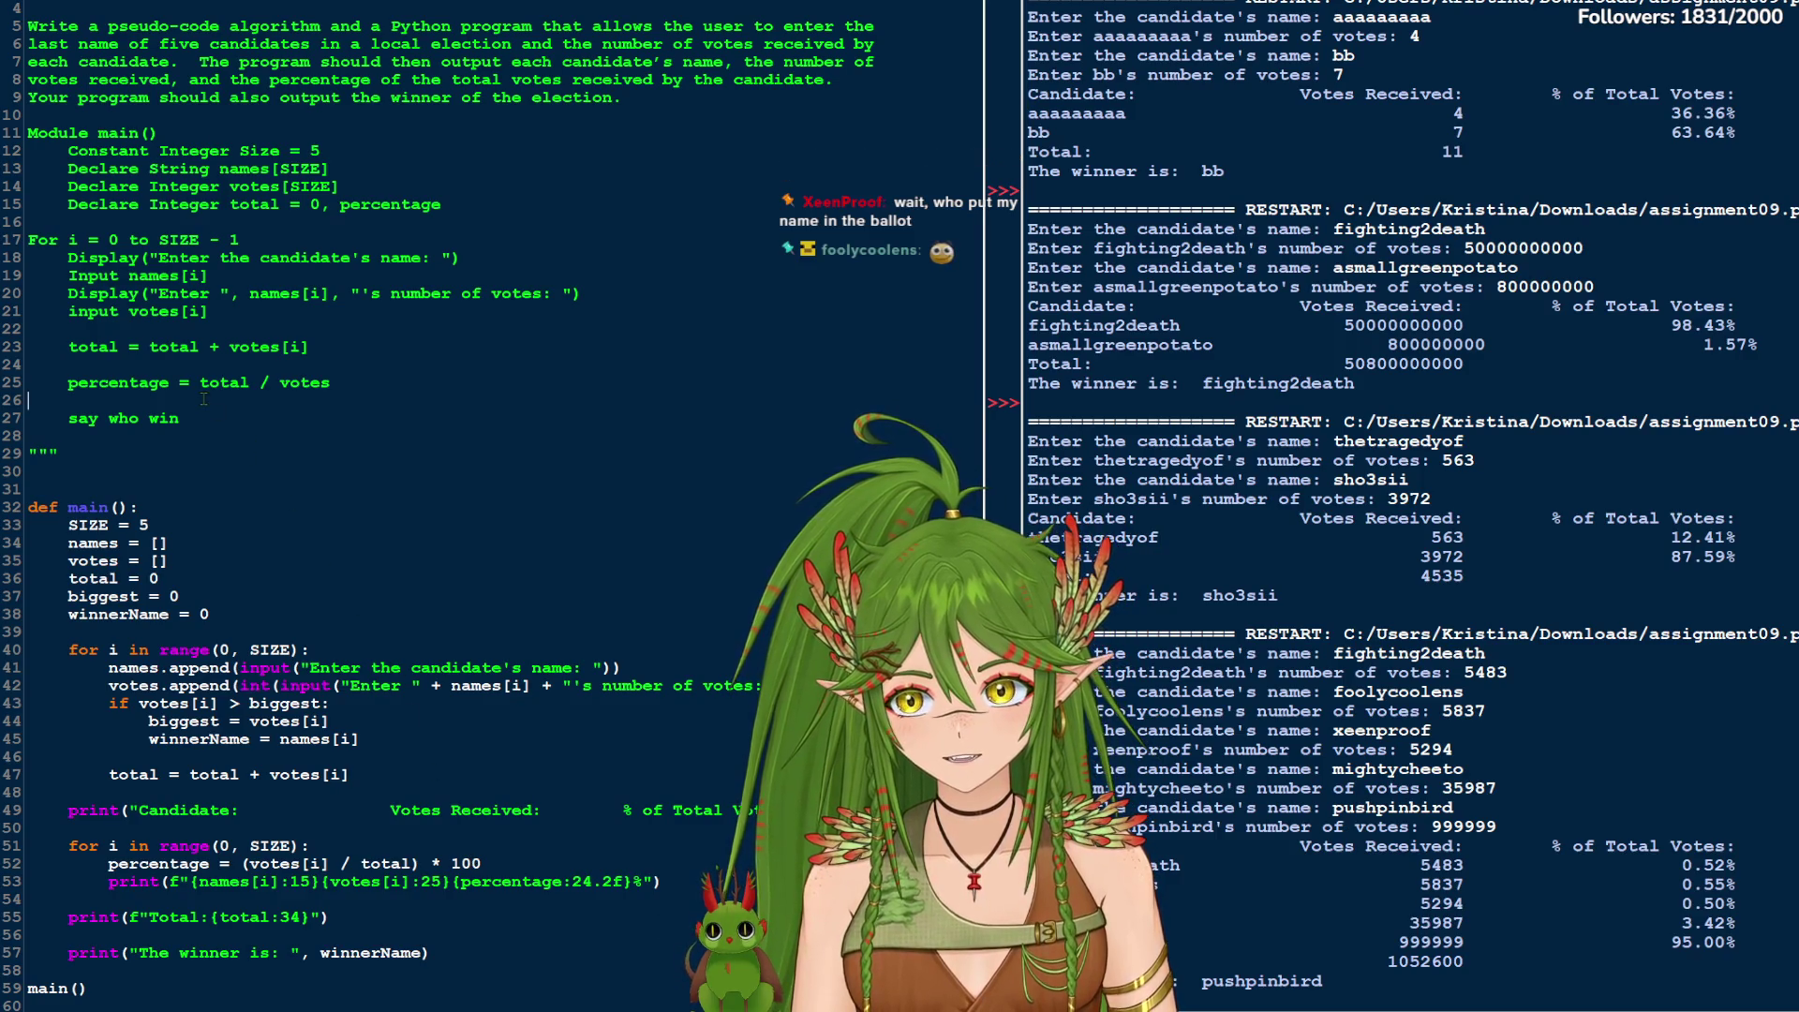
mouse_move(188, 439)
left_mouse_down()
mouse_move(183, 422)
mouse_move(98, 409)
left_mouse_up()
scroll(97, 409, "up", 1)
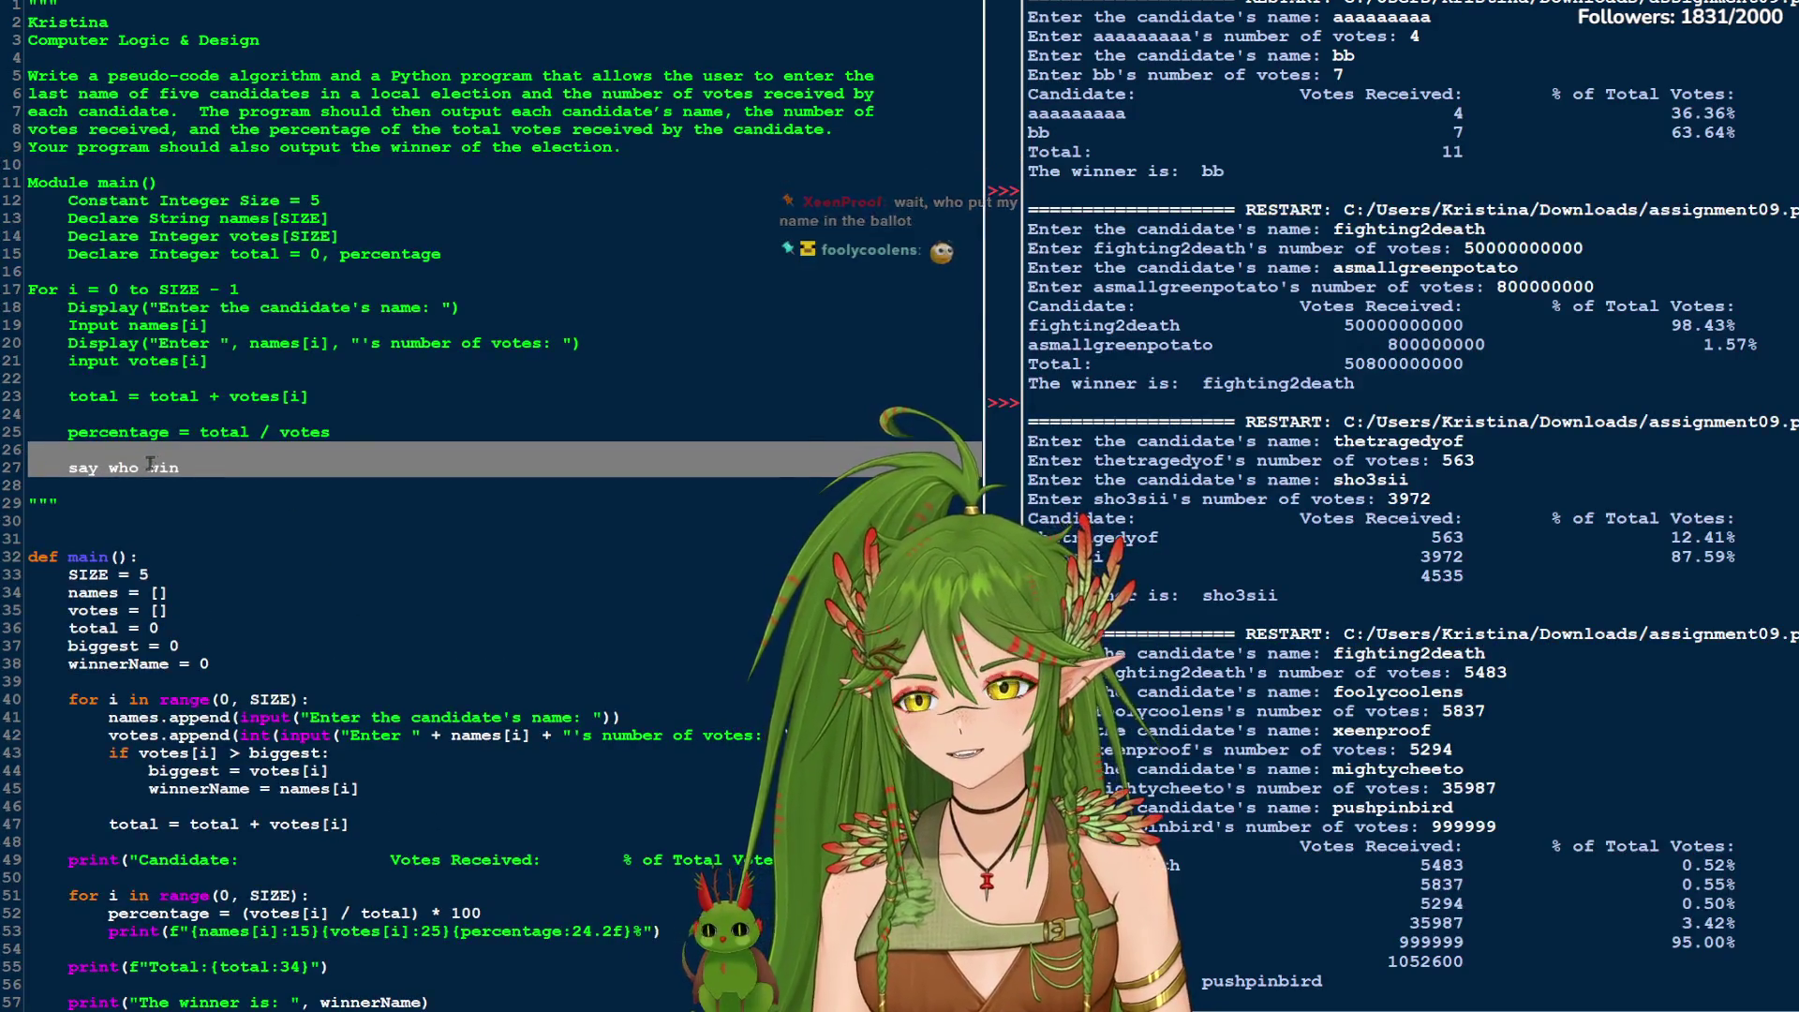
left_click(184, 465)
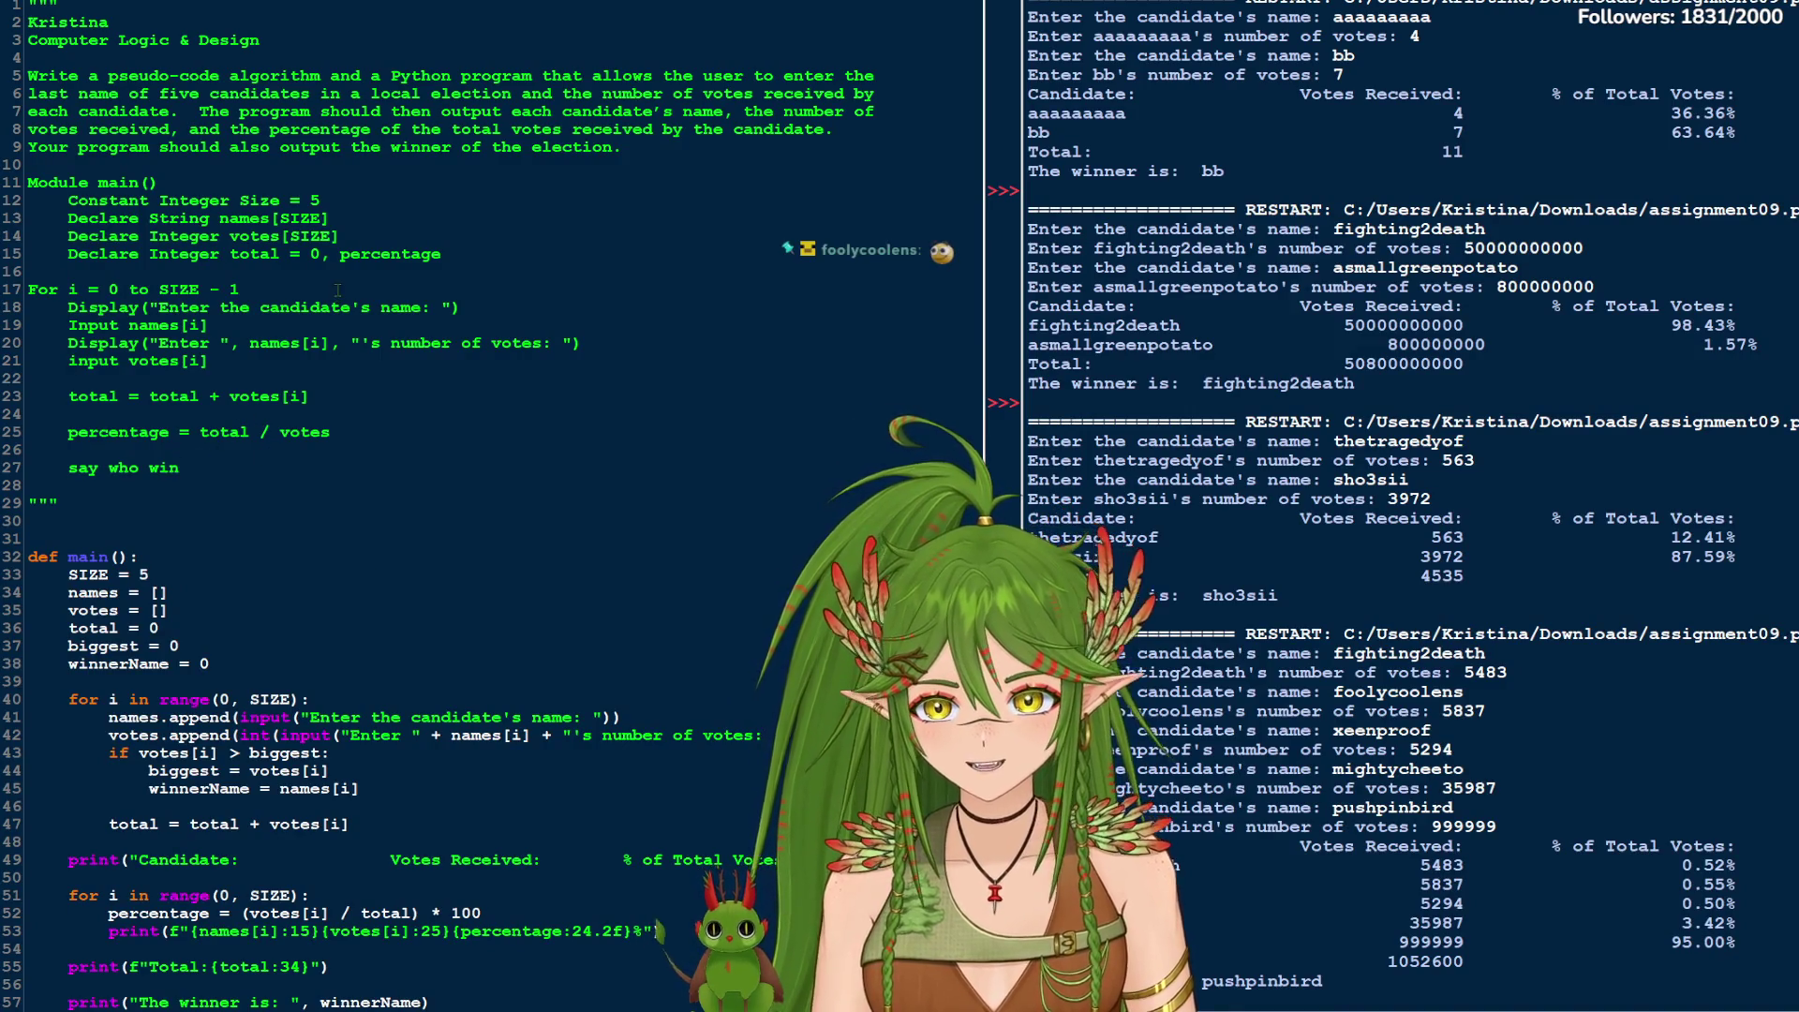
left_click(458, 257)
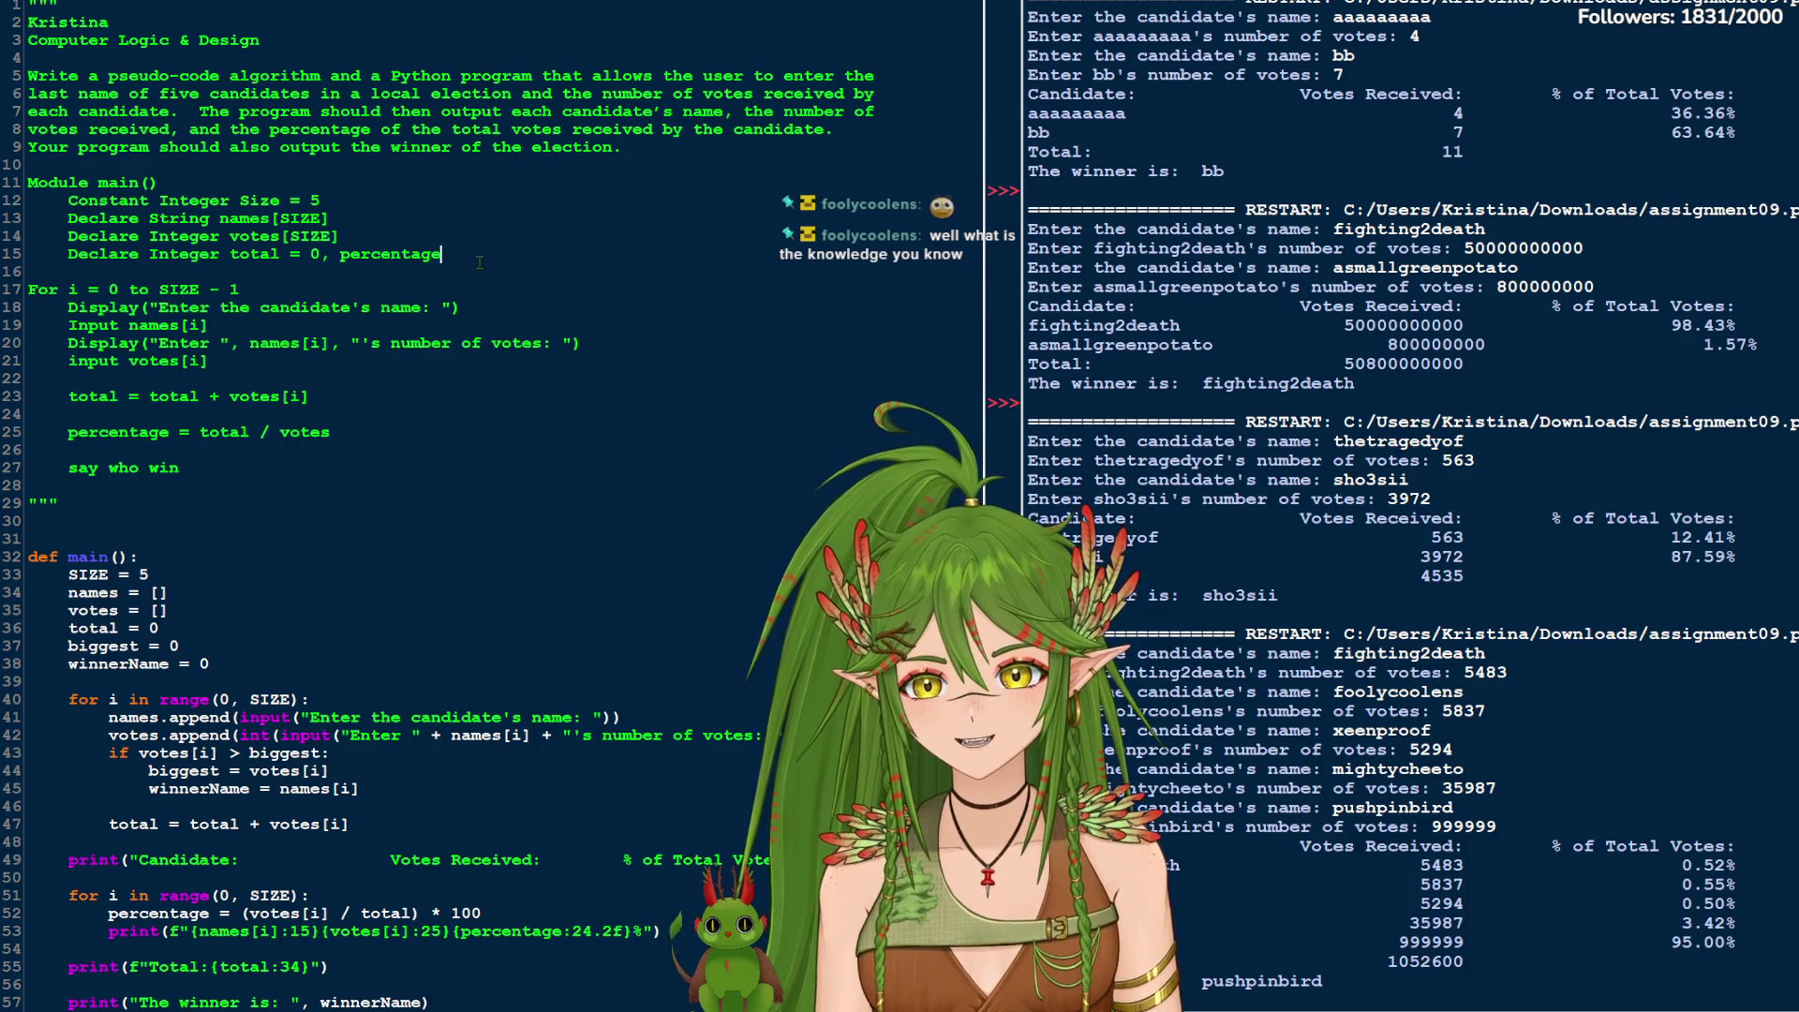
left_click_drag(330, 256, 67, 256)
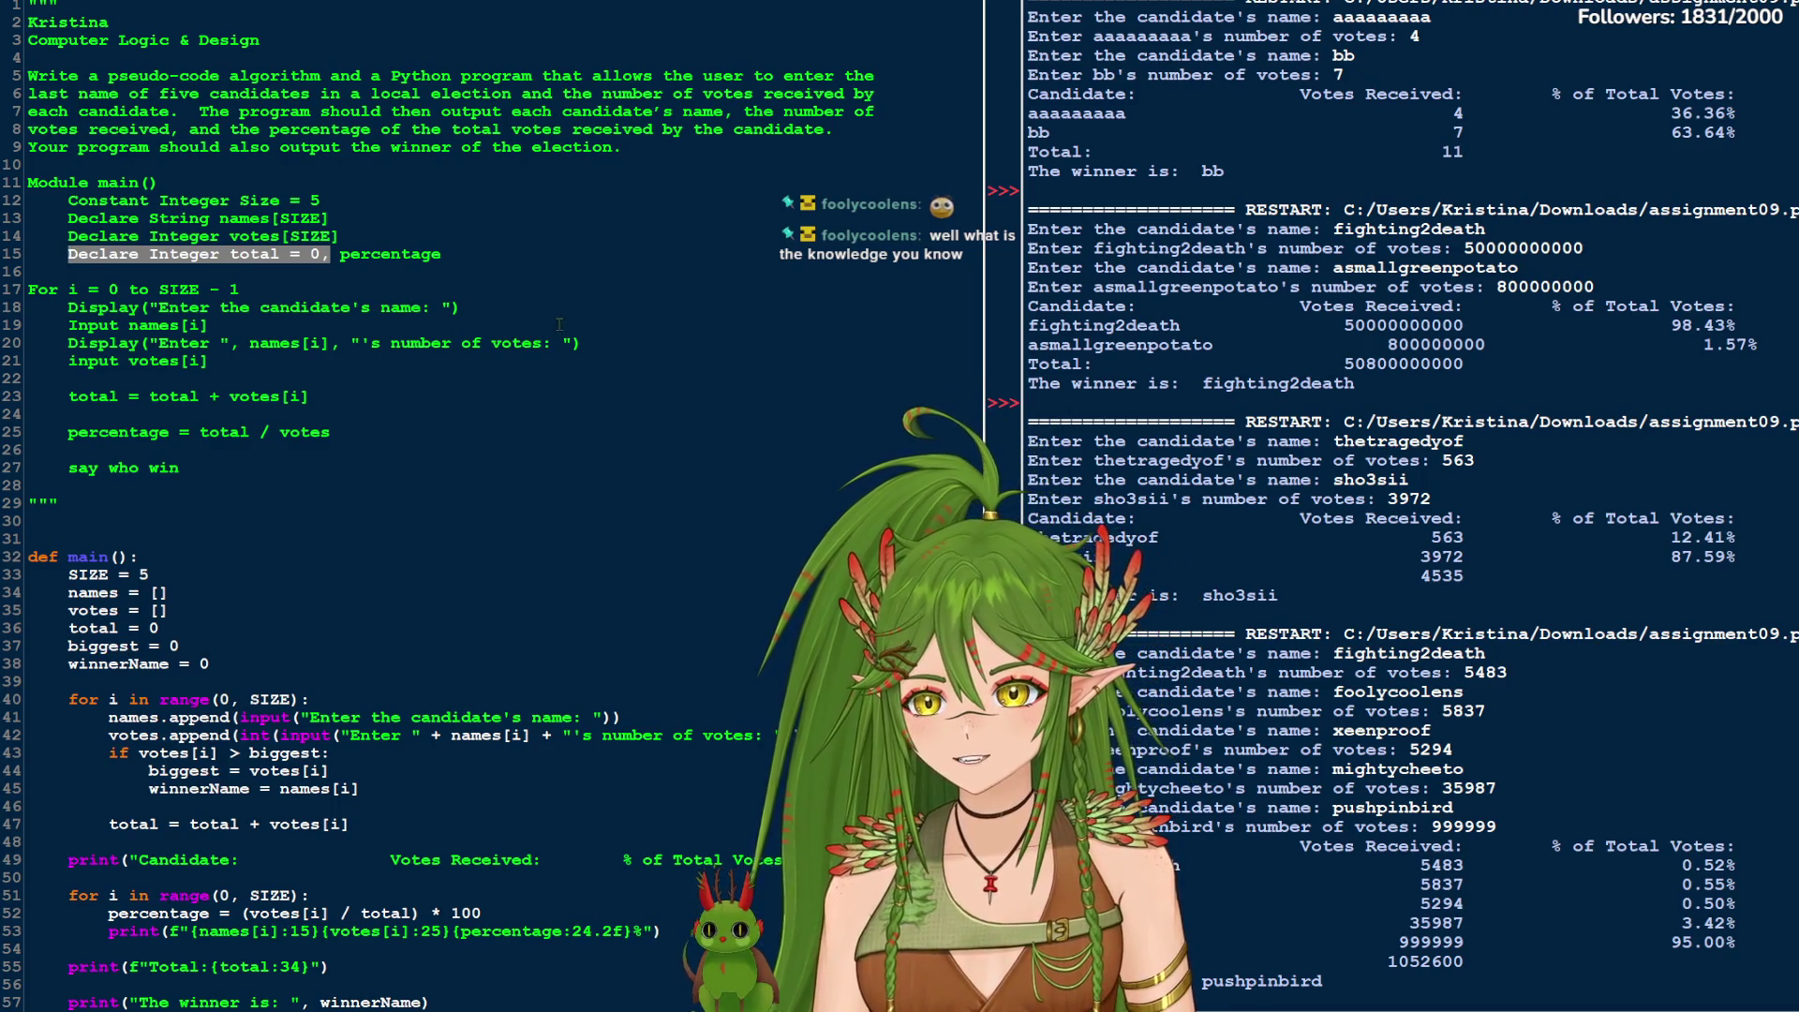
Paste a copy of the total declaration on line 16 and rename it biggest
key("ctrl+c")
left_click(456, 256)
key("Return")
key("ctrl+v")
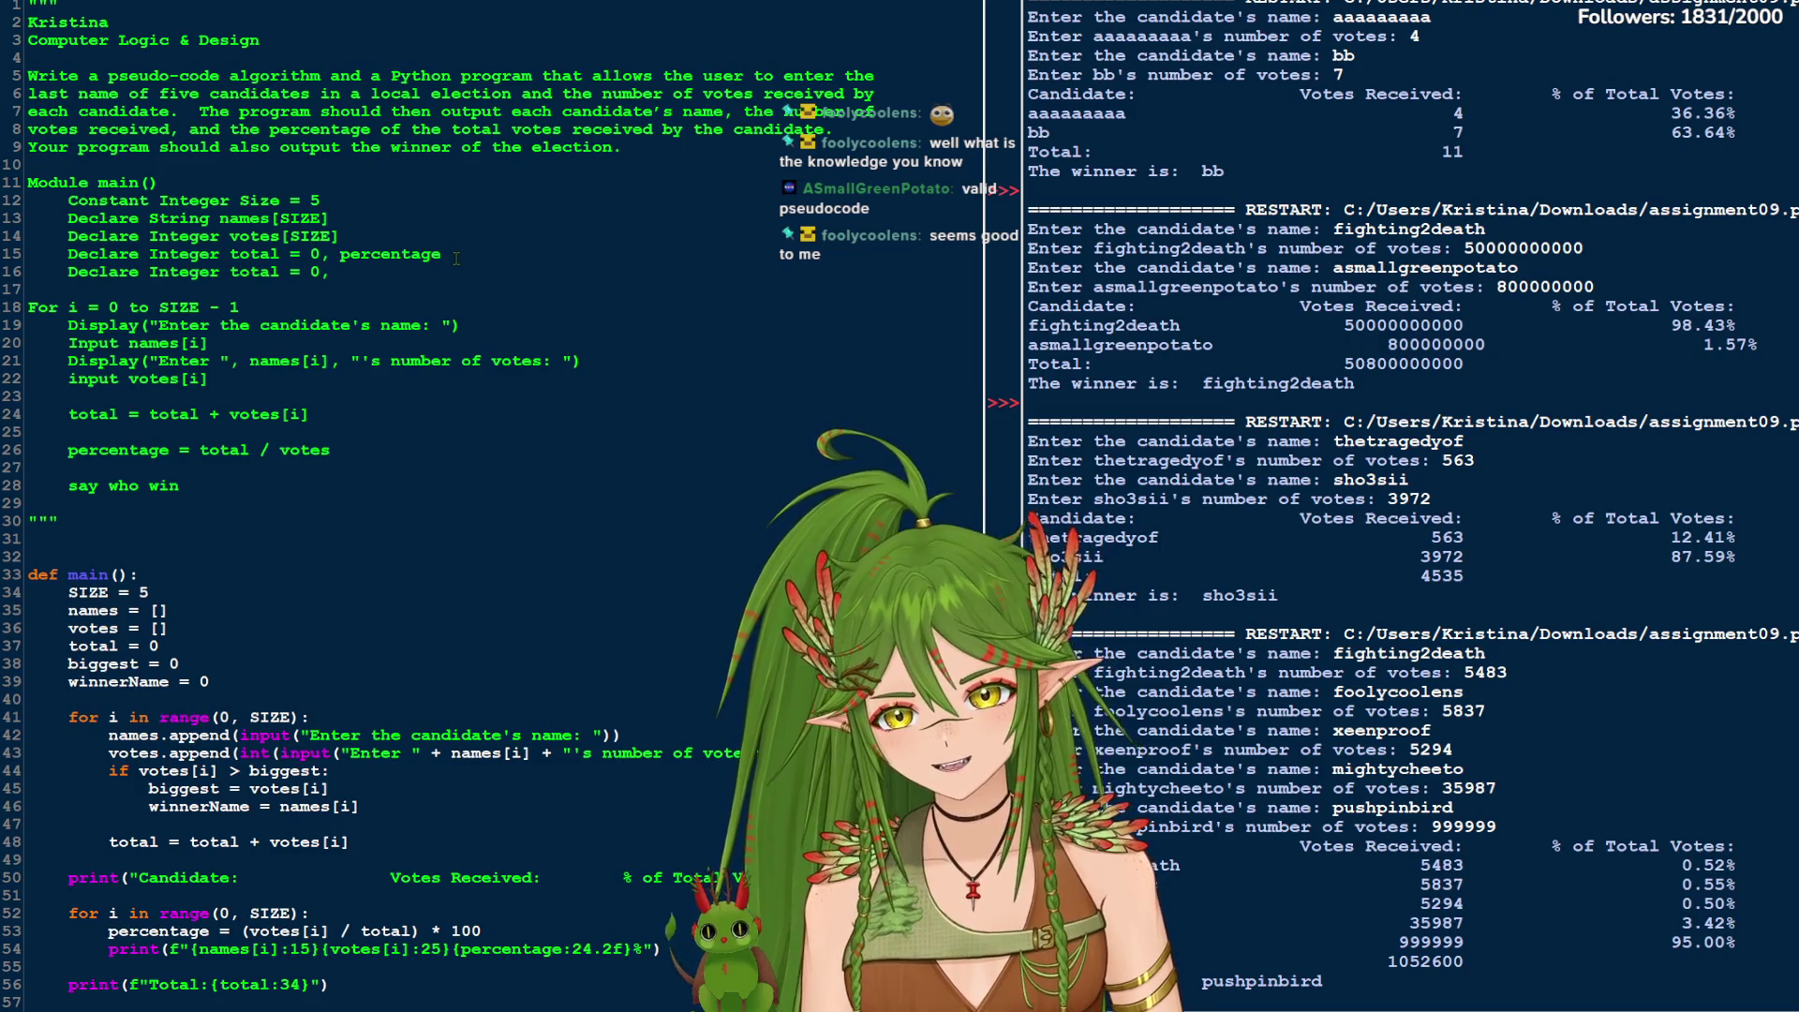
key("Left")
key("Left")
key("Left")
key("BackSpace")
key("BackSpace")
key("BackSpace")
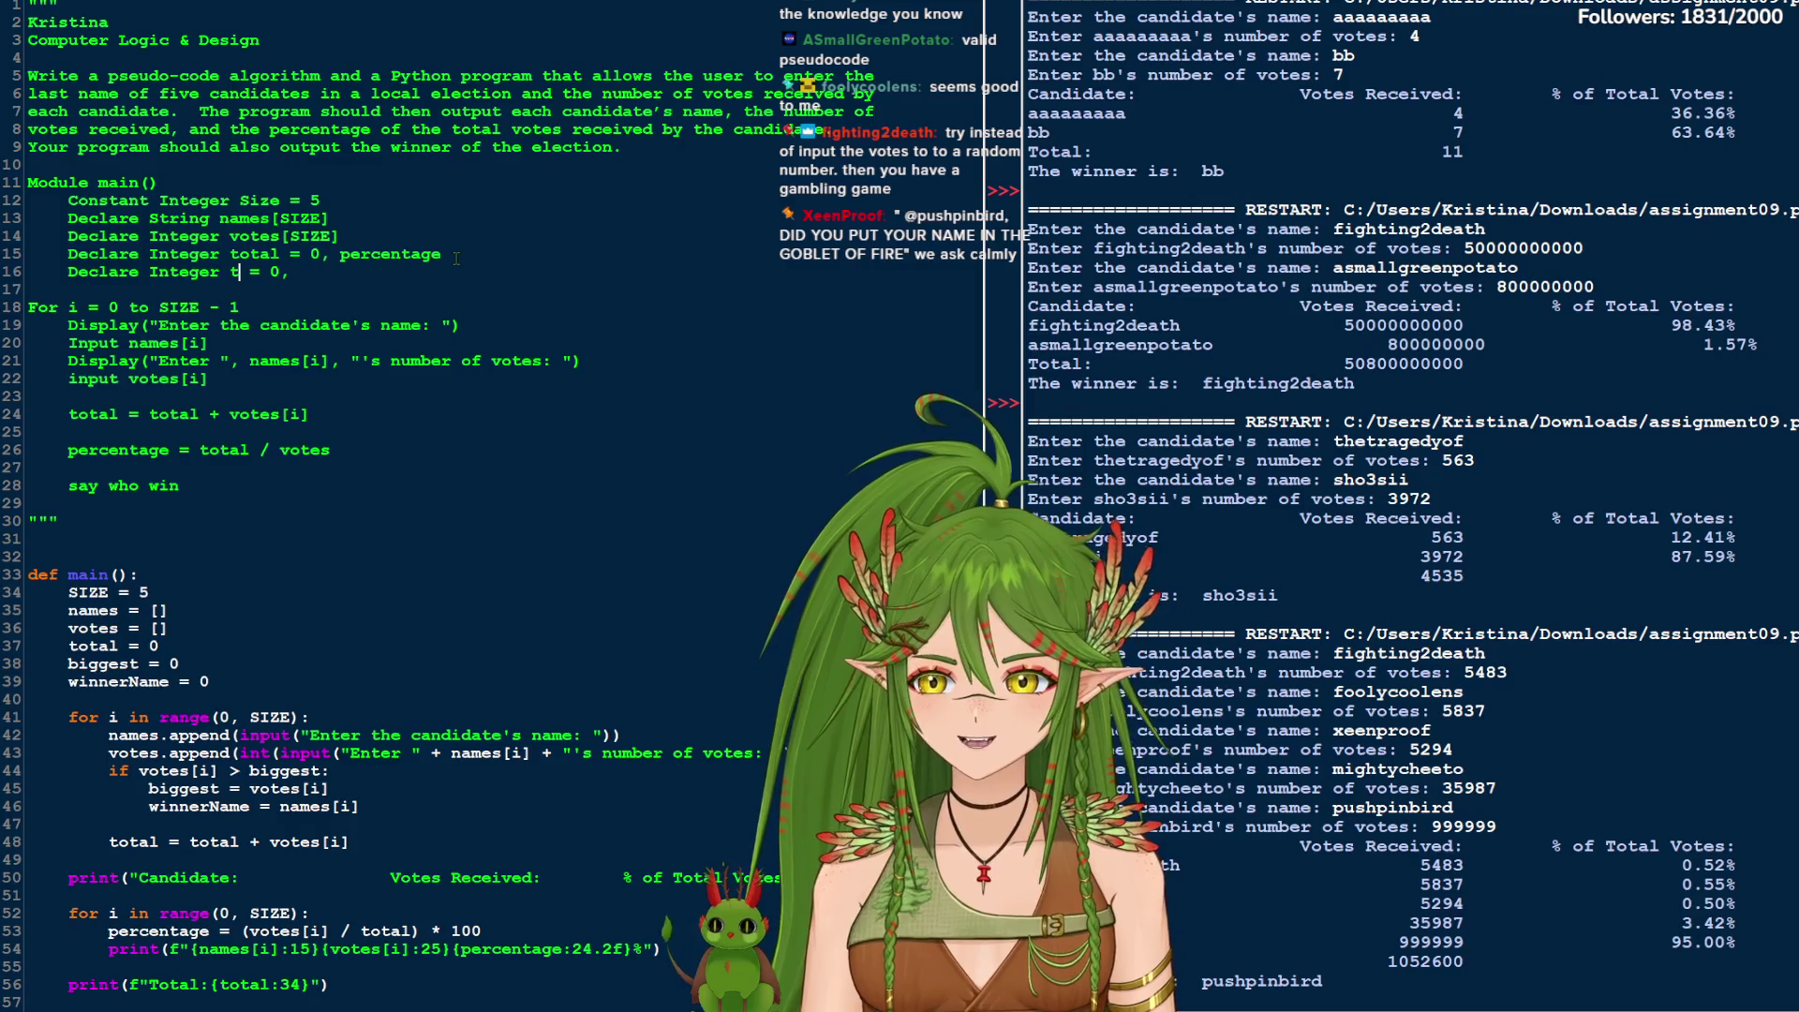
key("BackSpace")
type("biggest")
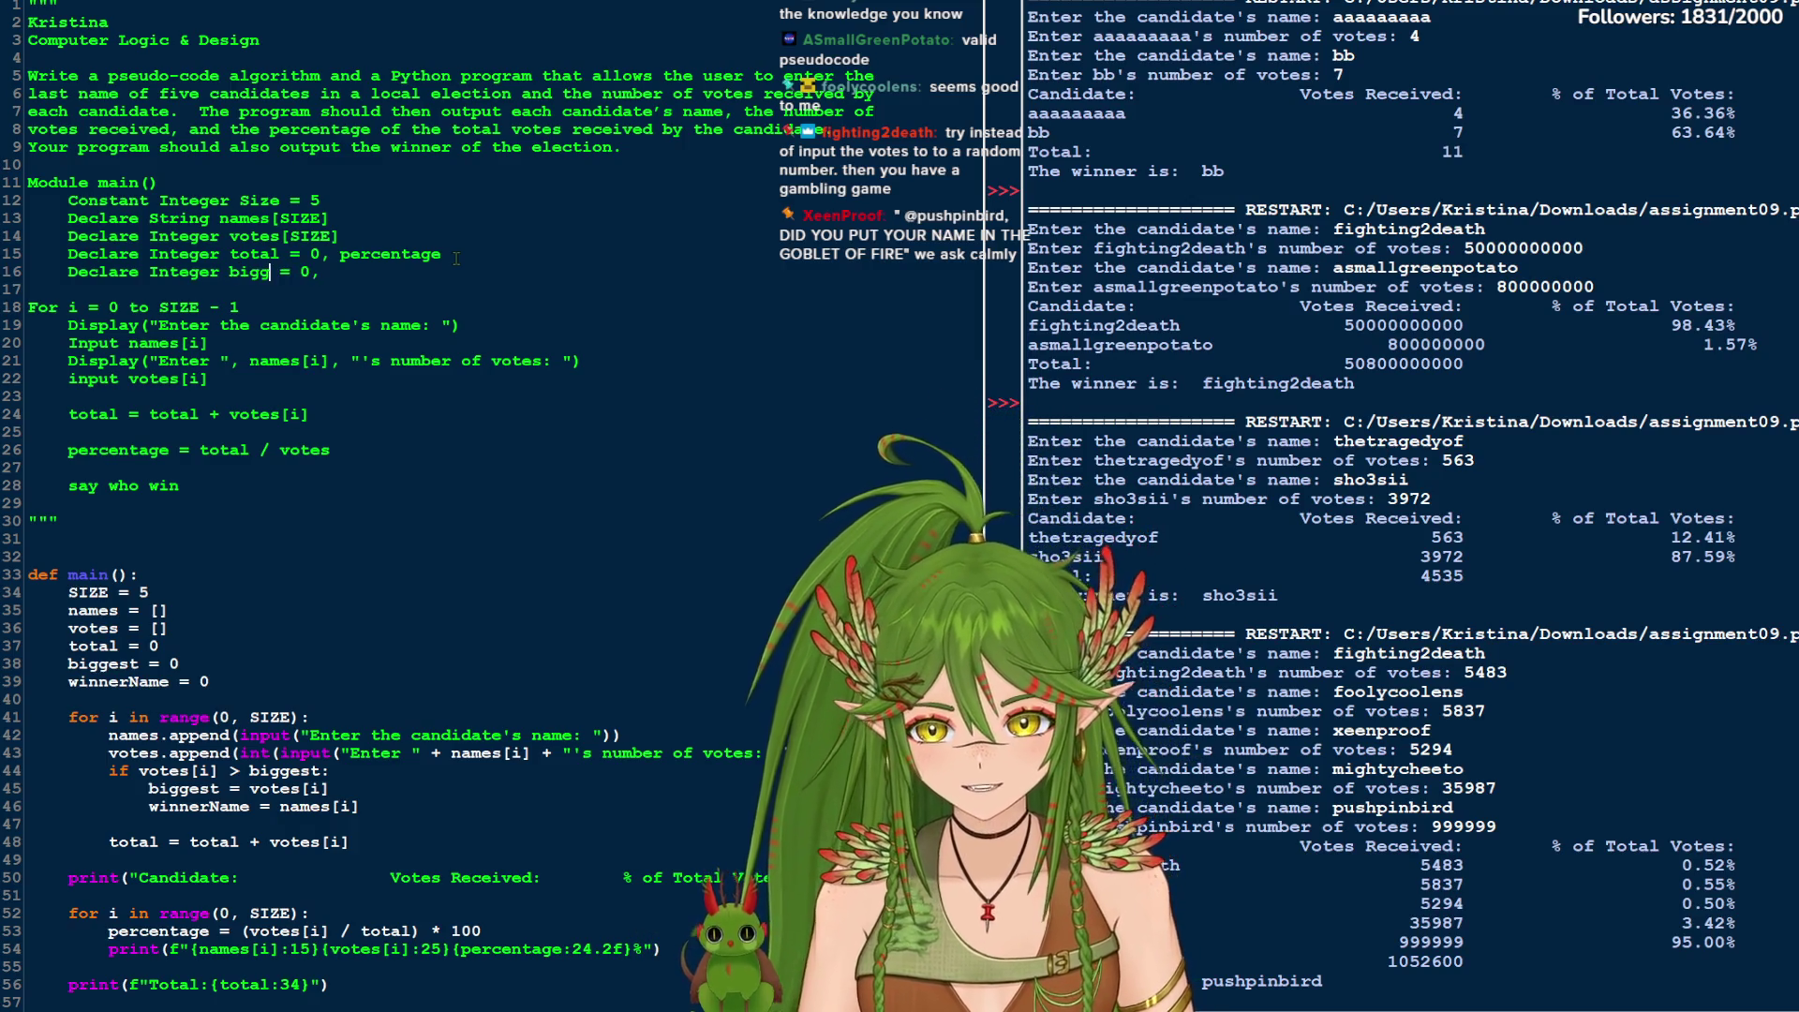
Drop the trailing commas, add a winnername declaration on line 17, and open a line after input votes[i]
left_click(387, 273)
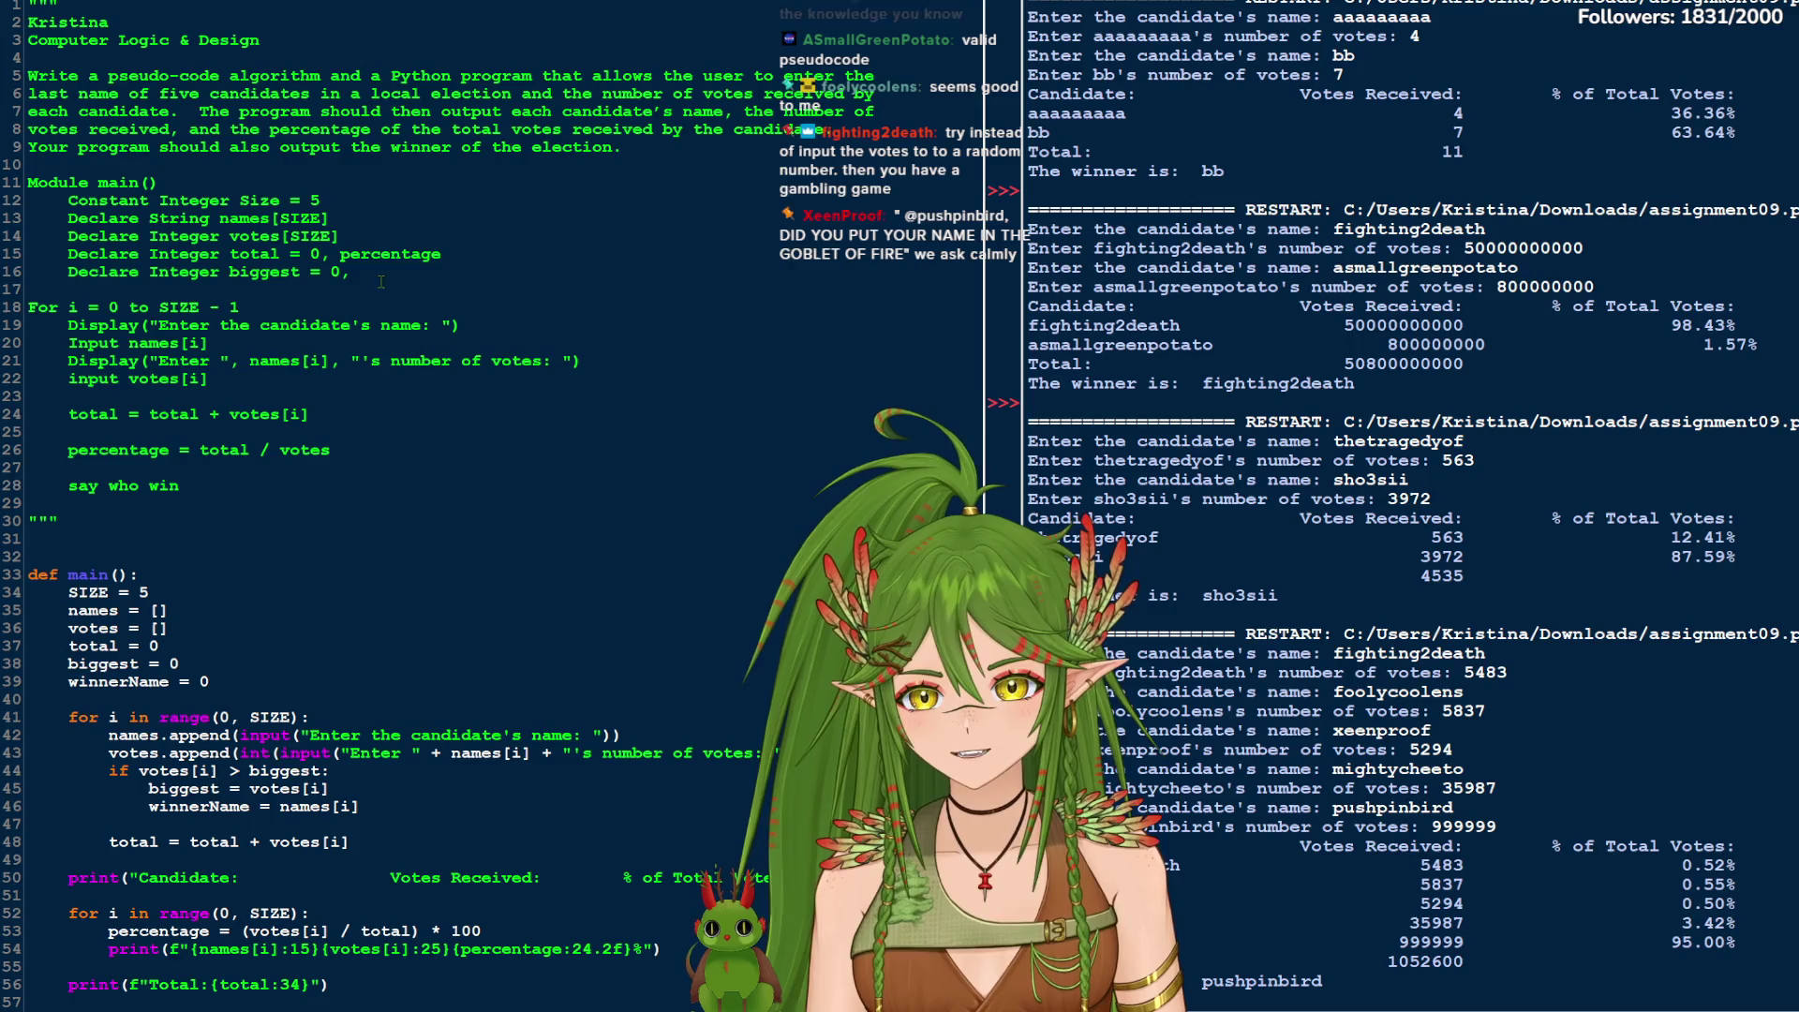
key("BackSpace")
key("Return")
key("ctrl+v")
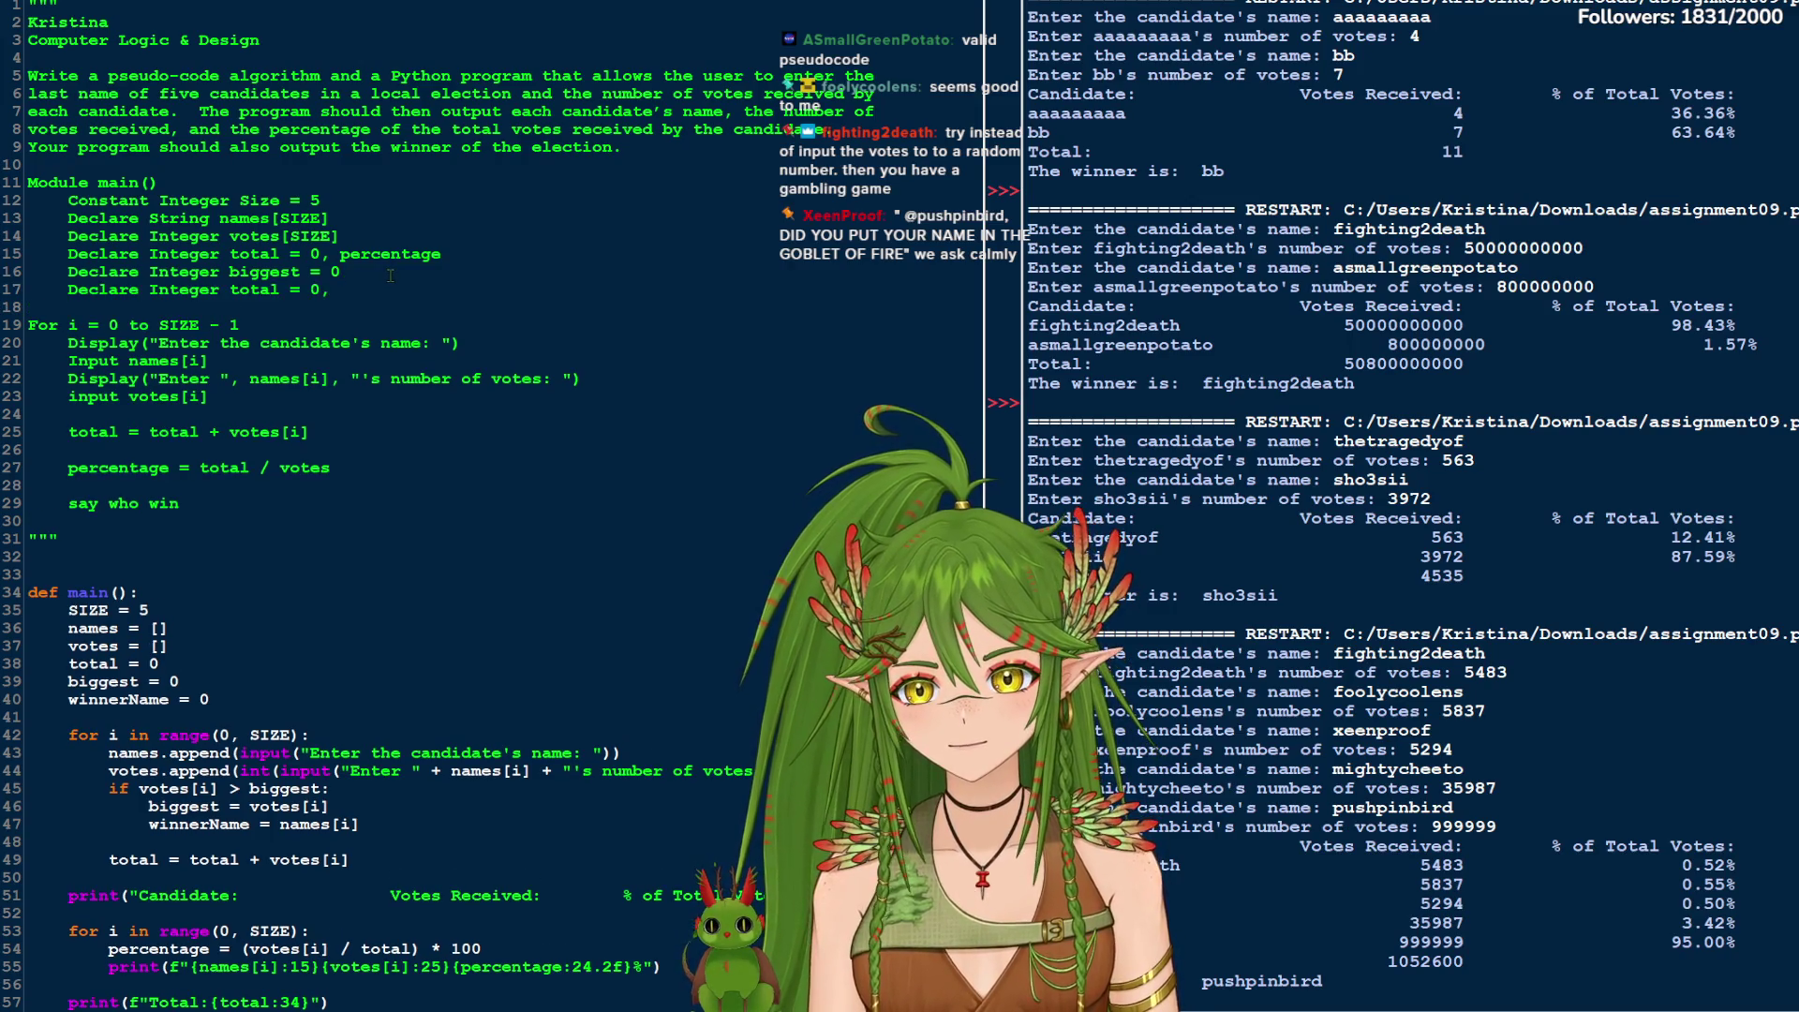
key("BackSpace")
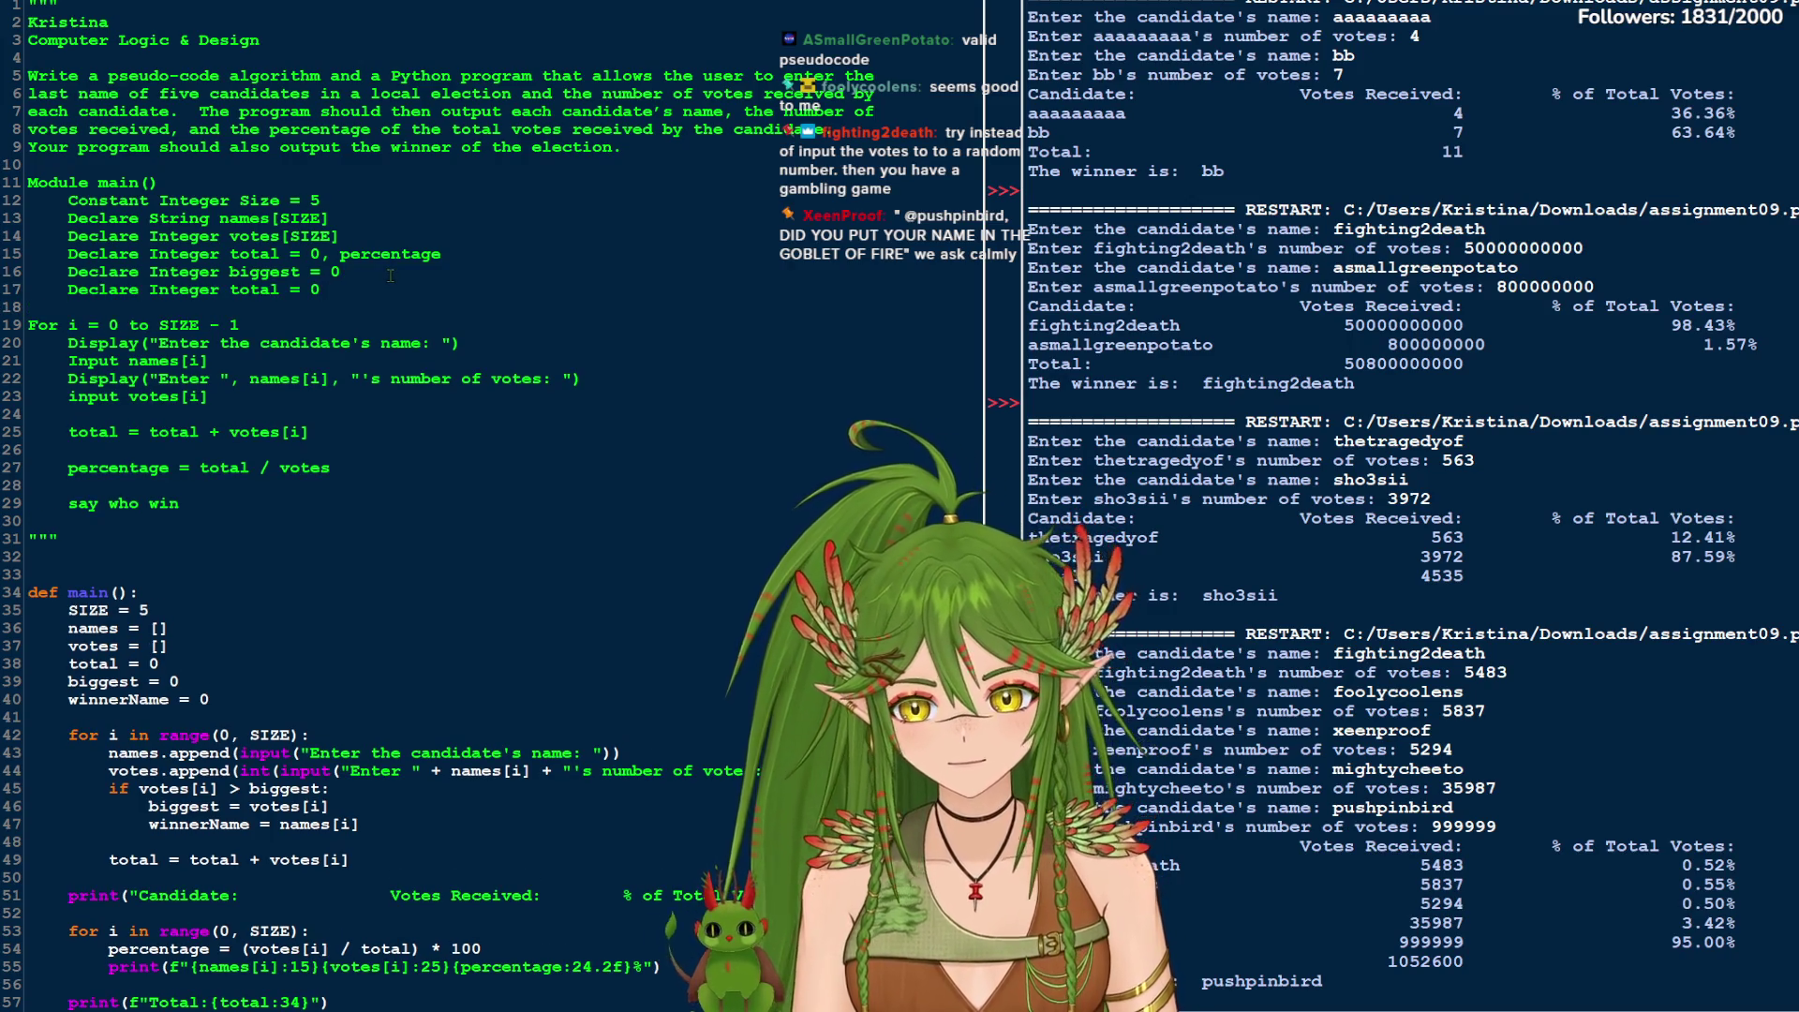
key("Left")
key("Left")
key("Left")
key("BackSpace")
key("BackSpace")
key("BackSpace")
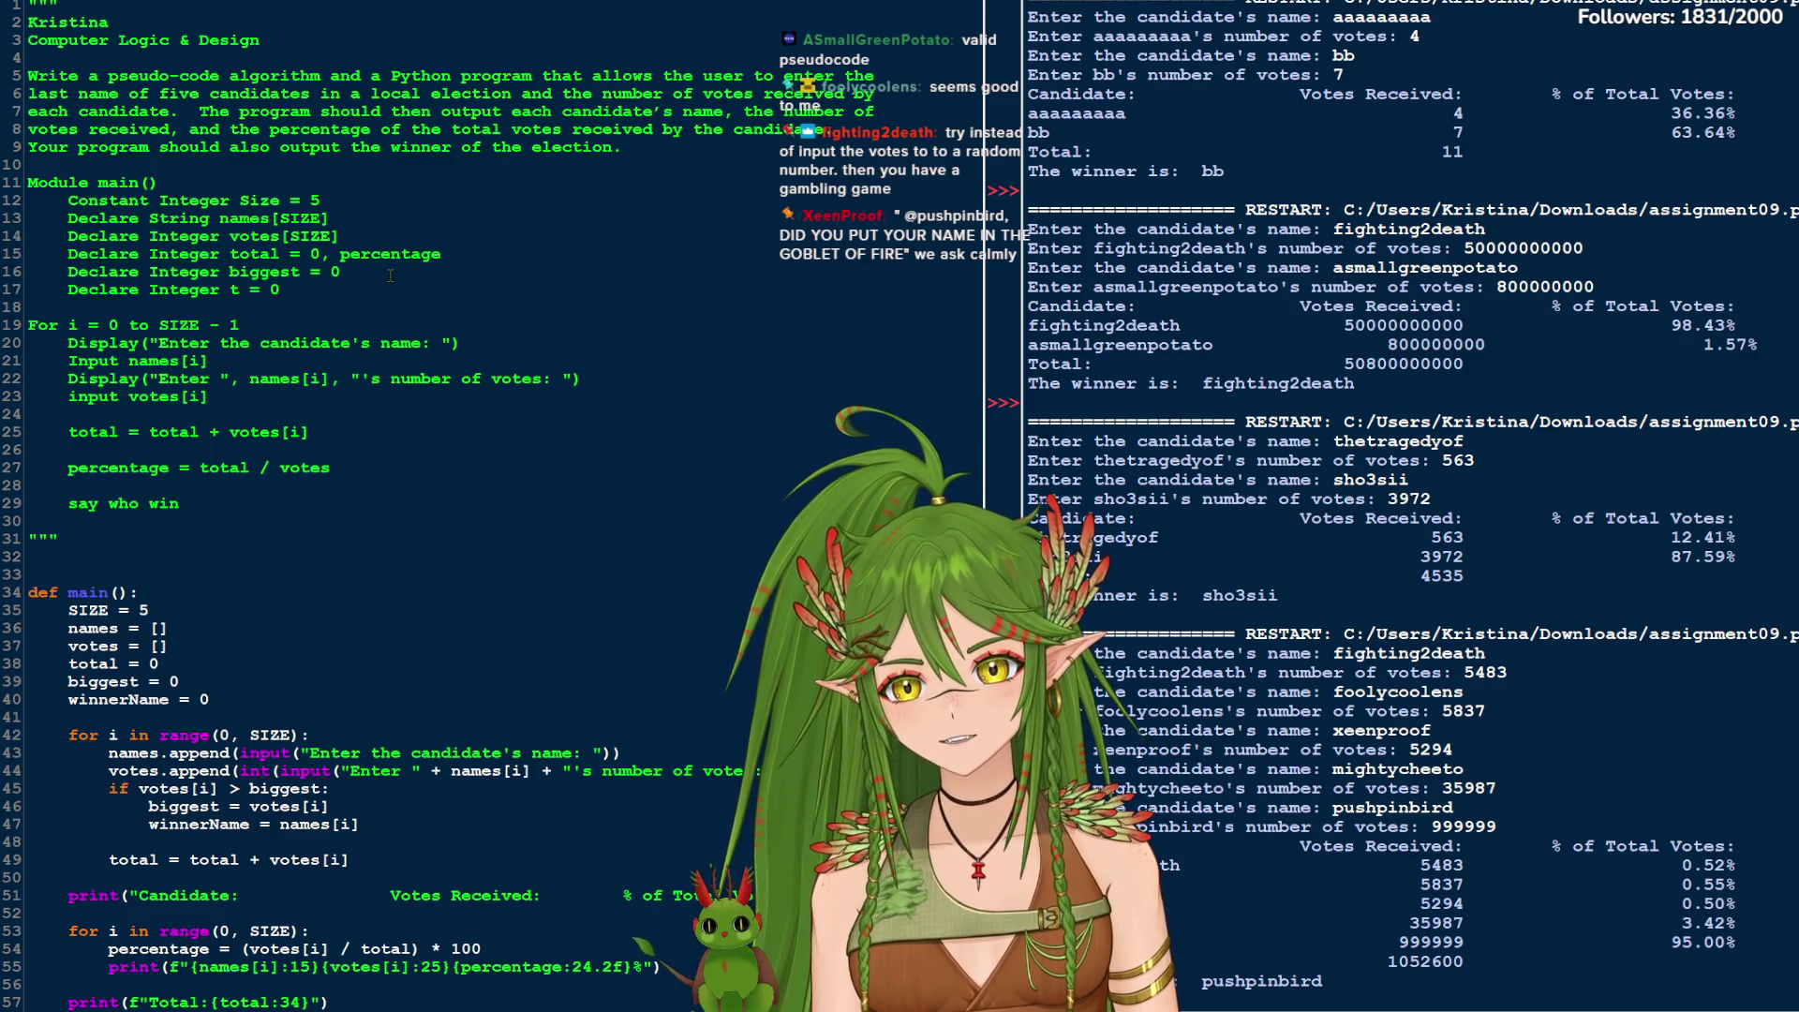
type("winnername")
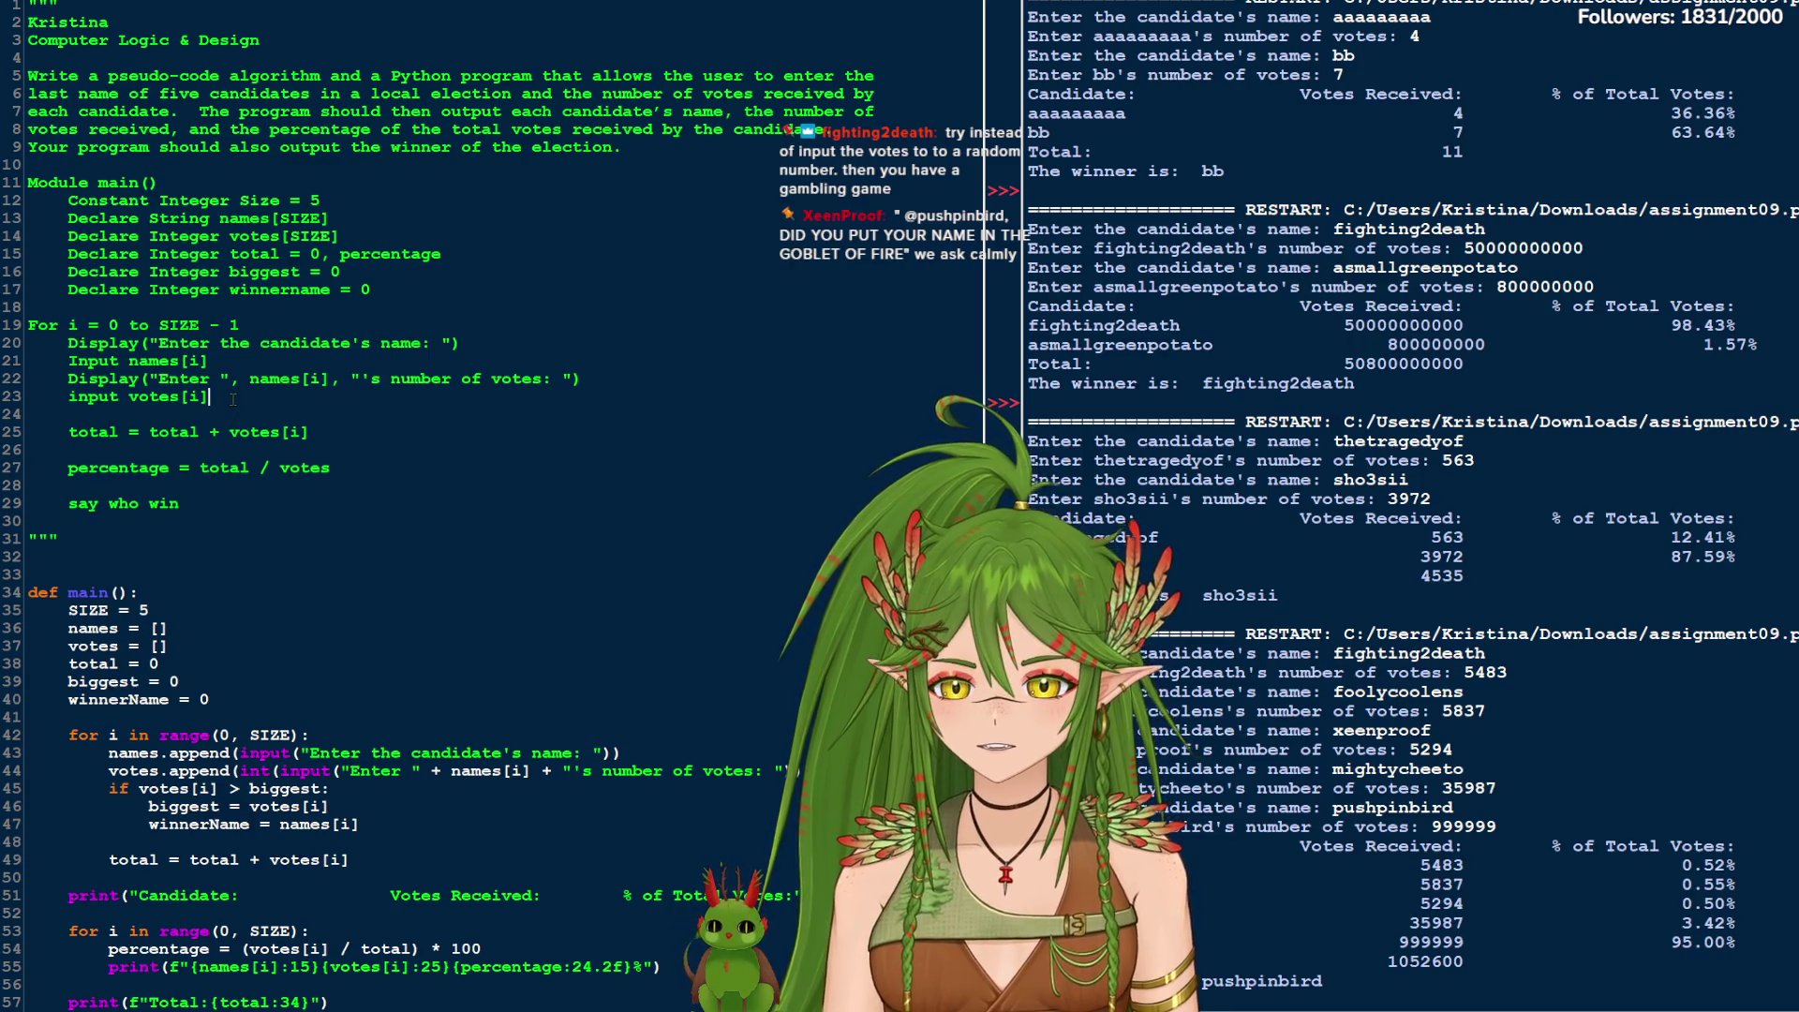
key("Return")
Start the 'If votes[i]' line and redeclare winnername as a String without '= 0'
type("If")
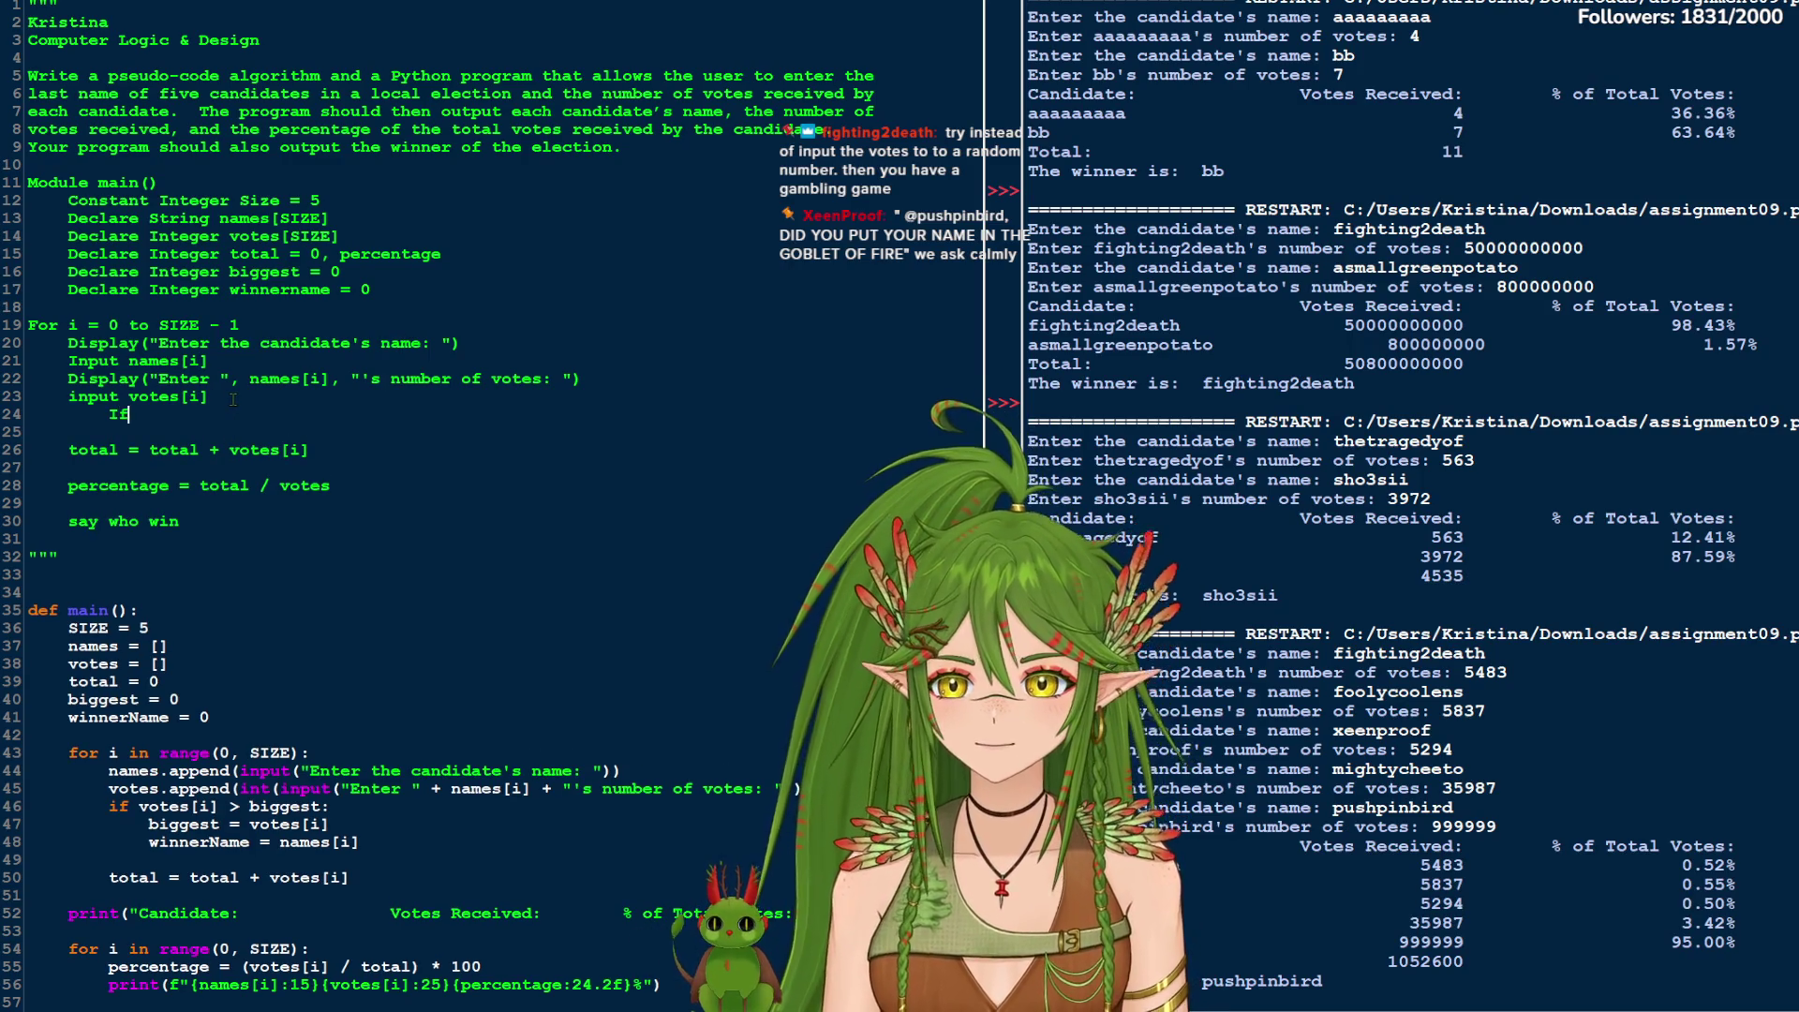
type(" vote")
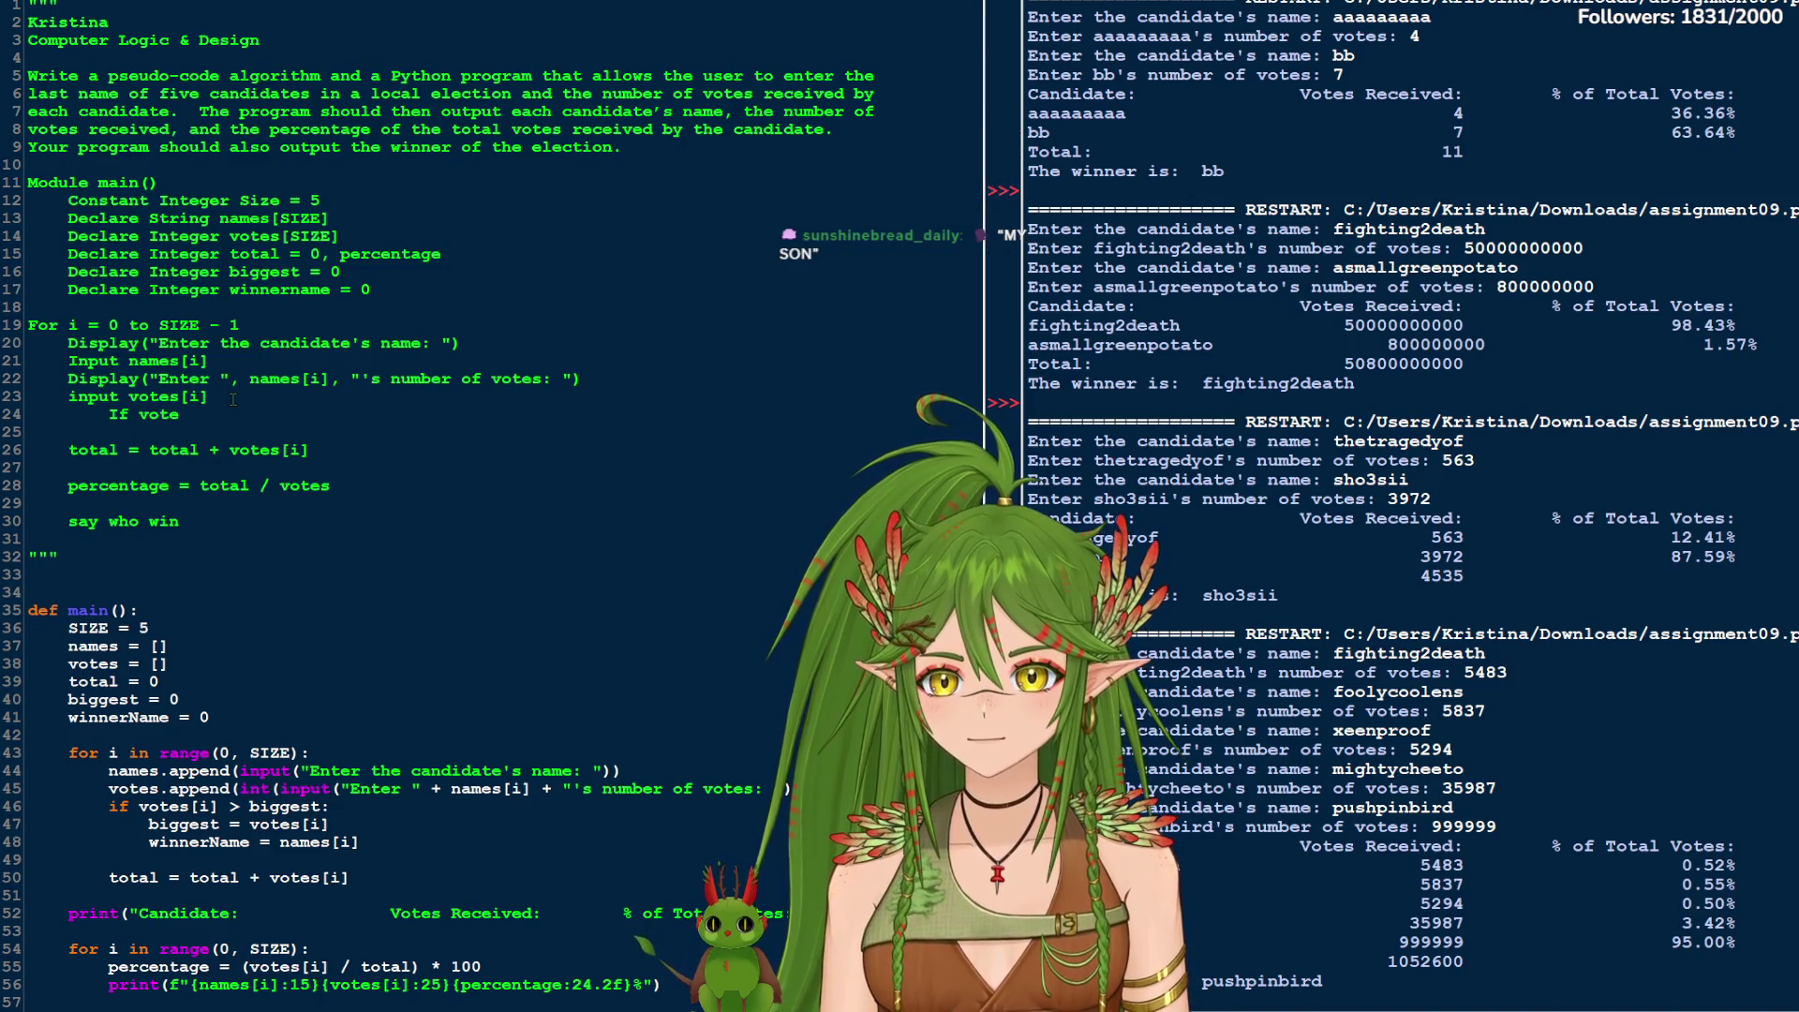
type("s")
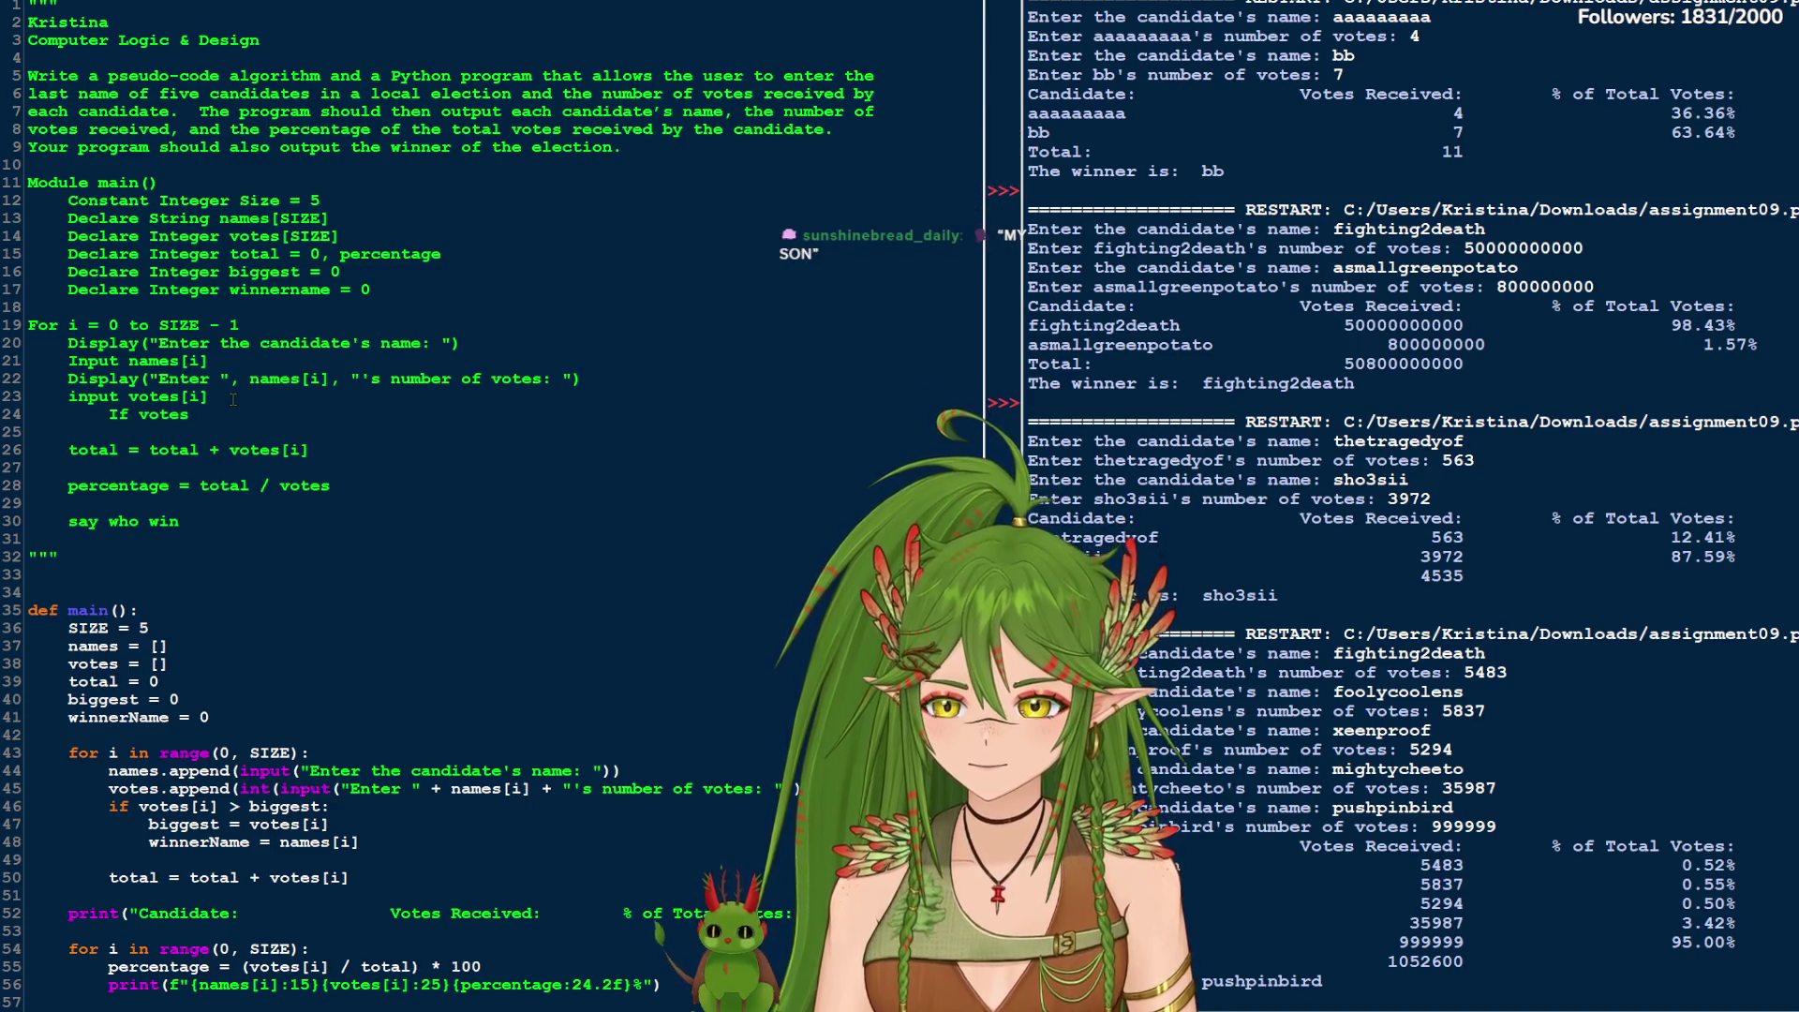
type("[i]")
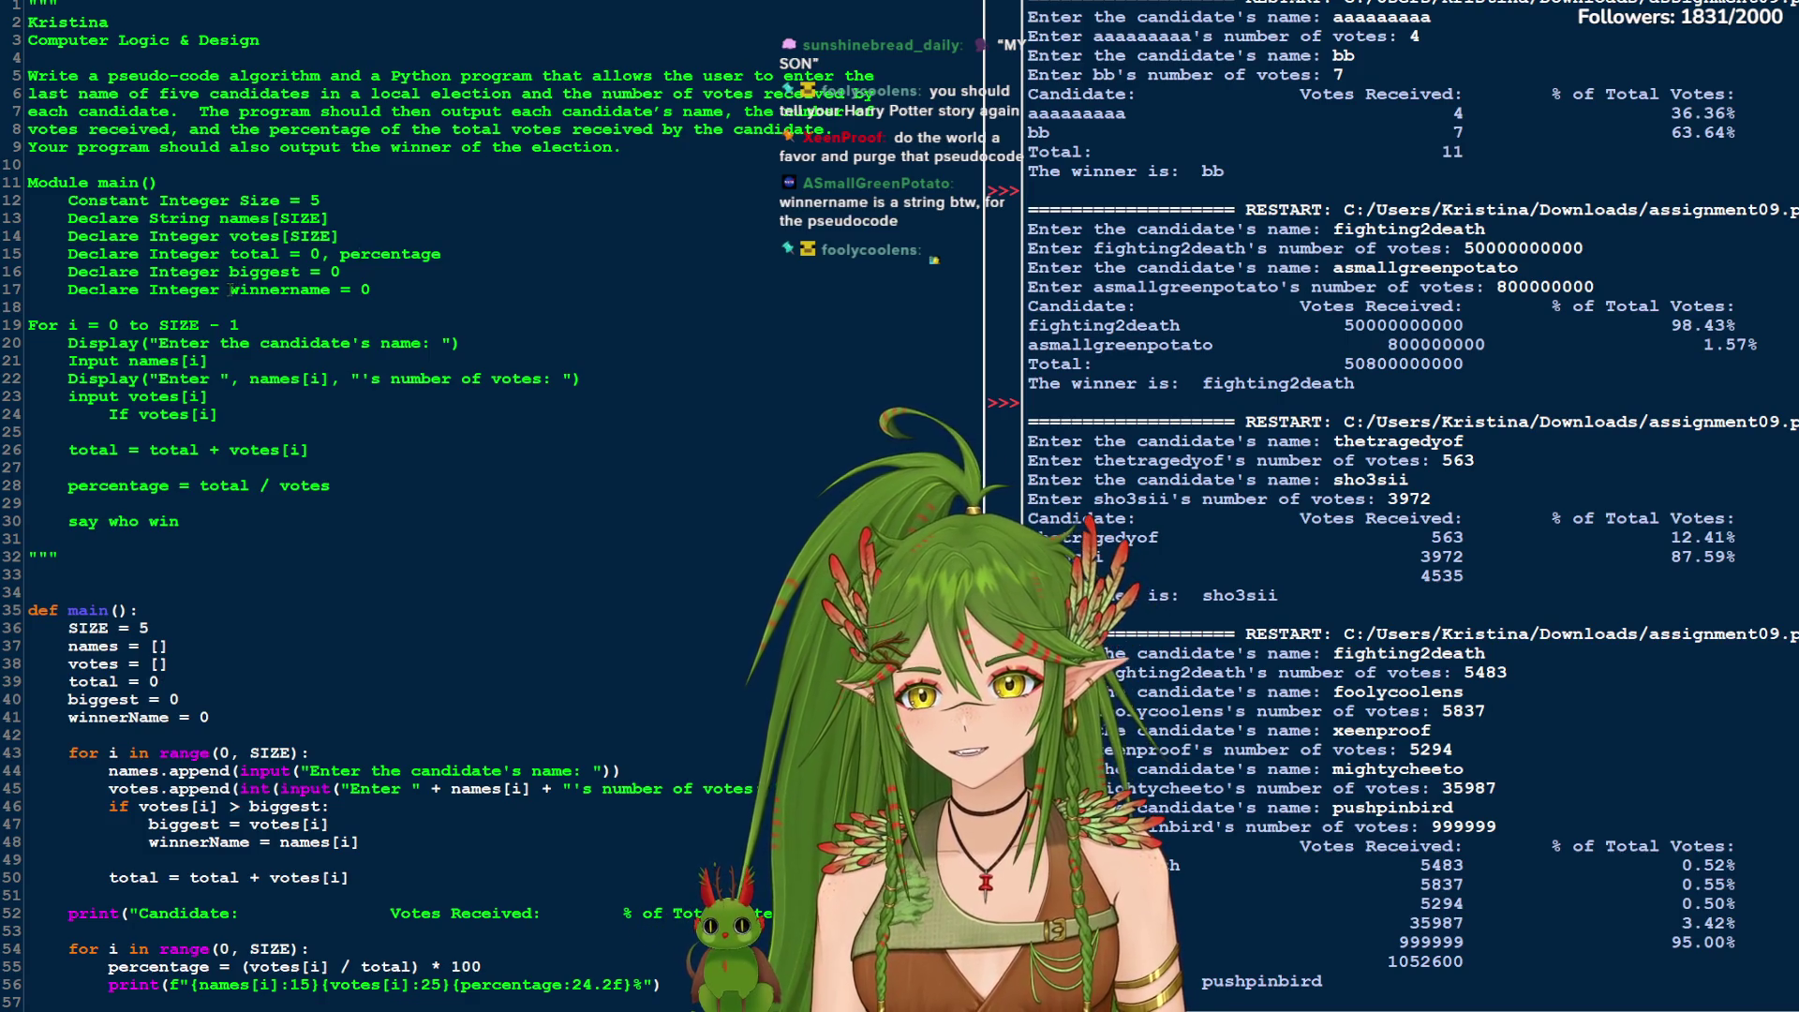
double_click(183, 290)
type("String")
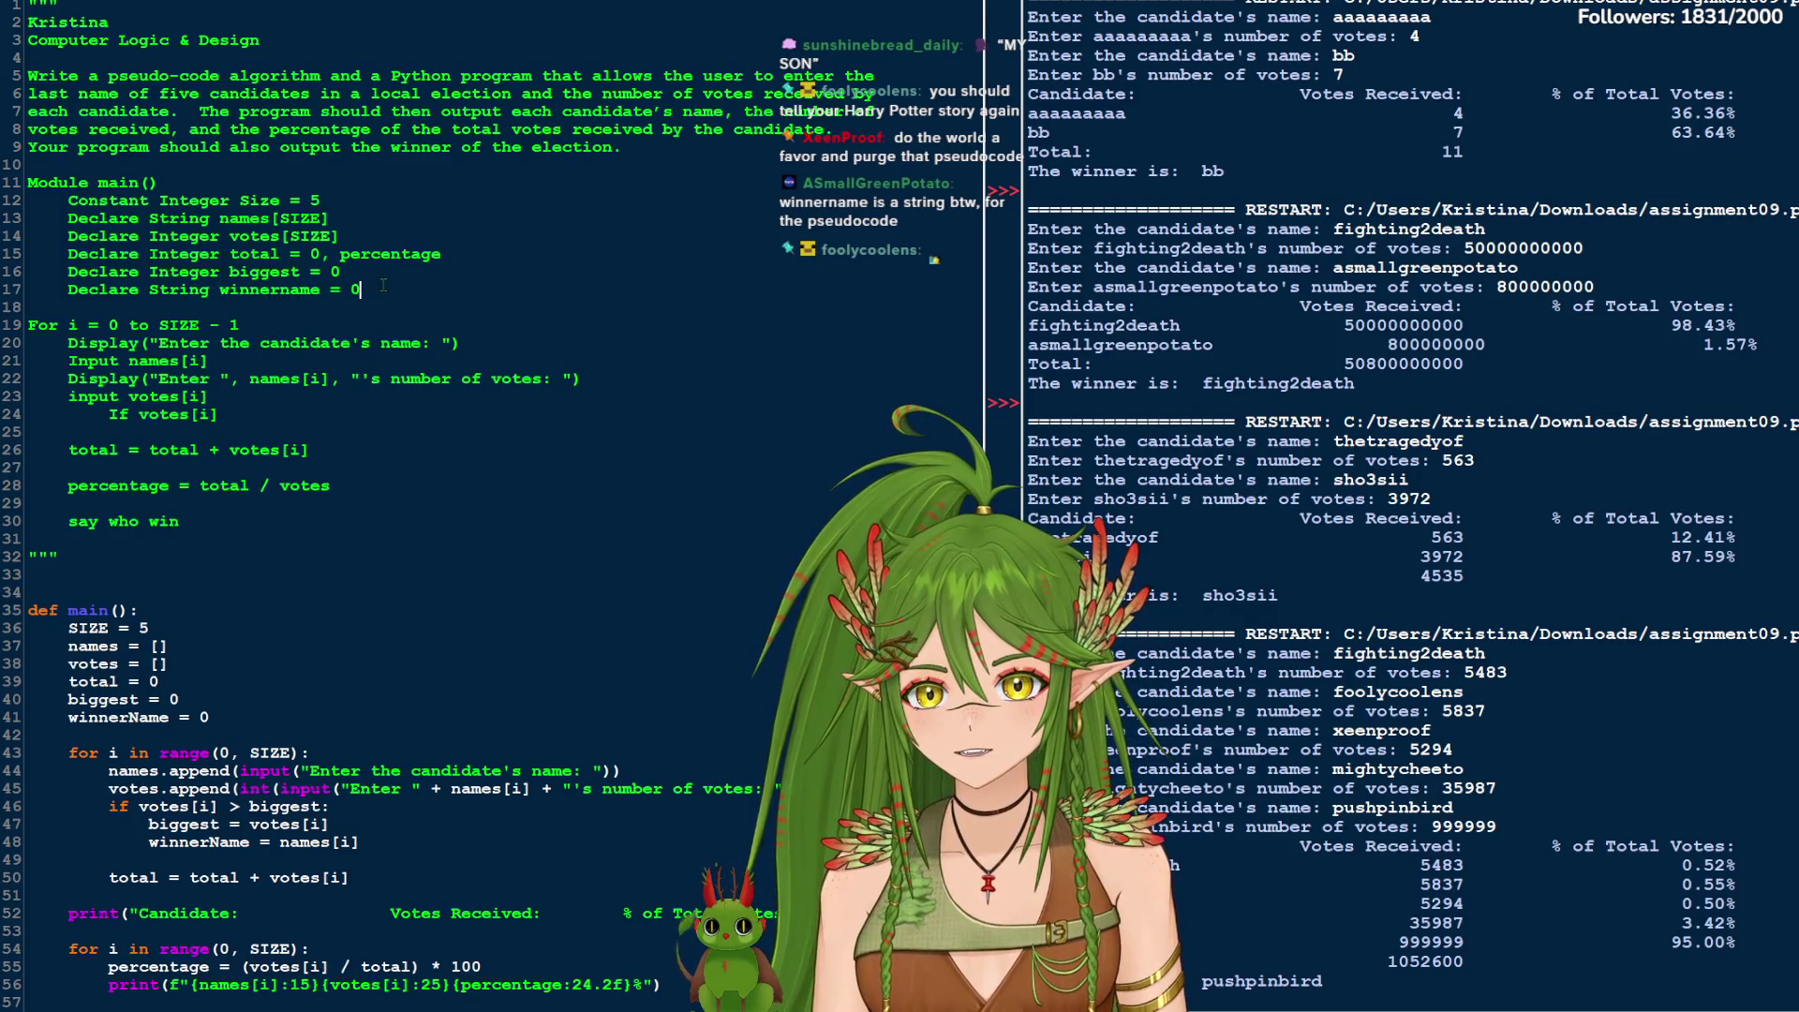
key("BackSpace")
key("BackSpace")
key("BackSpace")
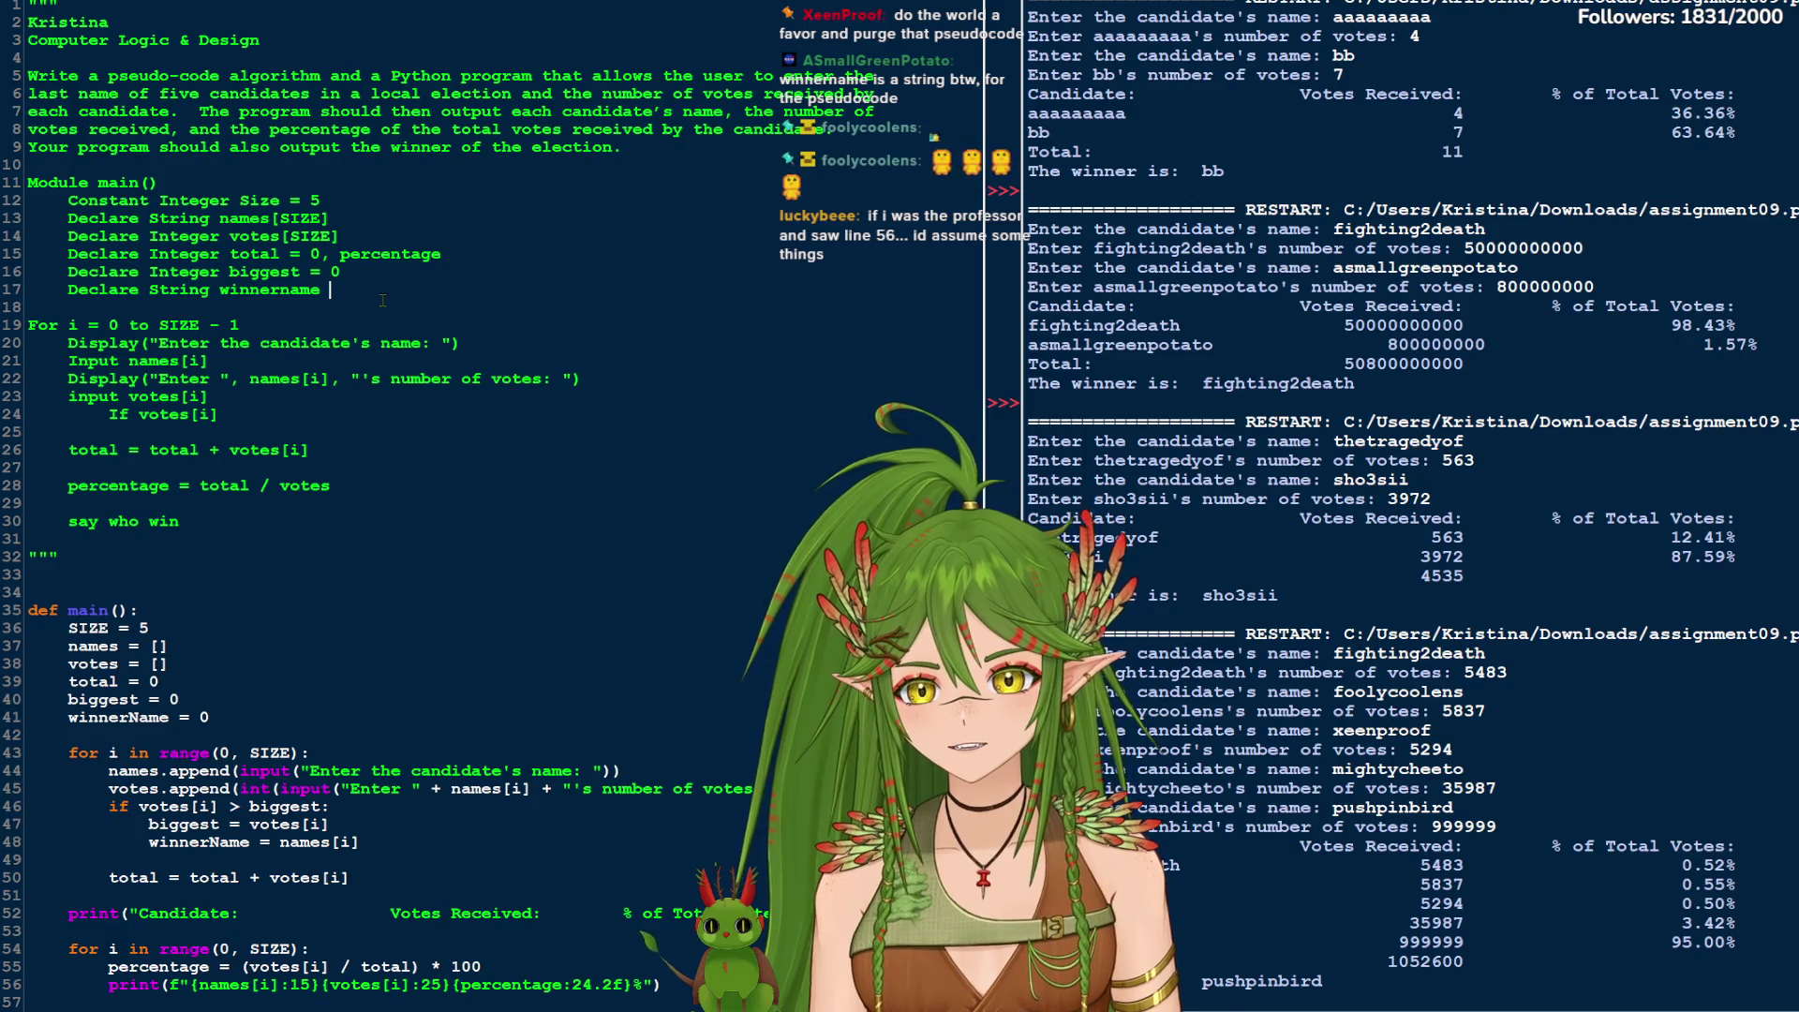
key("BackSpace")
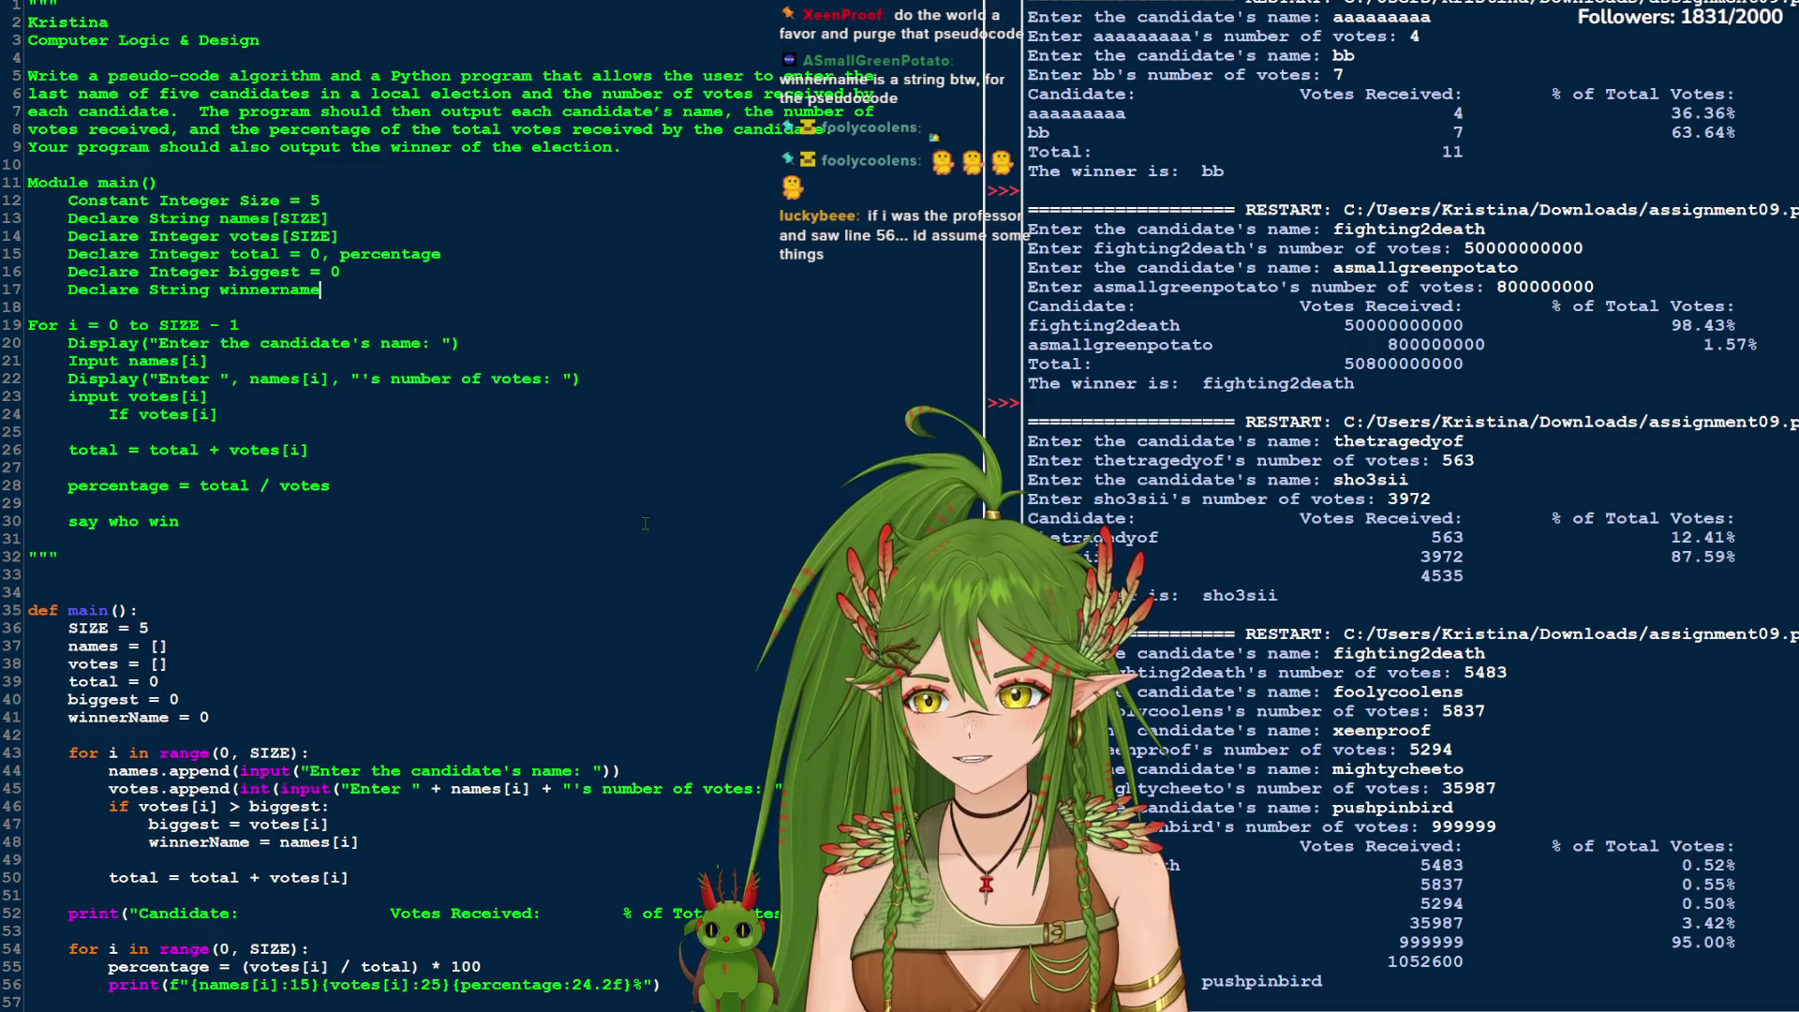
Complete 'If votes[i] > biggest' and add 'biggest = votes[i]' and 'winnername = name[i]' beneath it
scroll(338, 806, "down", 2)
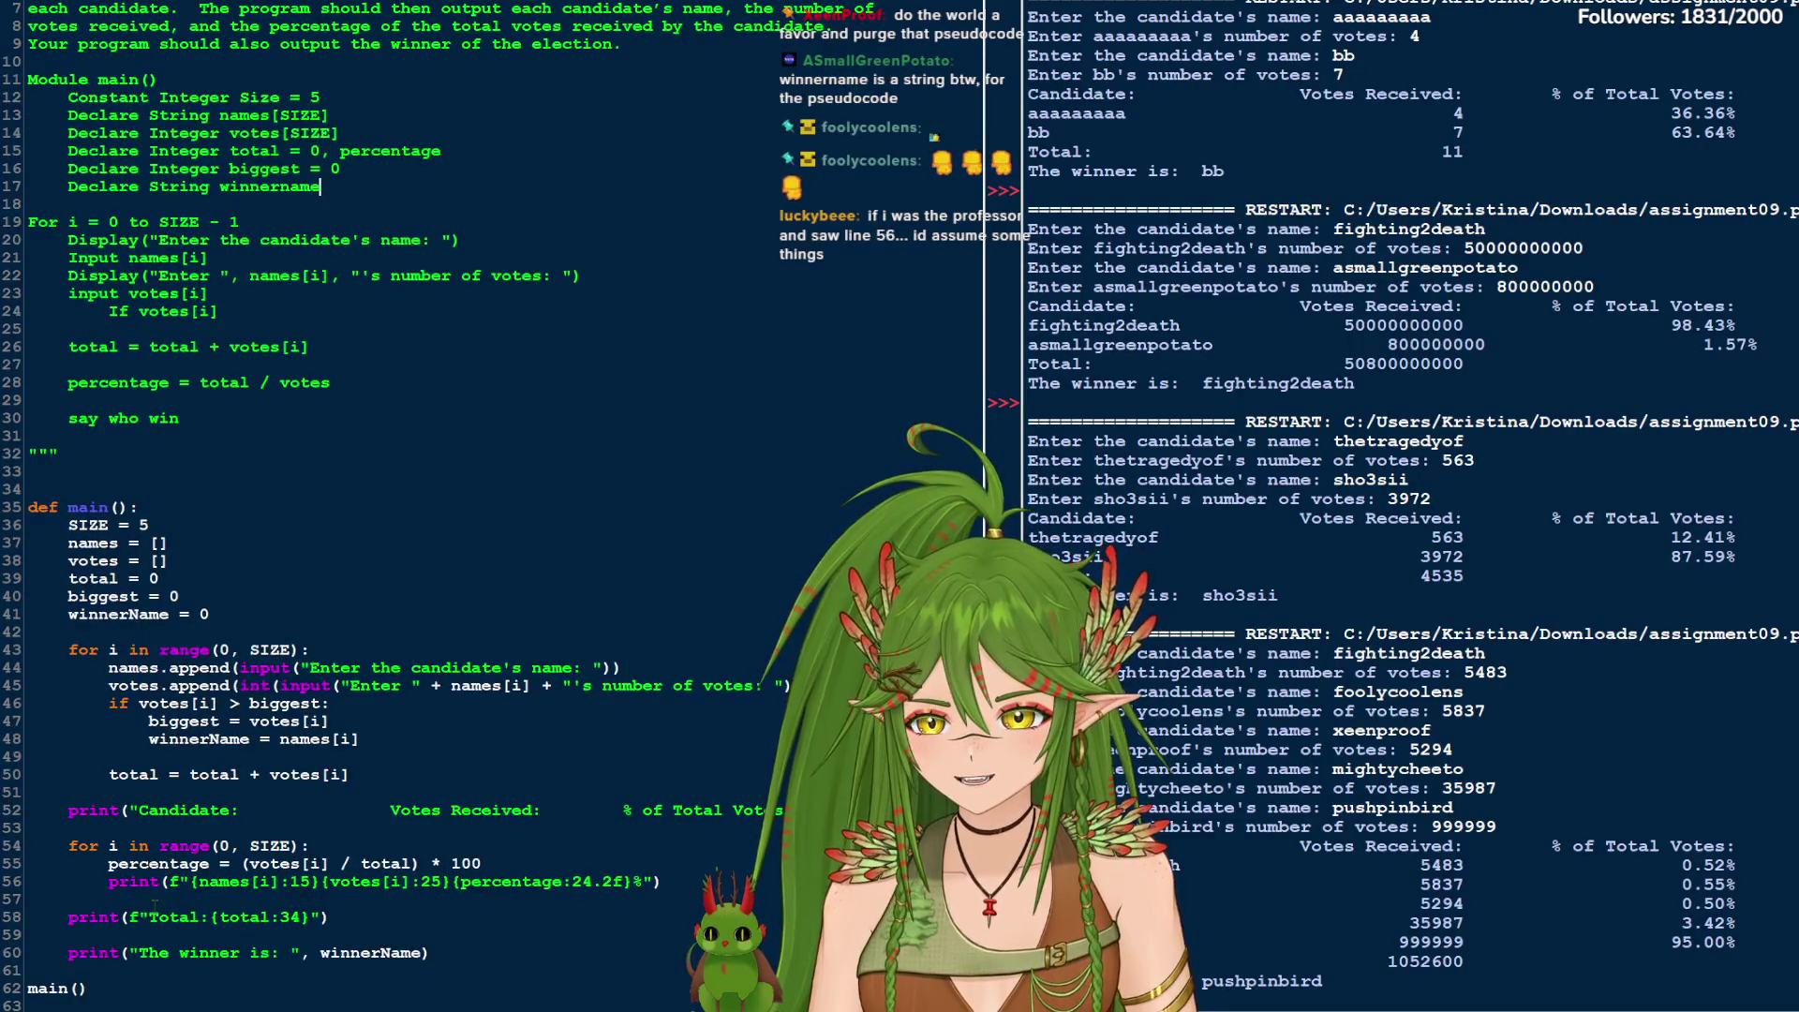
mouse_move(89, 881)
left_mouse_down()
mouse_move(563, 900)
mouse_move(641, 886)
left_mouse_up()
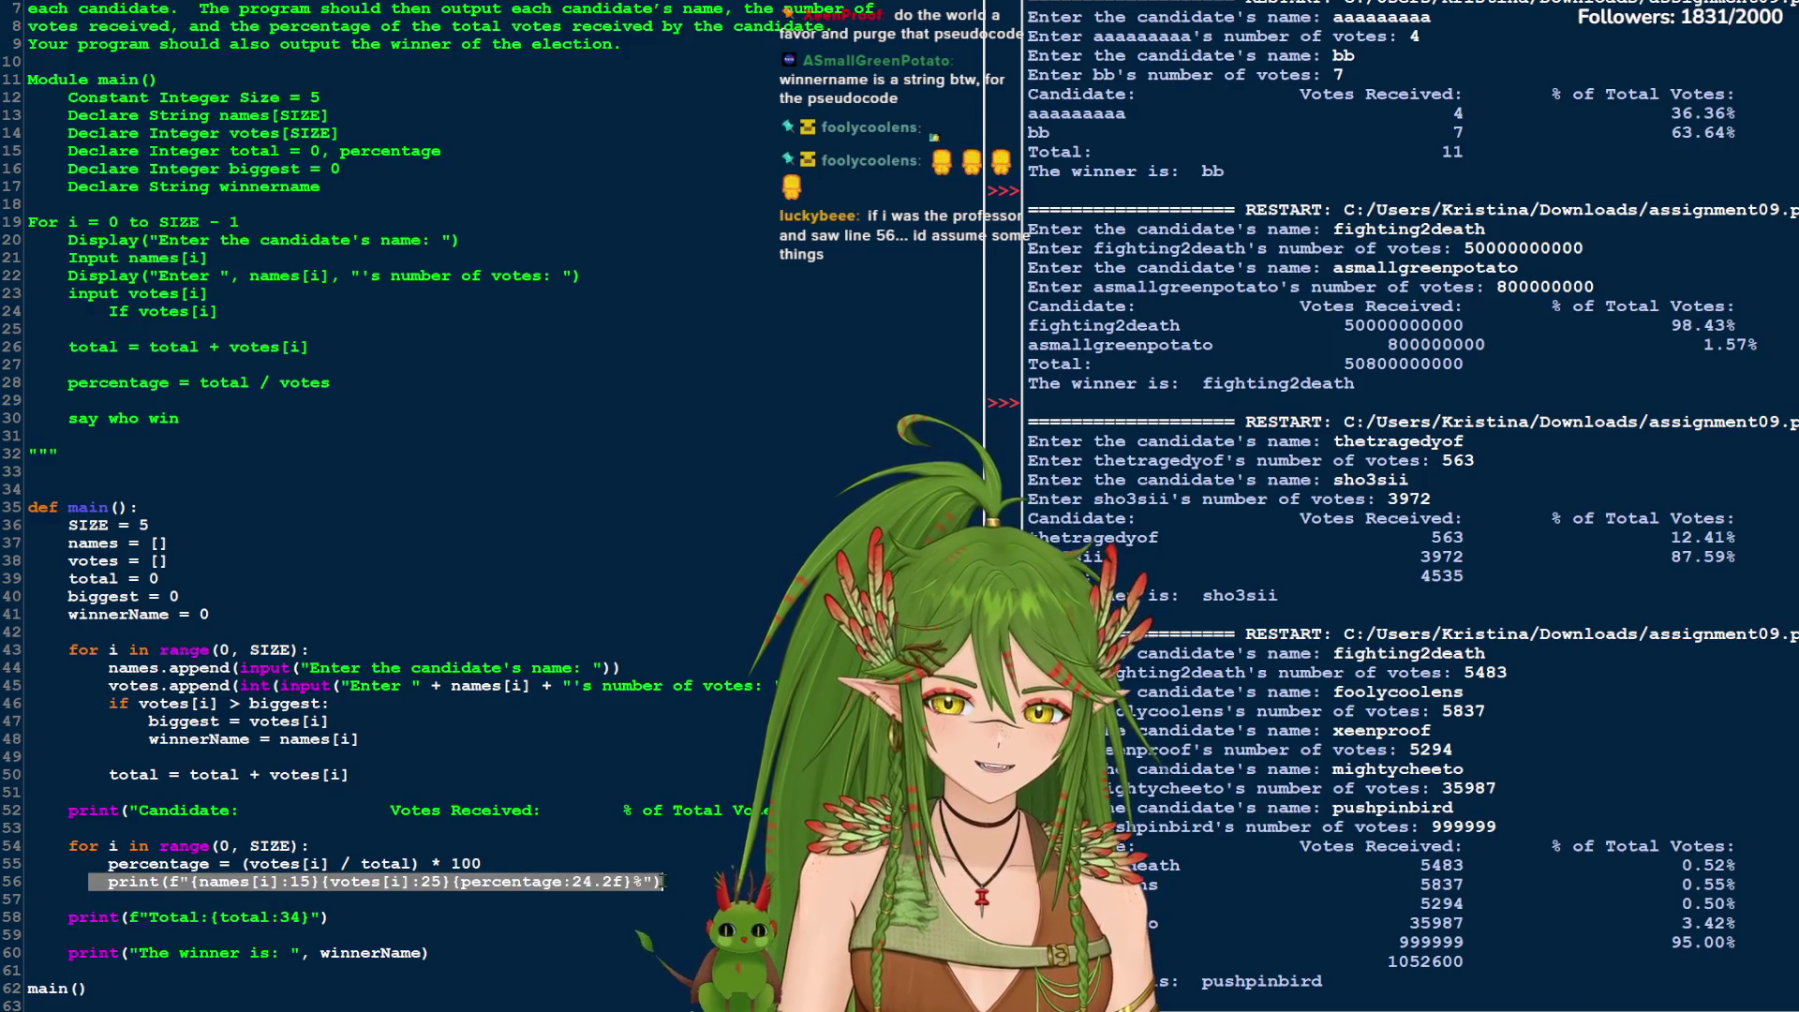
scroll(458, 640, "up", 1)
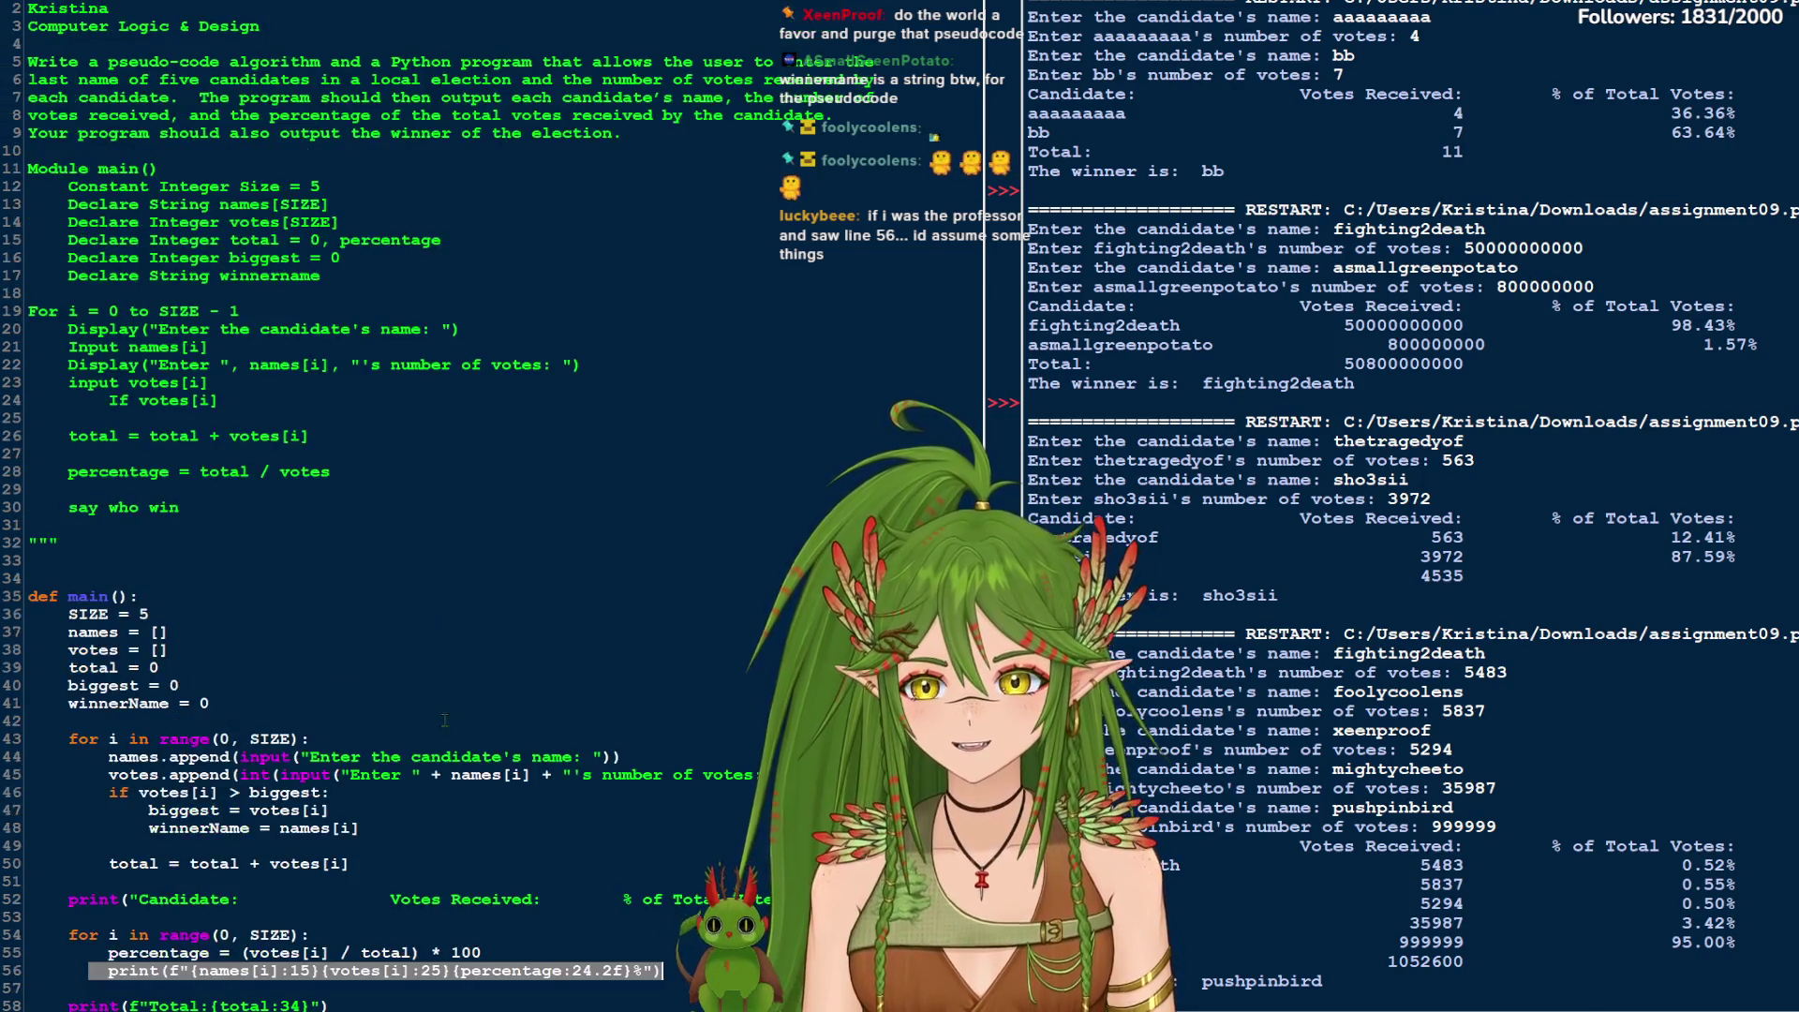
scroll(277, 491, "up", 1)
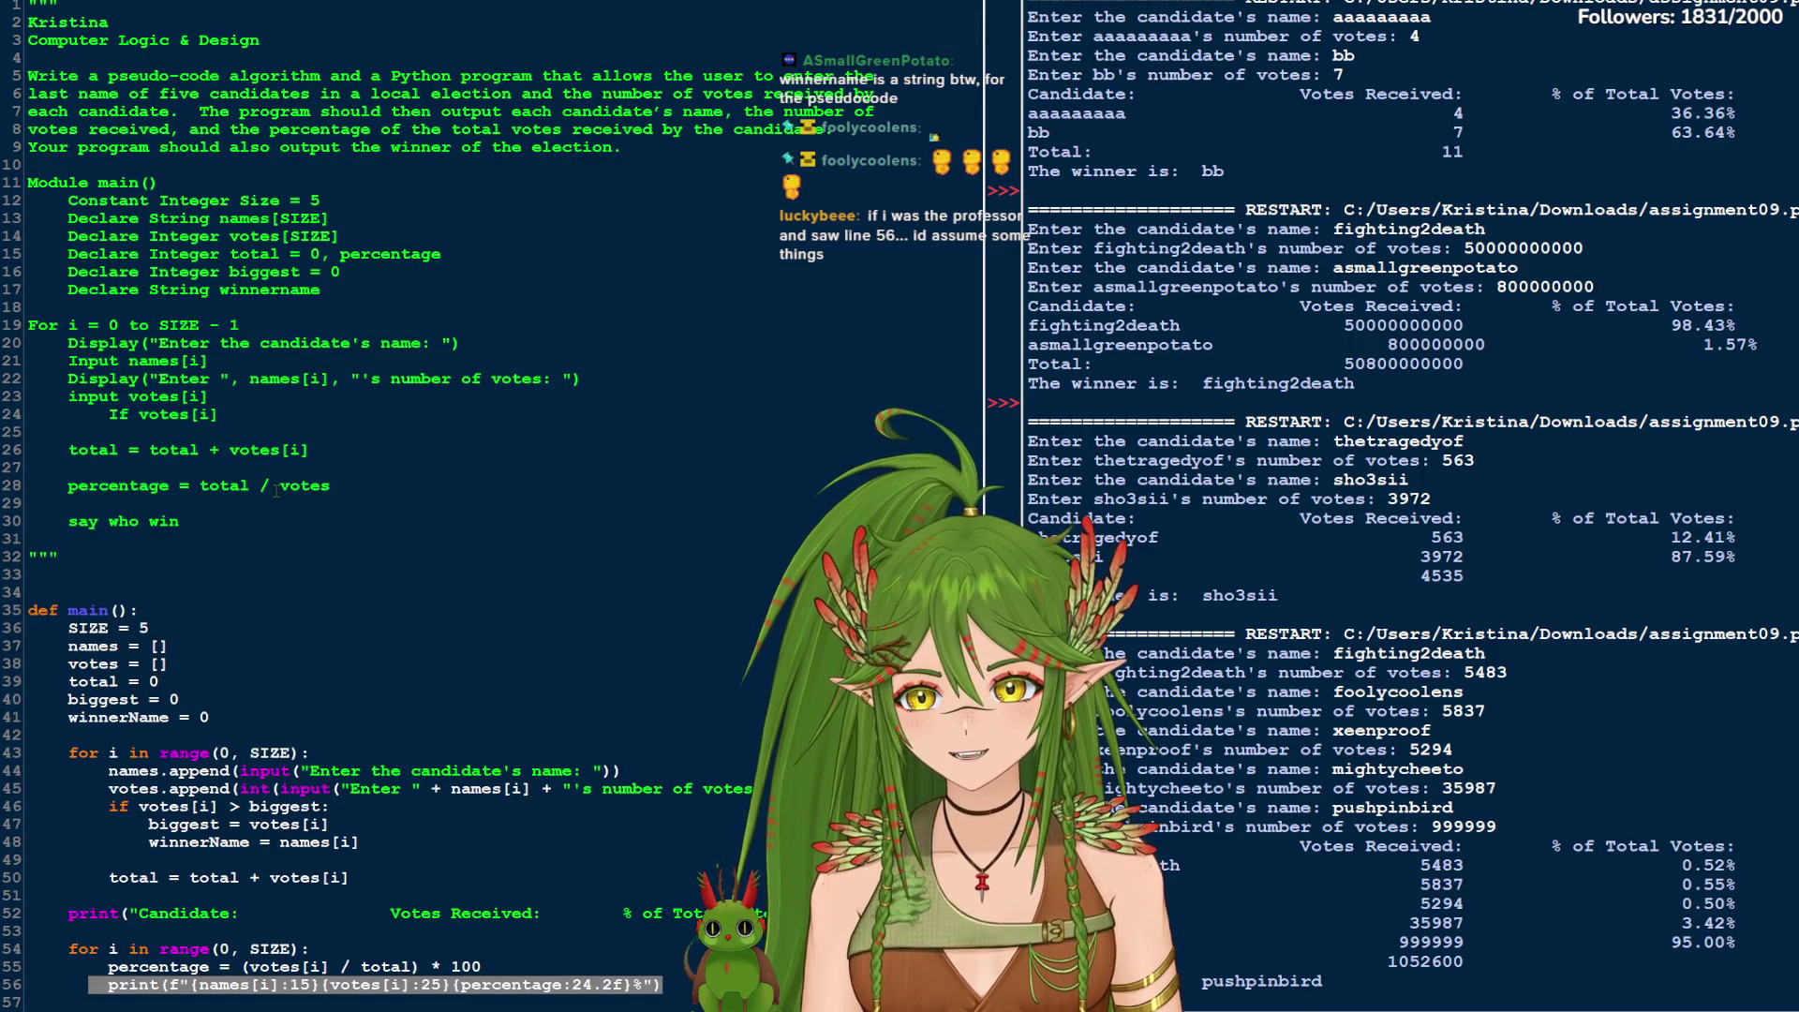
left_click(289, 380)
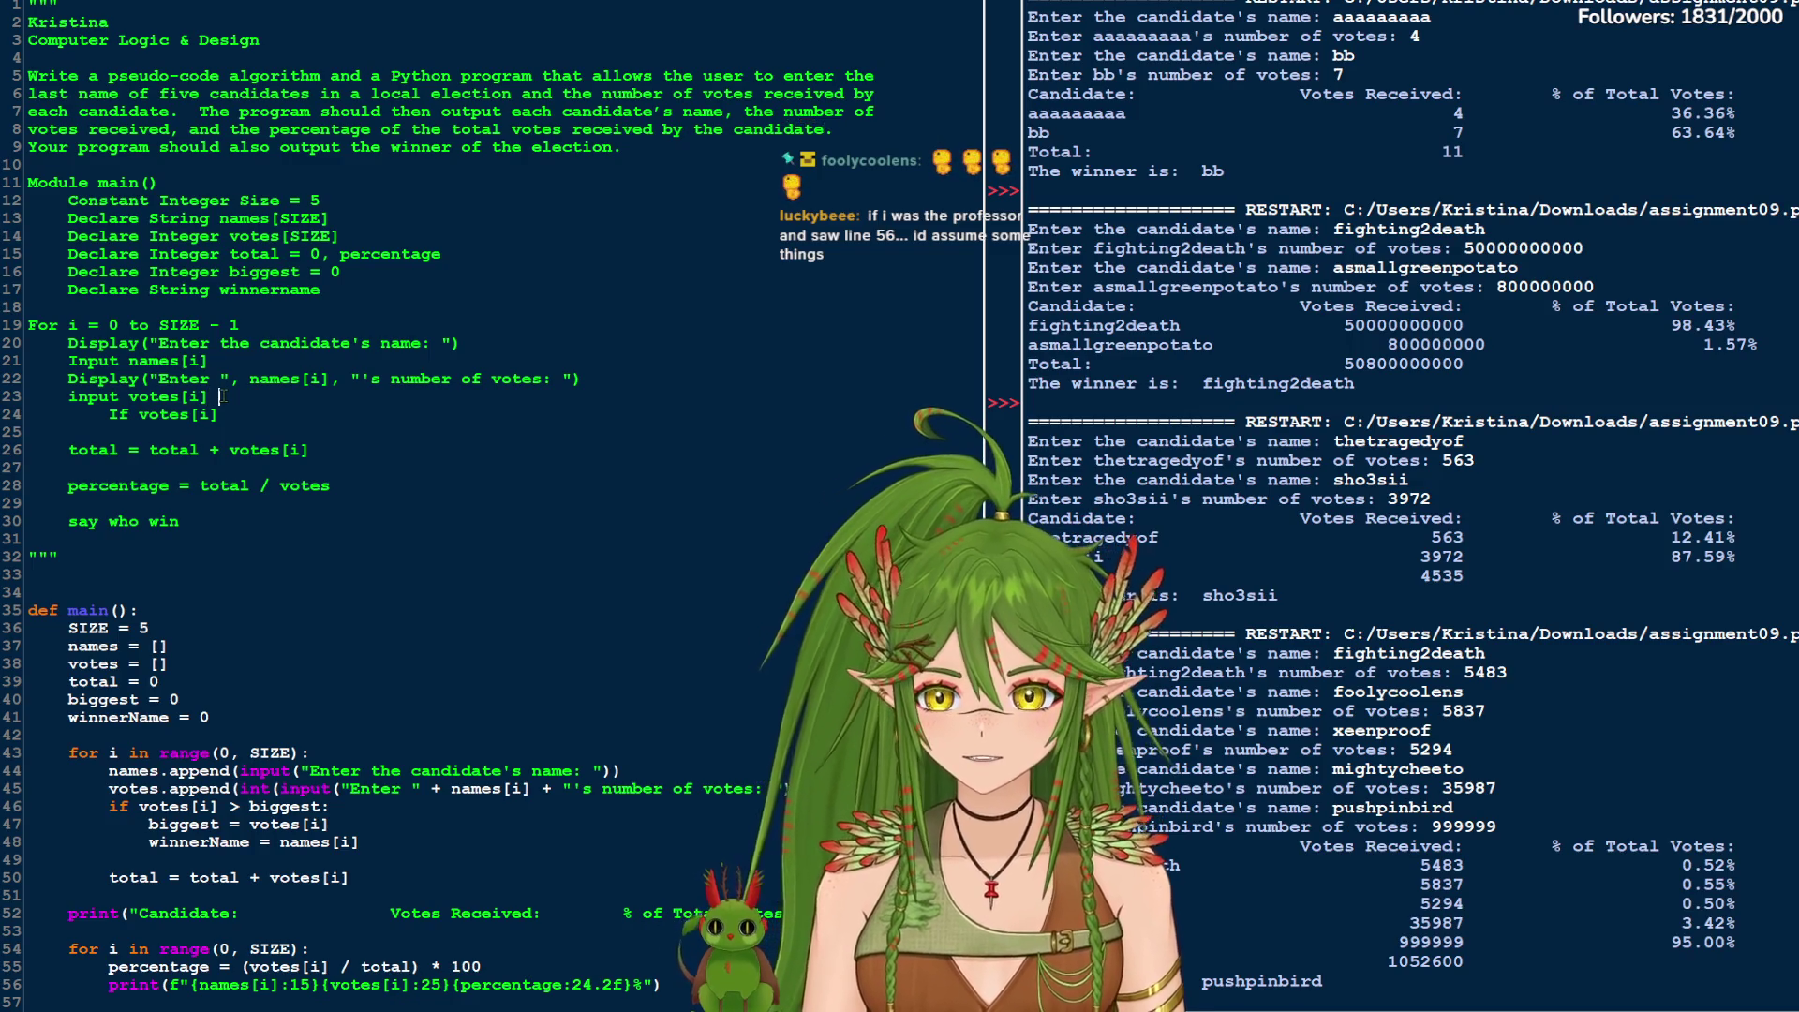
left_click(252, 409)
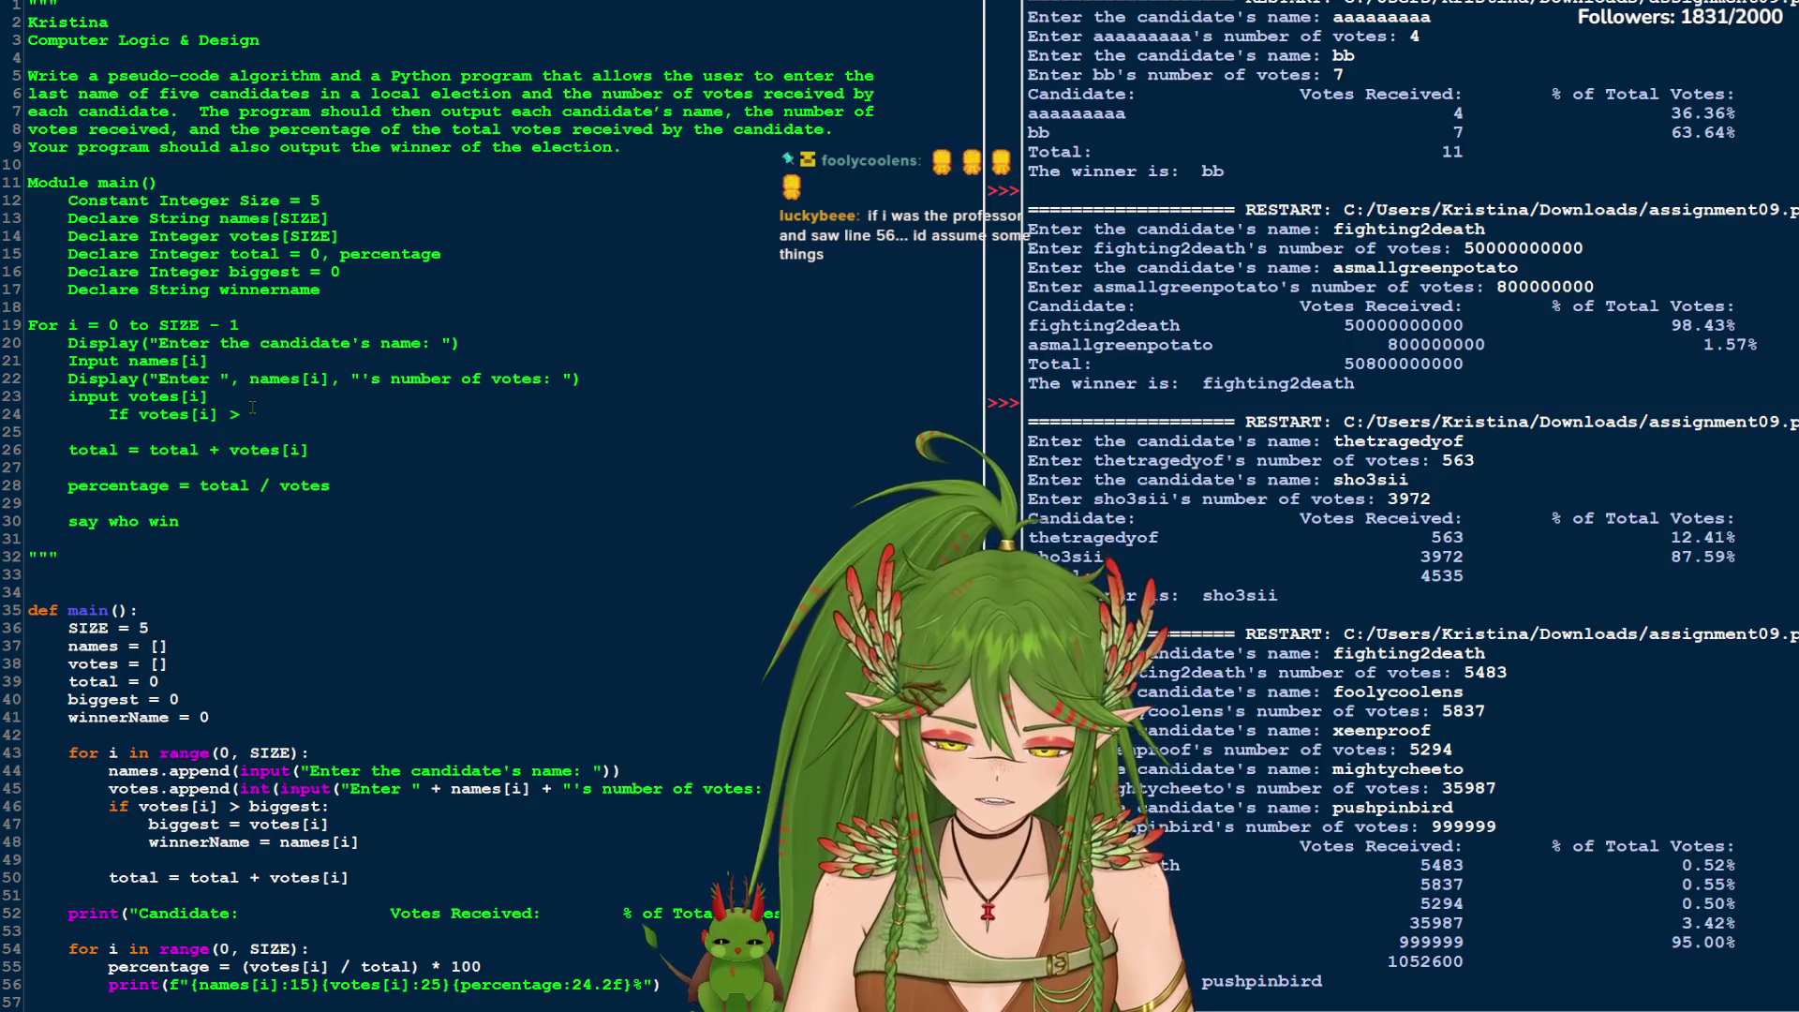
type("> bigges")
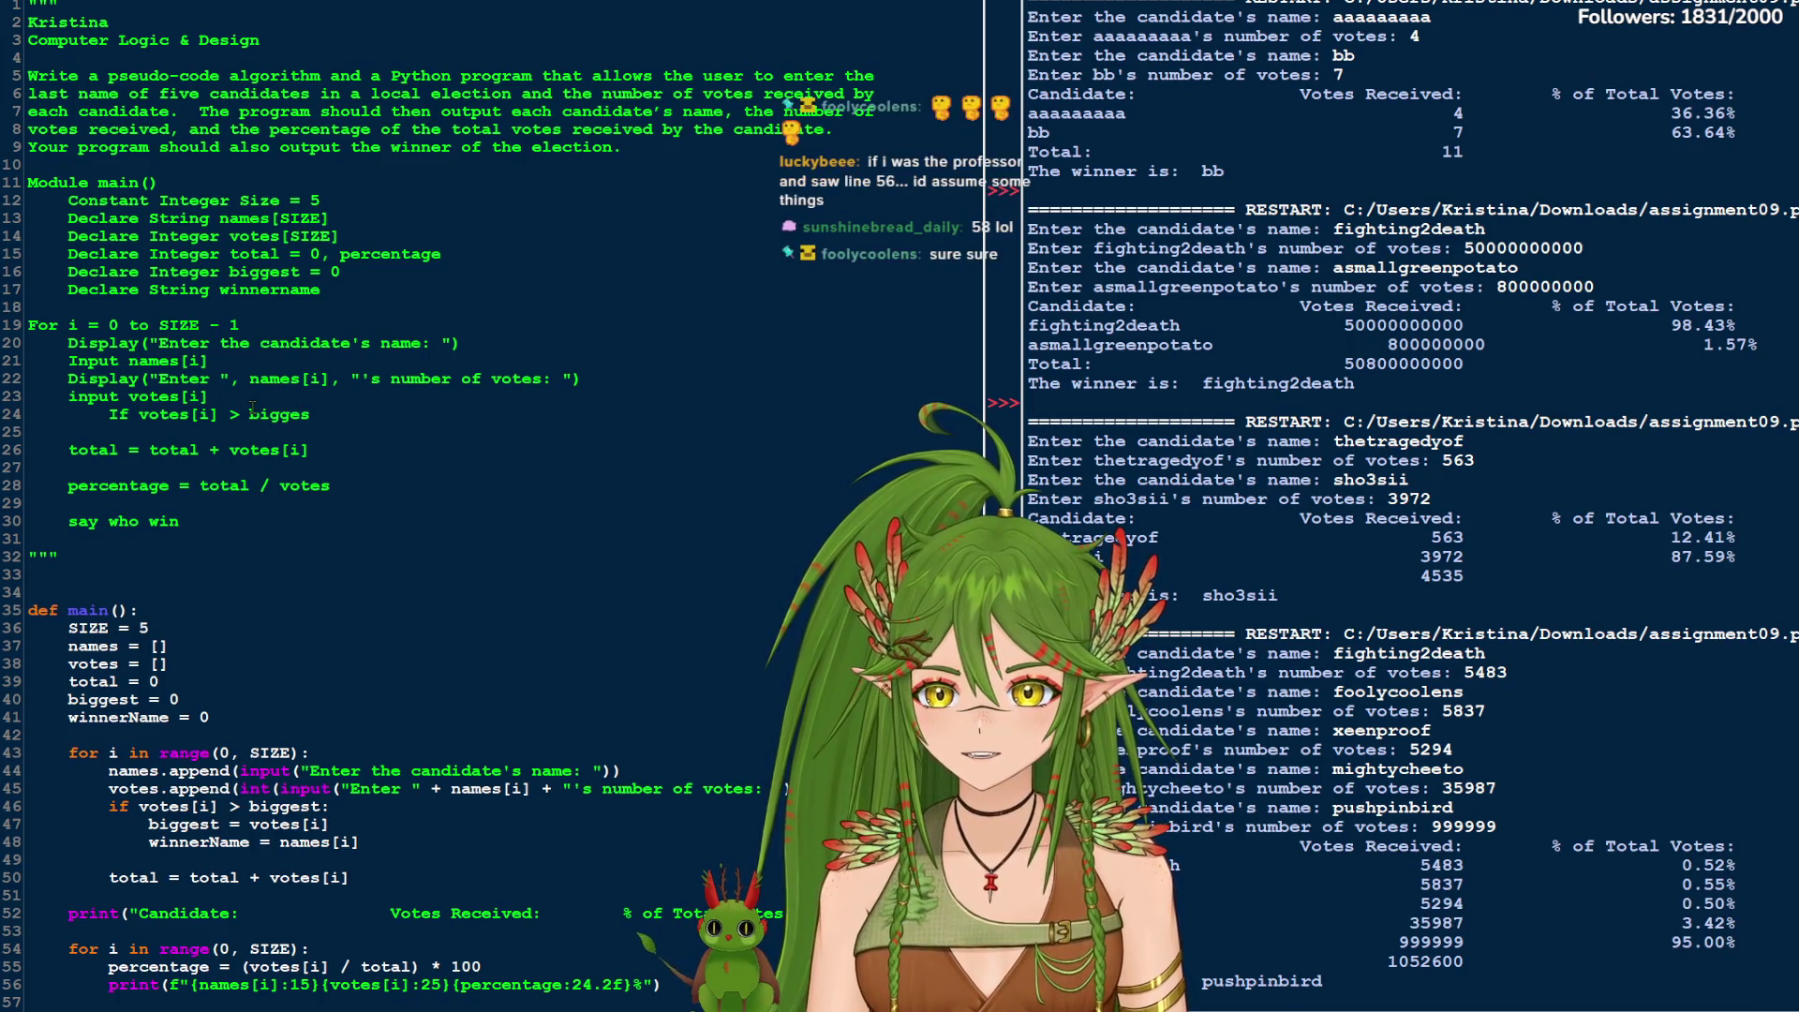
type("t")
key("Return")
type("biggest")
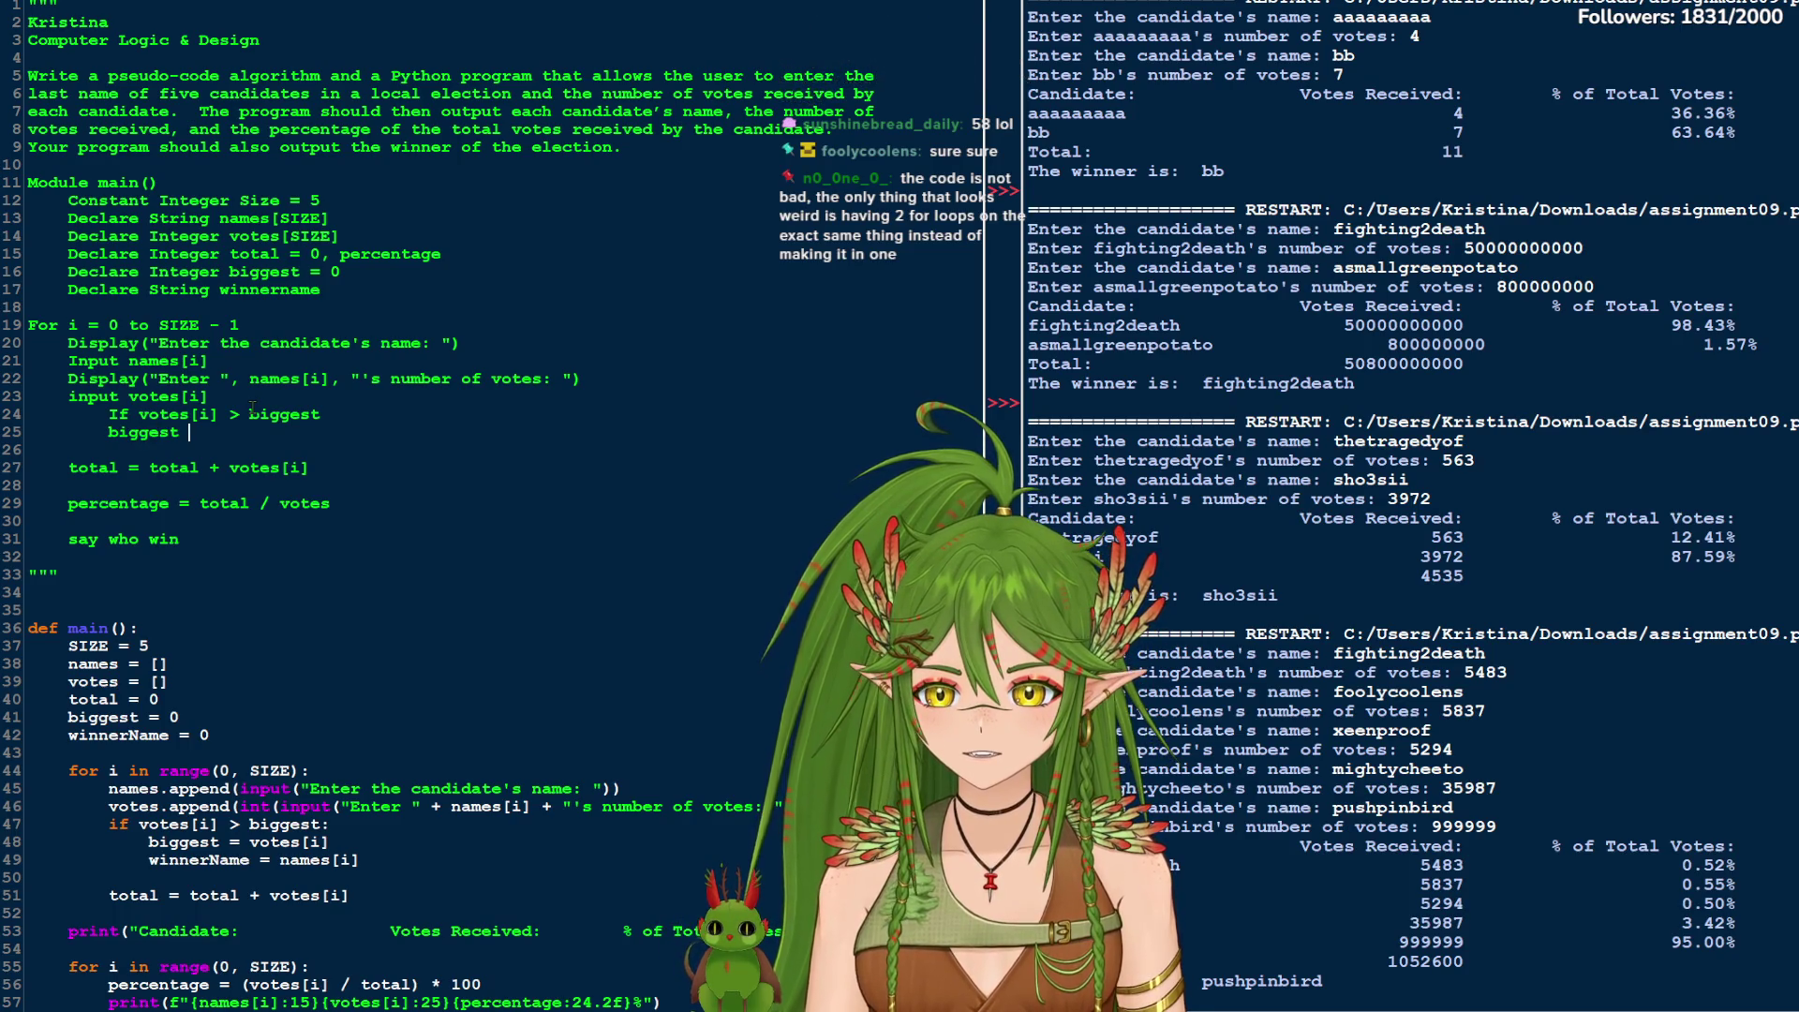
type(" = vote")
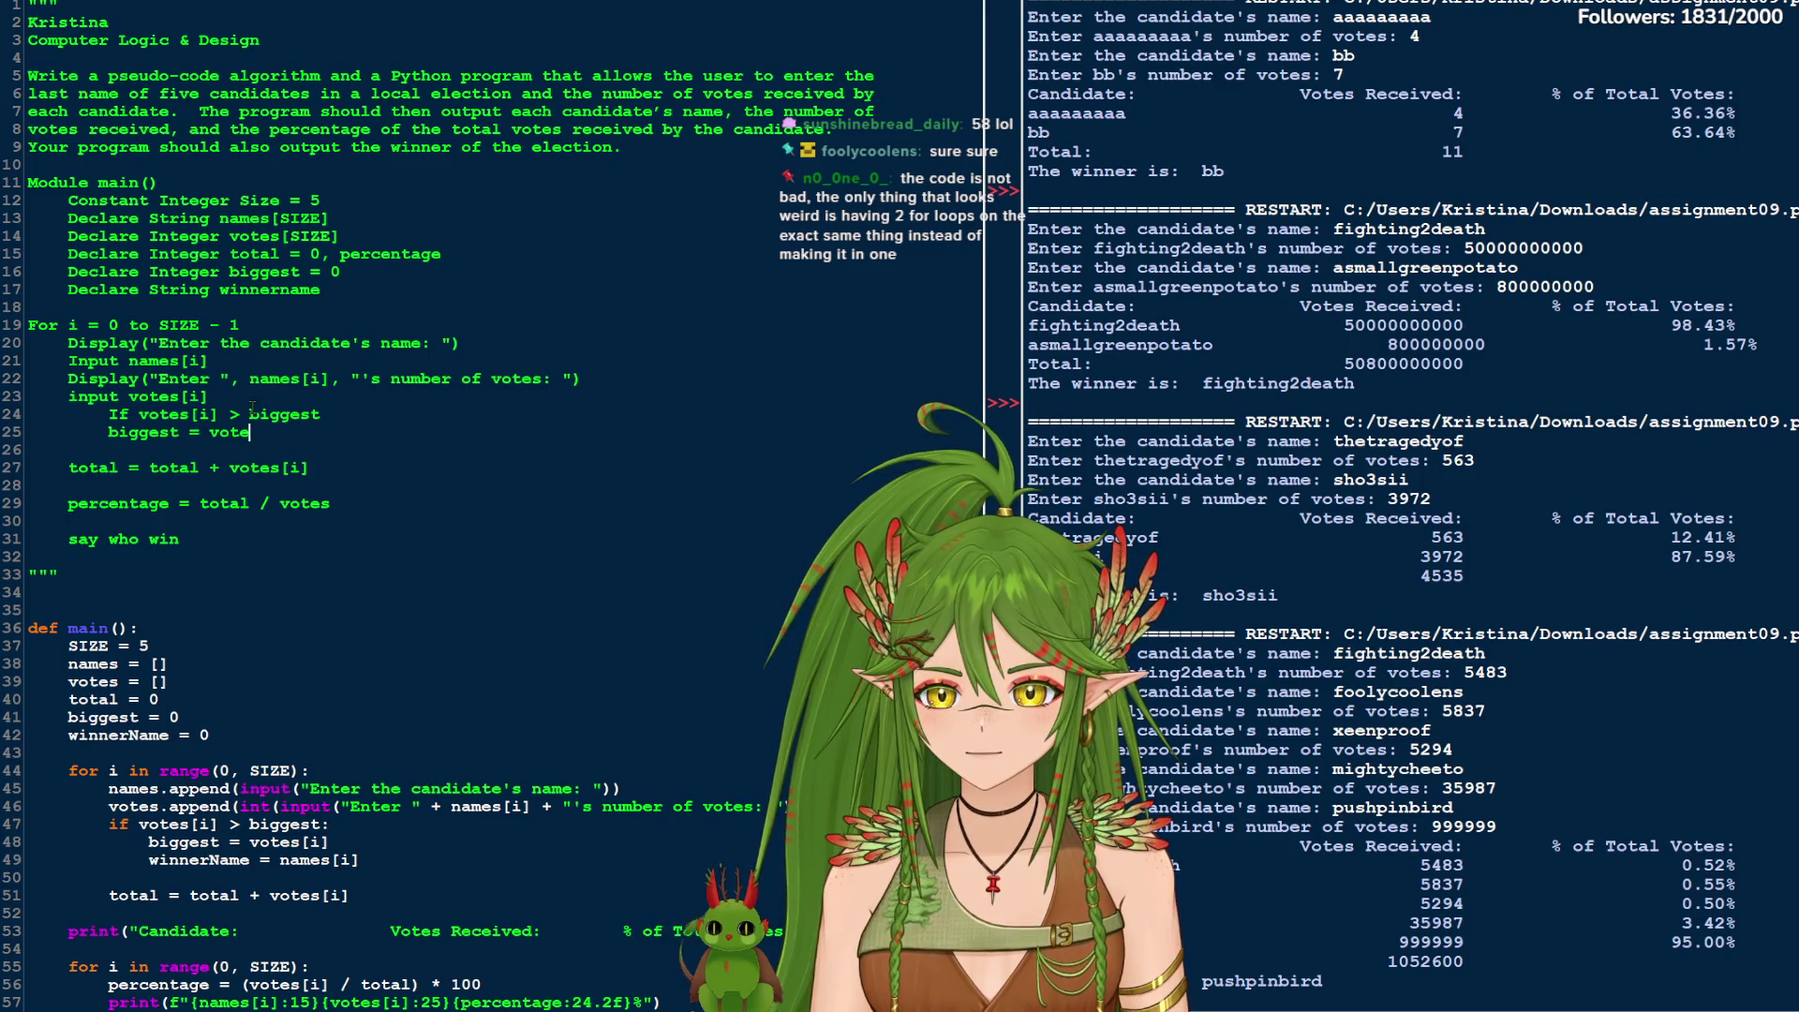
type("s")
type("[i]")
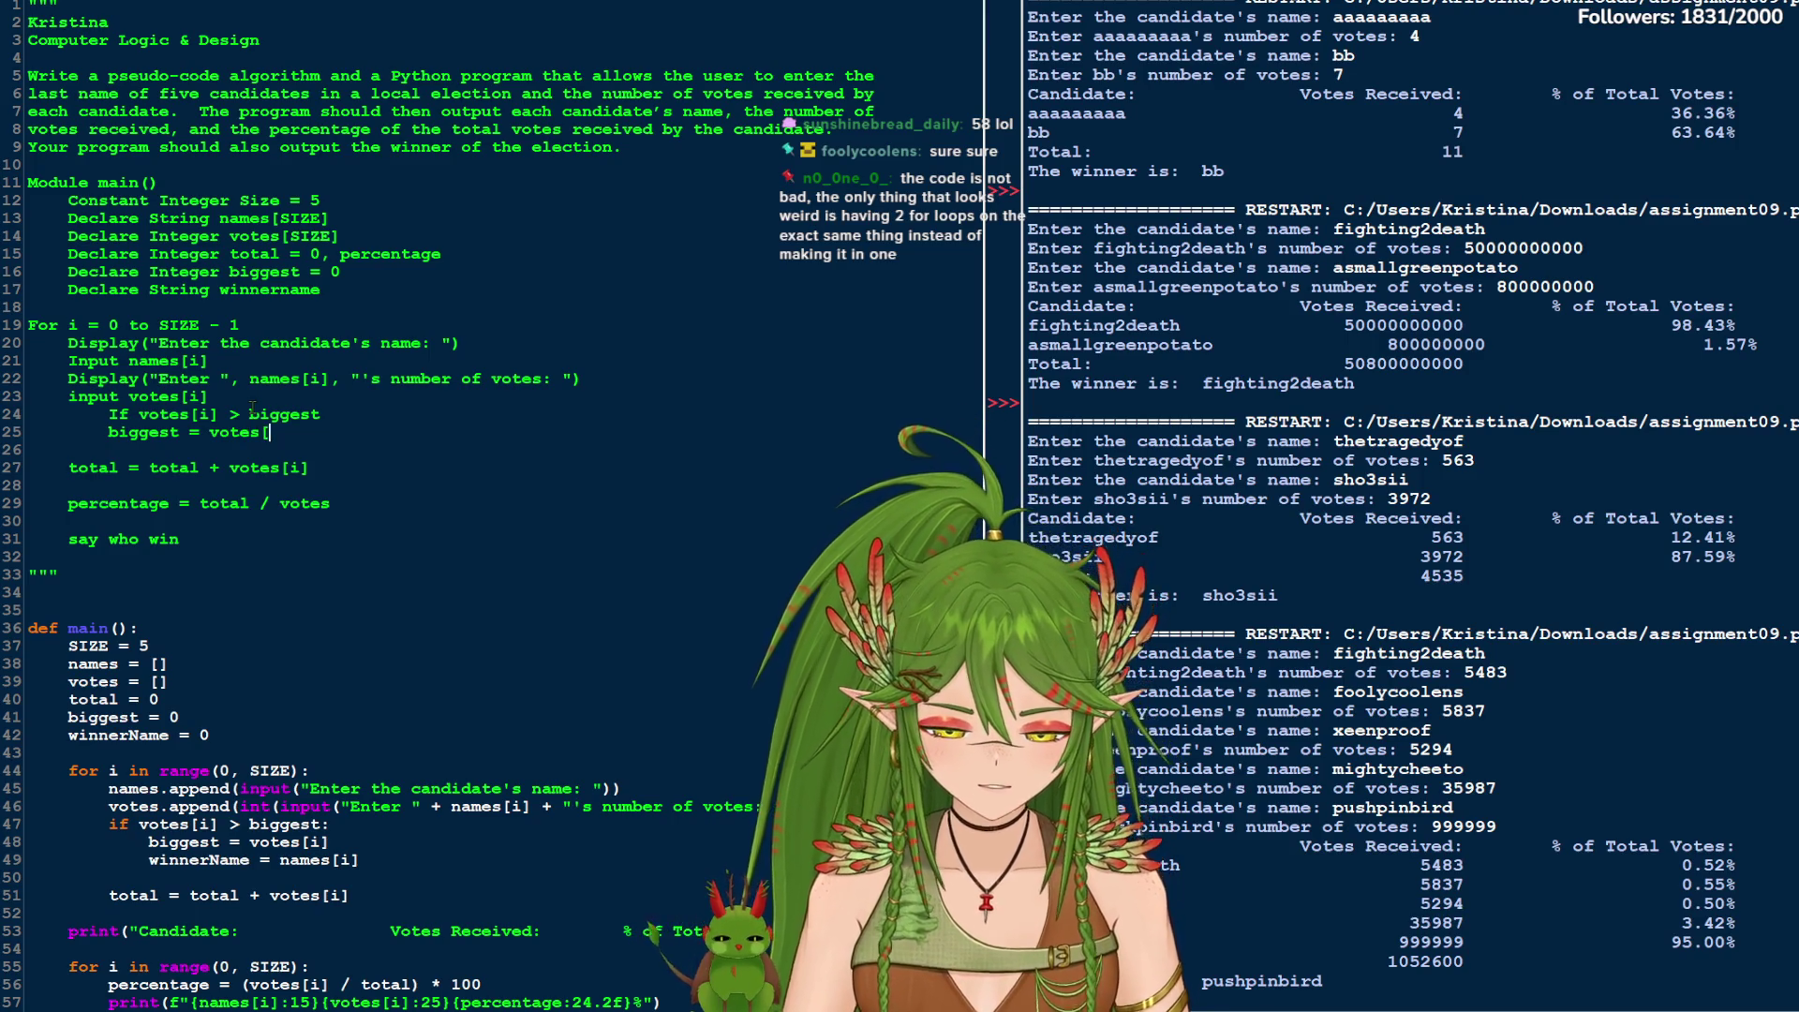
key("Return")
type("win")
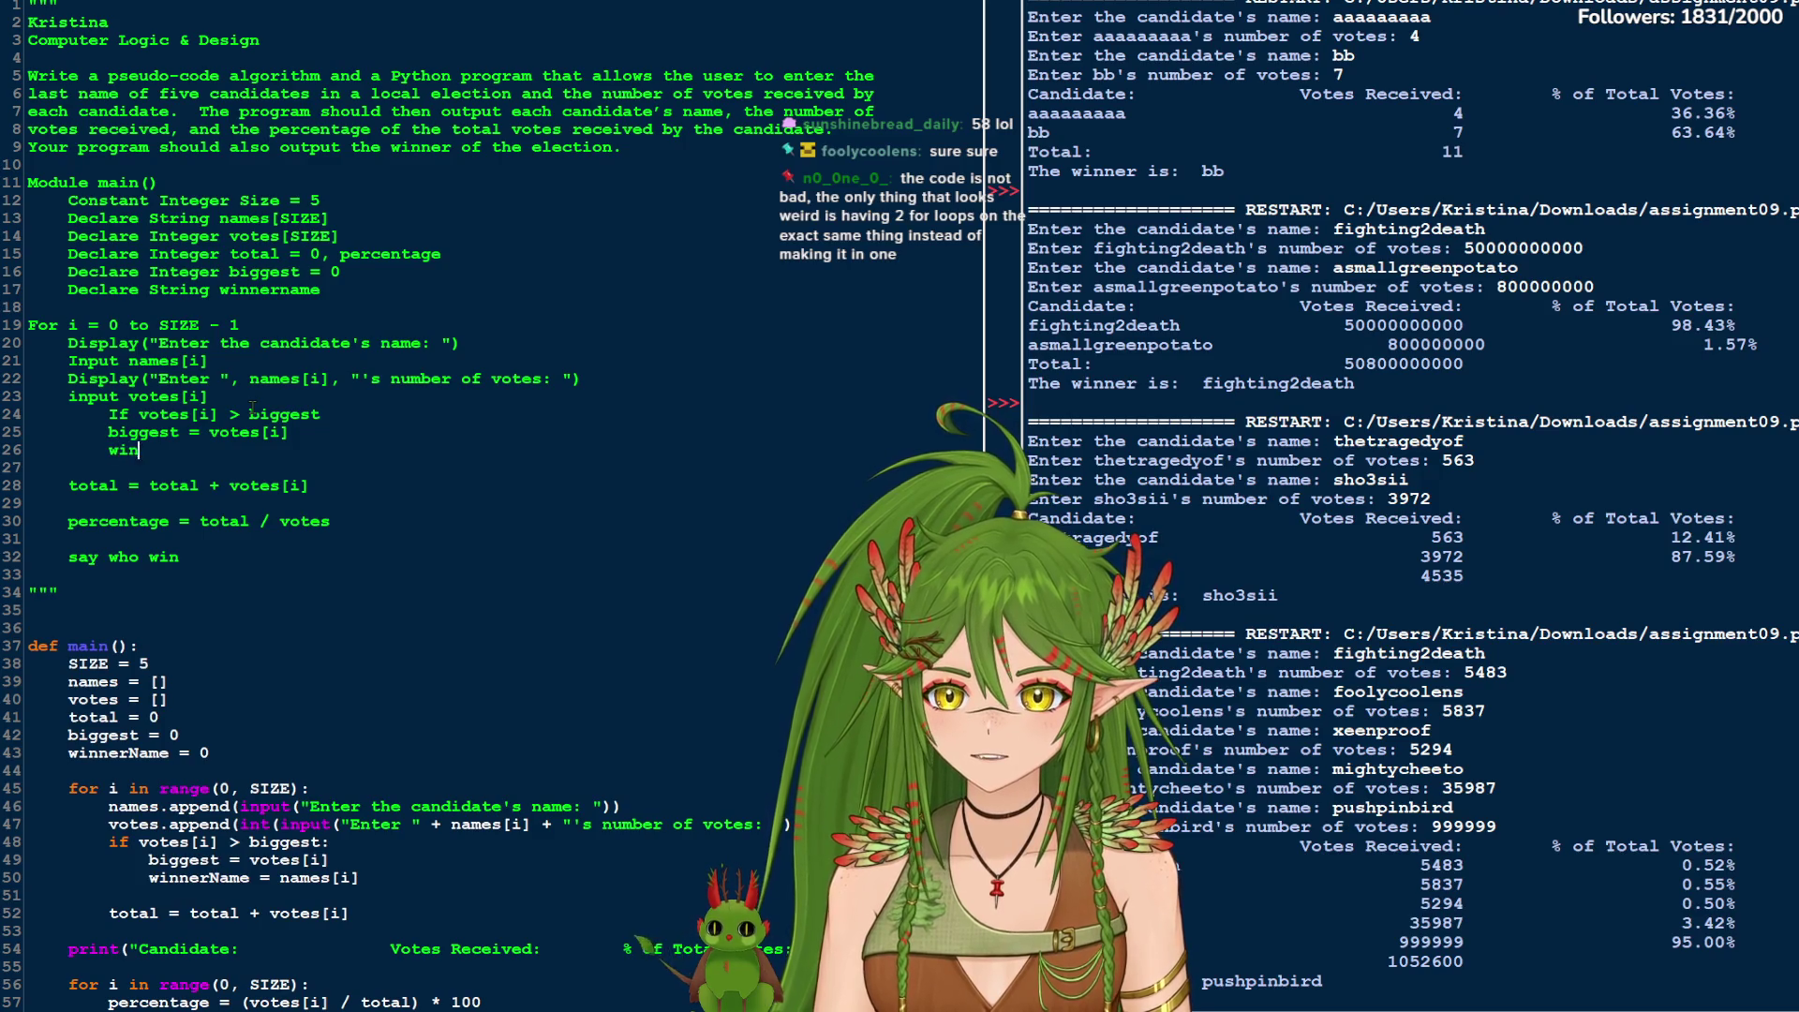
type("nername = name[i")
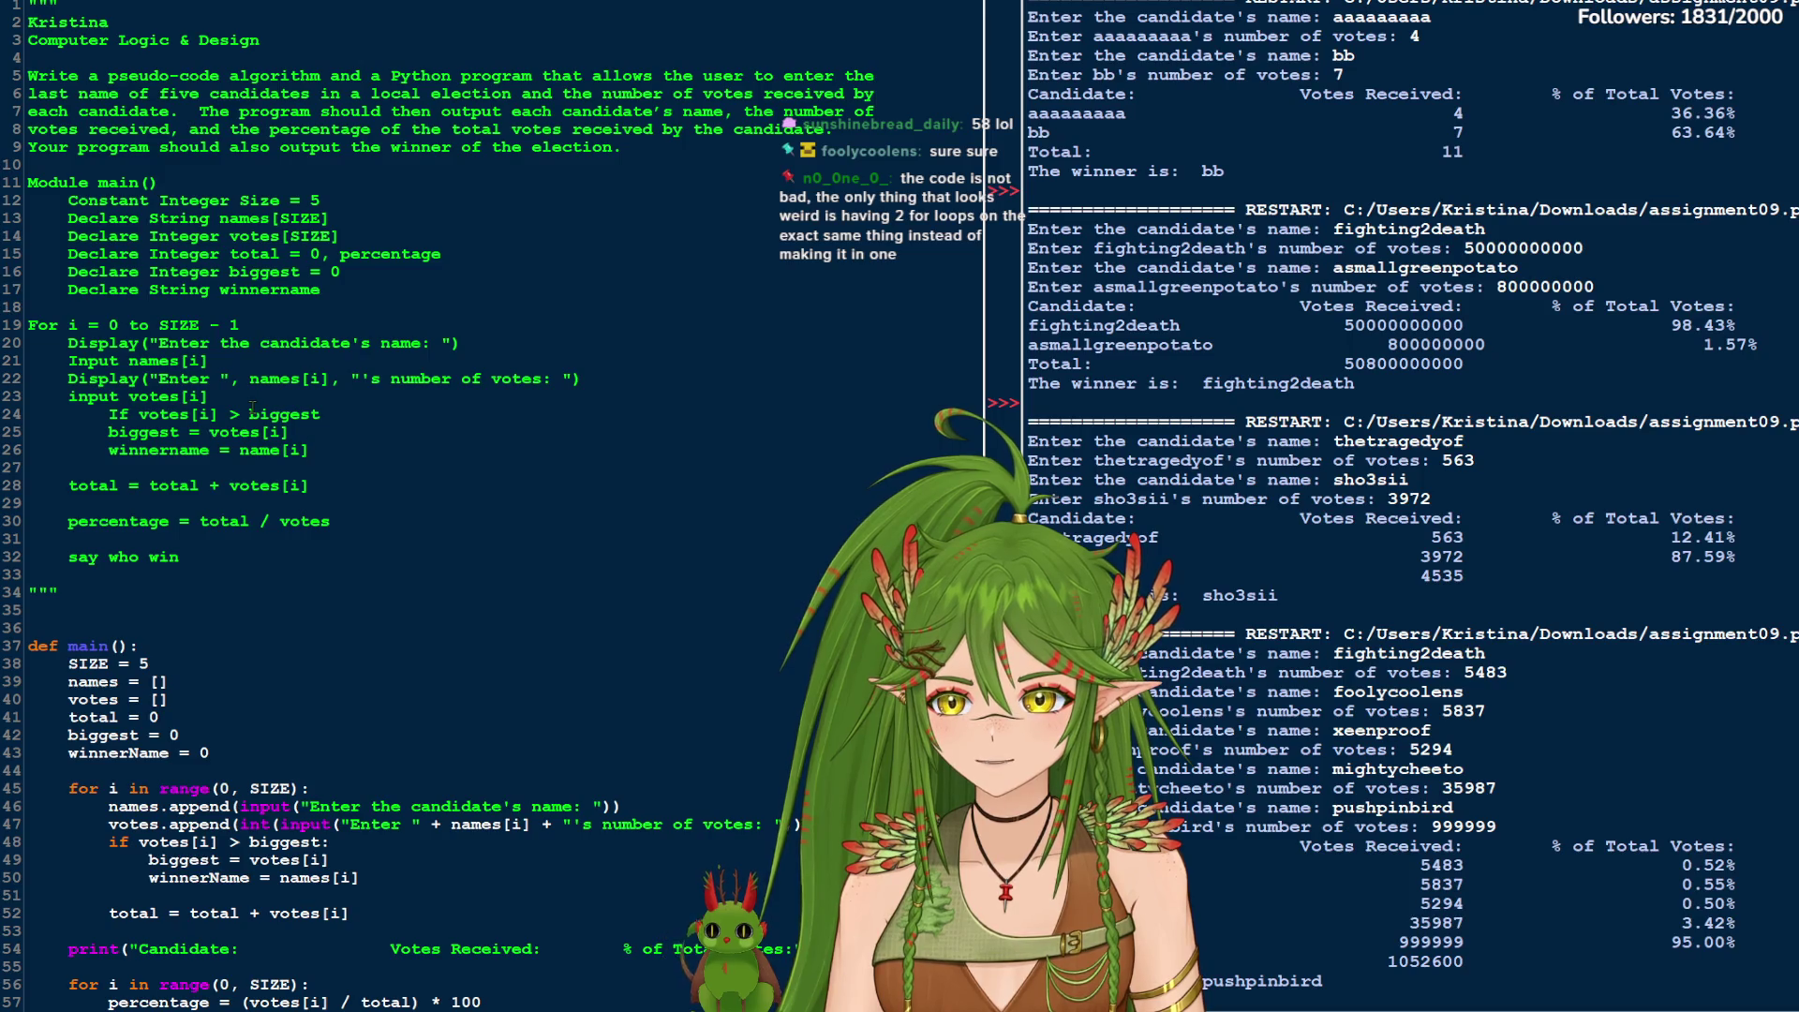
scroll(662, 406, "down", 3)
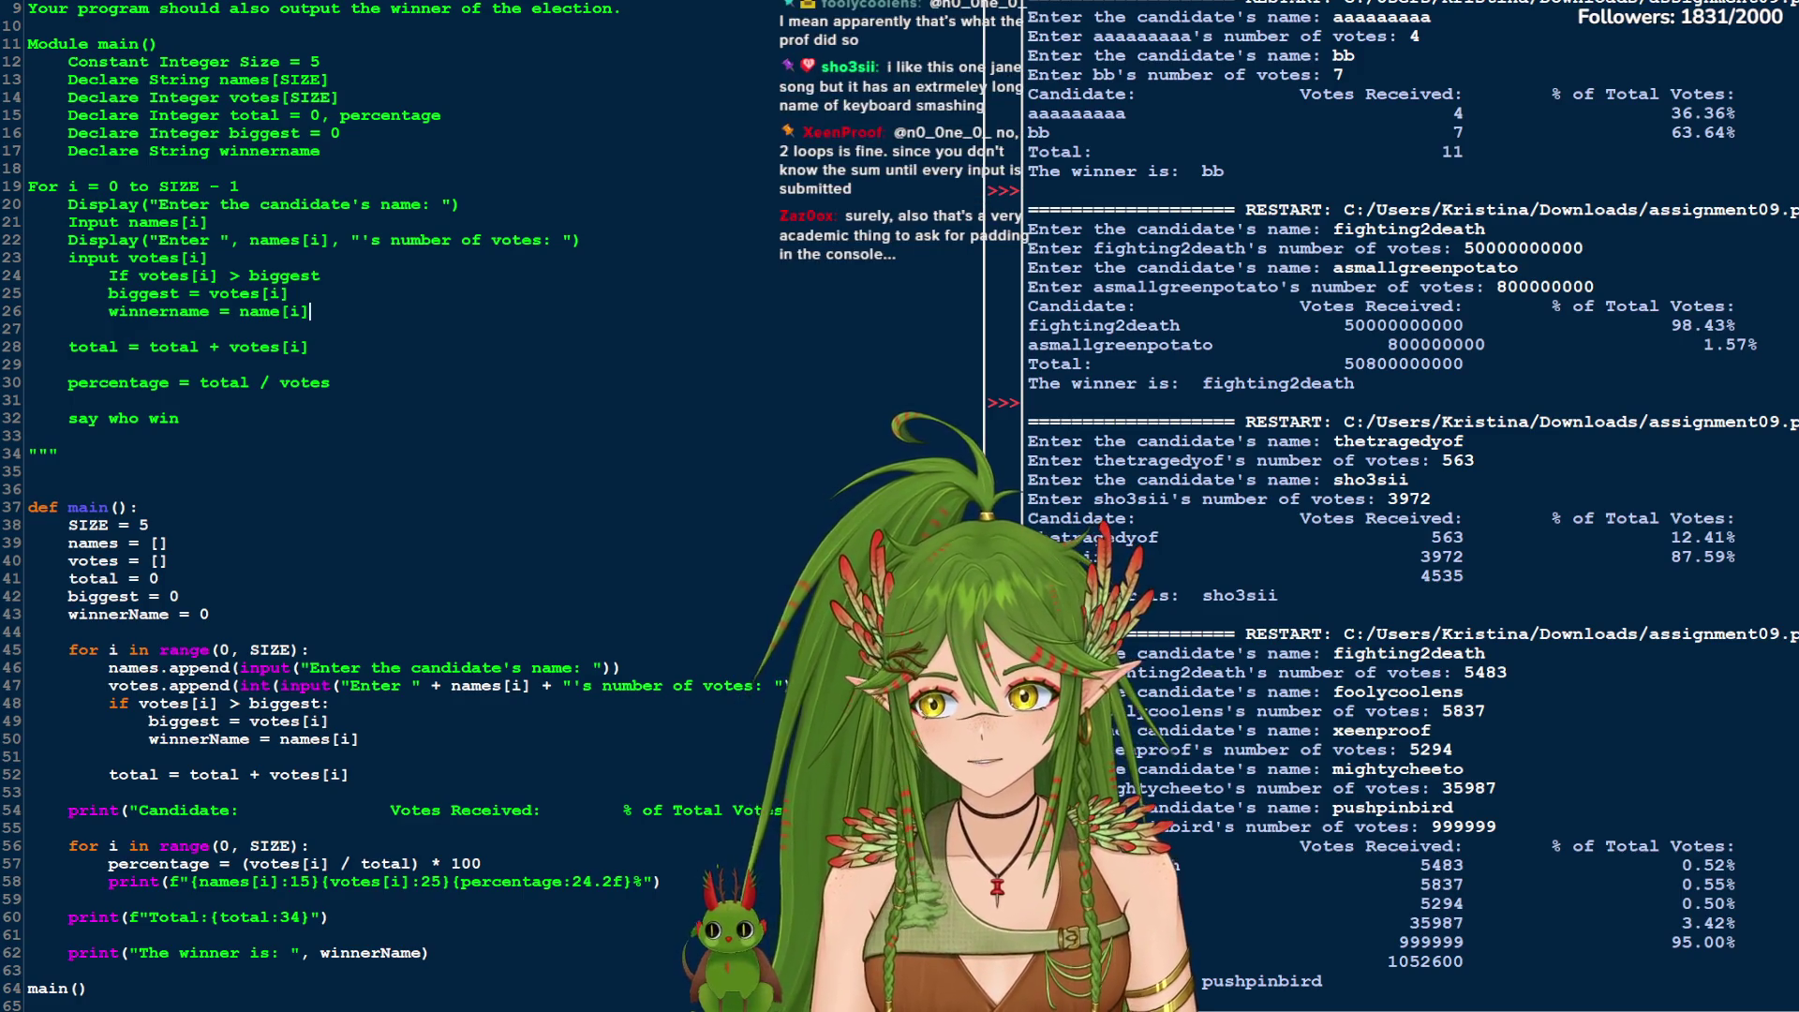
Add an unindented Display("Candidate, Votes Received, % of Total Votes") line after 'total = total + votes[i]'
scroll(715, 582, "up", 3)
scroll(715, 582, "down", 3)
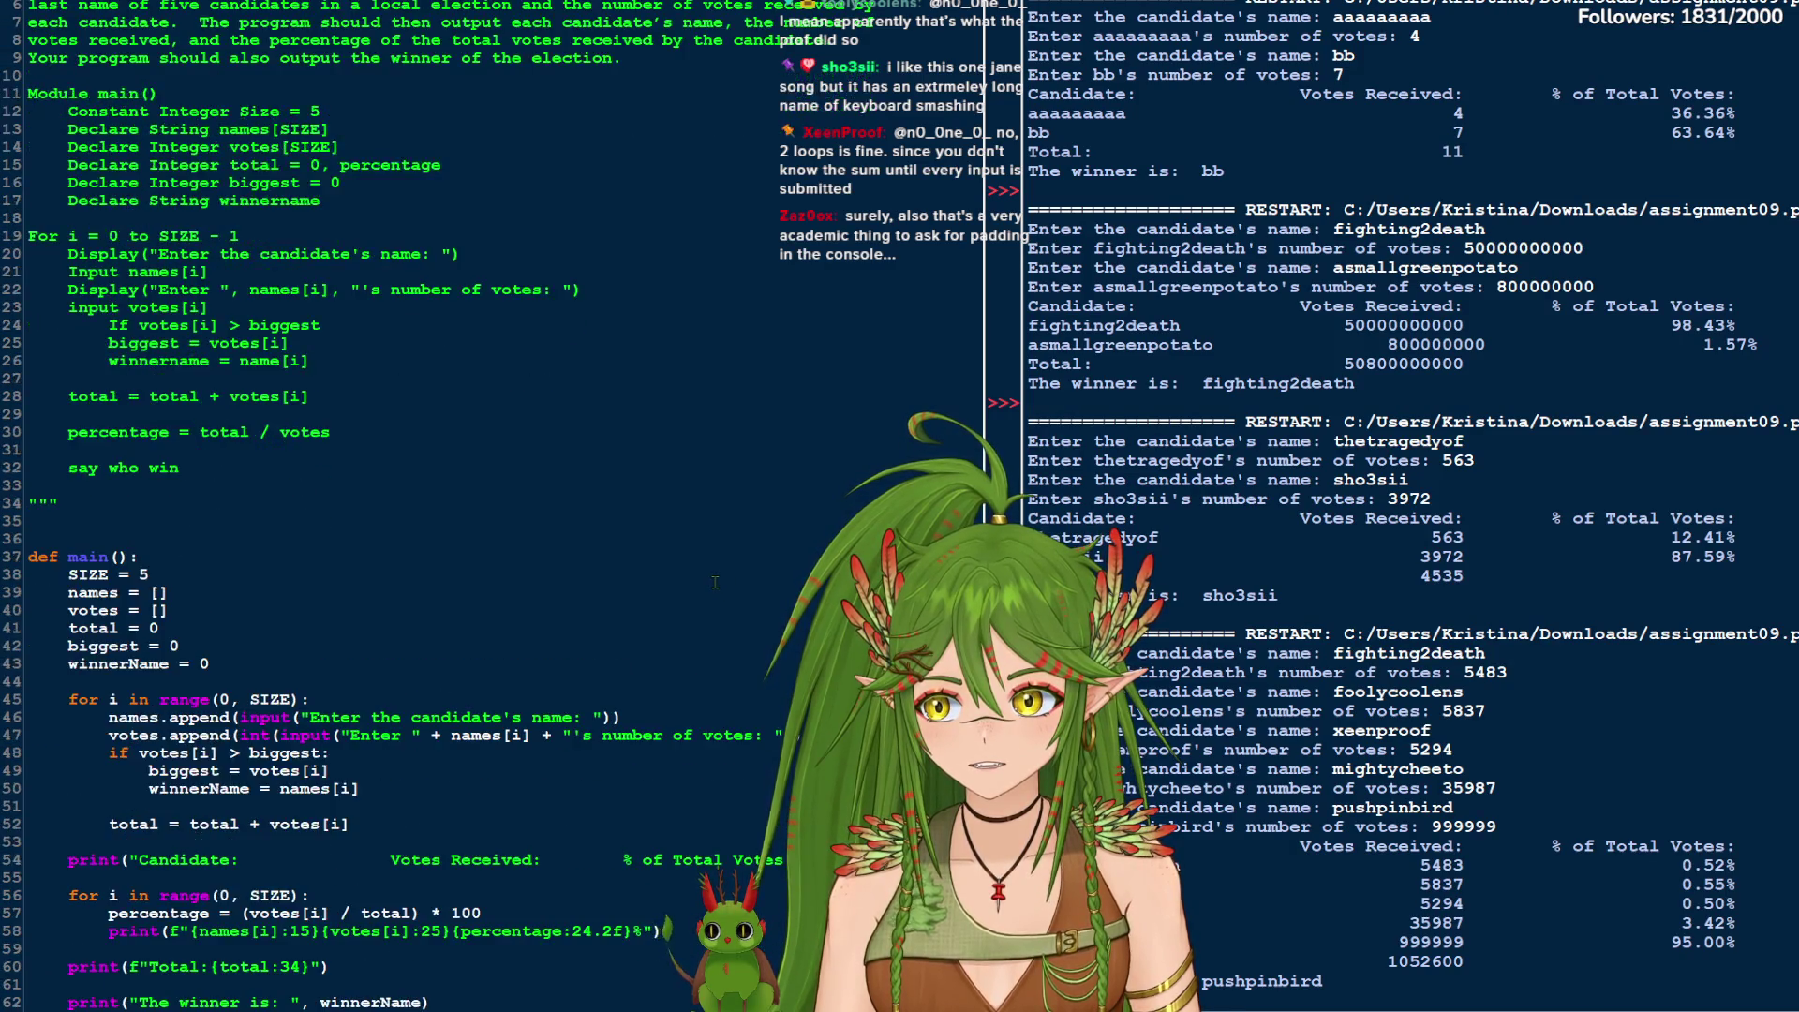
scroll(715, 582, "up", 2)
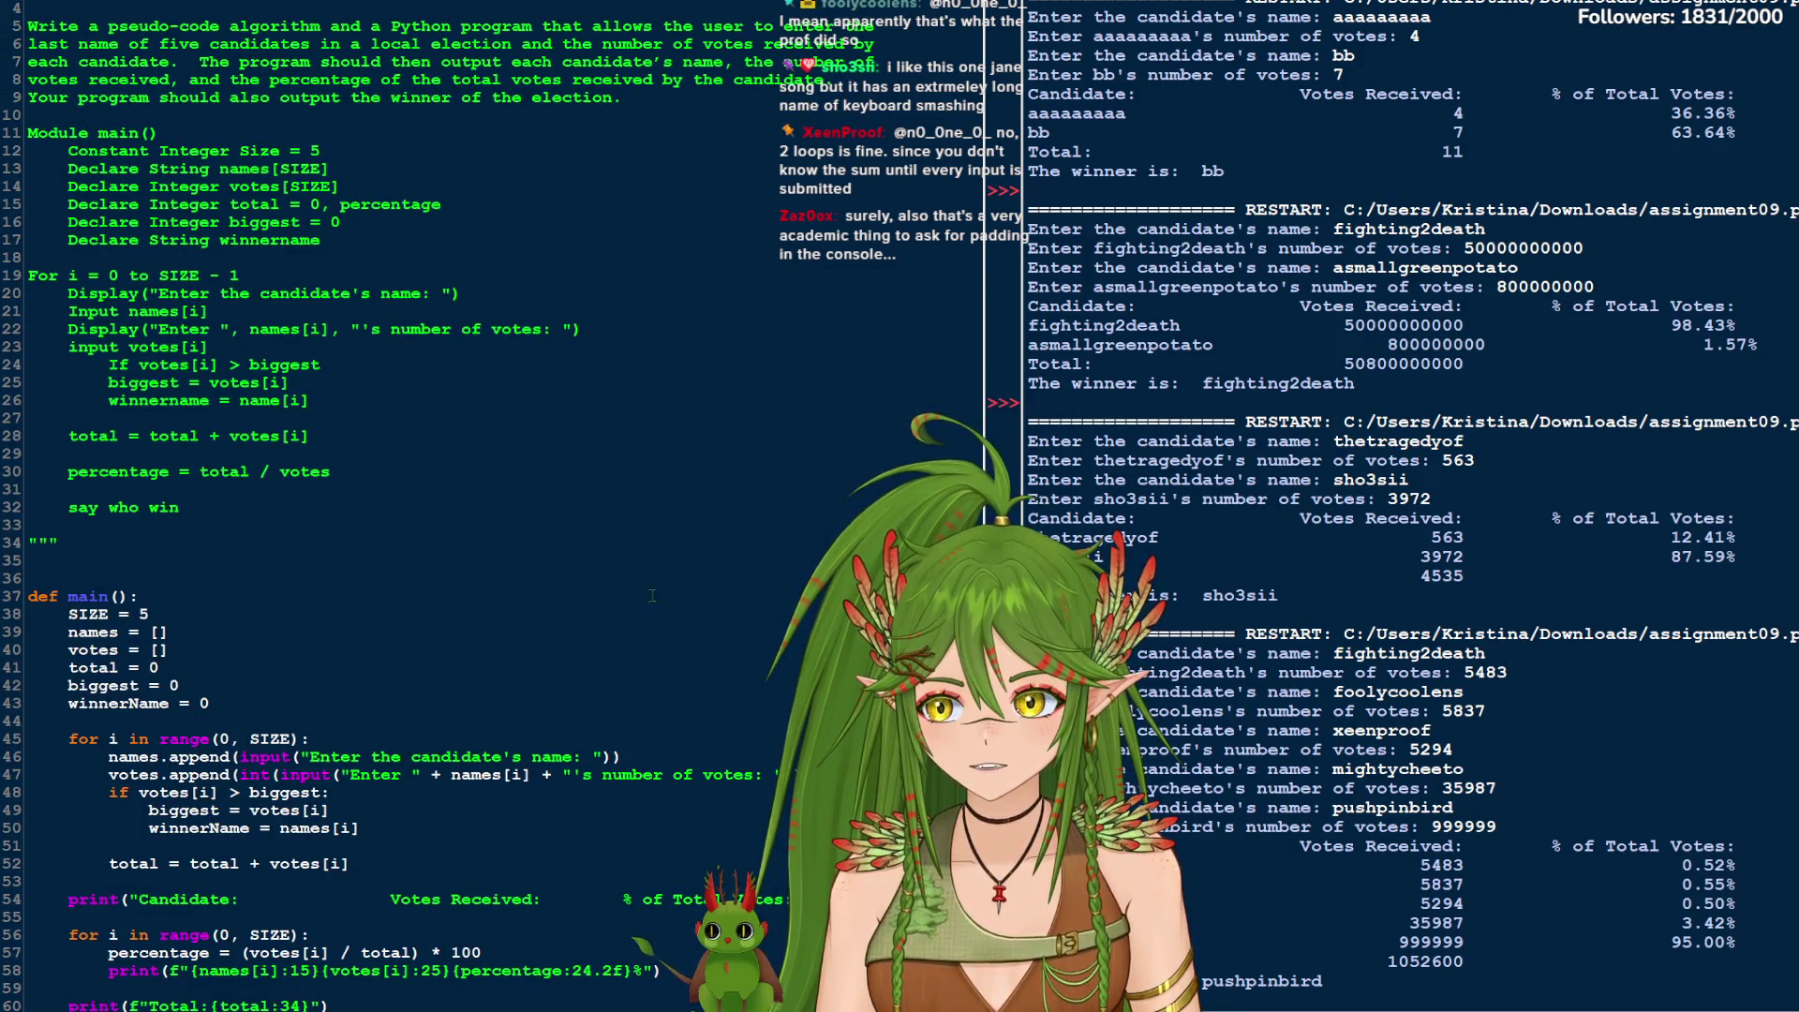
left_click(328, 444)
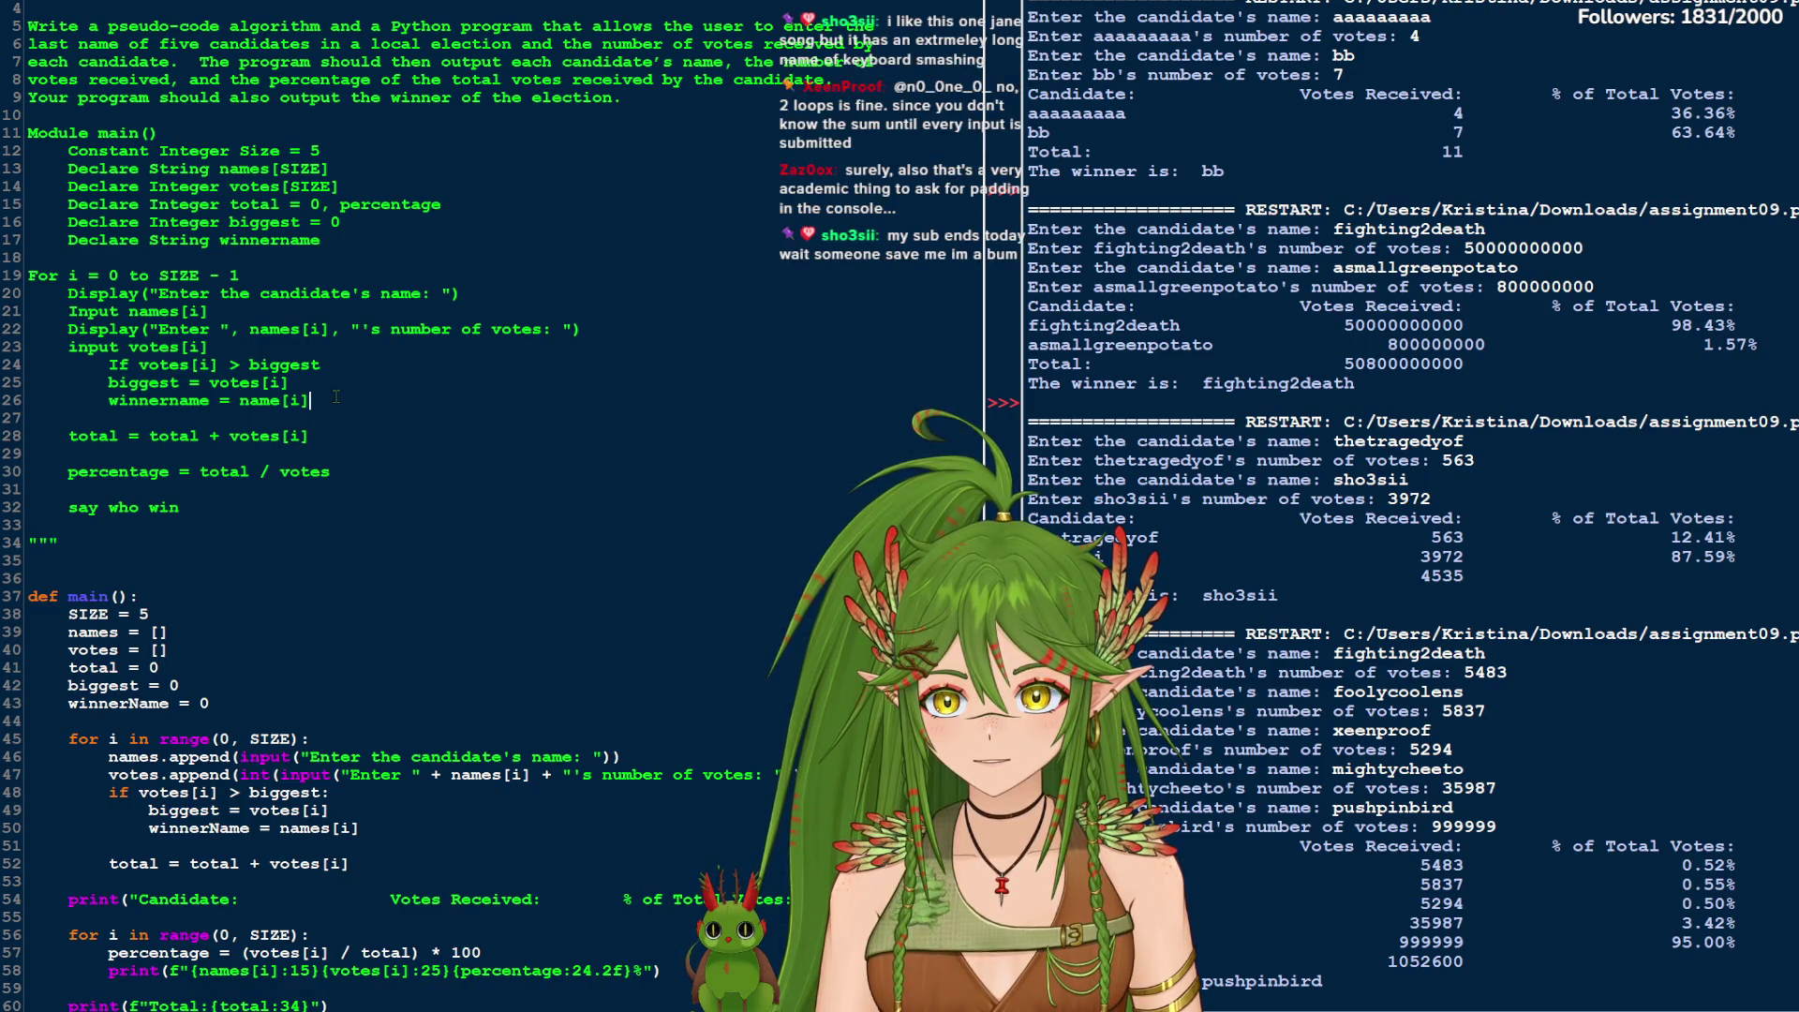
left_click(319, 432)
key("Return")
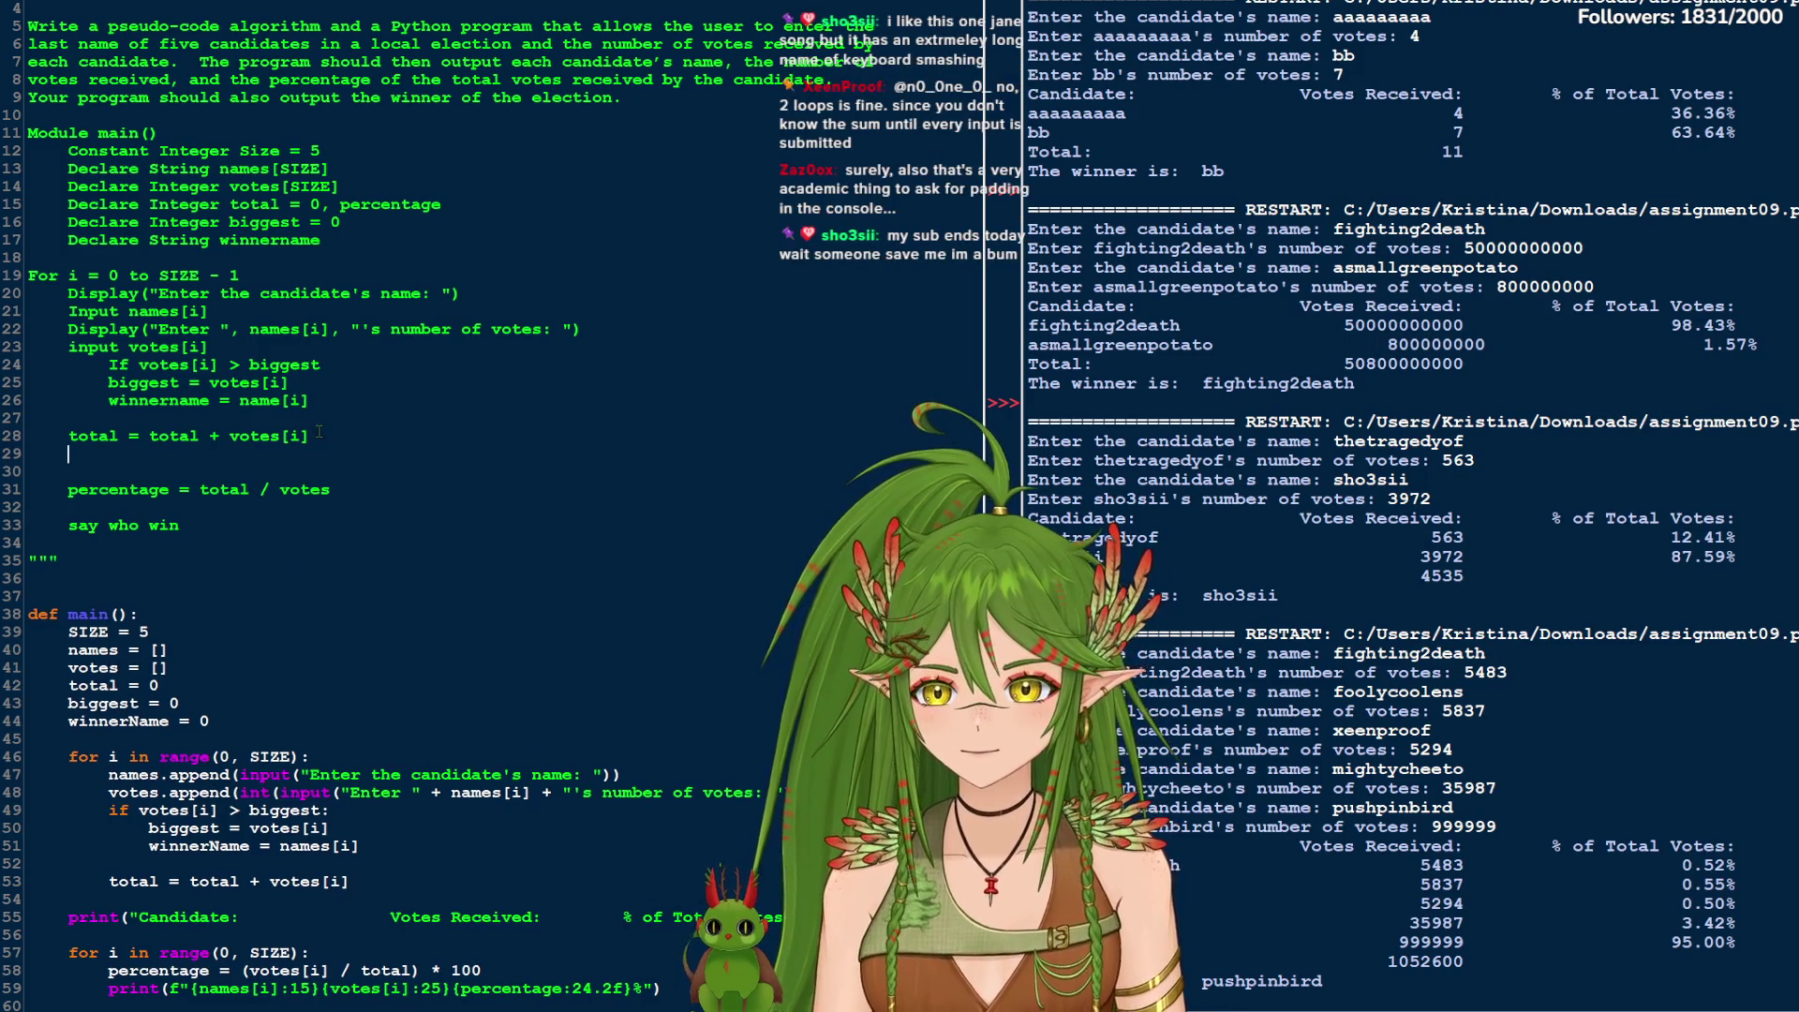
key("Return")
key("BackSpace")
type("print(")
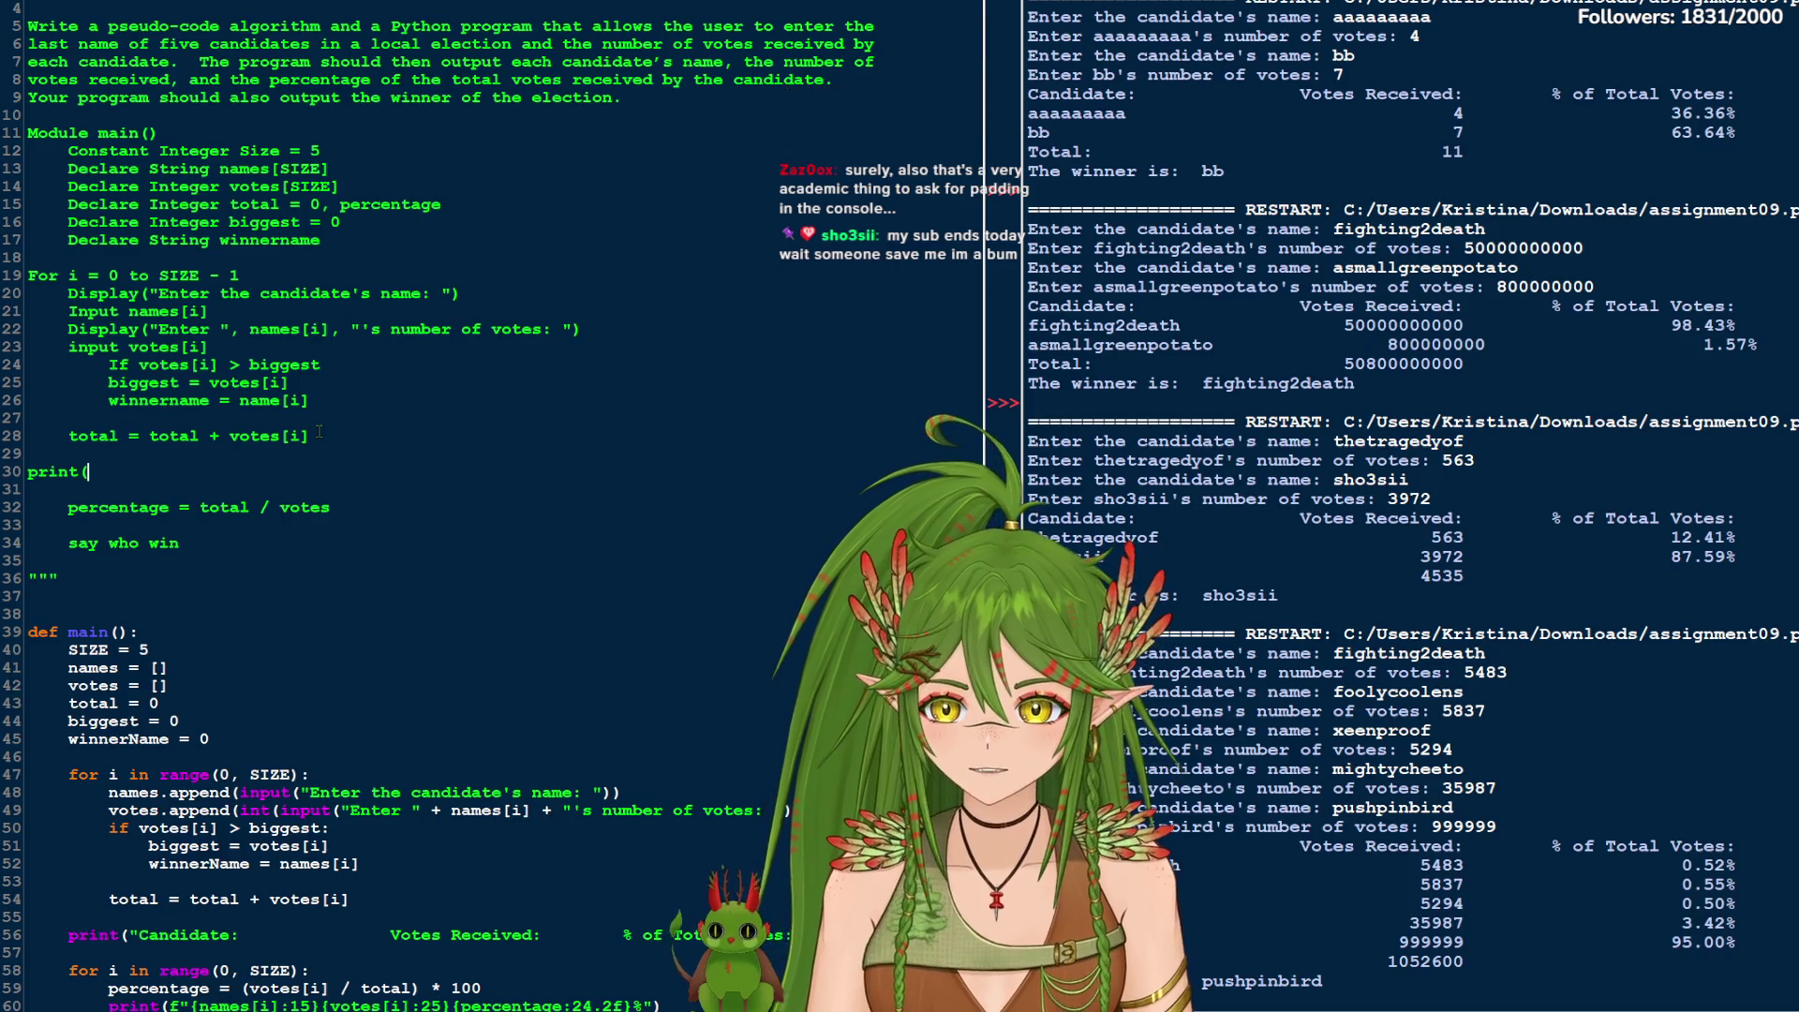
key("BackSpace")
key("BackSpace")
key("BackSpace")
key("BackSpace")
type("Displa")
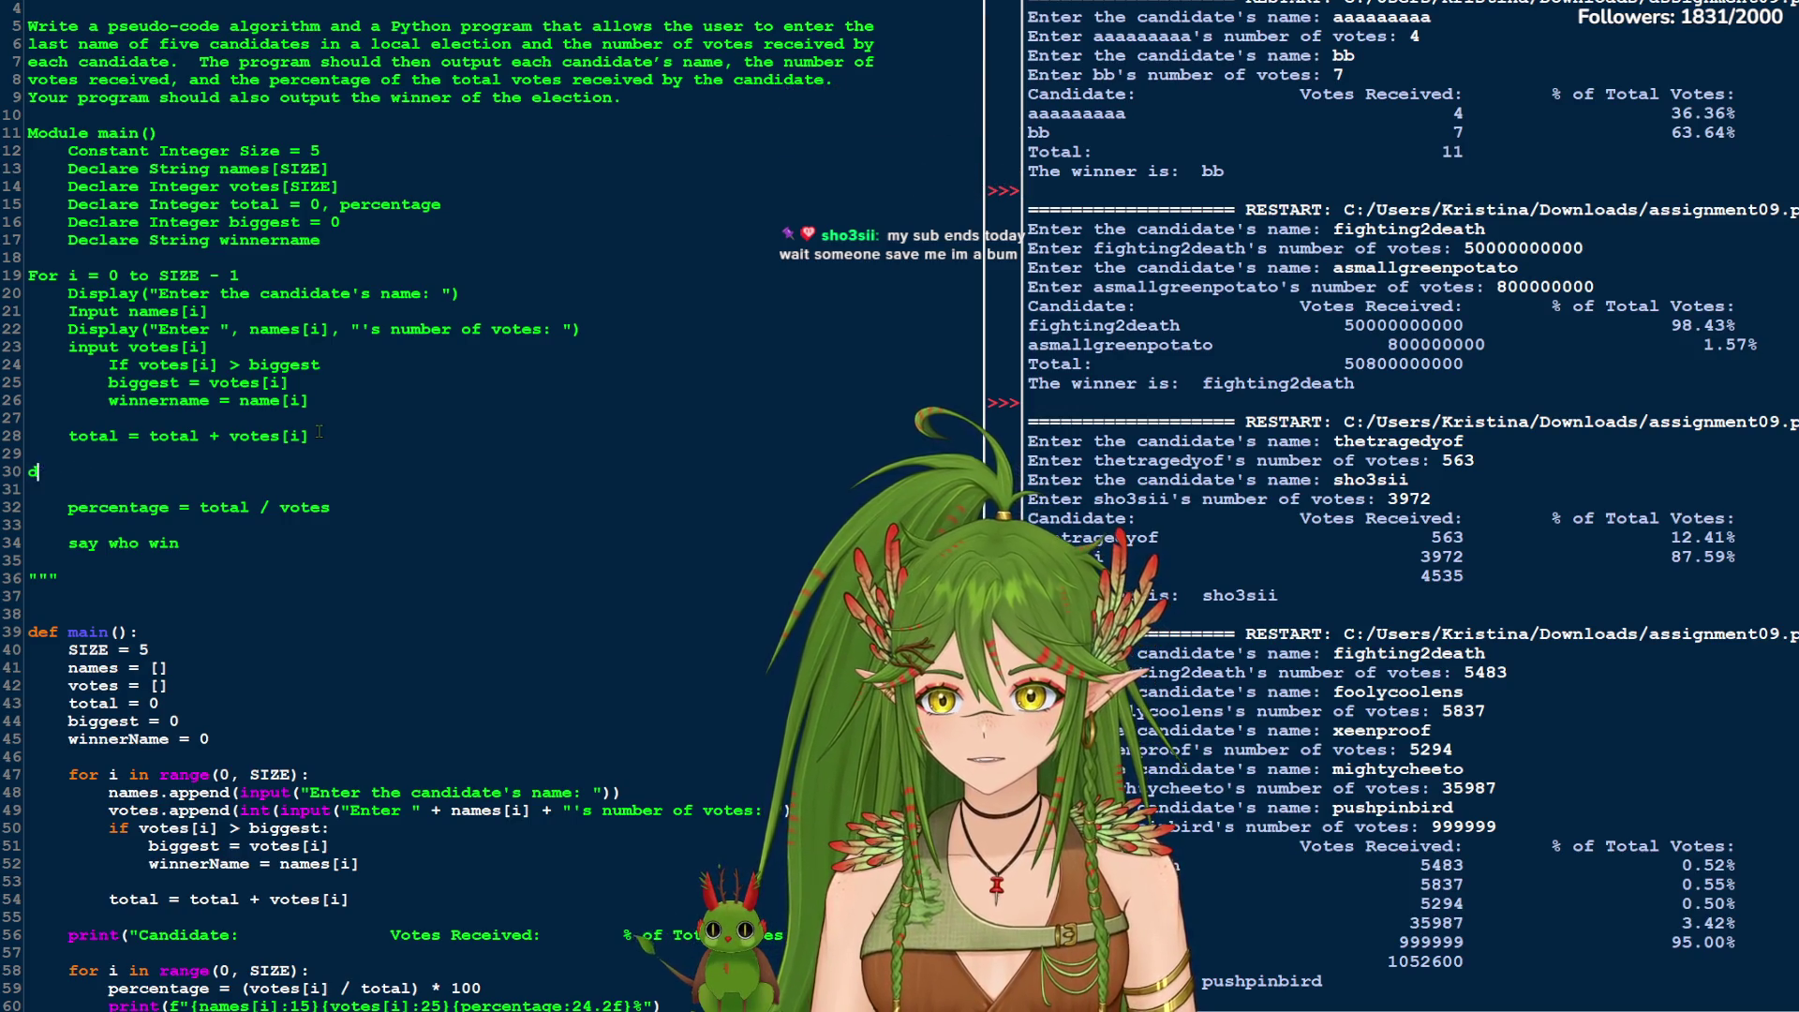
type("y(")
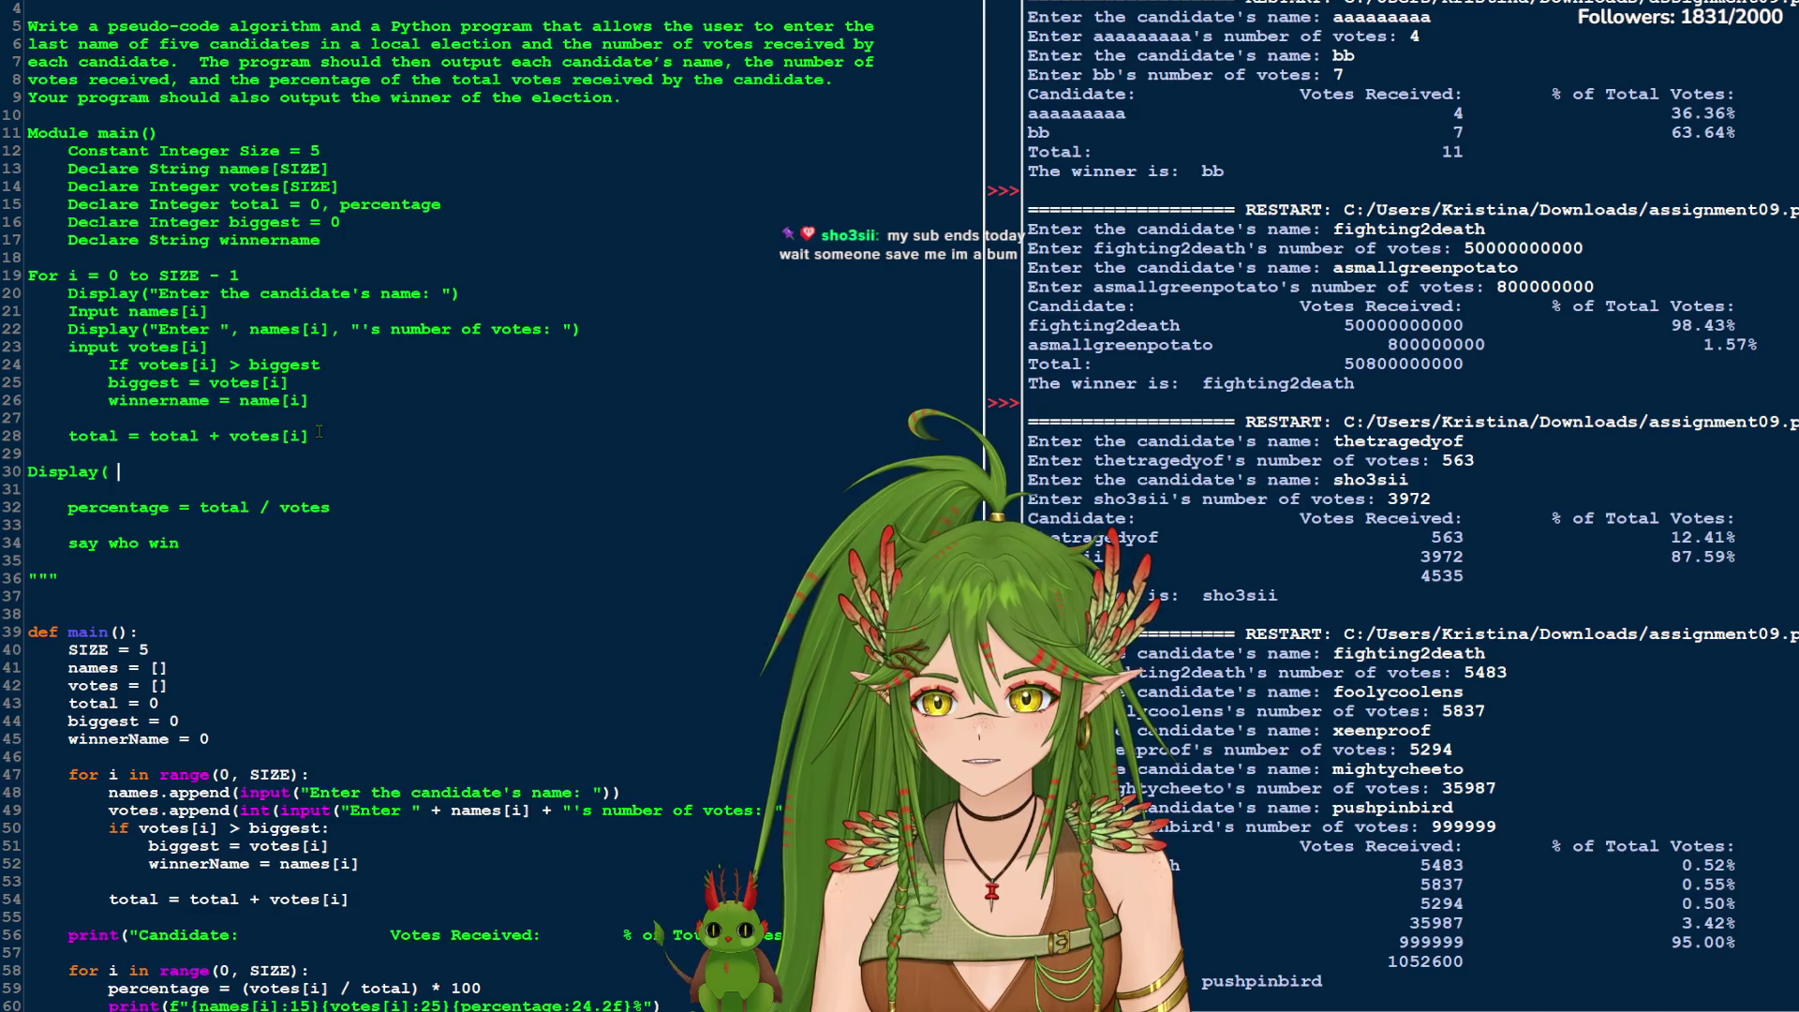
type("\"Candi")
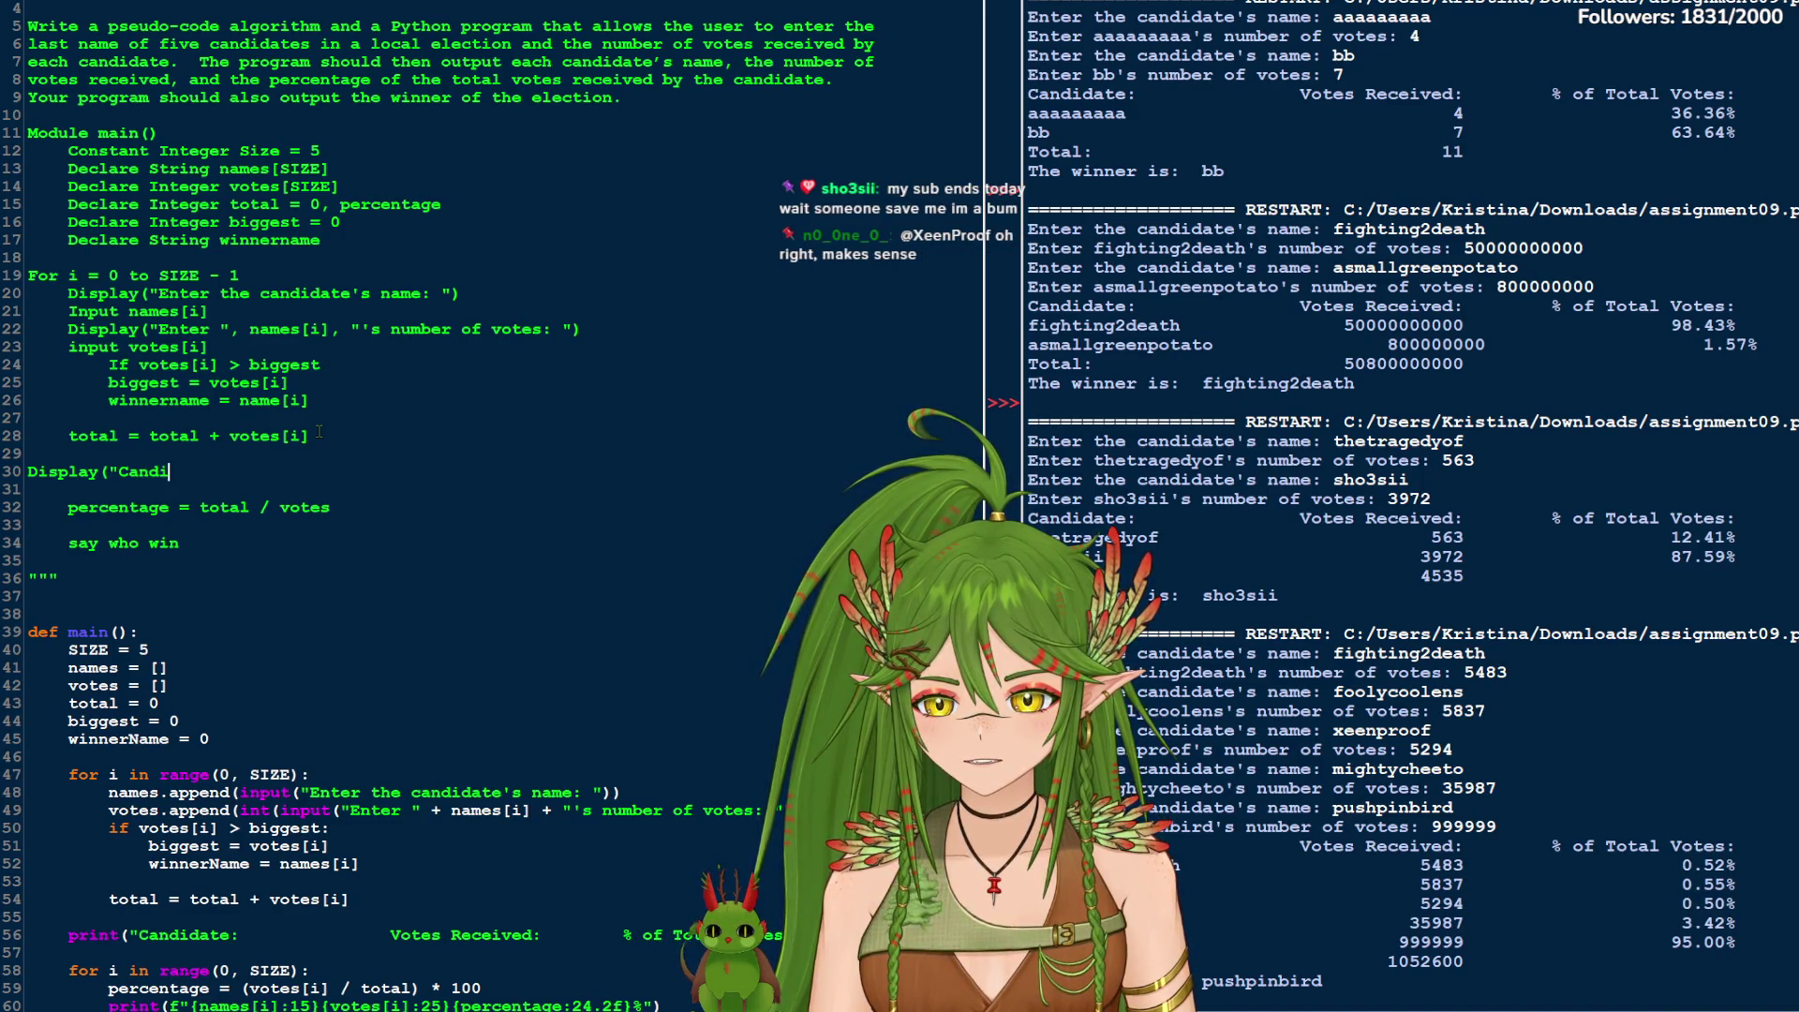
type("date: ")
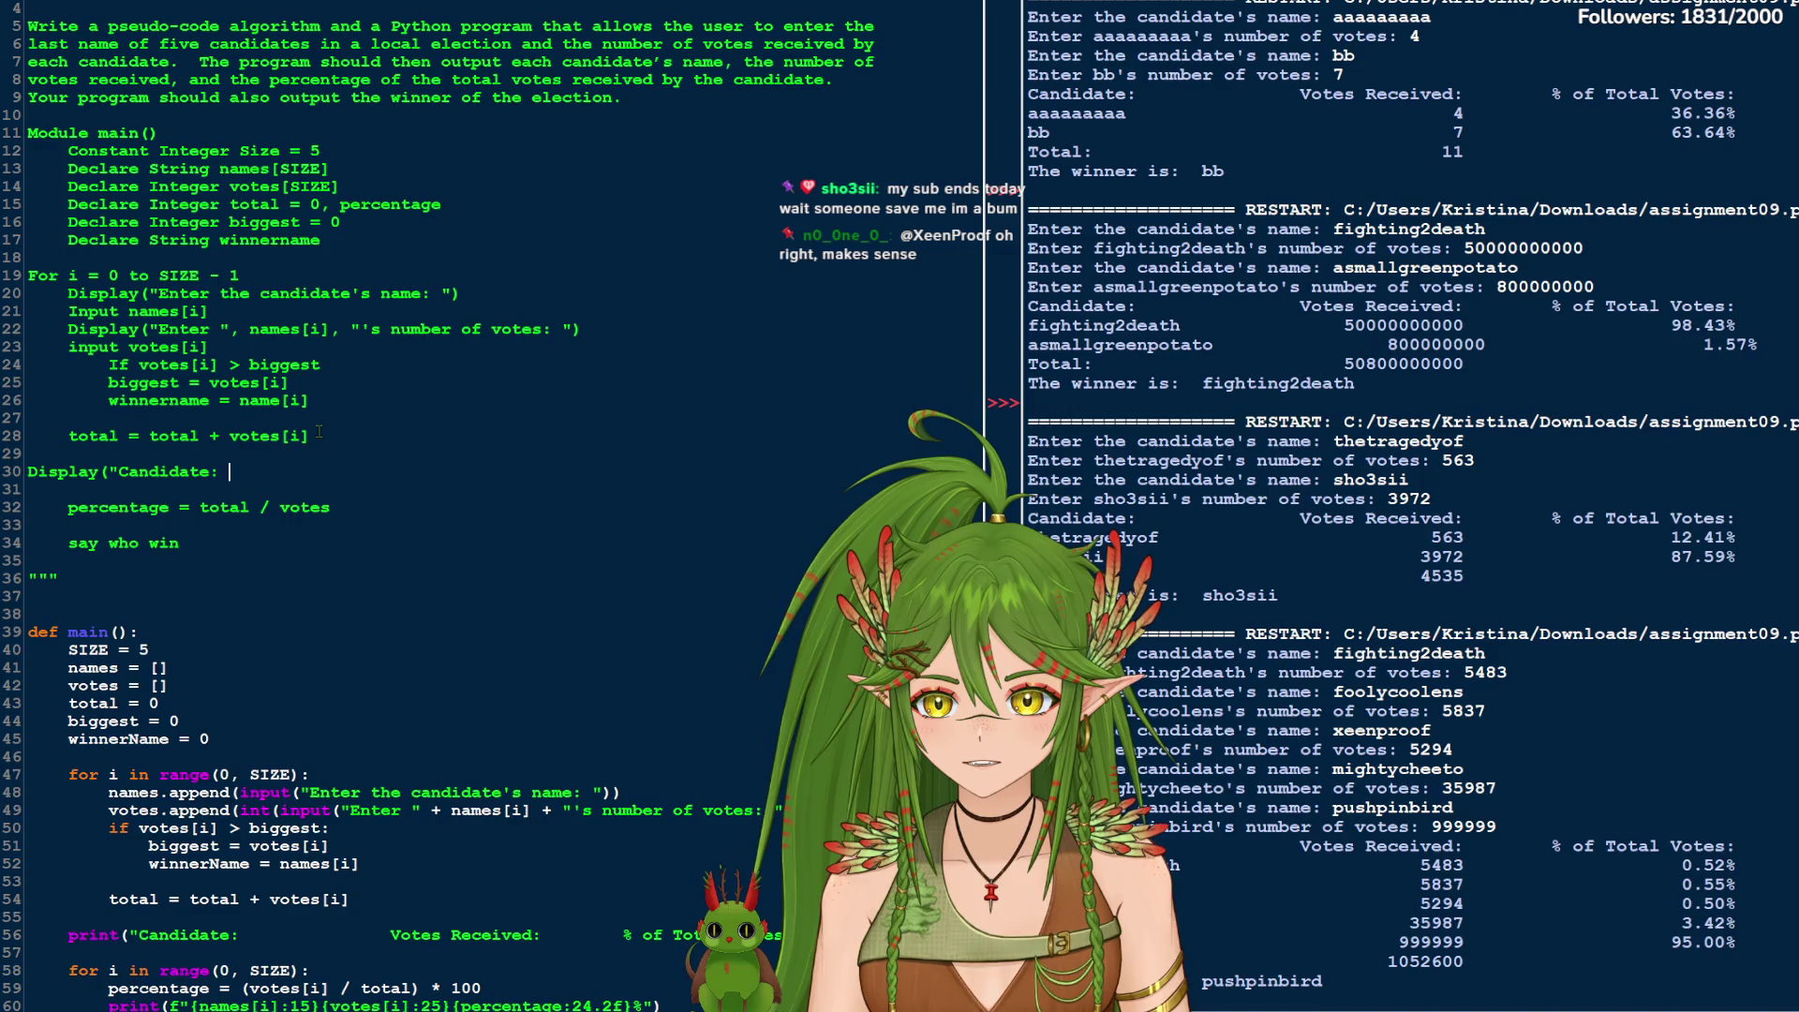
type(", Votes")
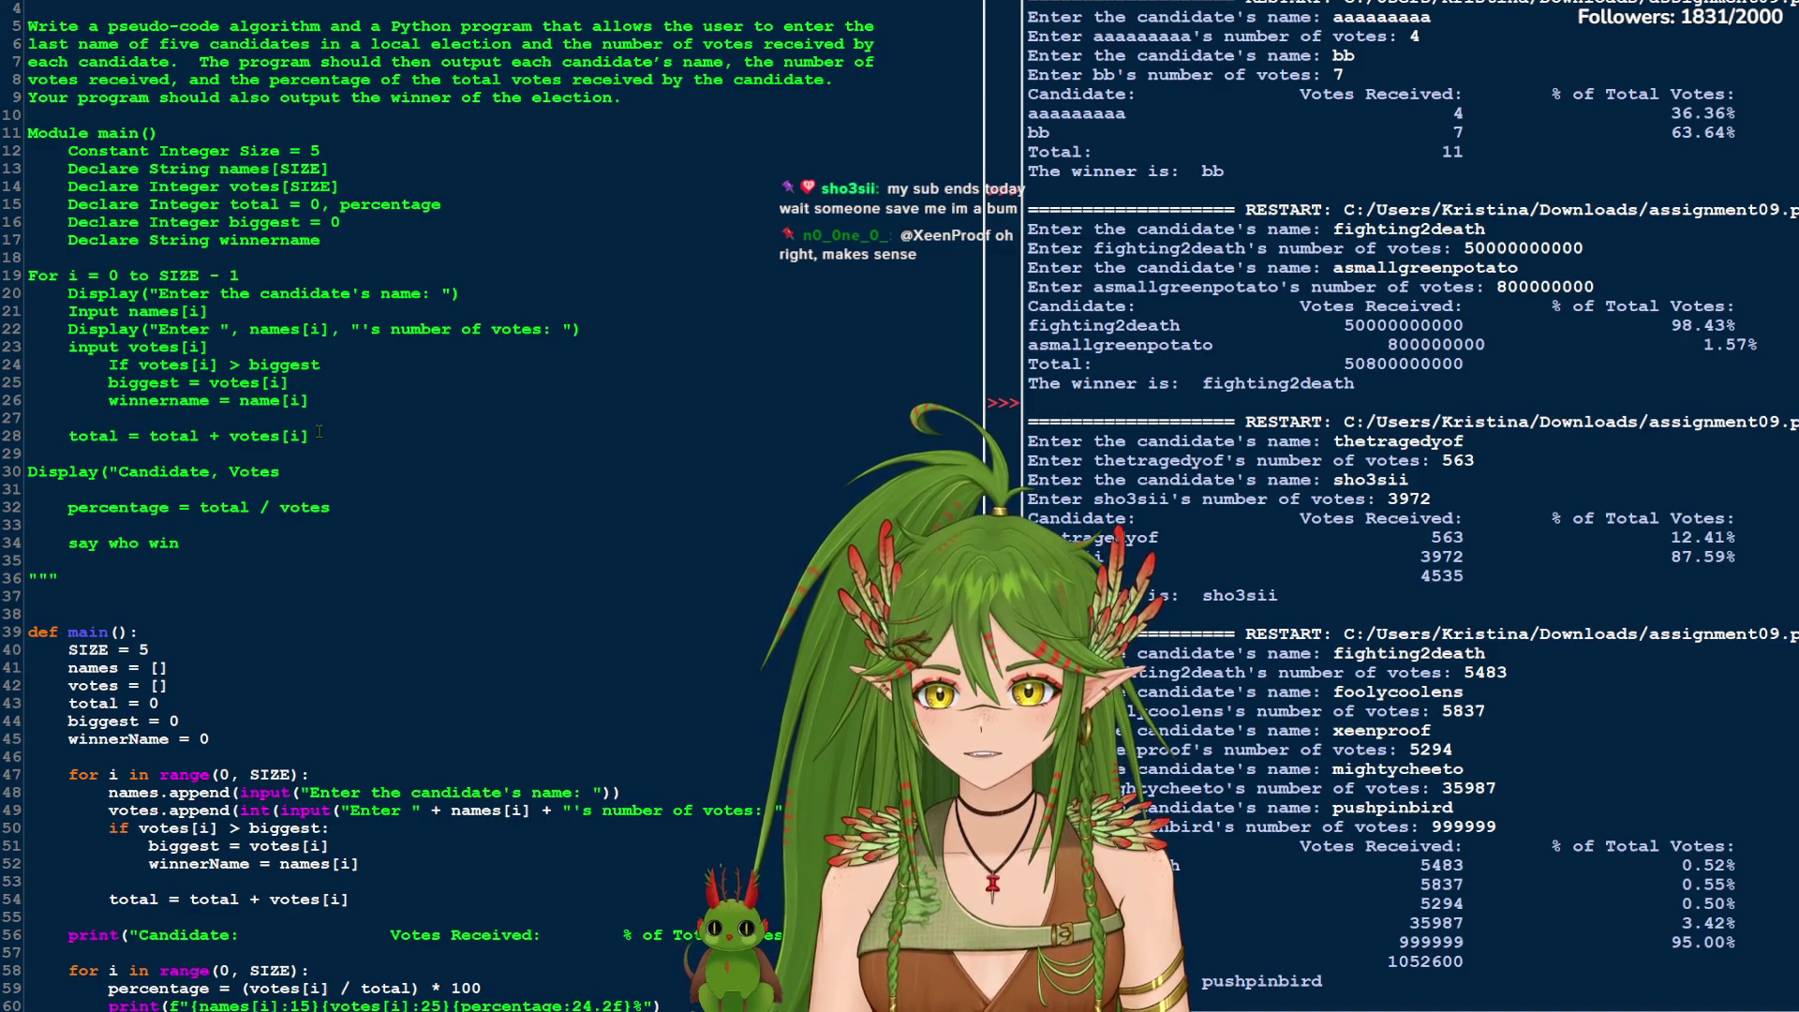
type(" Recieve")
key("BackSpace")
key("BackSpace")
key("BackSpace")
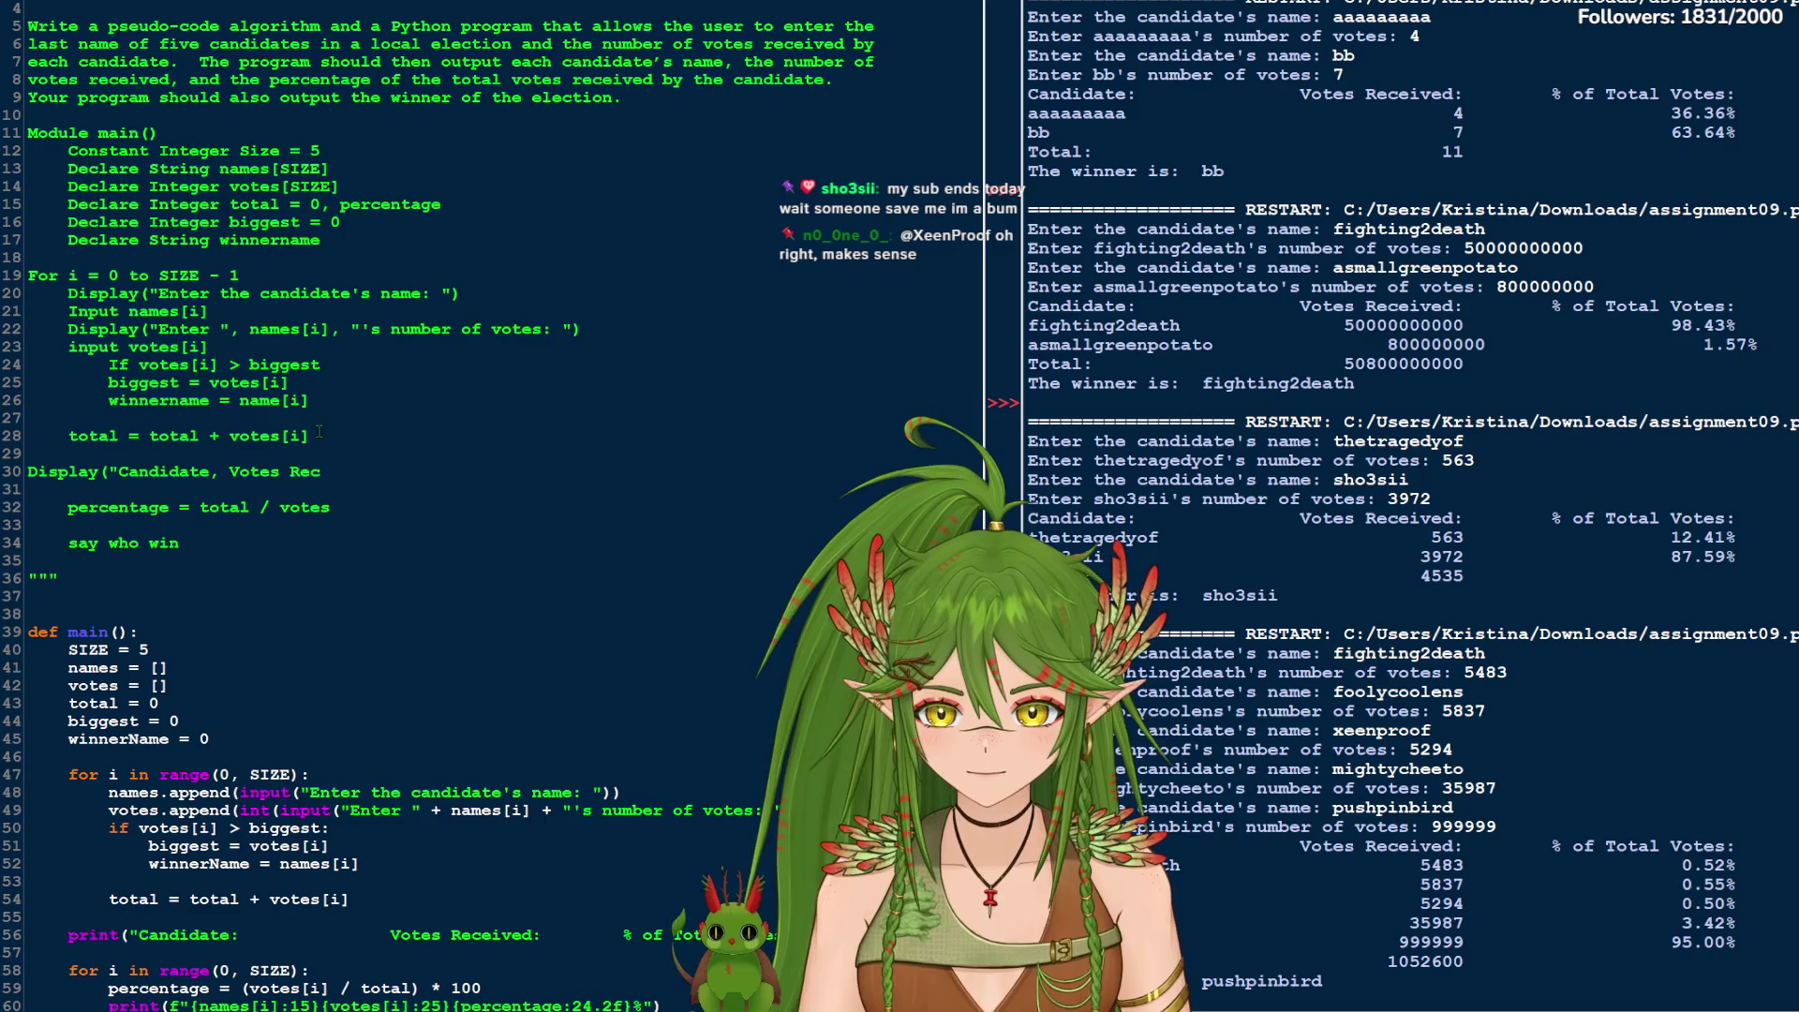
type("eived,")
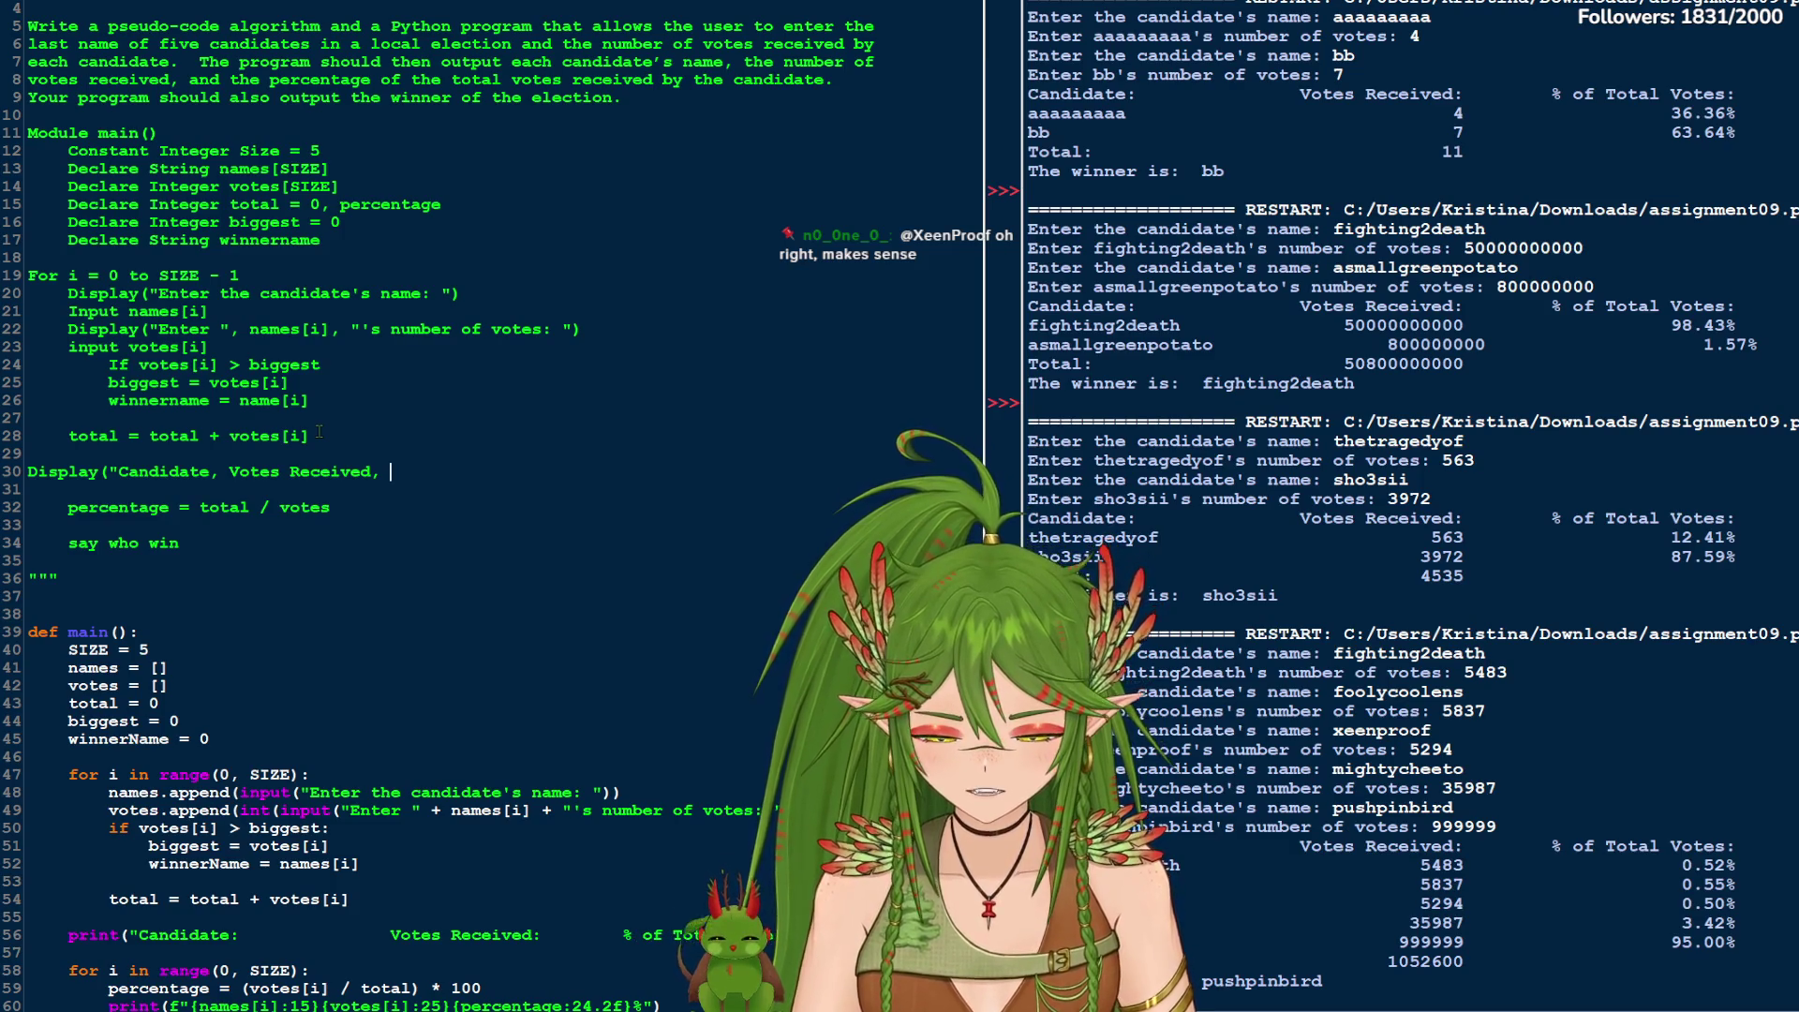
type("% of ")
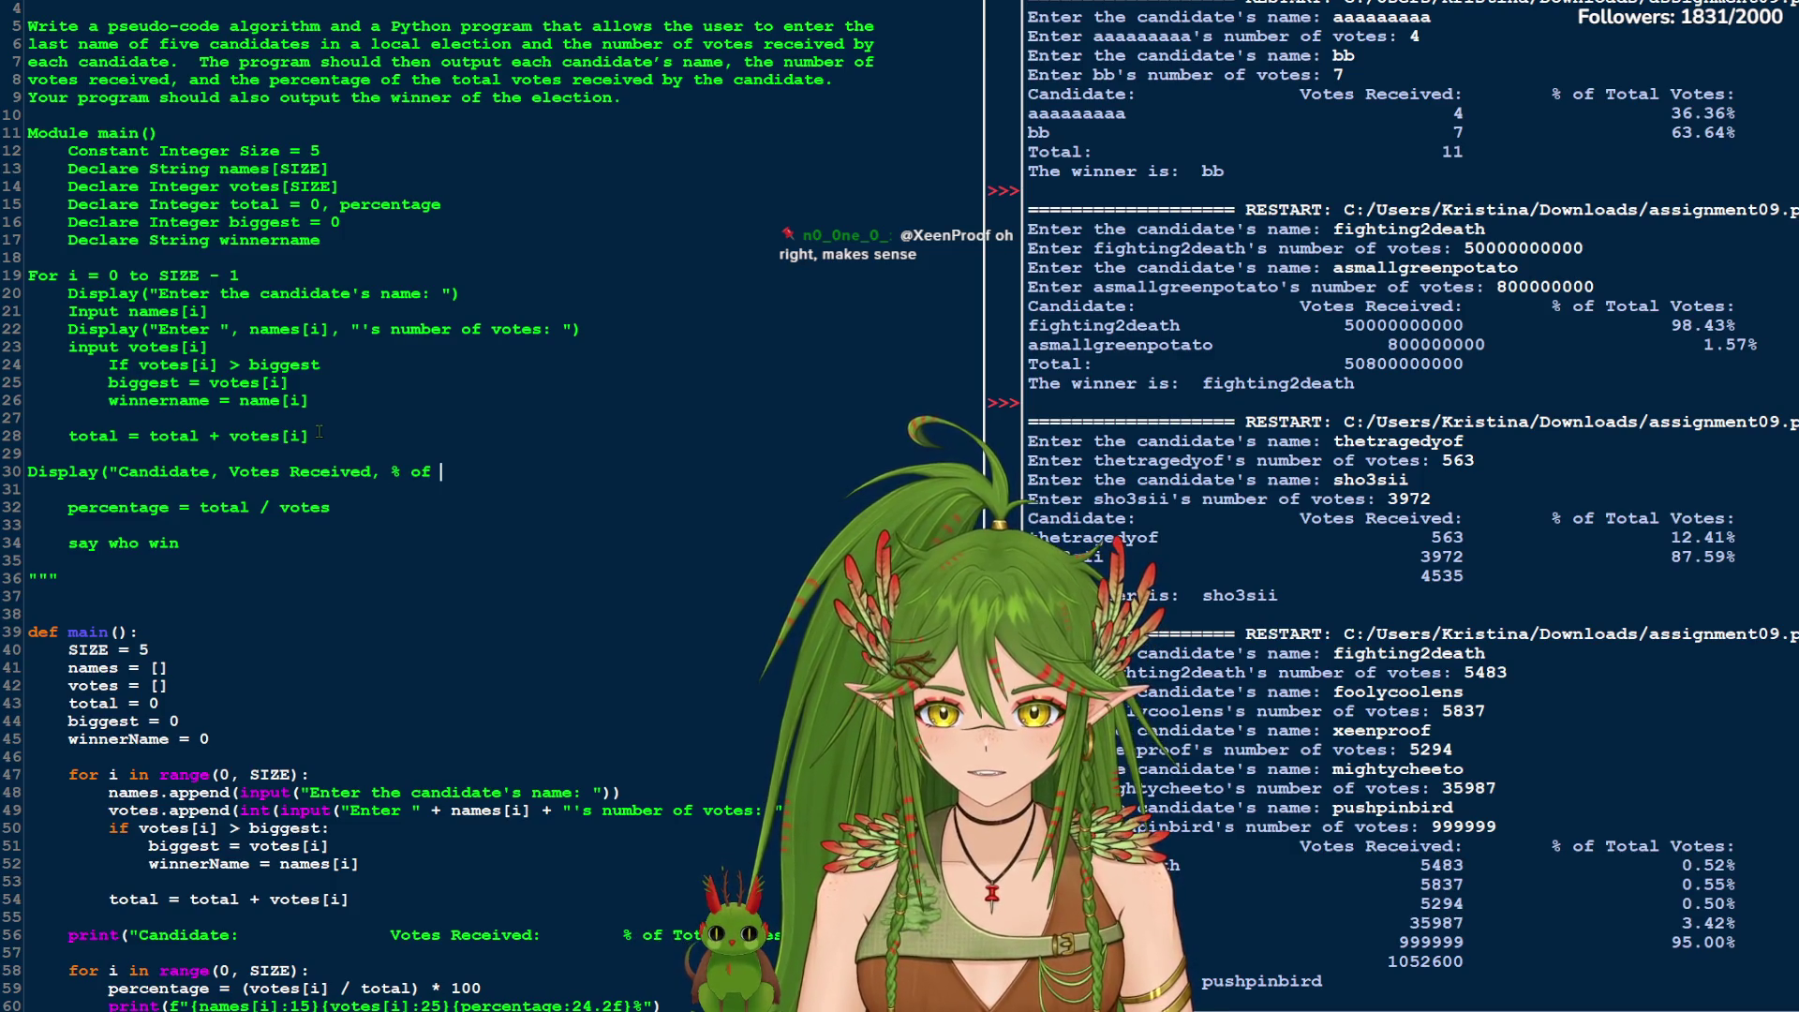
type("Total Vote")
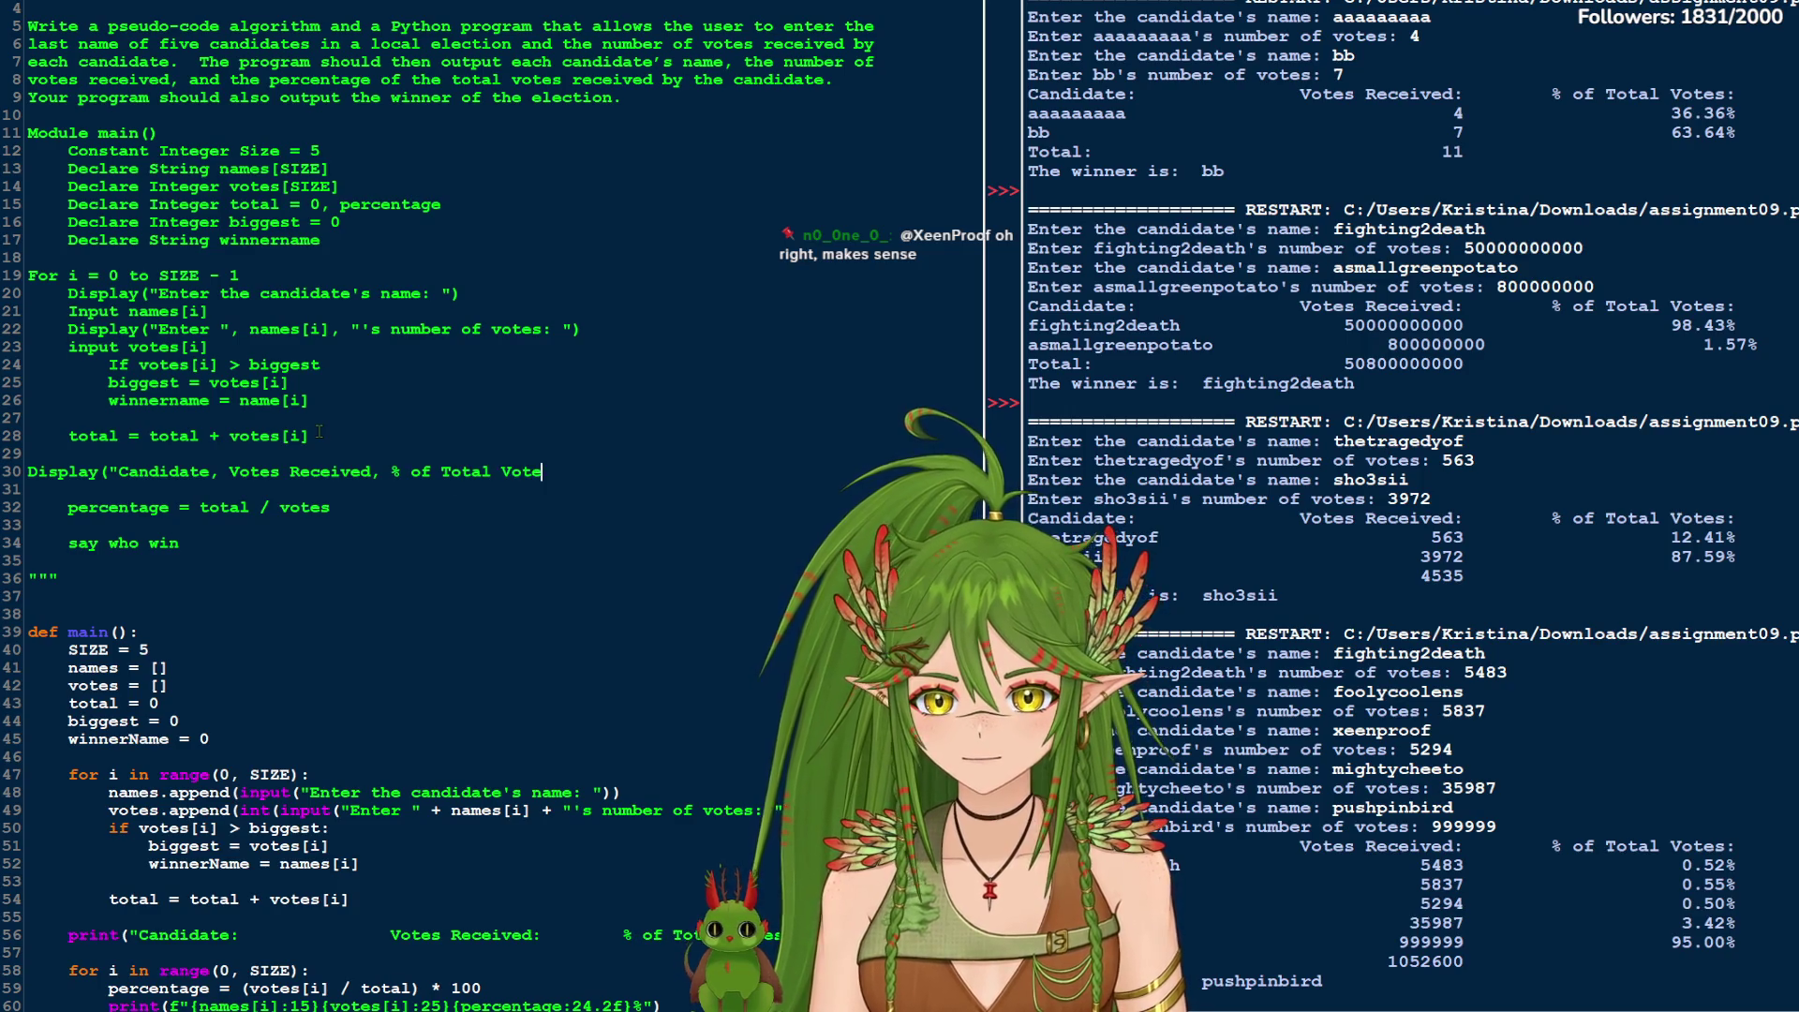
type("s\")")
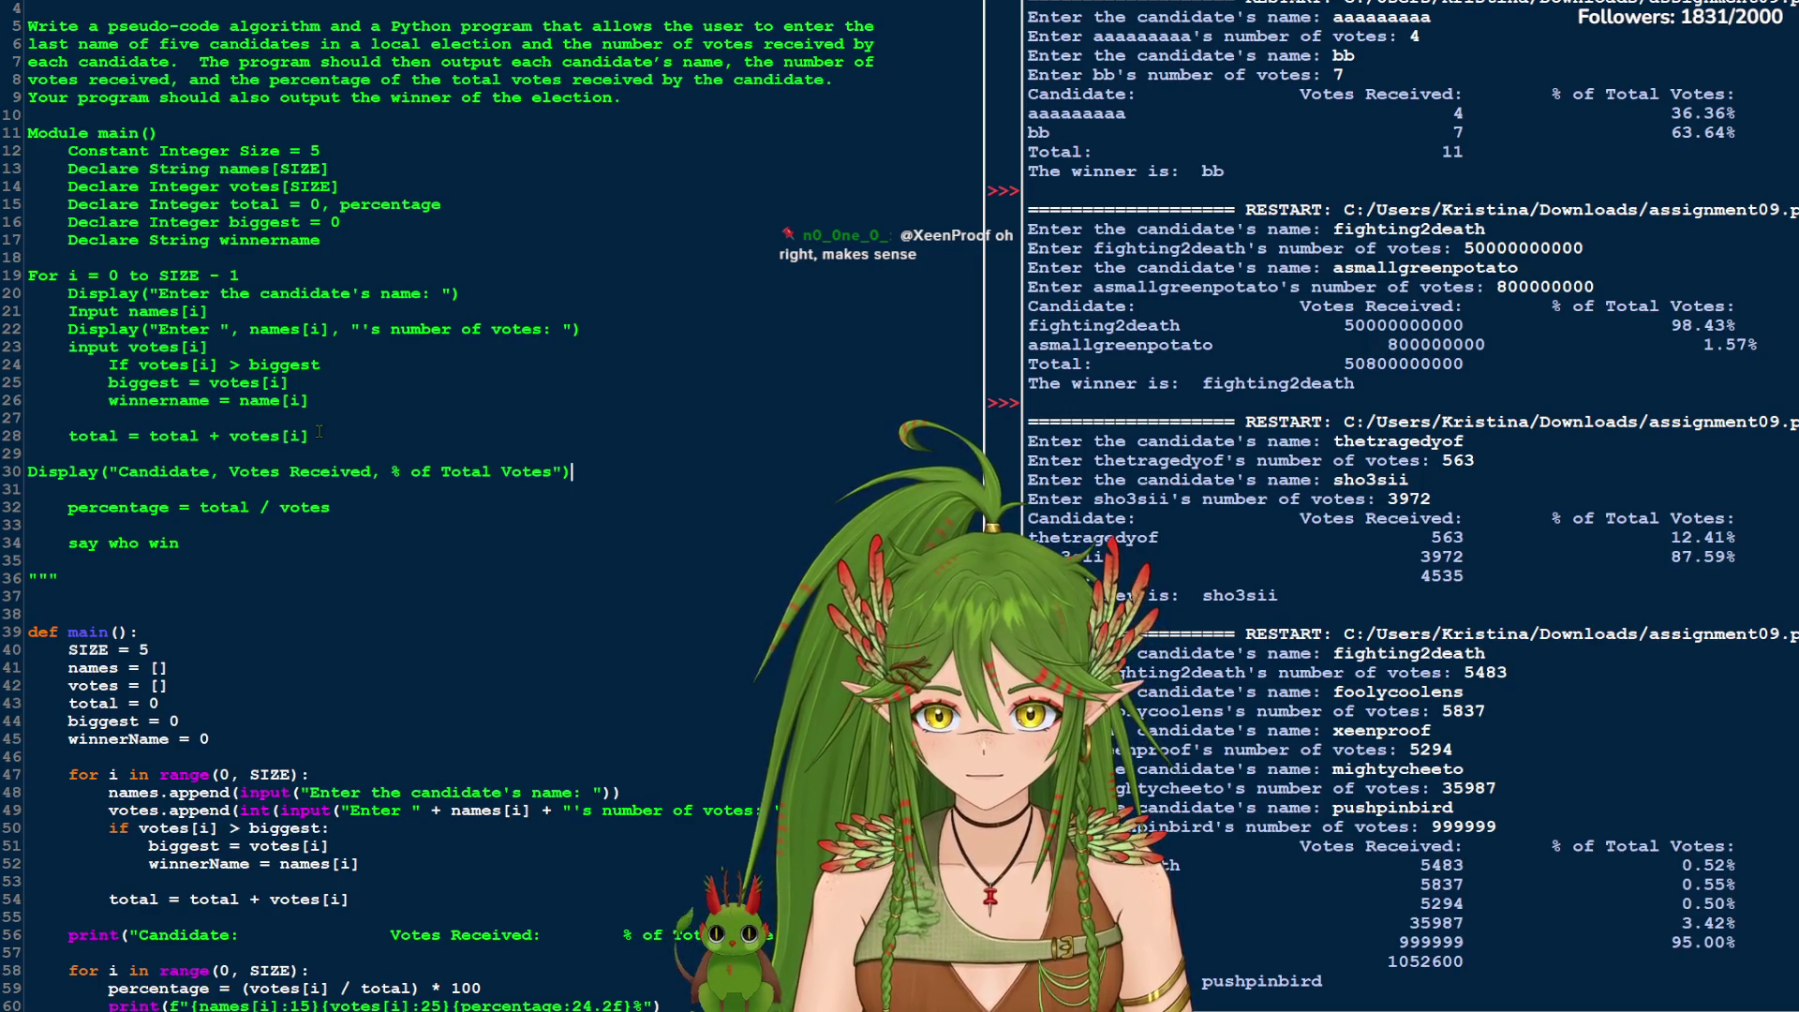
key("Return")
key("Return")
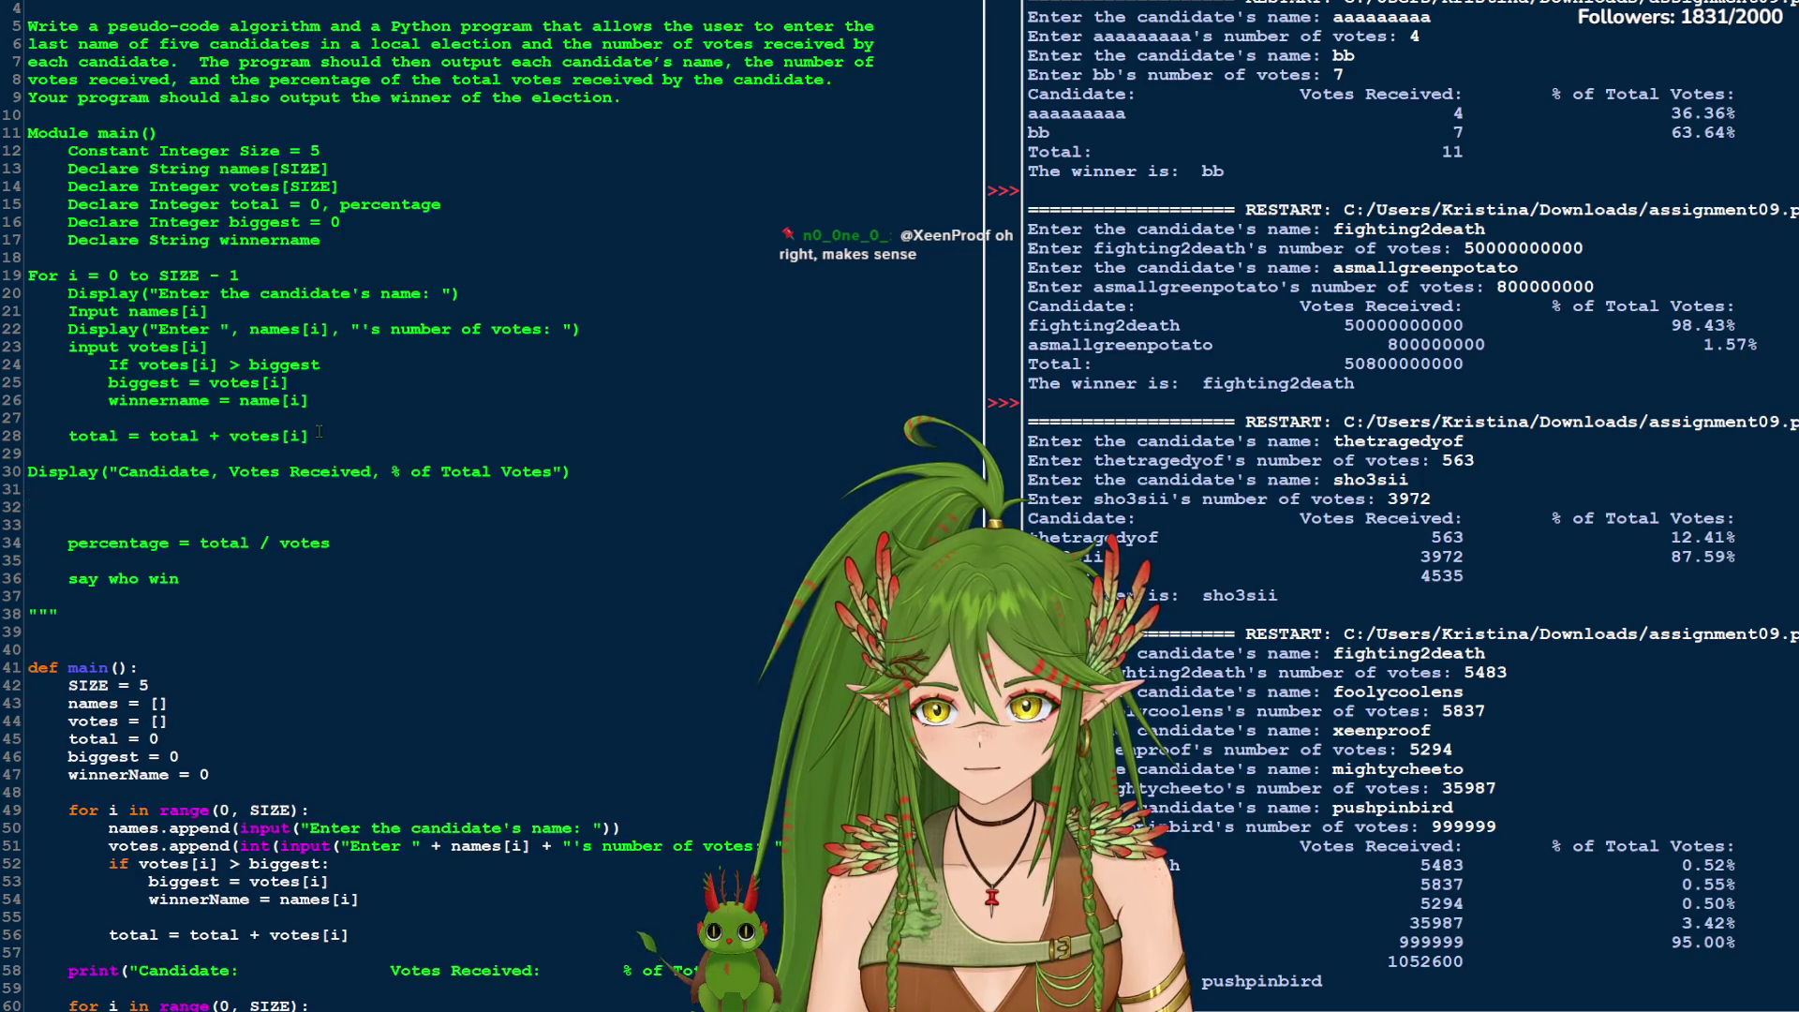
Make the second loop header 'For i = 0 to SIZE - 1' by pasting line 19's header
type("For i")
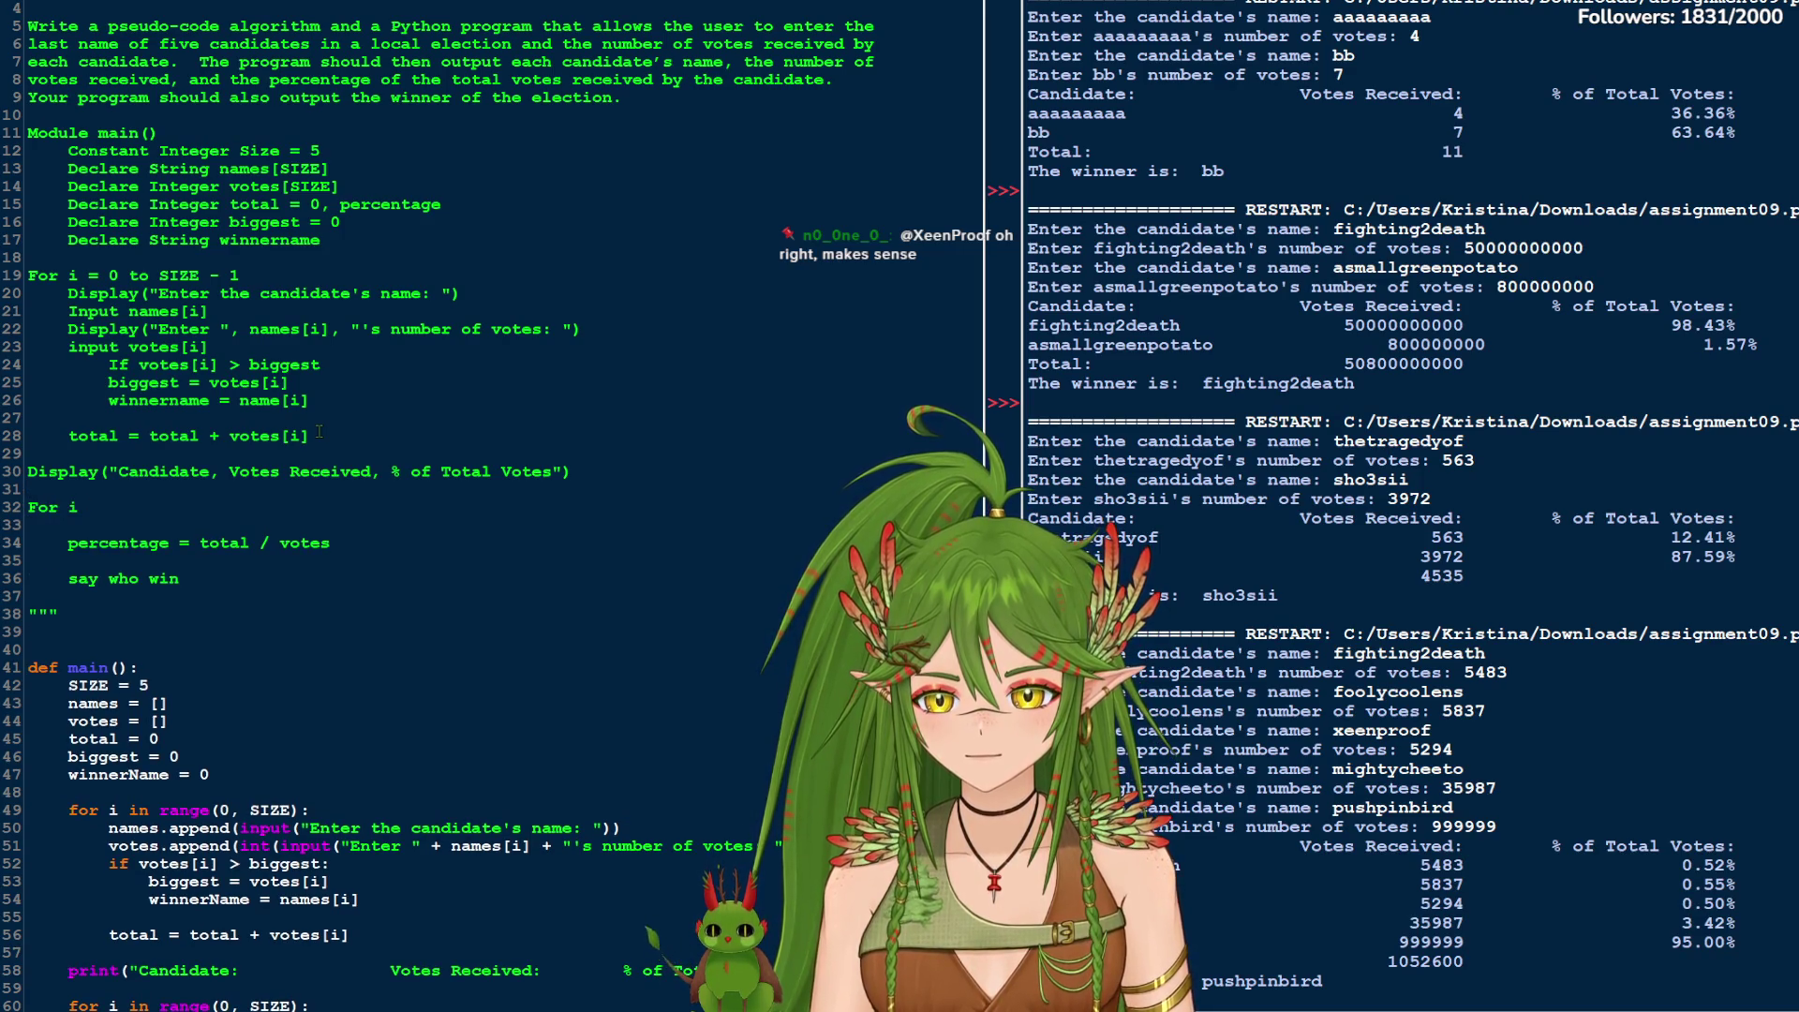
type(" in range")
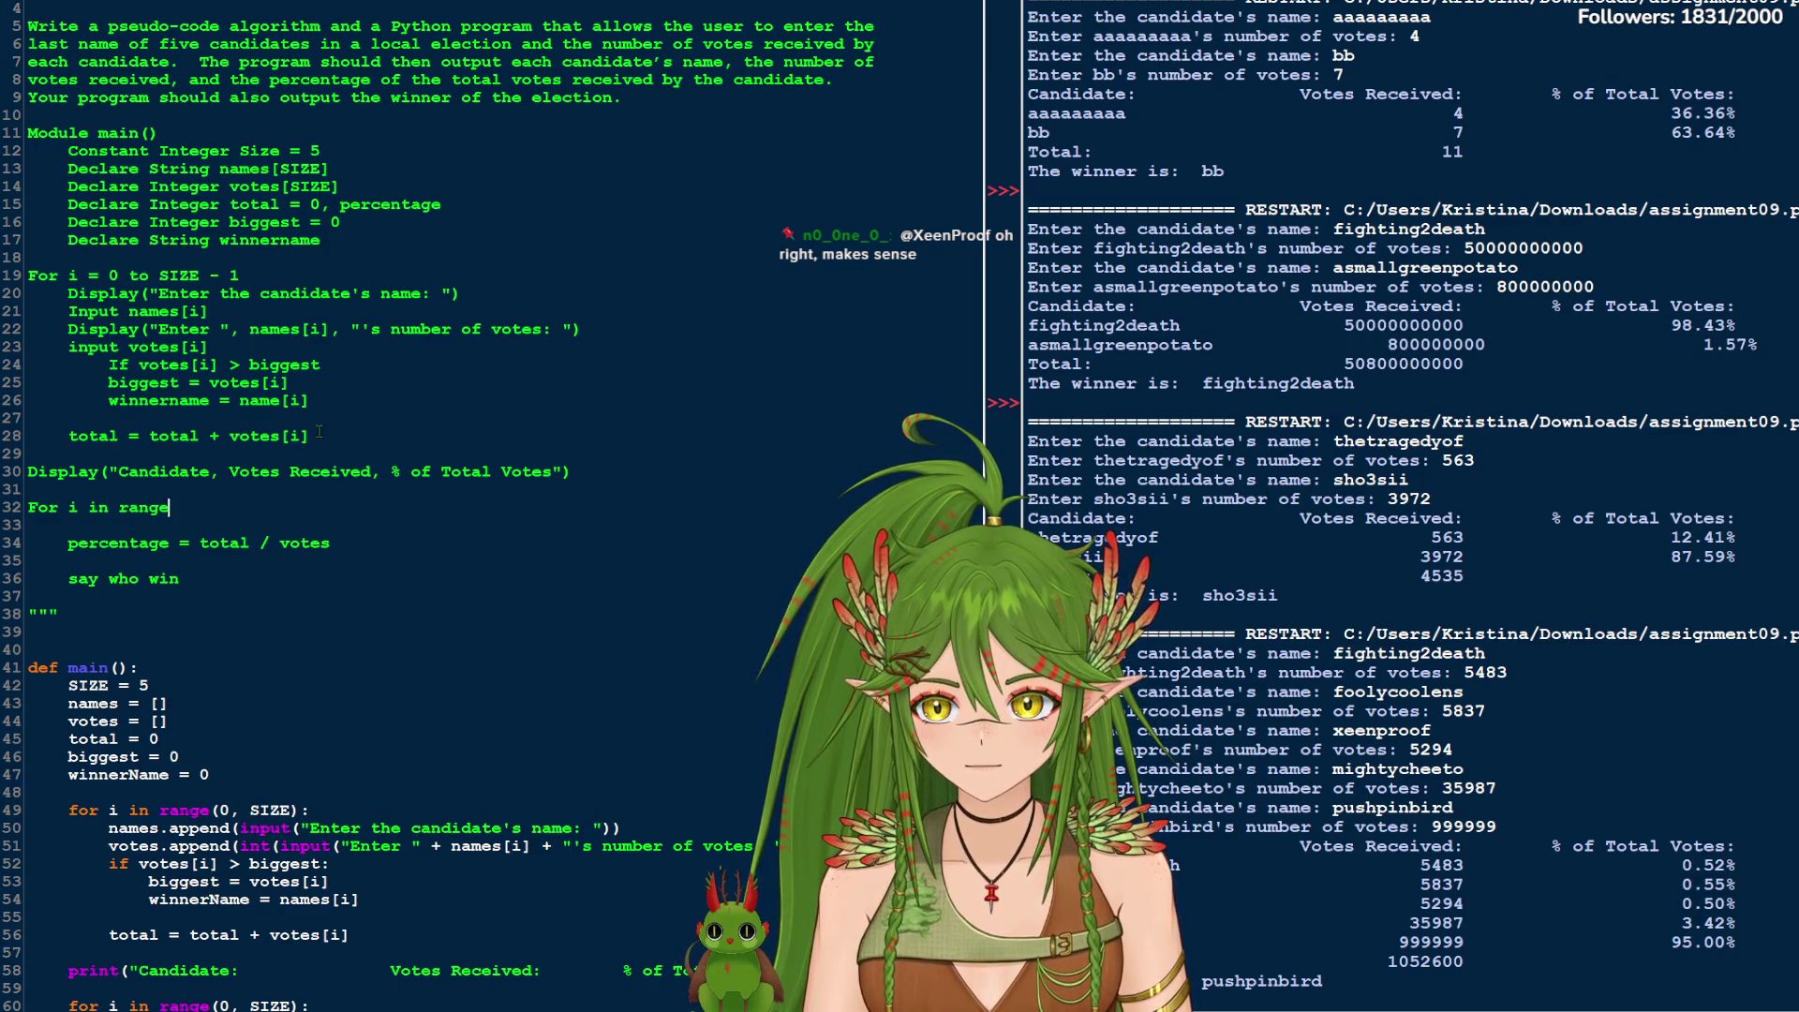
left_click_drag(241, 275, 26, 276)
key("ctrl+c")
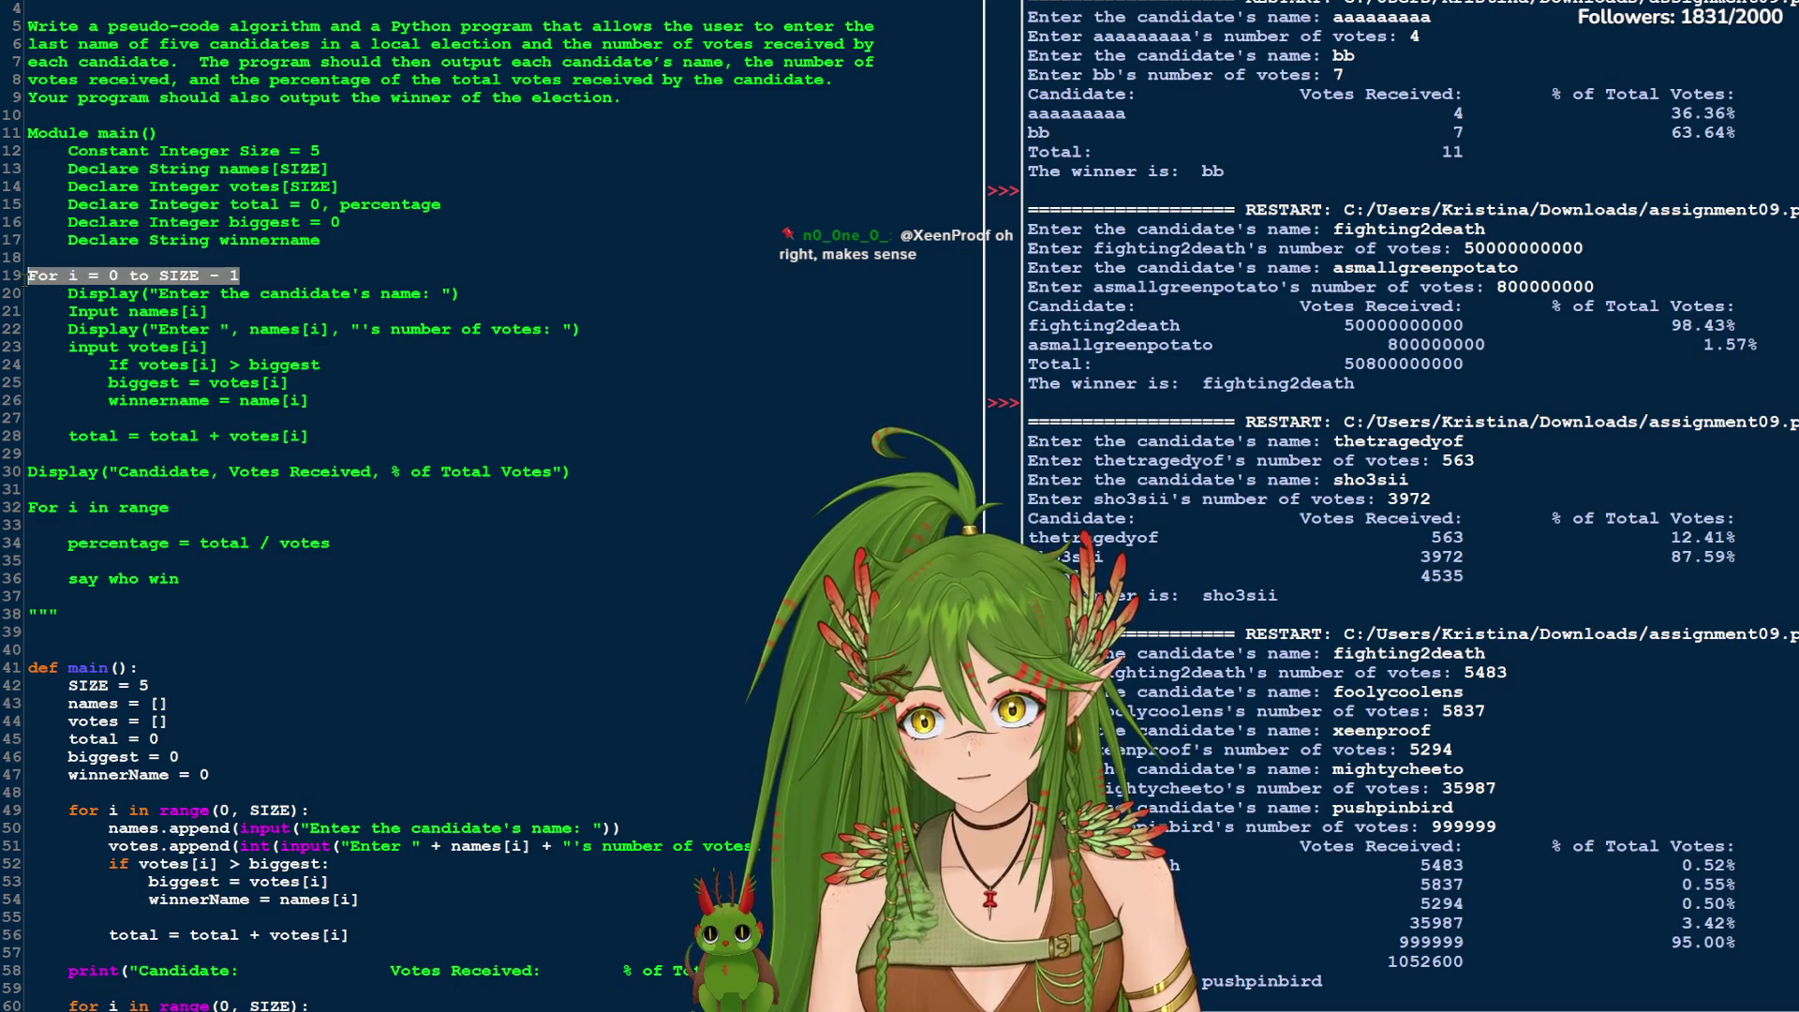
left_click_drag(169, 506, 58, 507)
key("ctrl+v")
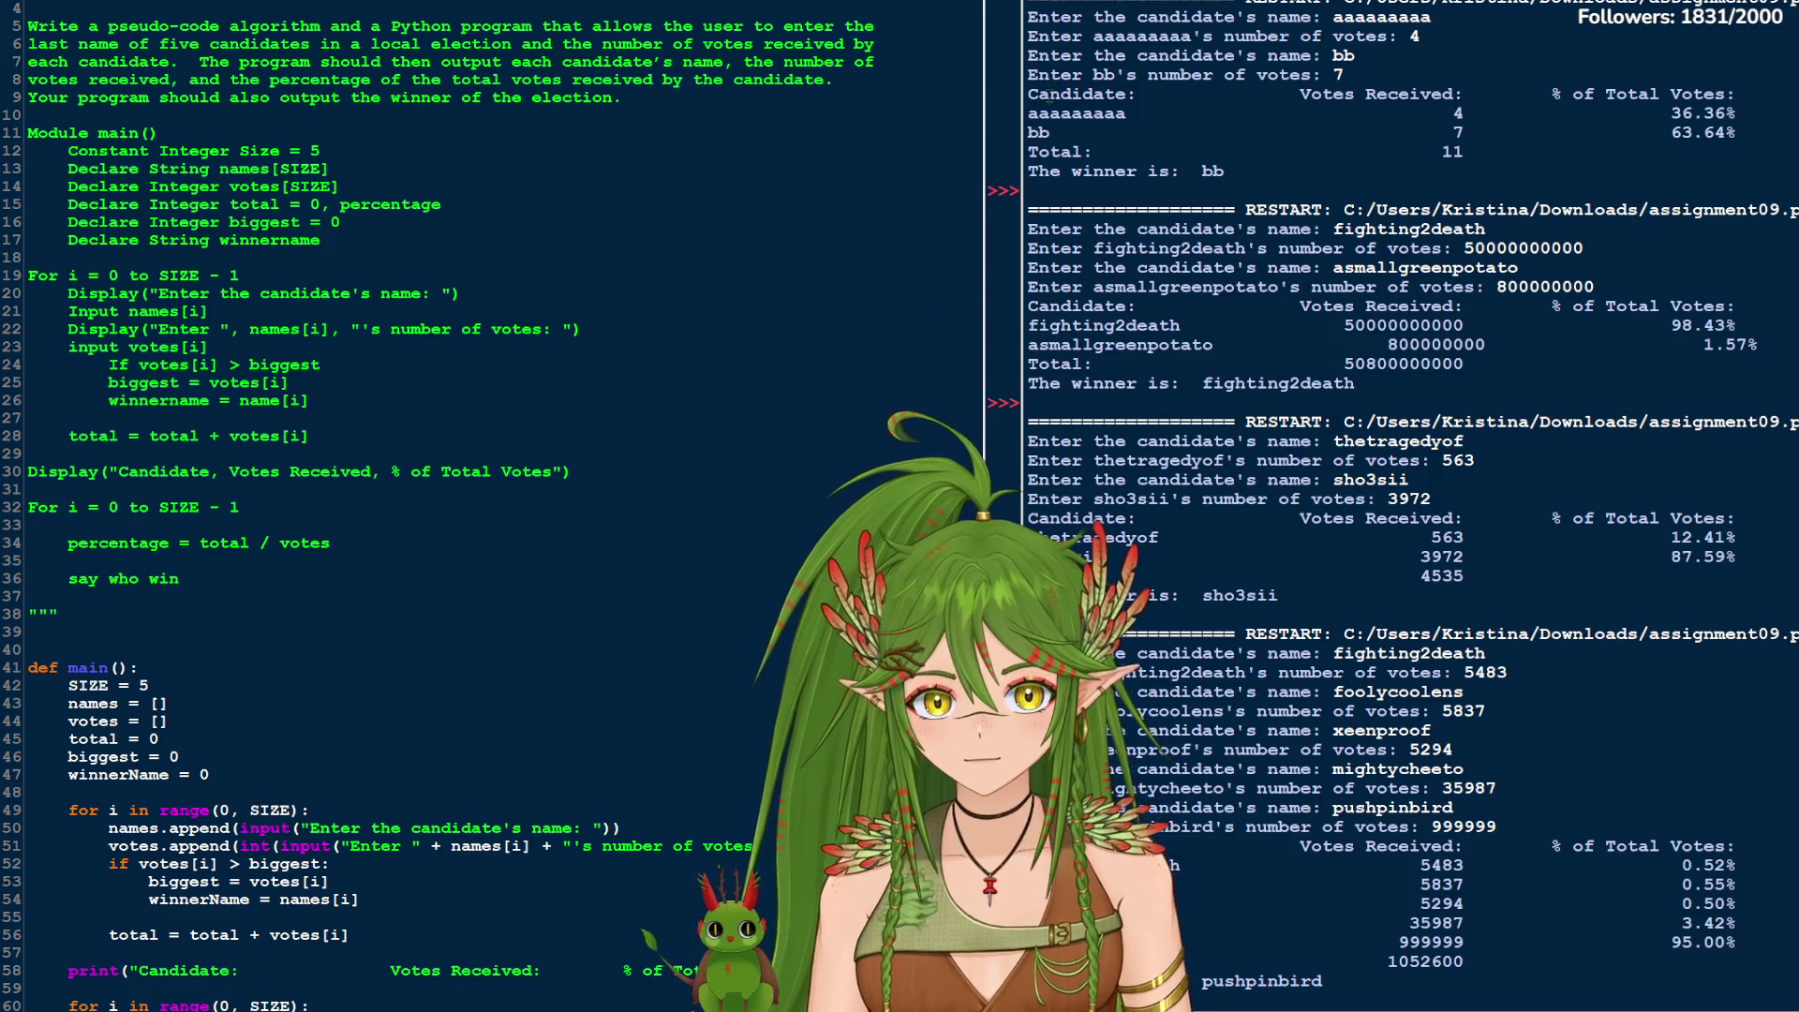
scroll(823, 305, "down", 1)
scroll(427, 424, "down", 3)
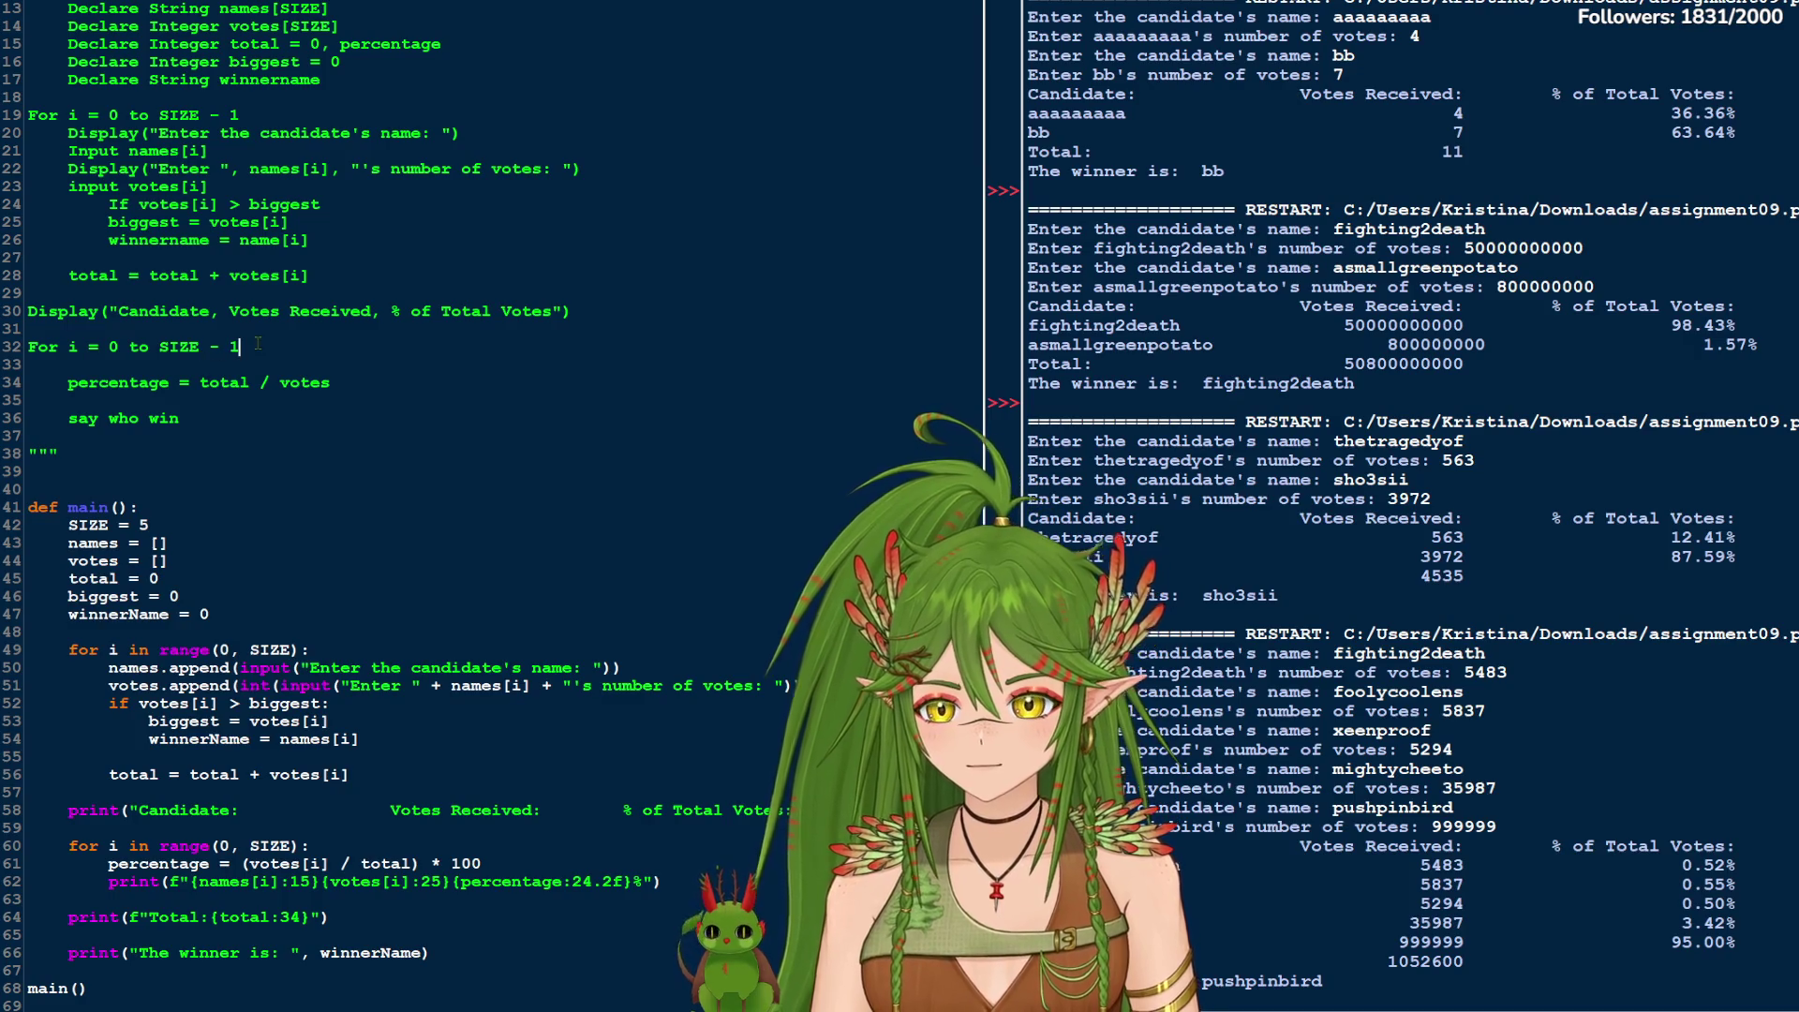
Rewrite the loop body as 'percentage = votes[i] / total * 100'
key("Return")
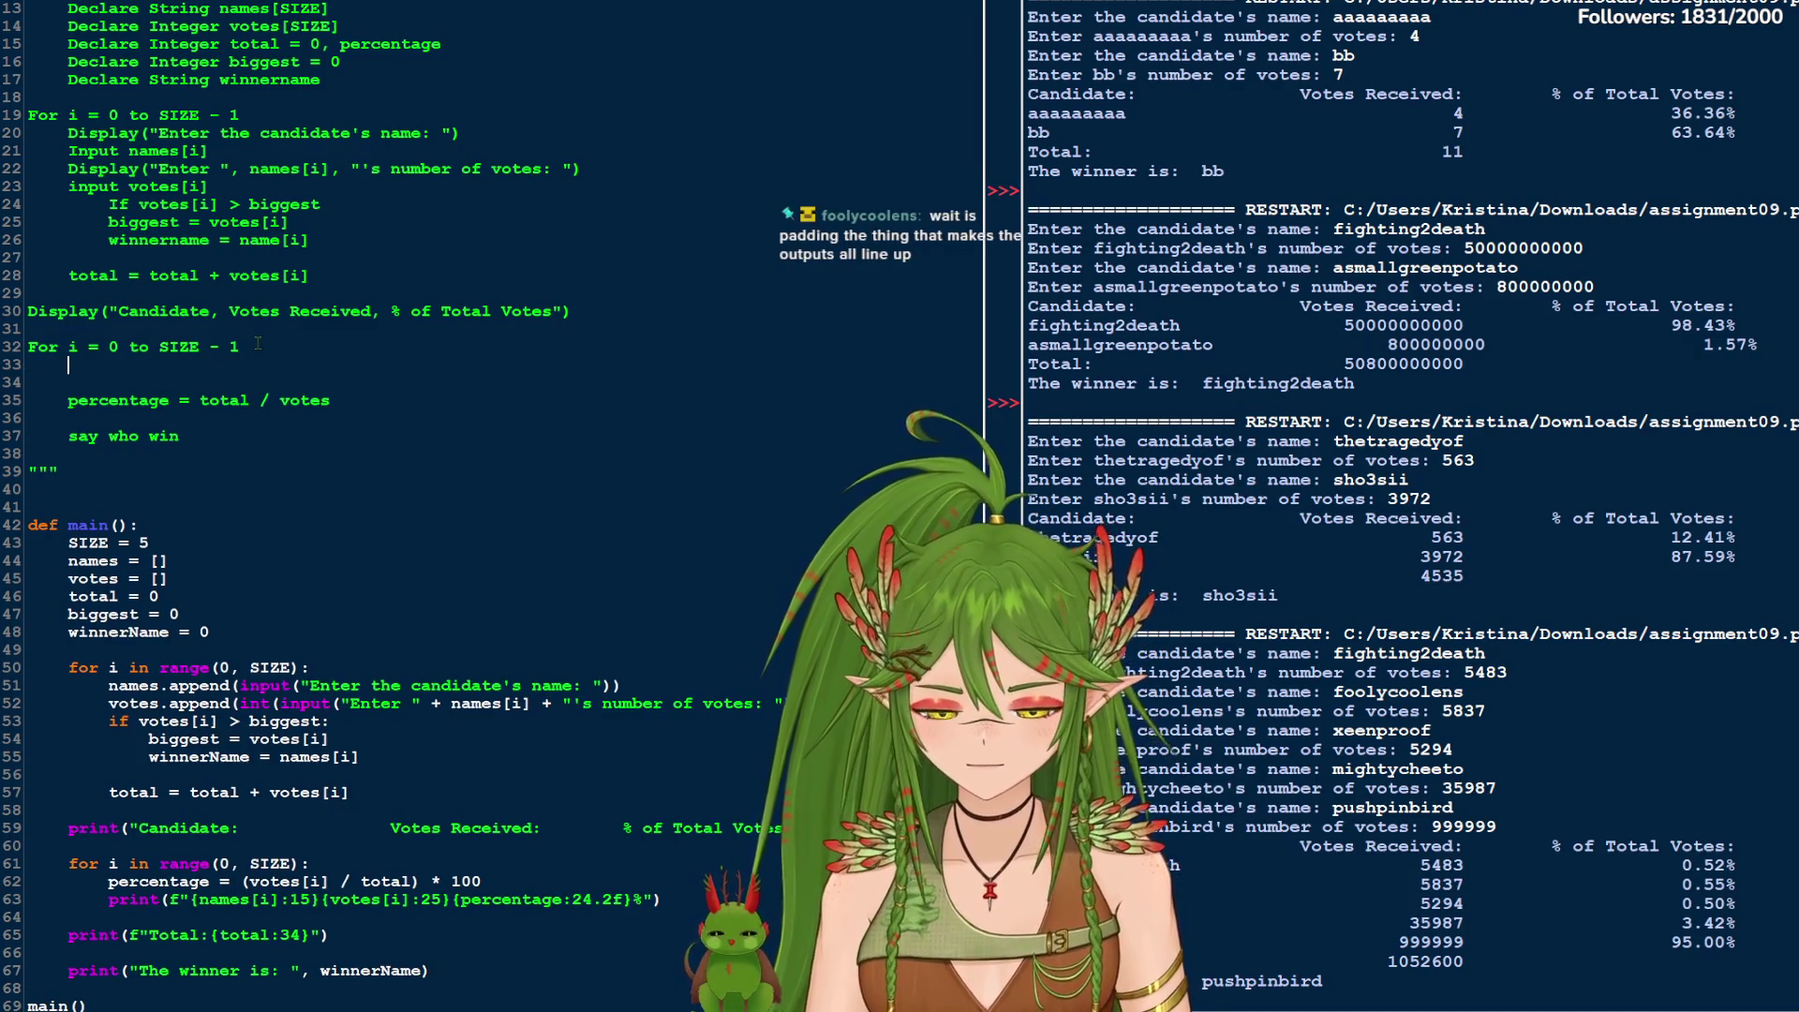
key("BackSpace")
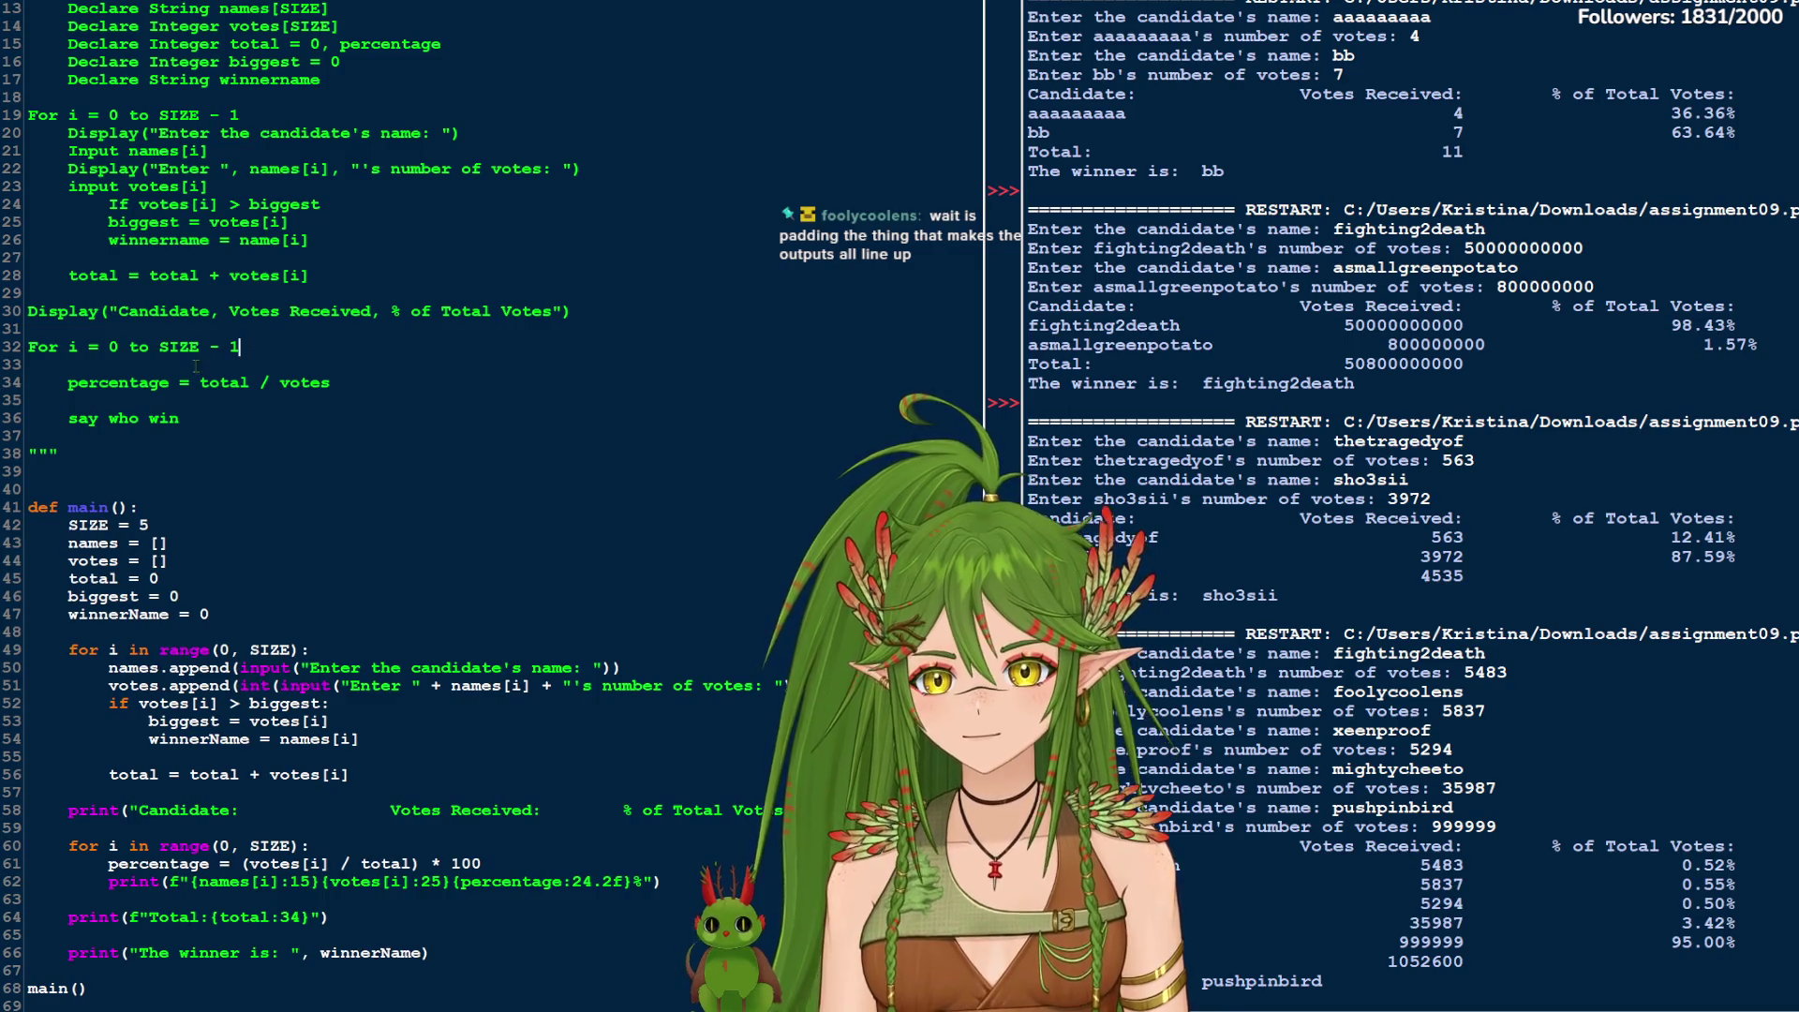
key("BackSpace")
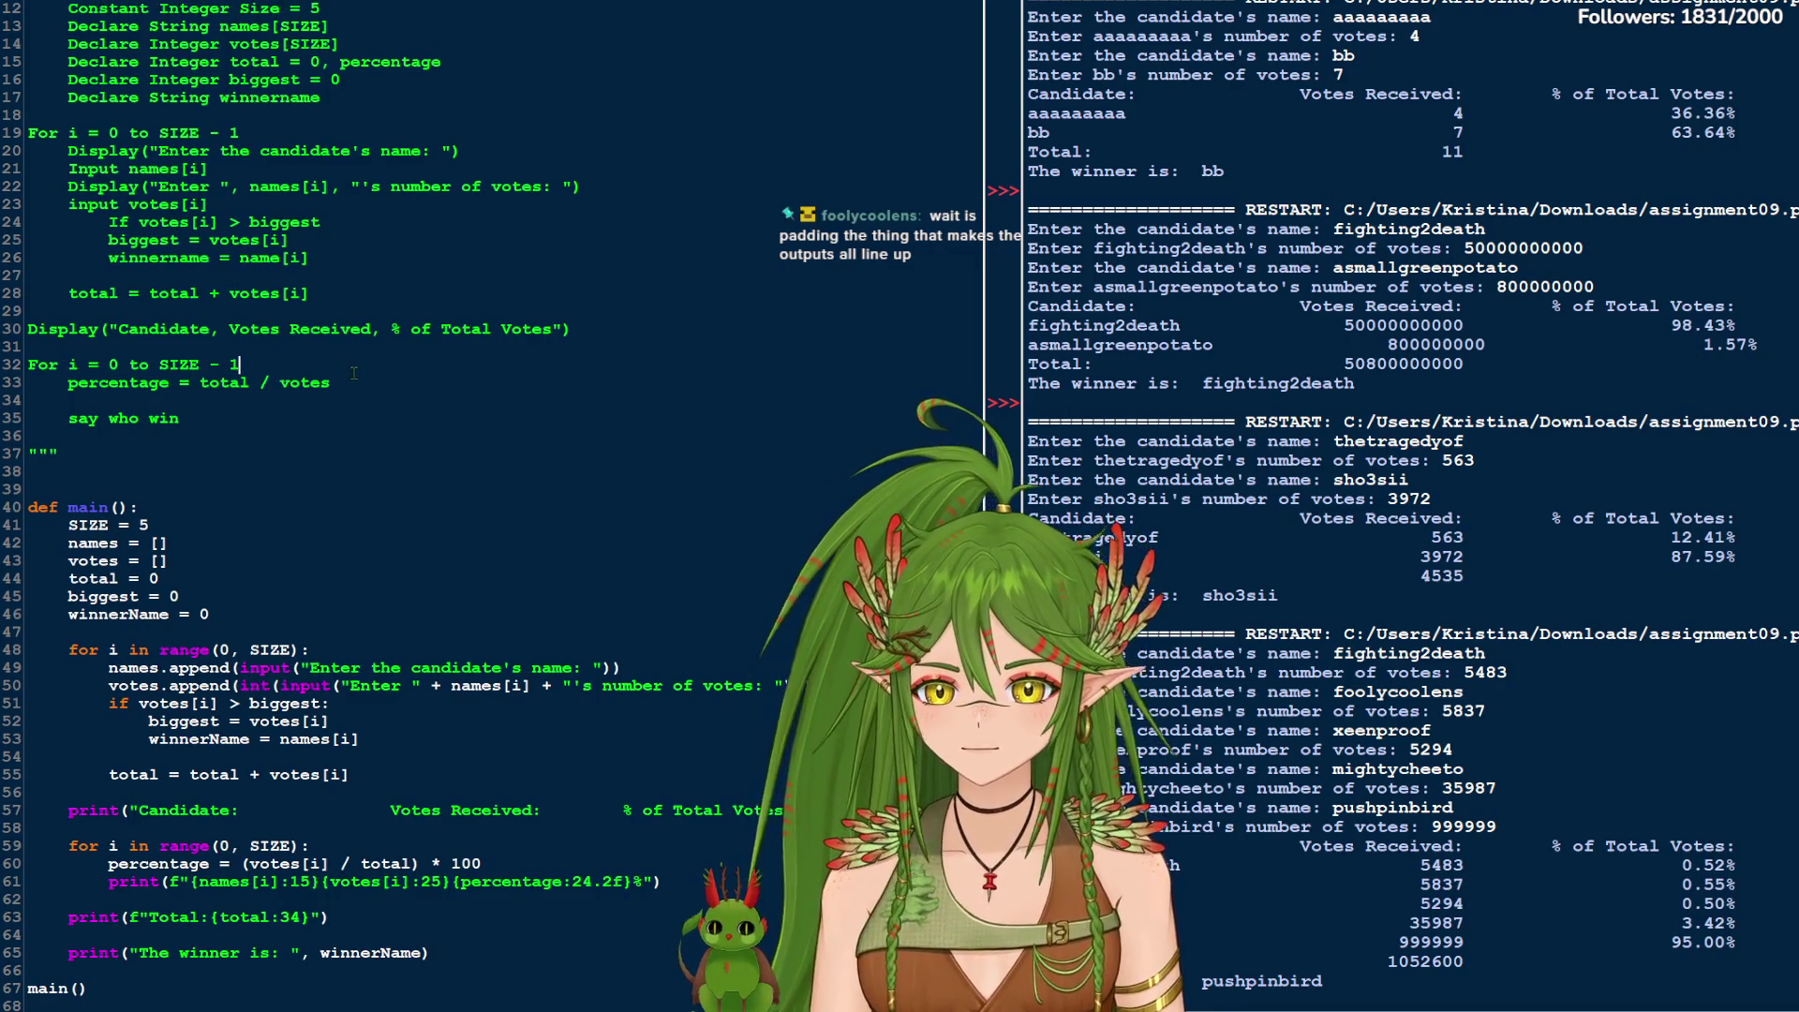
left_click_drag(370, 382, 200, 384)
type("vot")
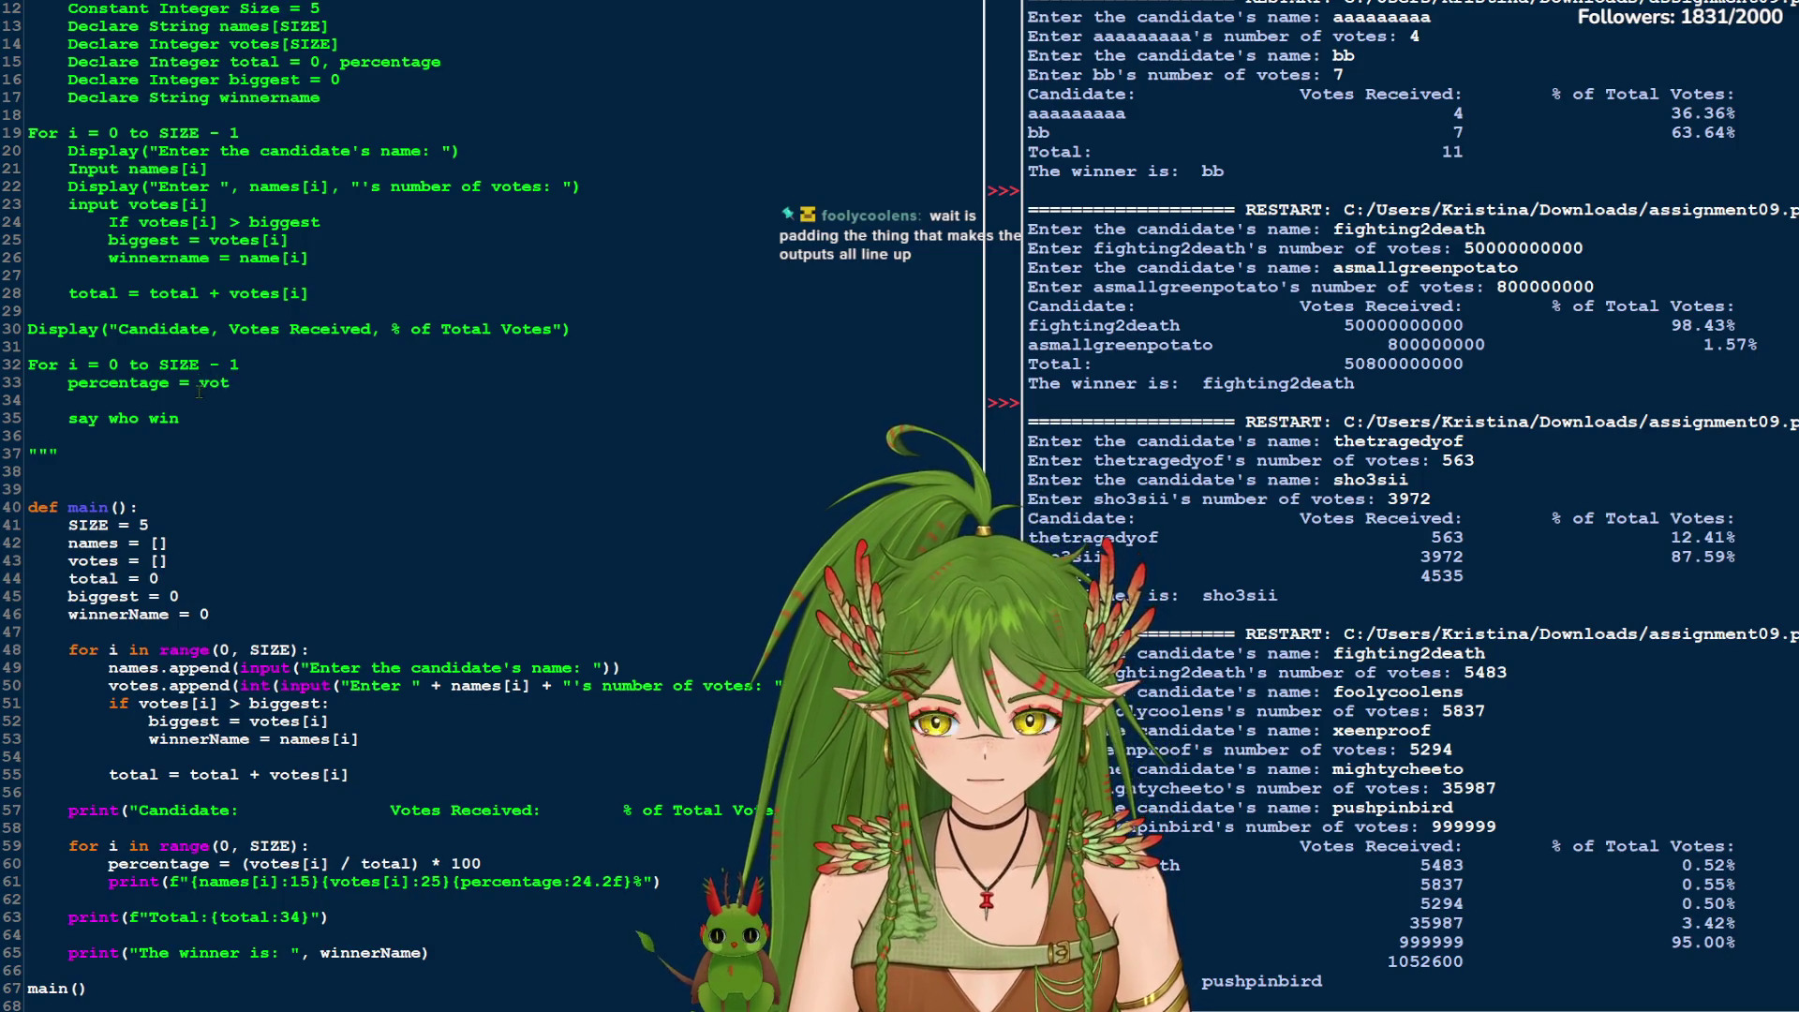
type("es[")
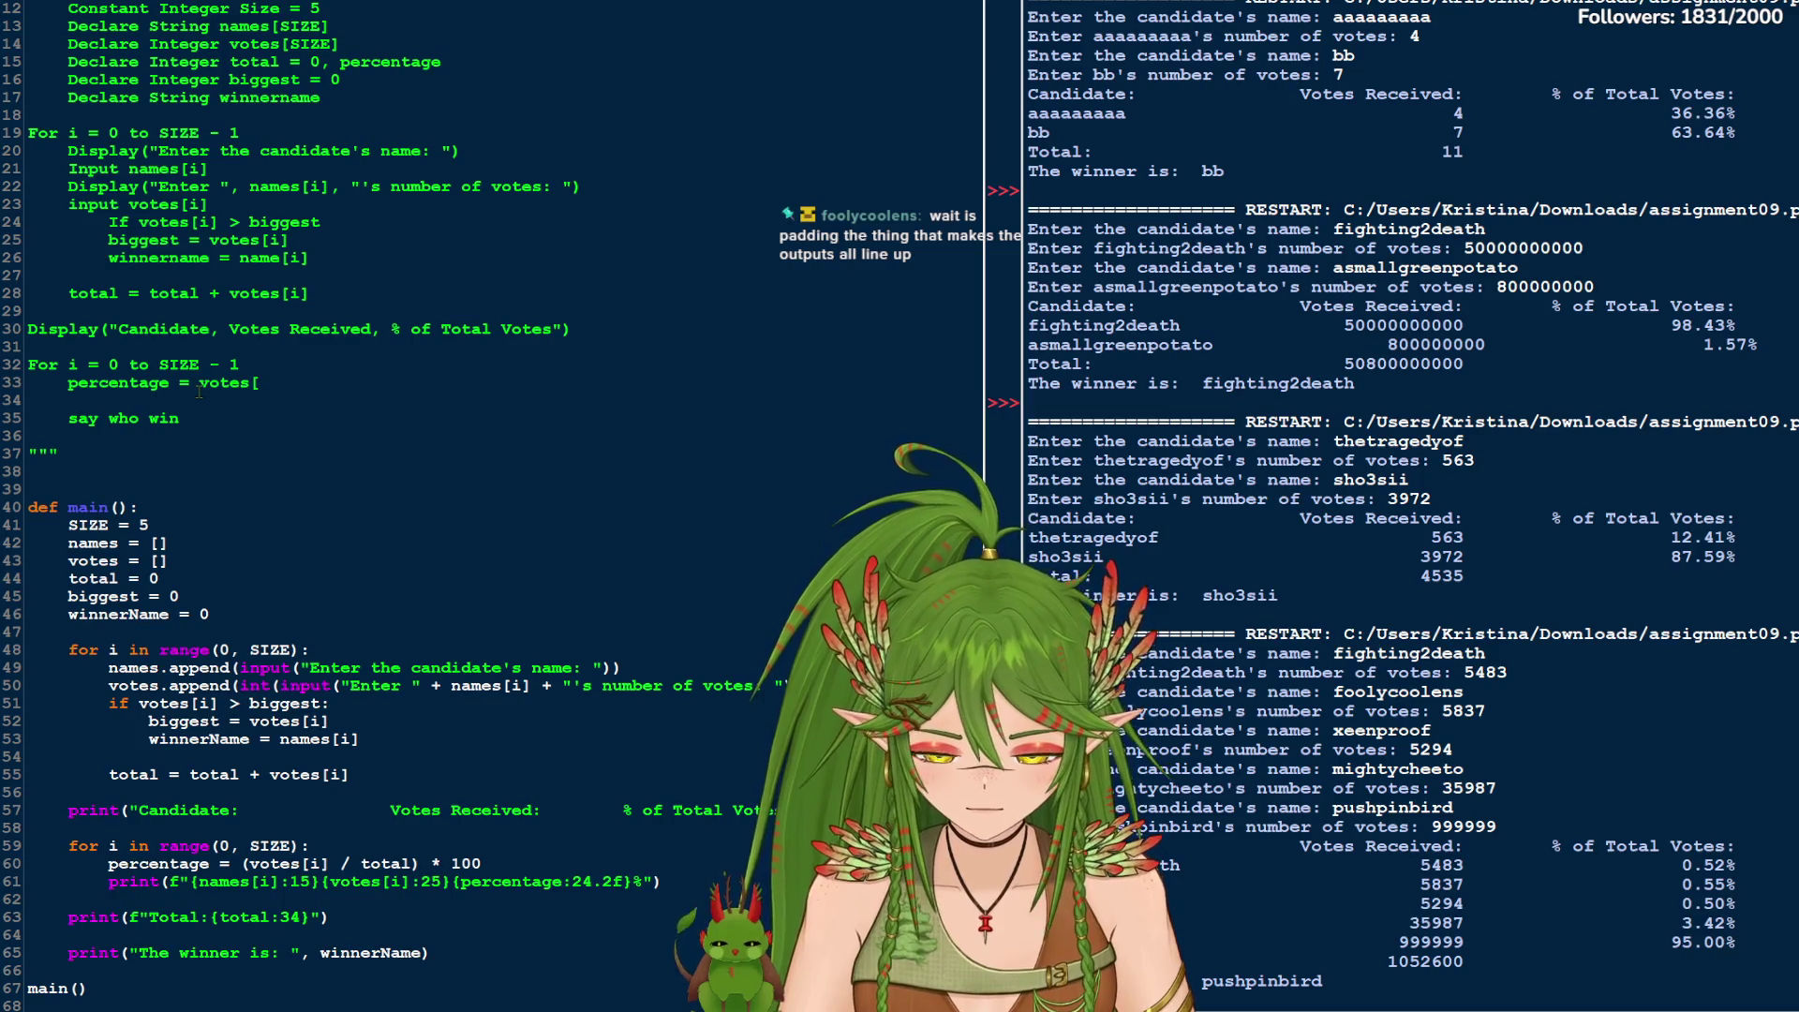
type("i]")
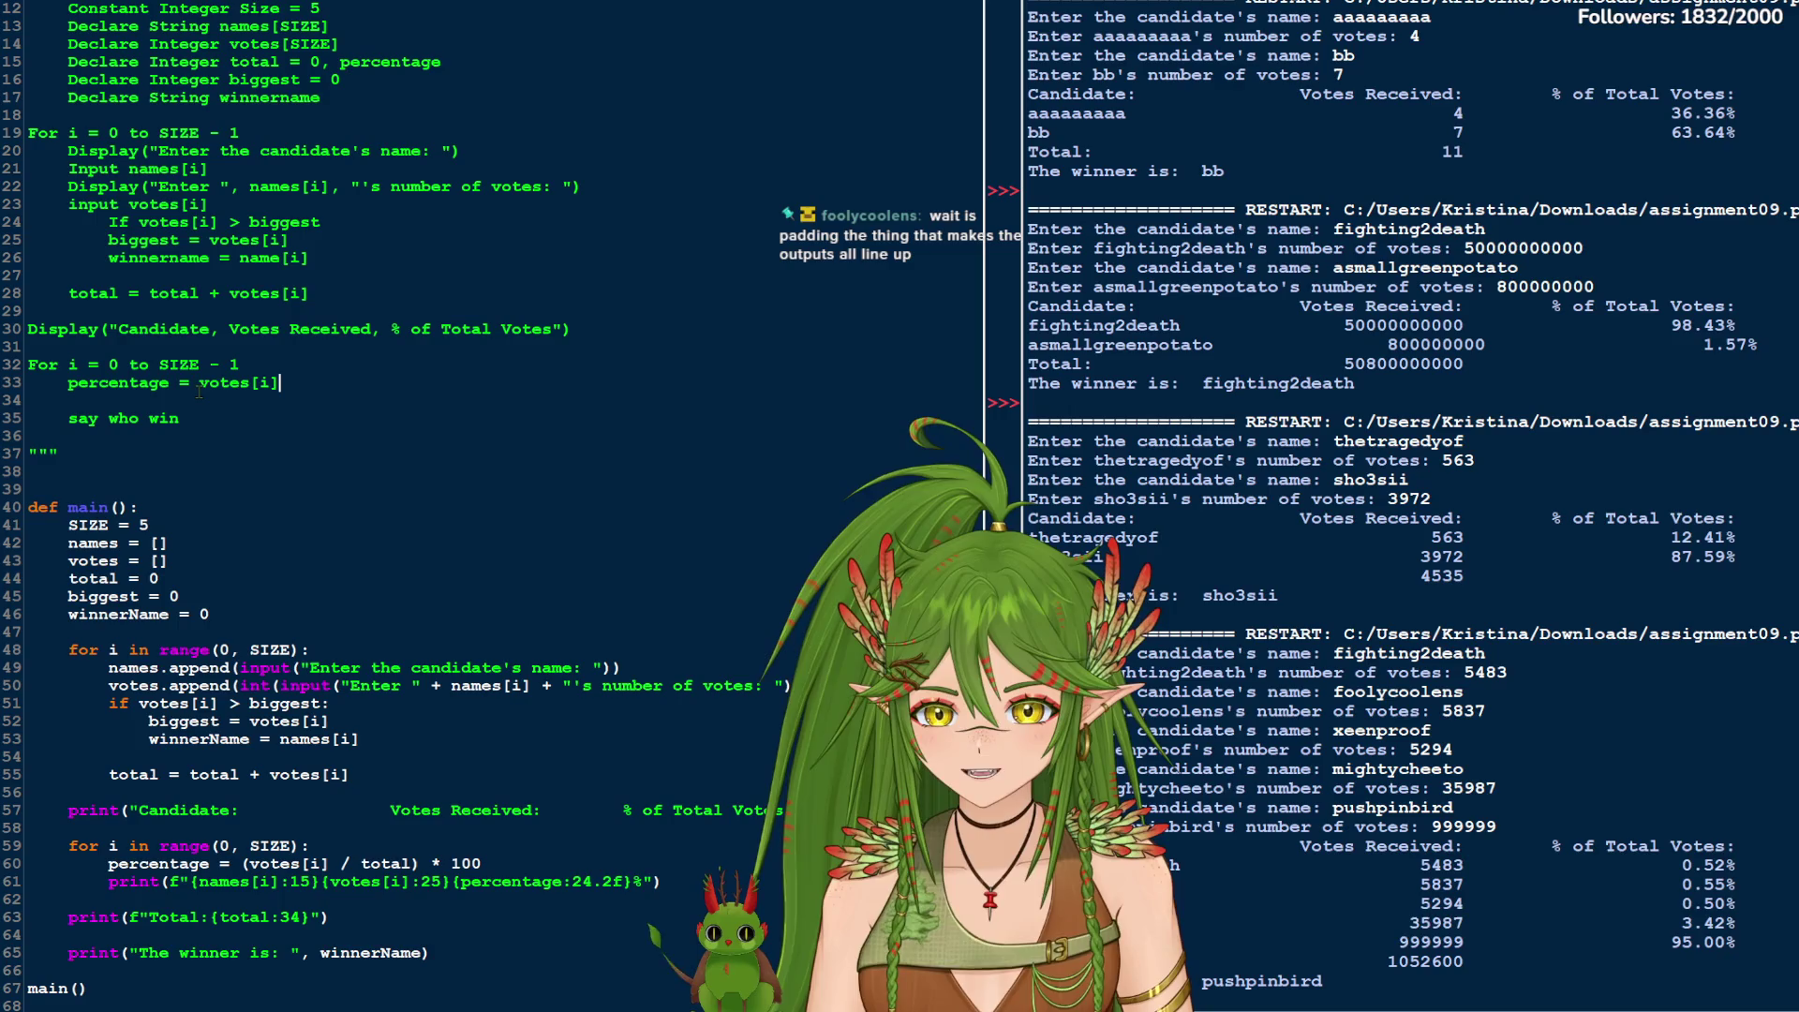
type("/ total")
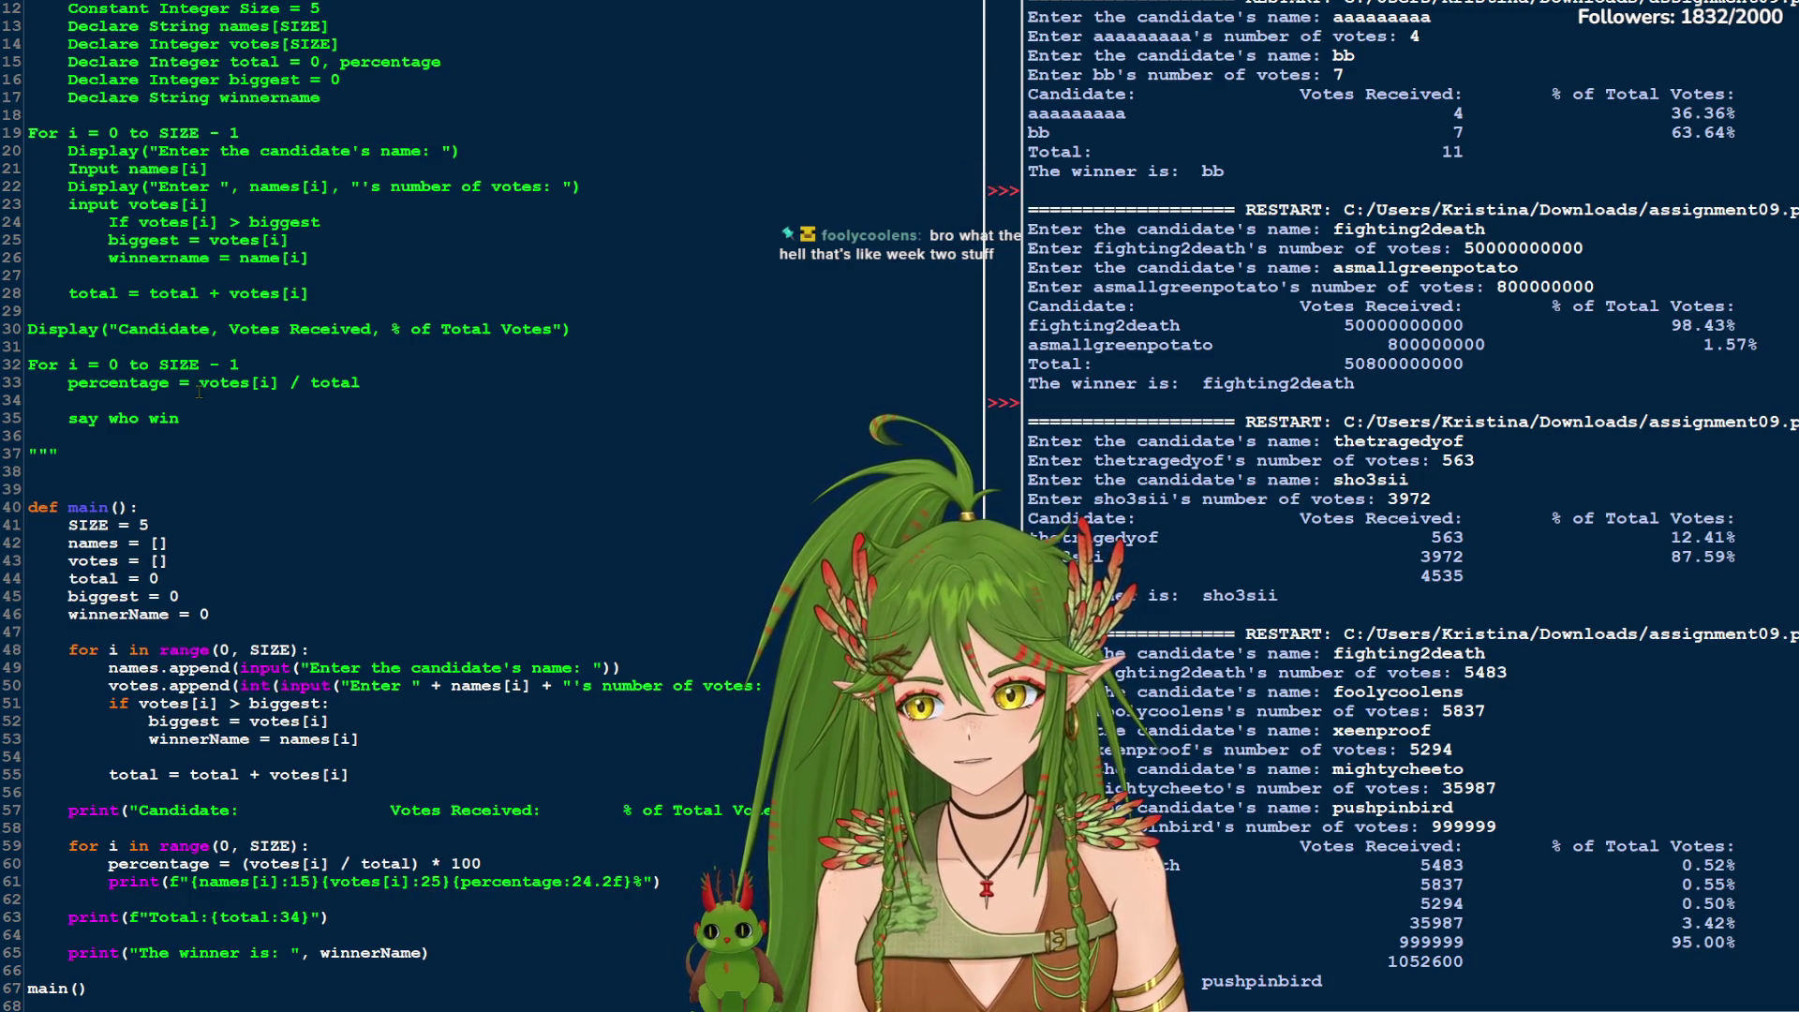
type("* 100")
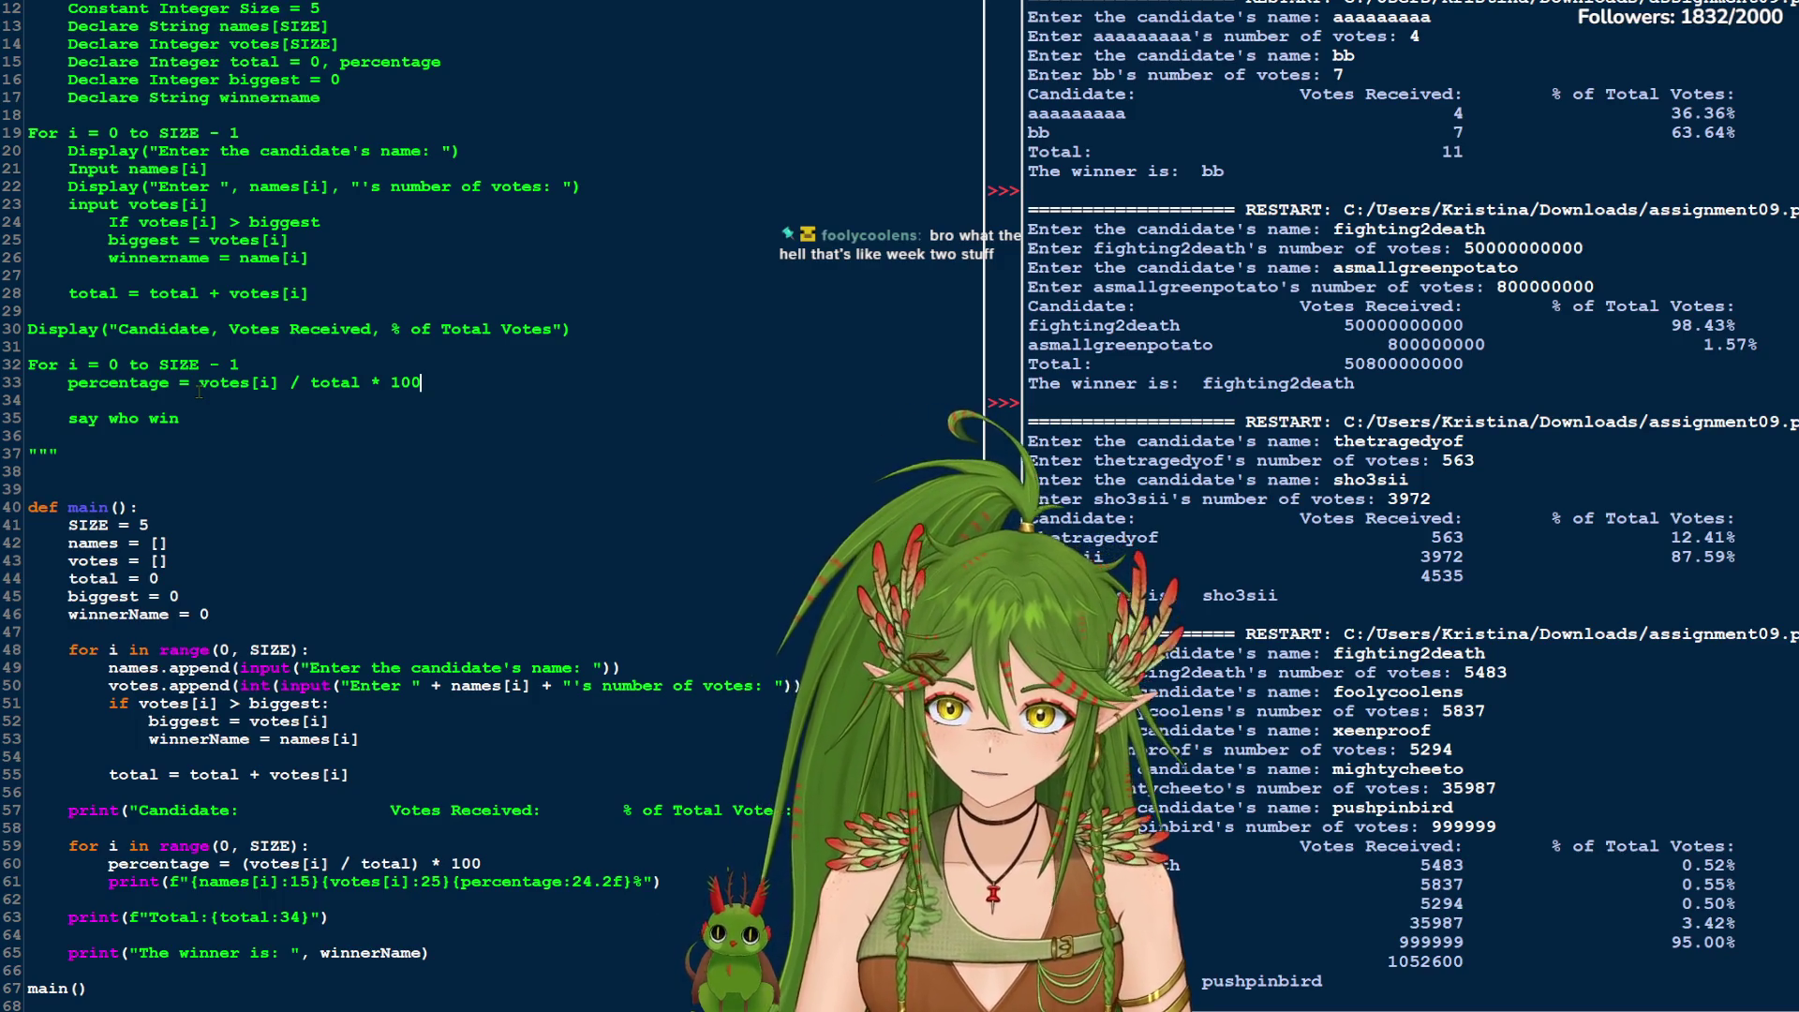
key("Return")
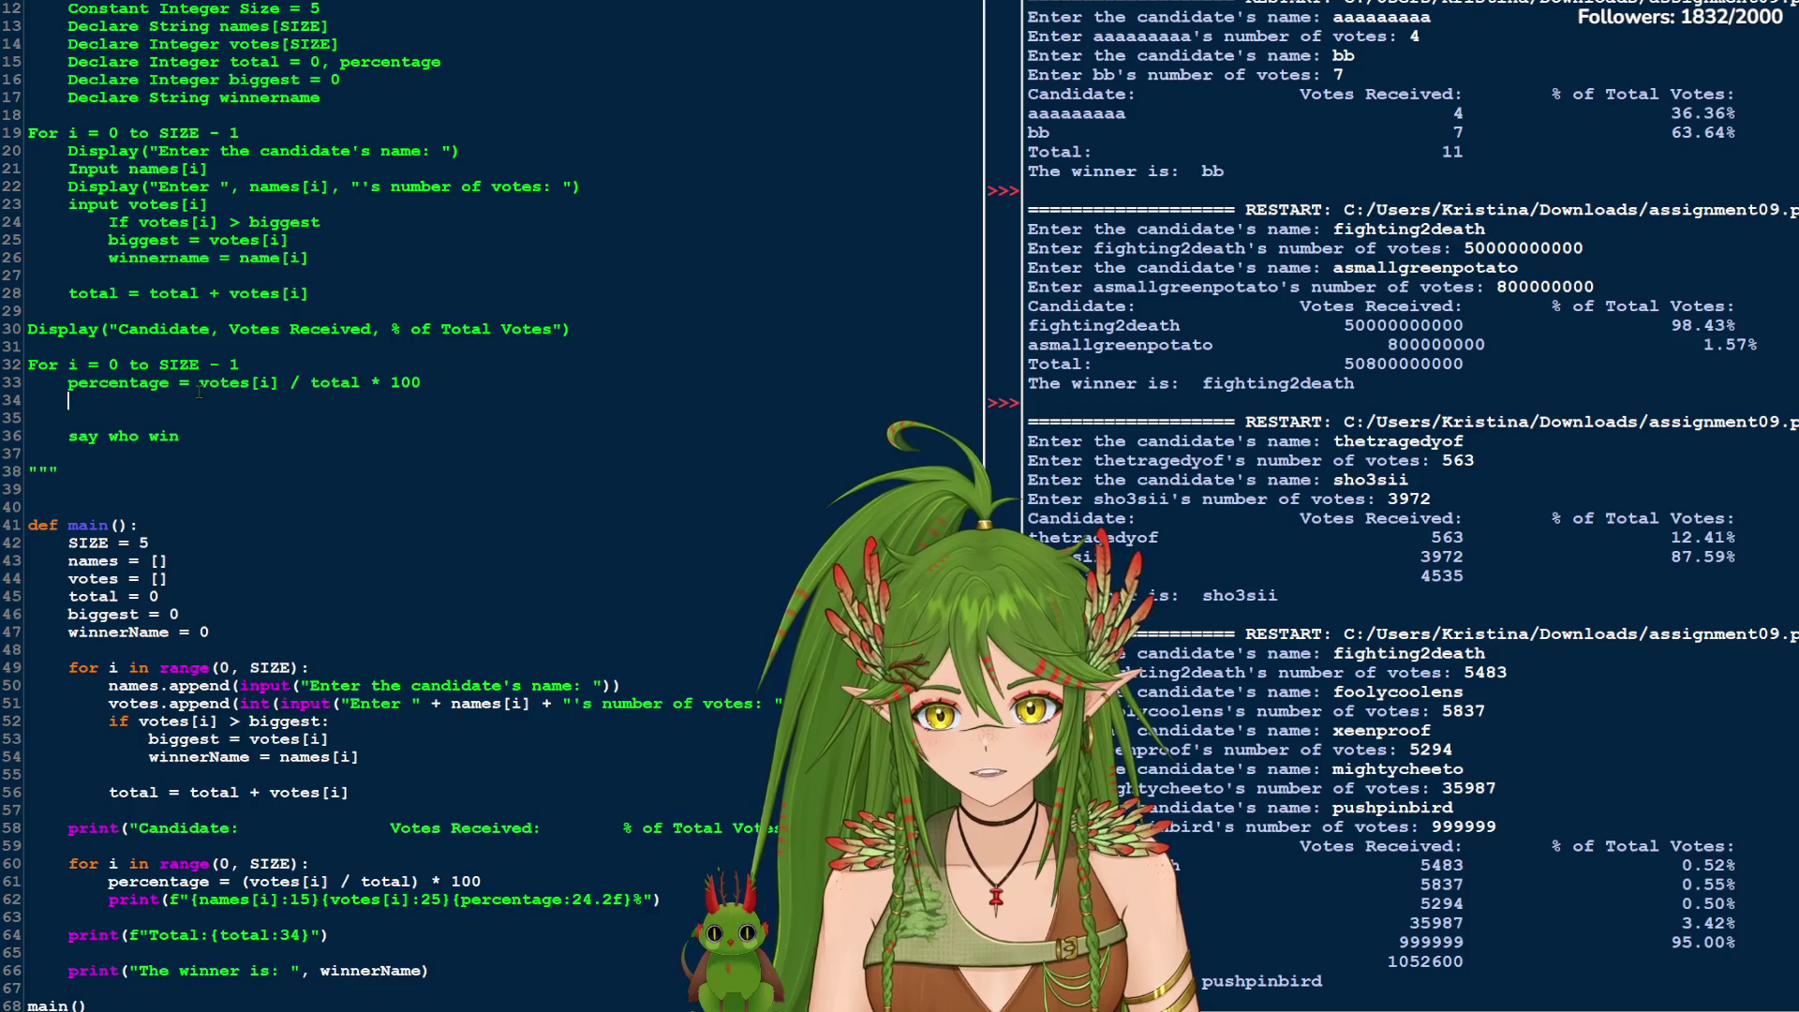
Add Display("names[i], votes[i], percentage") inside the loop and leave a line below for the next statement
type("print")
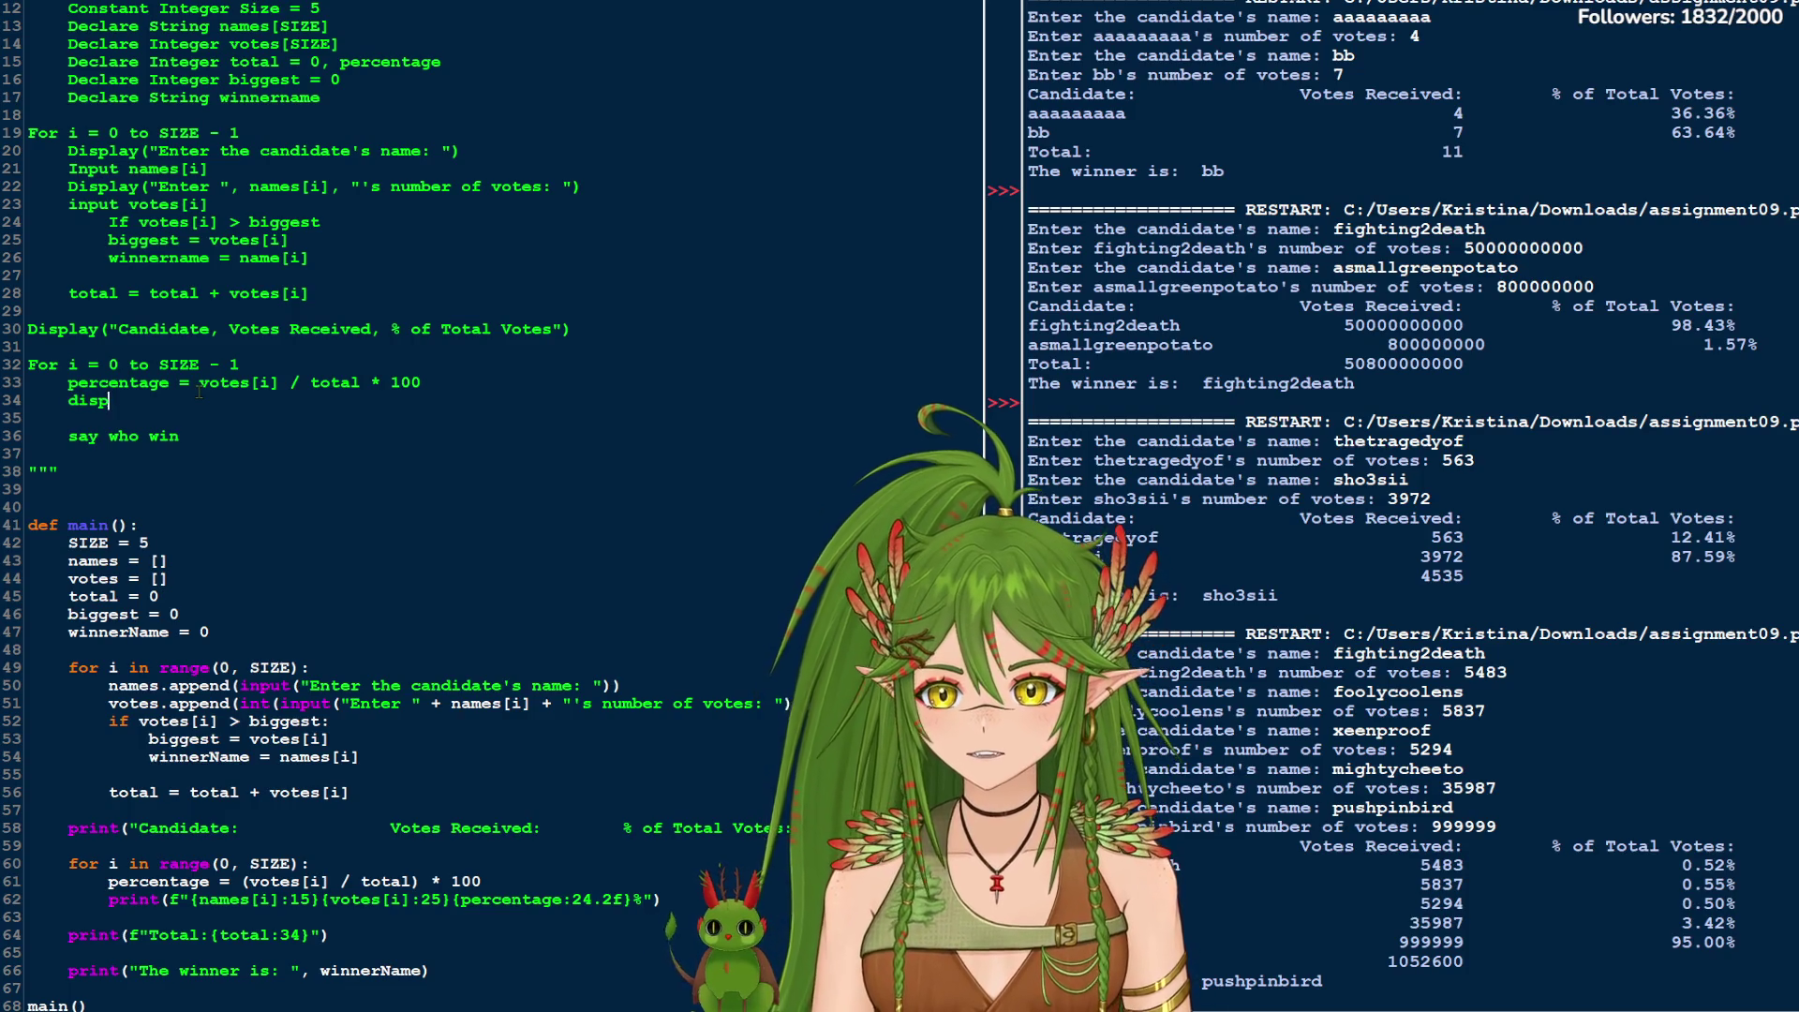
key("BackSpace")
key("BackSpace")
key("BackSpace")
type("Display(")
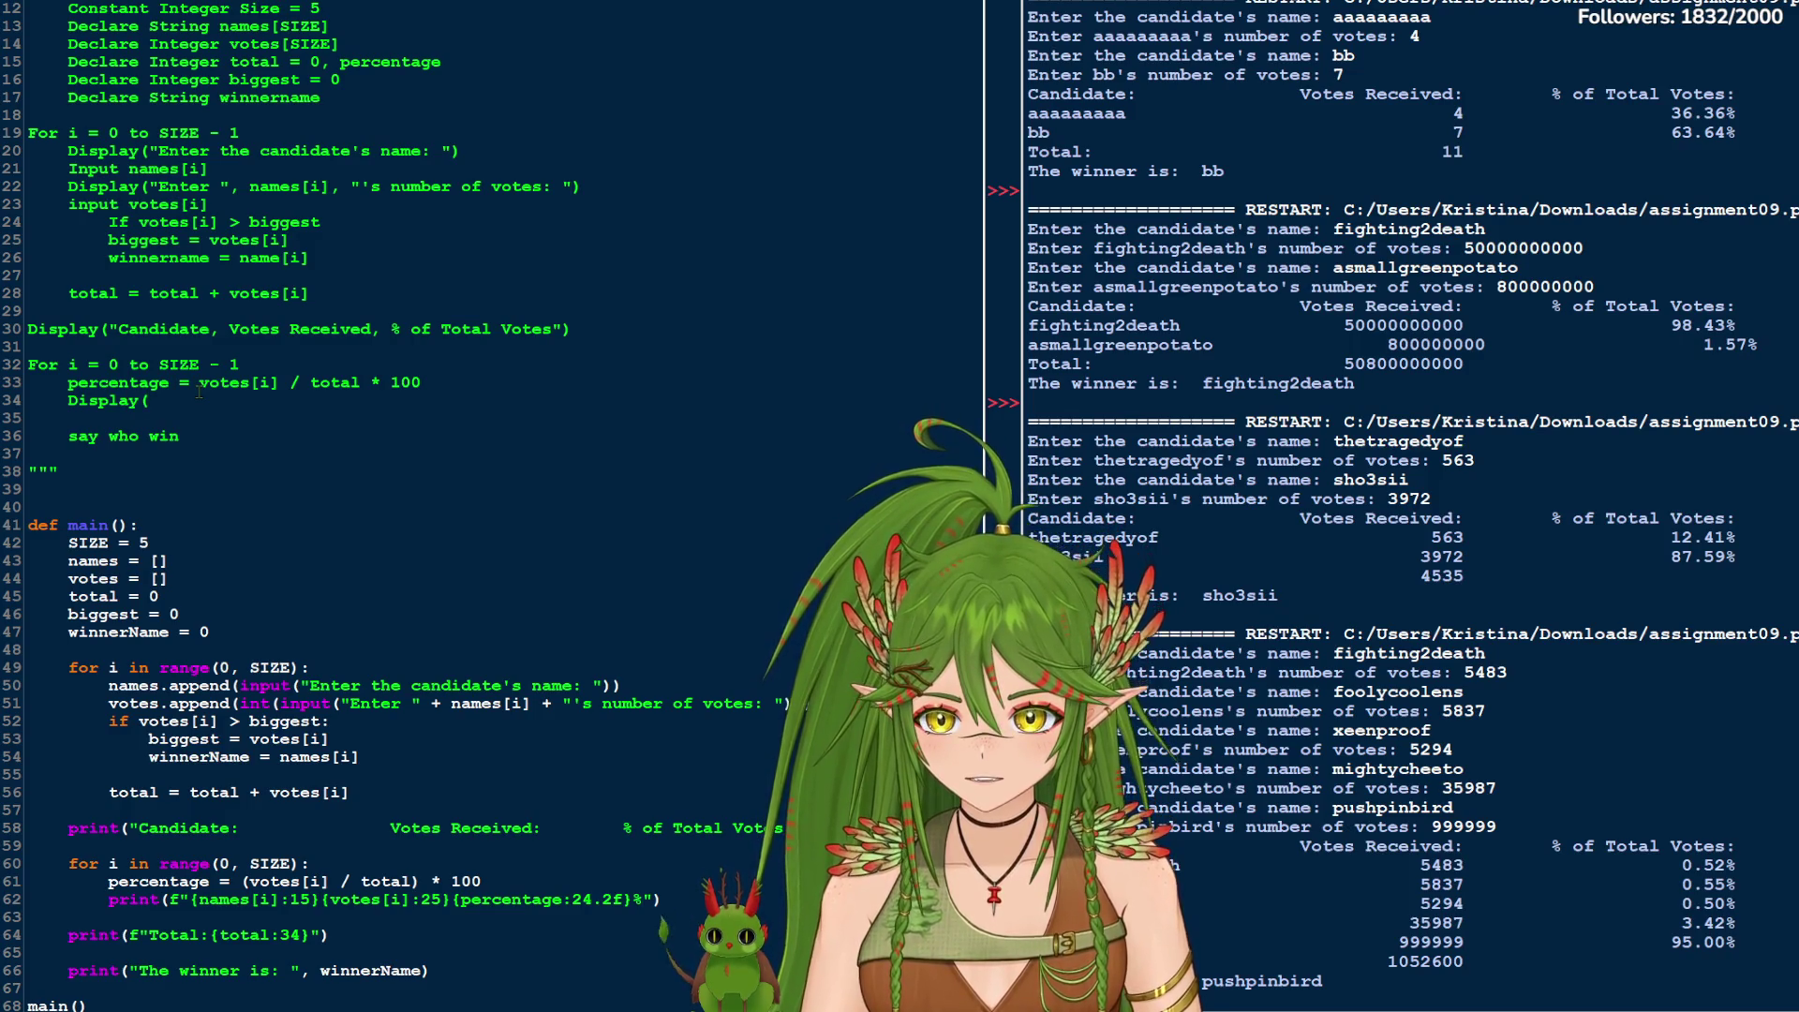
type("\"N")
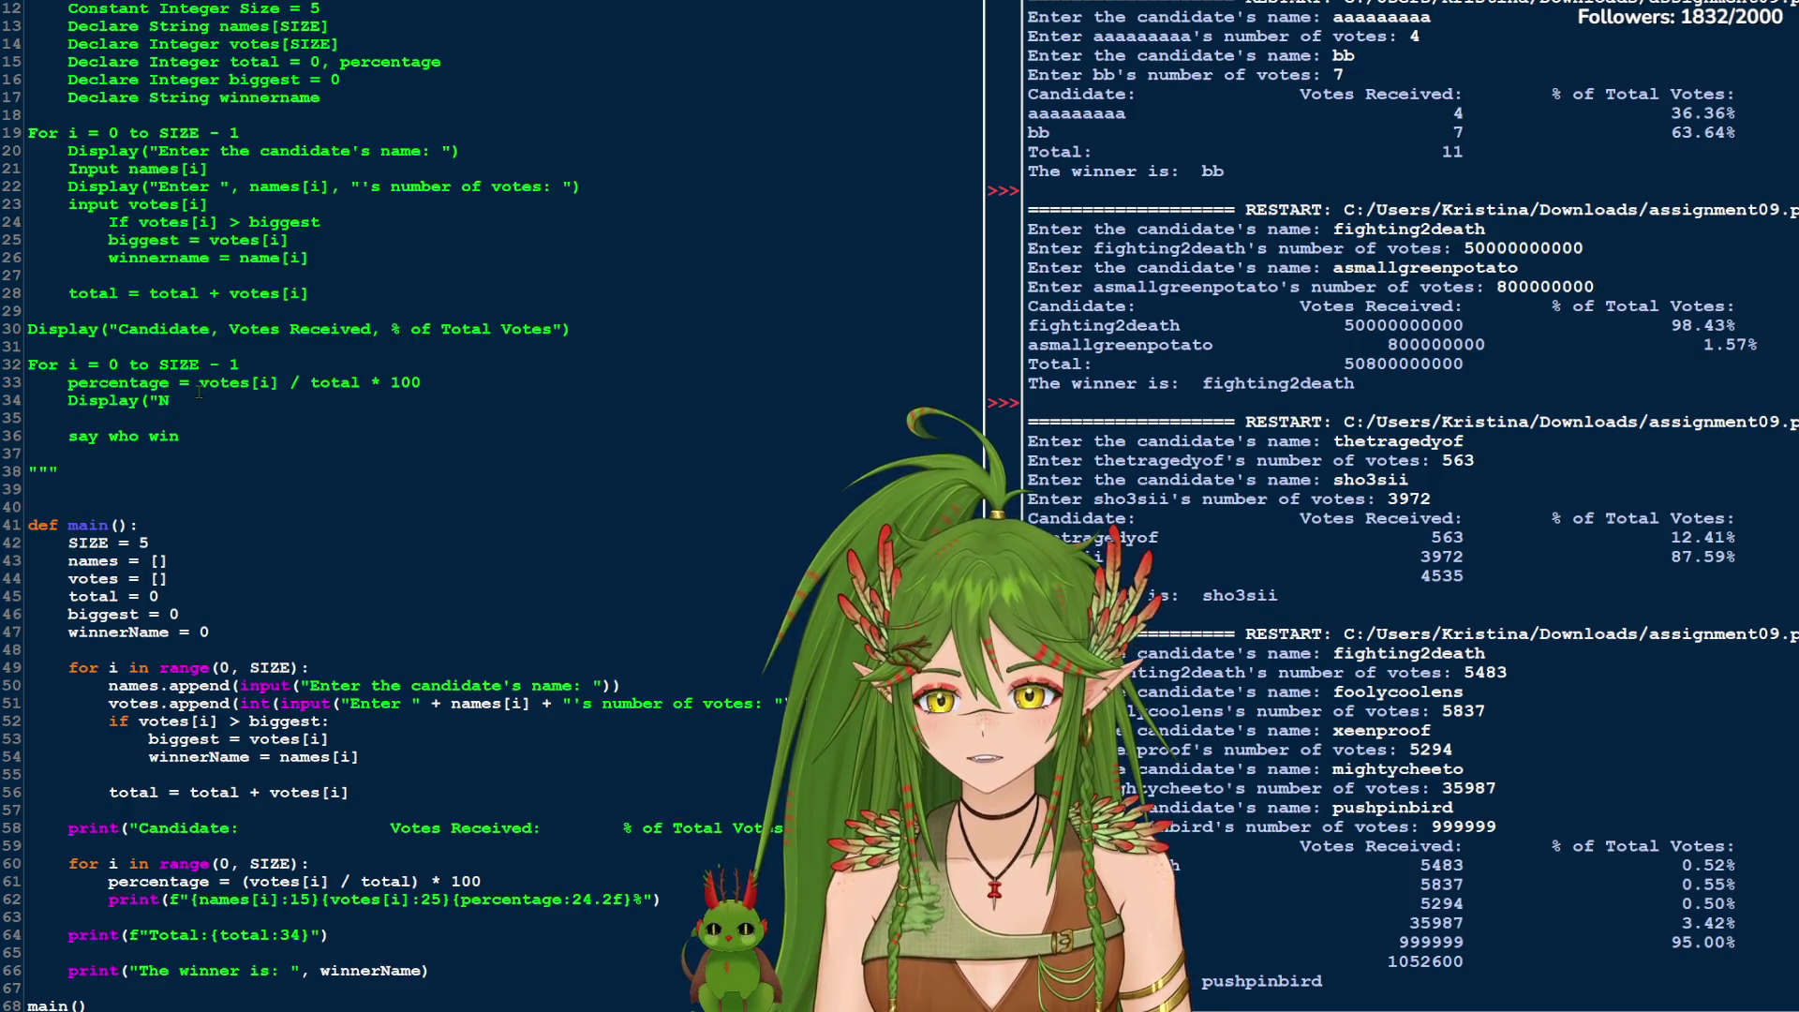
key("BackSpace")
type("names[")
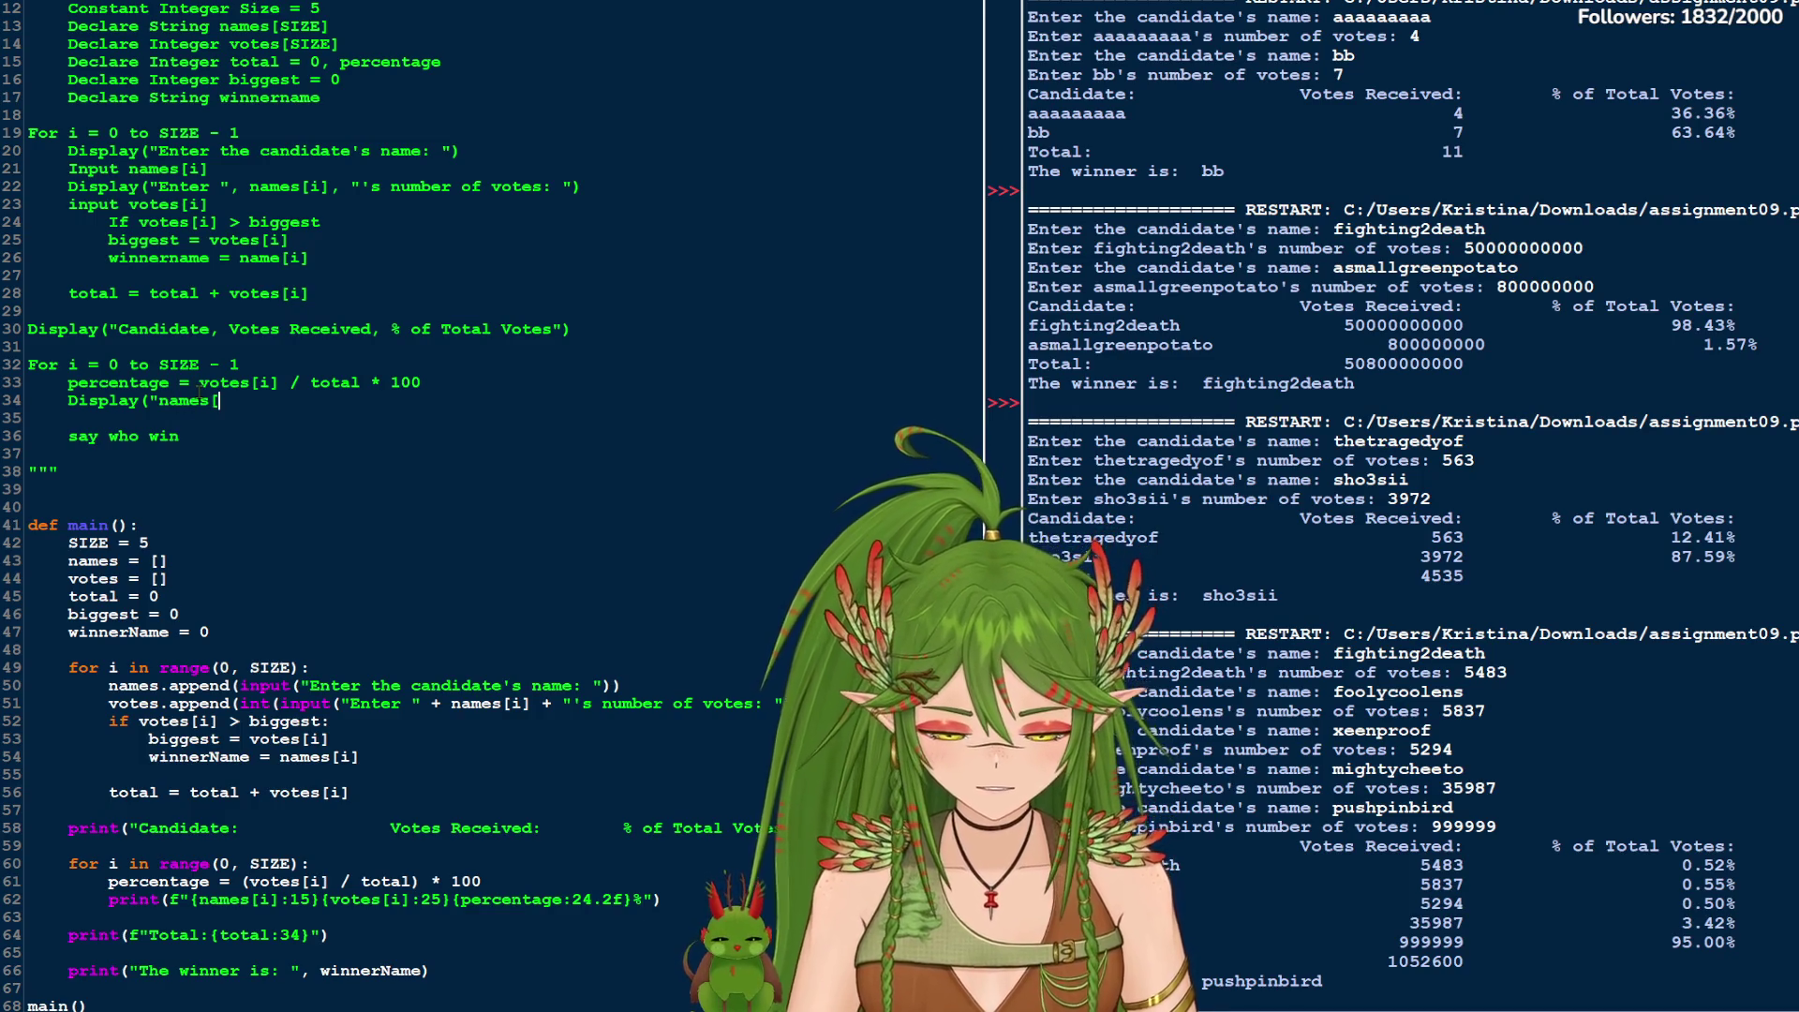
type("i].")
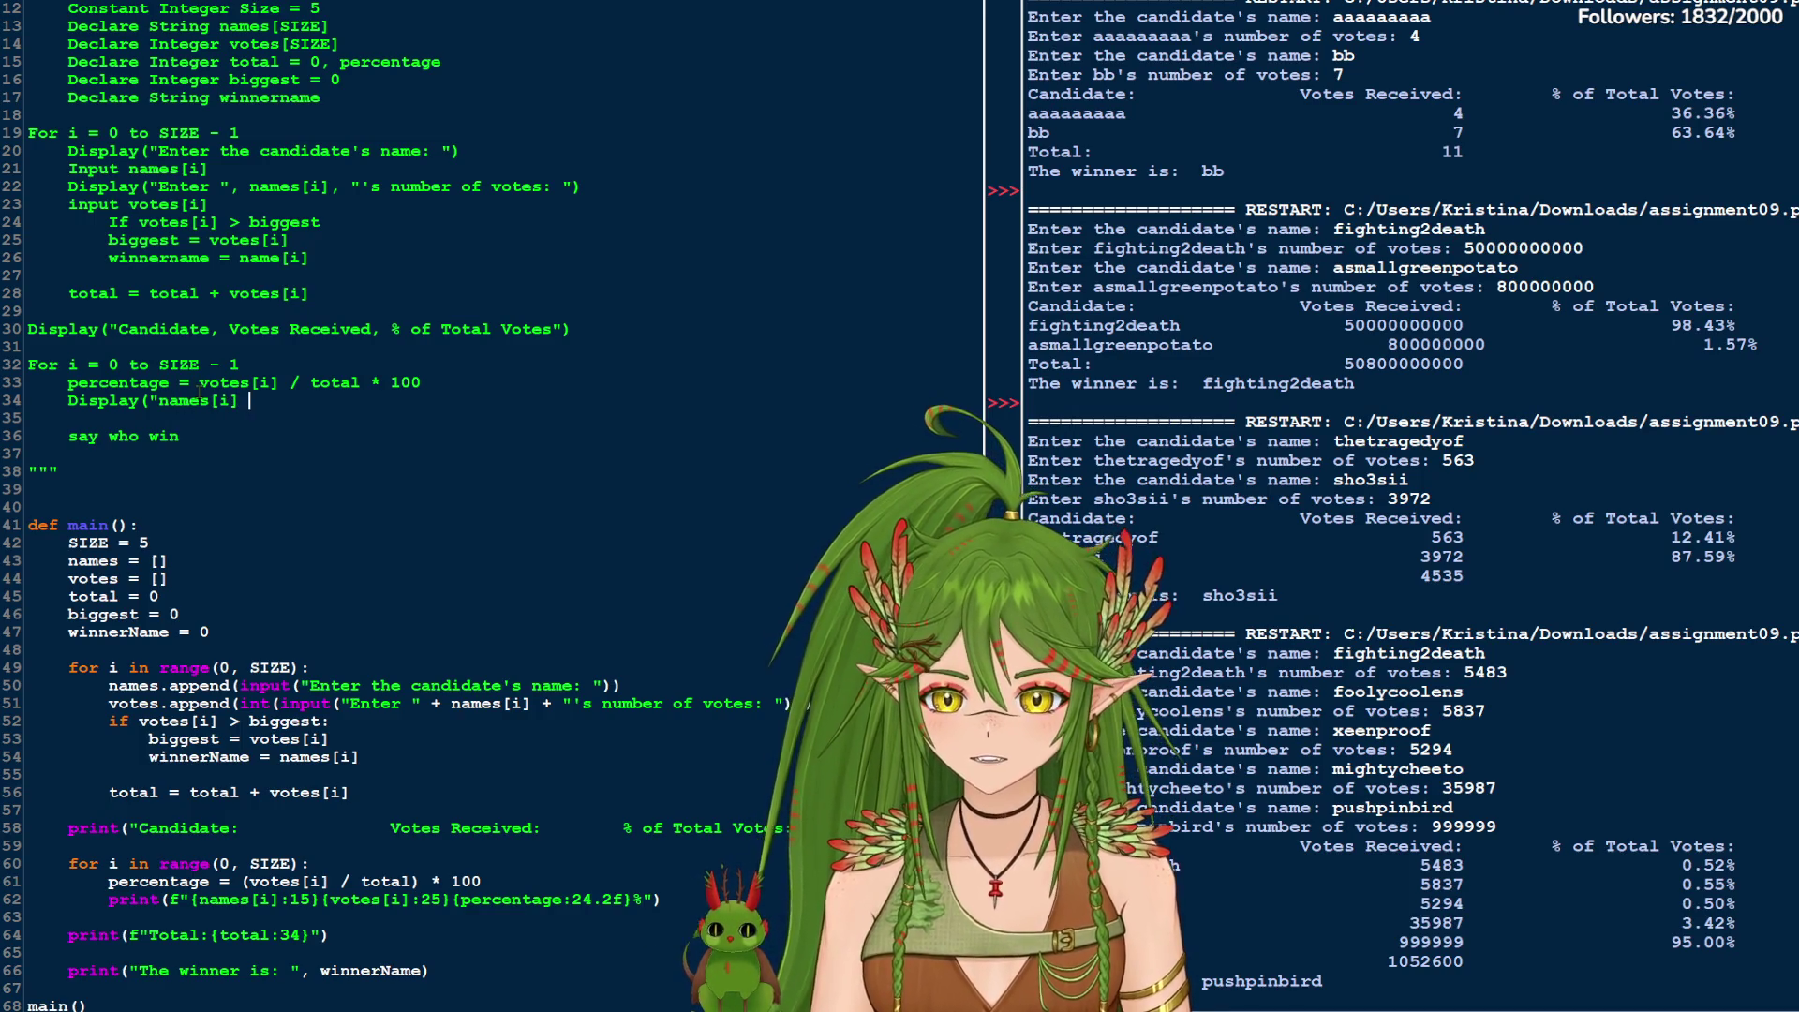
type(" [votes")
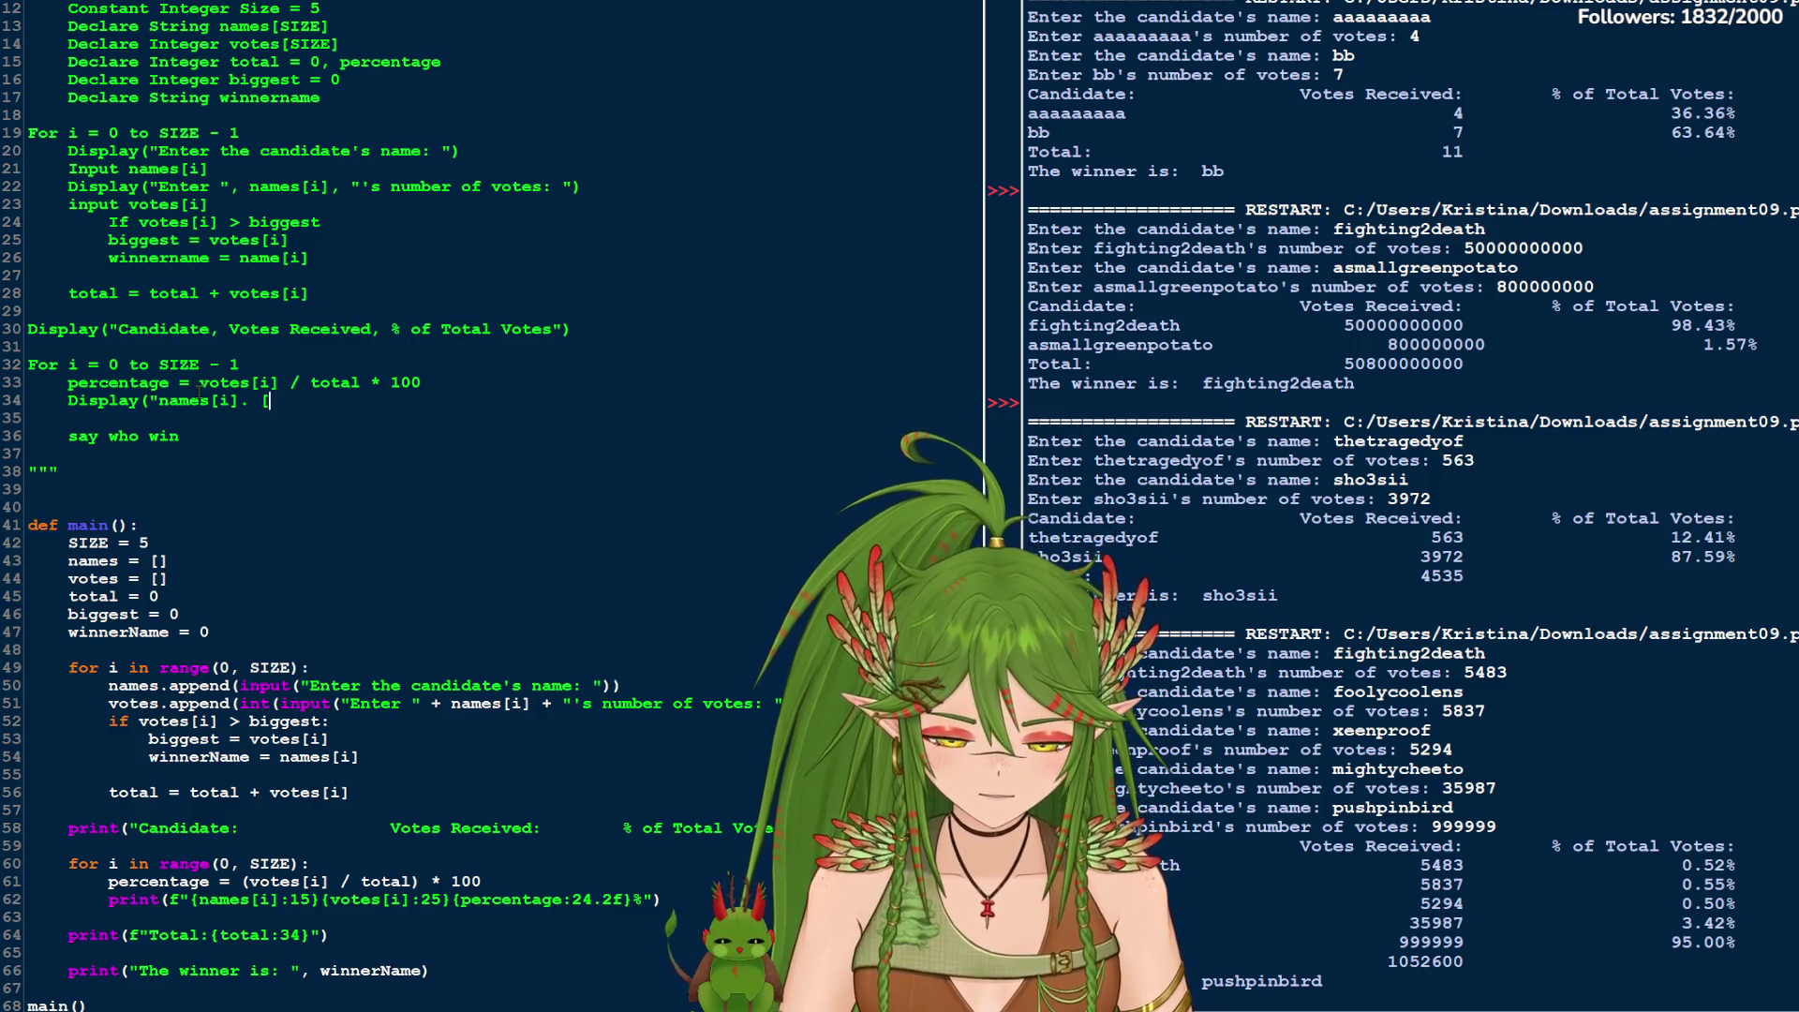
key("BackSpace")
key("BackSpace")
key("BackSpace")
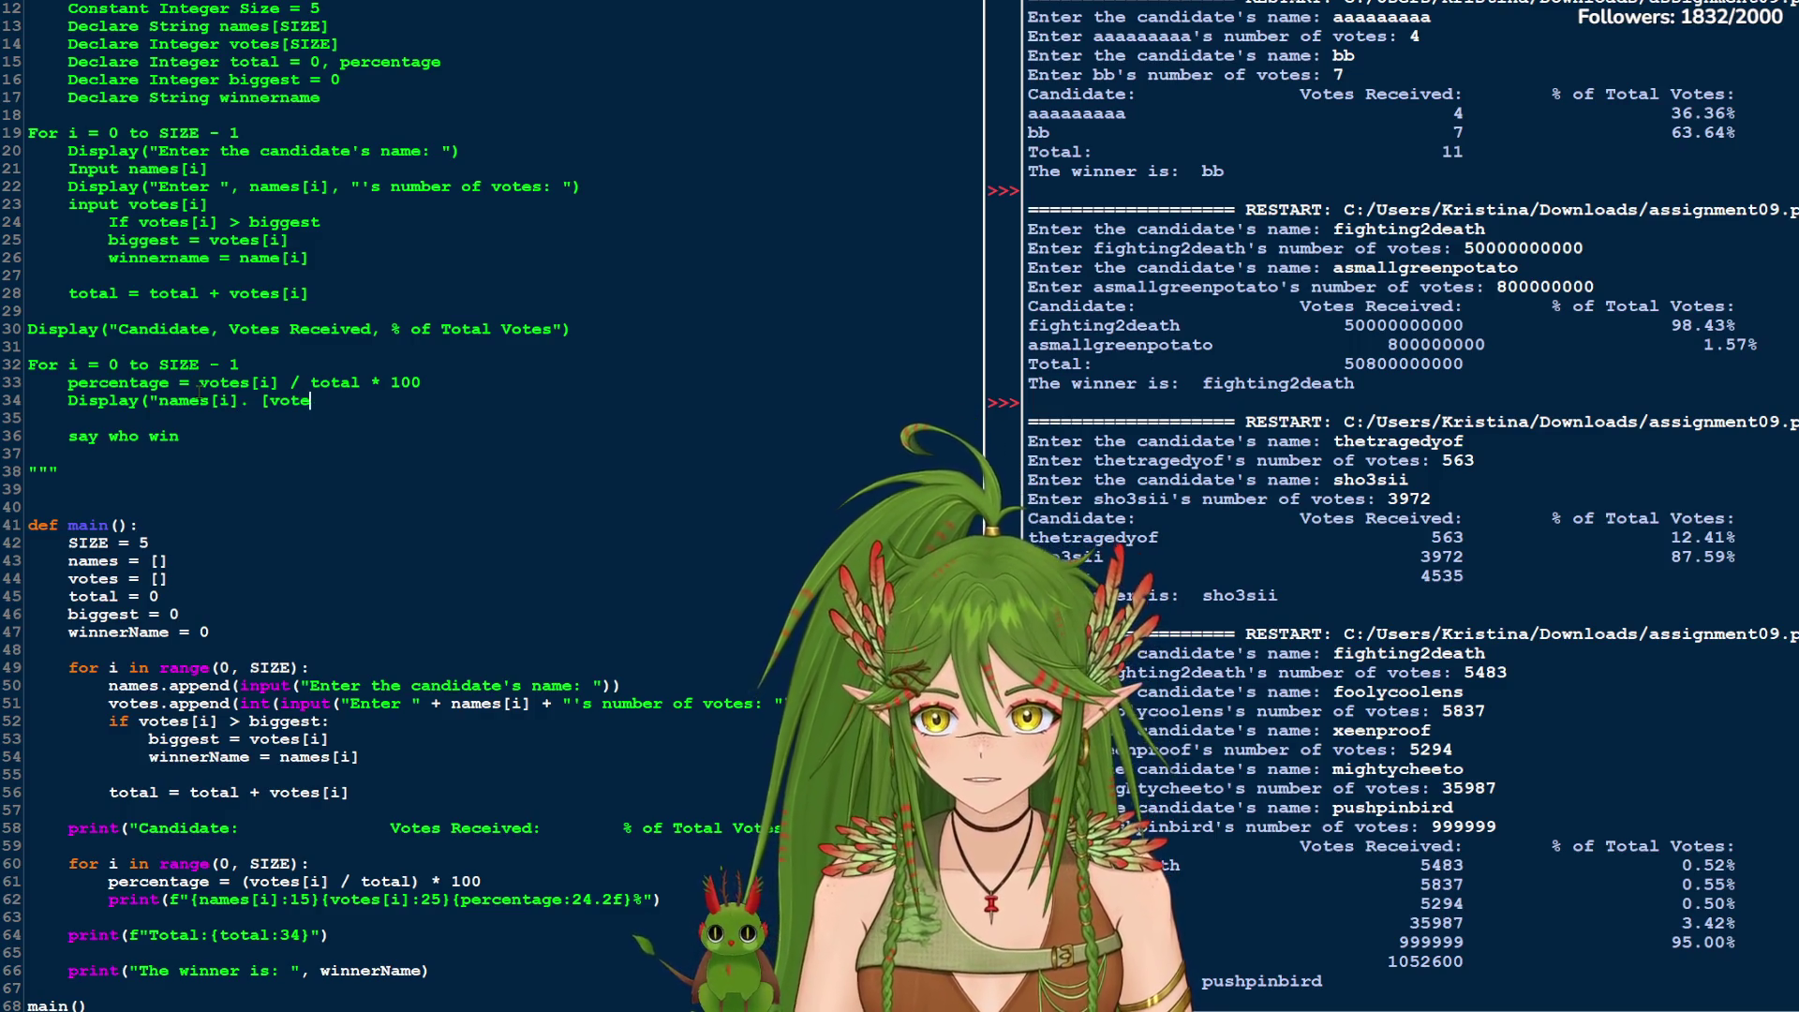
type("v")
key("BackSpace")
key("BackSpace")
key("BackSpace")
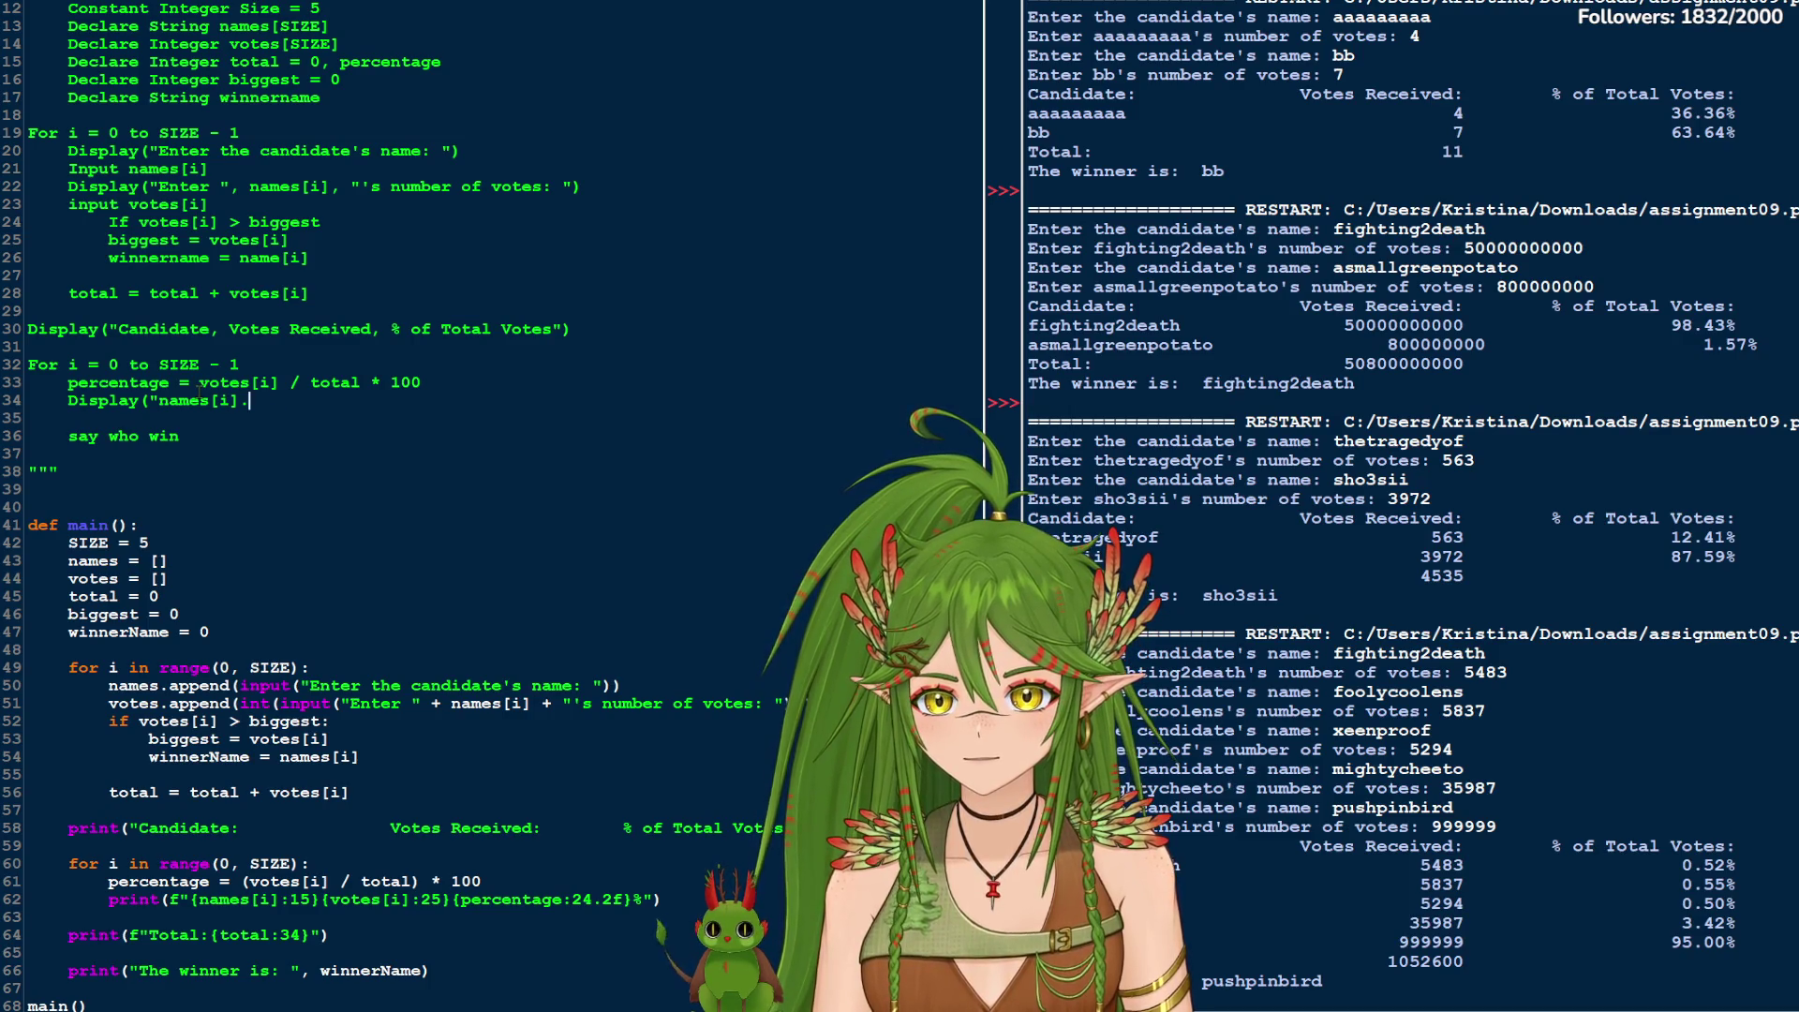
type(", votes[i]")
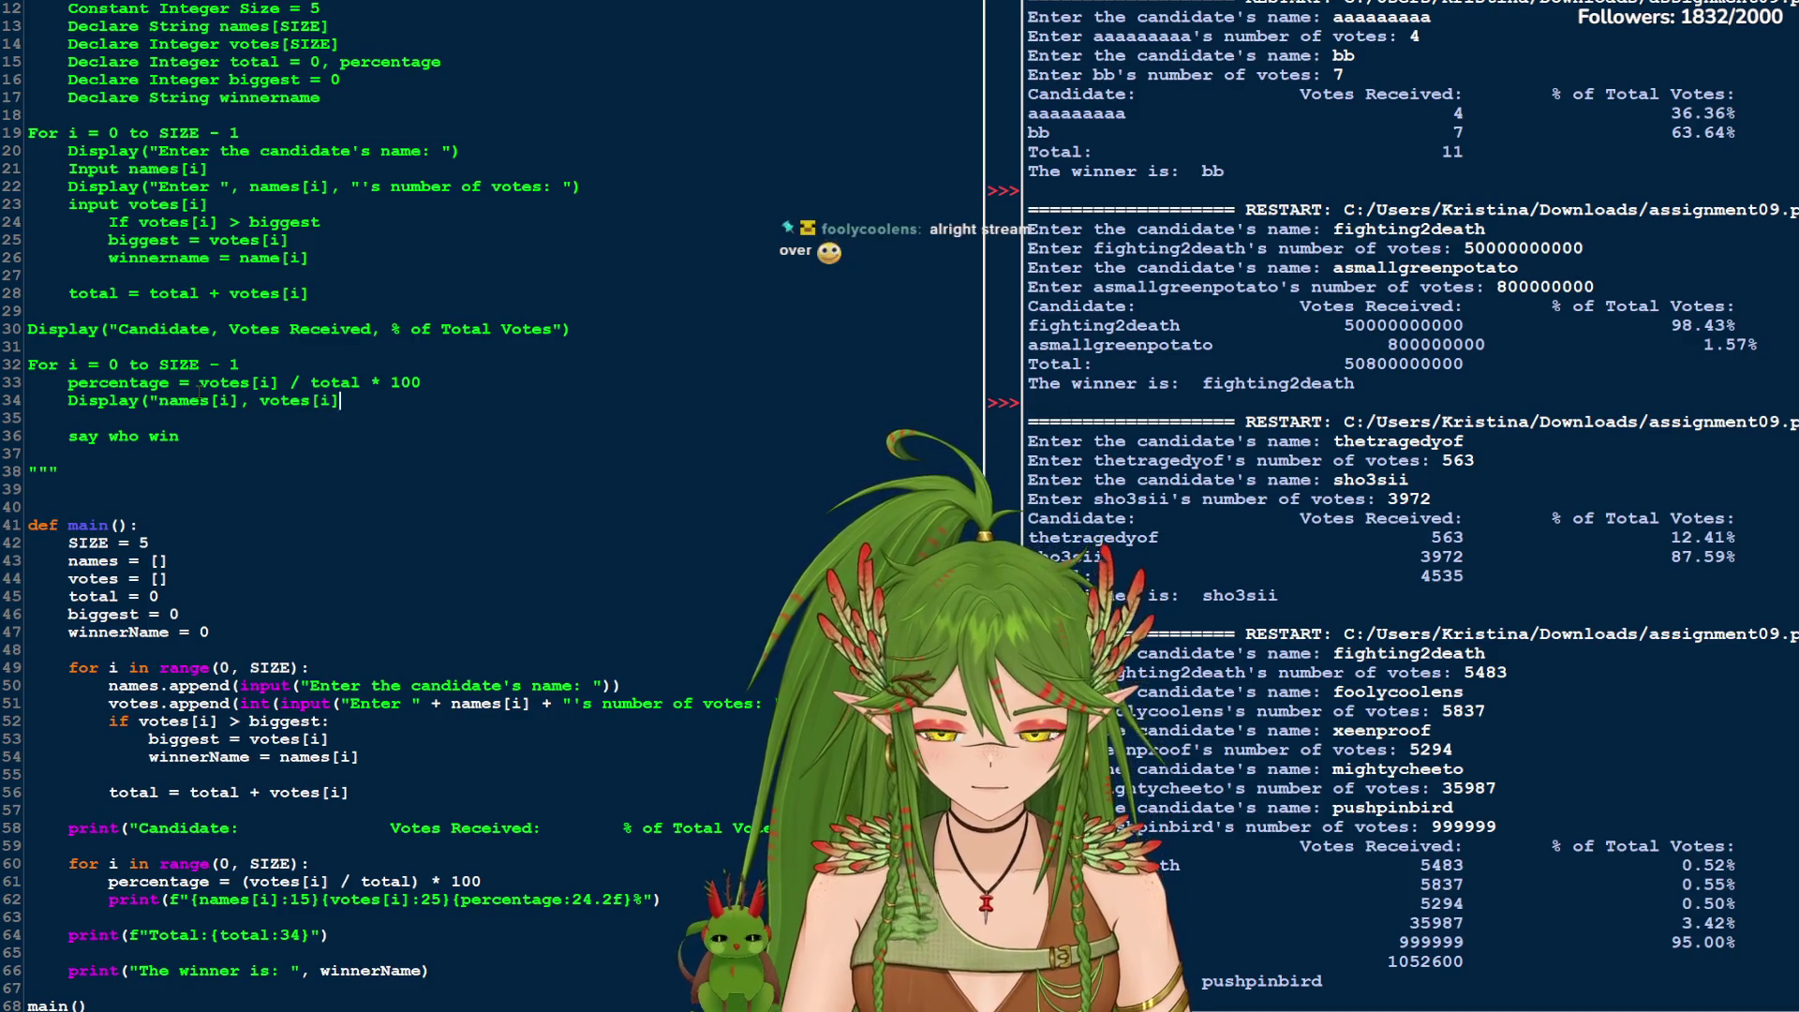
type(",")
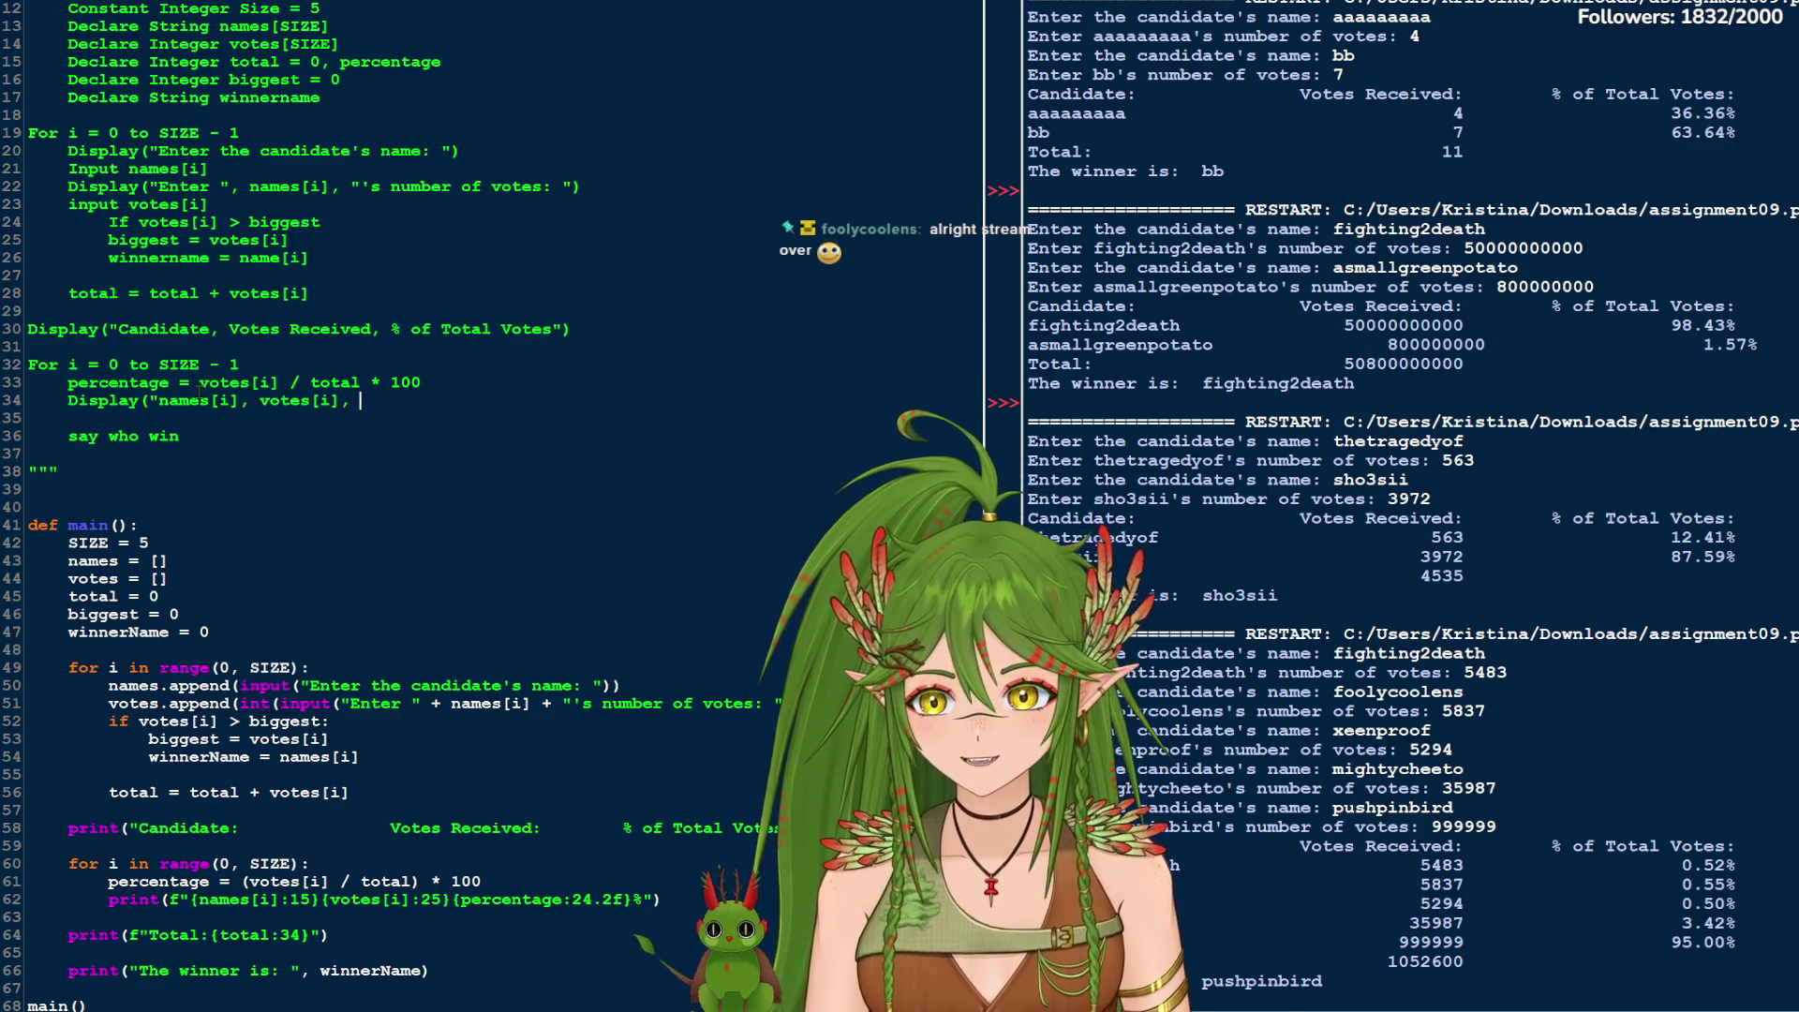
type("perc")
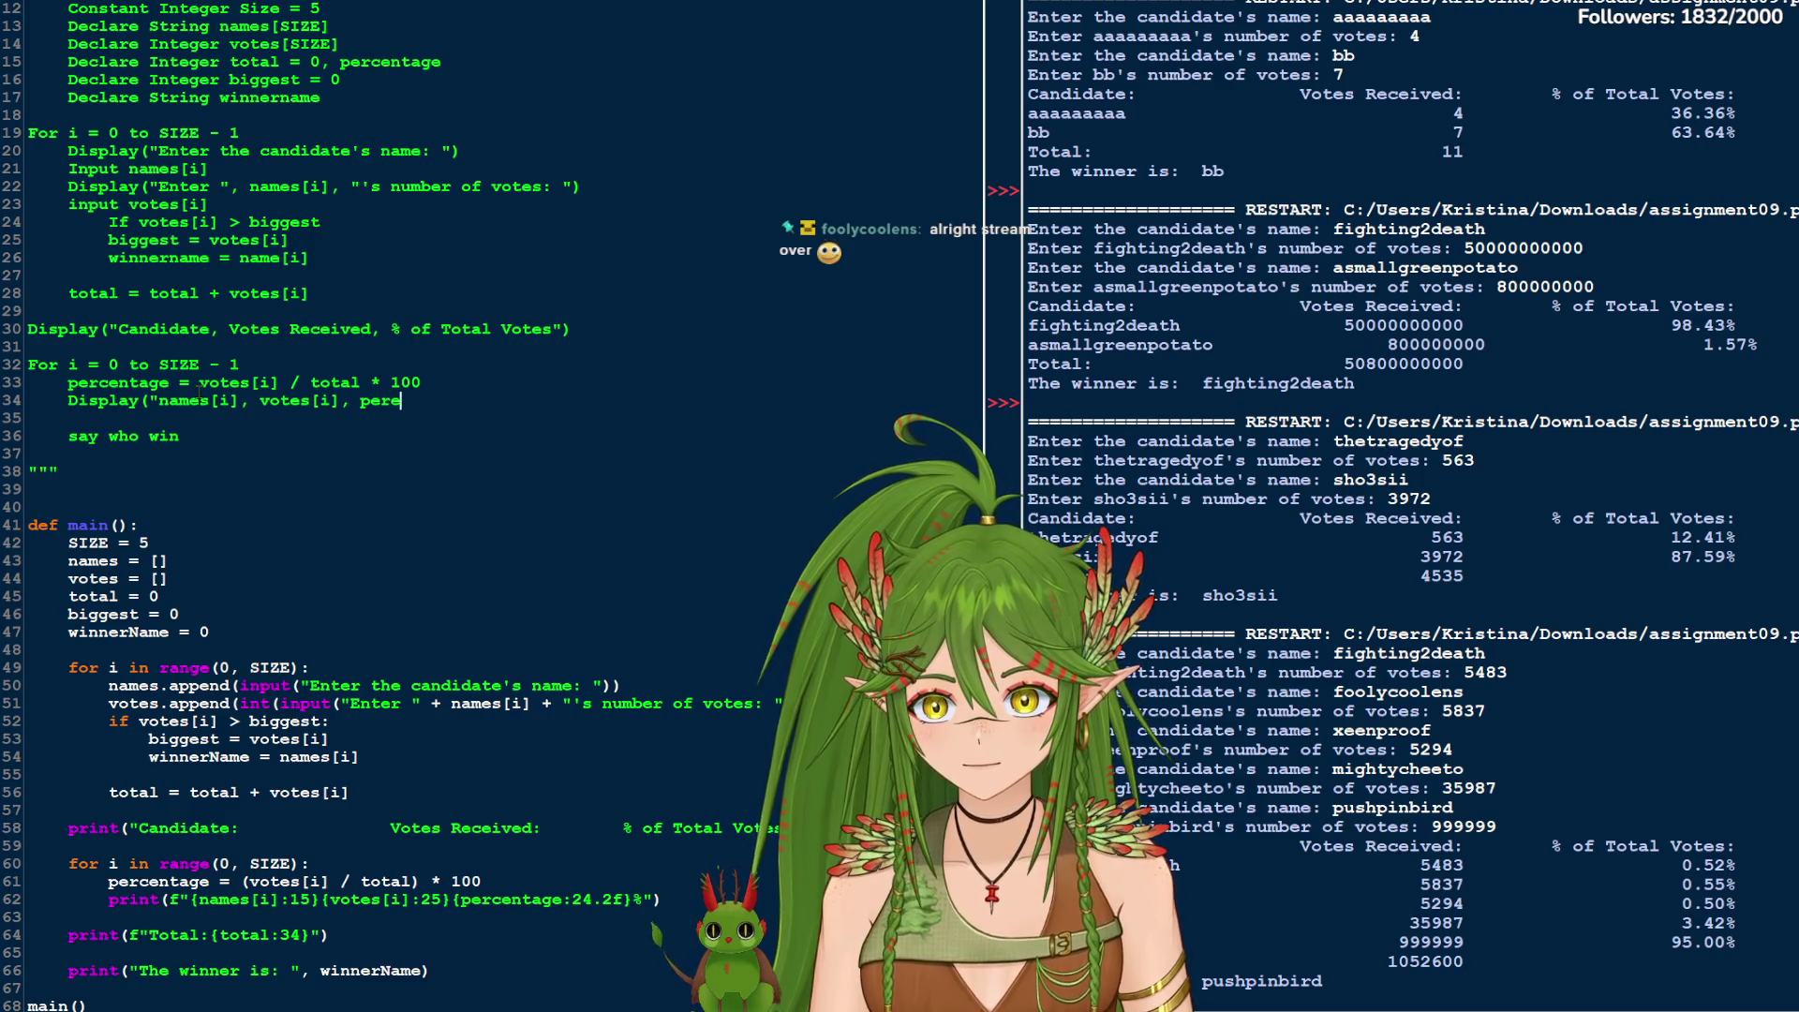
type("entage")
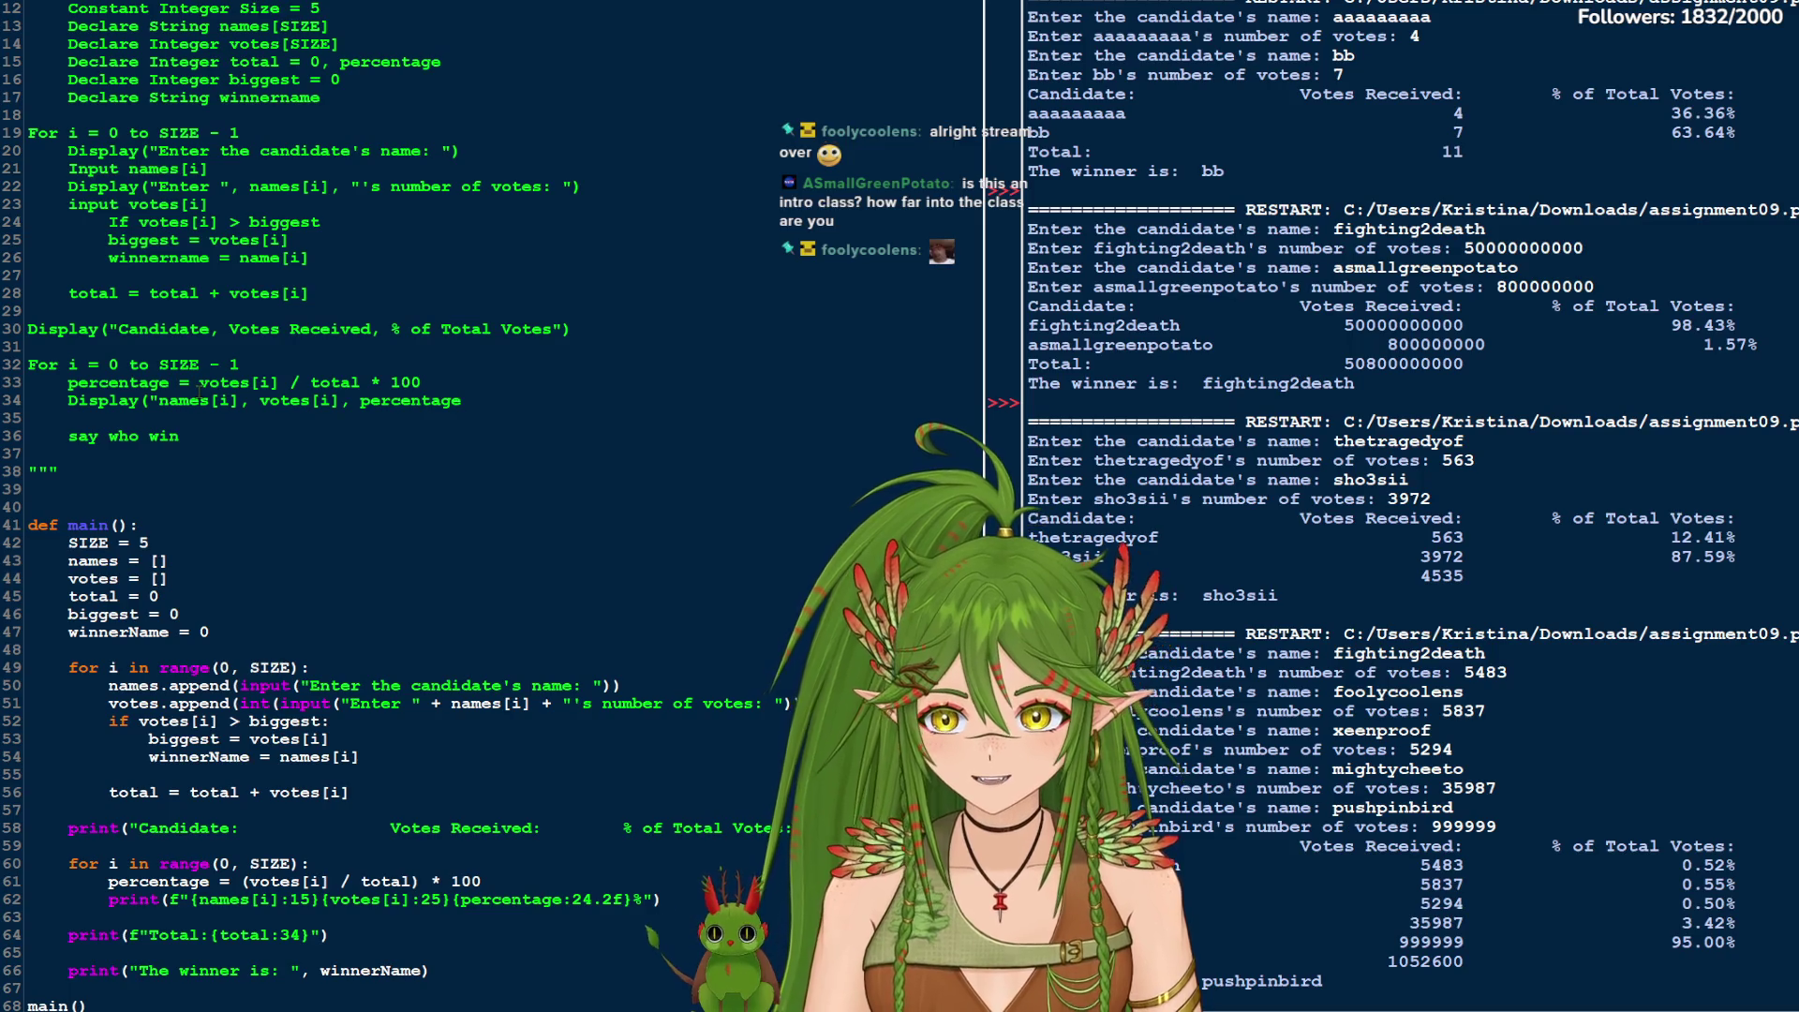
type("\")")
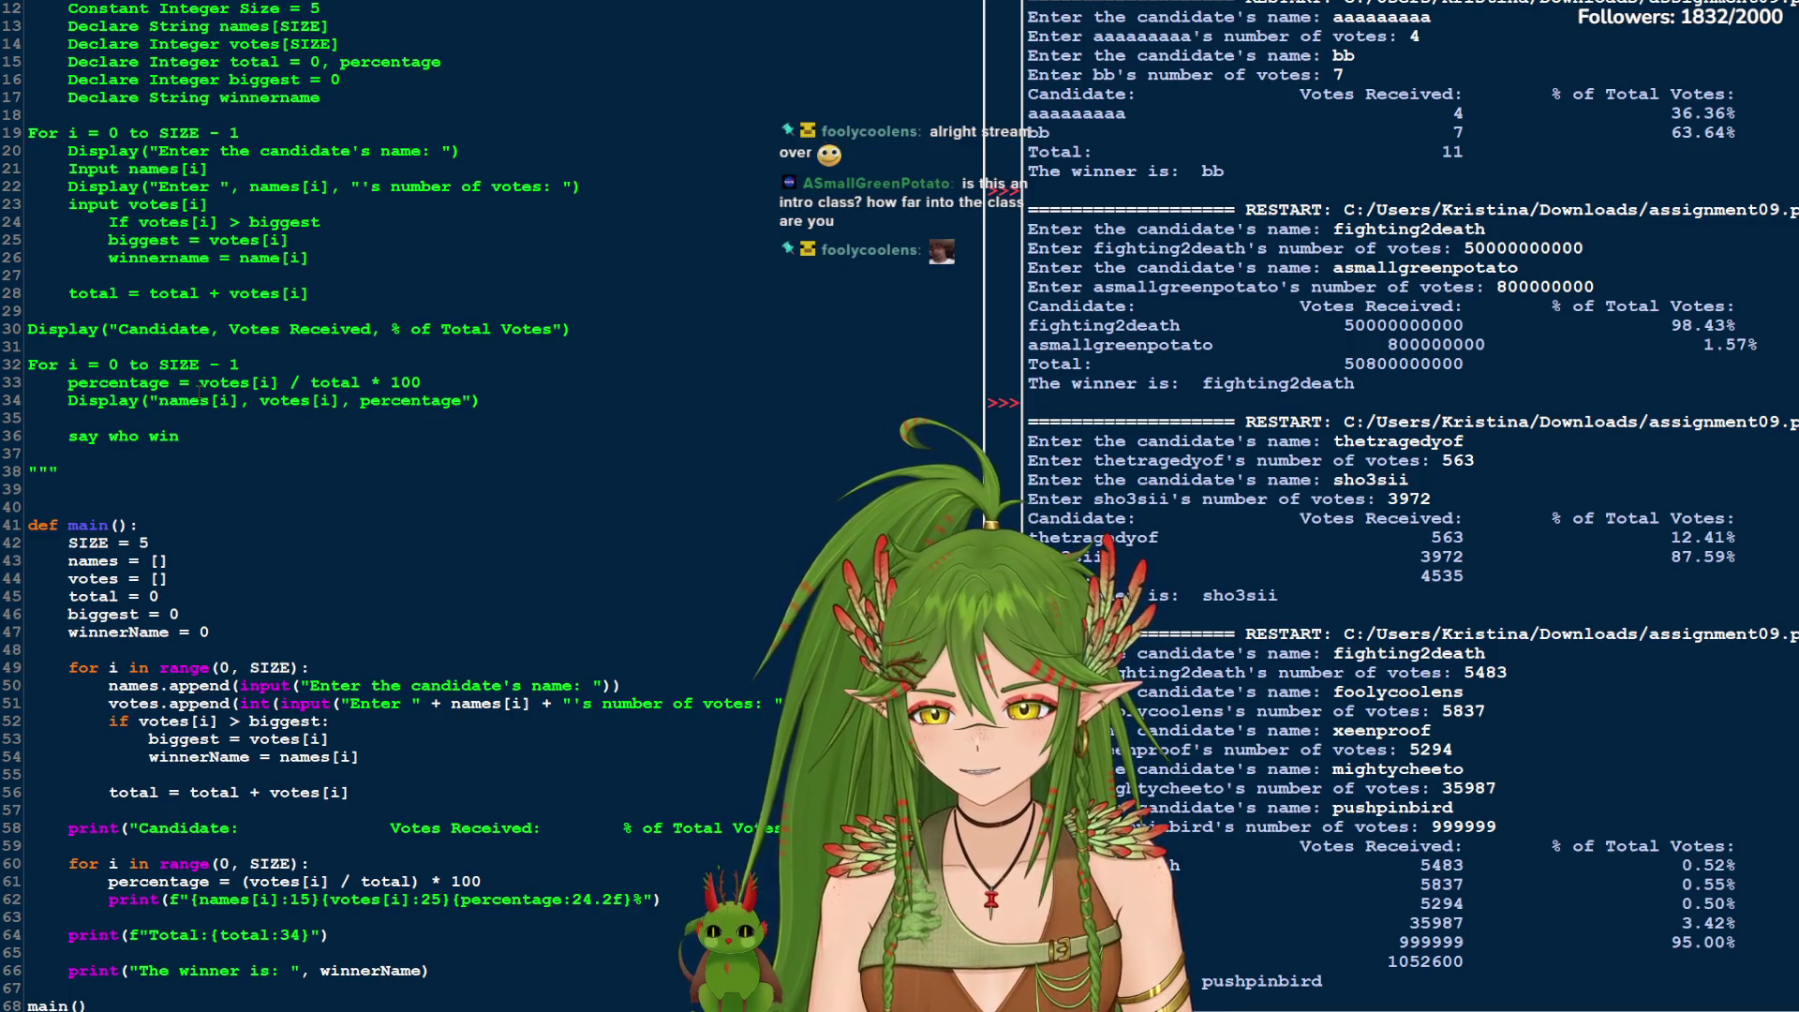
key("Return")
key("Return")
type("prin")
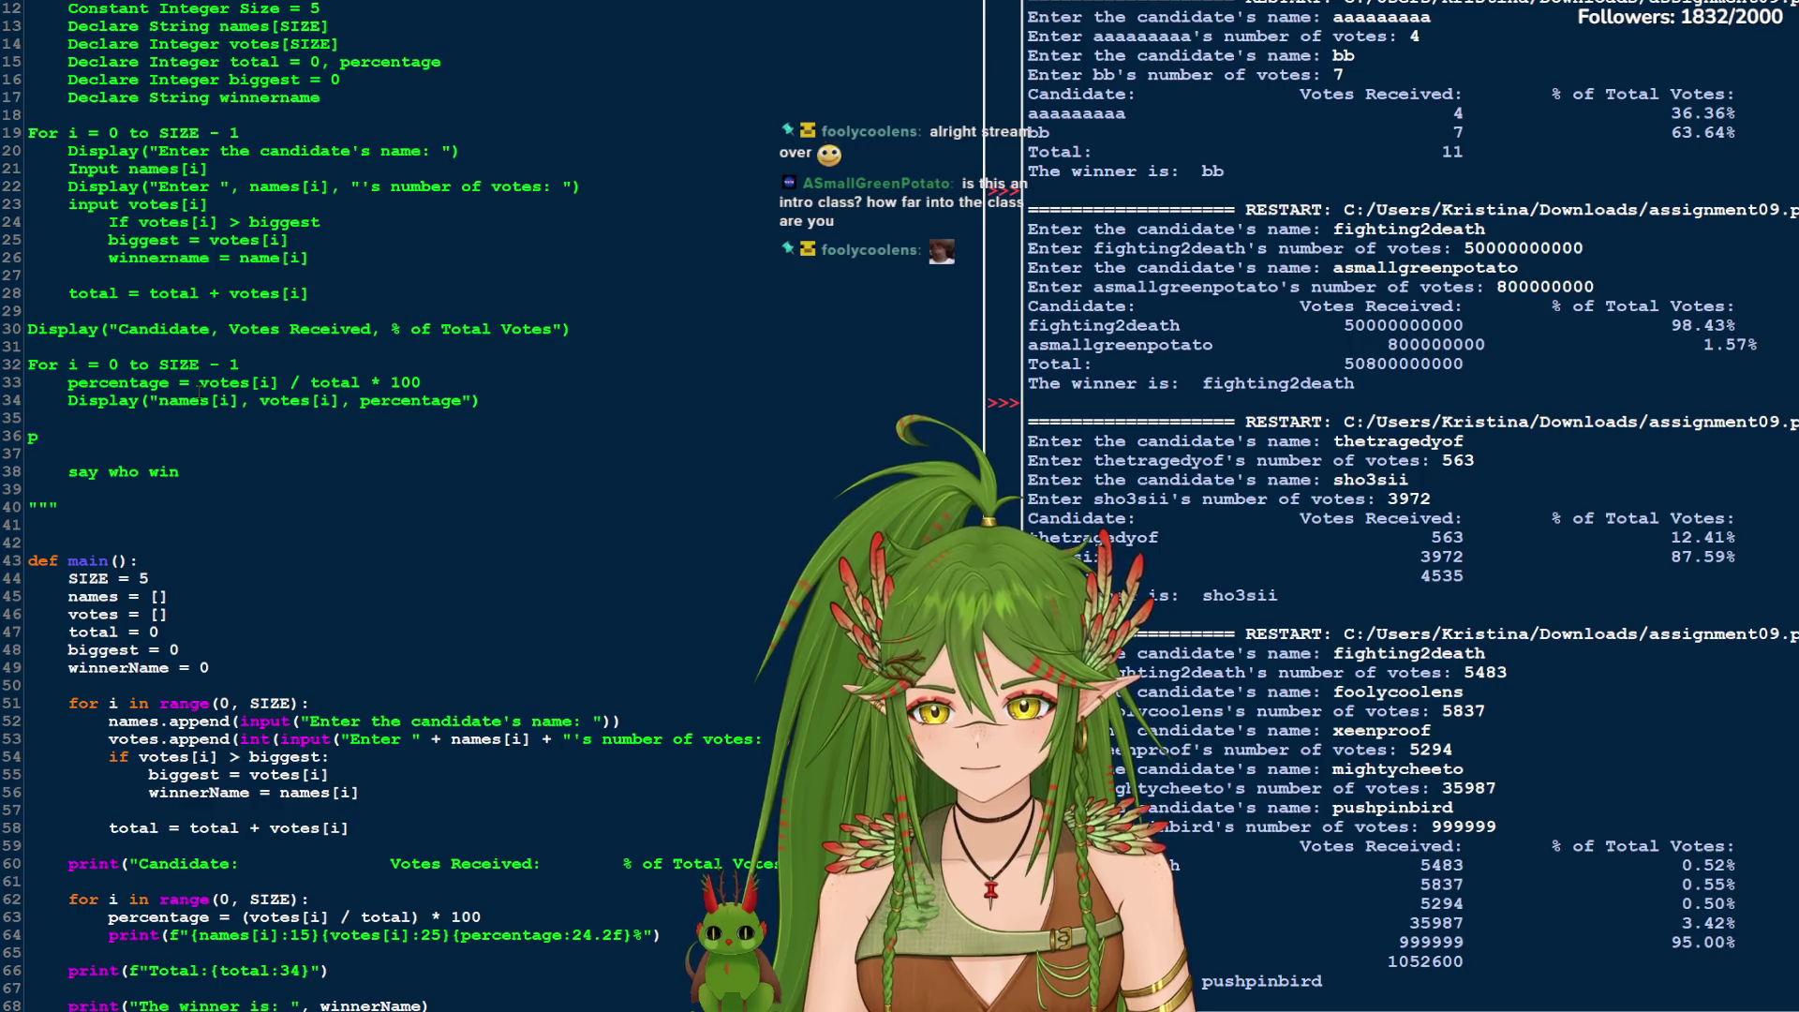
key("BackSpace")
key("BackSpace")
key("BackSpace")
key("BackSpace")
Write Display("Total") on line 36 and begin a Display(" line beneath it
type("Display(")
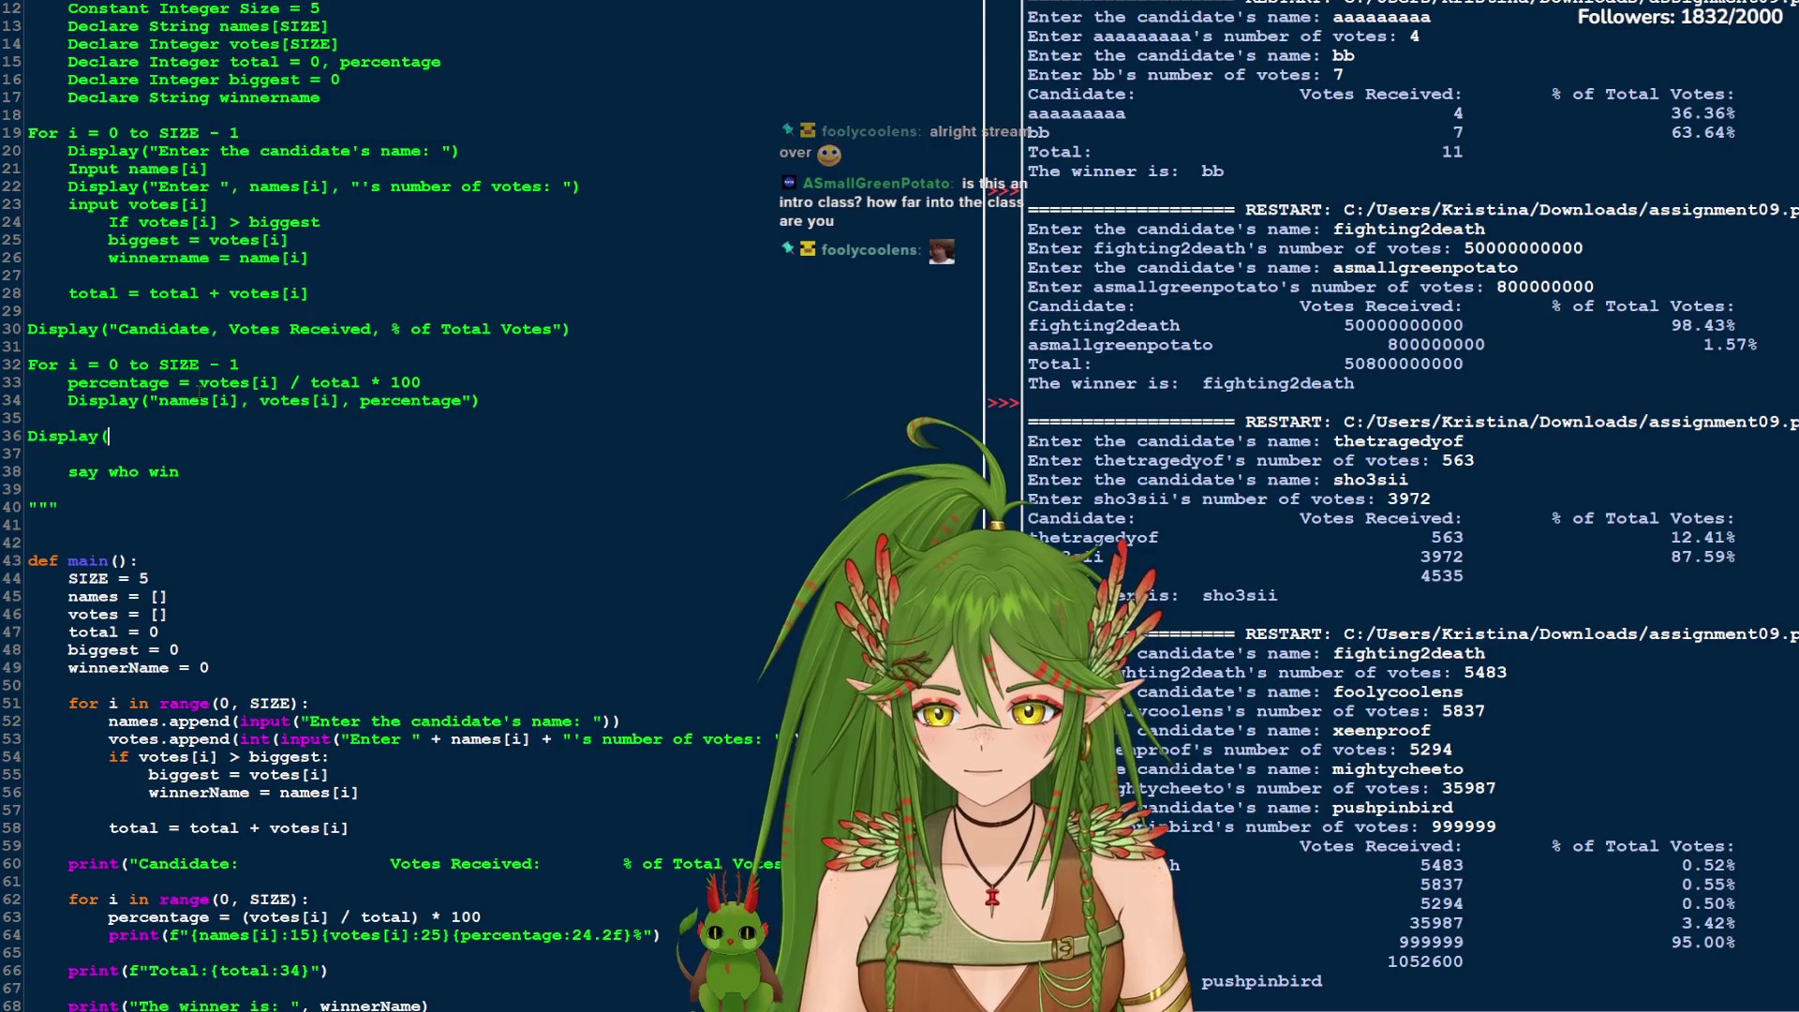
type("Total")
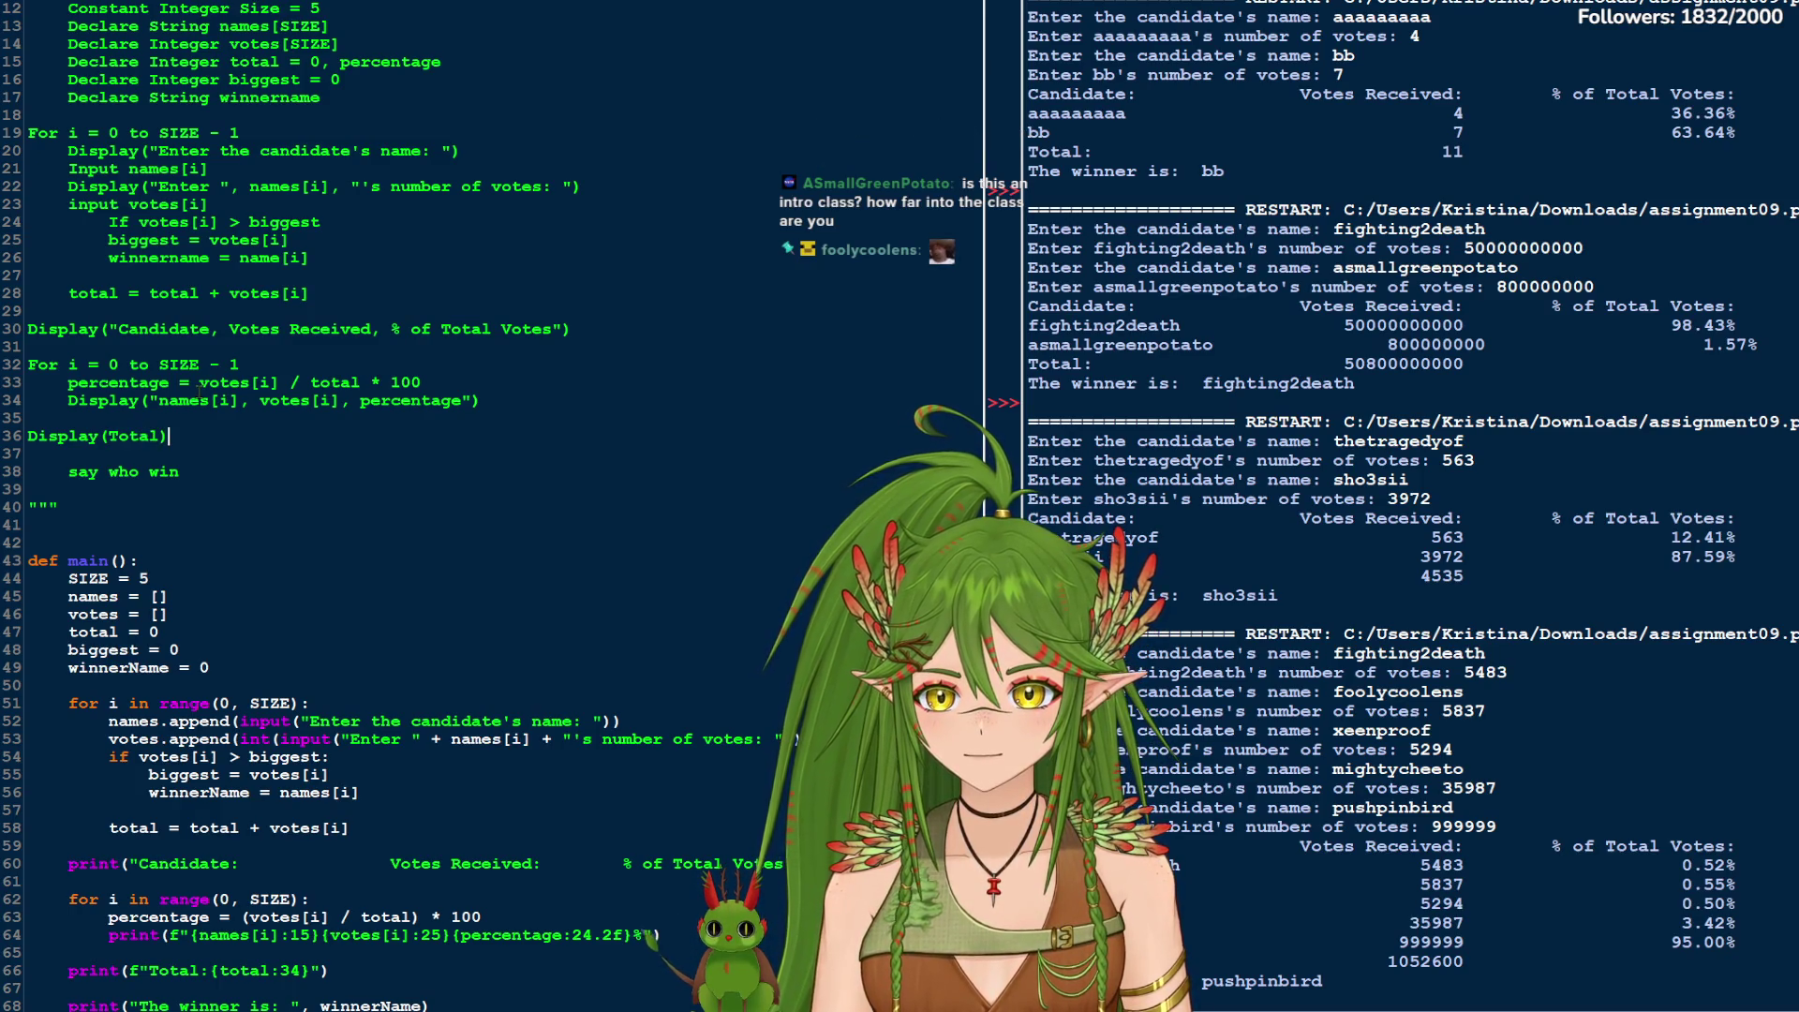
key("BackSpace")
key("BackSpace")
key("BackSpace")
type("\"Total\")")
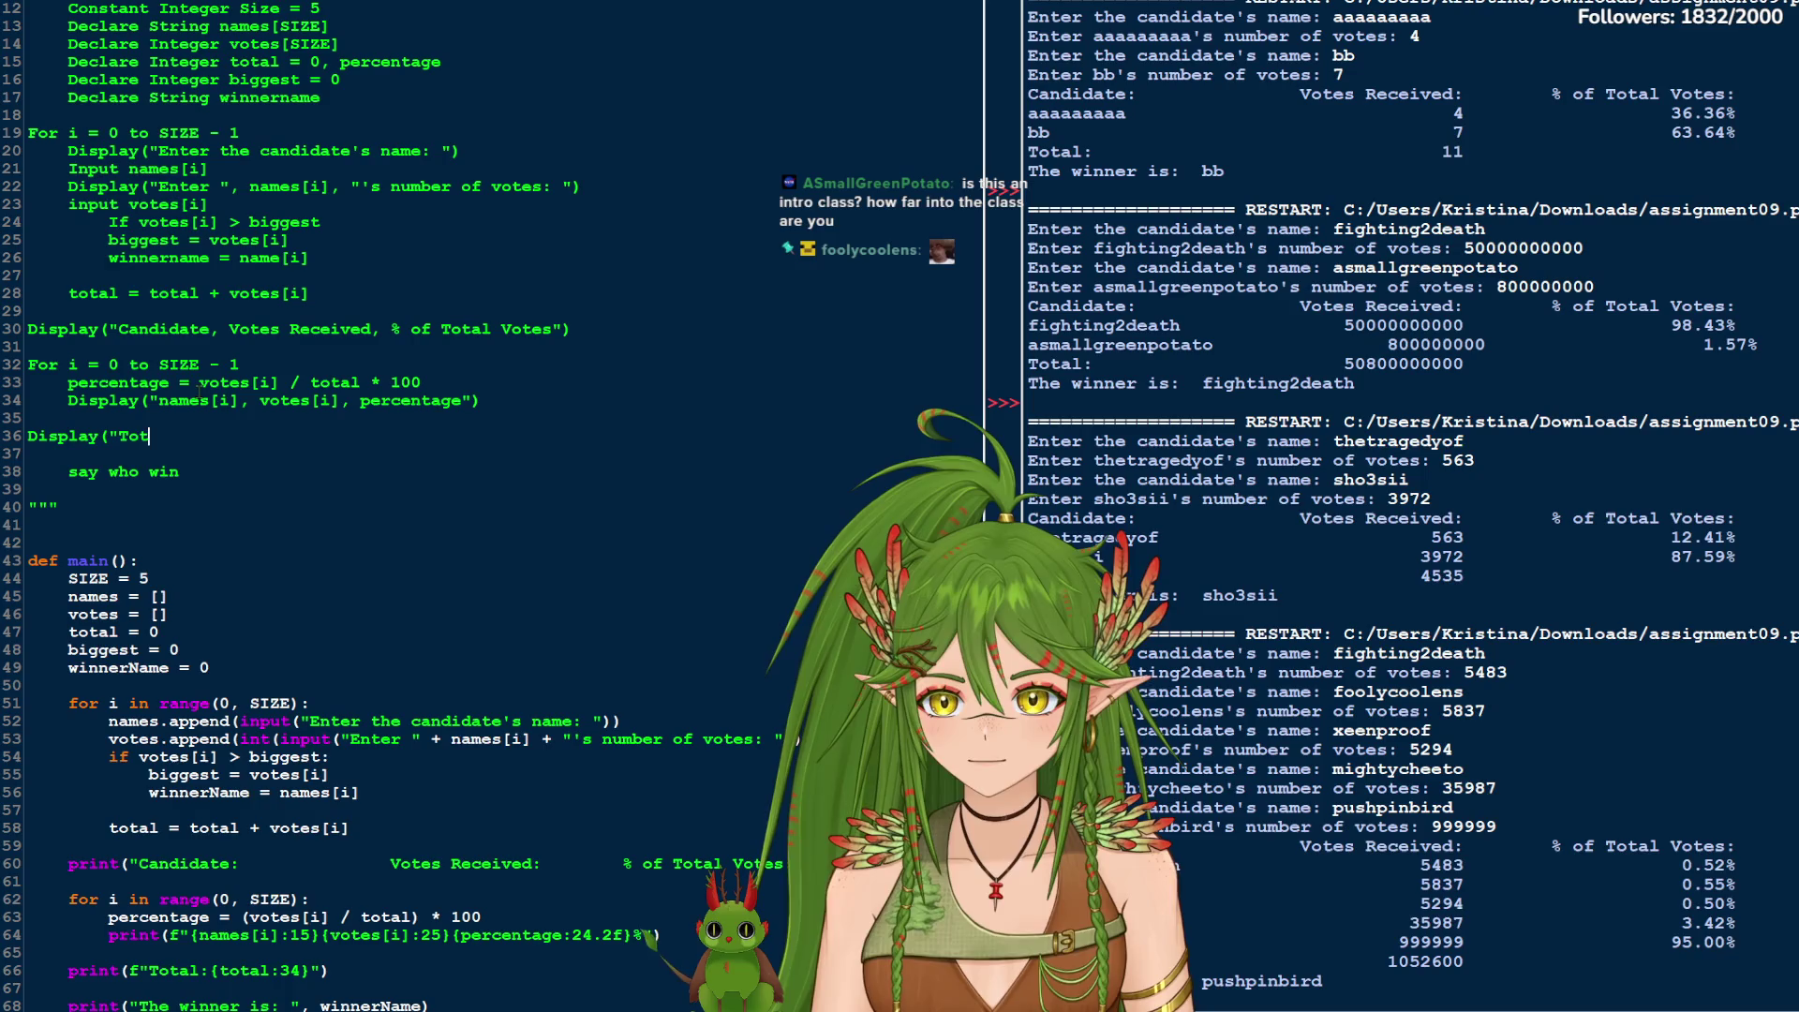
key("Return")
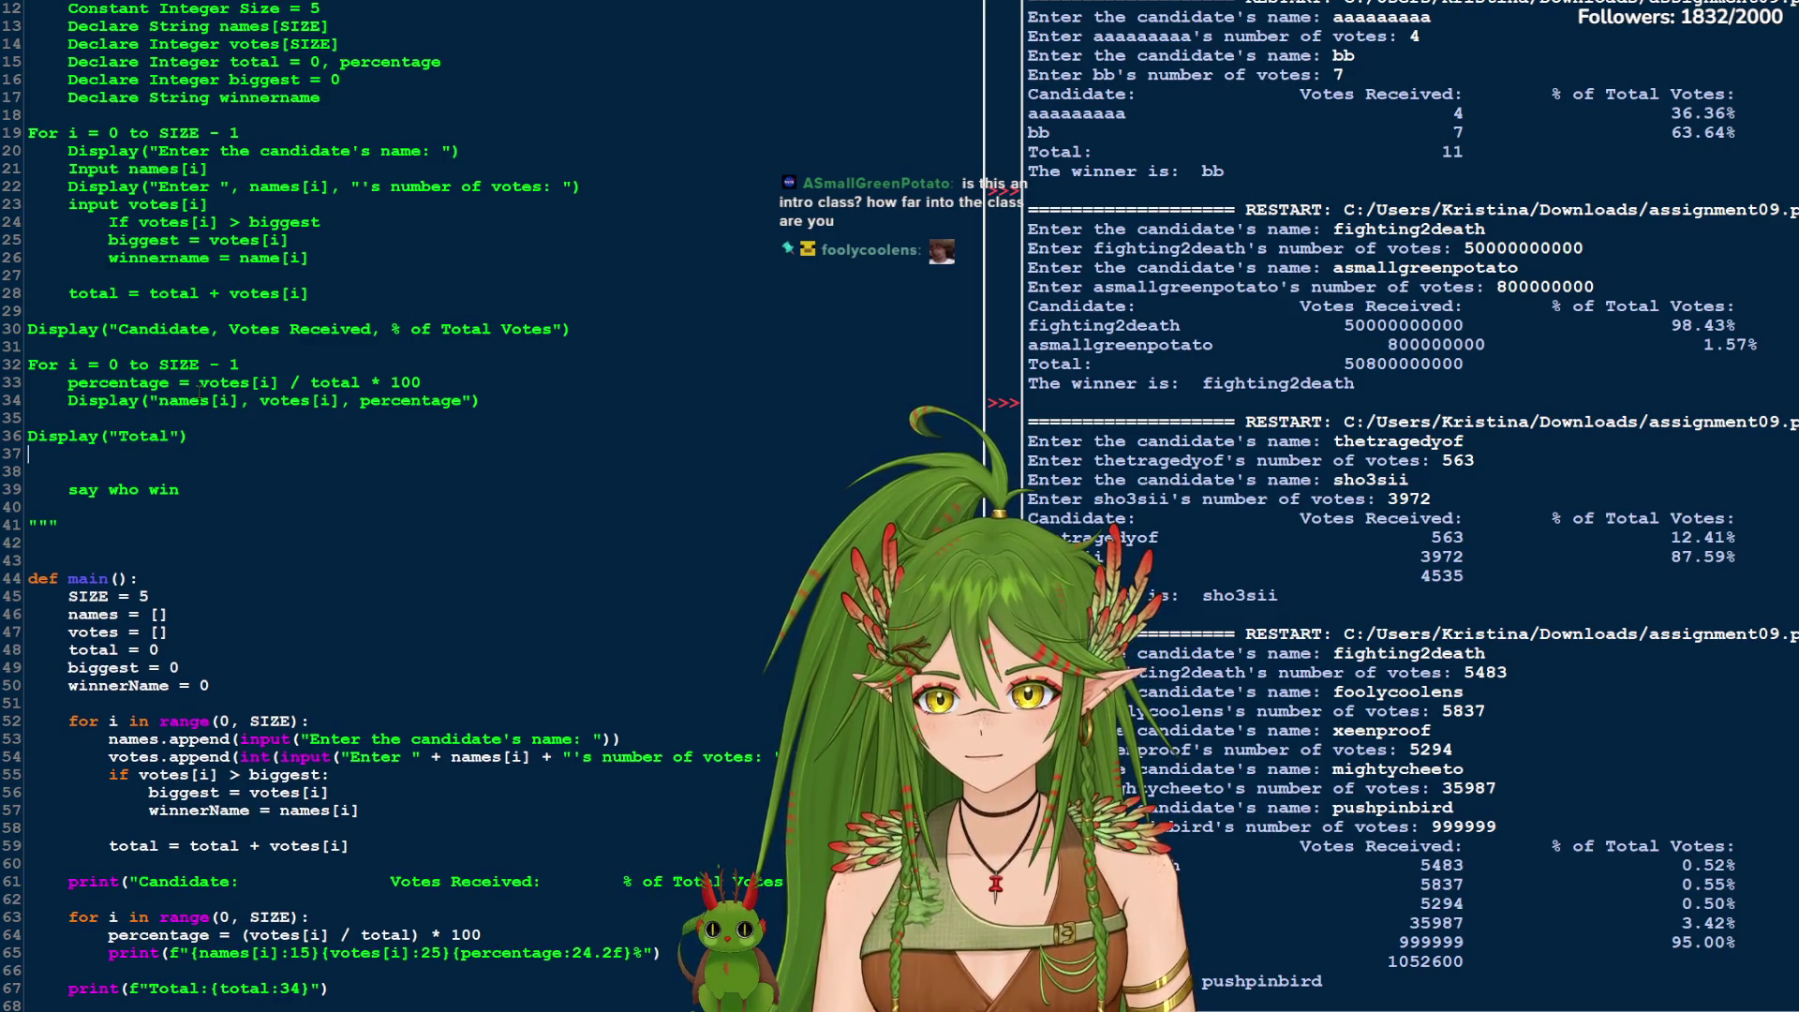
scroll(770, 295, "down", 1)
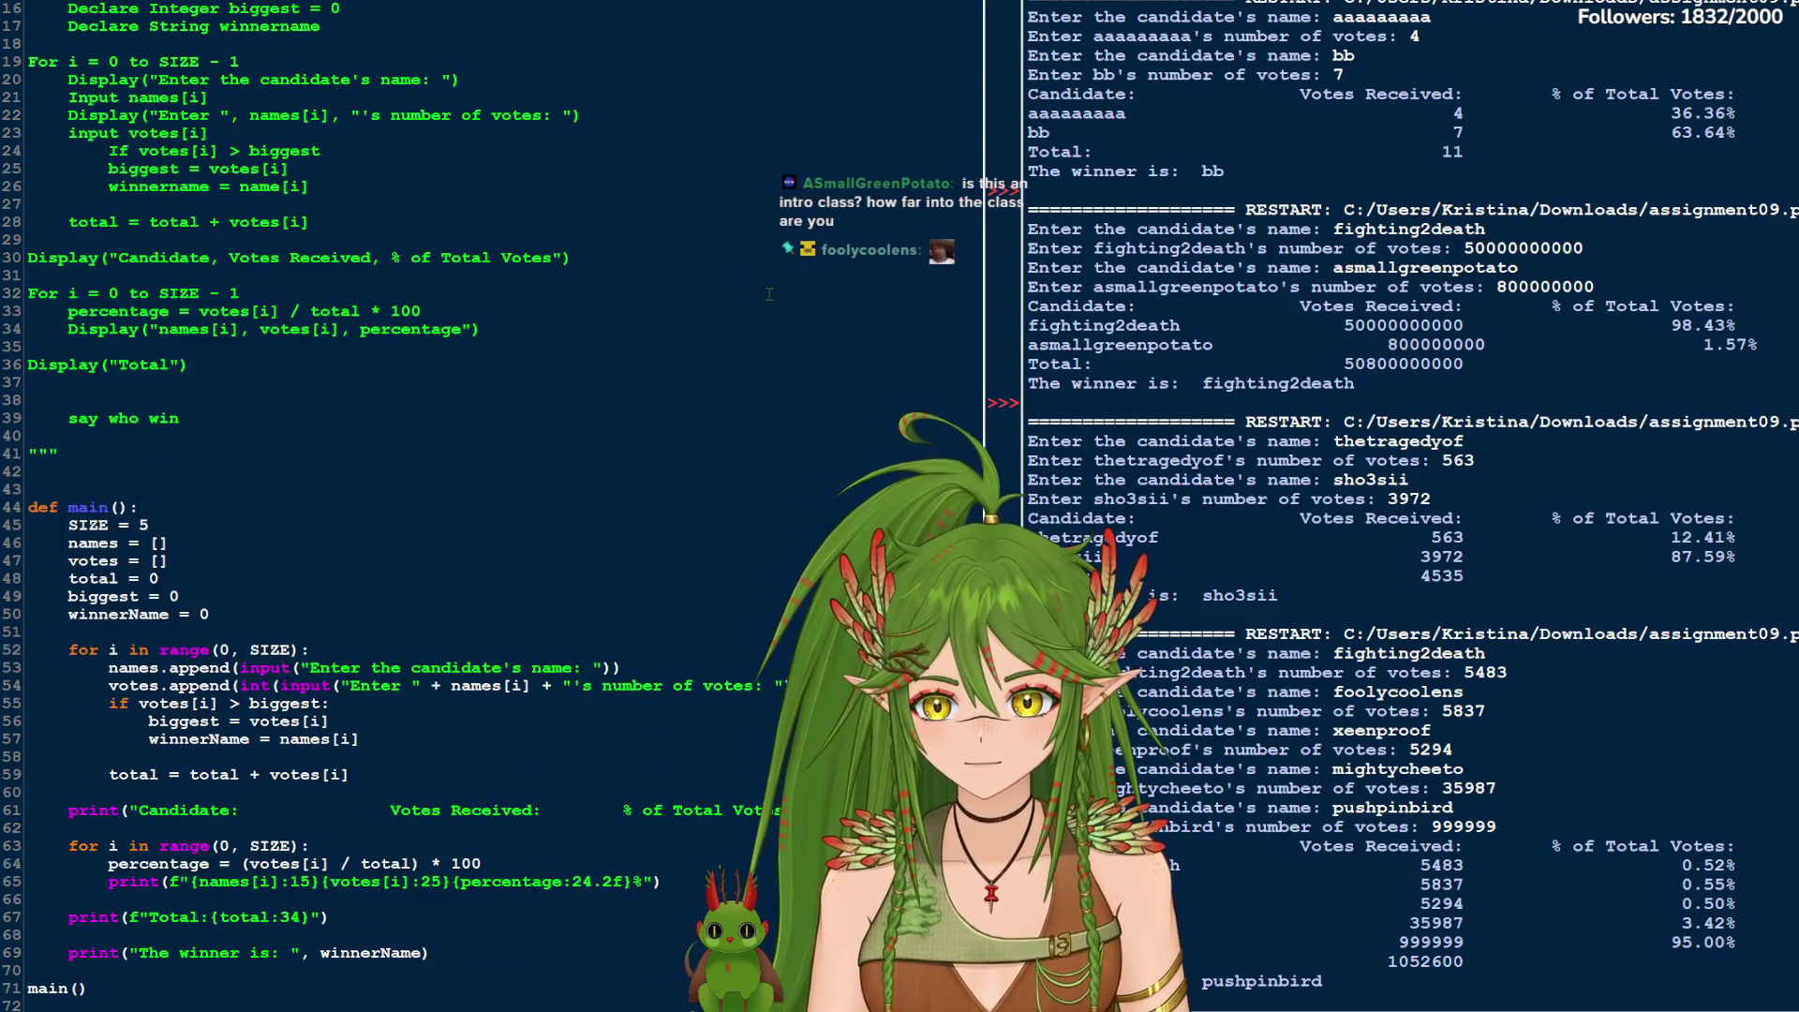
type("Display(")
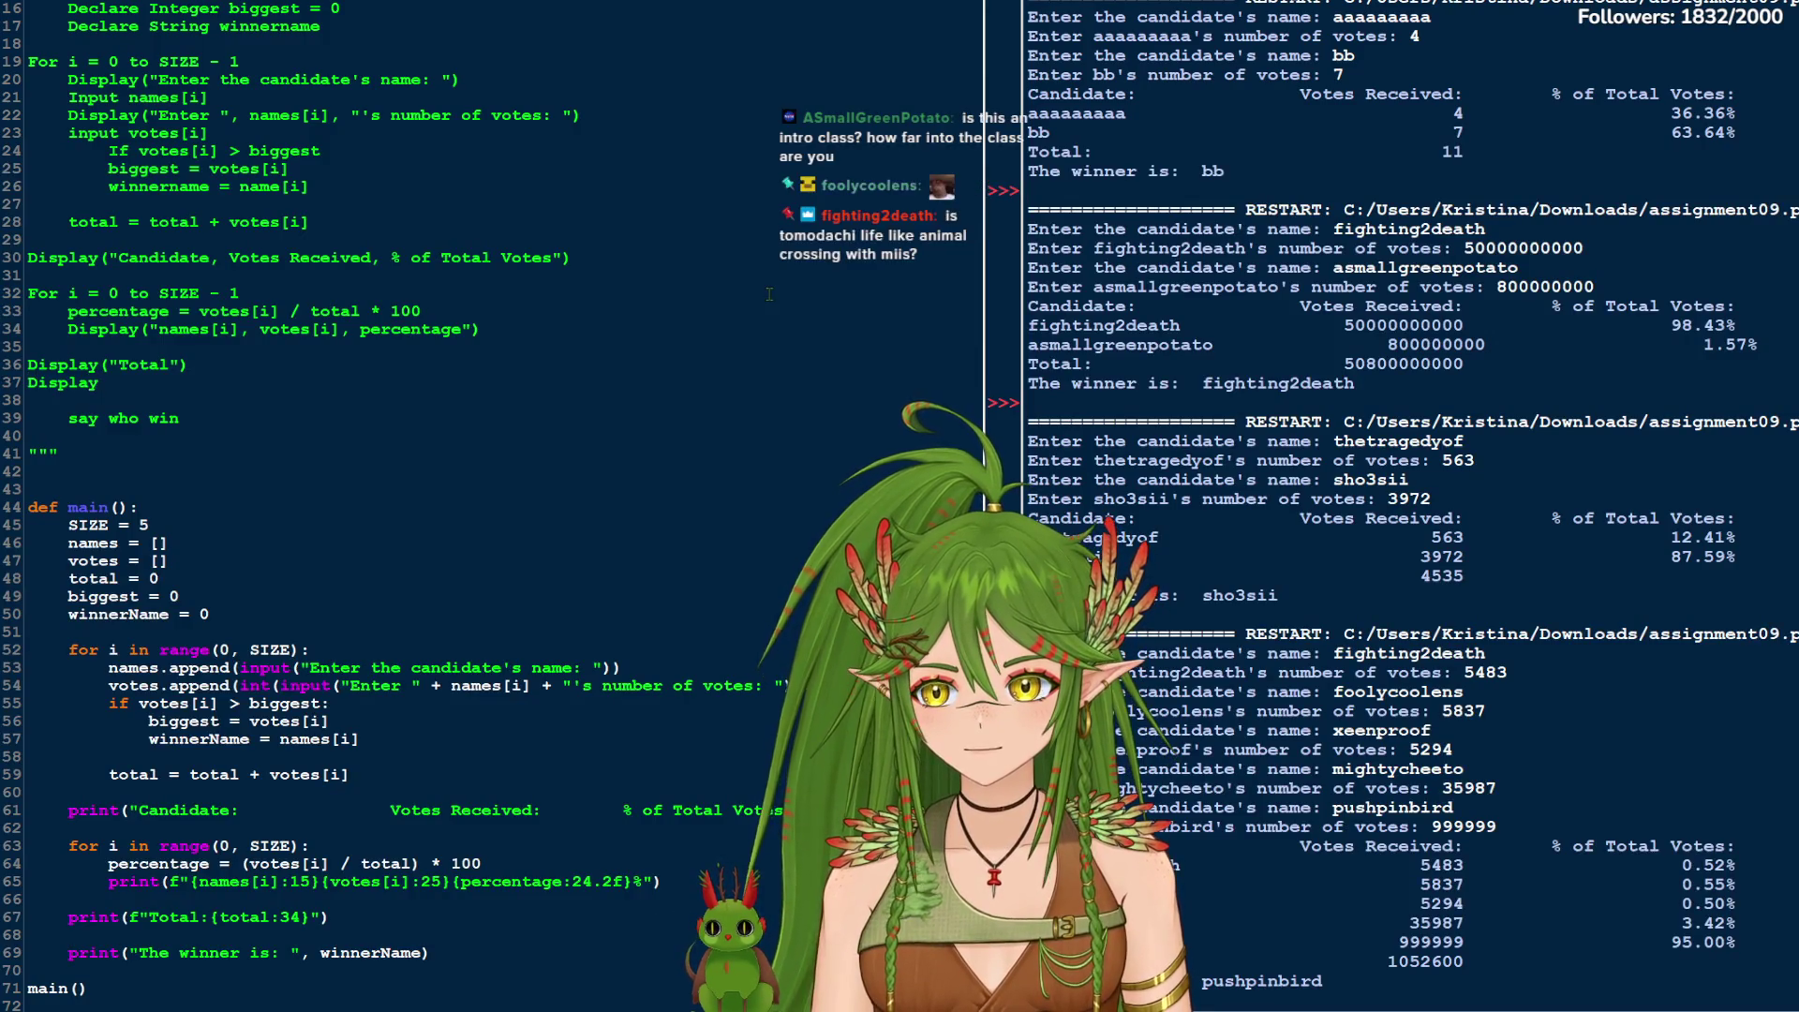
type("\"")
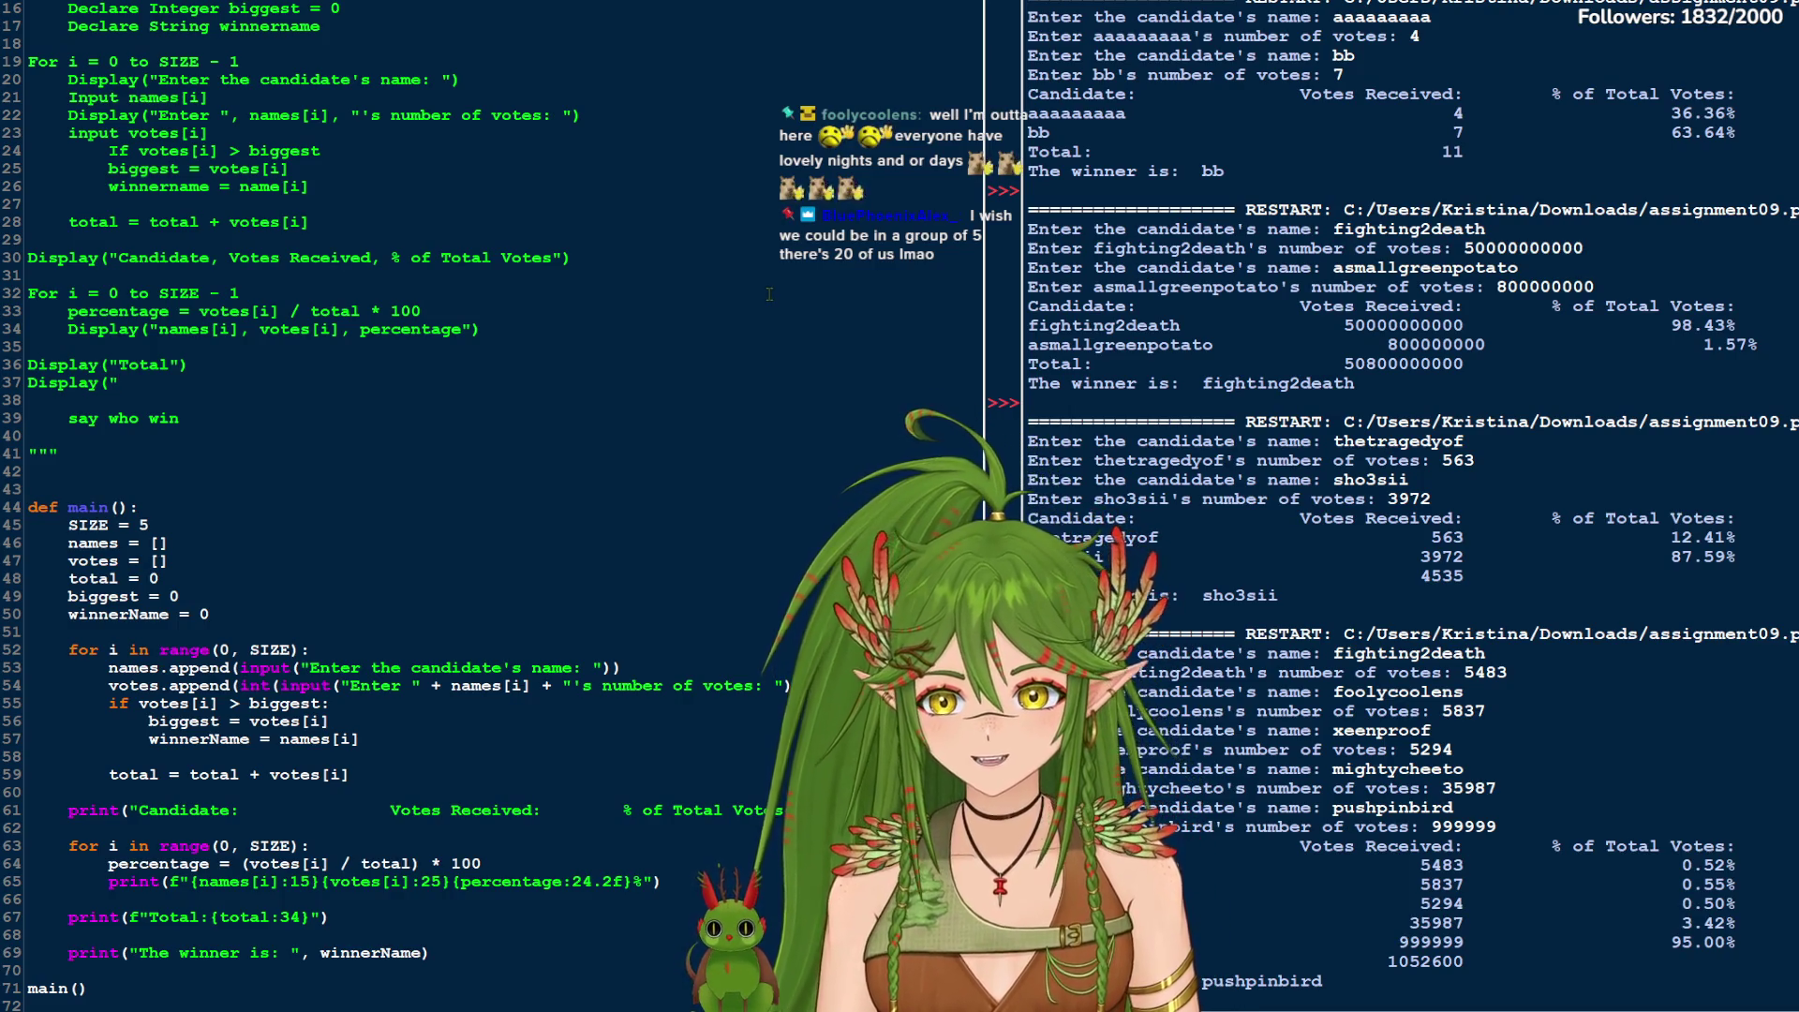
Finish Display("The winner is winnername"), delete the 'say who win' note, and add a main() call
type("The win")
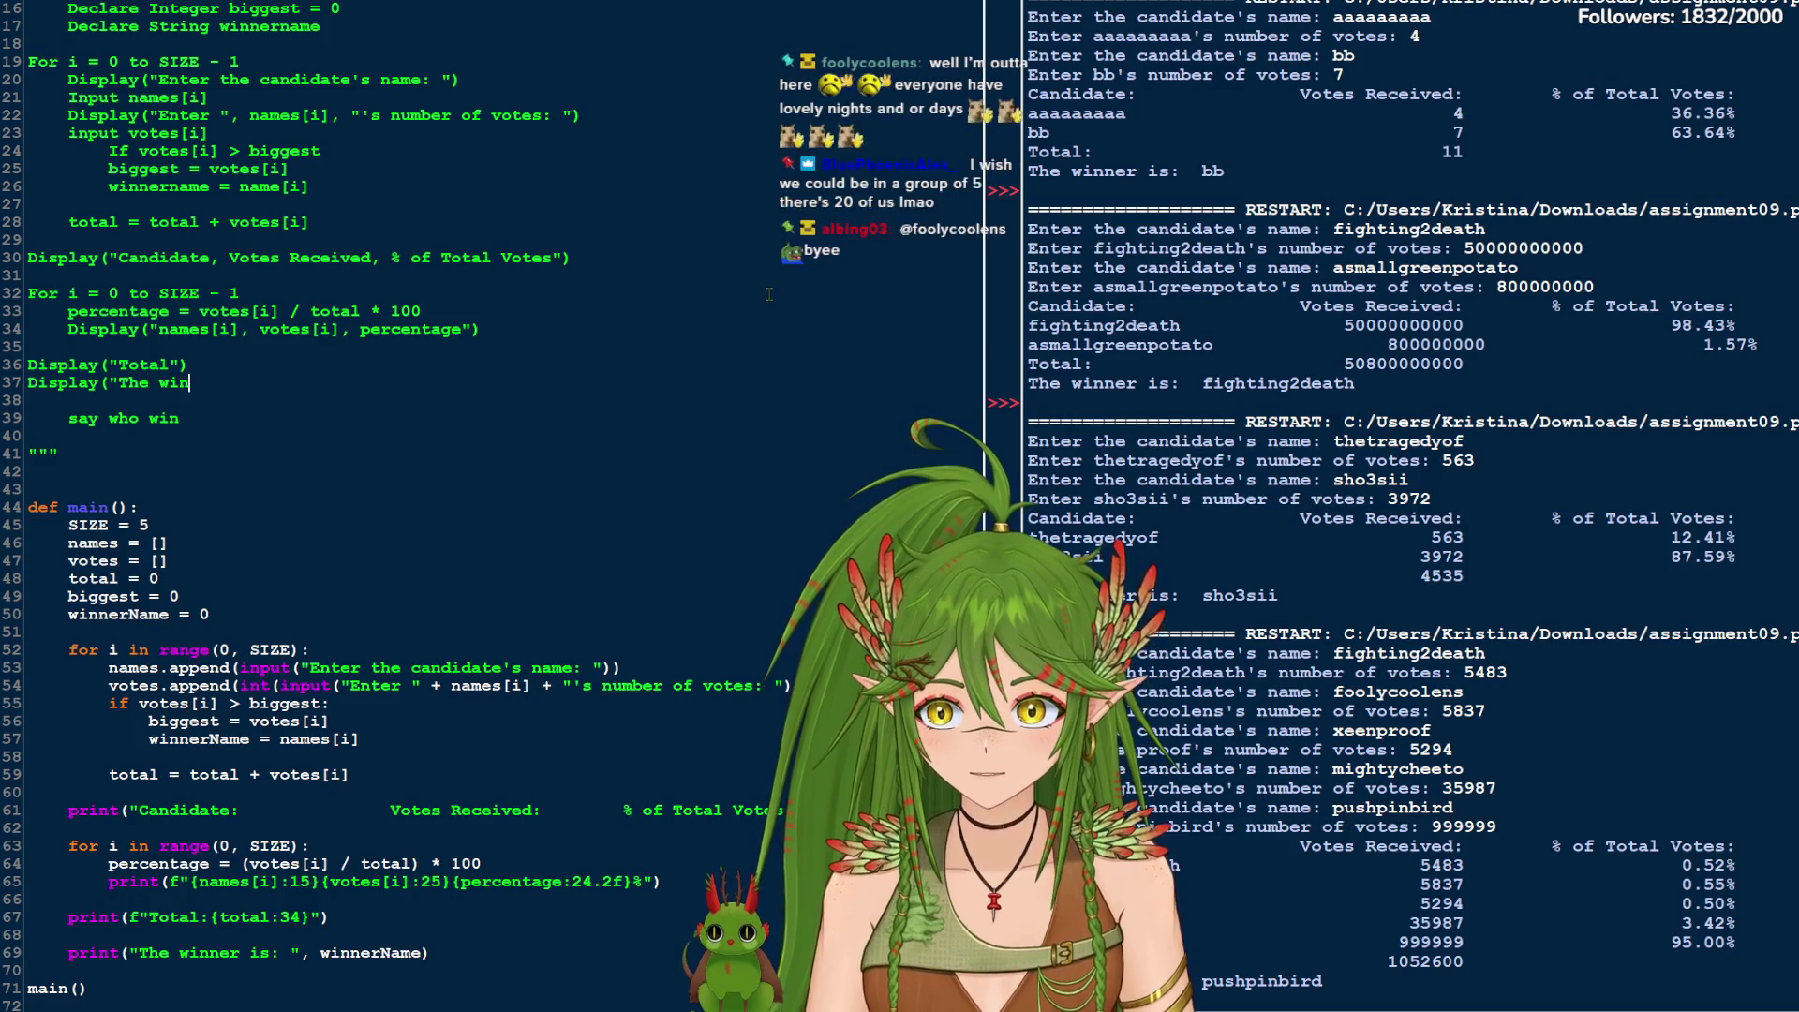
type("ner is")
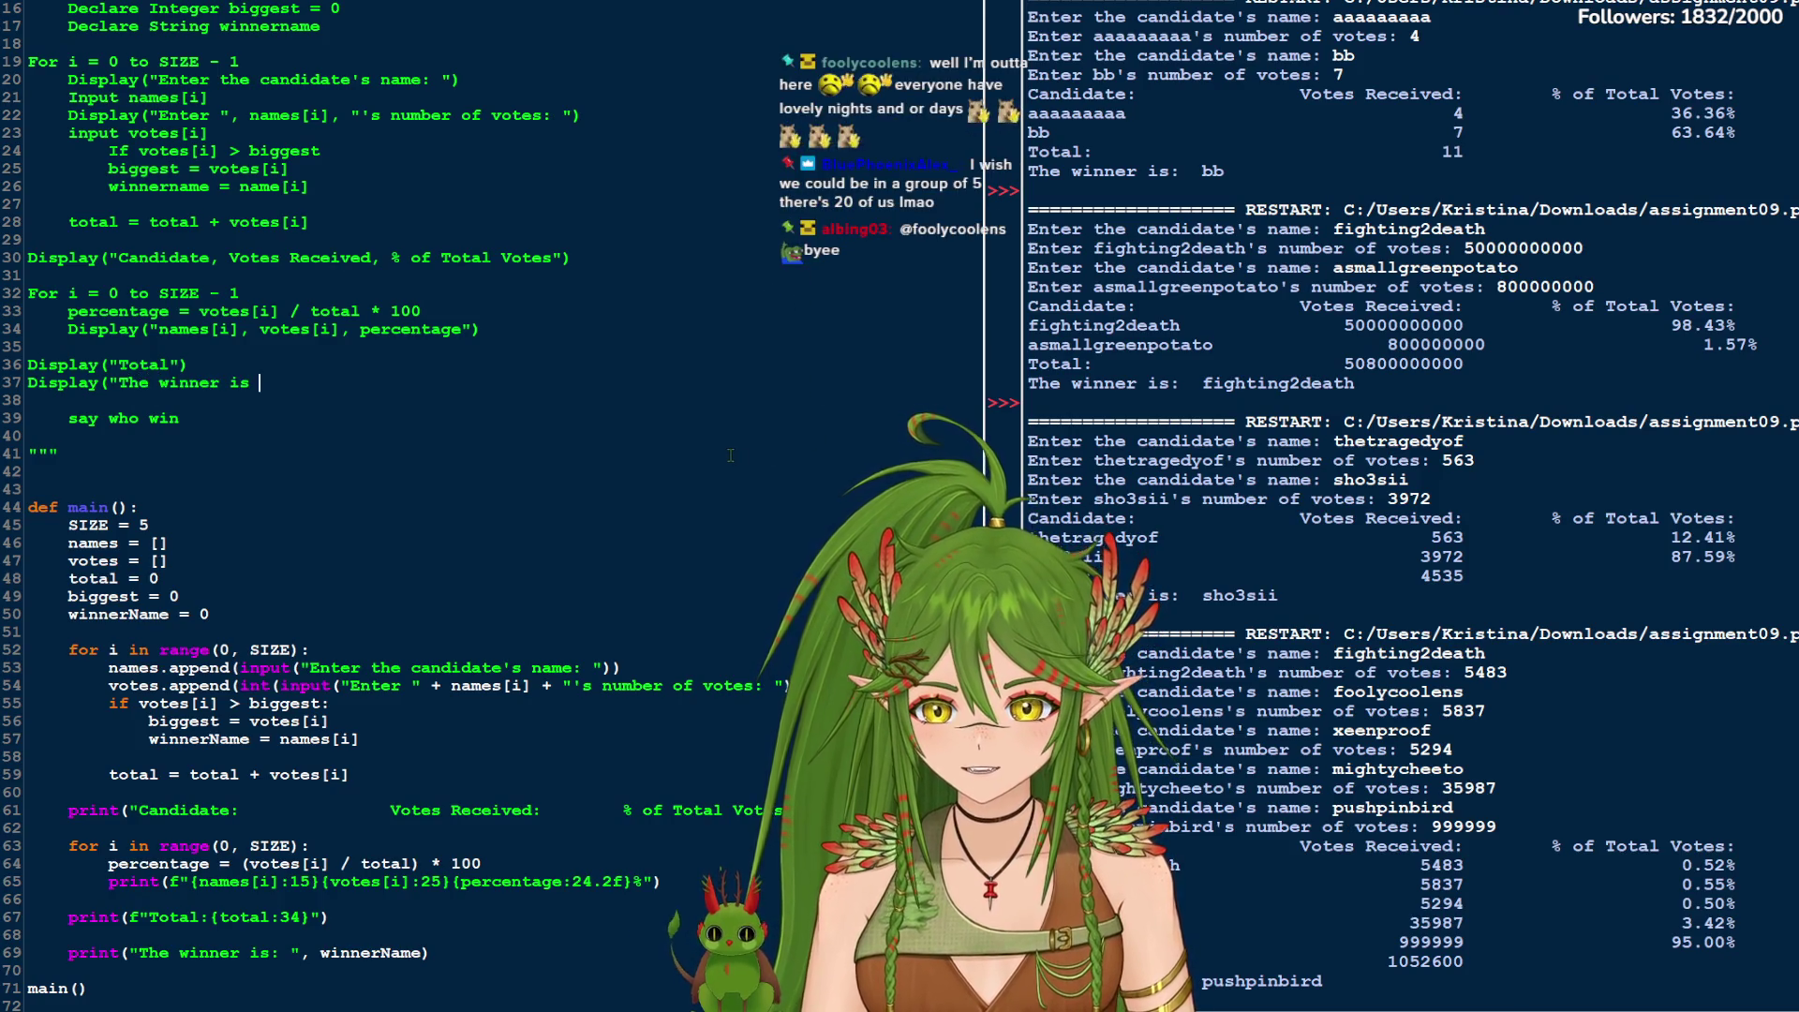
type(" winnername\")")
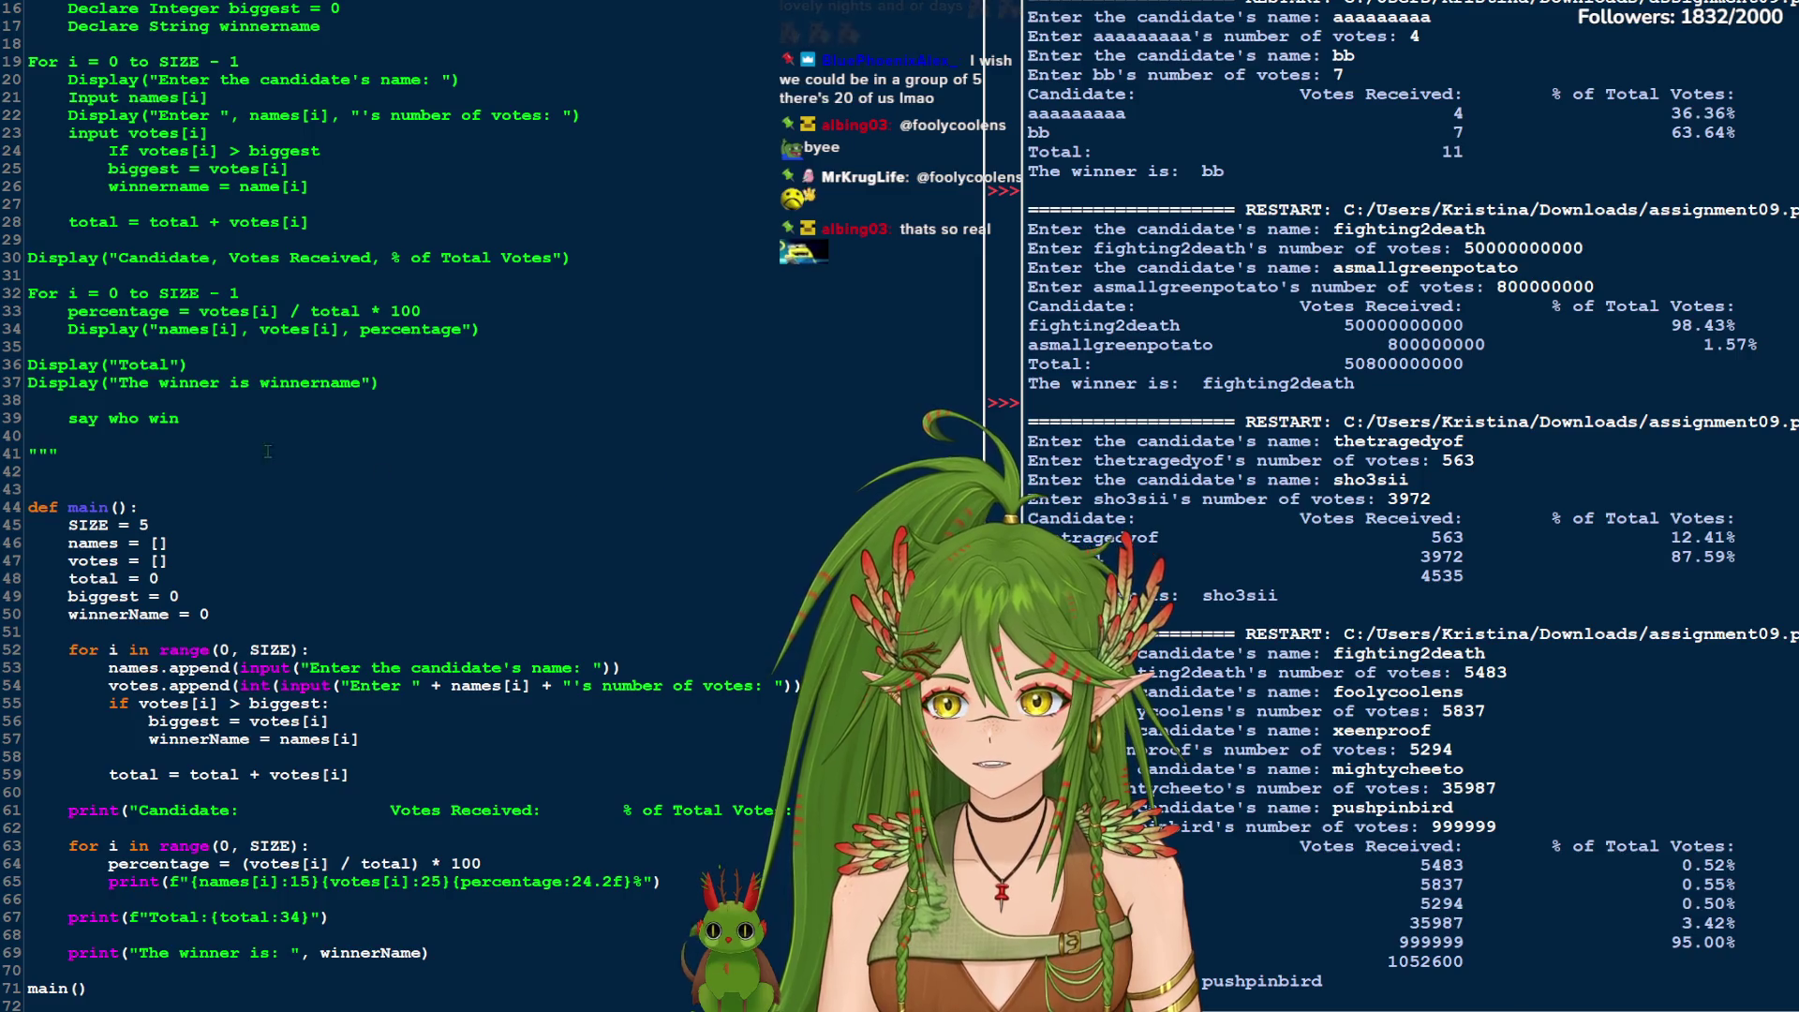
left_click_drag(179, 418, 25, 417)
key("BackSpace")
key("BackSpace")
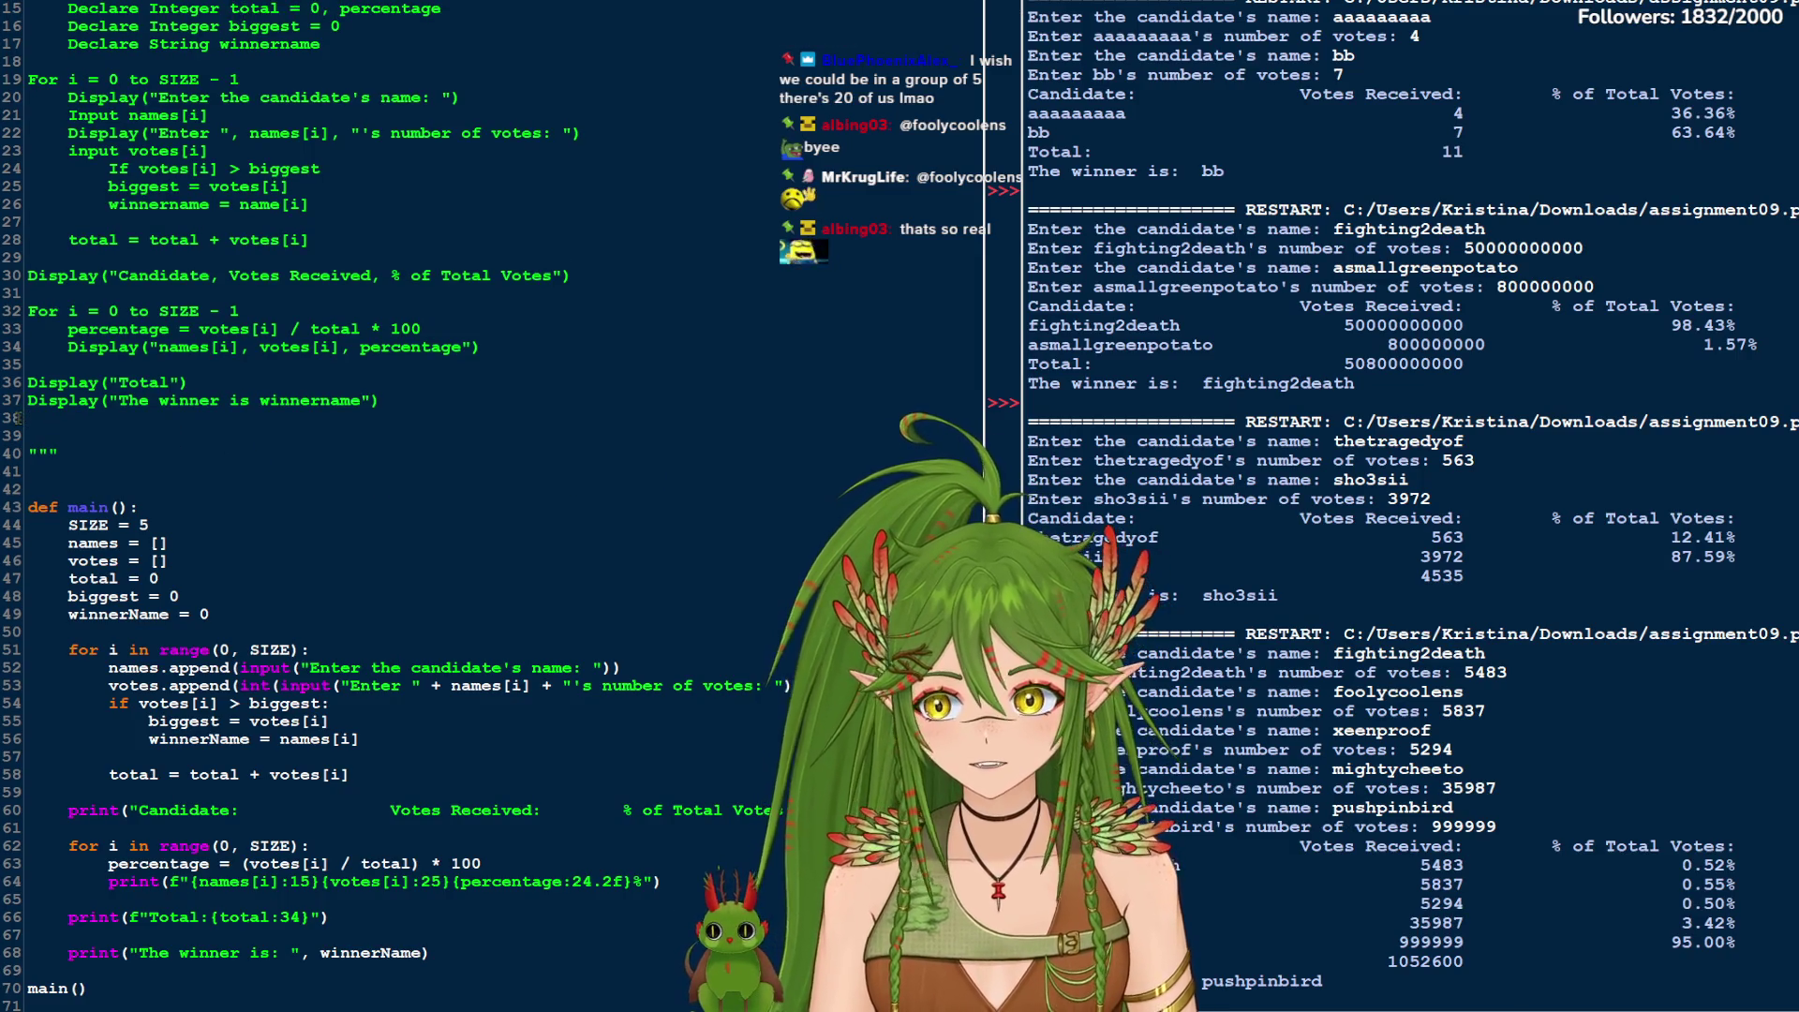
key("BackSpace")
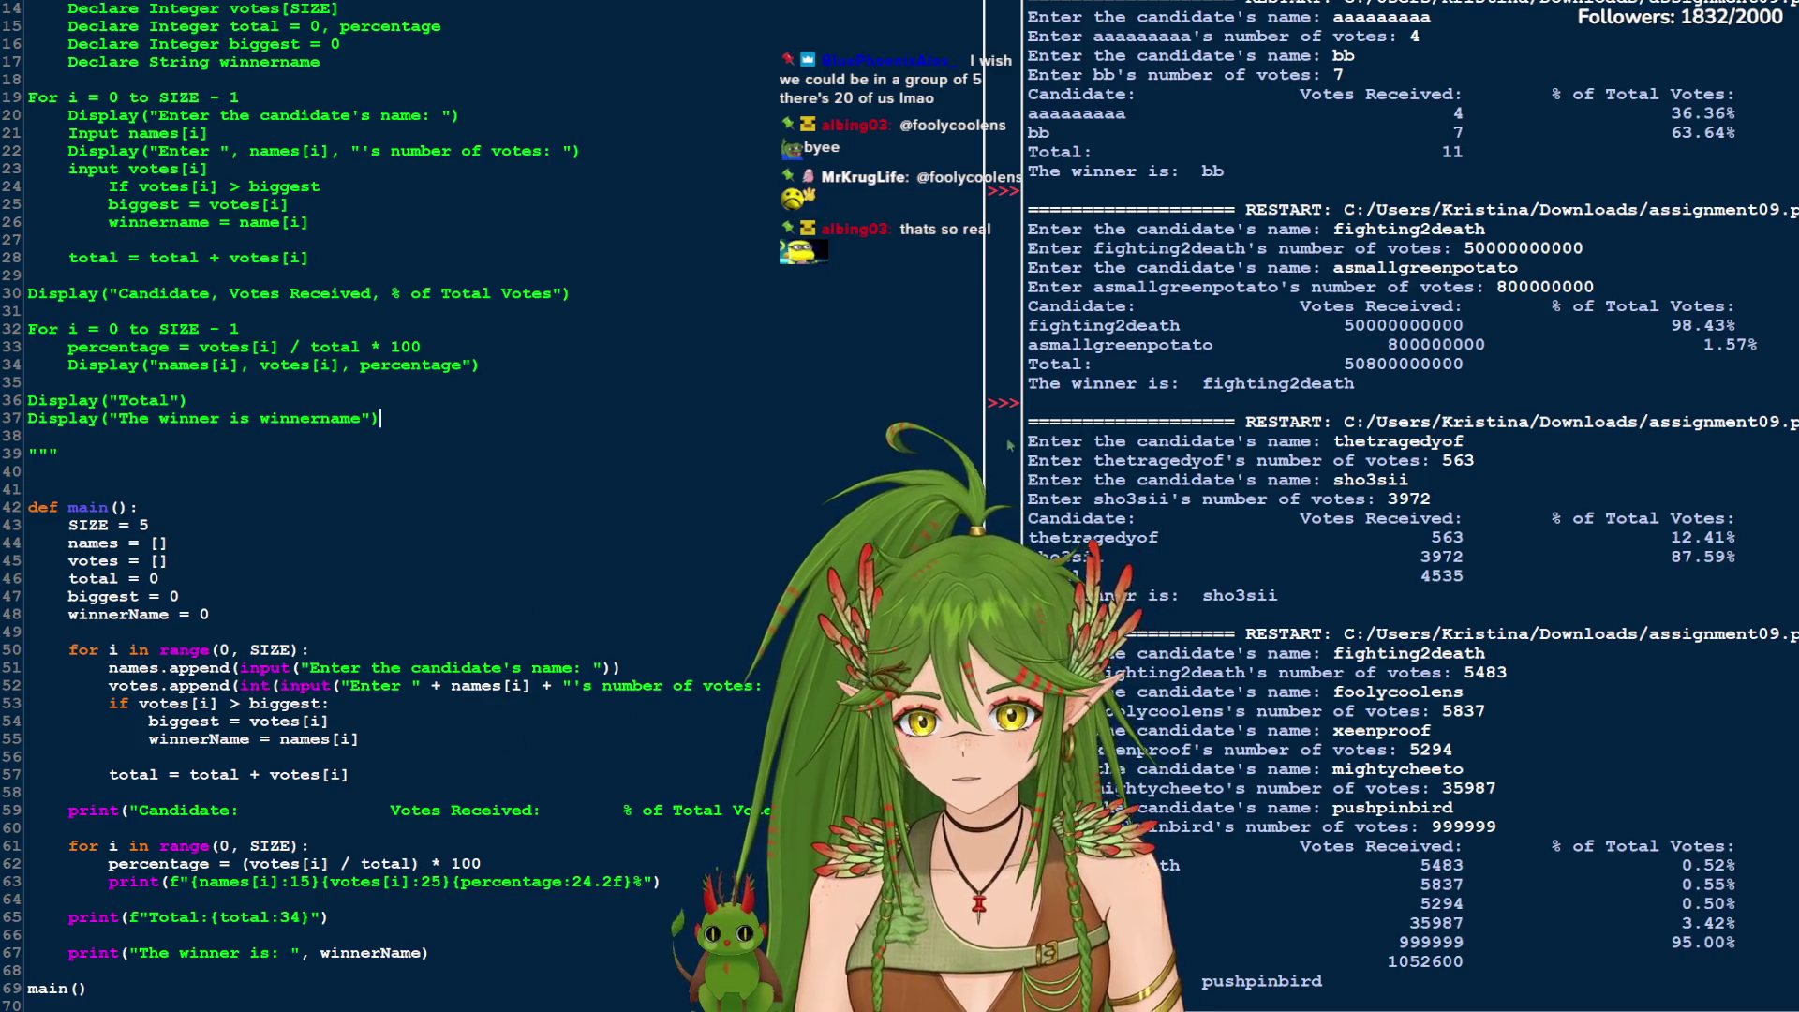
scroll(979, 374, "up", 5)
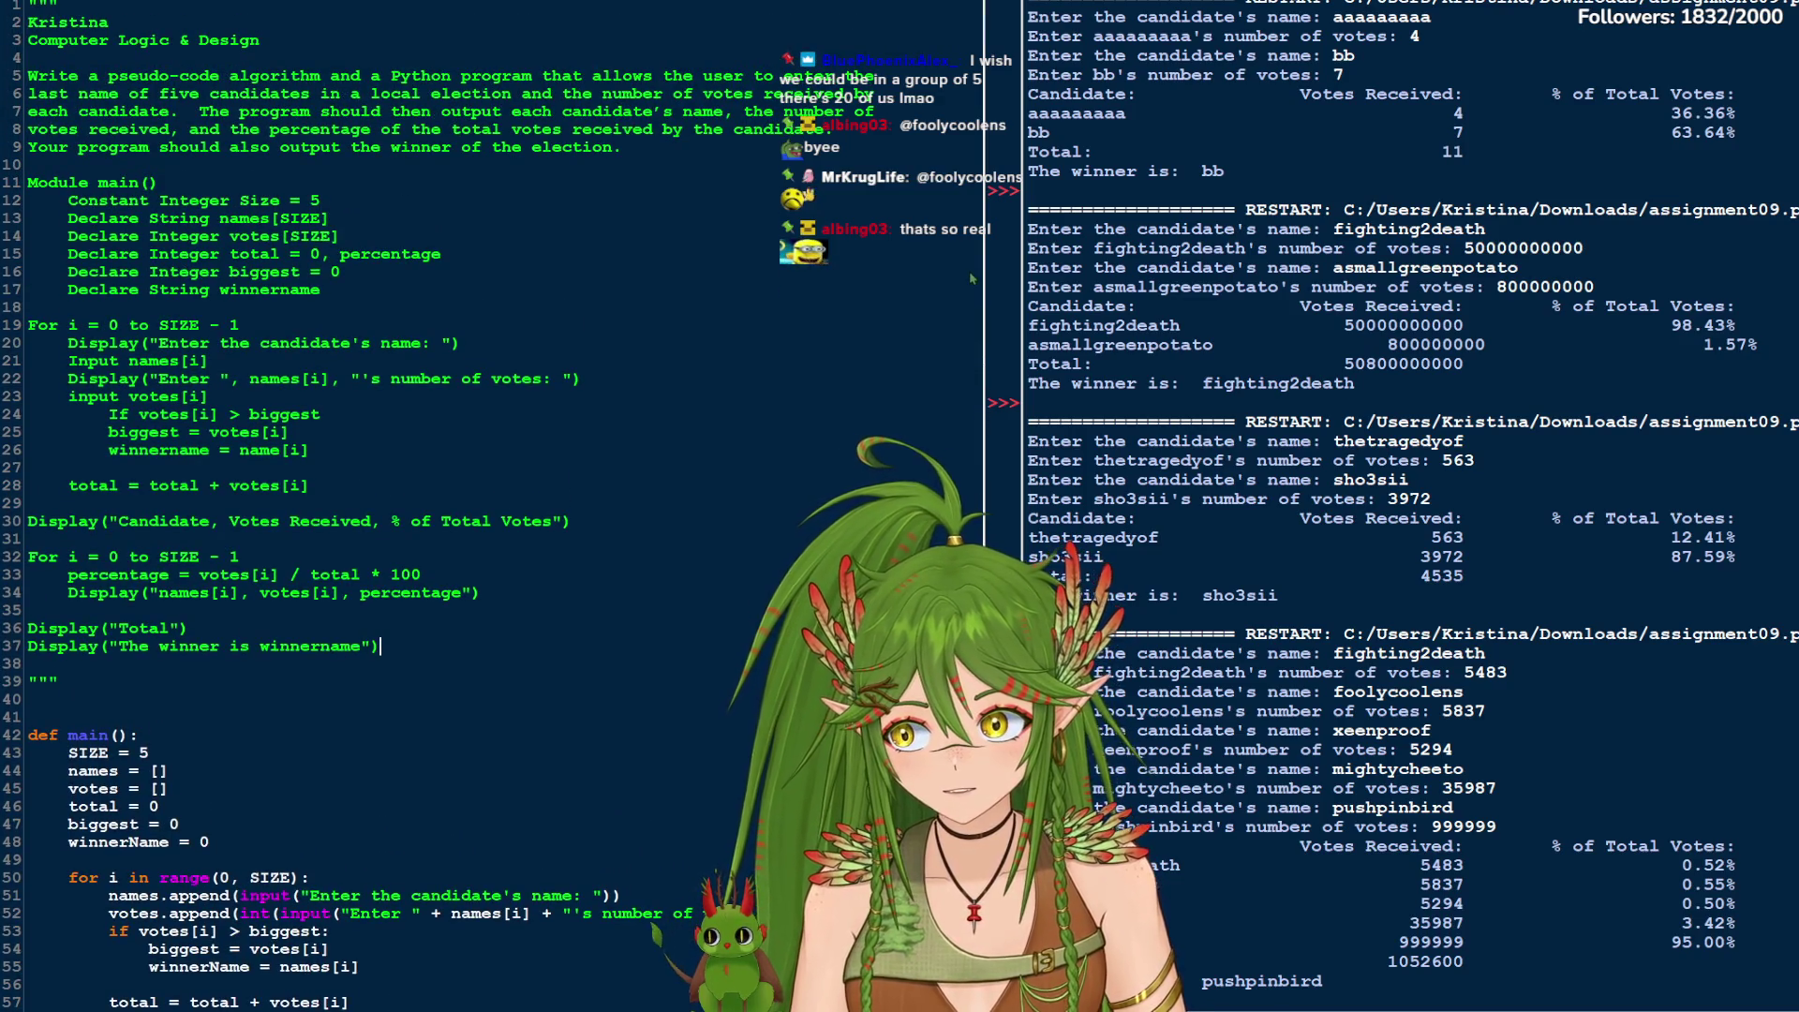
scroll(973, 278, "down", 5)
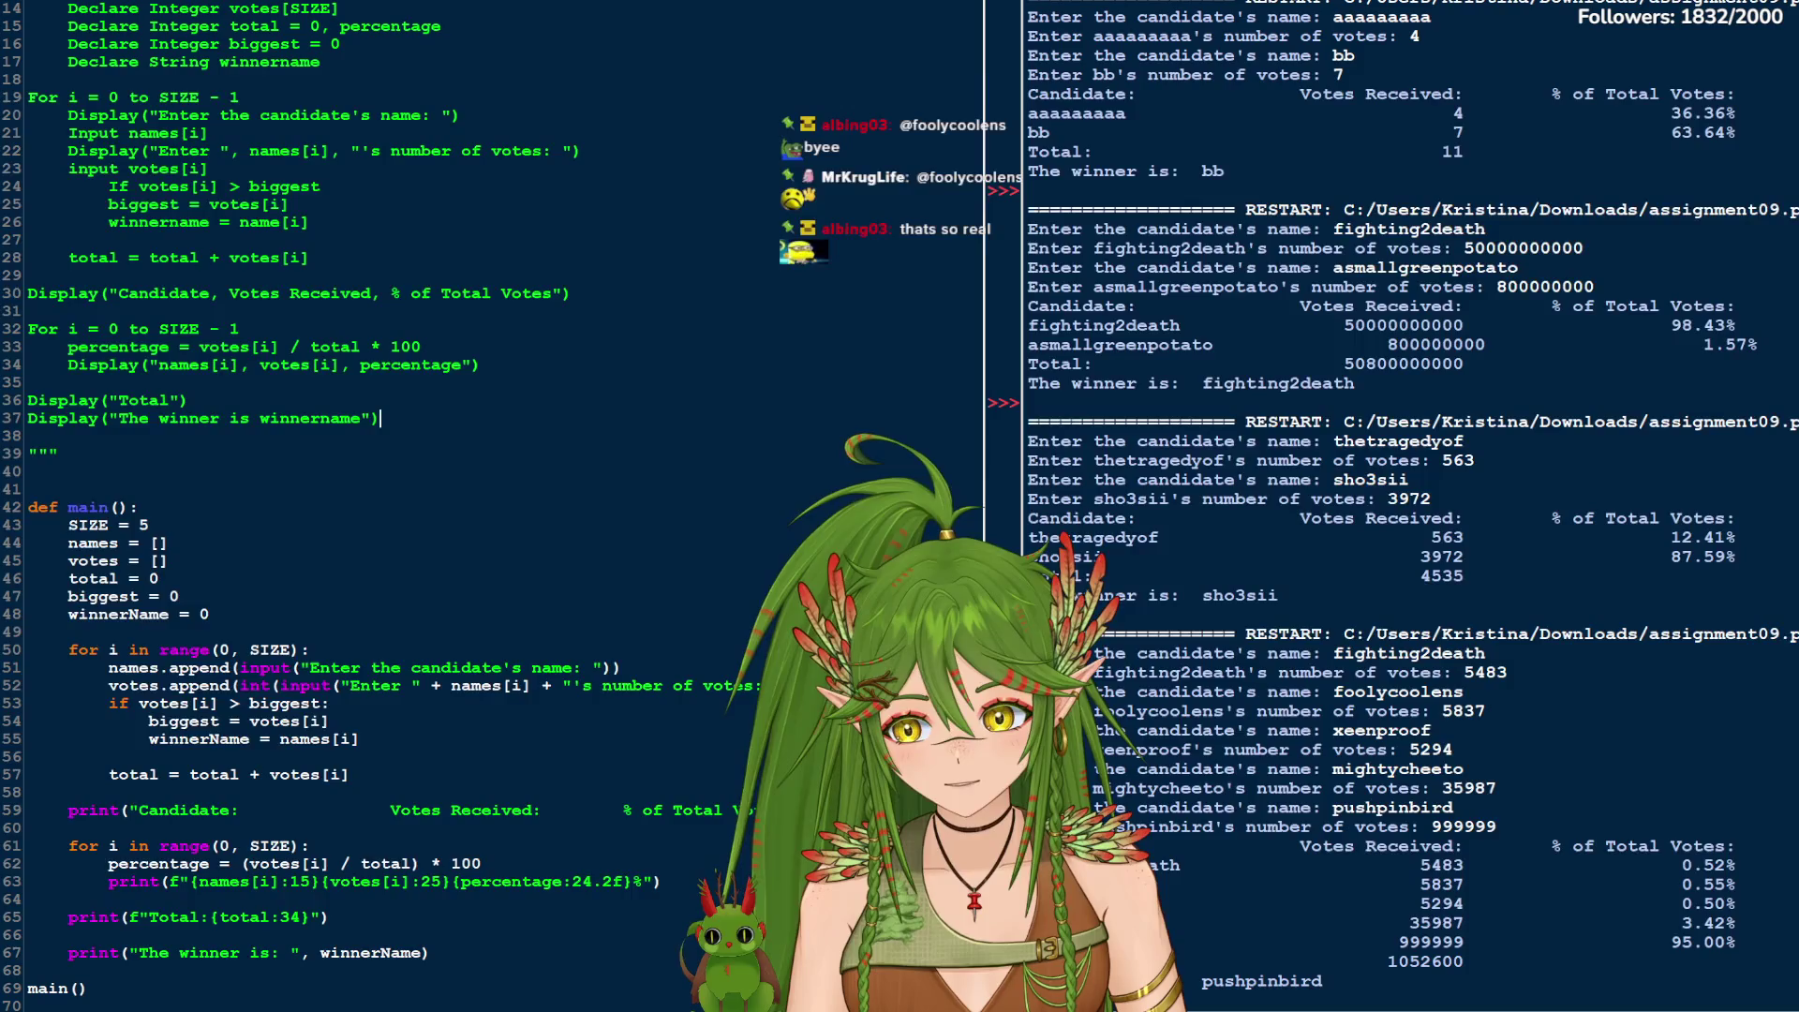
key("Return")
key("Return")
type("main()")
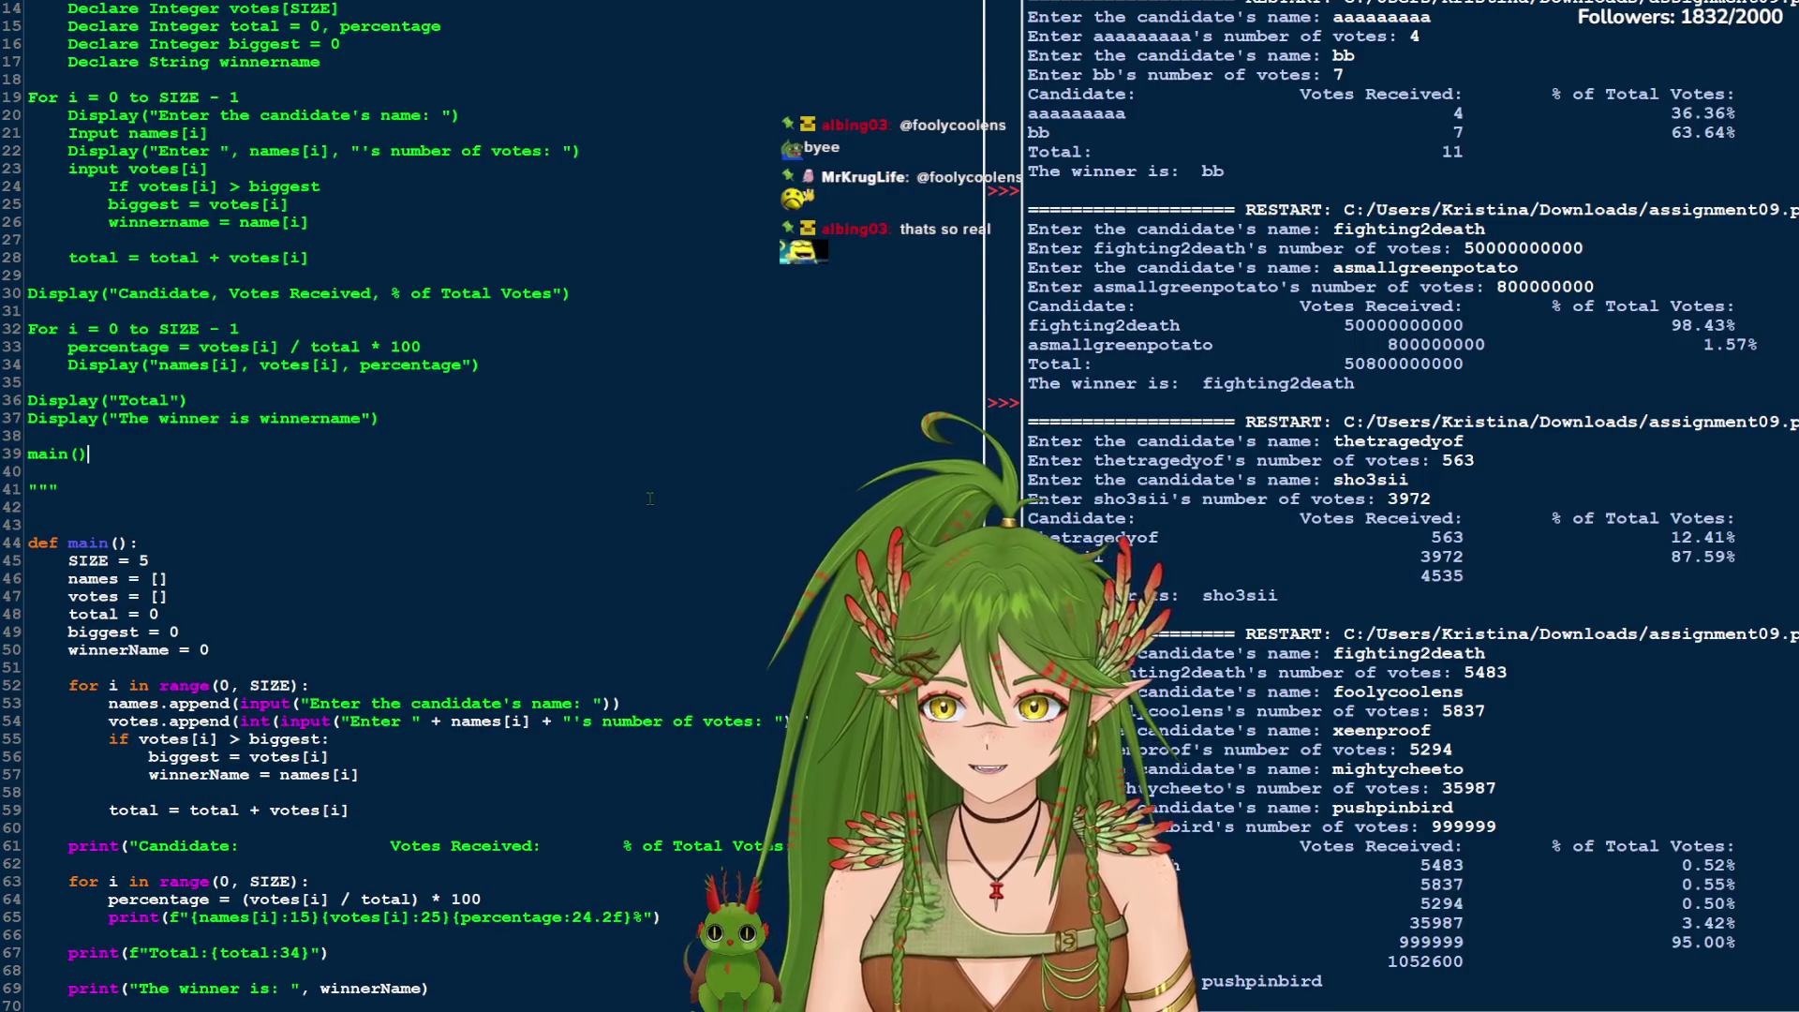
Indent the Total, winner, and column-header Display lines with Tab
scroll(328, 469, "up", 4)
scroll(178, 517, "down", 2)
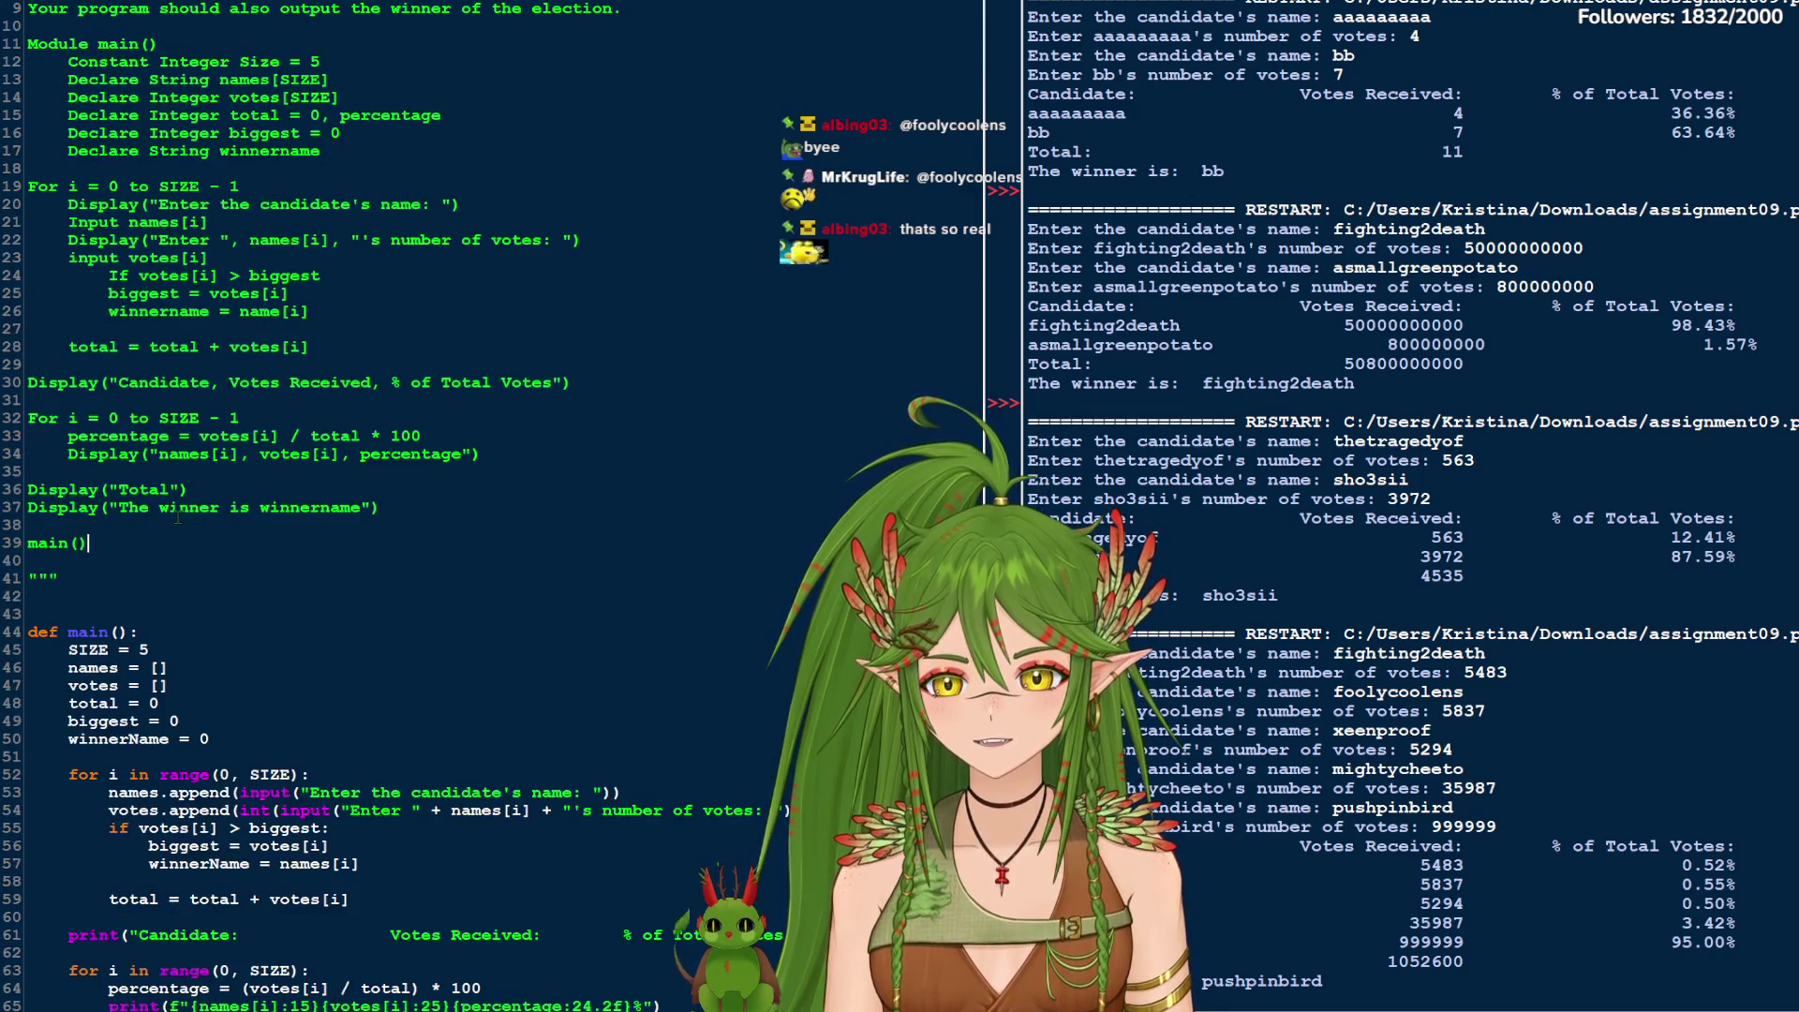
triple_click(42, 487)
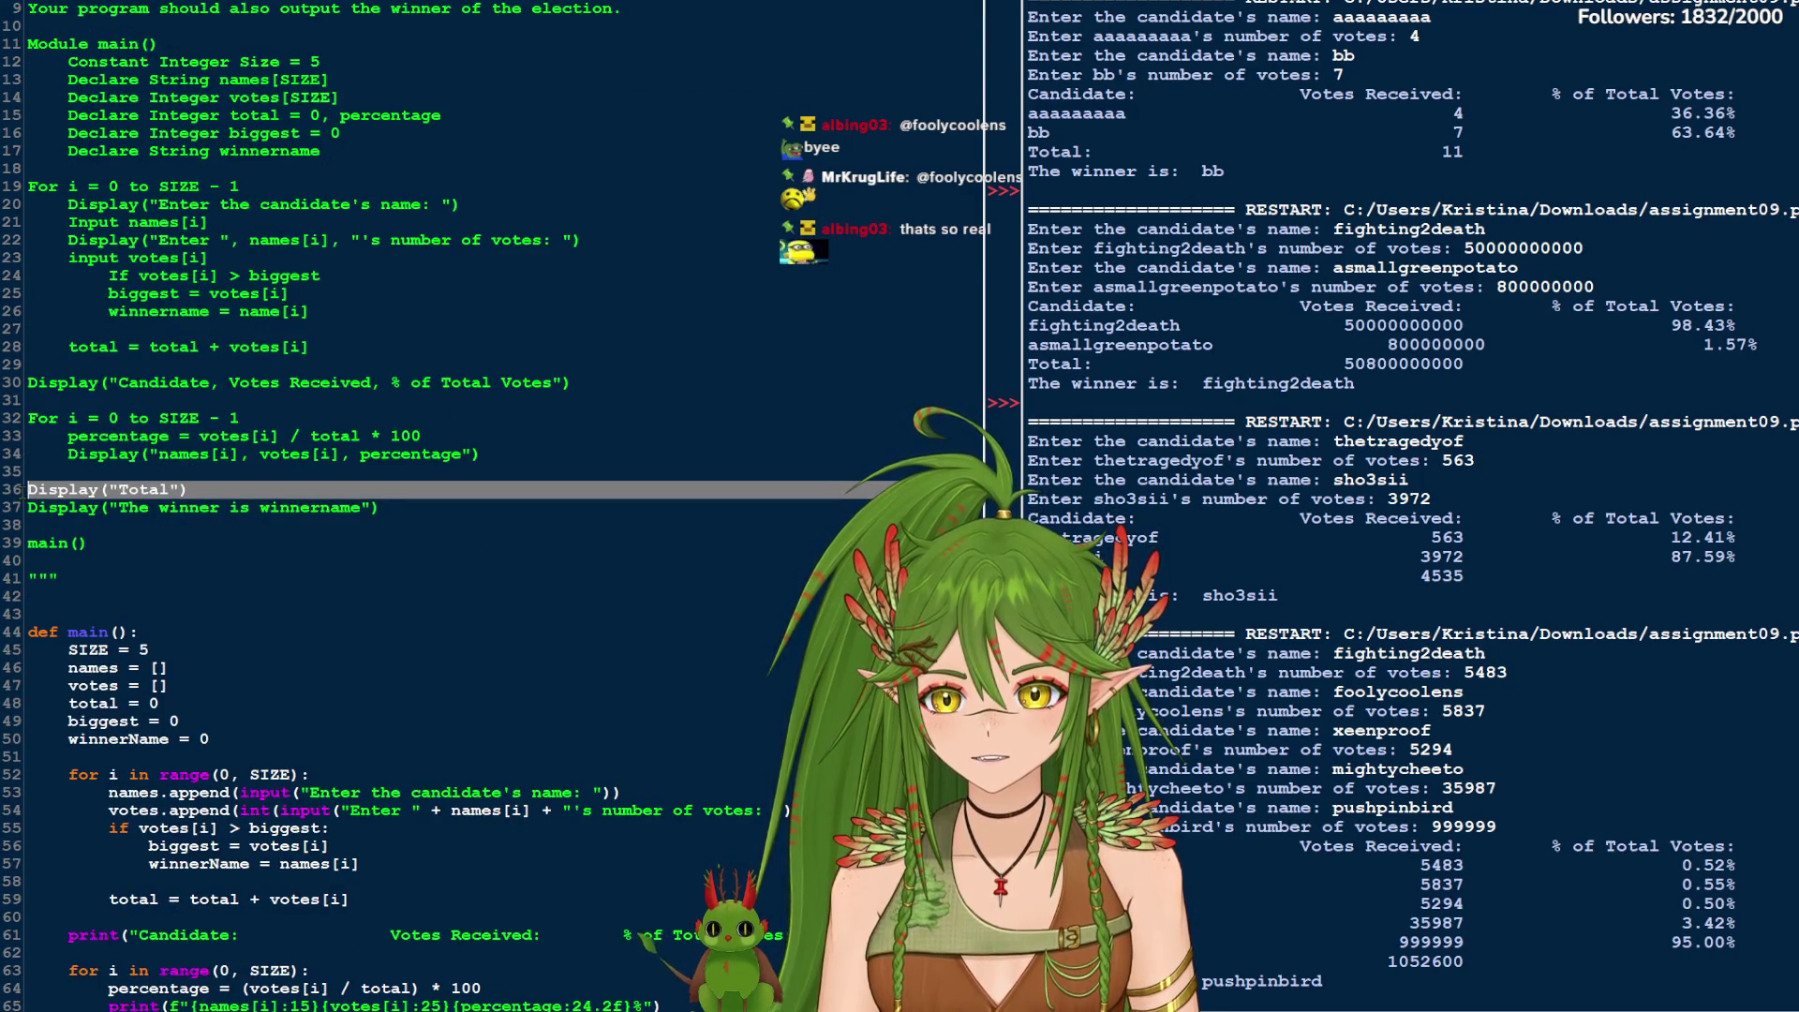
left_click(28, 488)
key("Tab")
left_click(28, 507)
key("Tab")
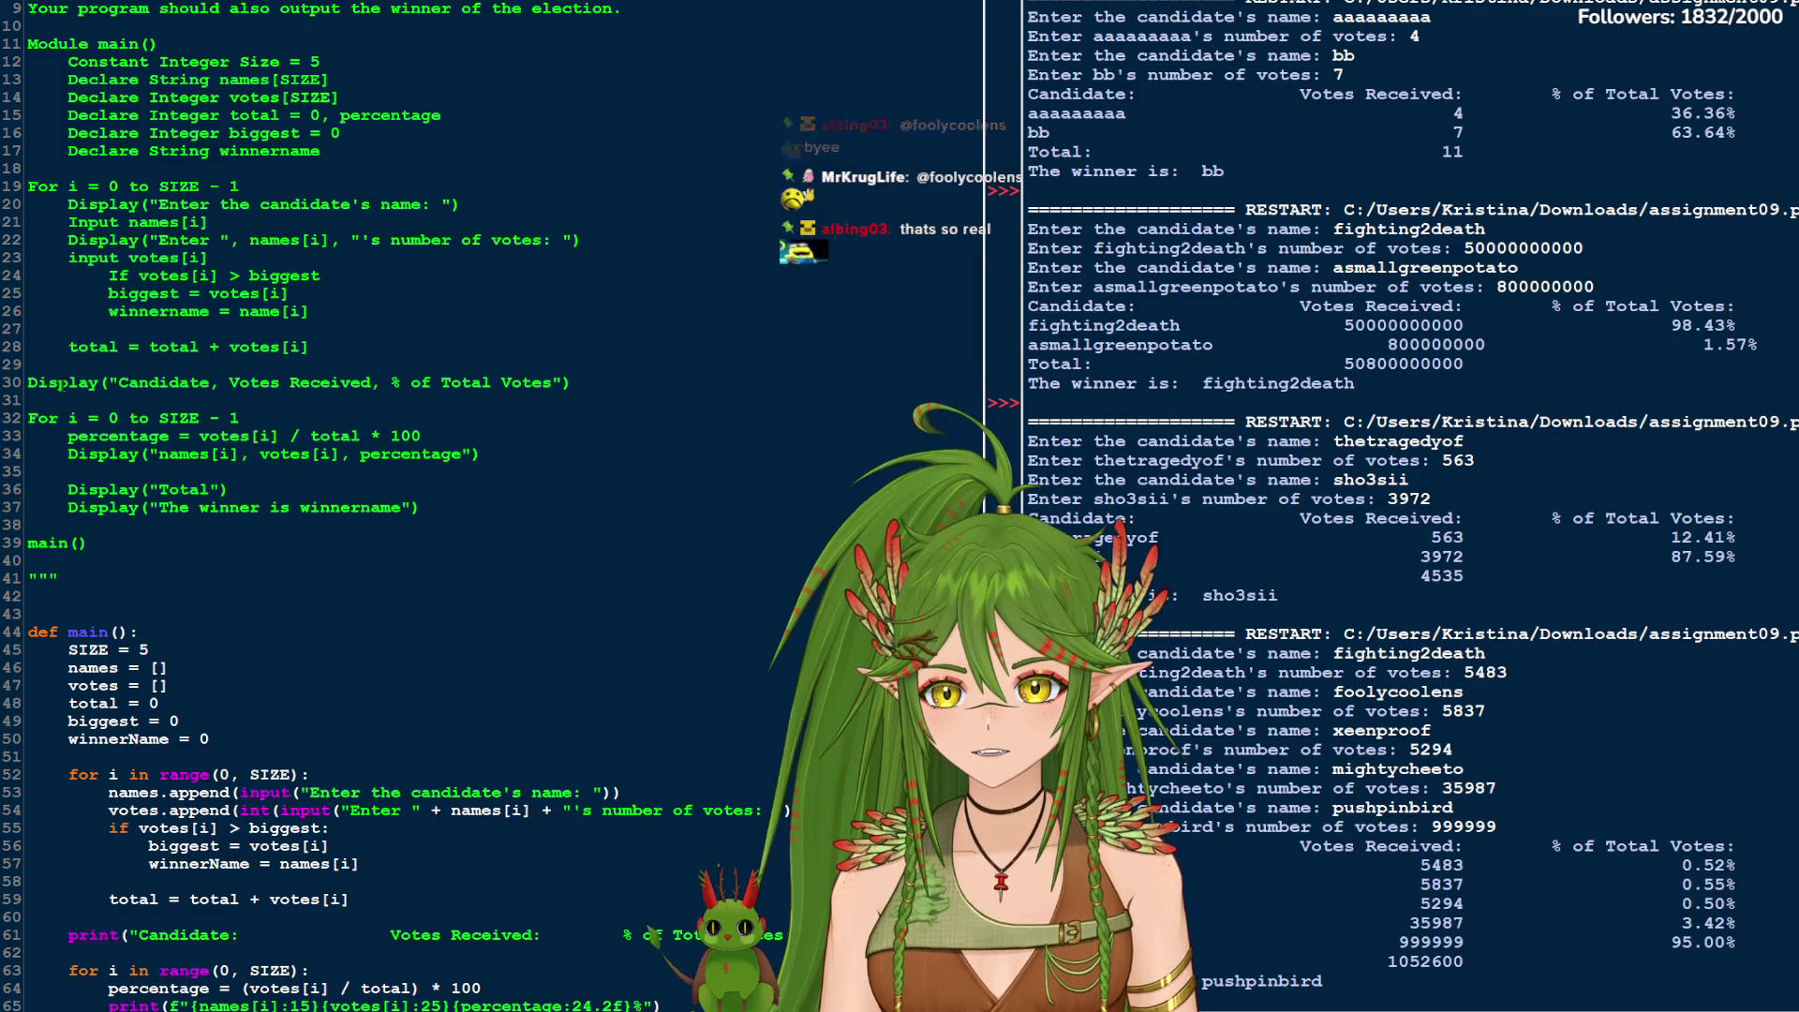
left_click(28, 383)
key("Tab")
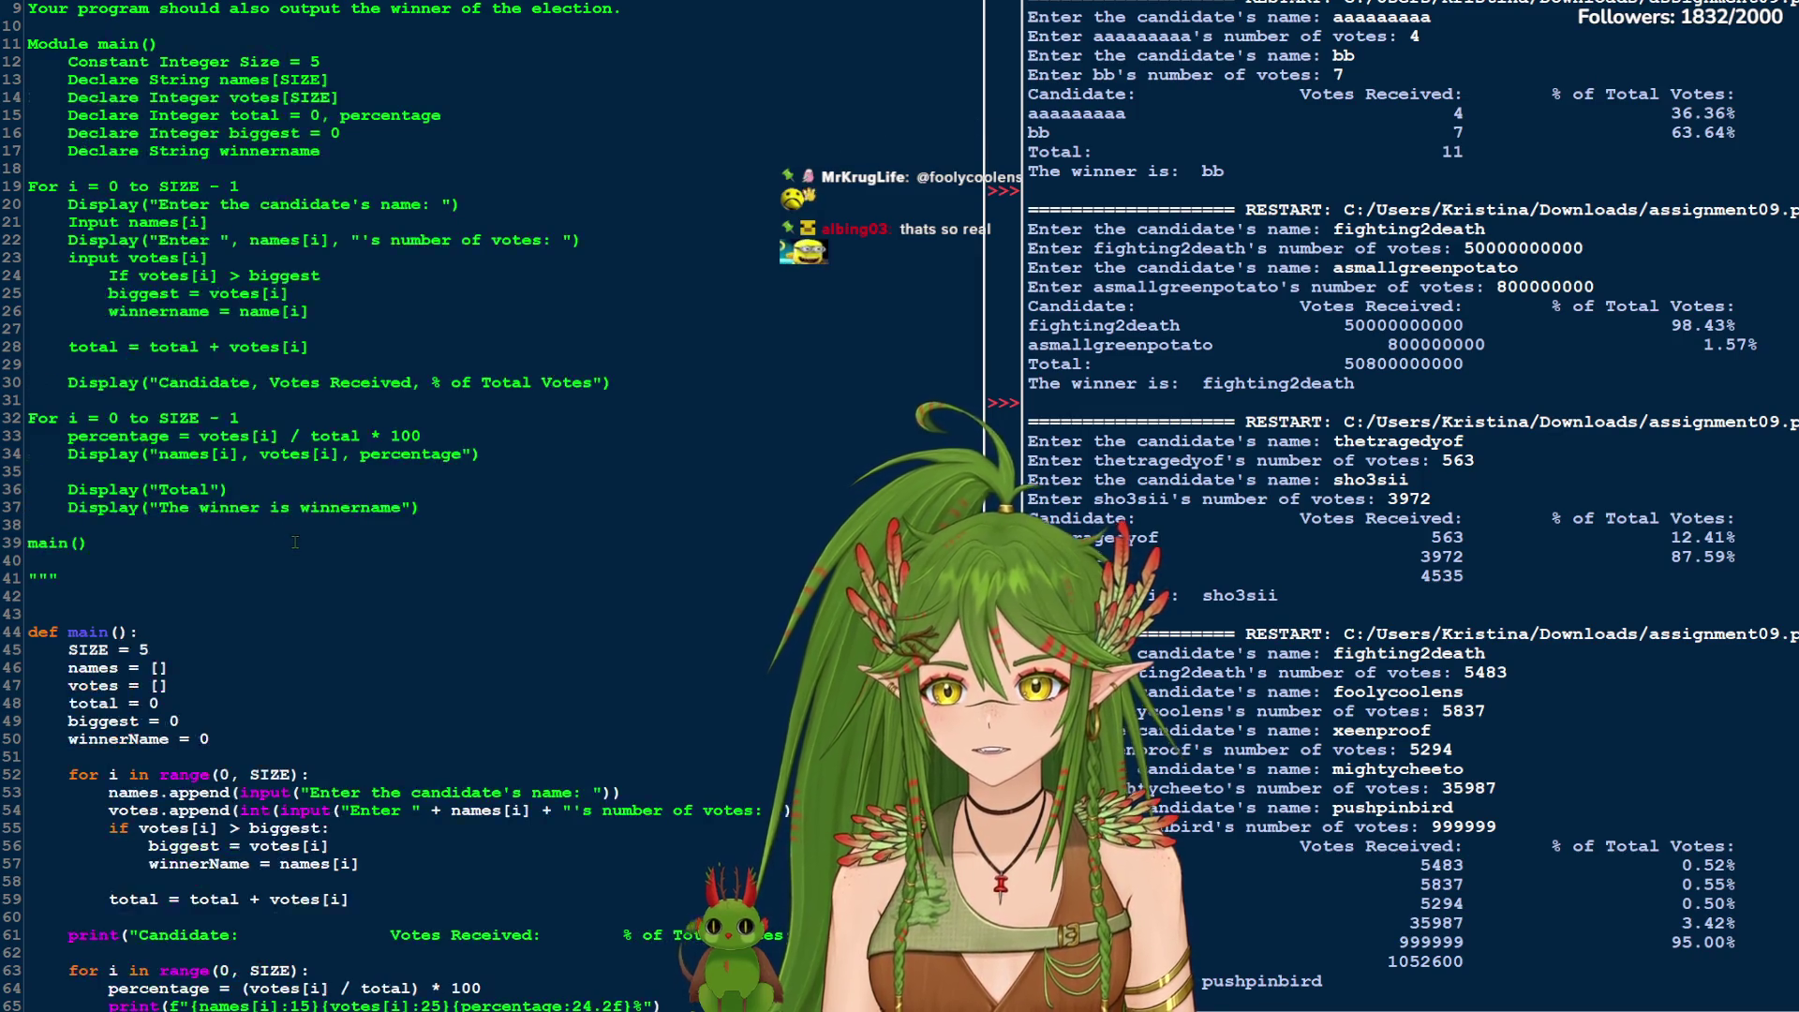
scroll(295, 542, "down", 3)
scroll(422, 571, "up", 2)
scroll(568, 610, "down", 2)
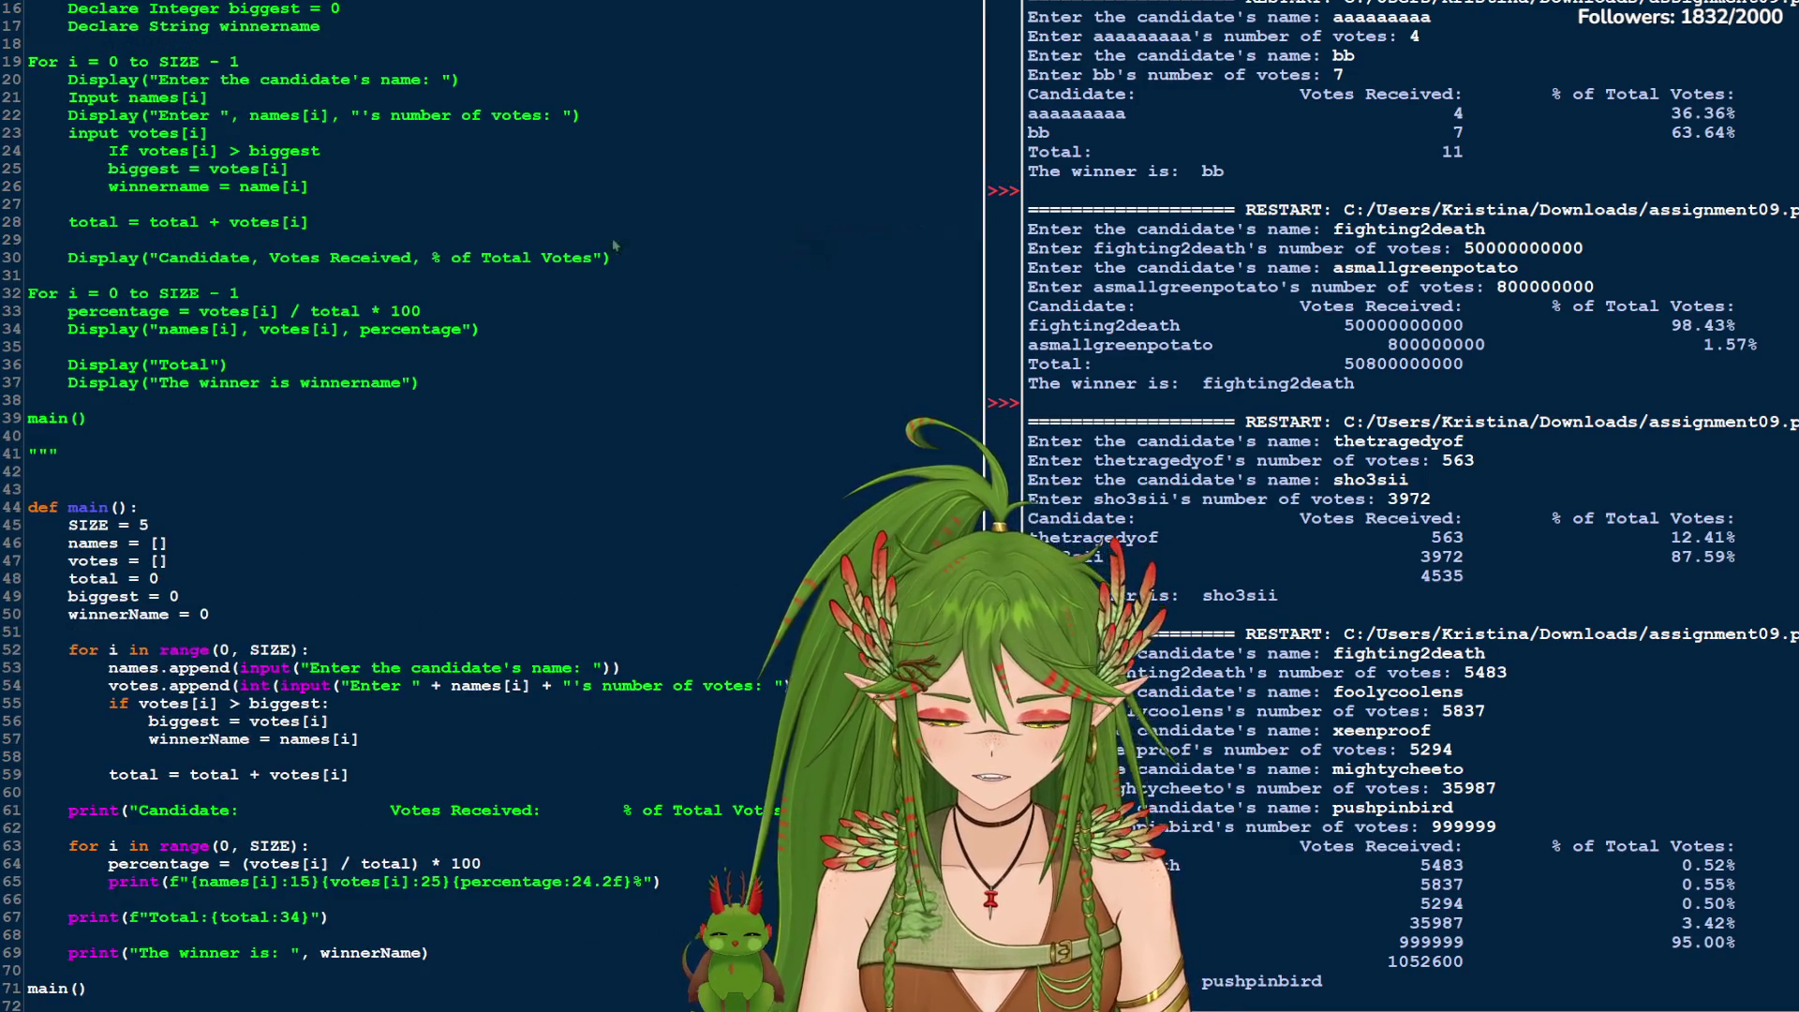
Rerun the election program, which fails at the name prompt, then minimize the shell window
key("F5")
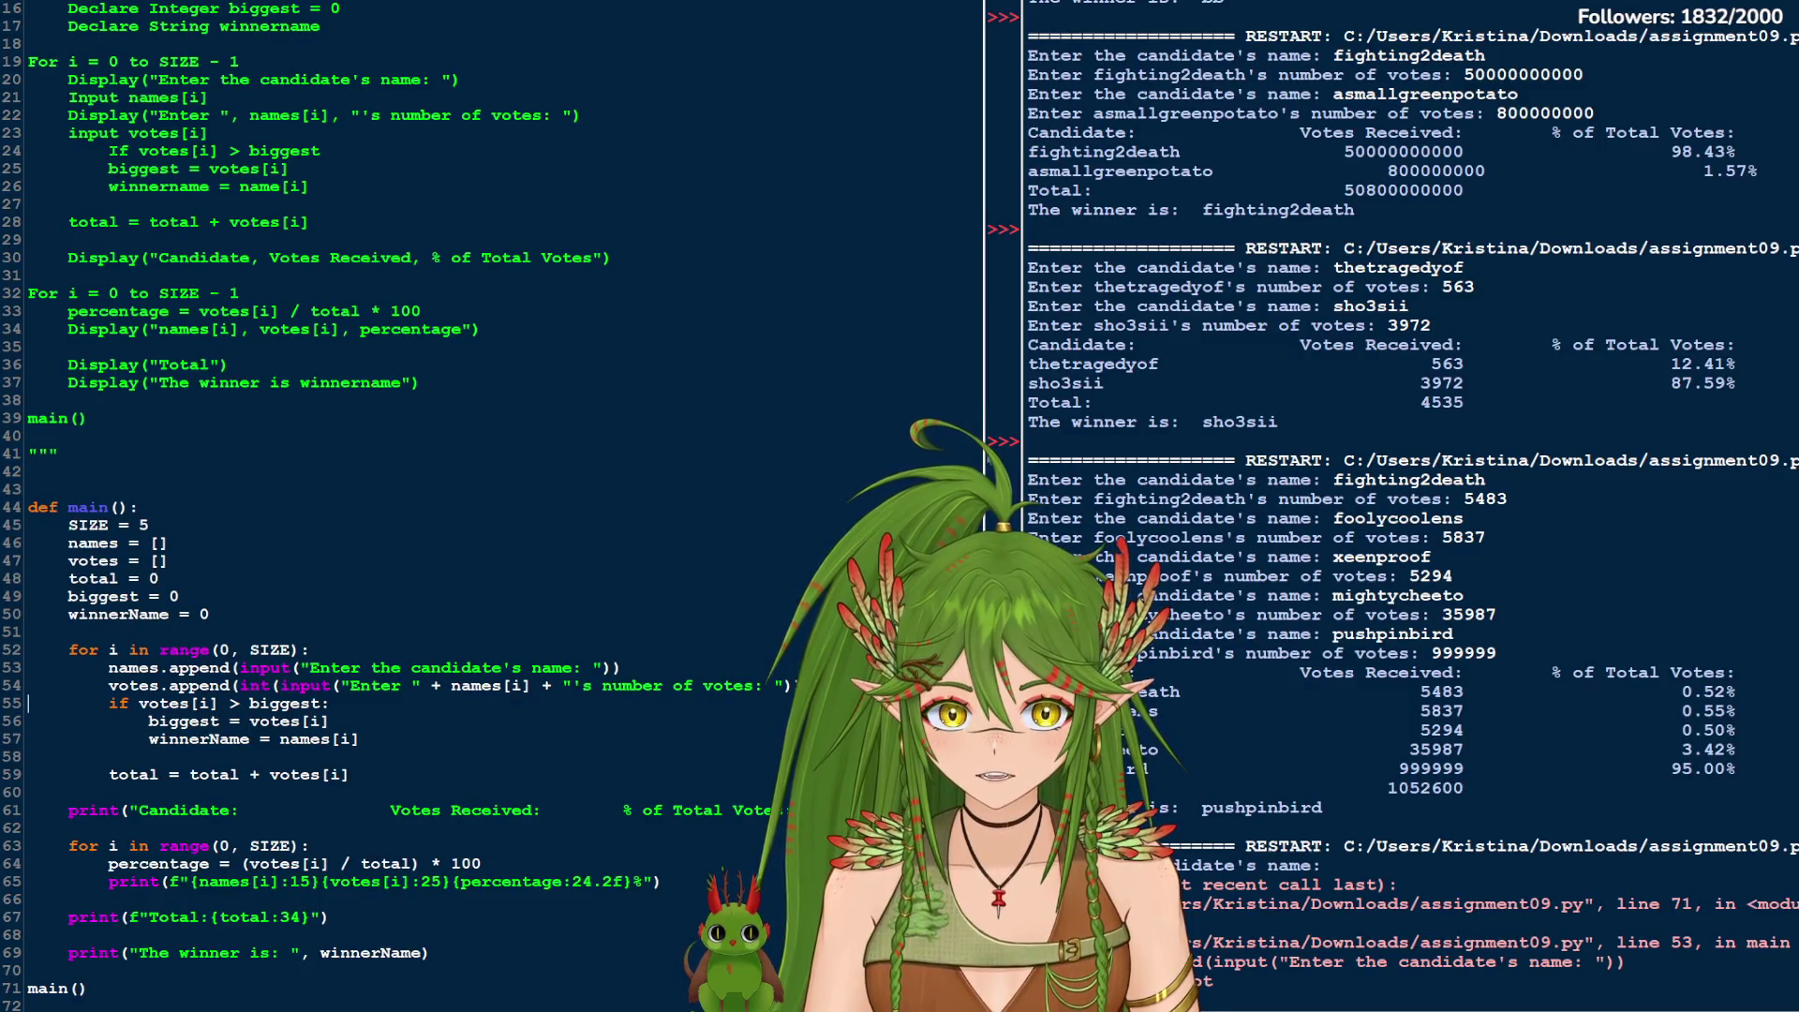
scroll(375, 506, "up", 5)
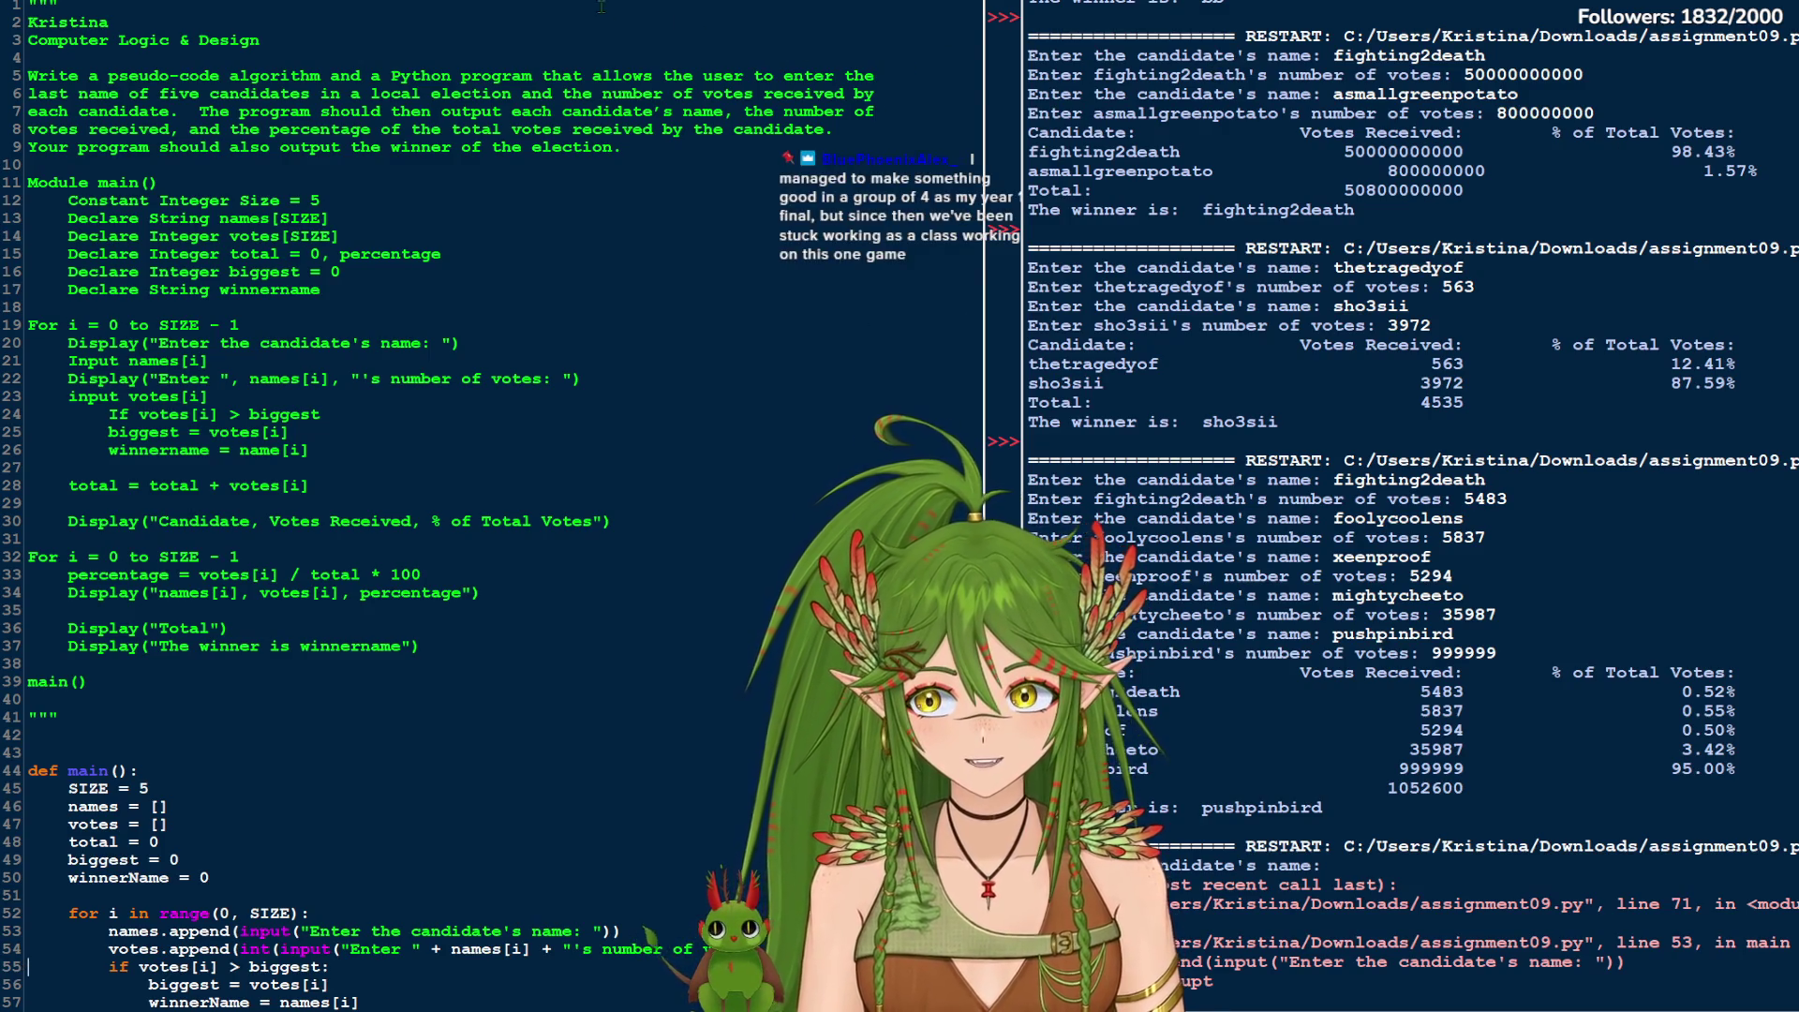
key("super+Down")
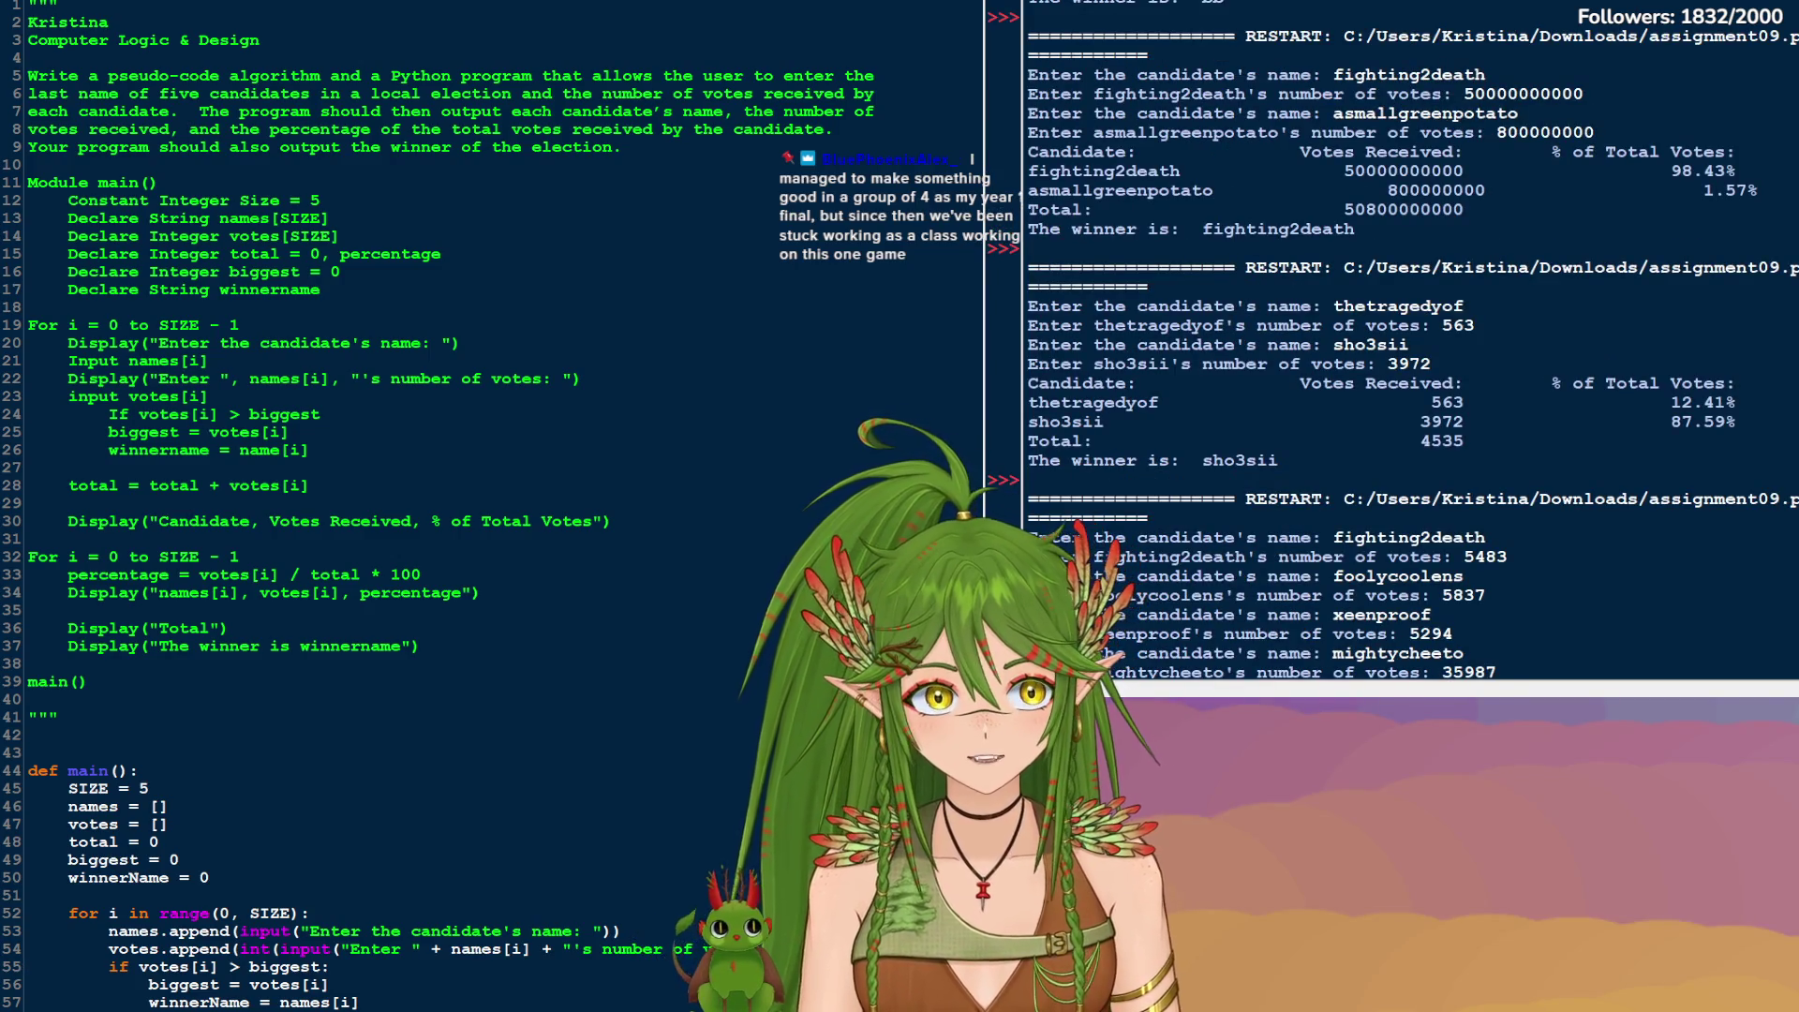
Minimize the shell window and snap the code editor to the right side of the screen
key("super+Down")
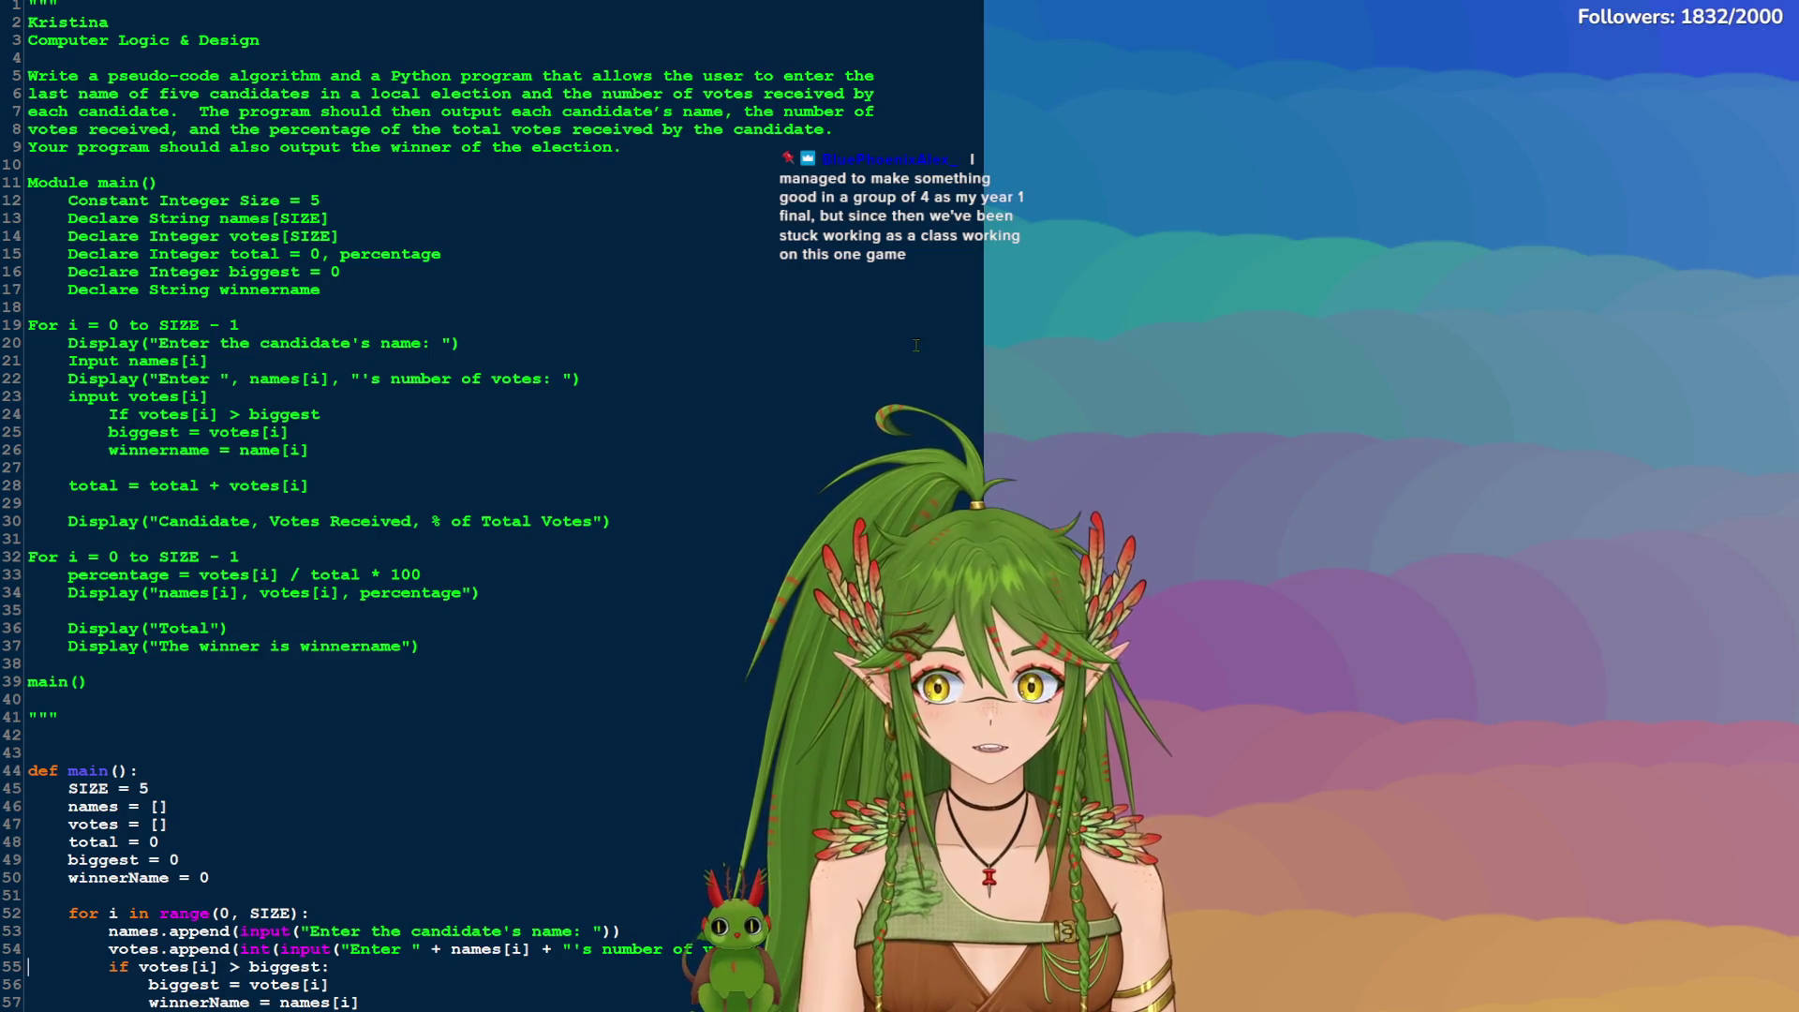
key("super+Right")
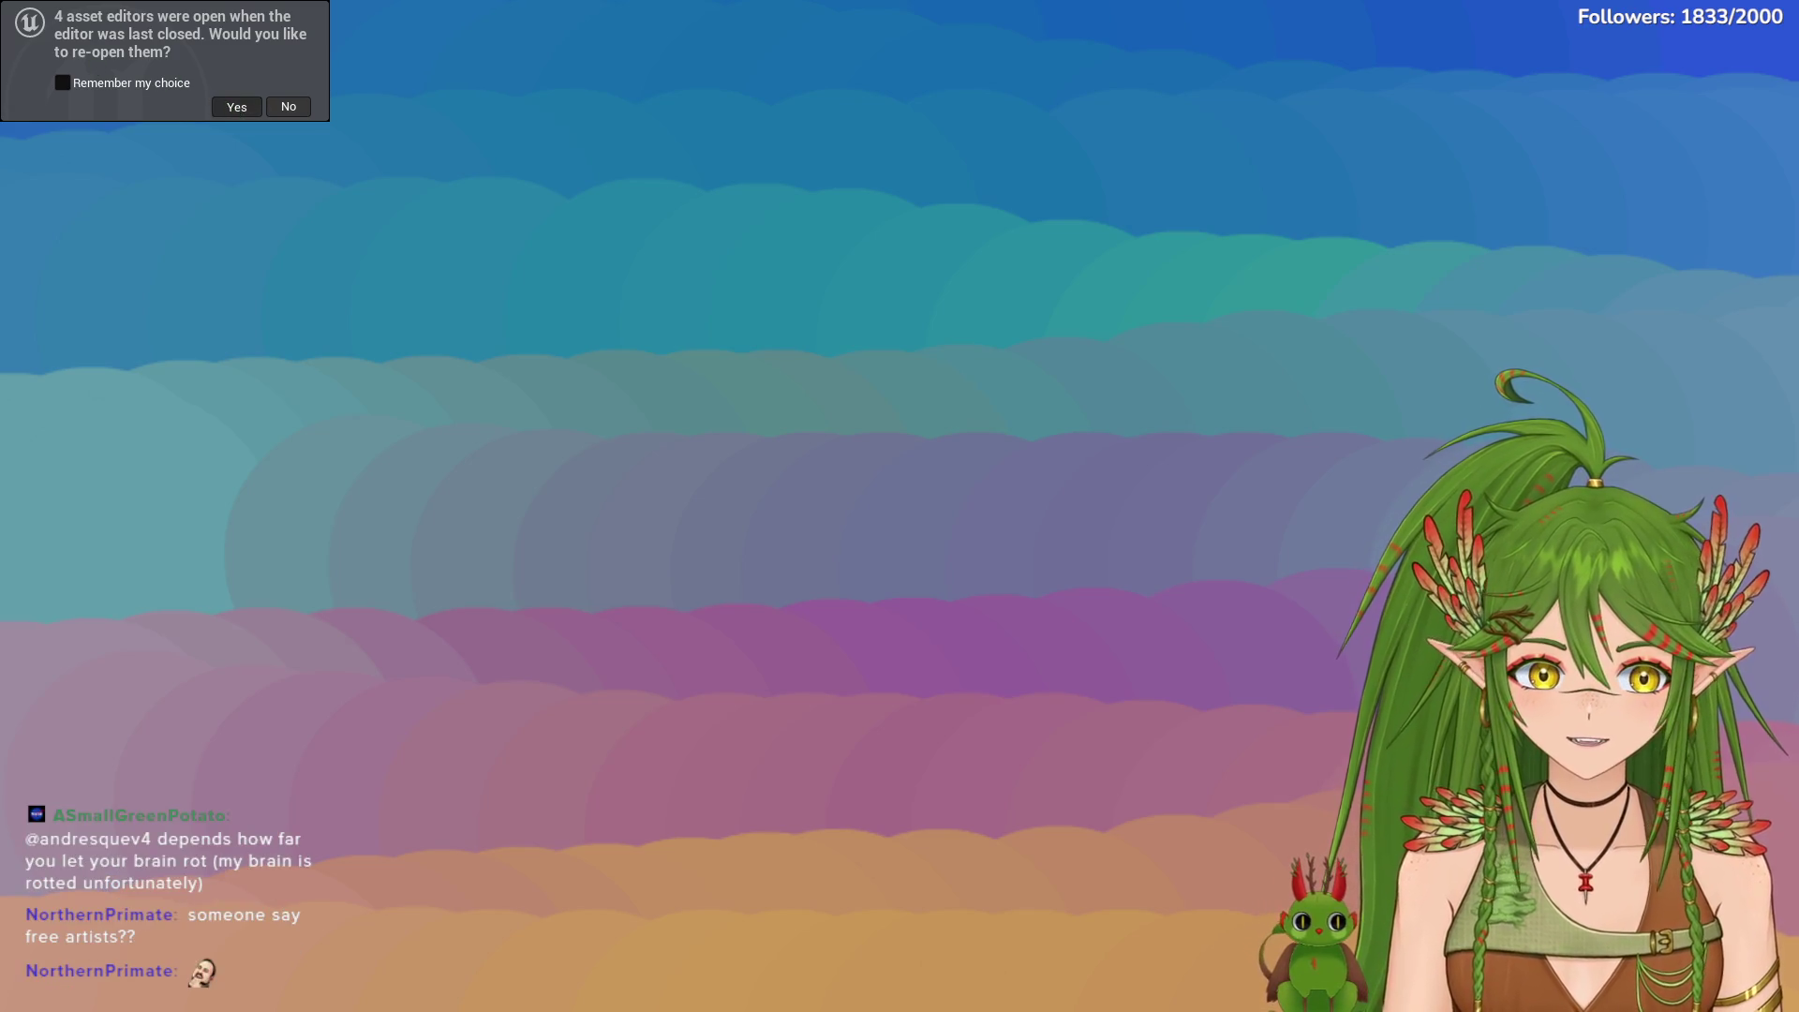
Reopen the previous asset editors, close BP_EnlargePaddle, and move the viewport around the cat and bricks
left_click(287, 106)
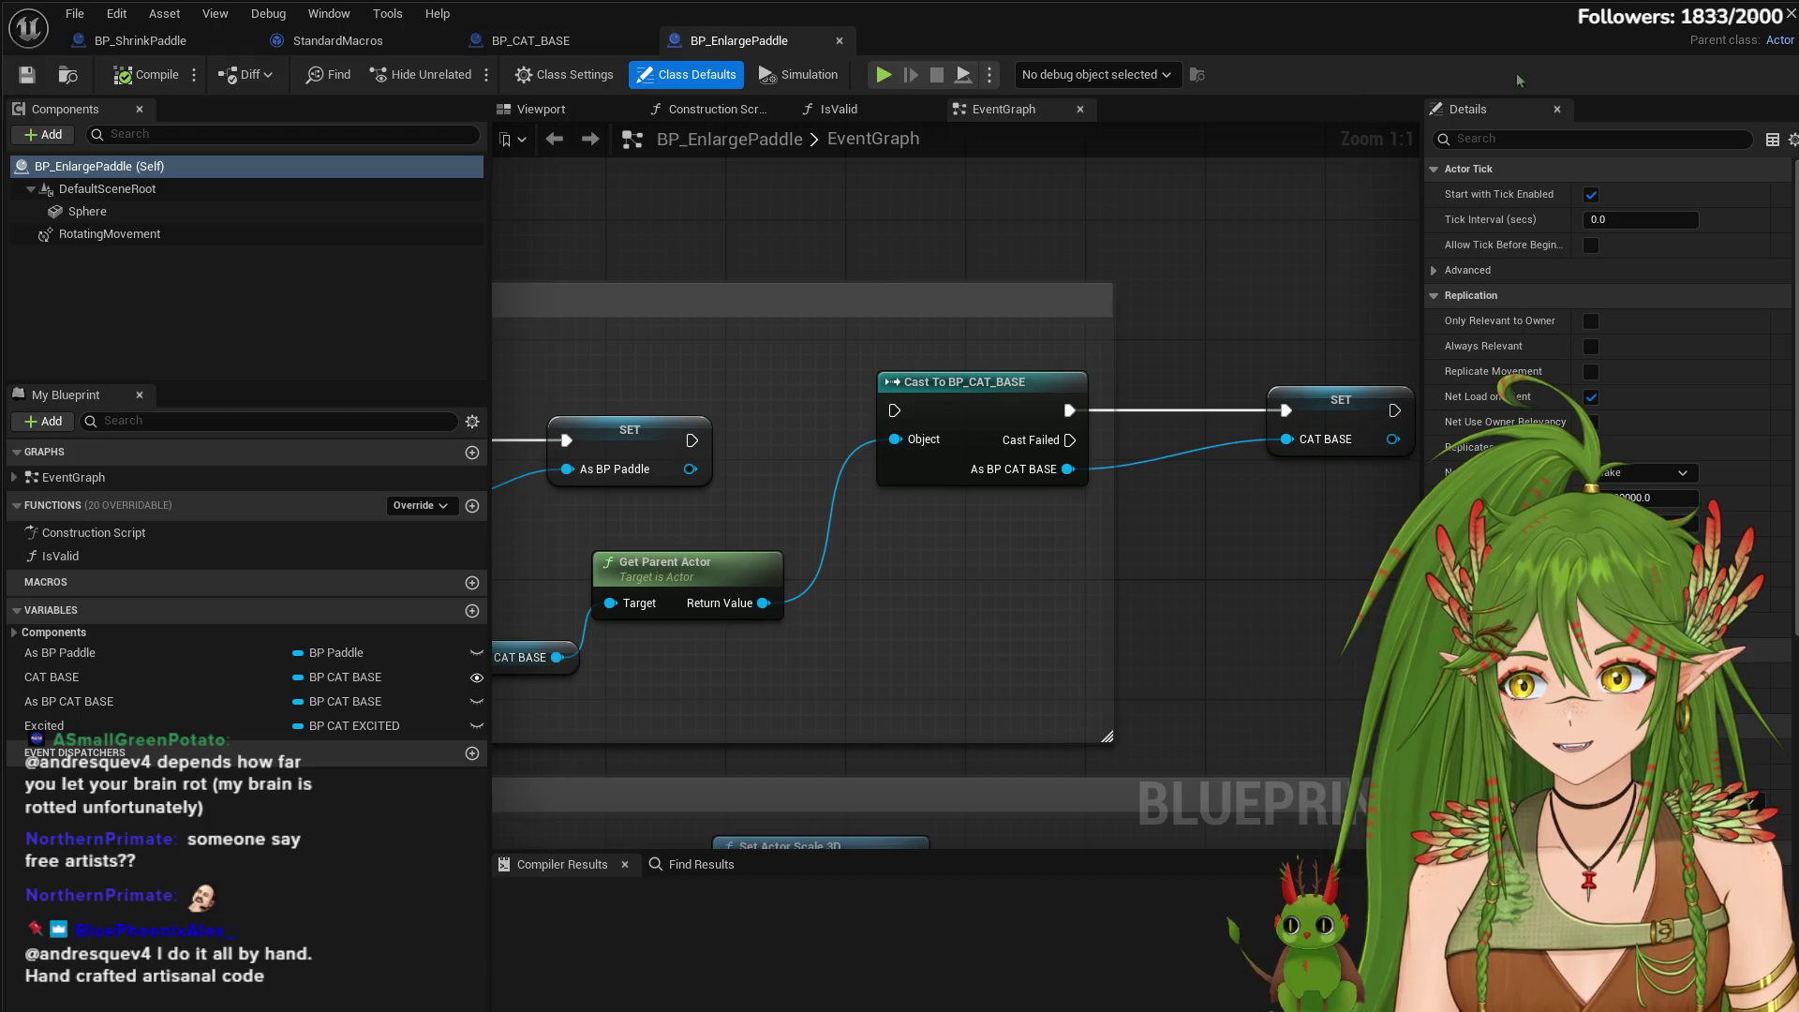
left_click(1791, 13)
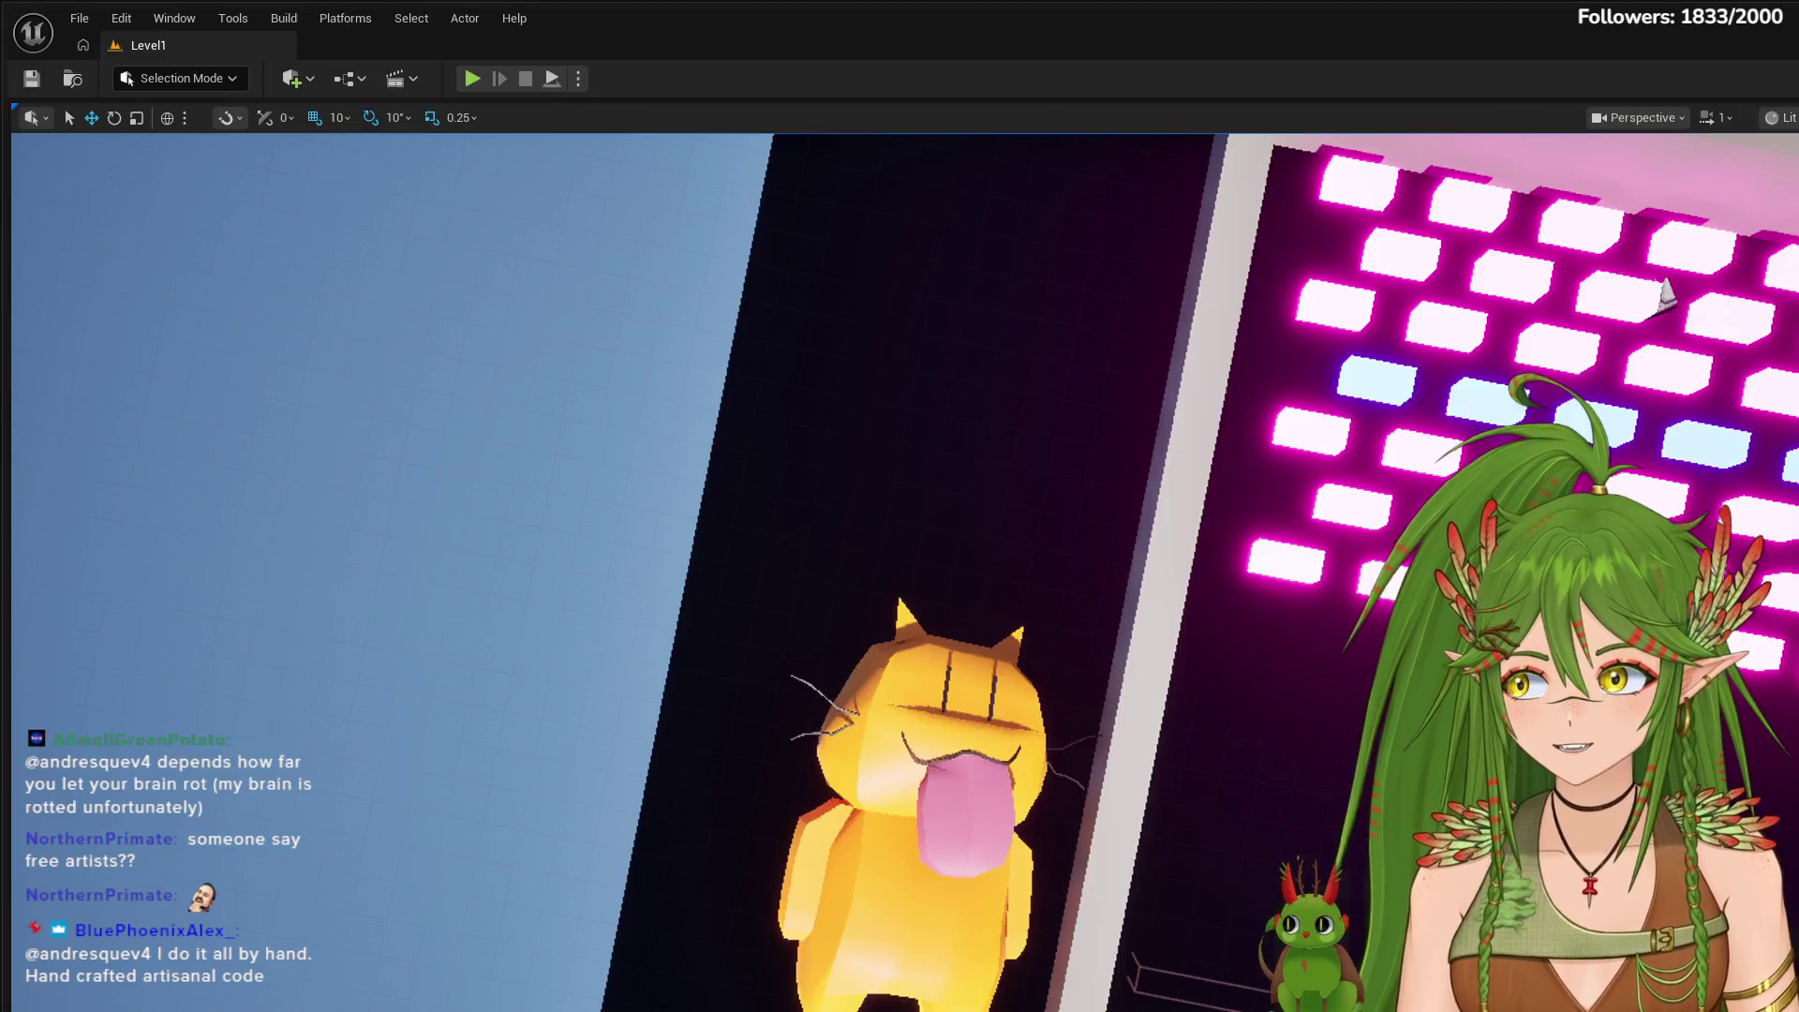
mouse_move(1014, 609)
left_mouse_down()
mouse_move(979, 494)
mouse_move(1014, 440)
left_mouse_up()
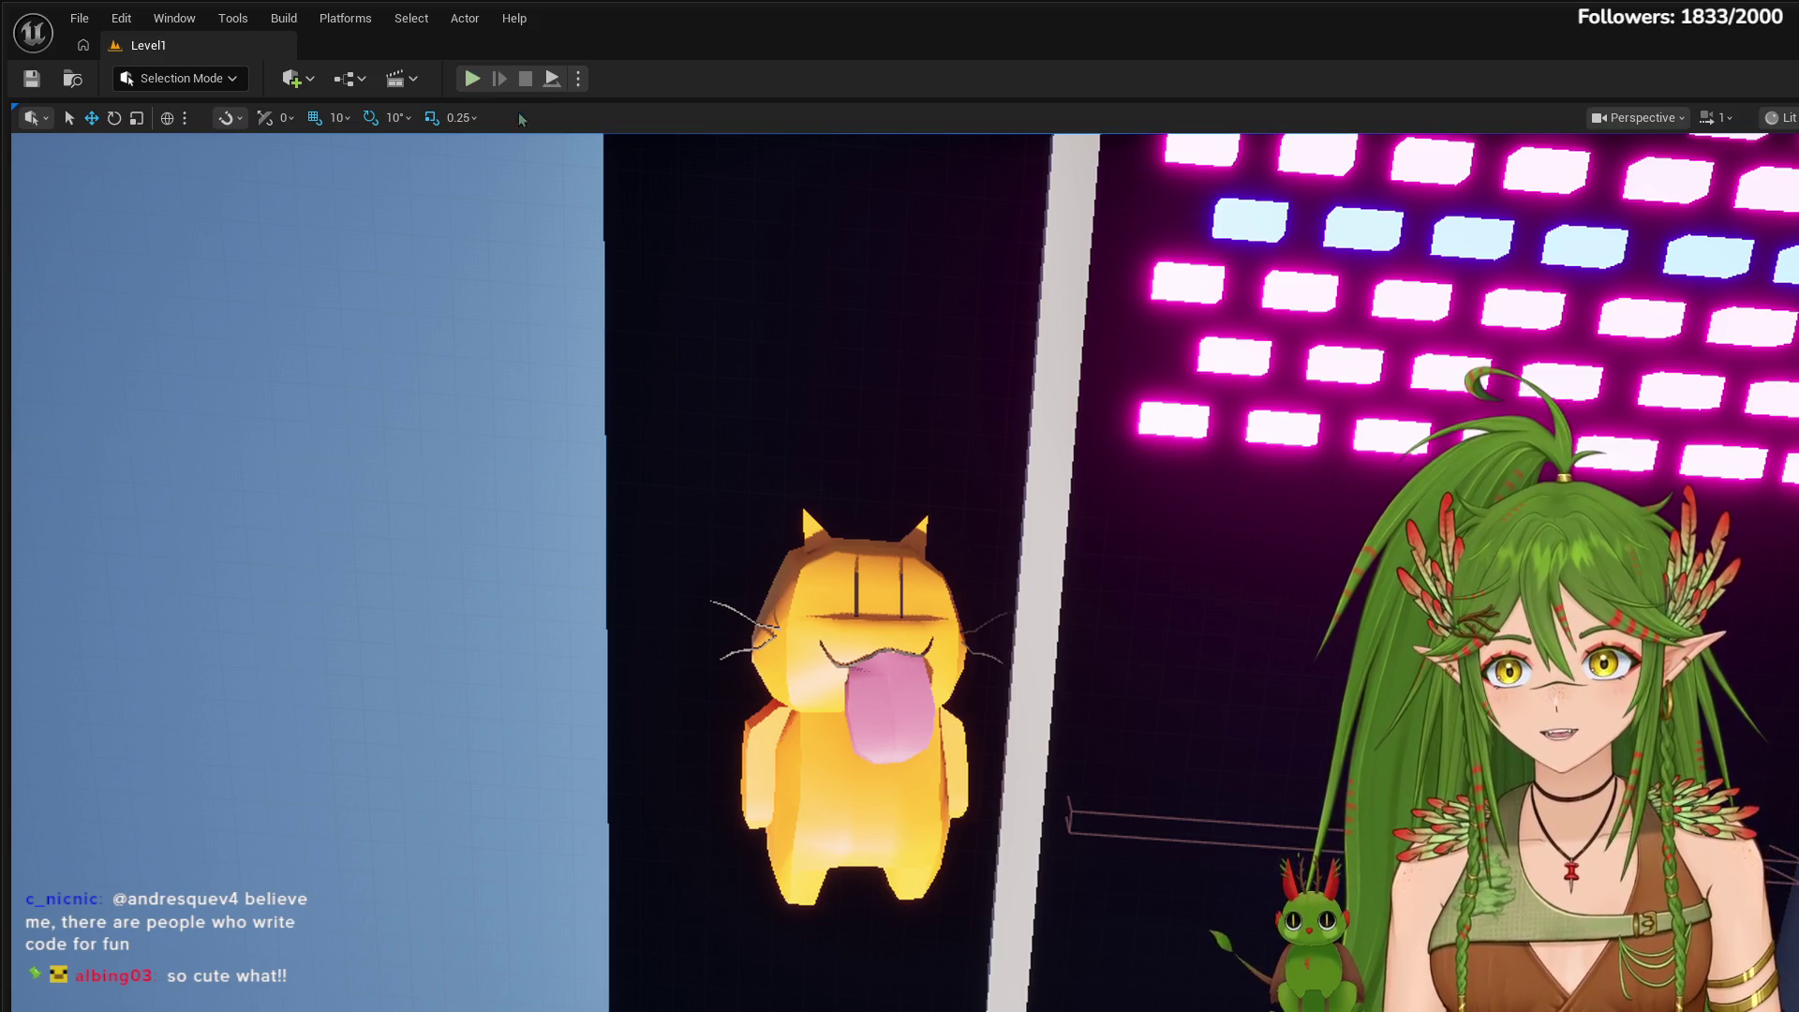
Play the Cat Breakout level in the editor to a score of 33, then stop the session
key("alt+p")
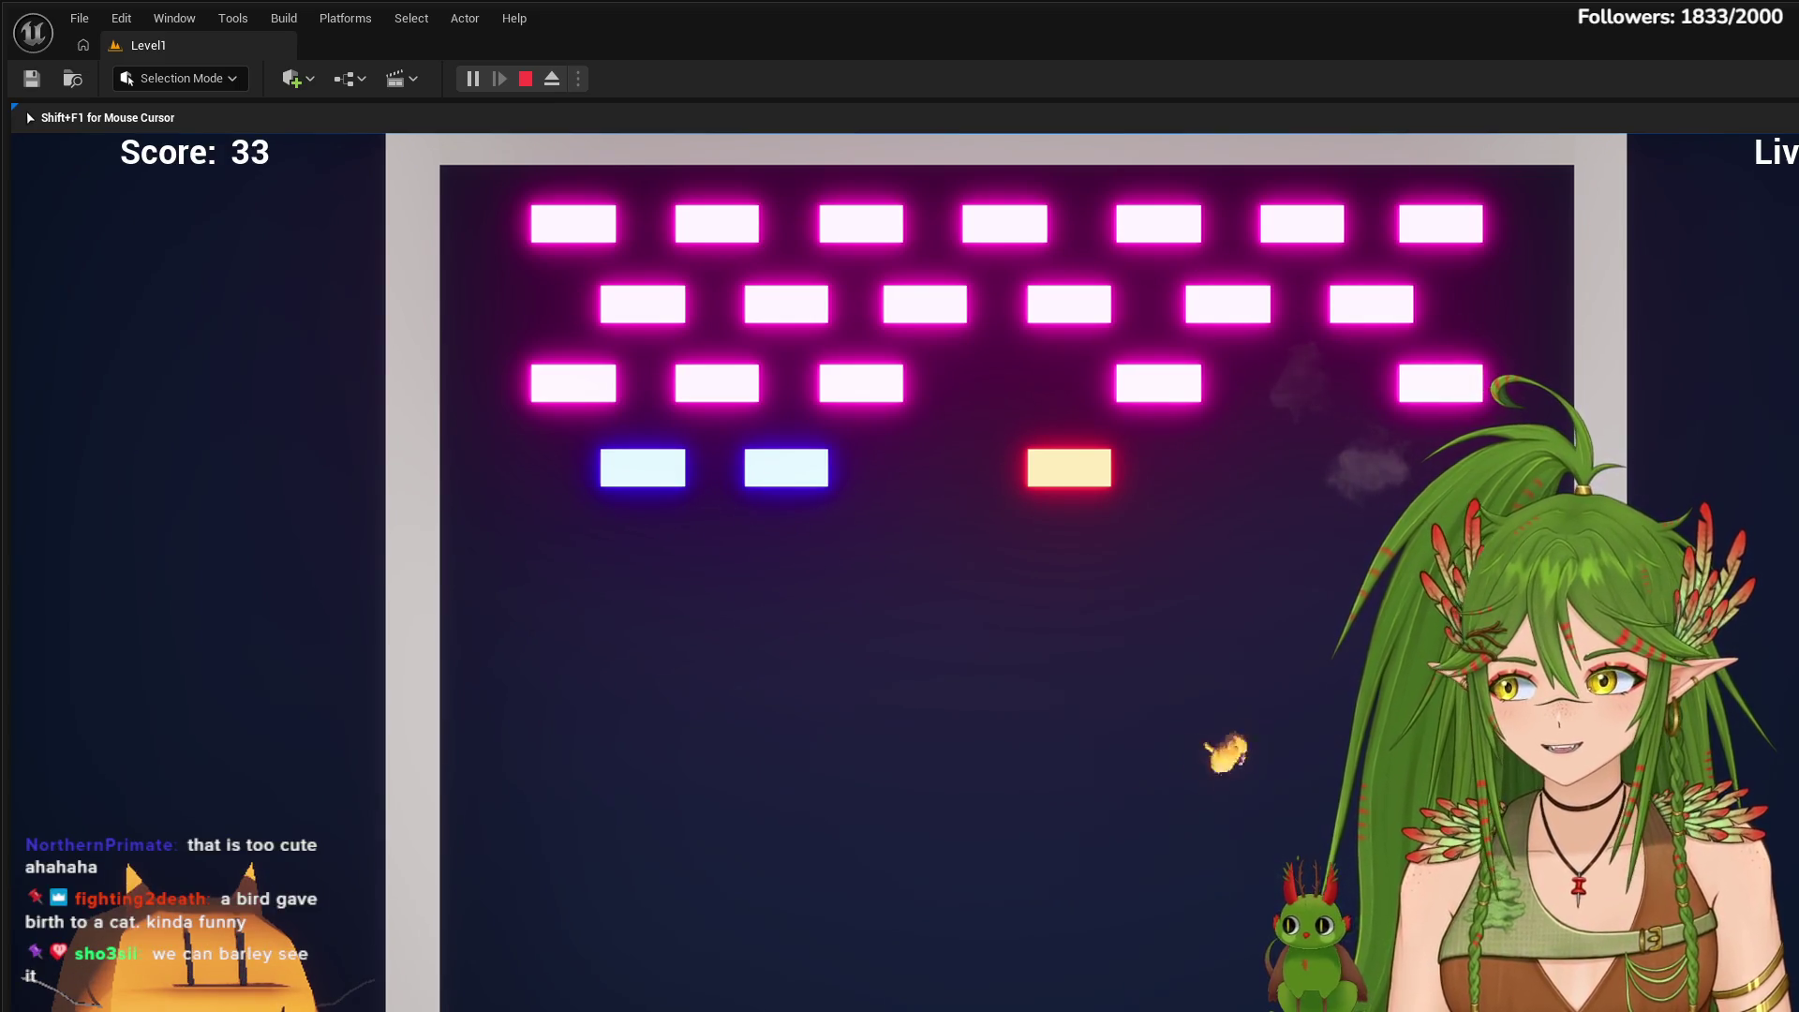
key("Escape")
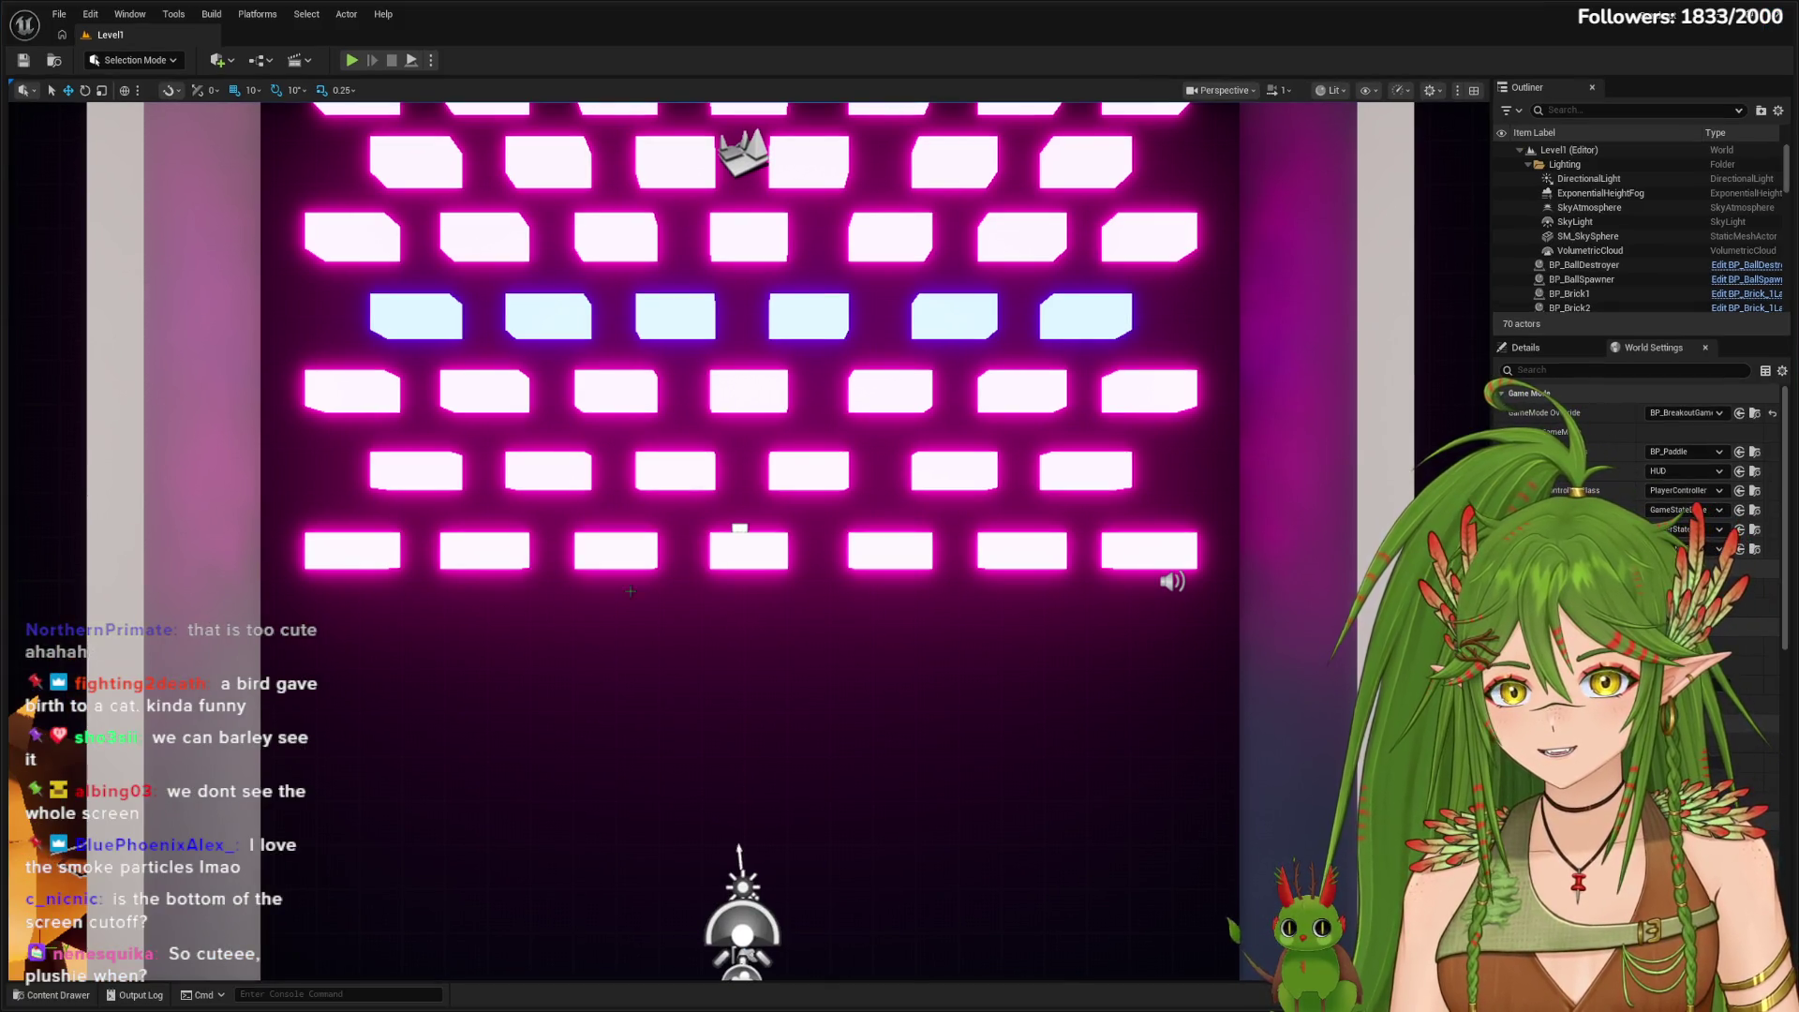
Angle the view of the level, then restart the Play In Editor session
mouse_move(631, 591)
left_mouse_down()
mouse_move(656, 656)
mouse_move(716, 646)
mouse_move(731, 600)
mouse_move(713, 675)
mouse_move(714, 646)
mouse_move(731, 648)
mouse_move(713, 656)
left_mouse_up()
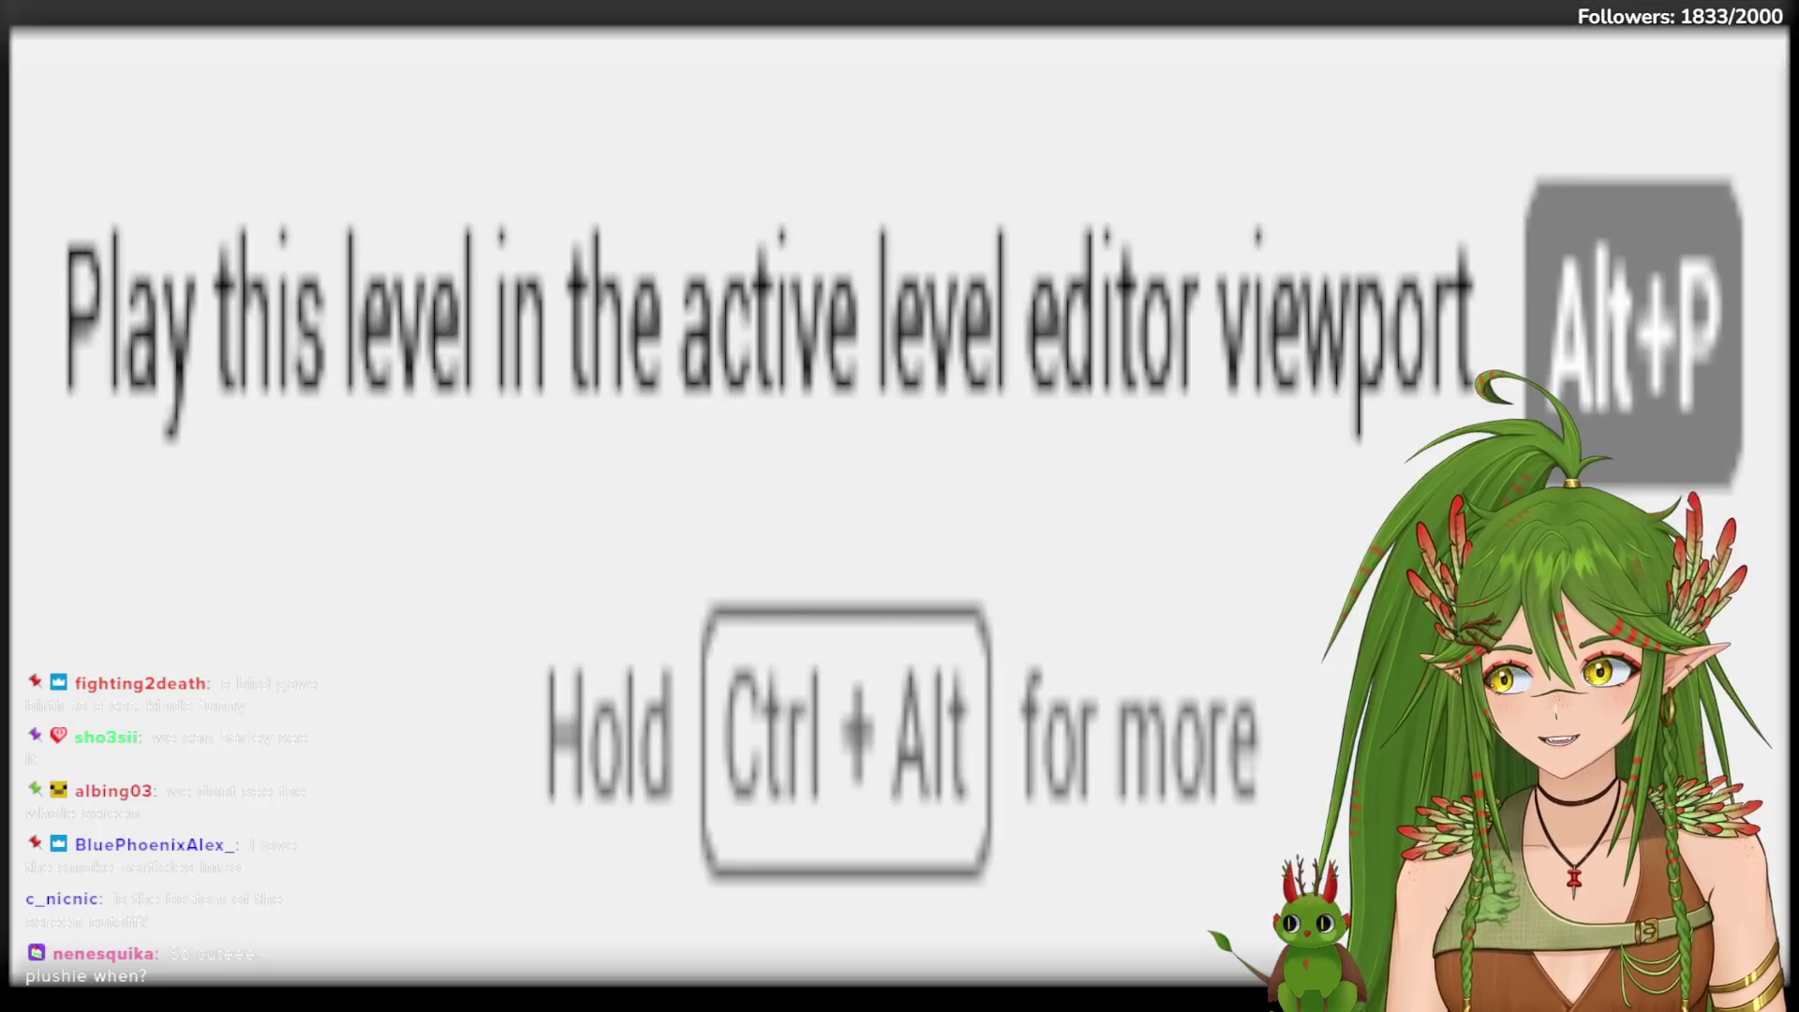
left_click(351, 60)
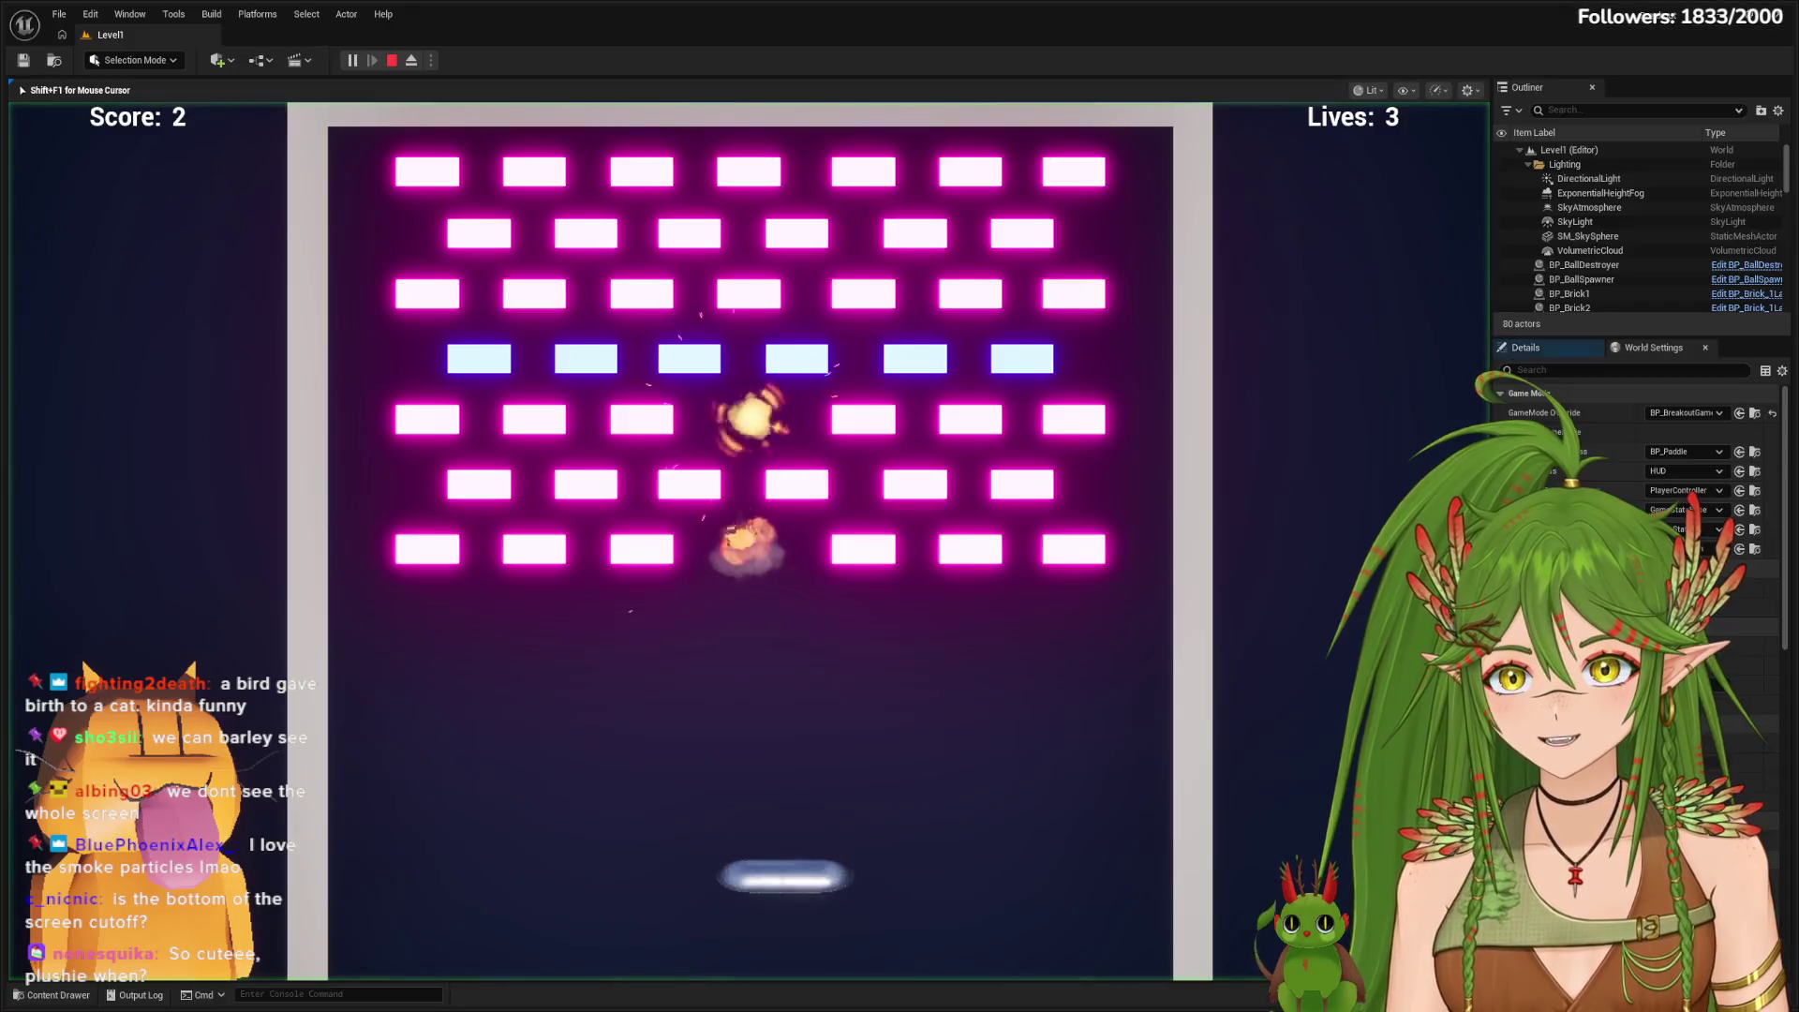
key("Escape")
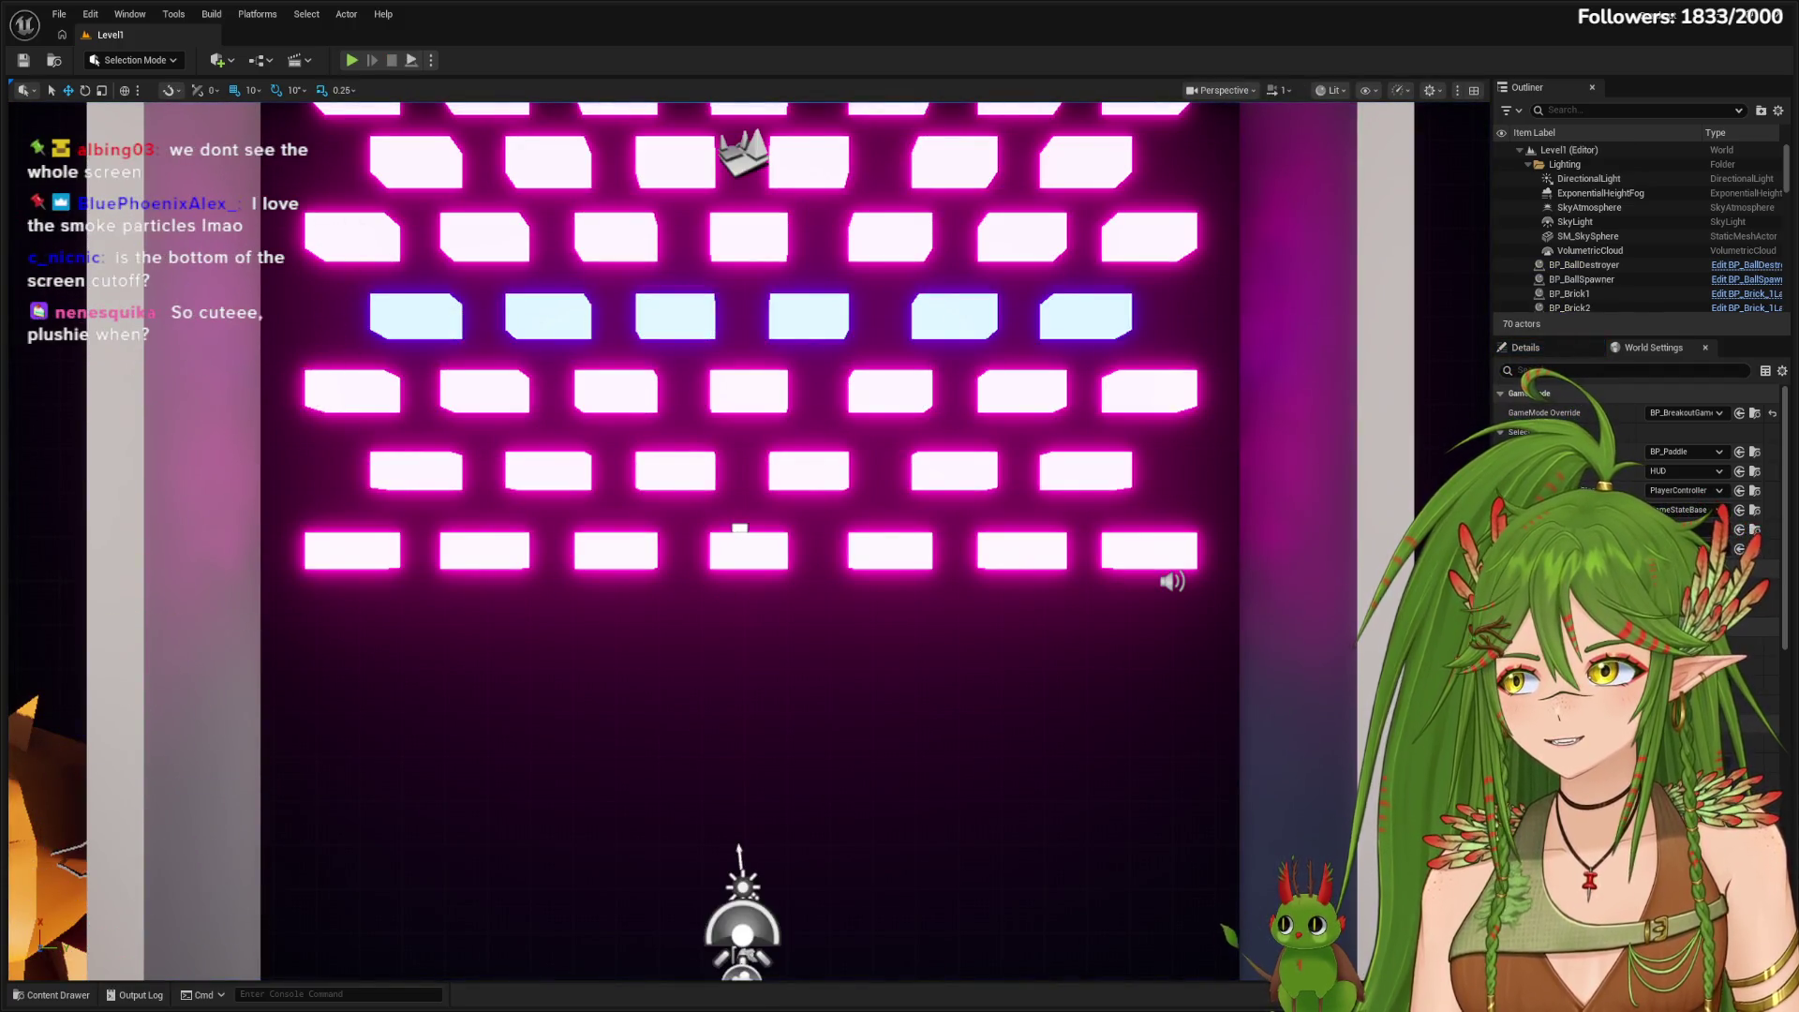
key("alt+p")
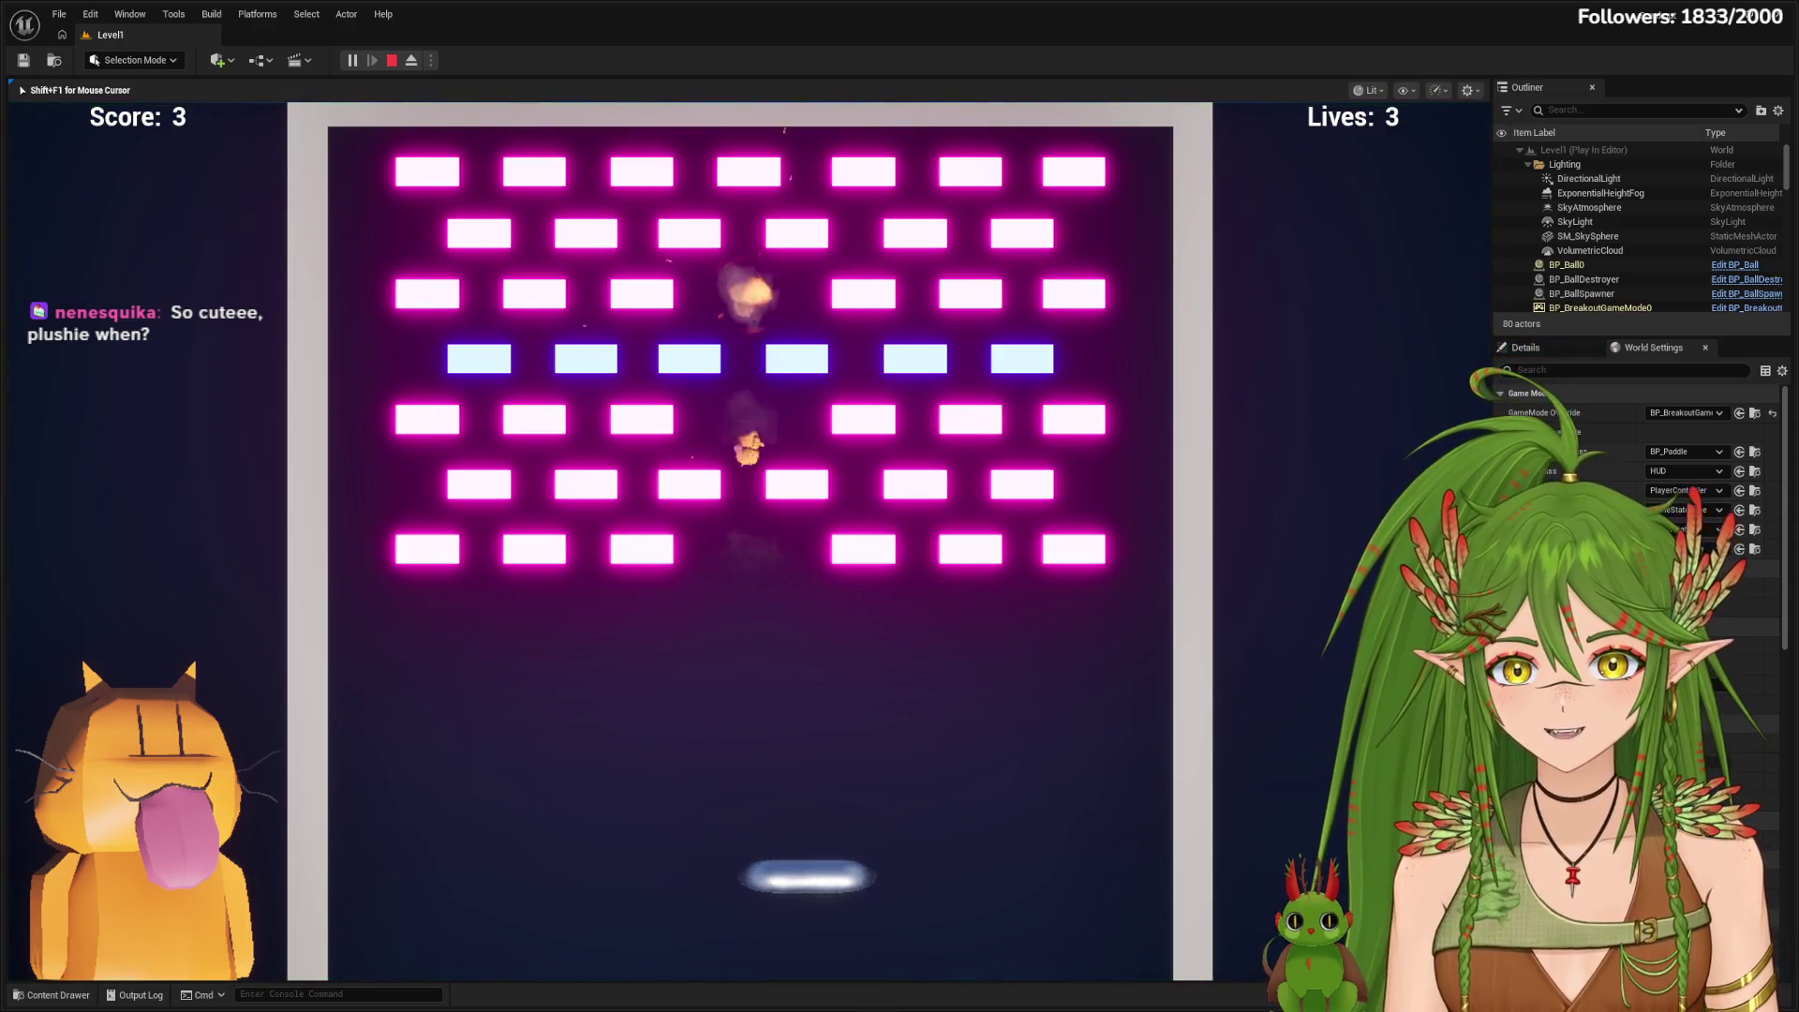
Steer the paddle with A and D until Game Over at score 45, then choose Main Menu
key("d")
key("a")
key("a")
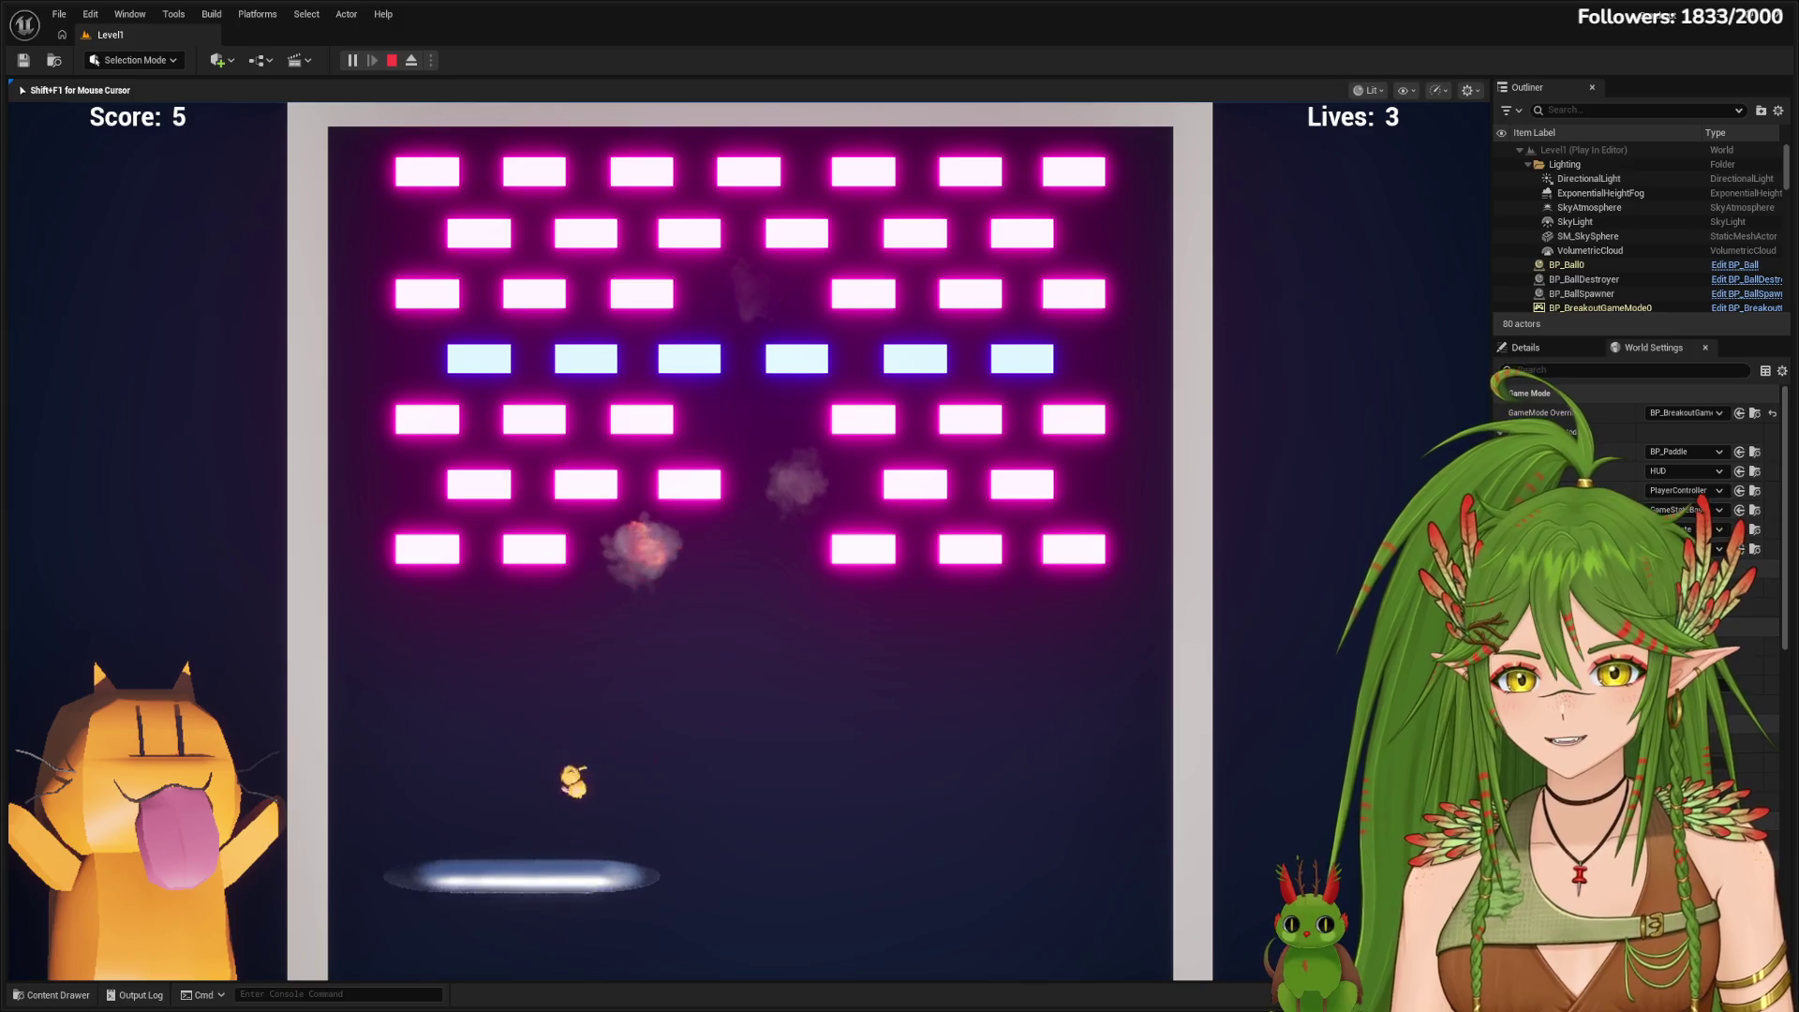
key("a")
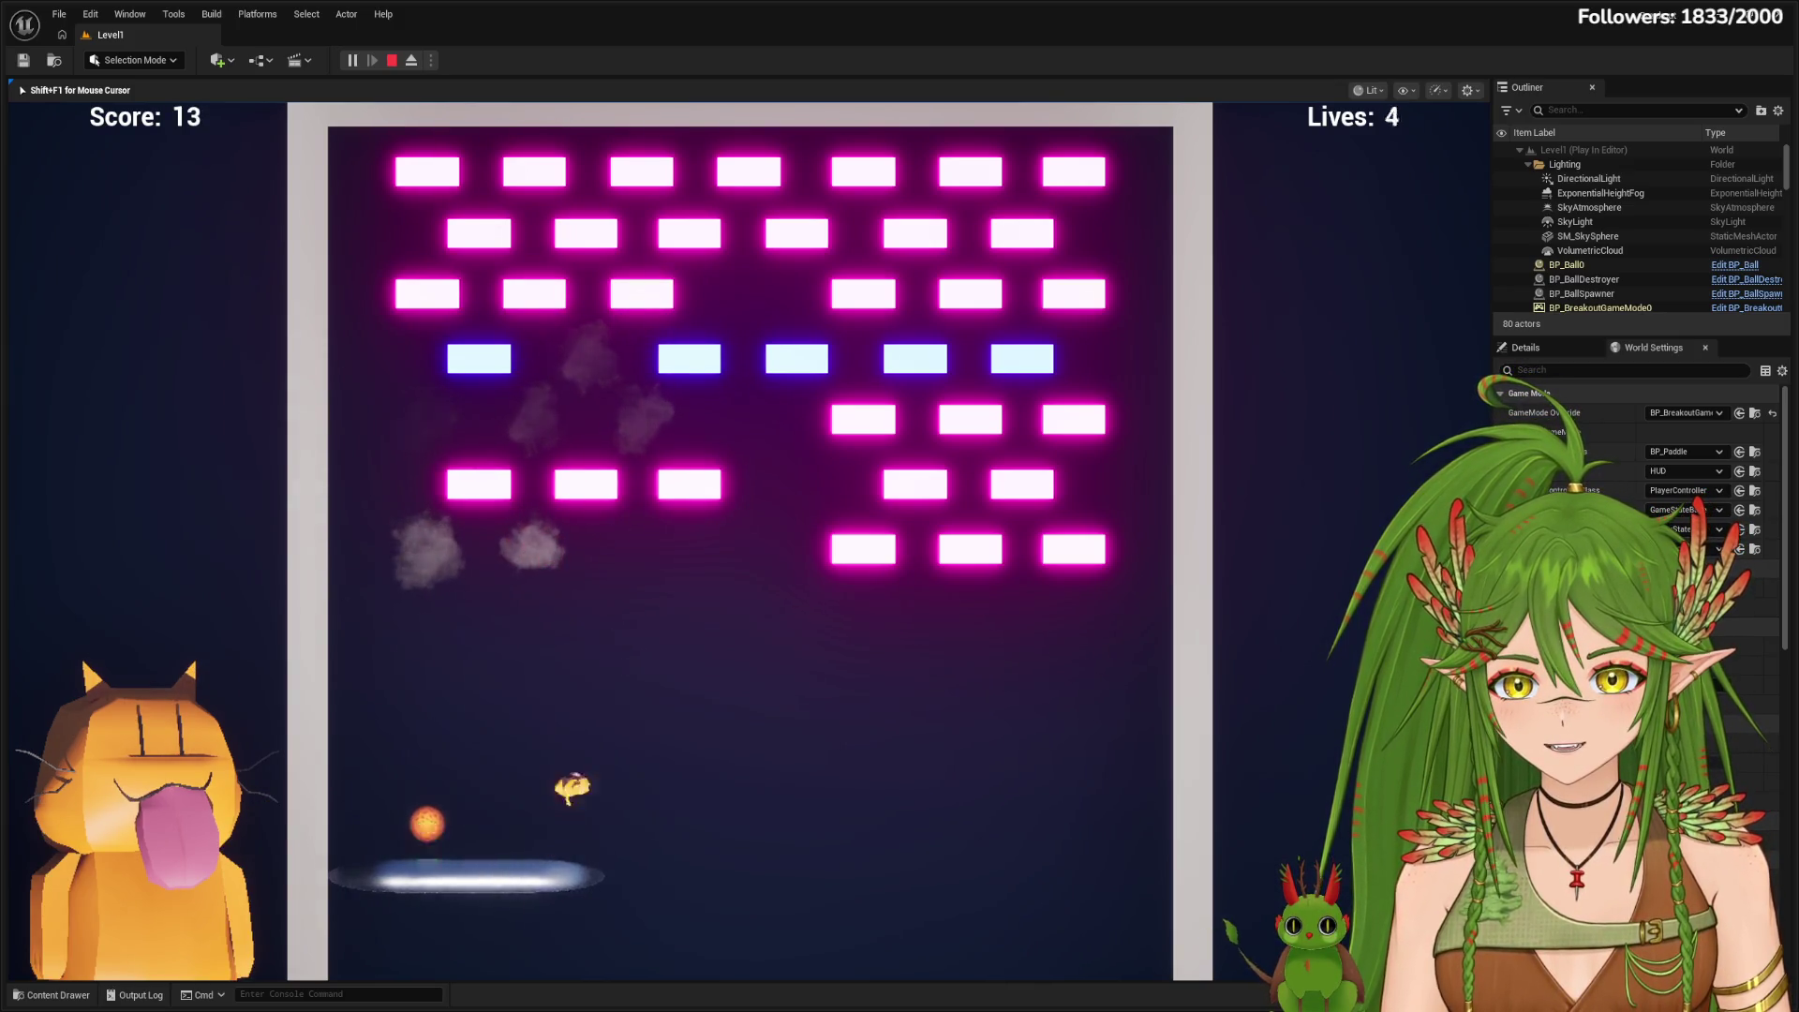
key("a")
key("d")
key("d")
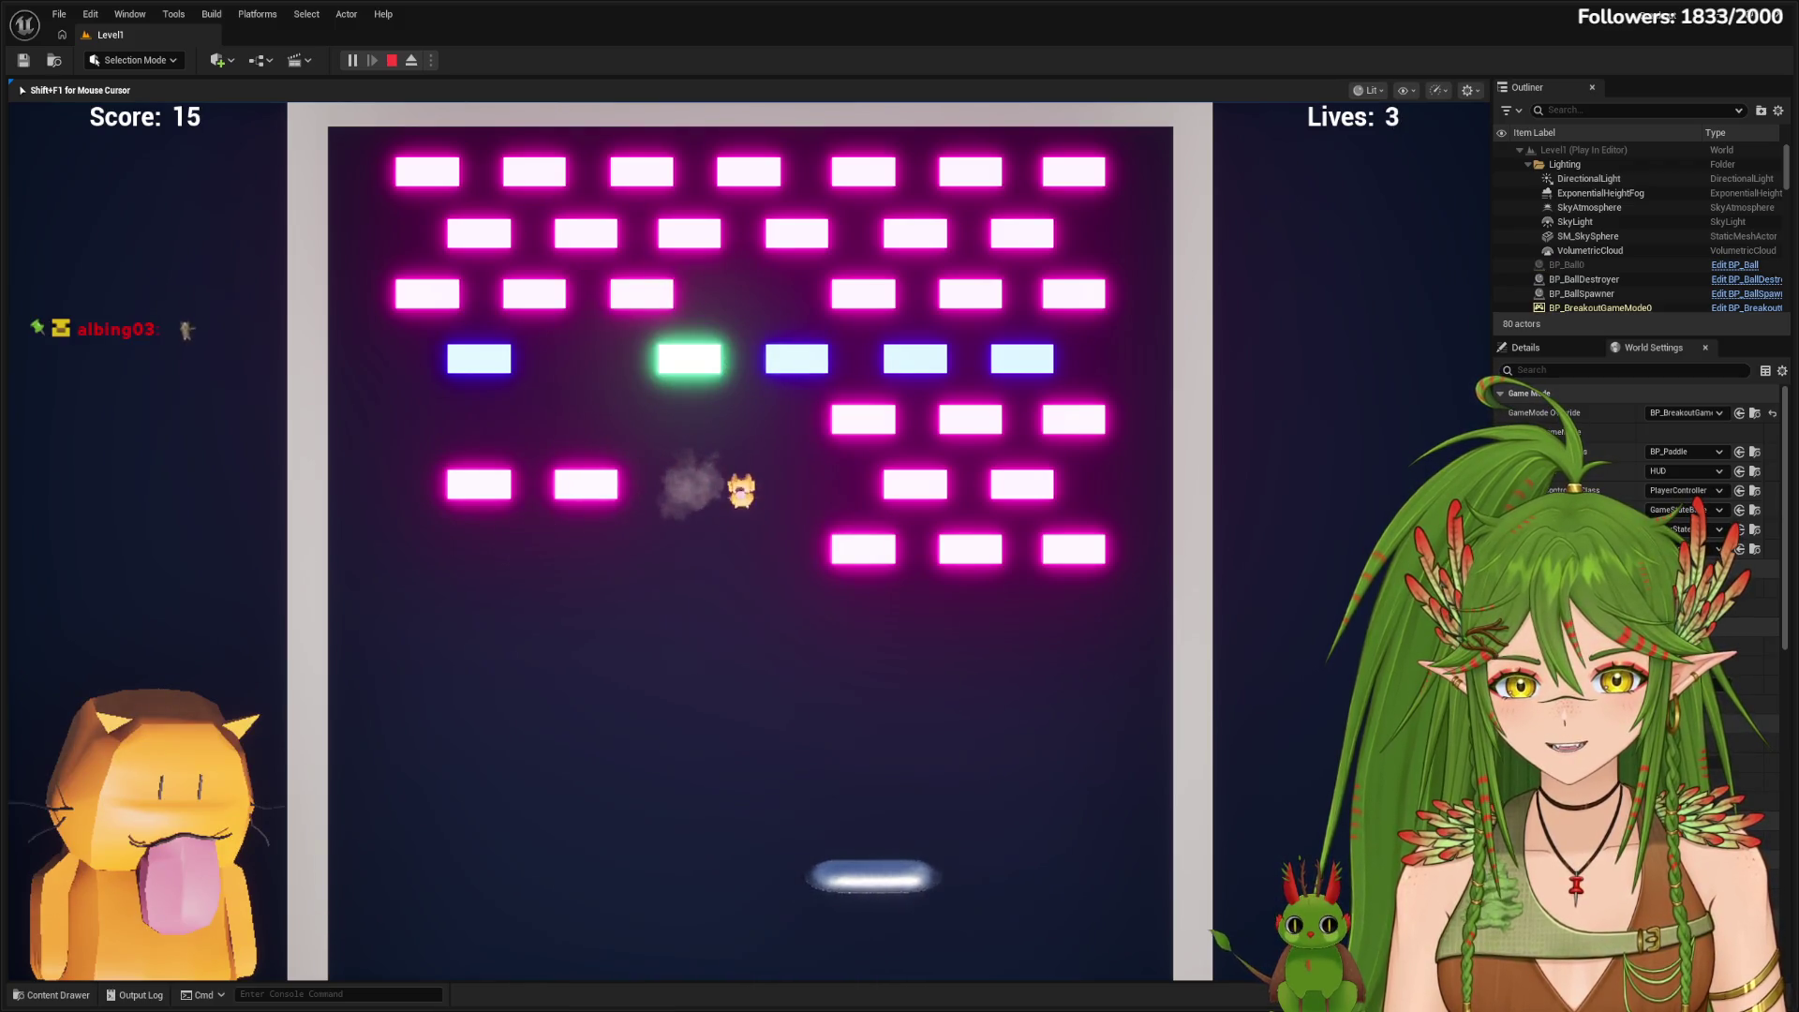
key("a")
key("d")
key("a")
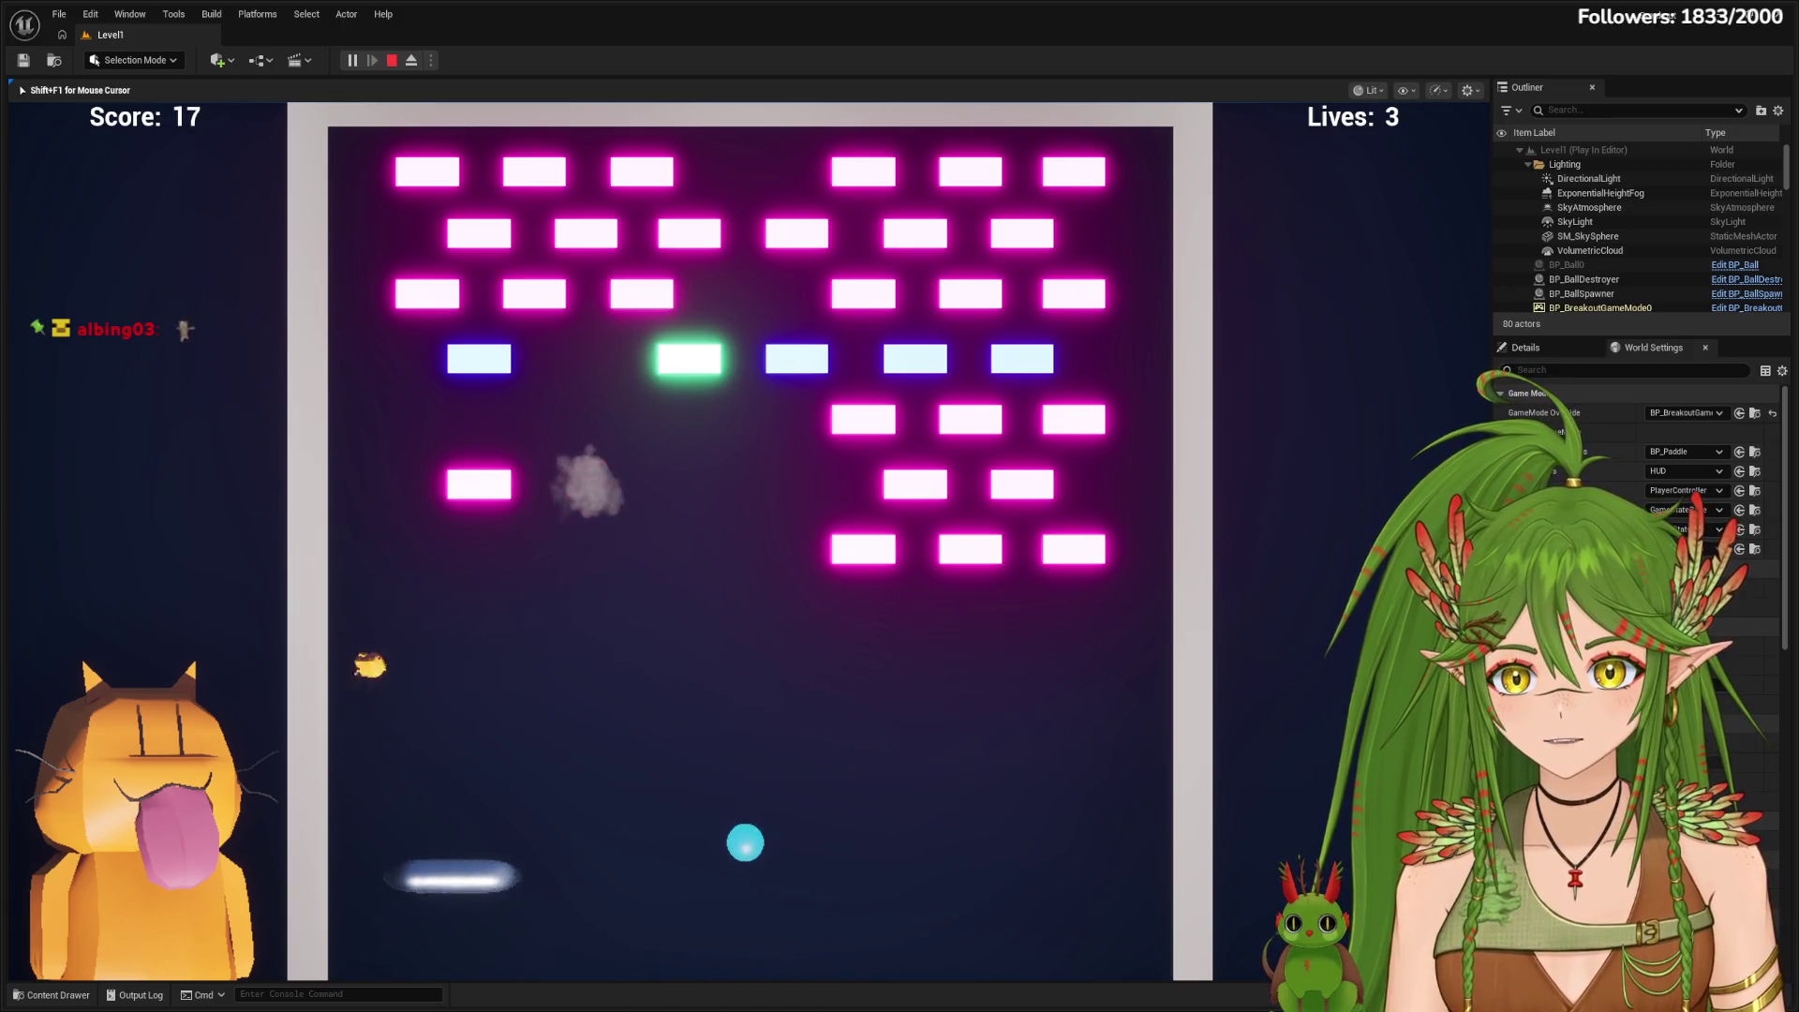
key("d")
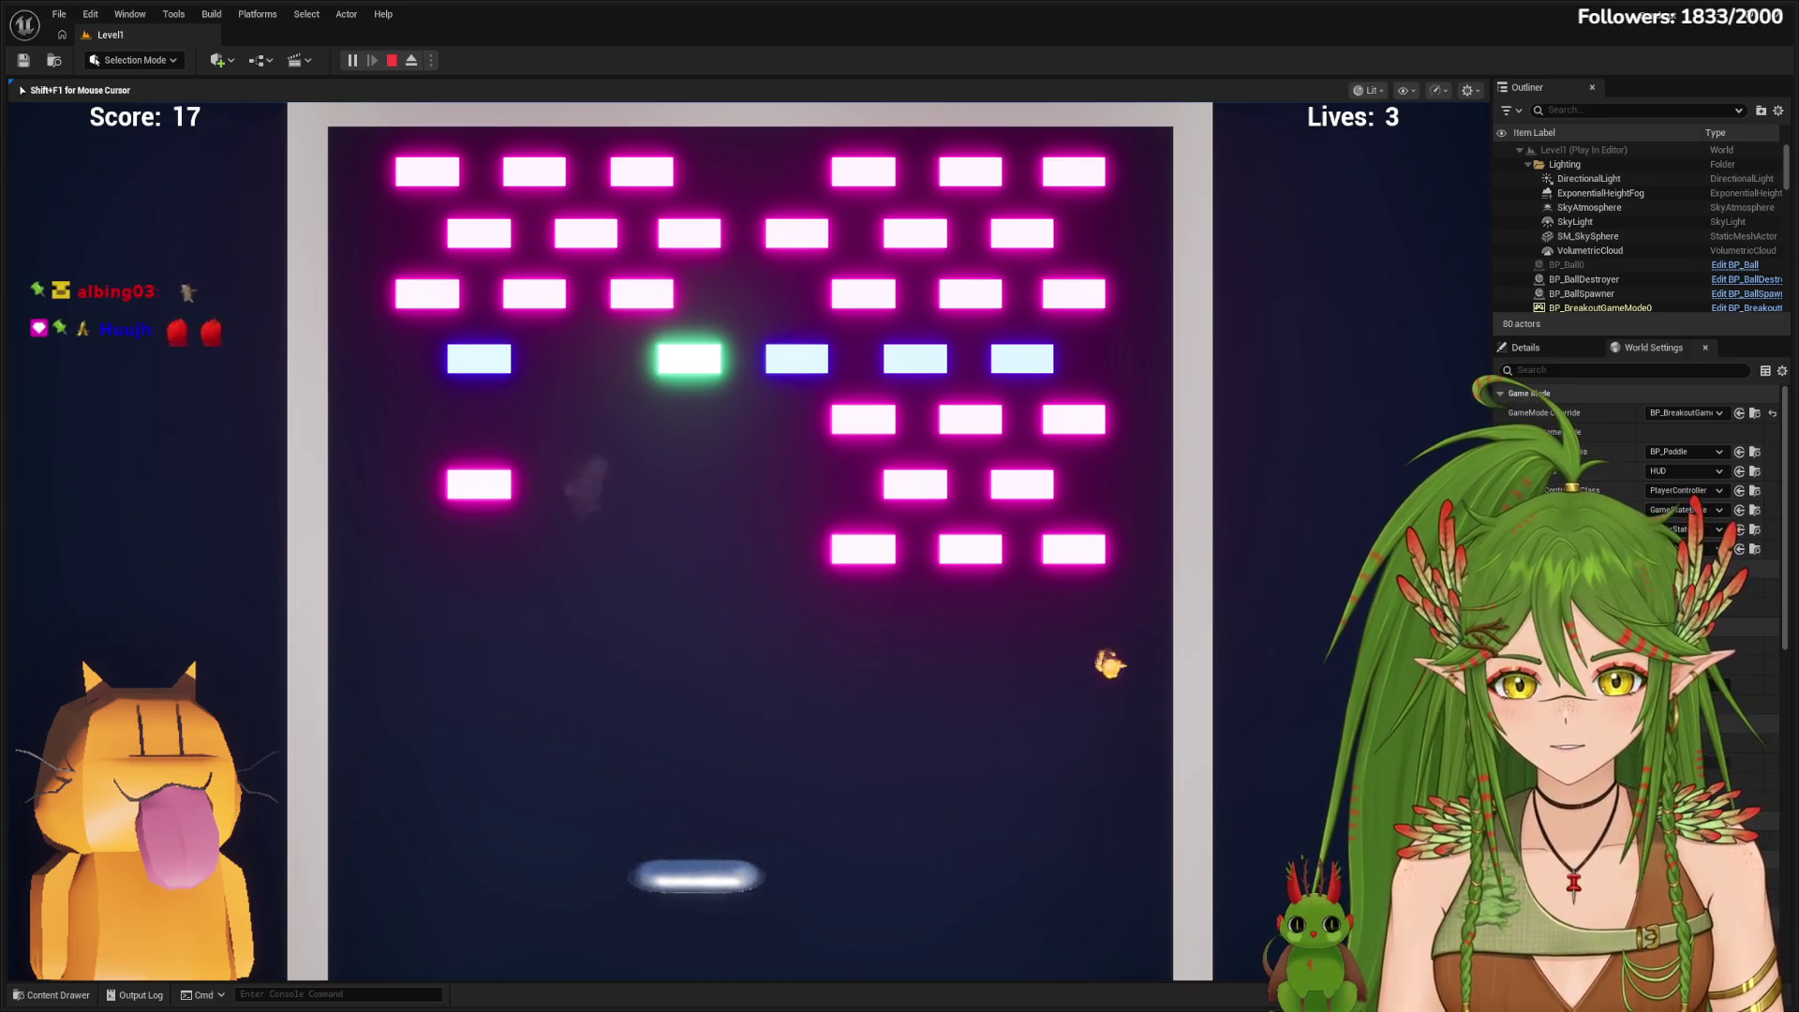
key("a")
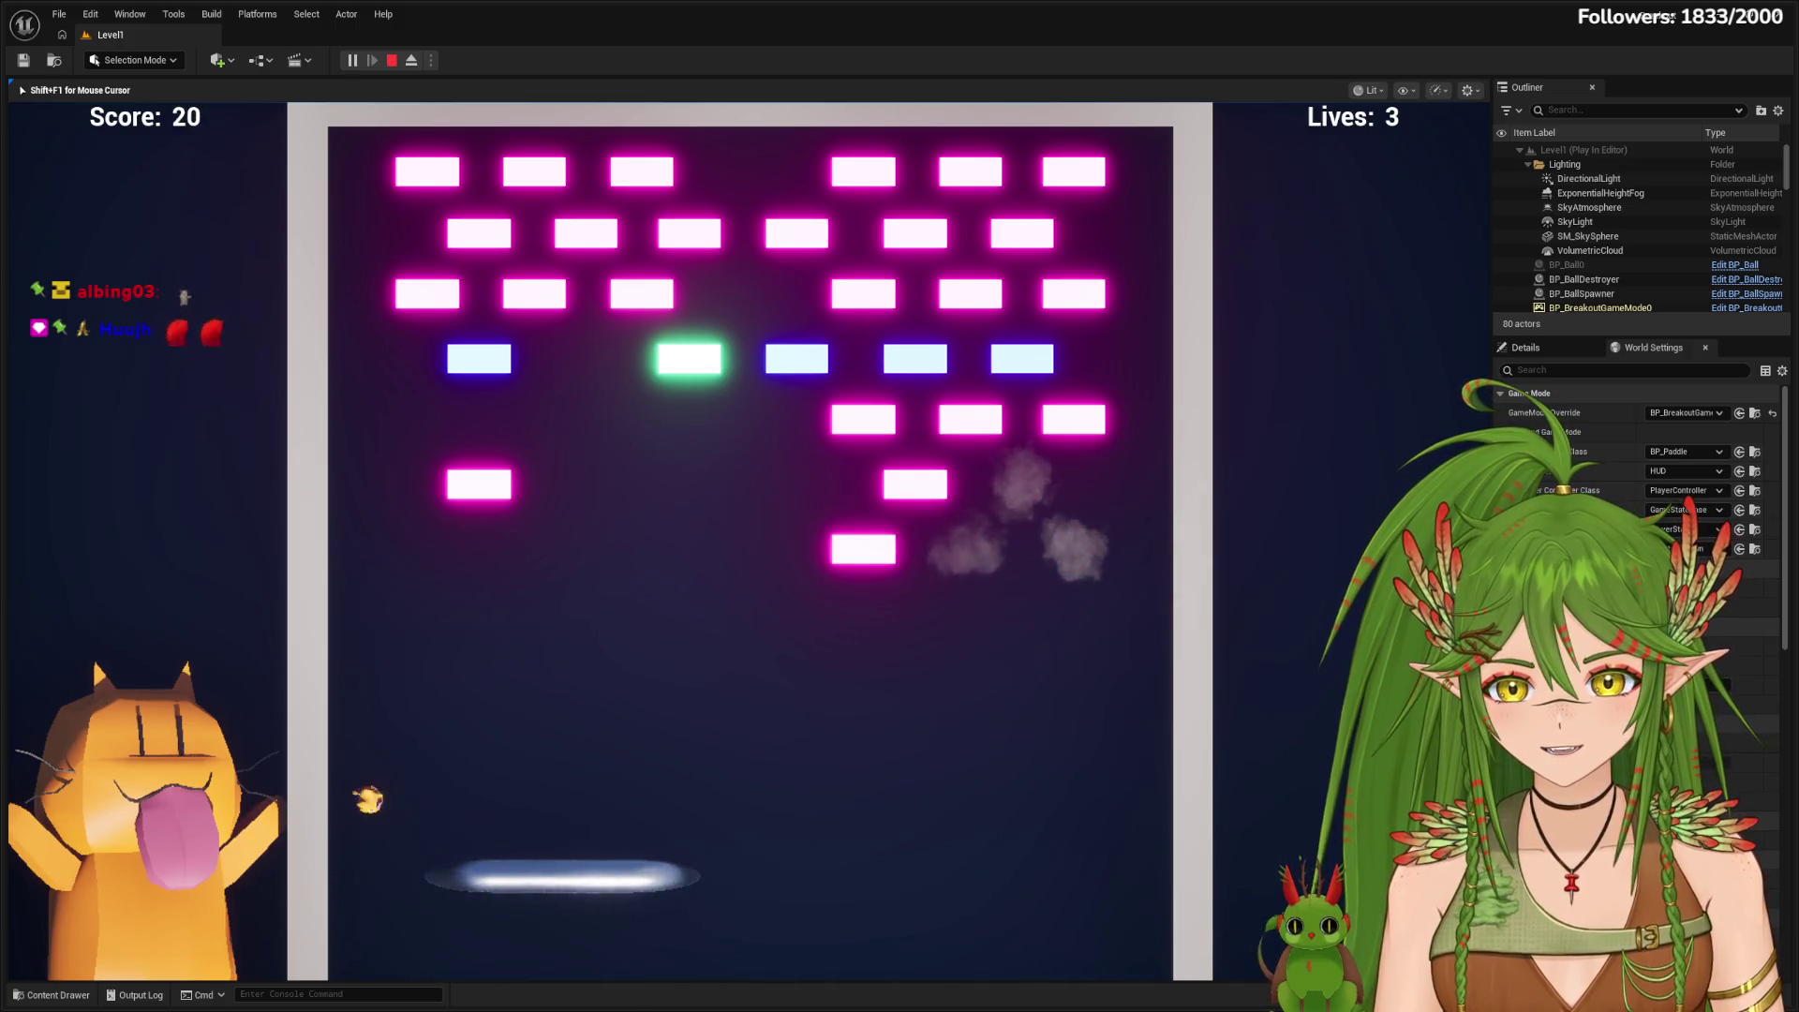
key("d")
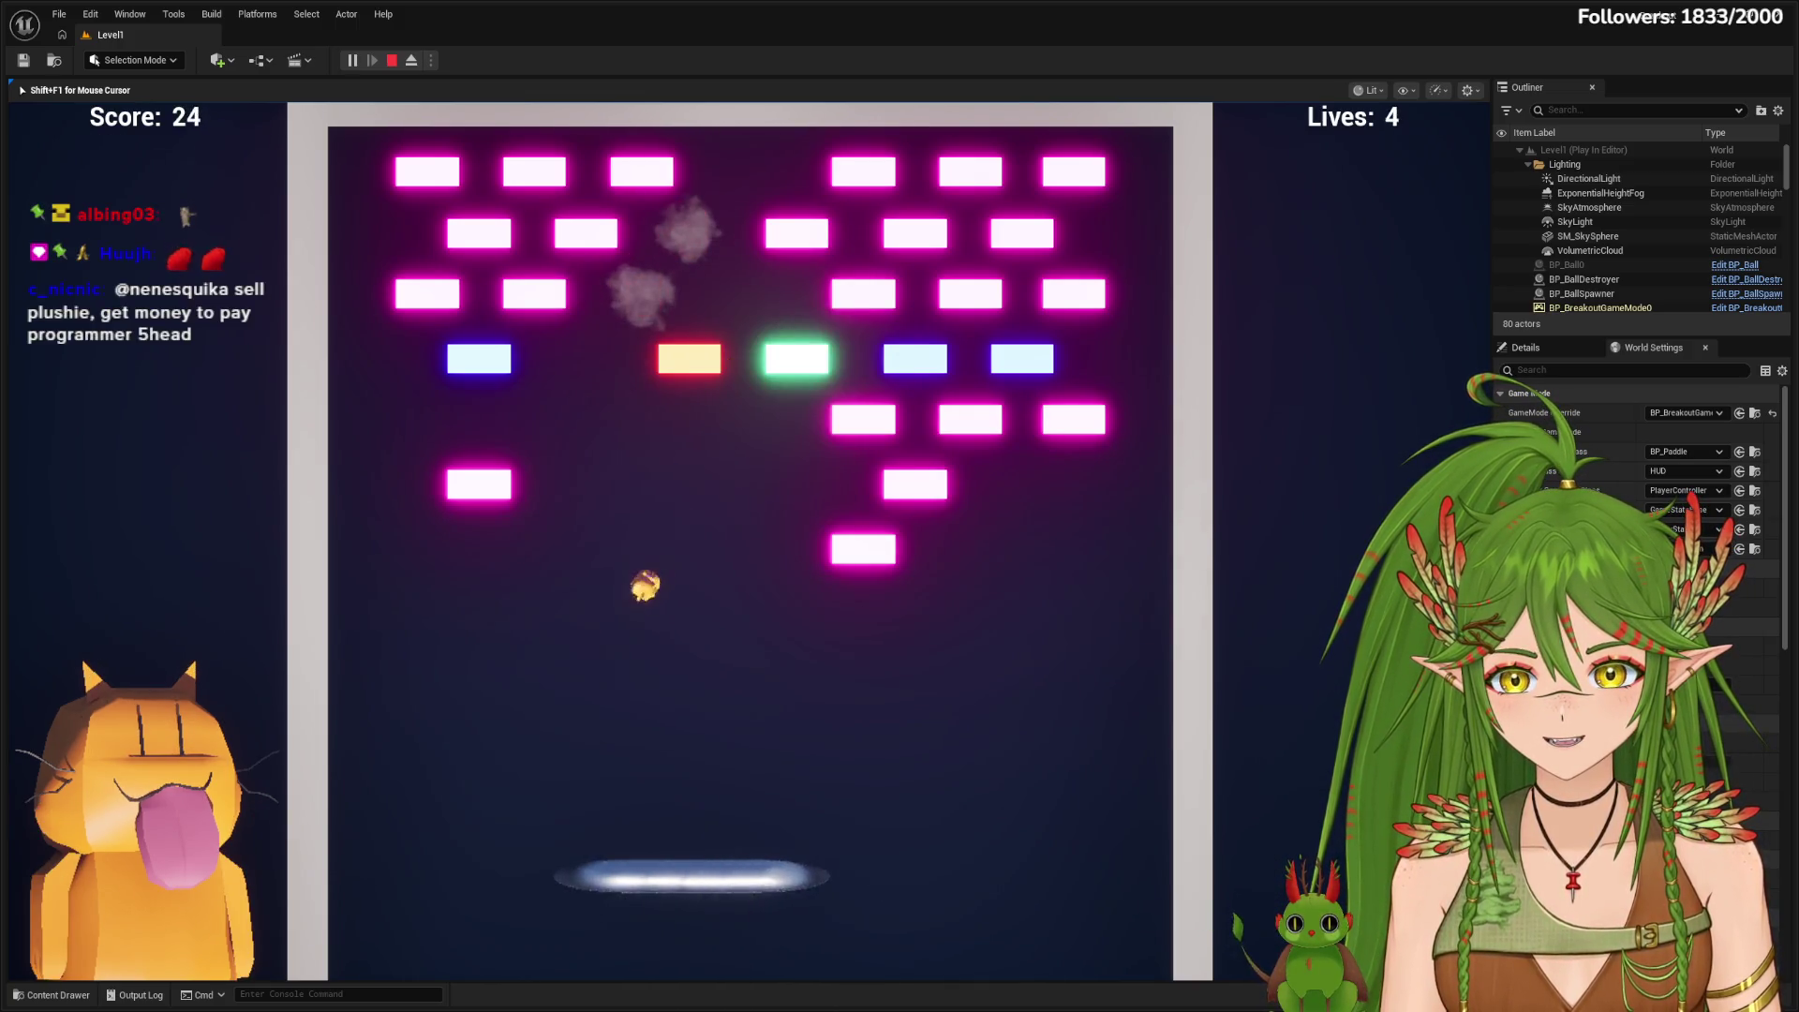
key("a")
key("d")
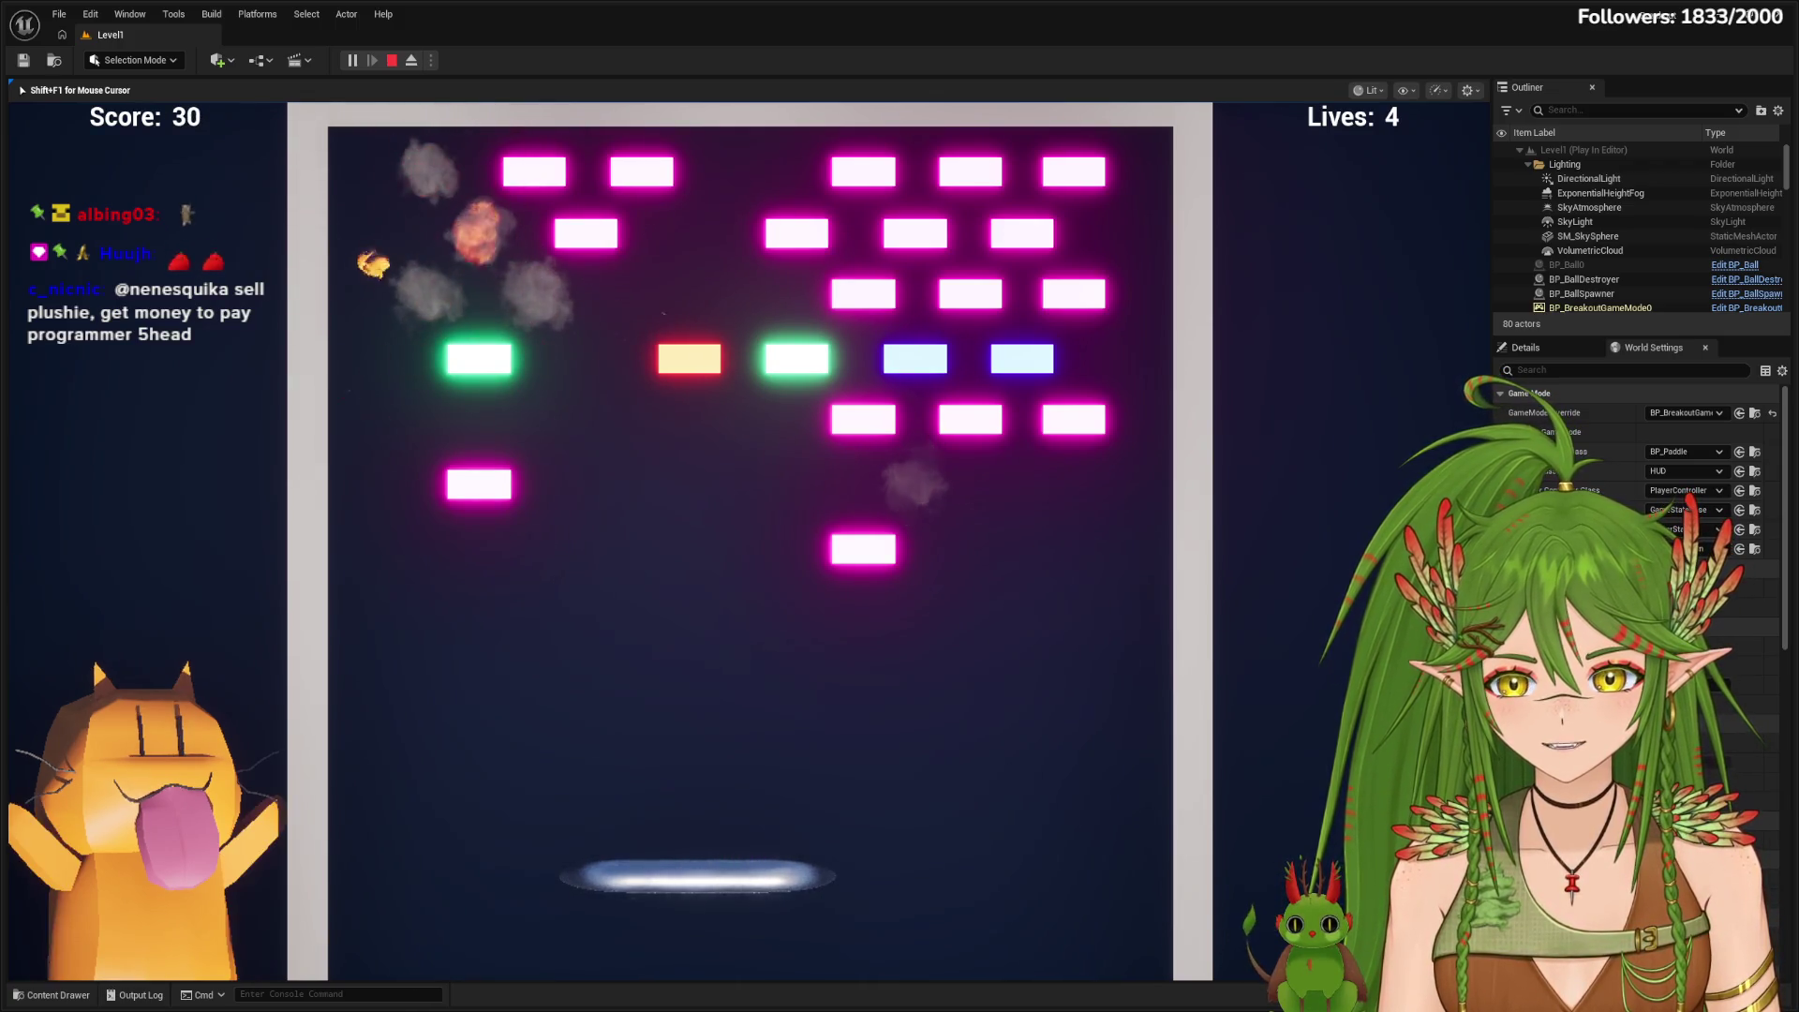
key("a")
key("d")
key("a")
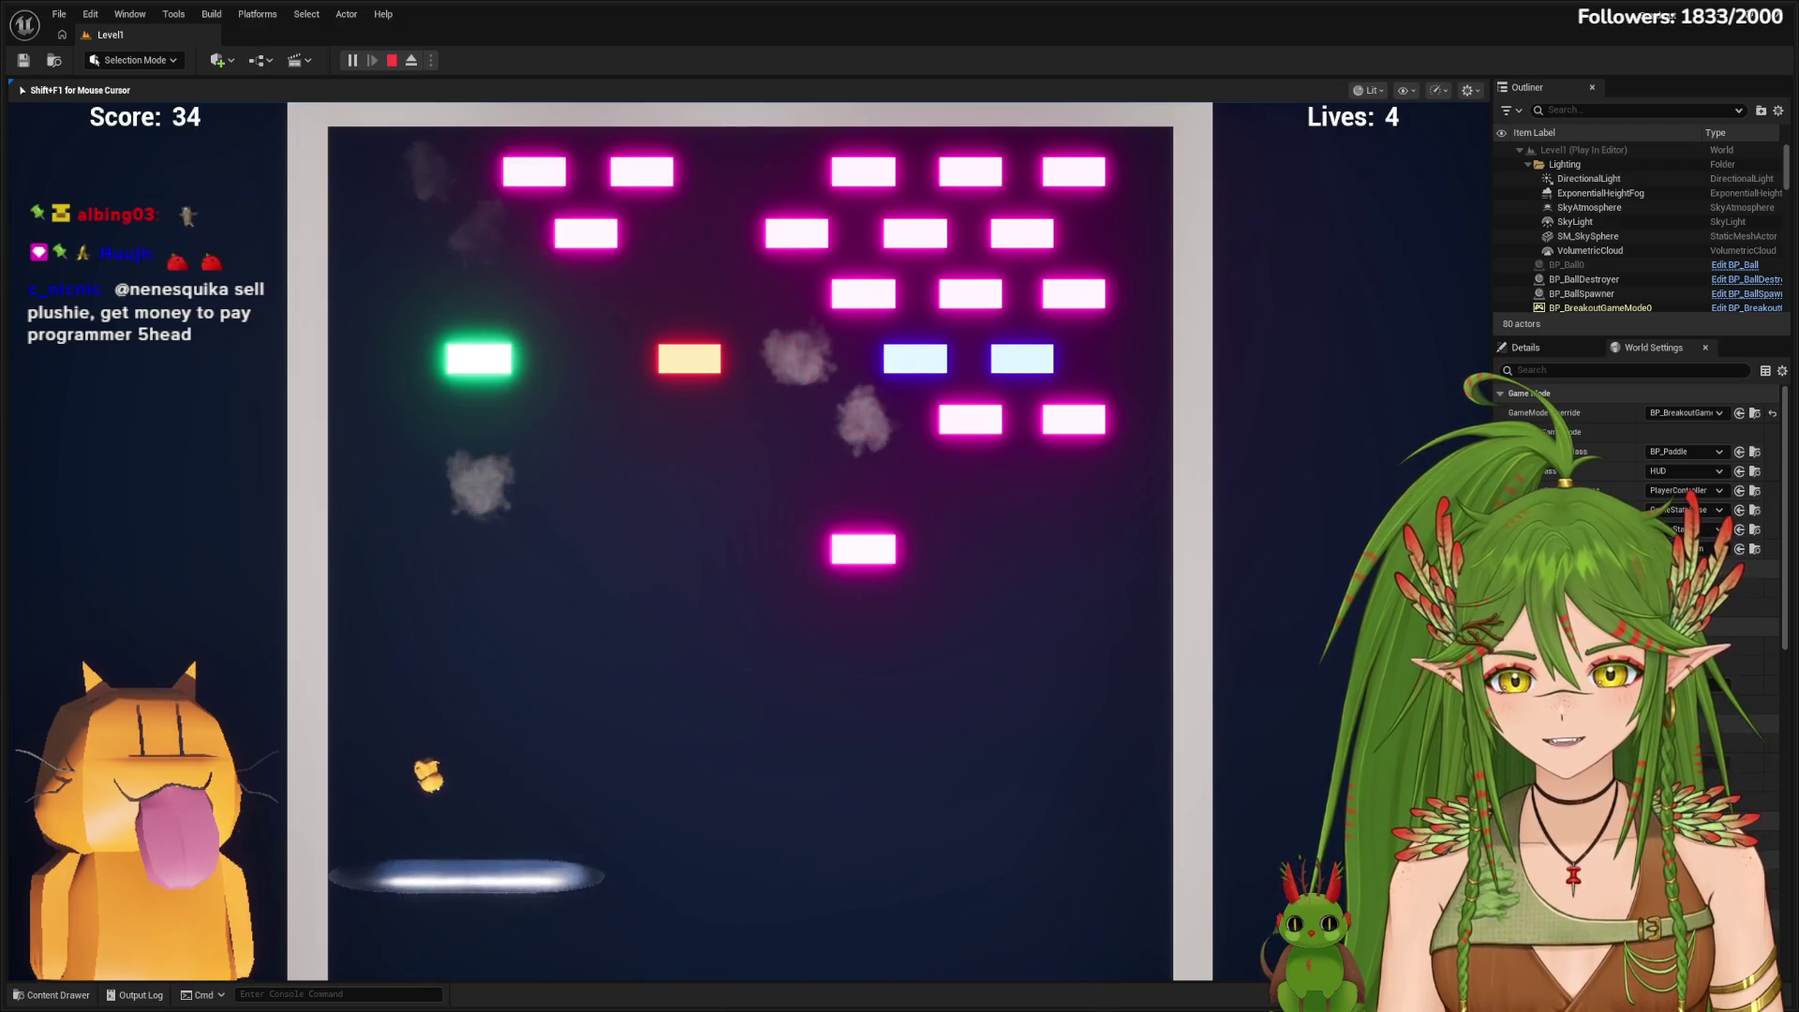
key("d")
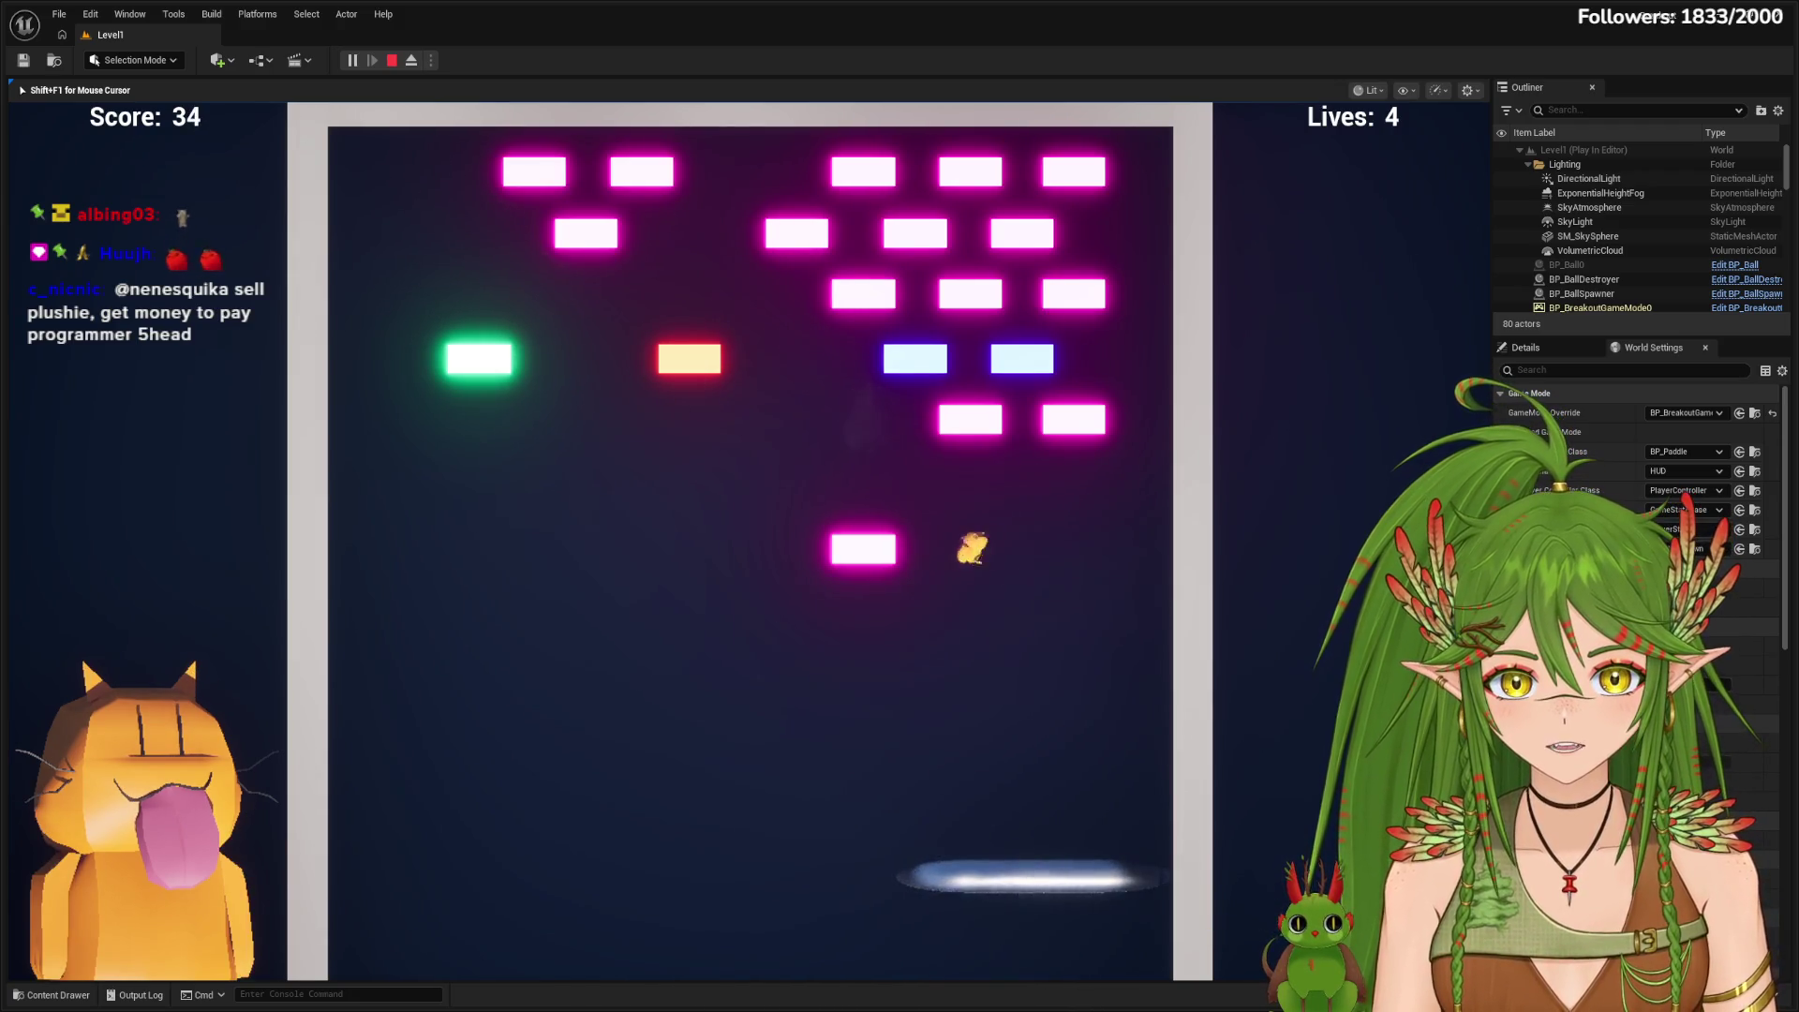
key("a")
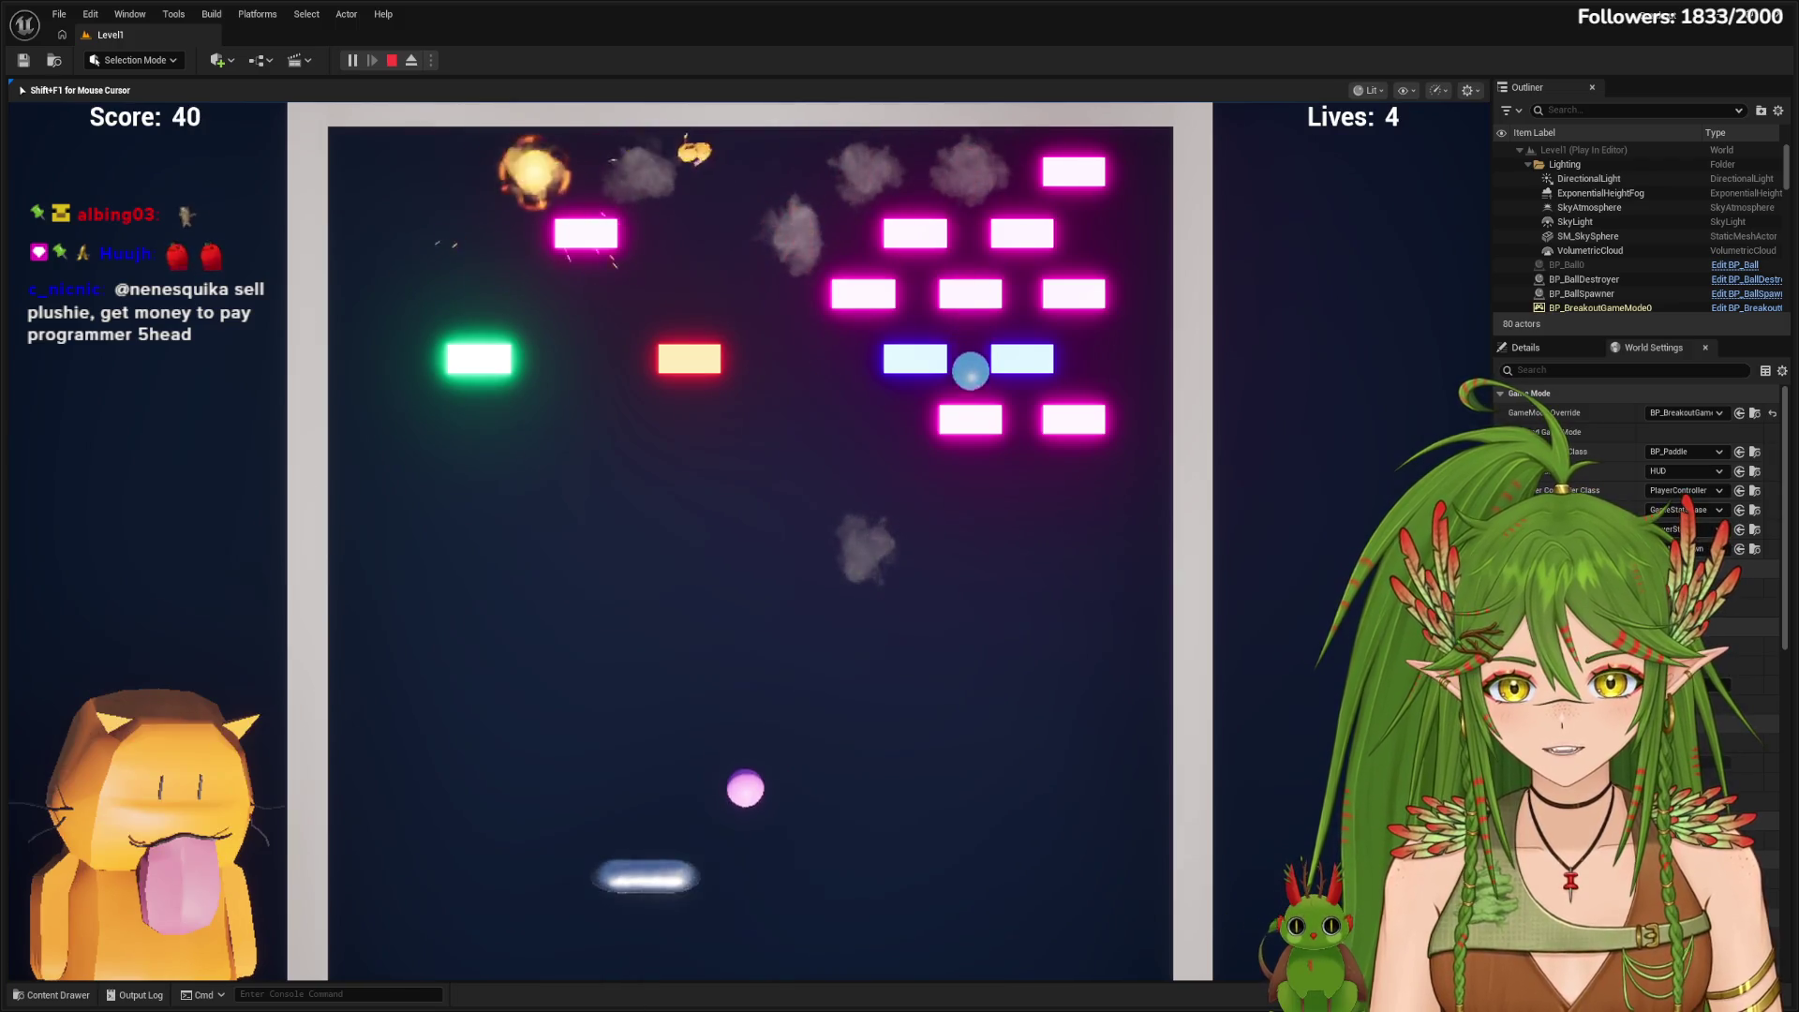
key("d")
key("a")
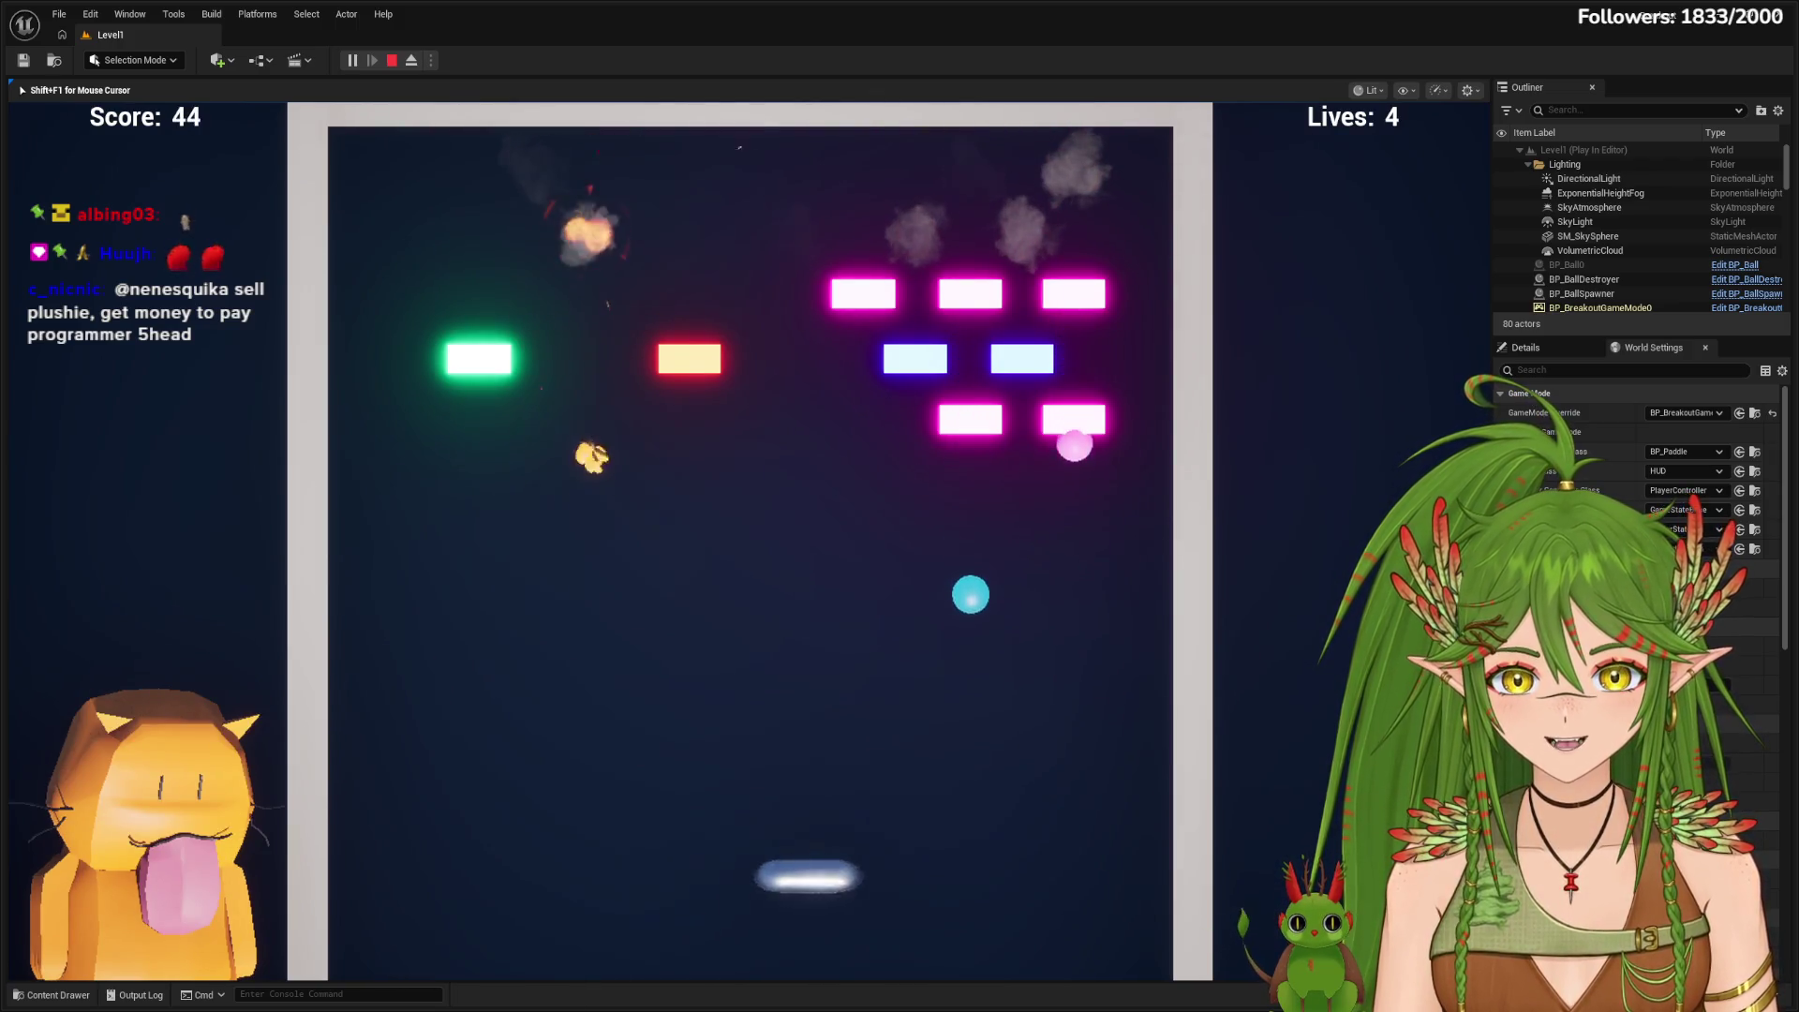
key("a")
key("d")
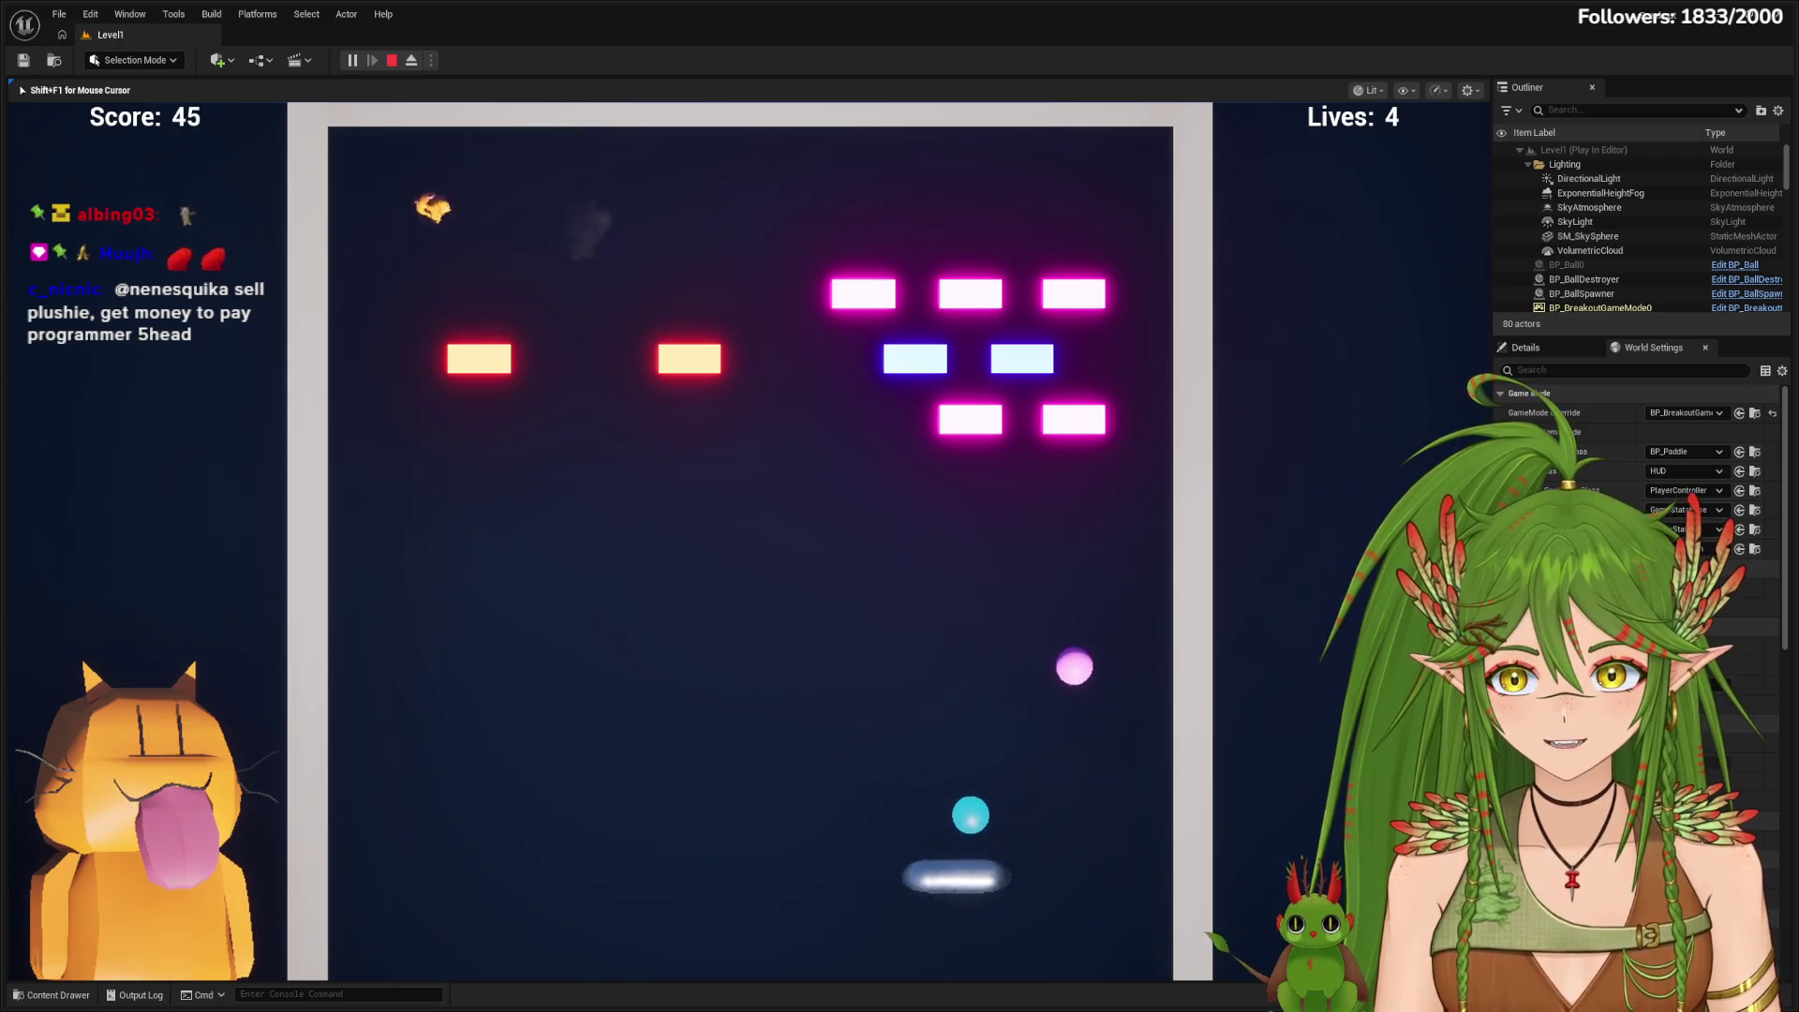
key("a")
key("d")
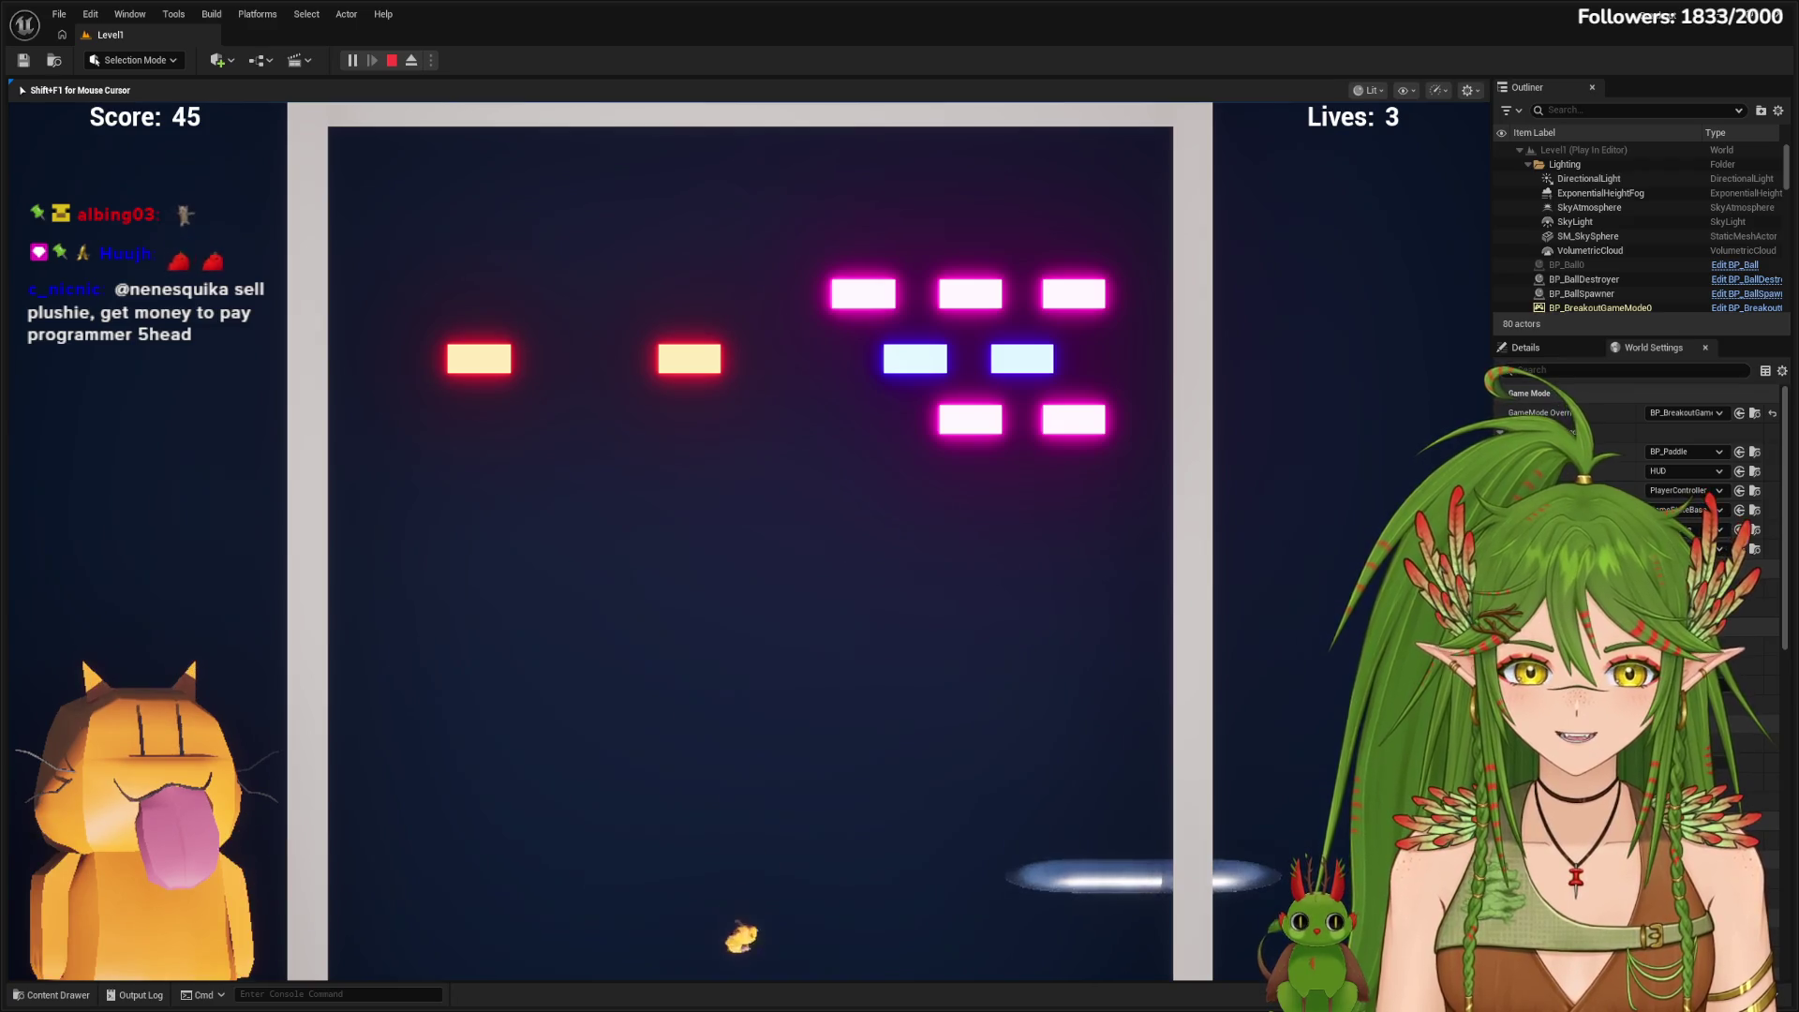
key("a")
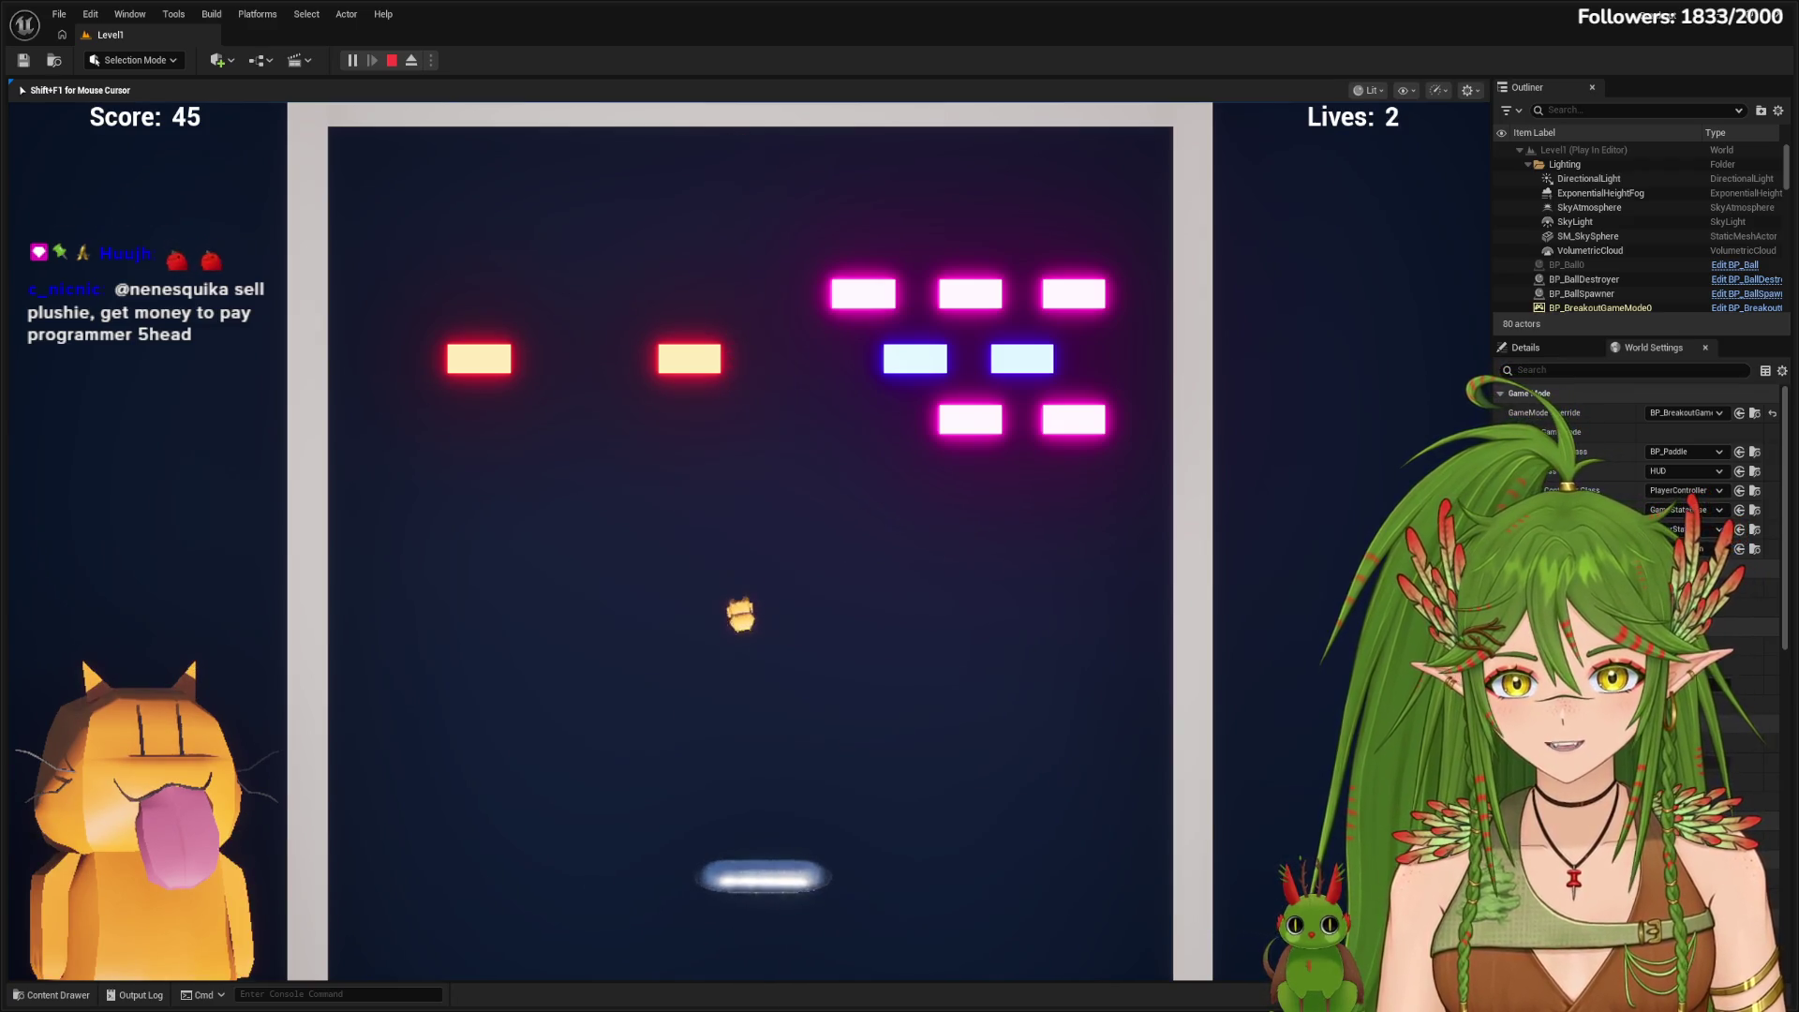
key("a")
key("d")
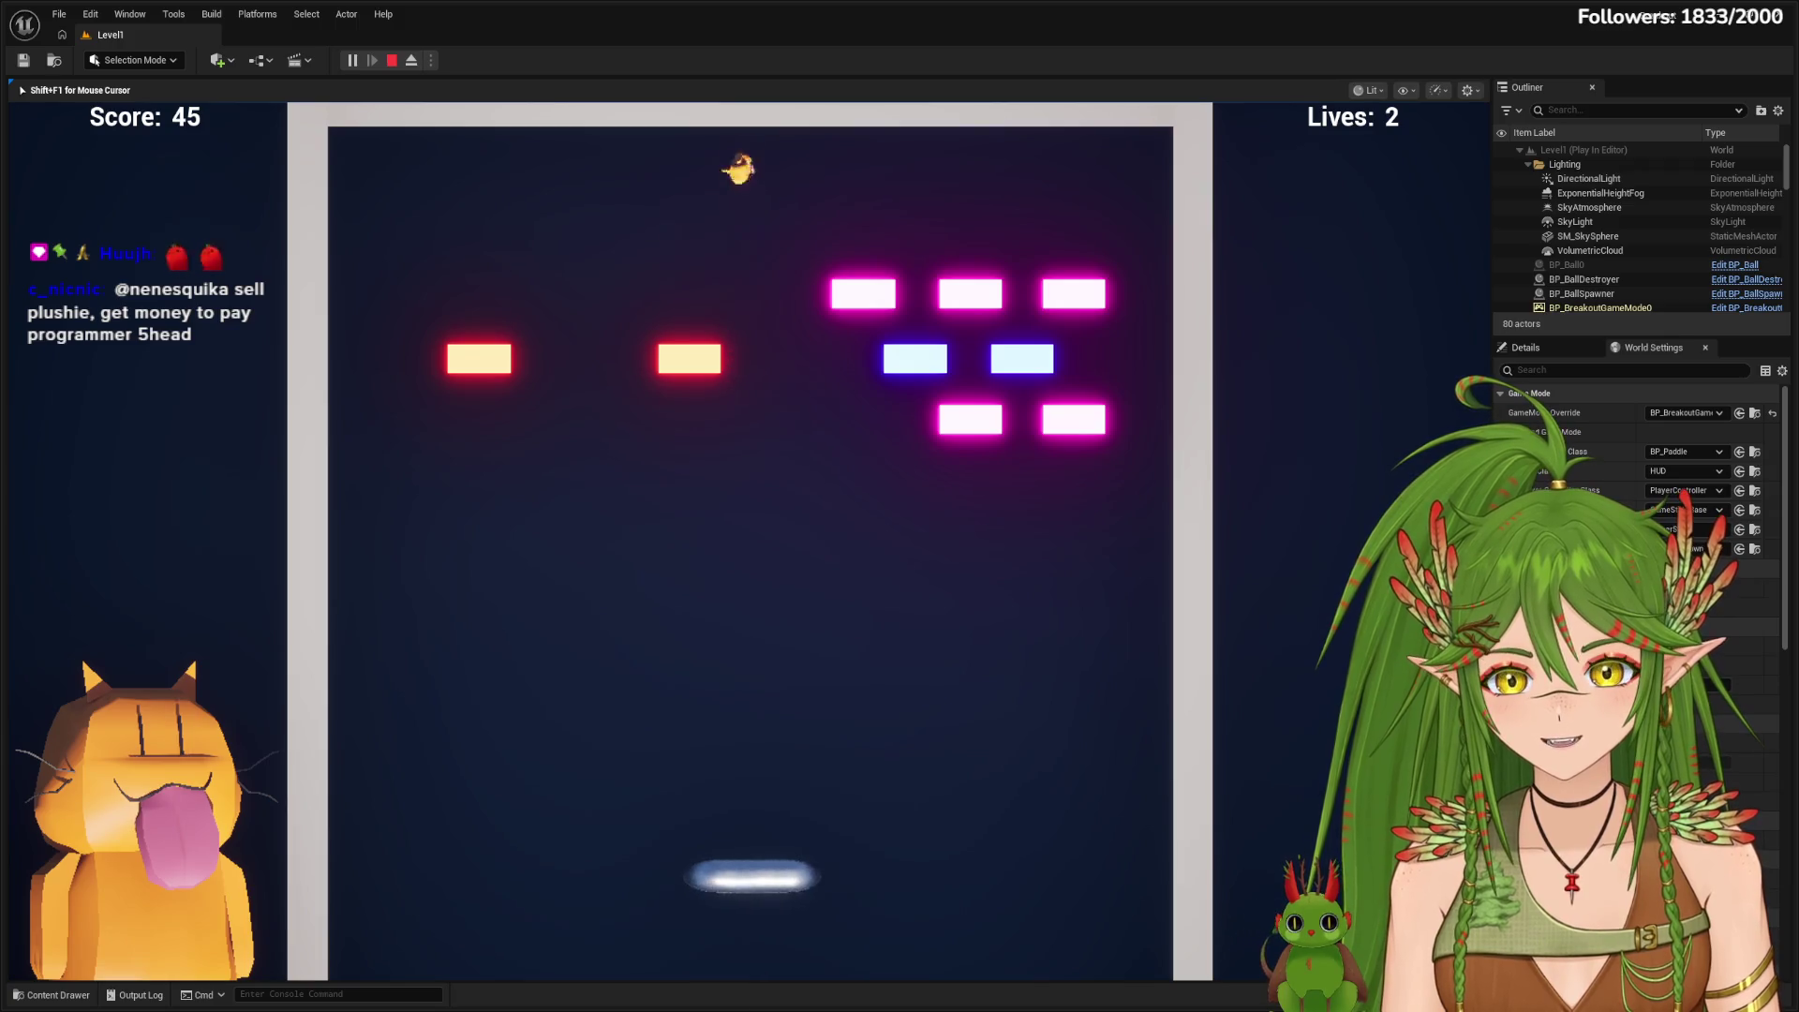
key("a")
key("d")
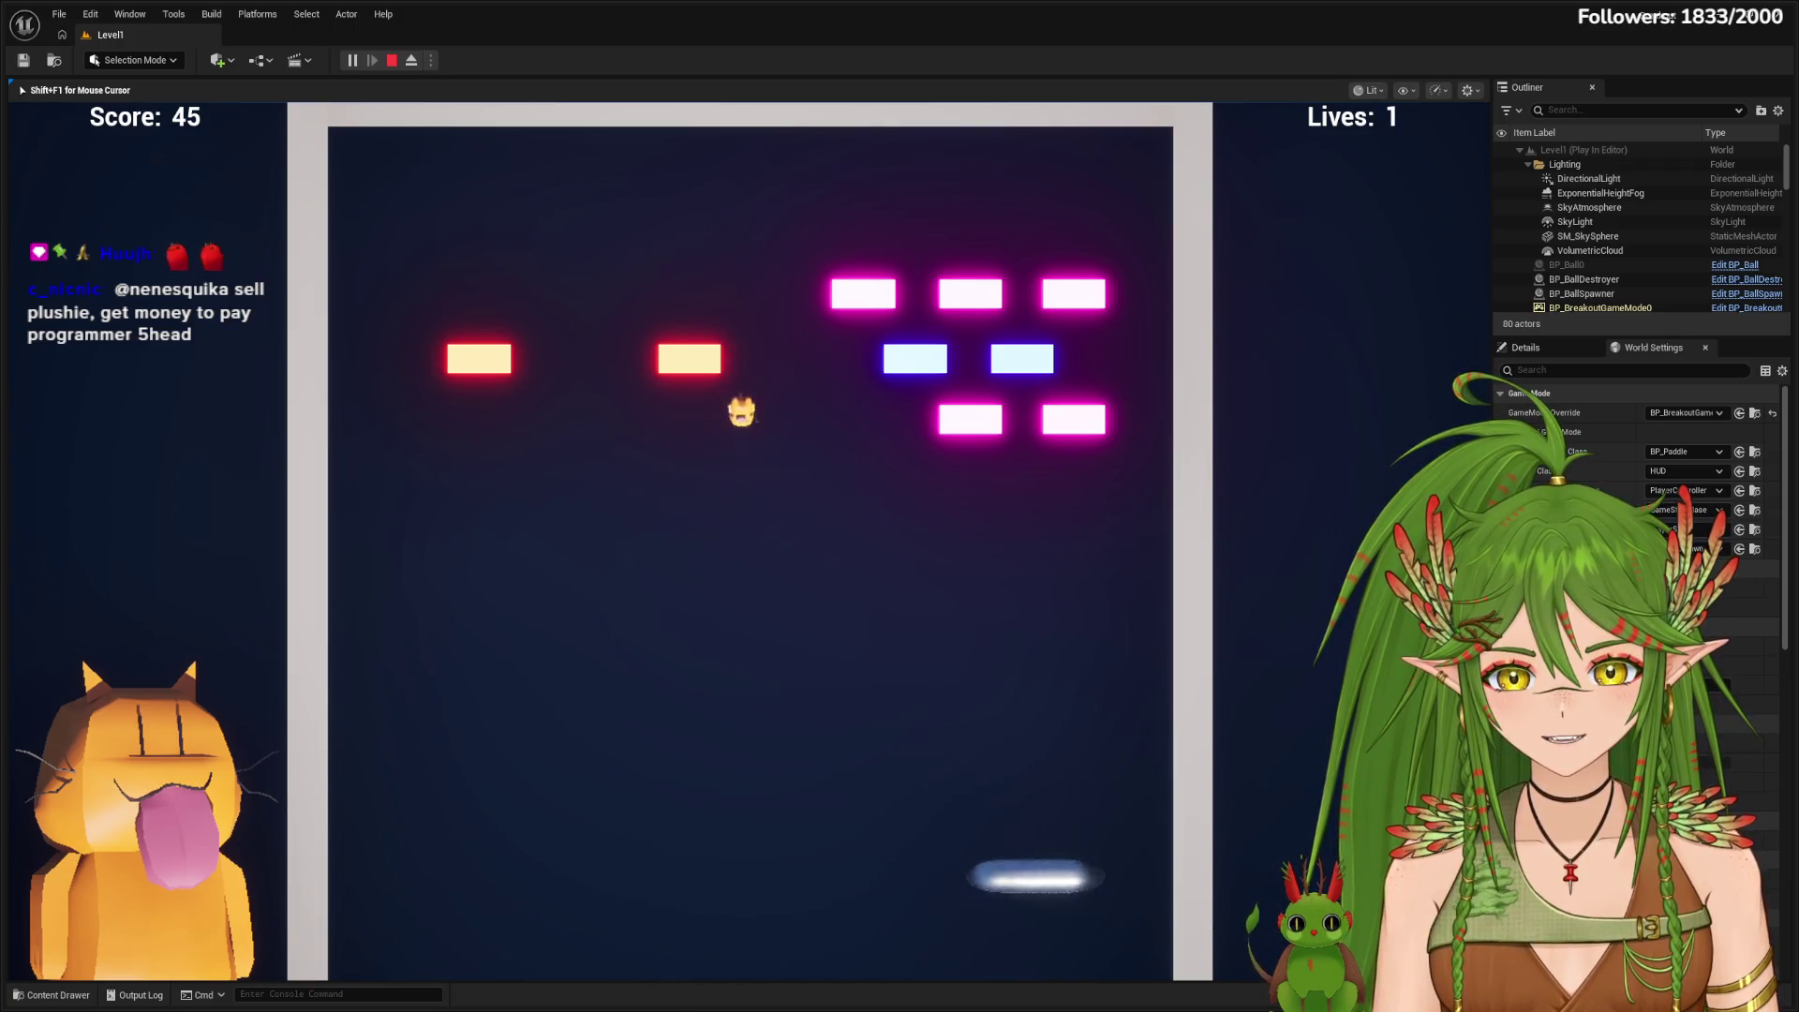
key("a")
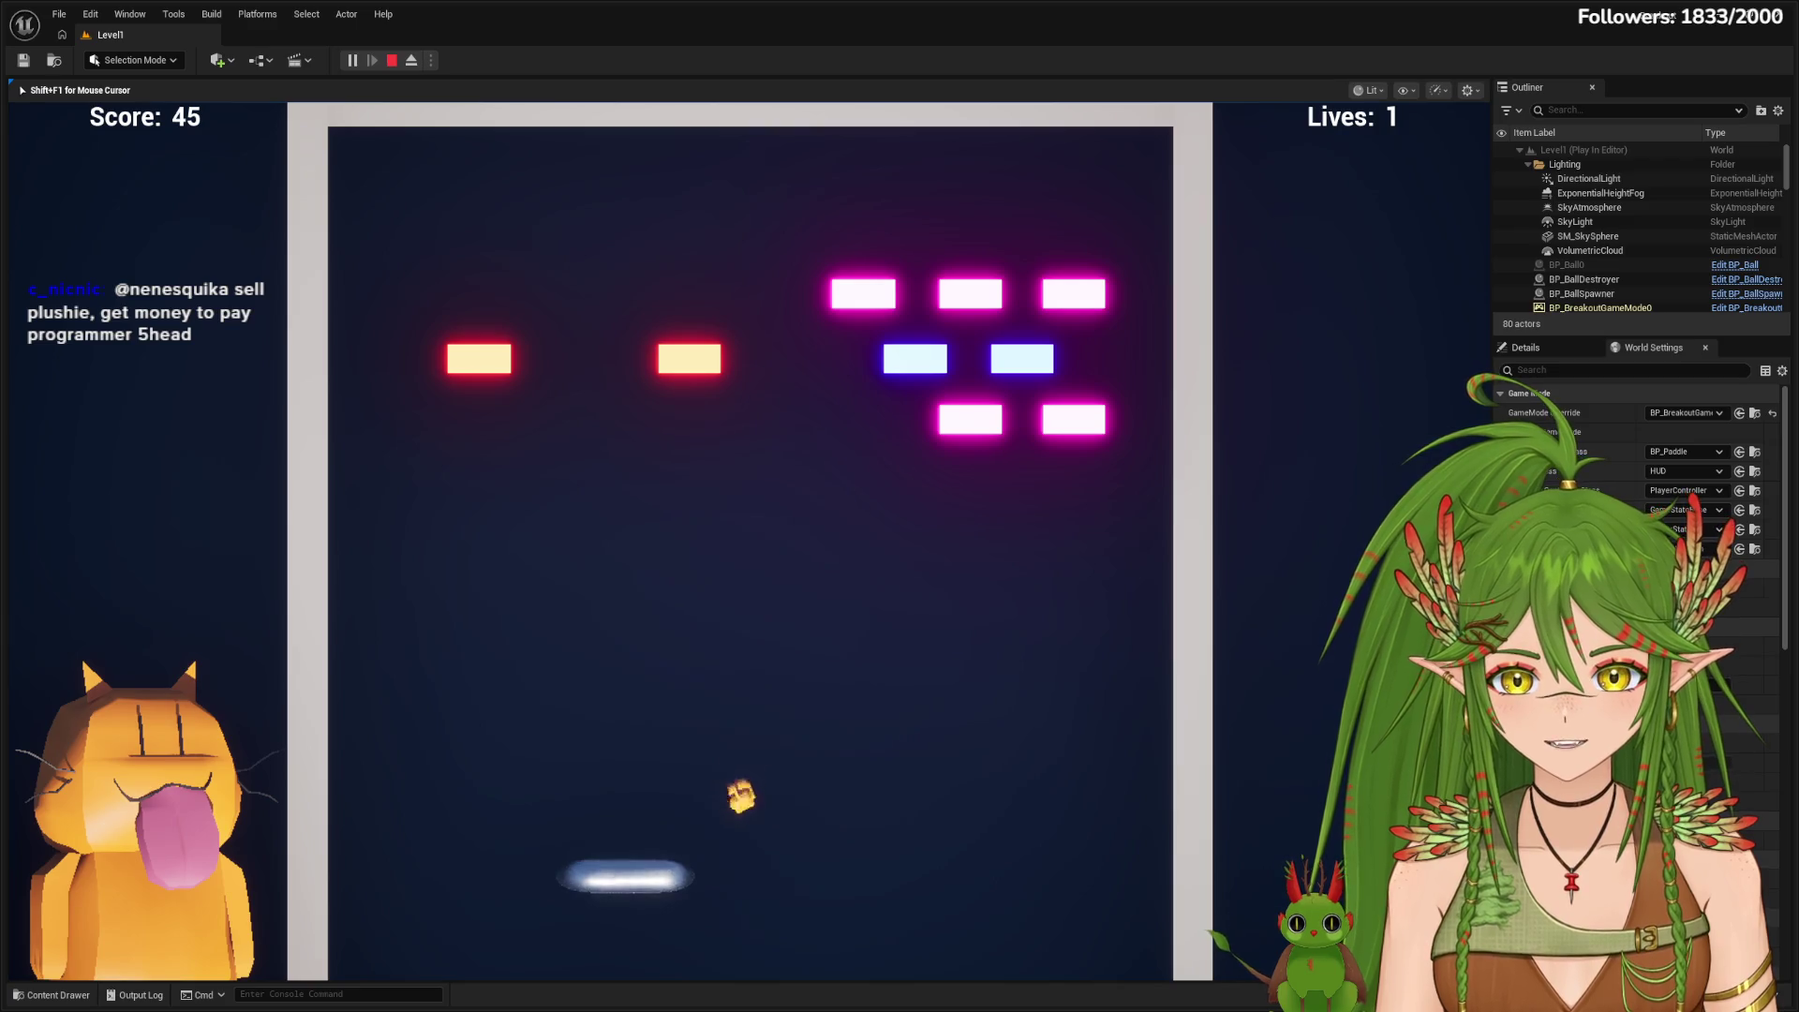
key("d")
key("a")
key("a")
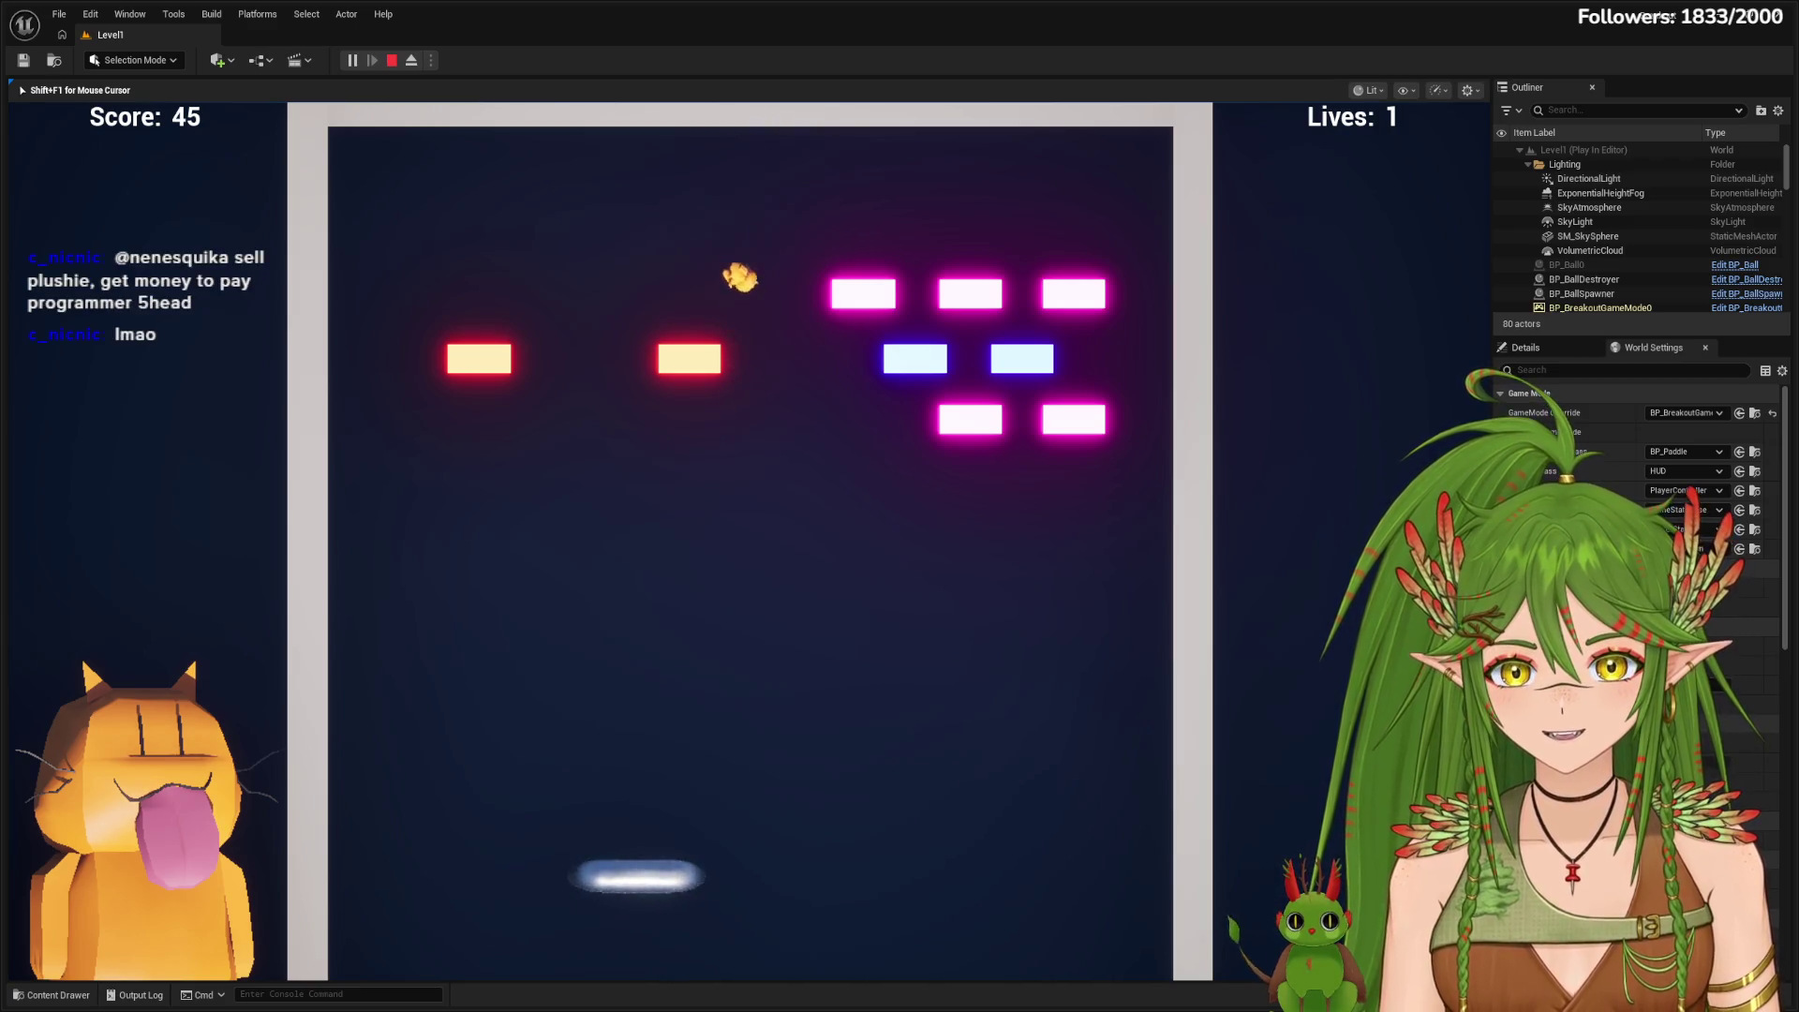
key("d")
key("a")
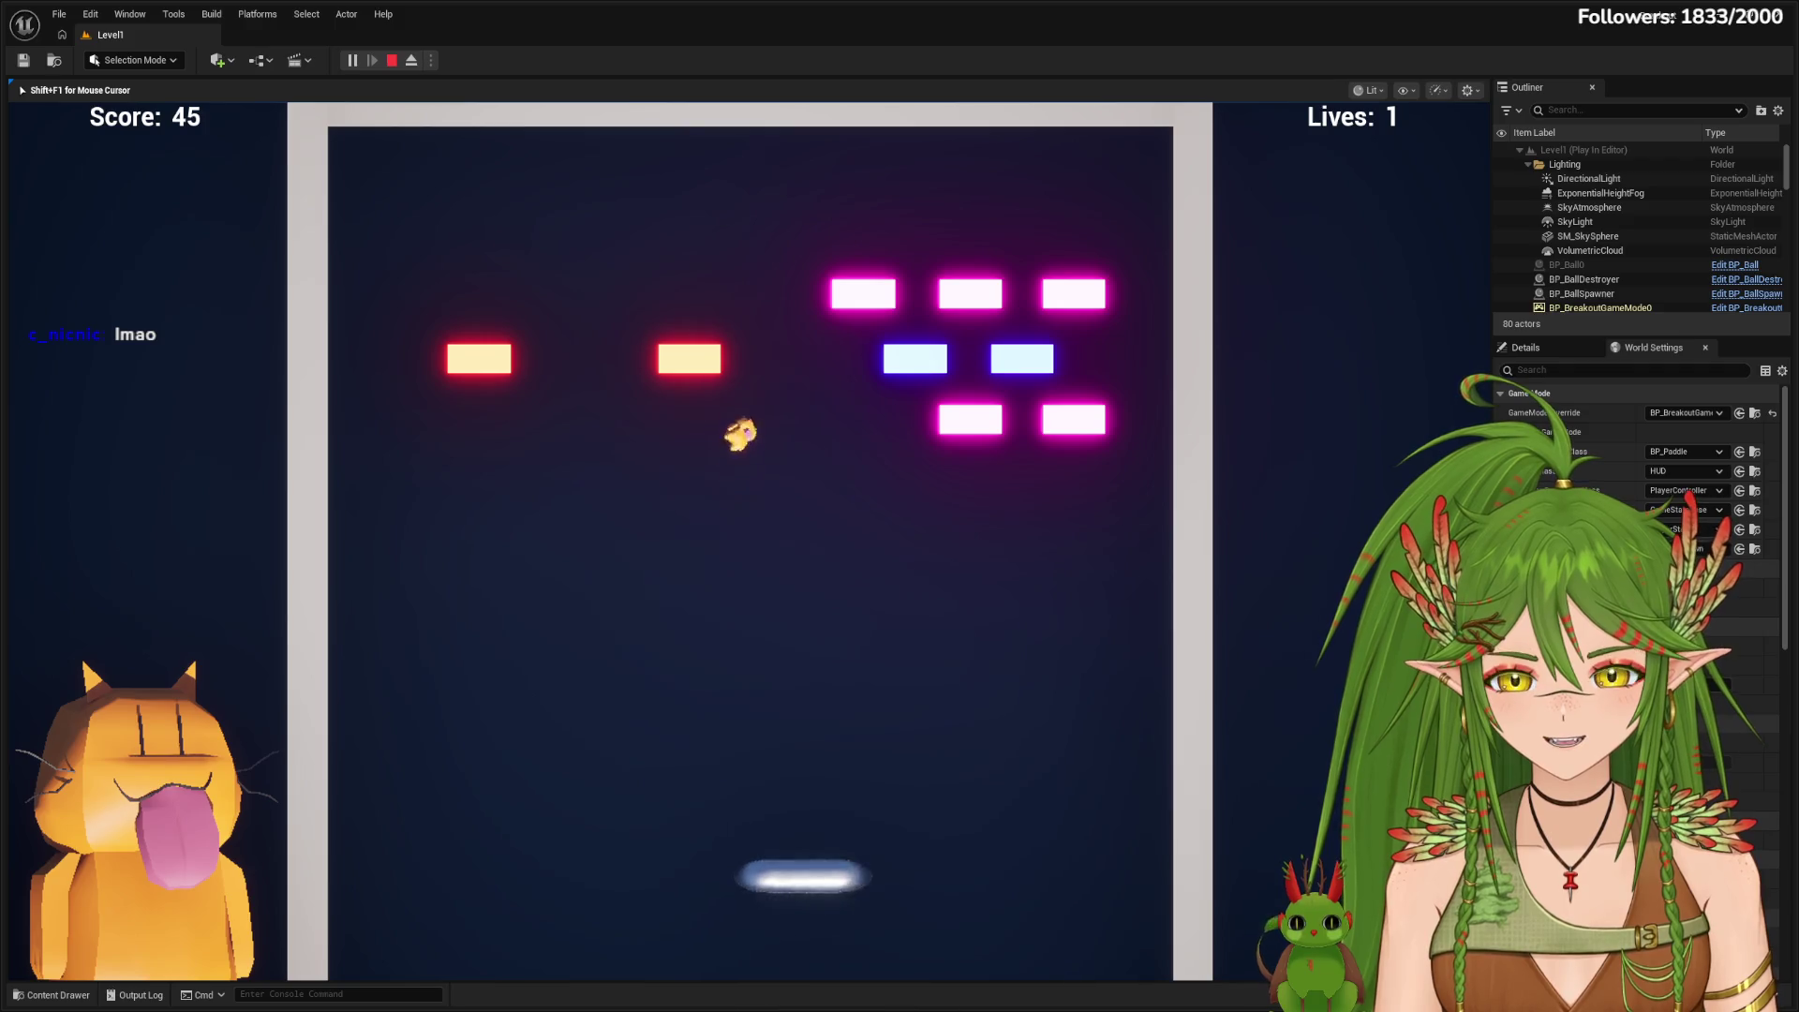
key("d")
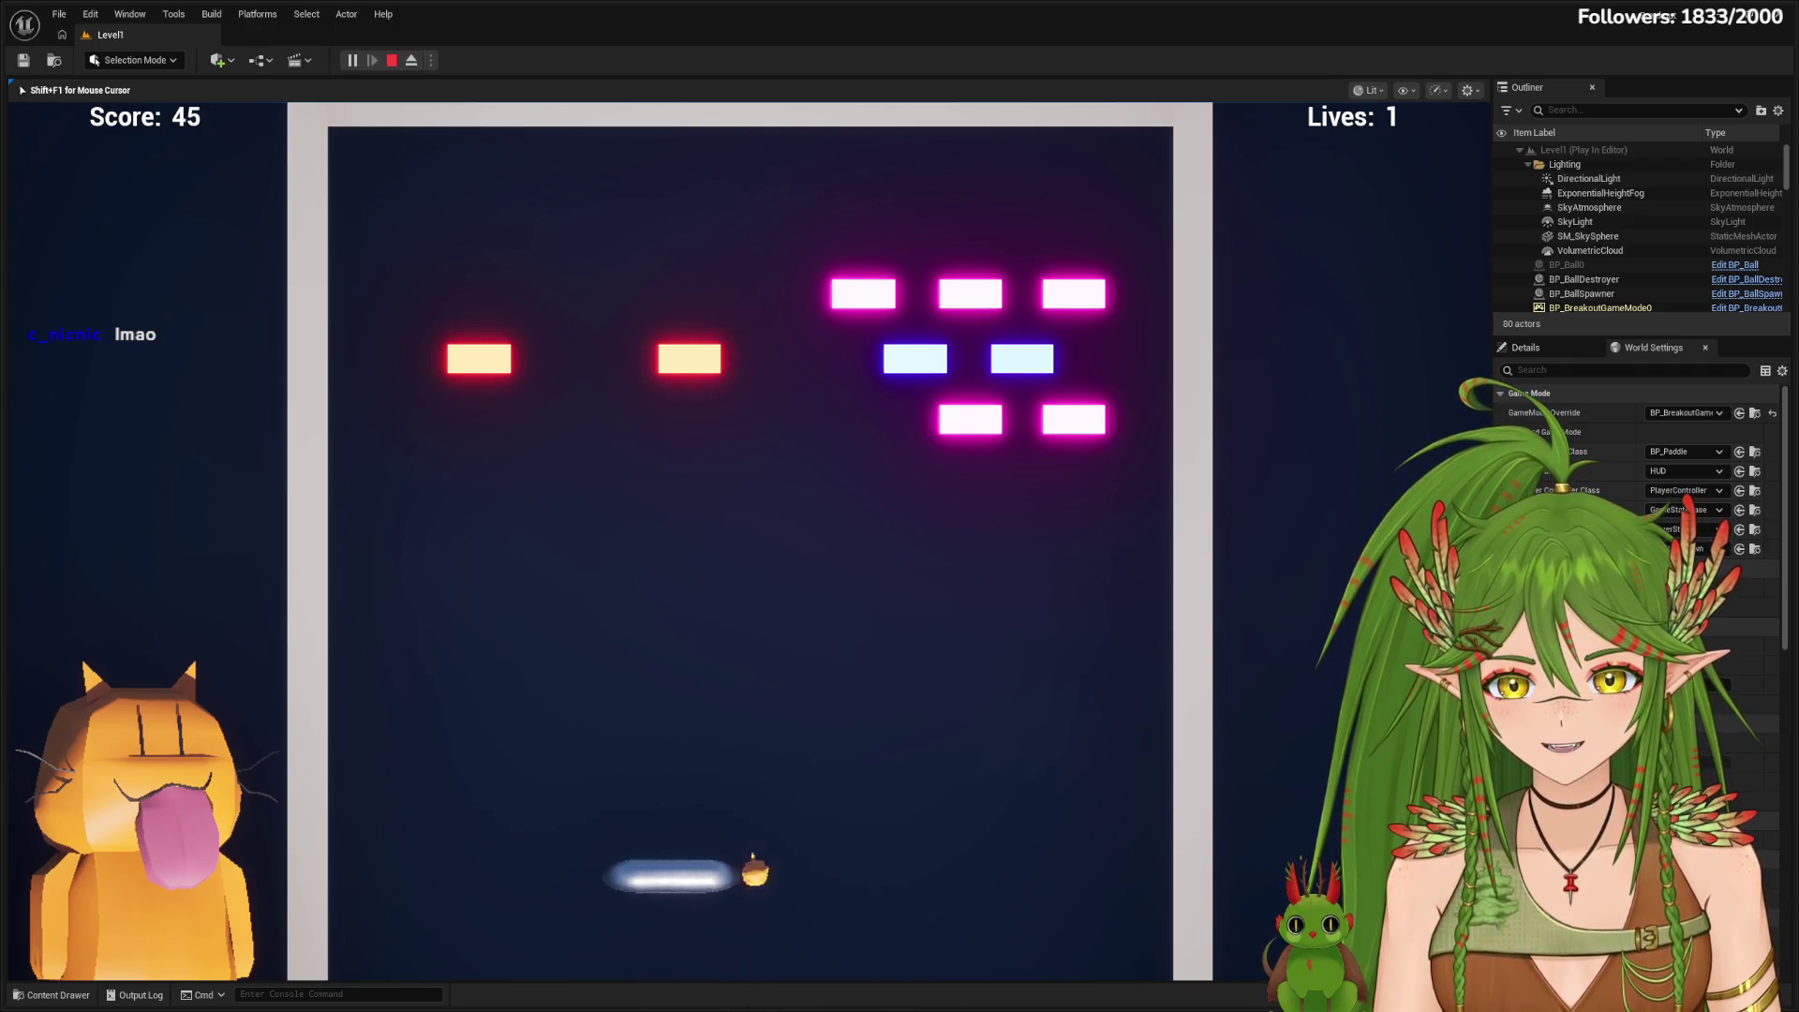
key("d")
left_click(811, 563)
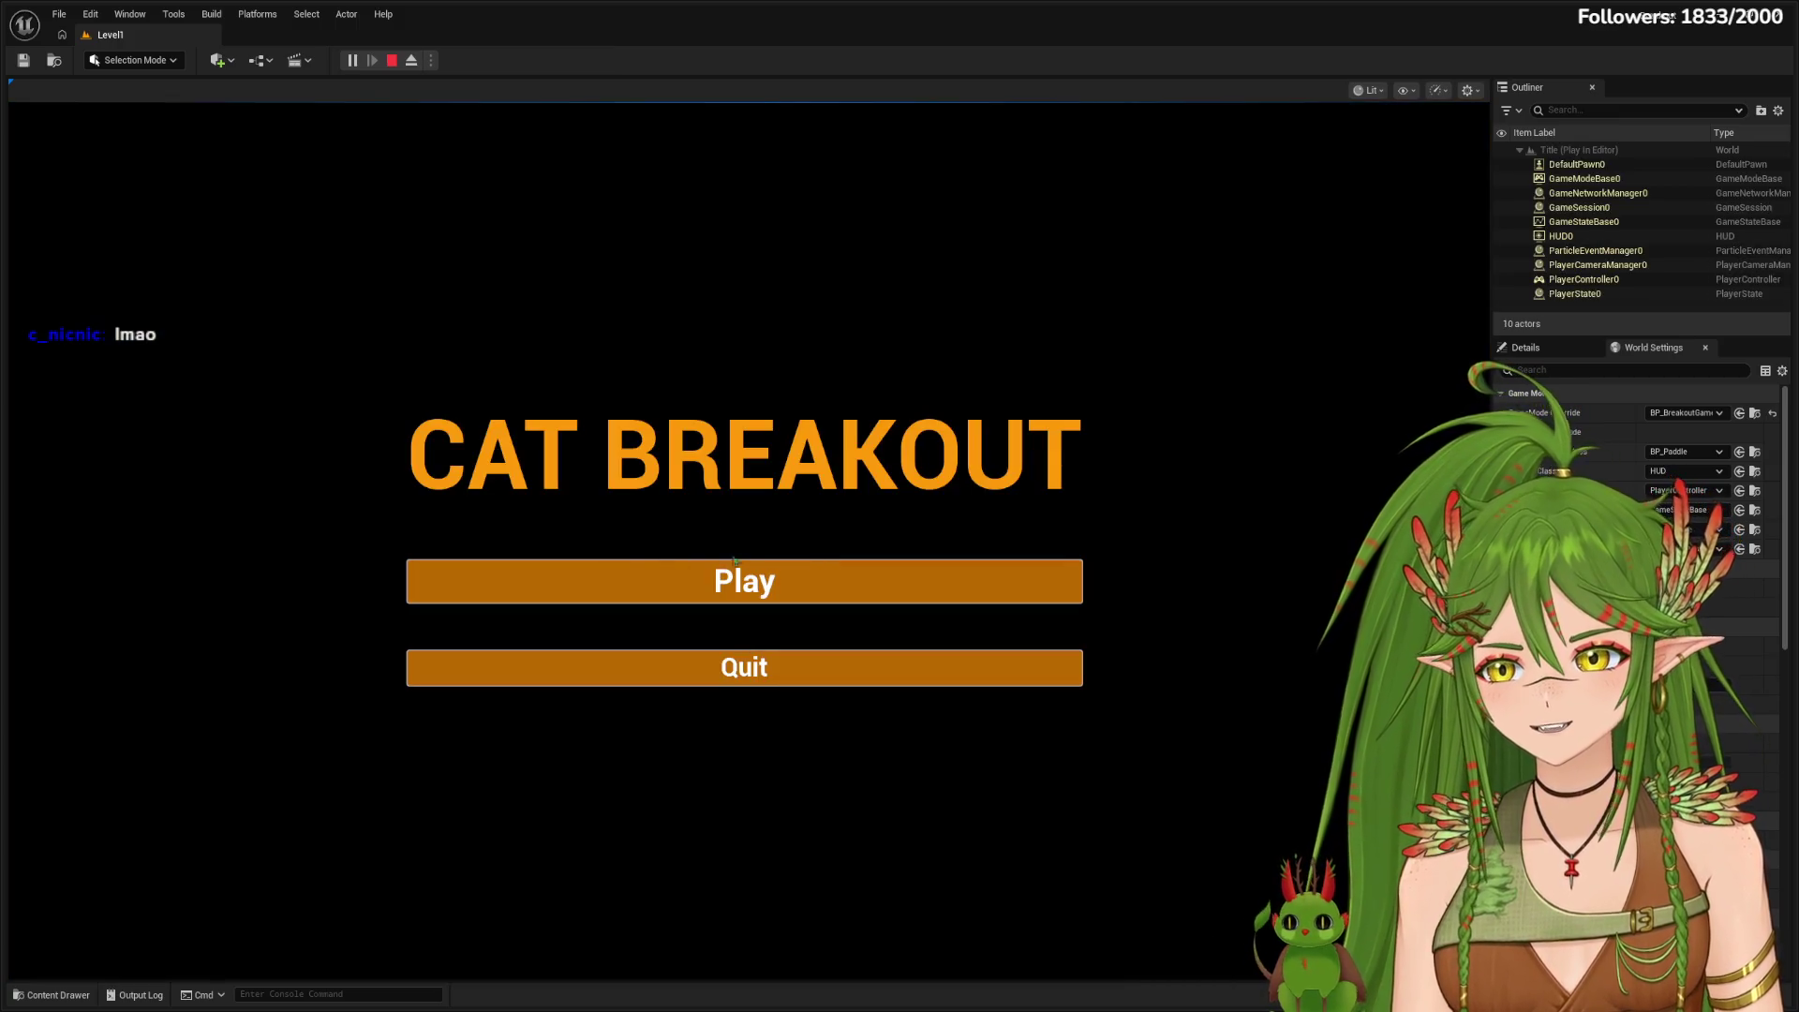
Choose Play on the CAT BREAKOUT title to start a new game
left_click(889, 567)
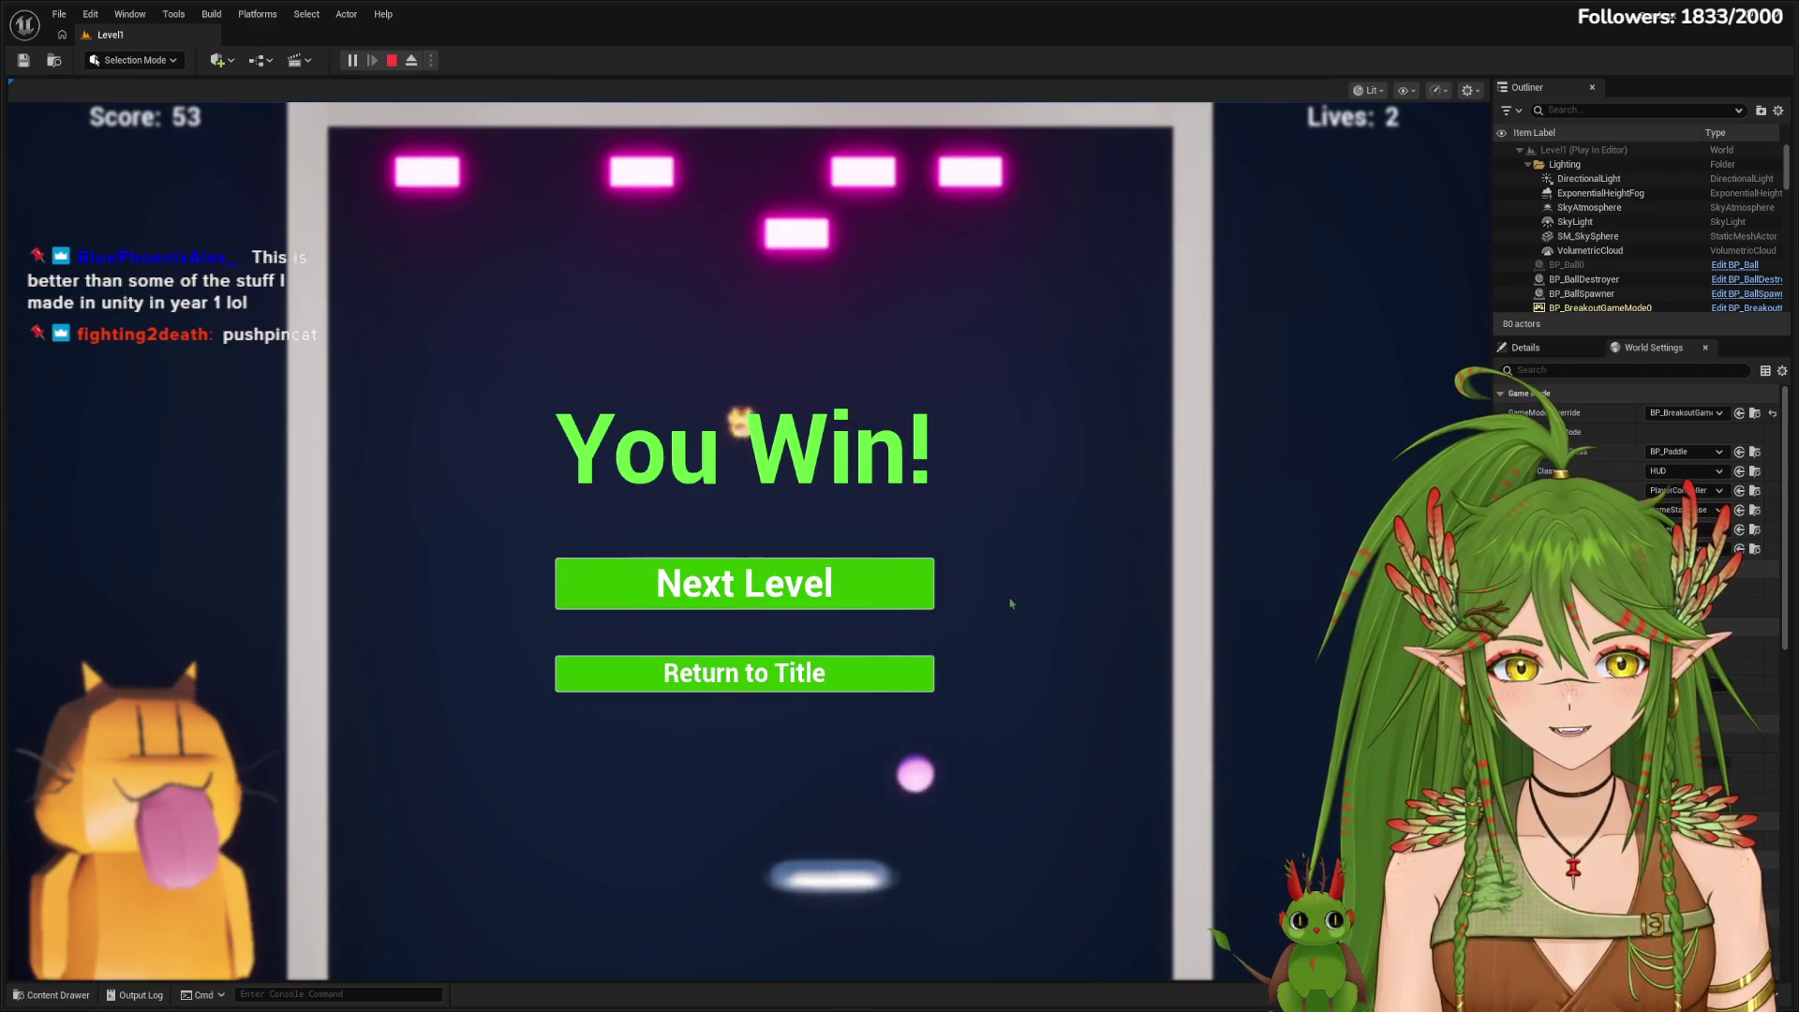
Clear the next level to score 91, return to the title, and start a fresh game
left_click(900, 586)
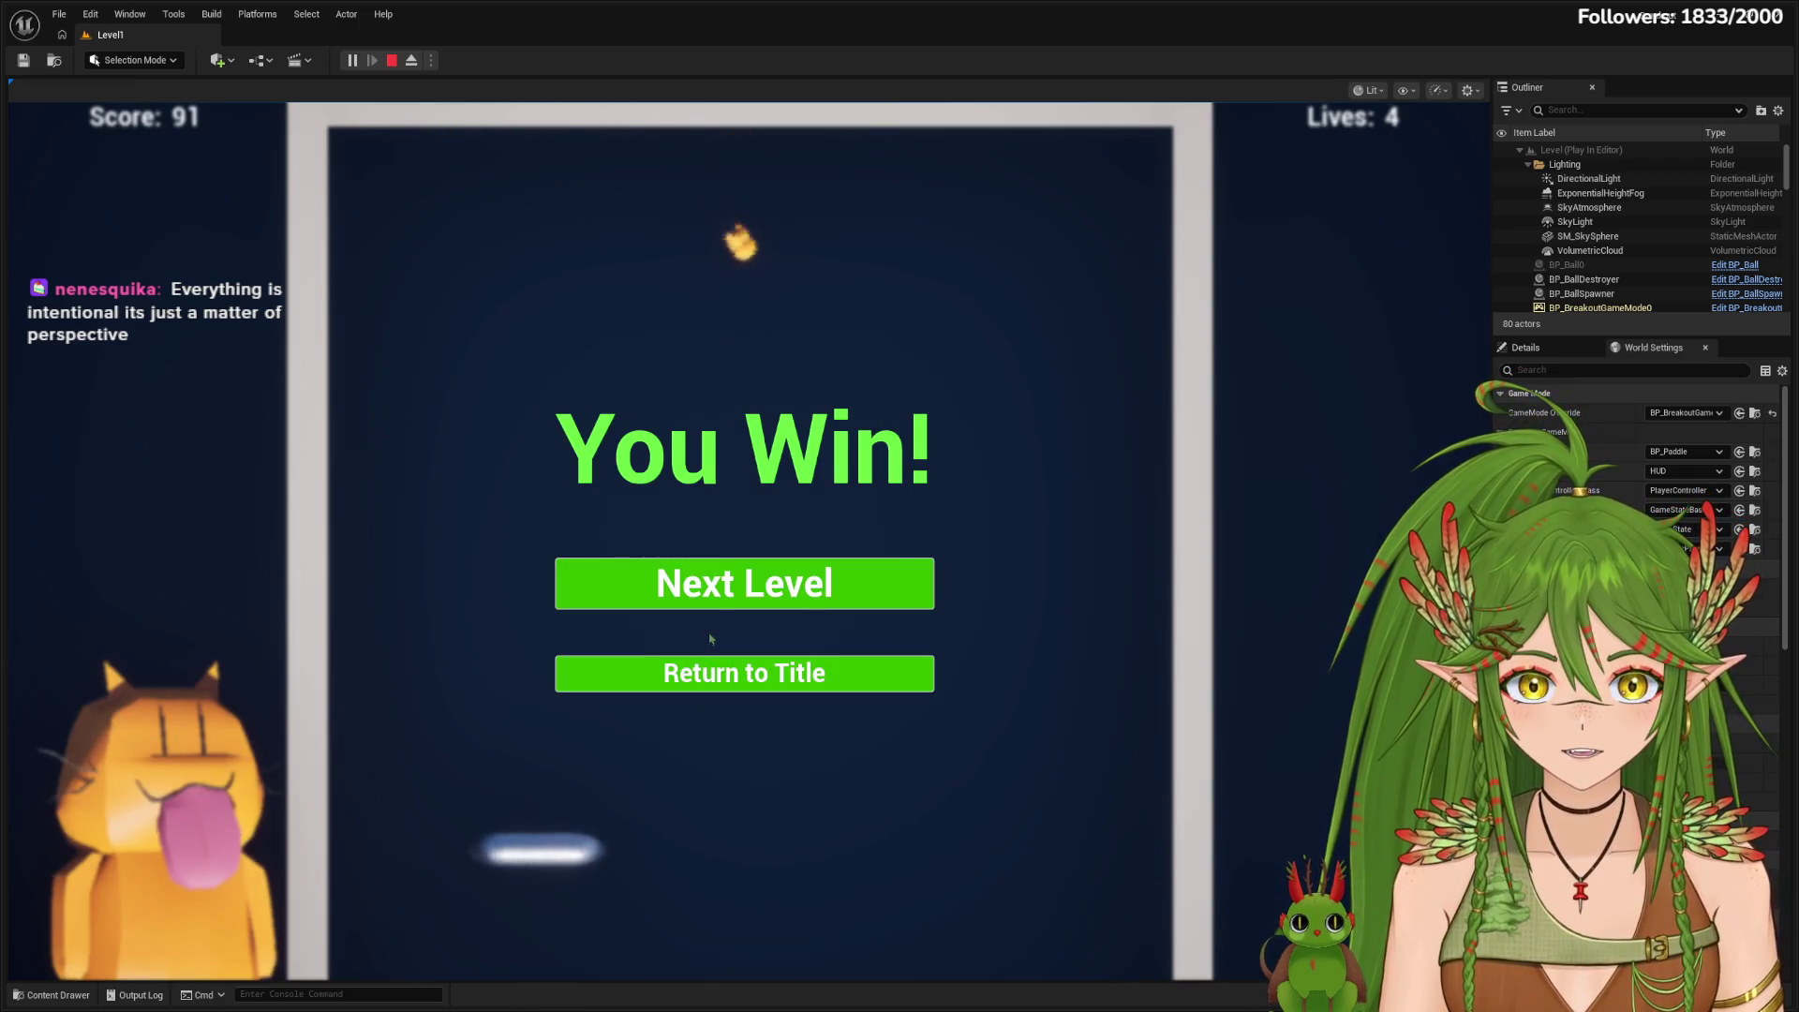
left_click(738, 675)
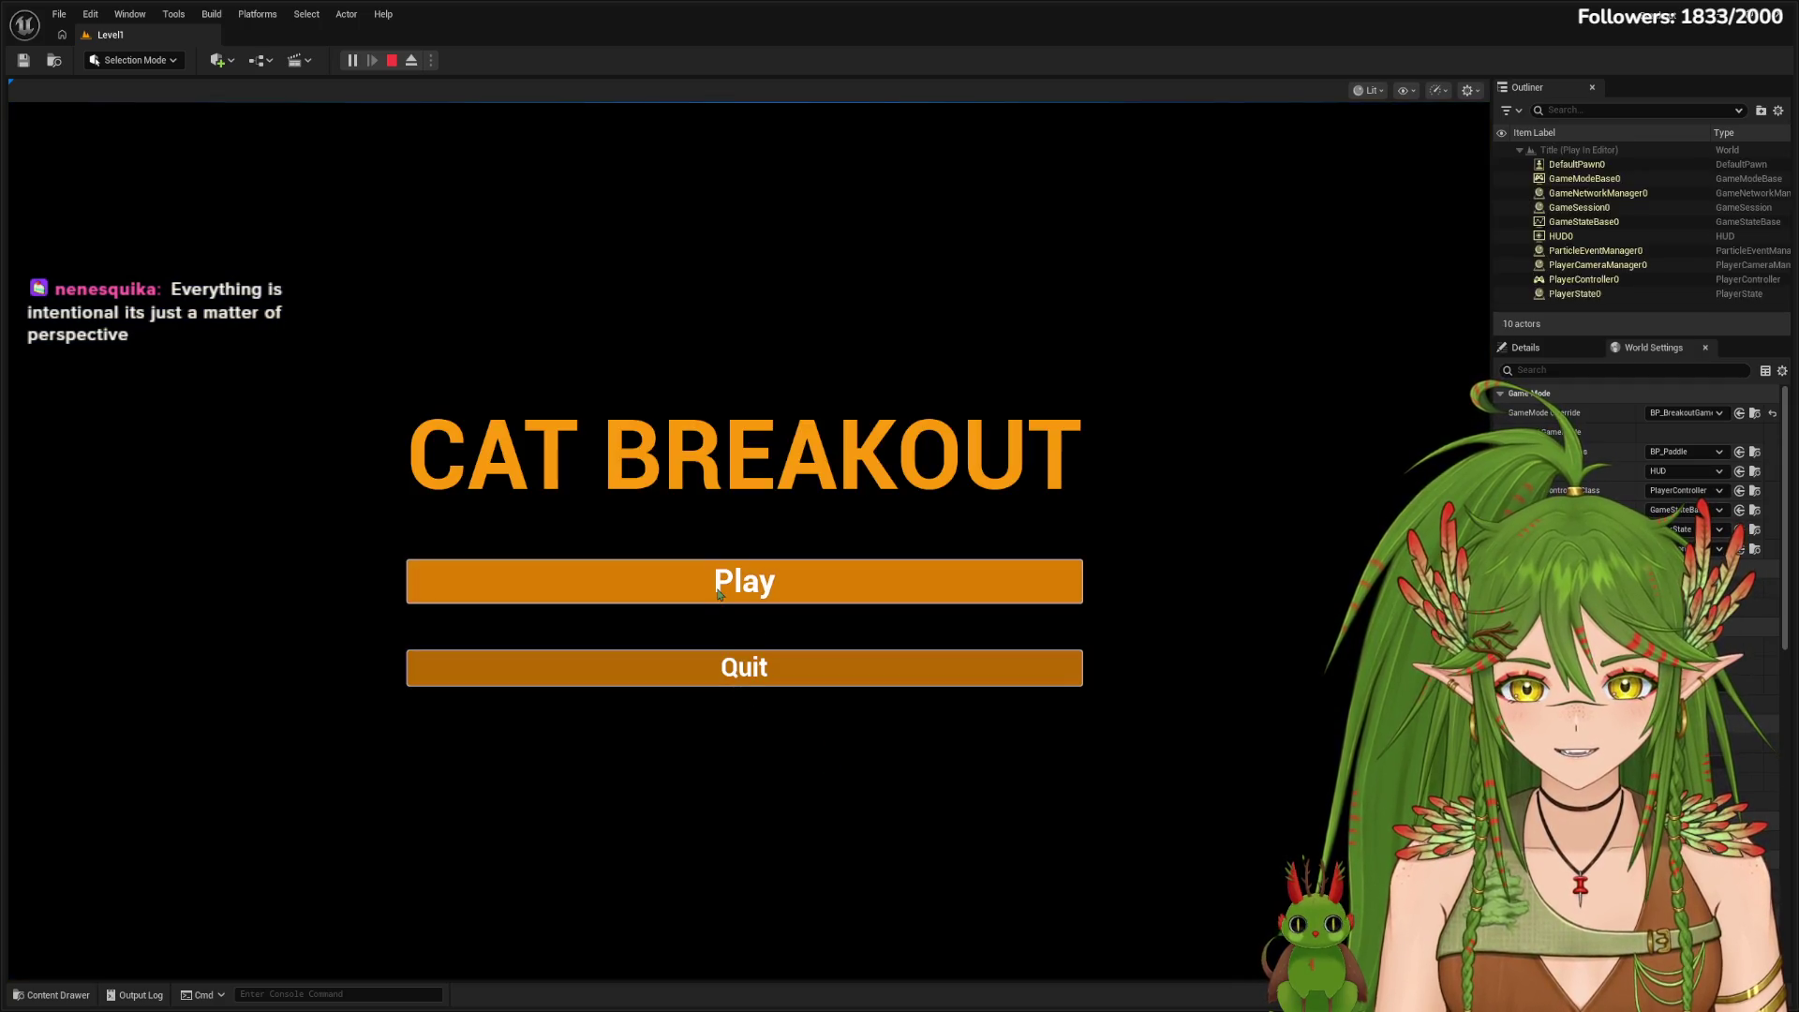
left_click(745, 578)
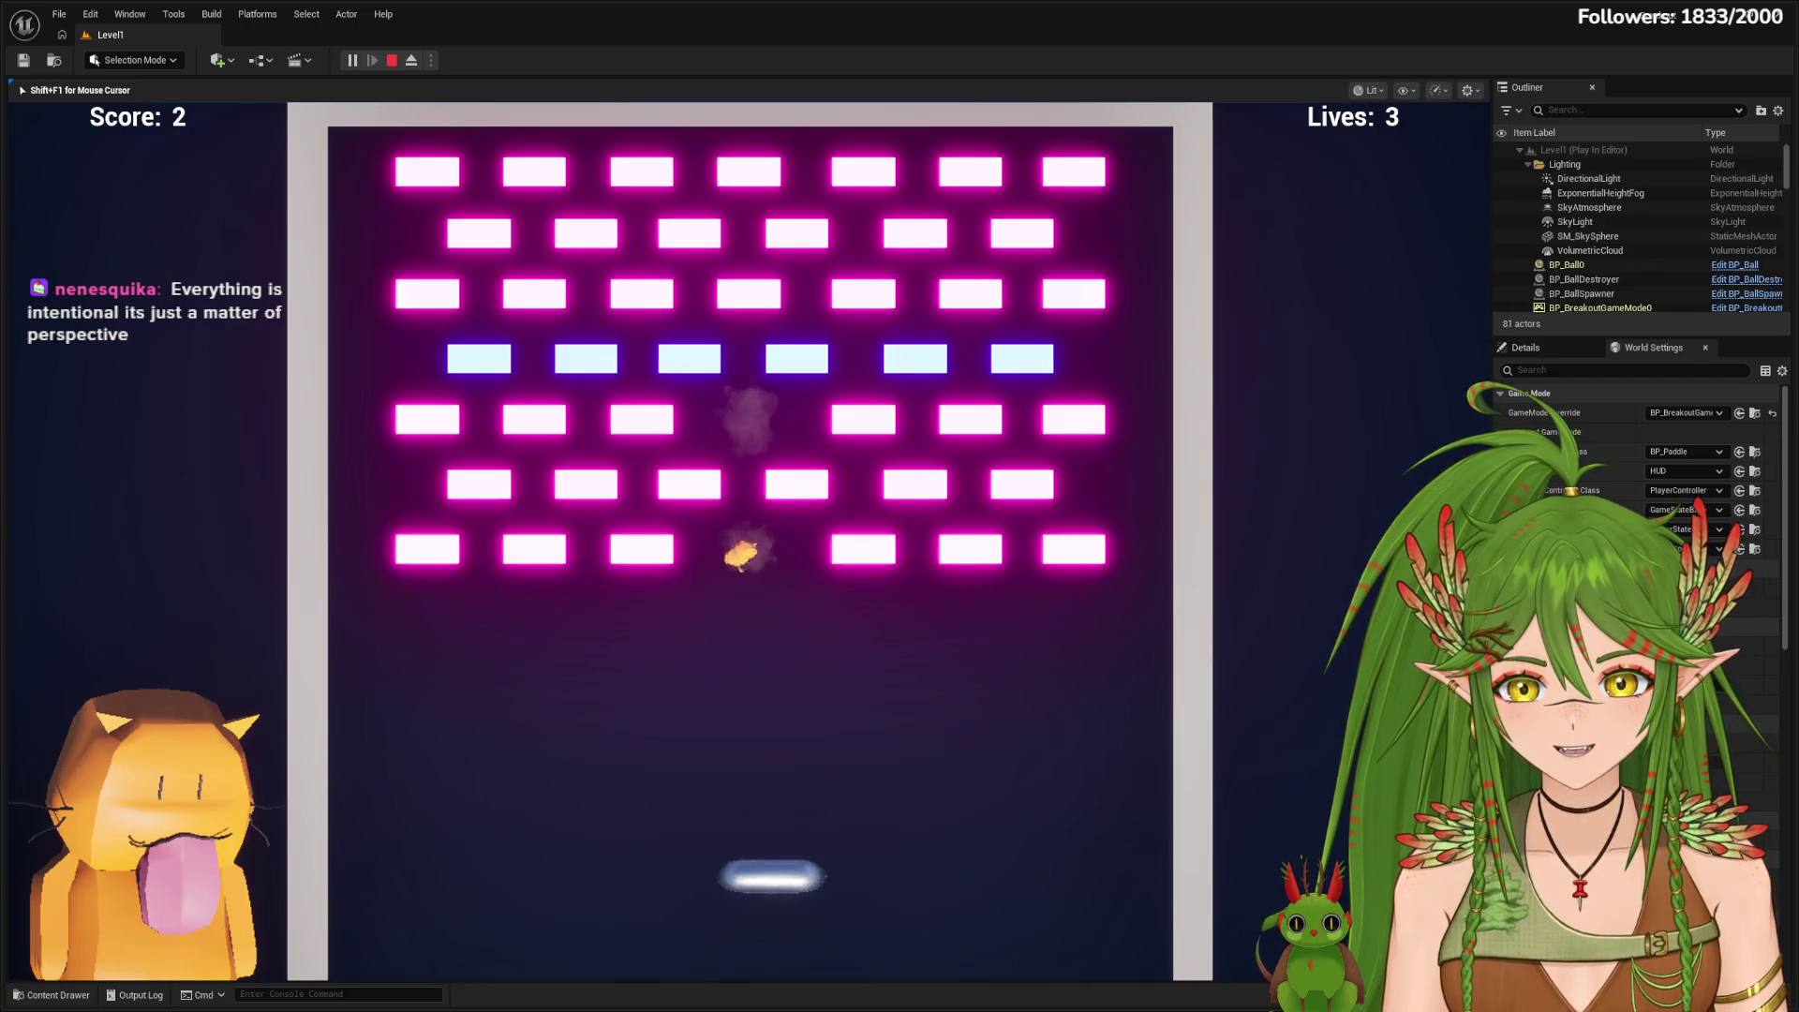
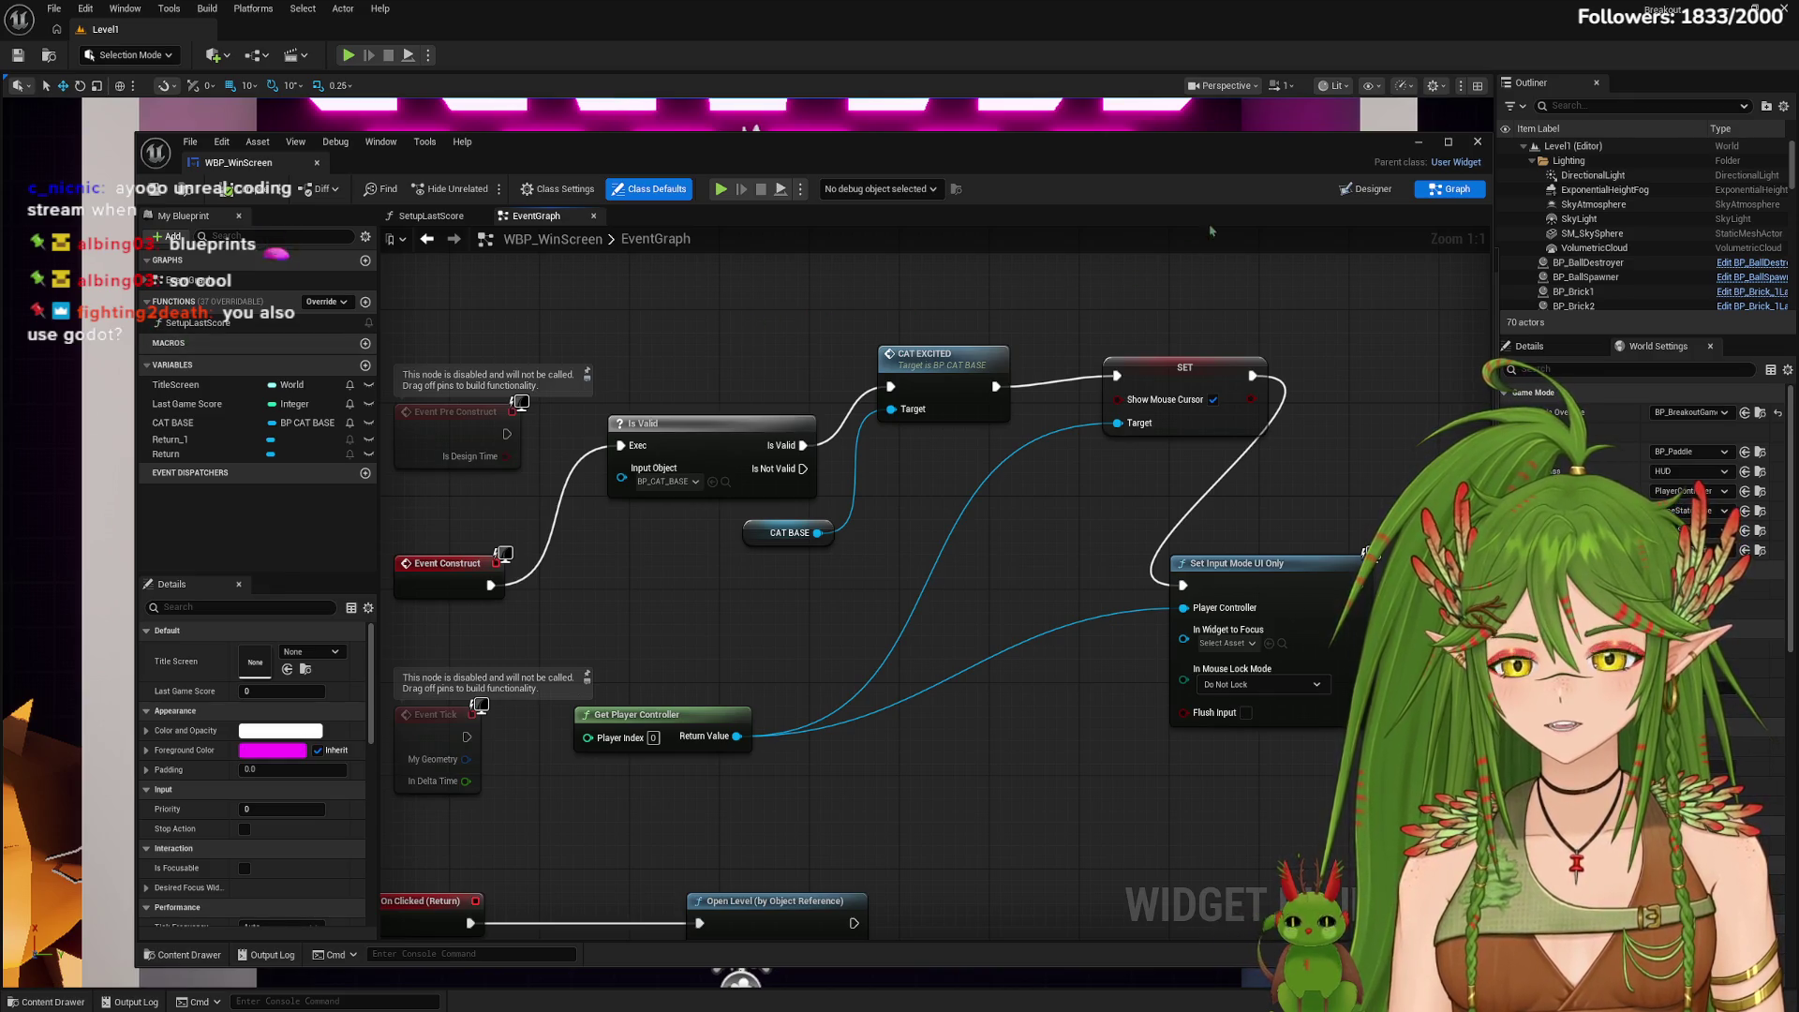
Bring up the Message Log and open WBP_WinScreen from the CAT BASE read error
left_click_drag(1250, 160, 1250, 98)
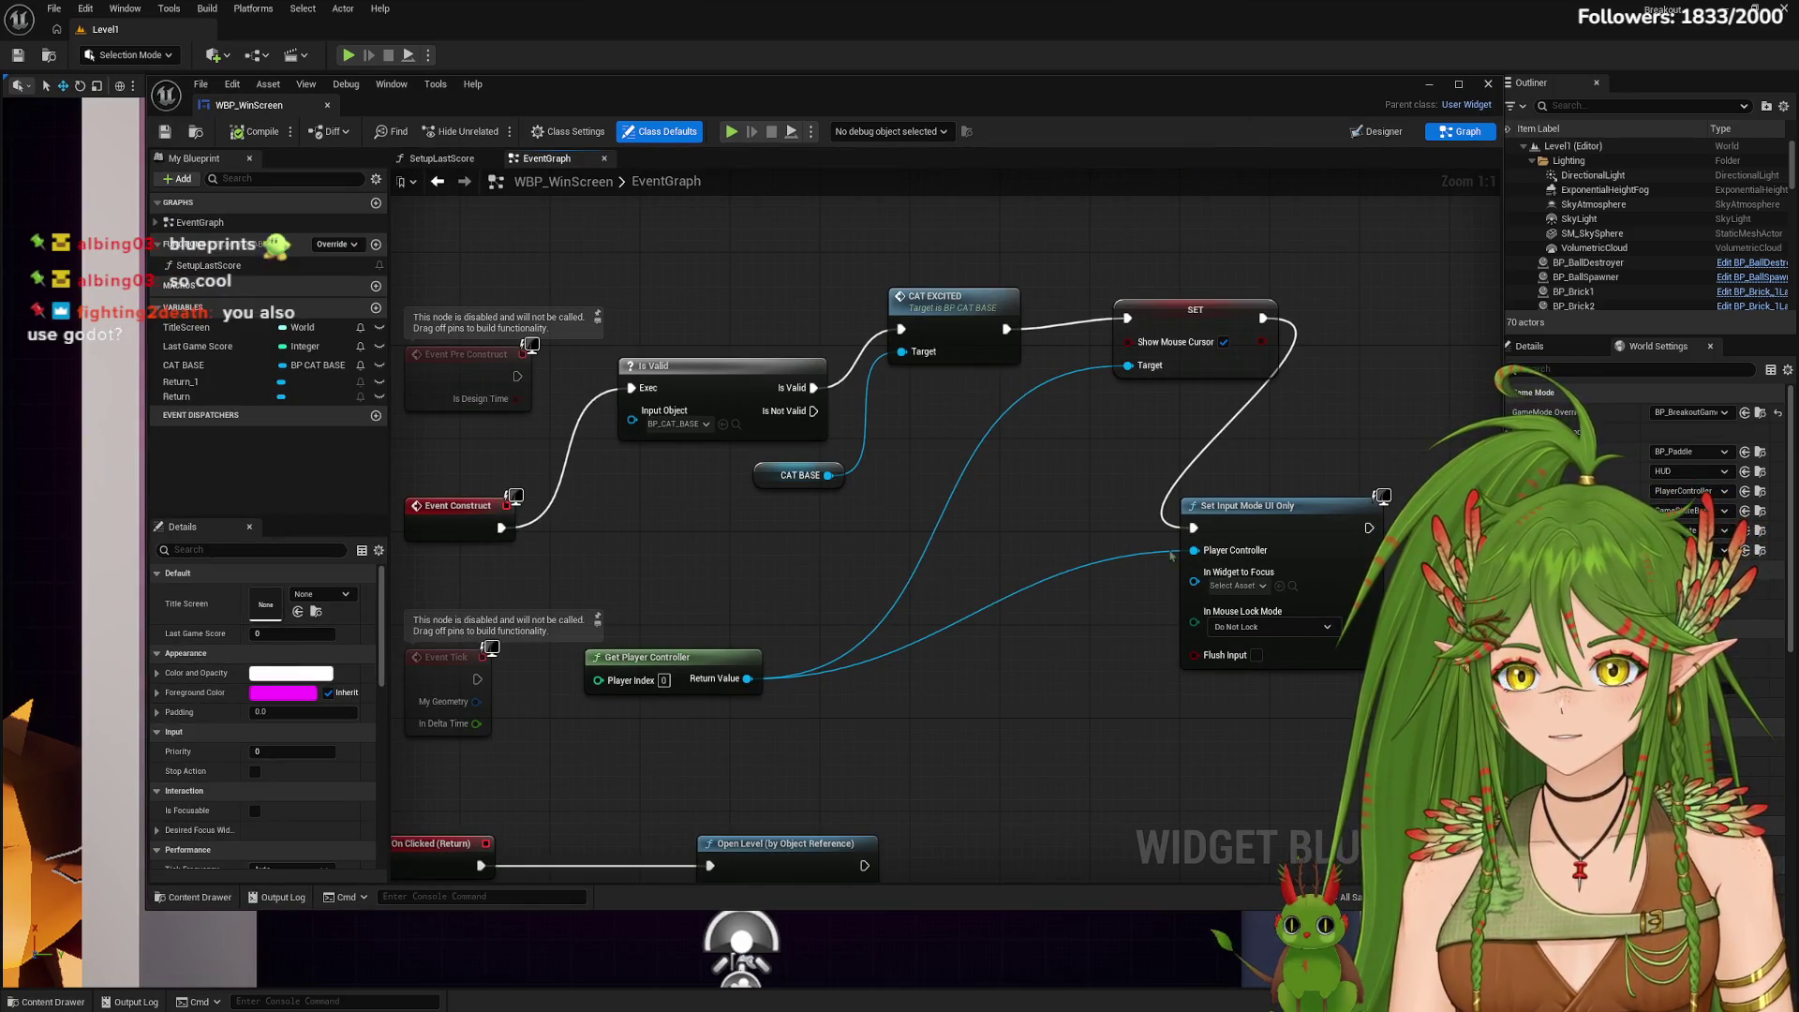
left_click(1428, 85)
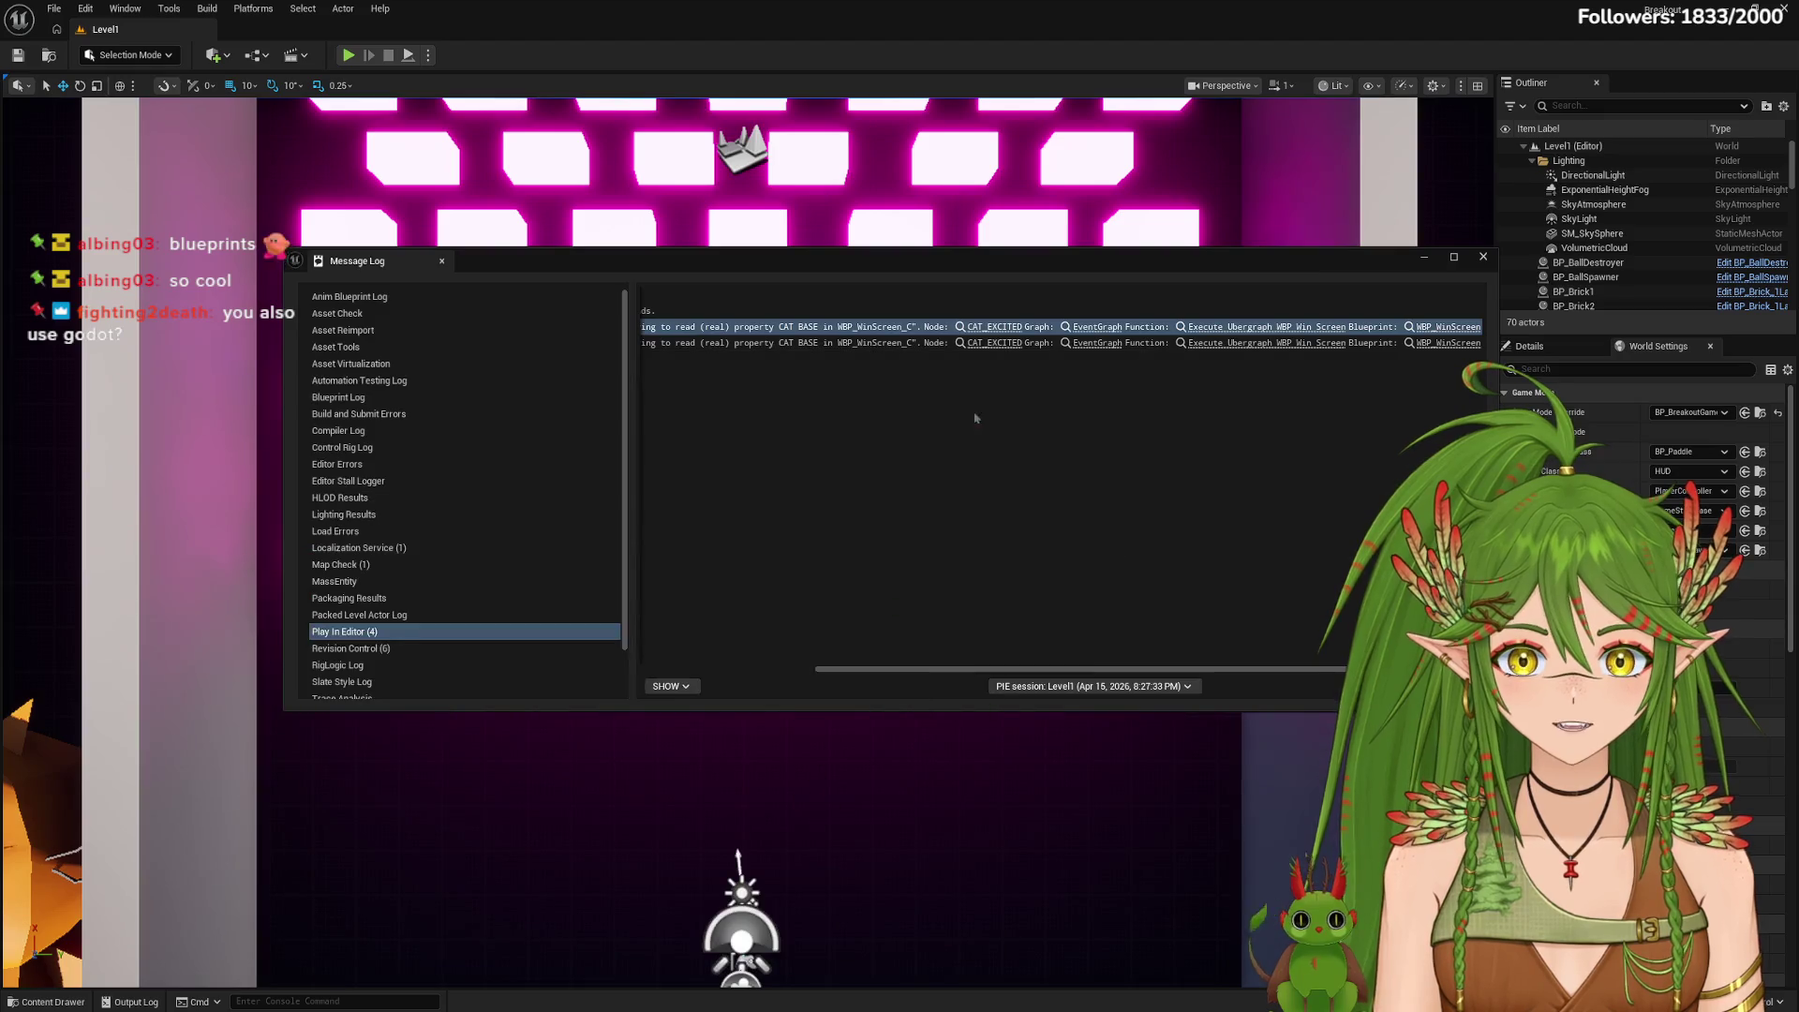
left_click_drag(1059, 272, 1005, 254)
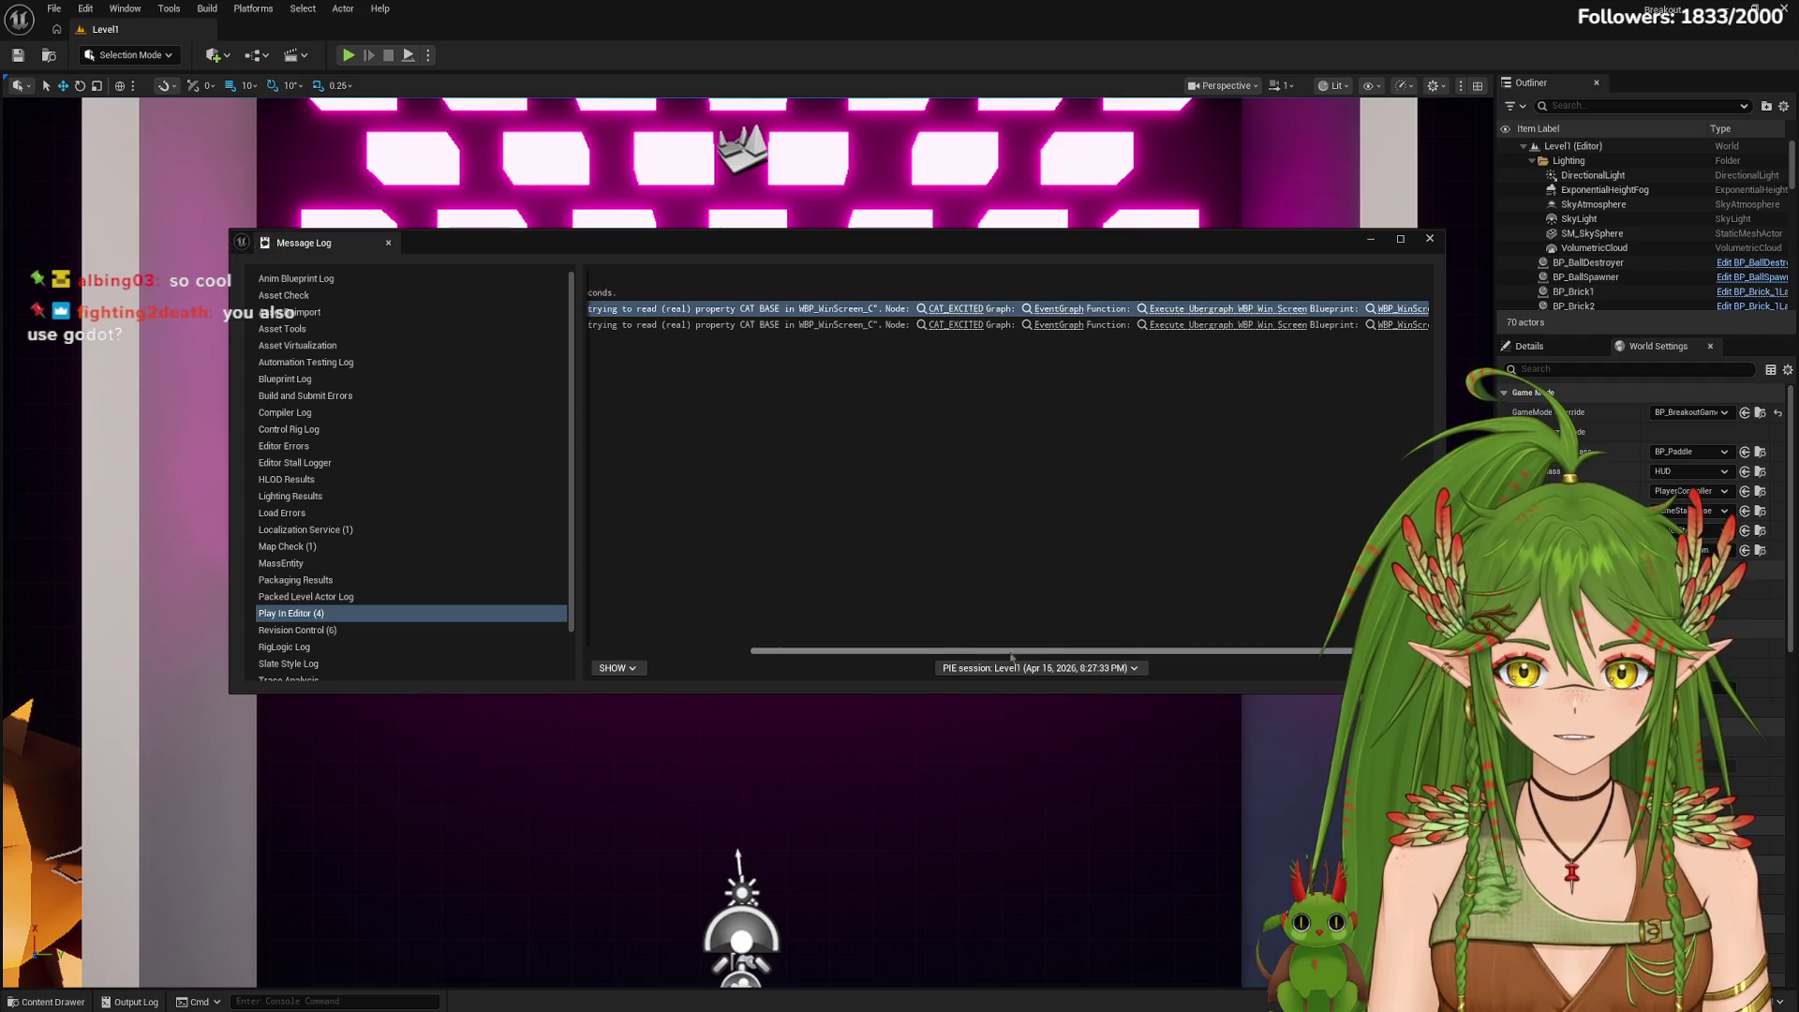
left_click(1391, 314)
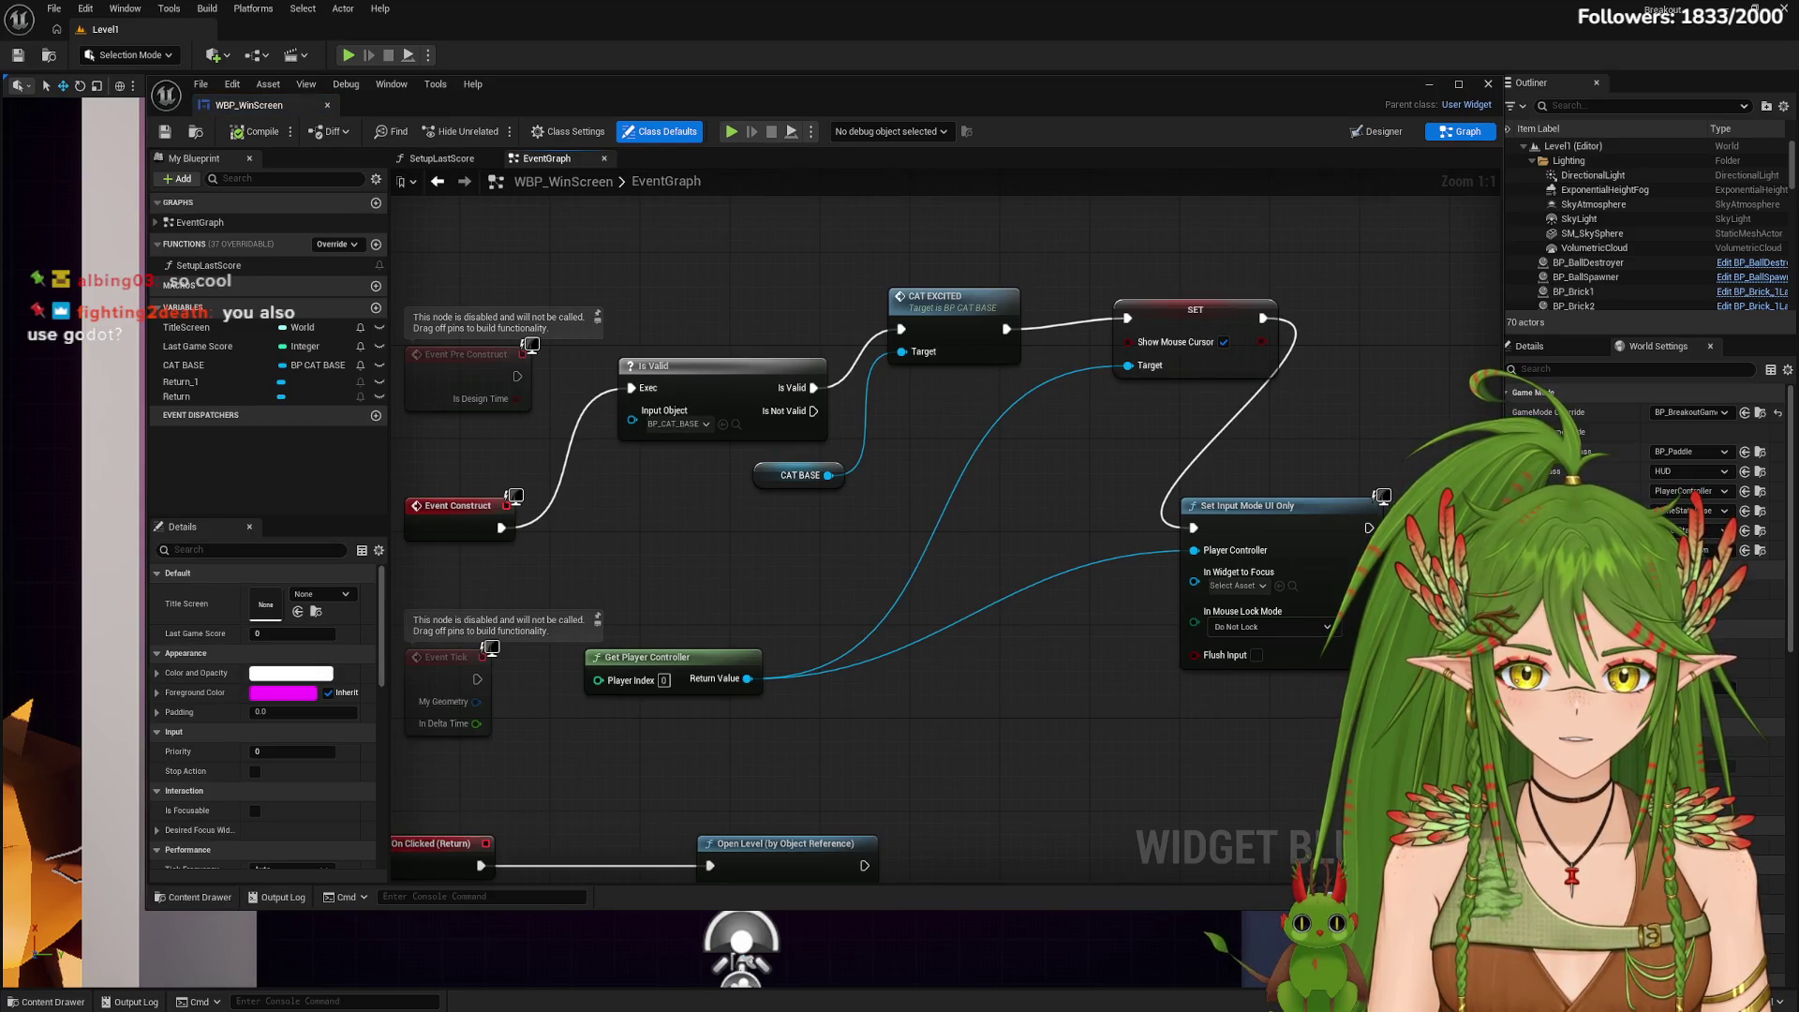
Jump to the CAT EXCITED node behind the error, then add a new function to WBP_WinScreen
left_click(1429, 83)
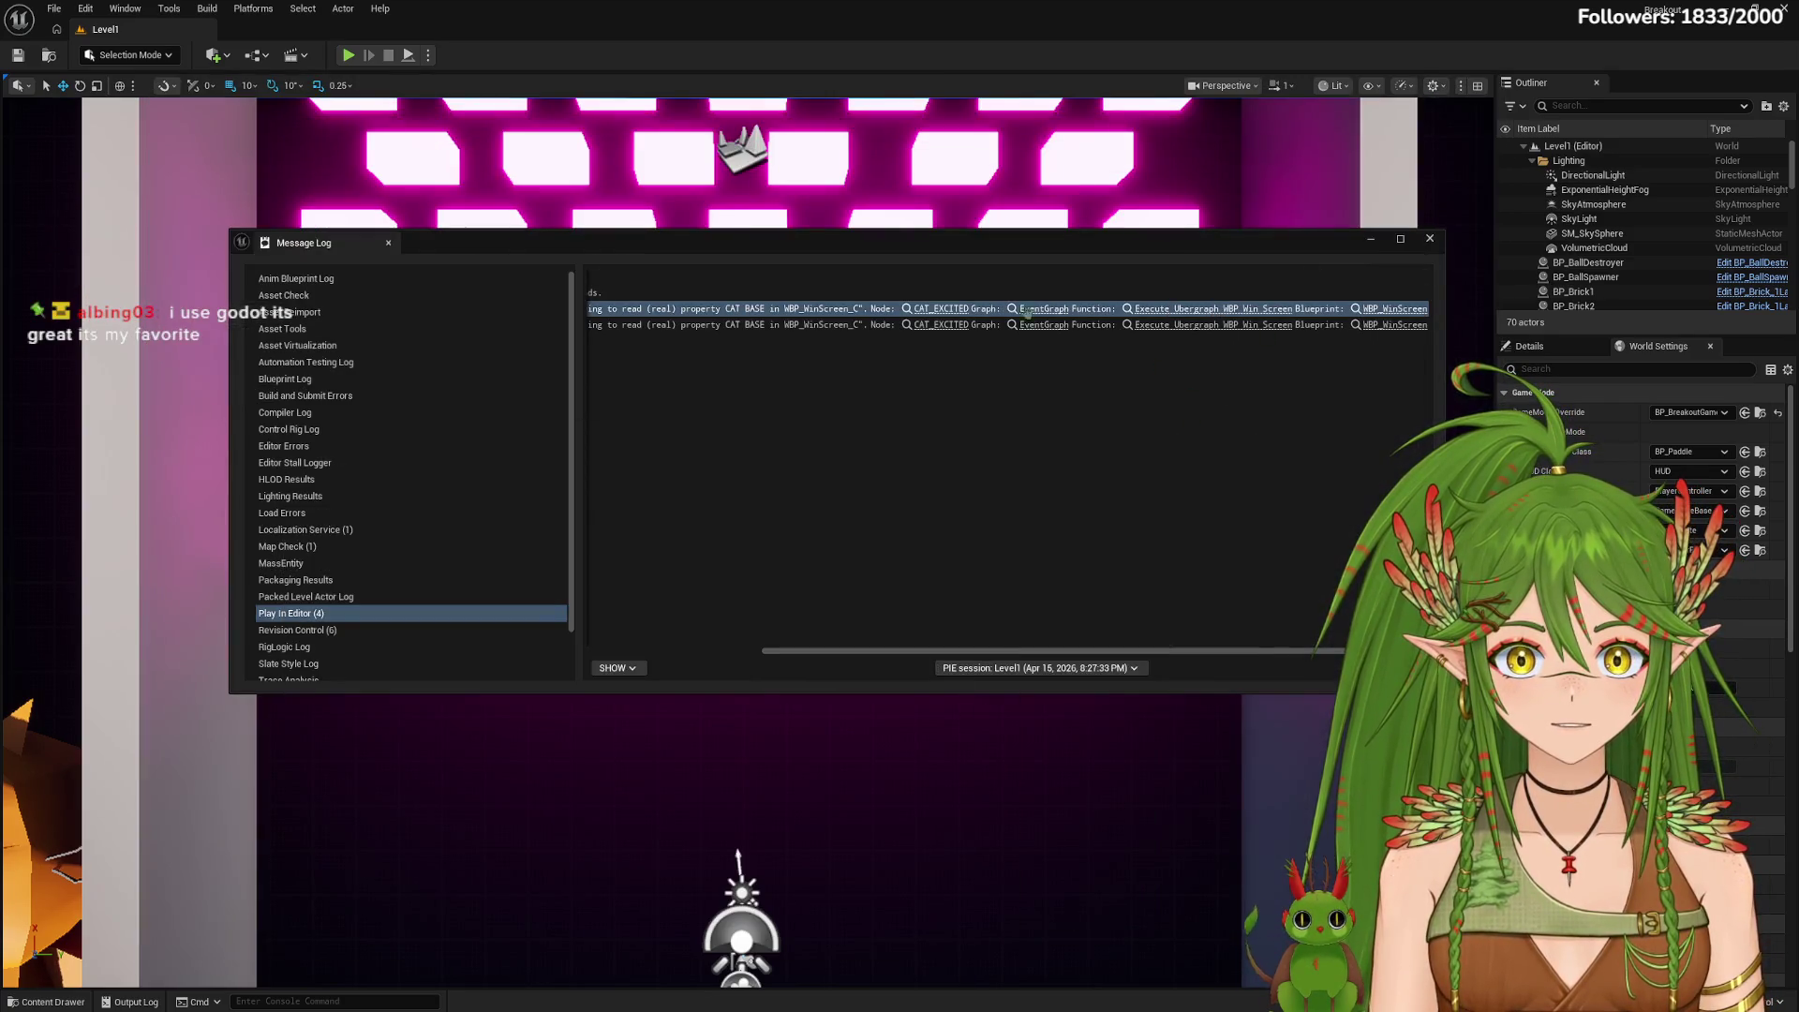
left_click(975, 318)
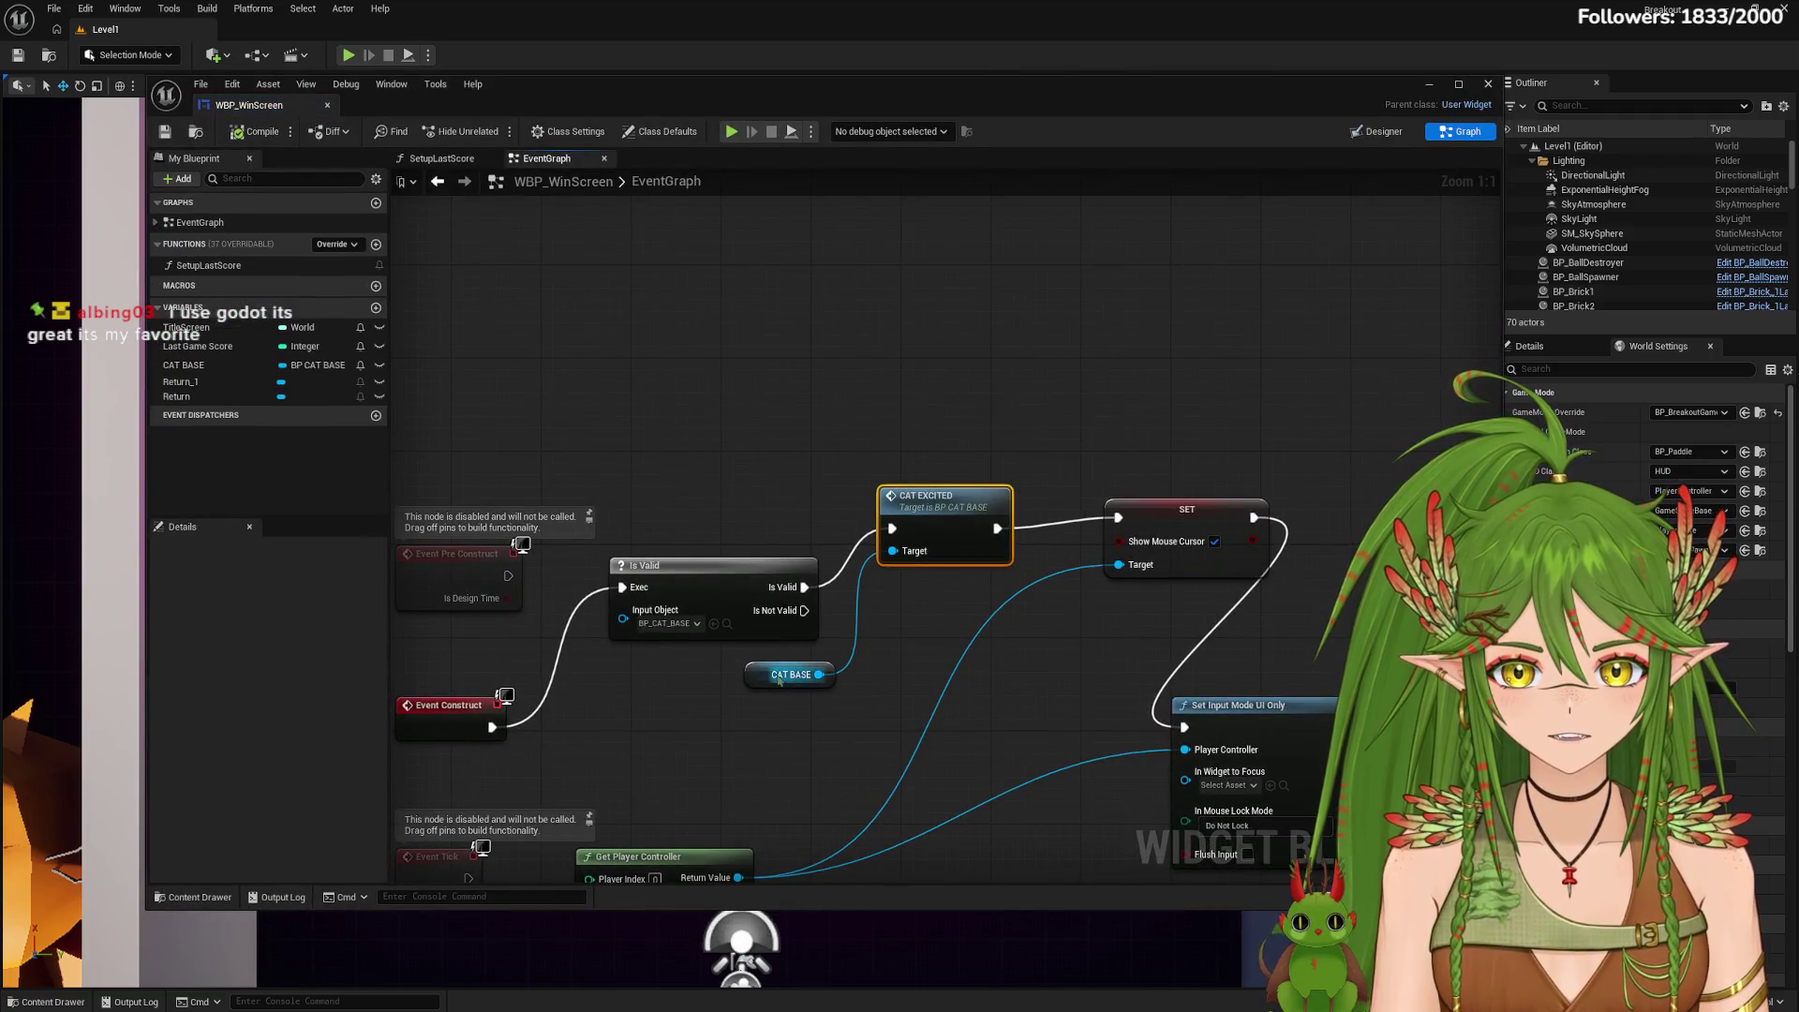
left_click_drag(774, 665, 793, 698)
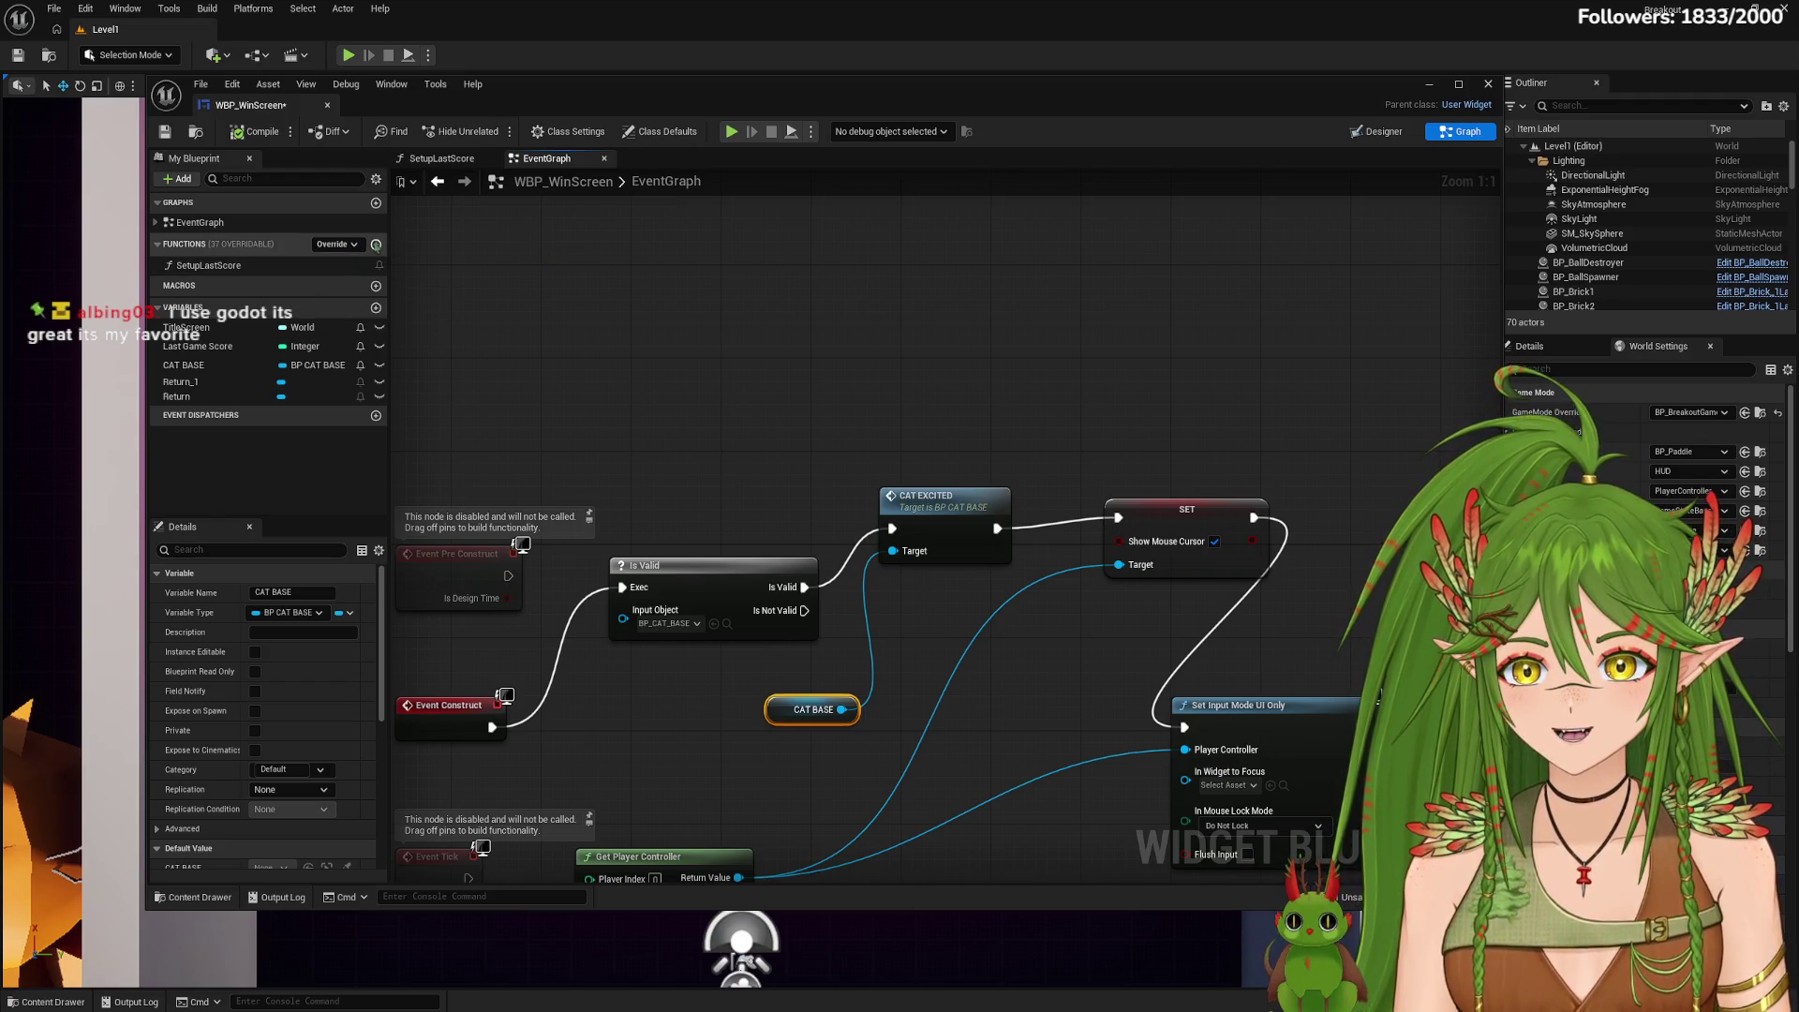
left_click(375, 244)
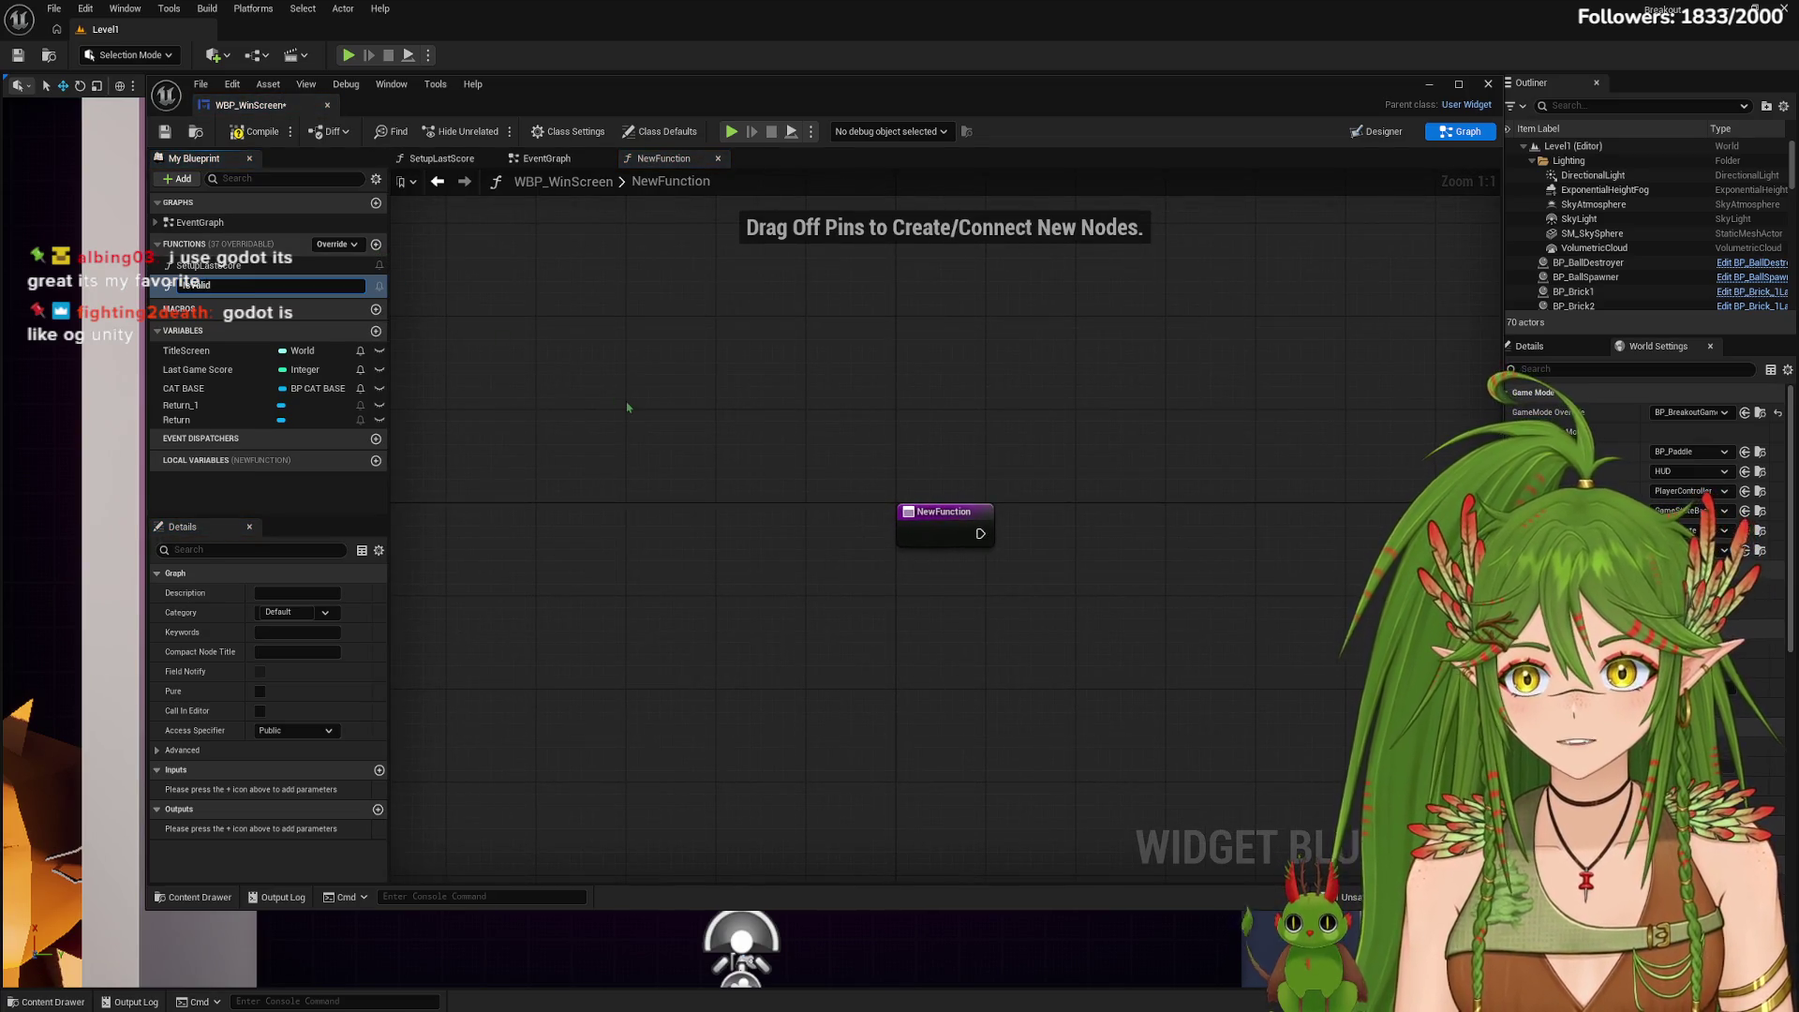
Confirm the new function's name as IsValid and select its entry node
key("Return")
left_click(916, 522)
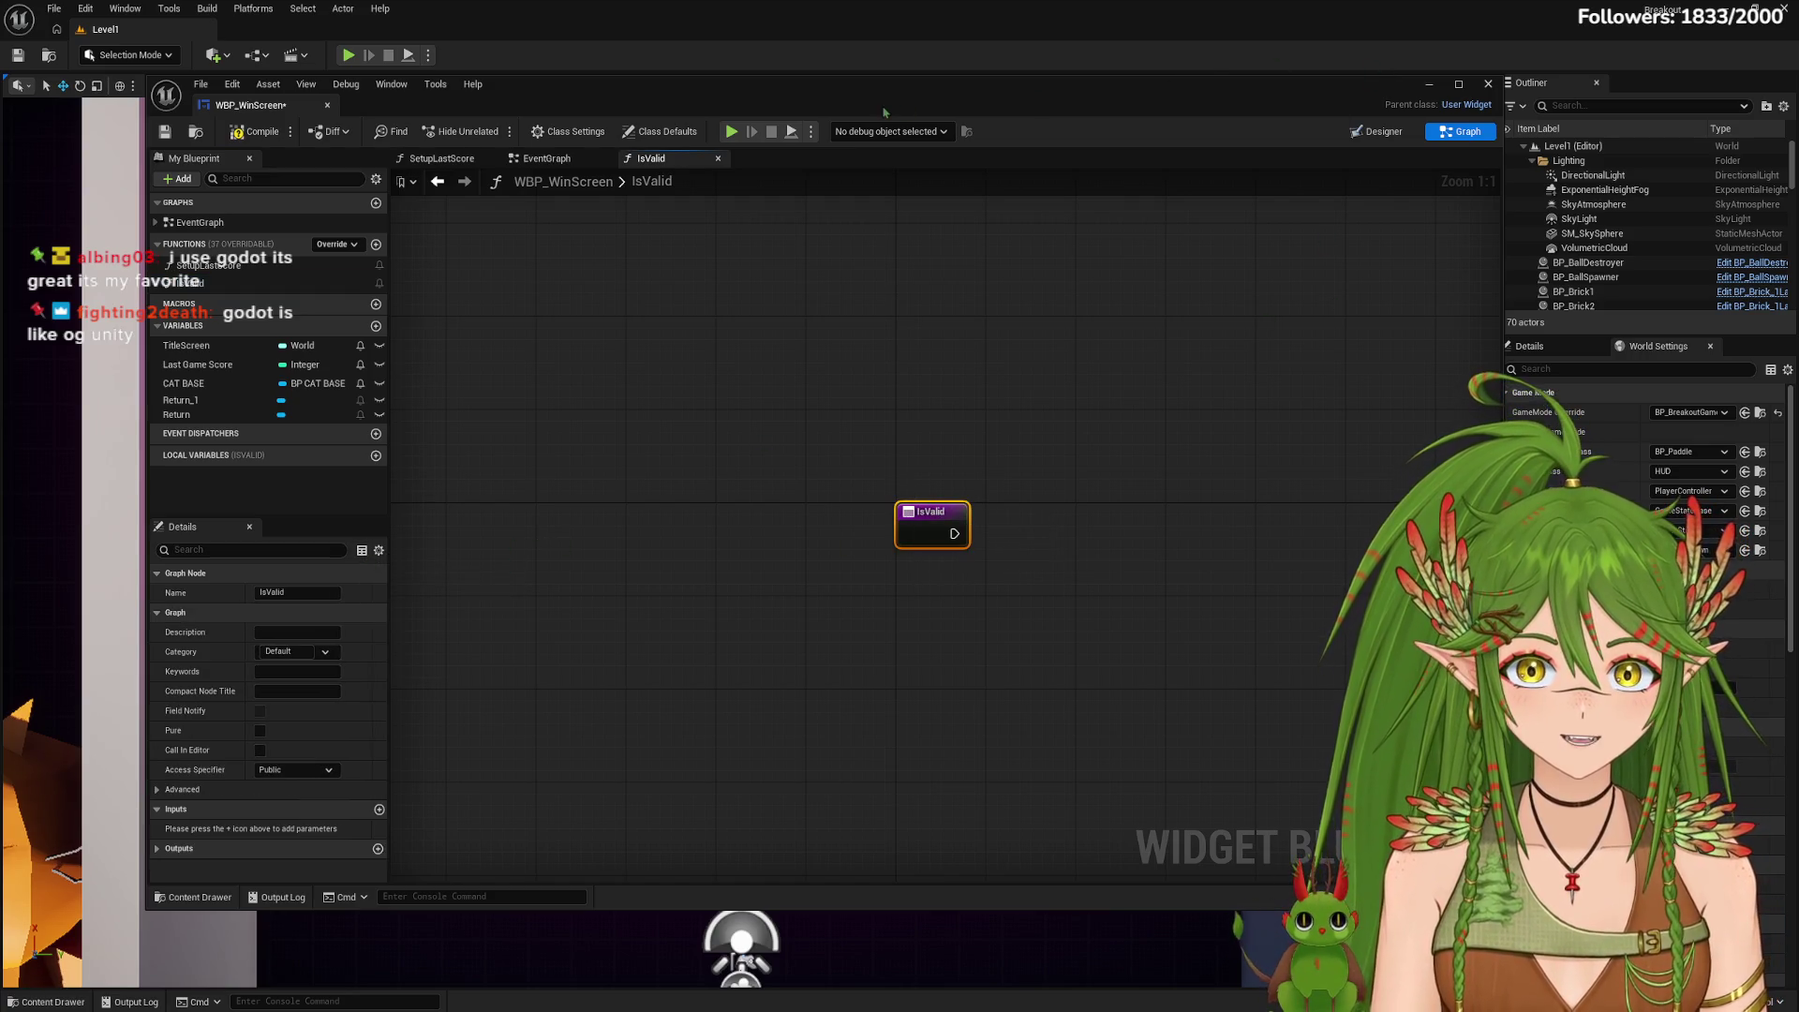
left_click_drag(574, 93, 491, 86)
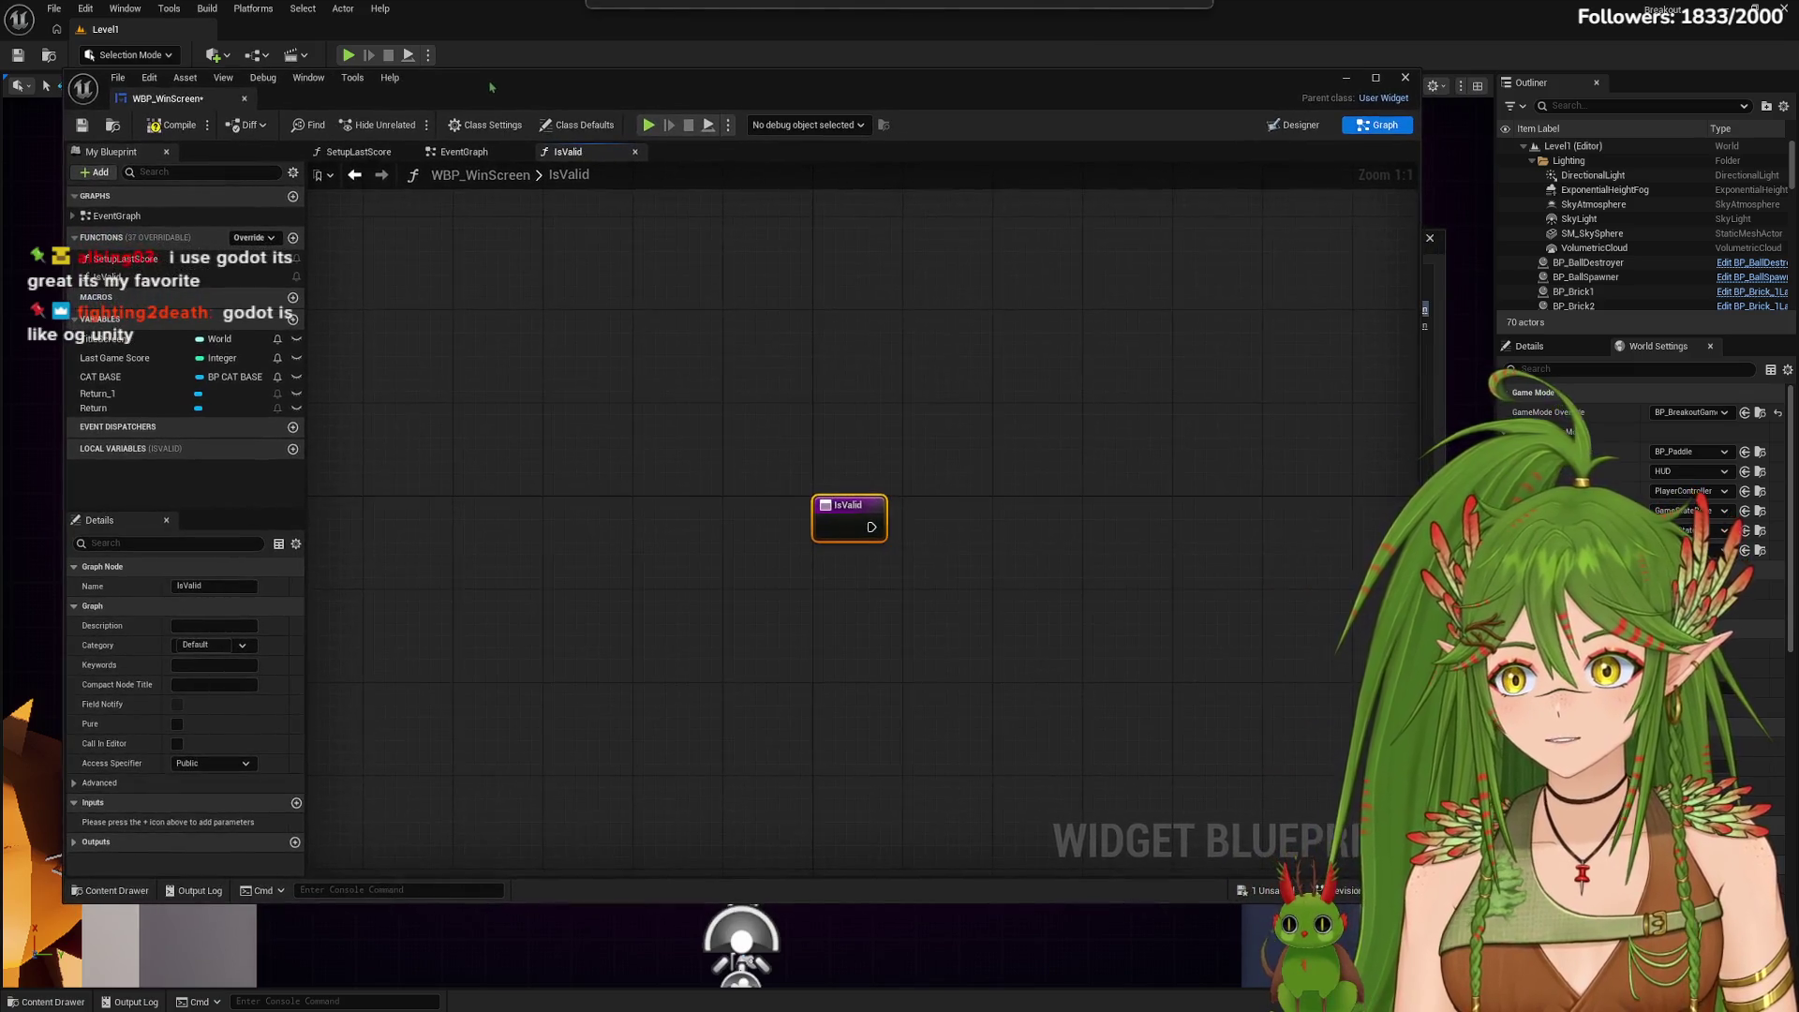
Add a Boolean output parameter to IsValid, then return to the level editor
left_click(84, 843)
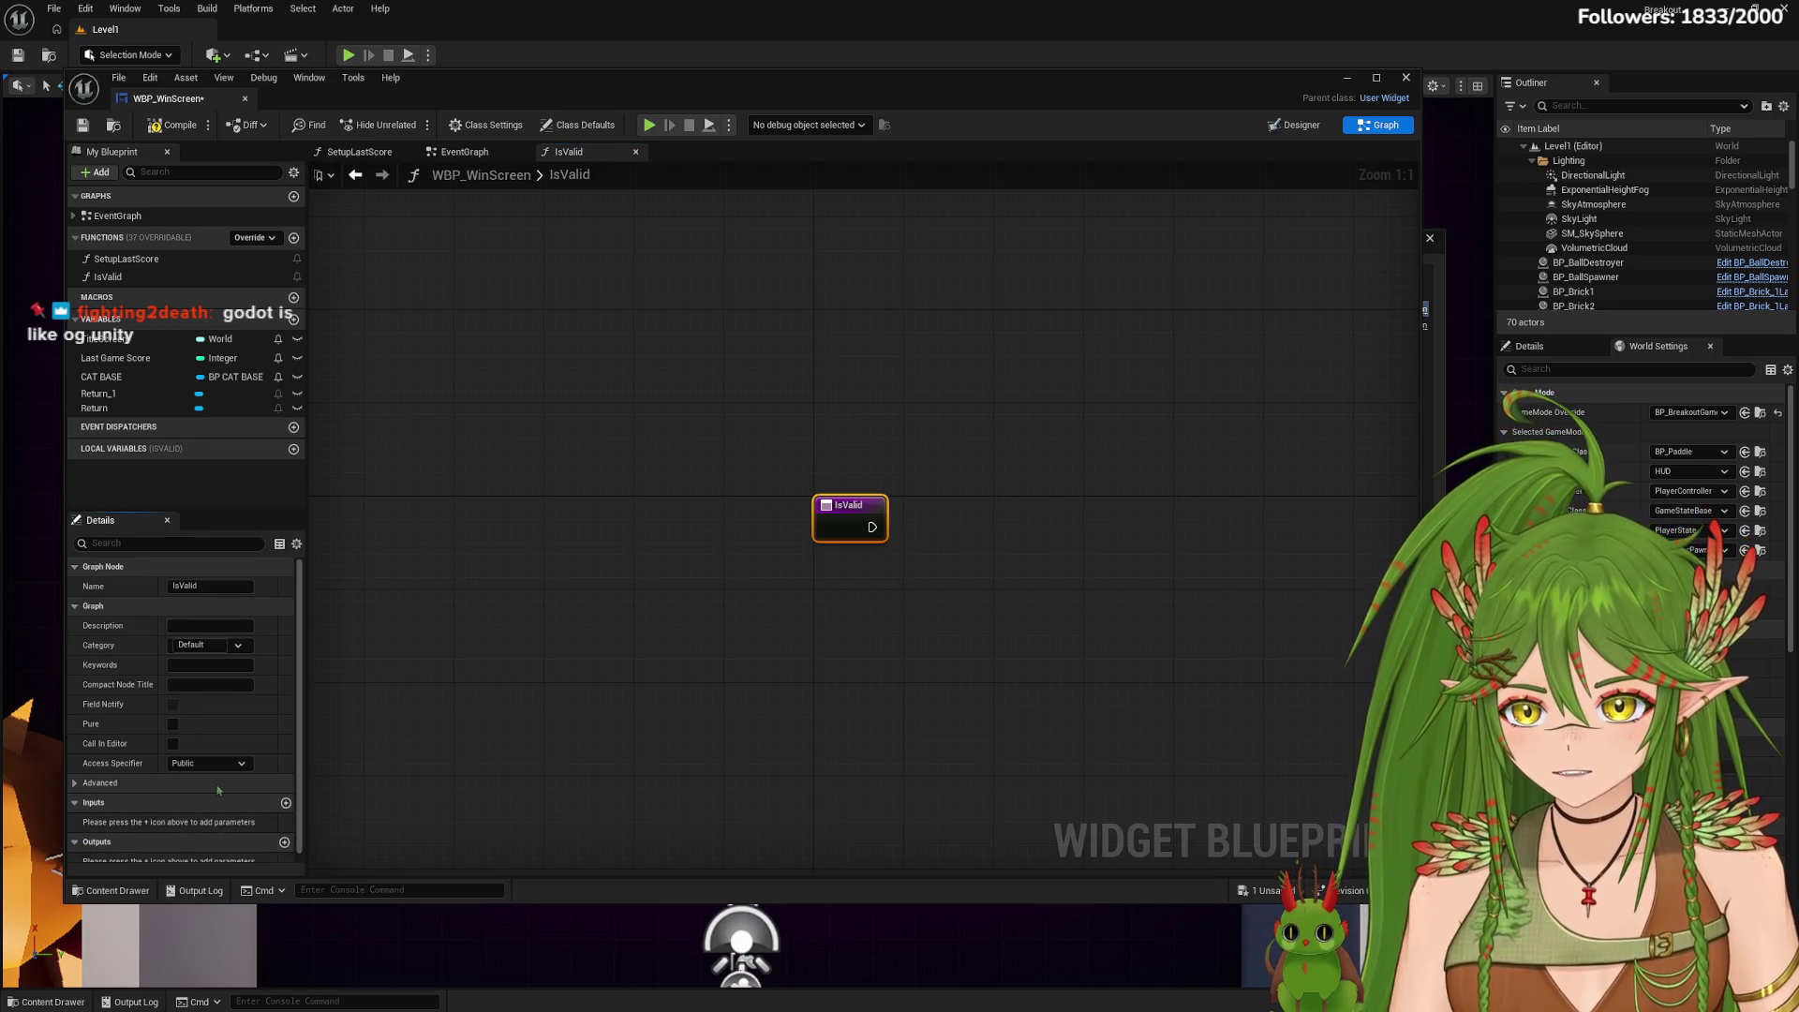
left_click(284, 832)
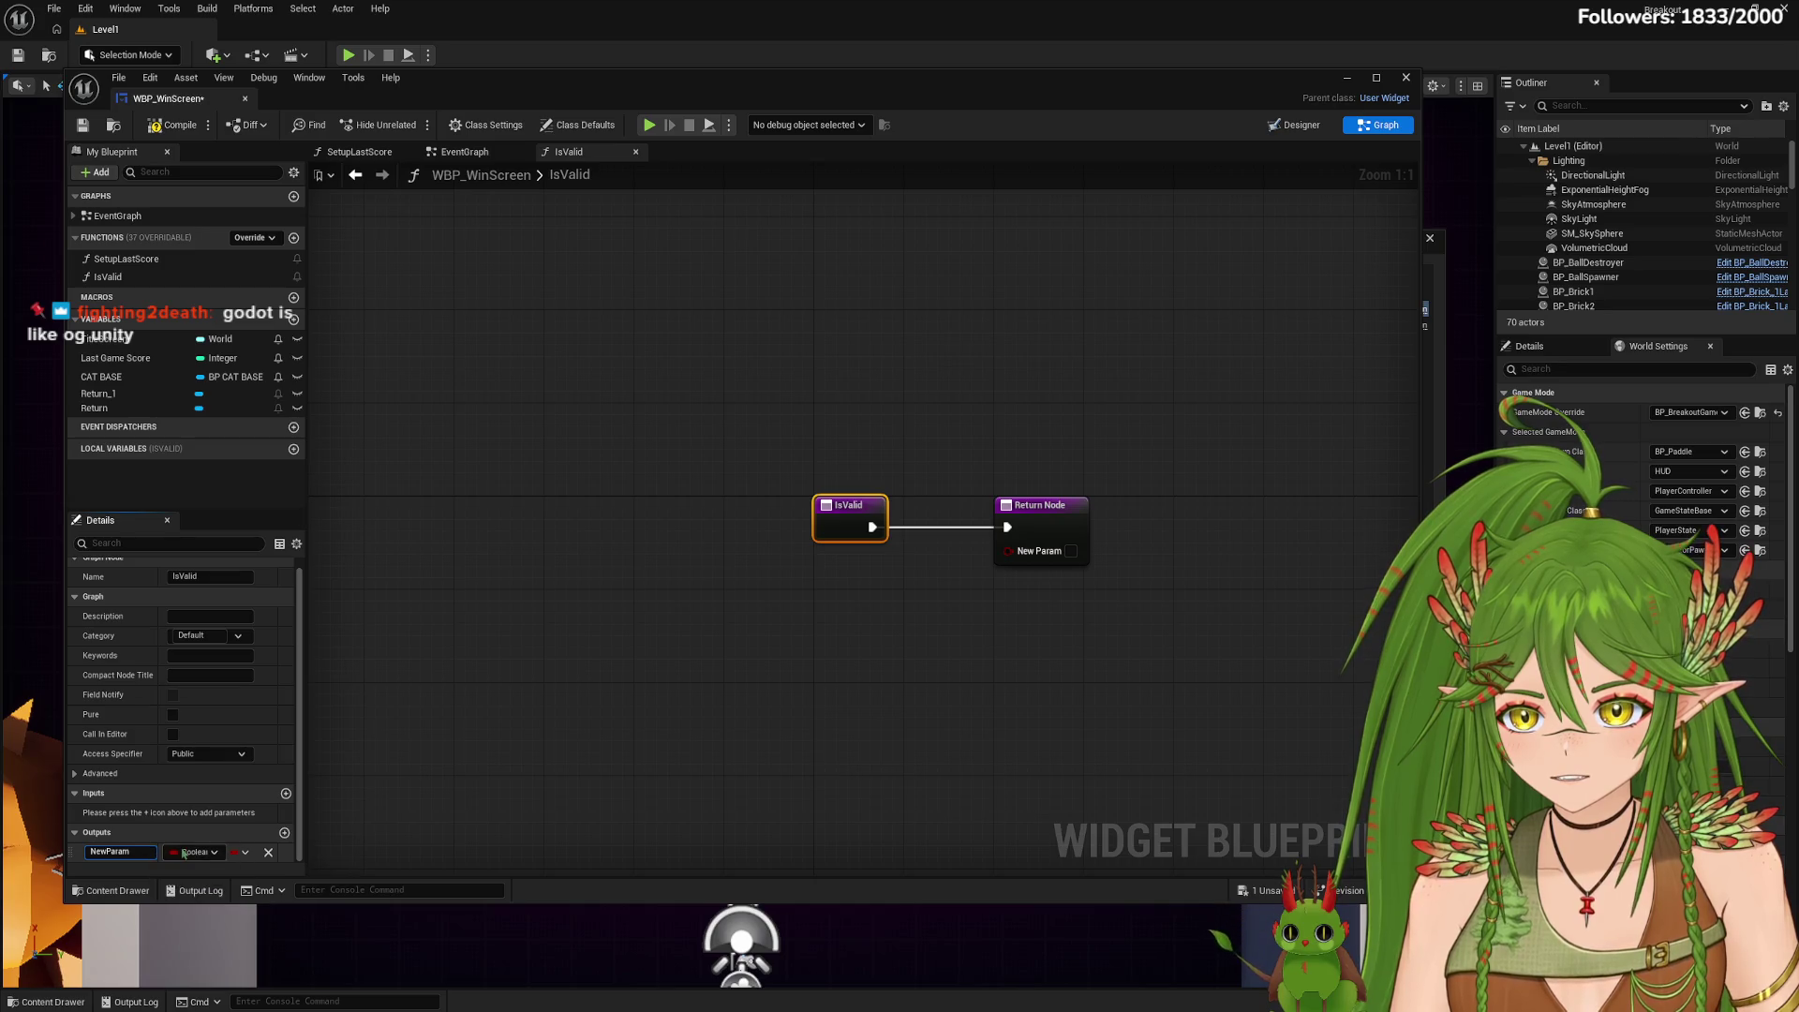
double_click(105, 853)
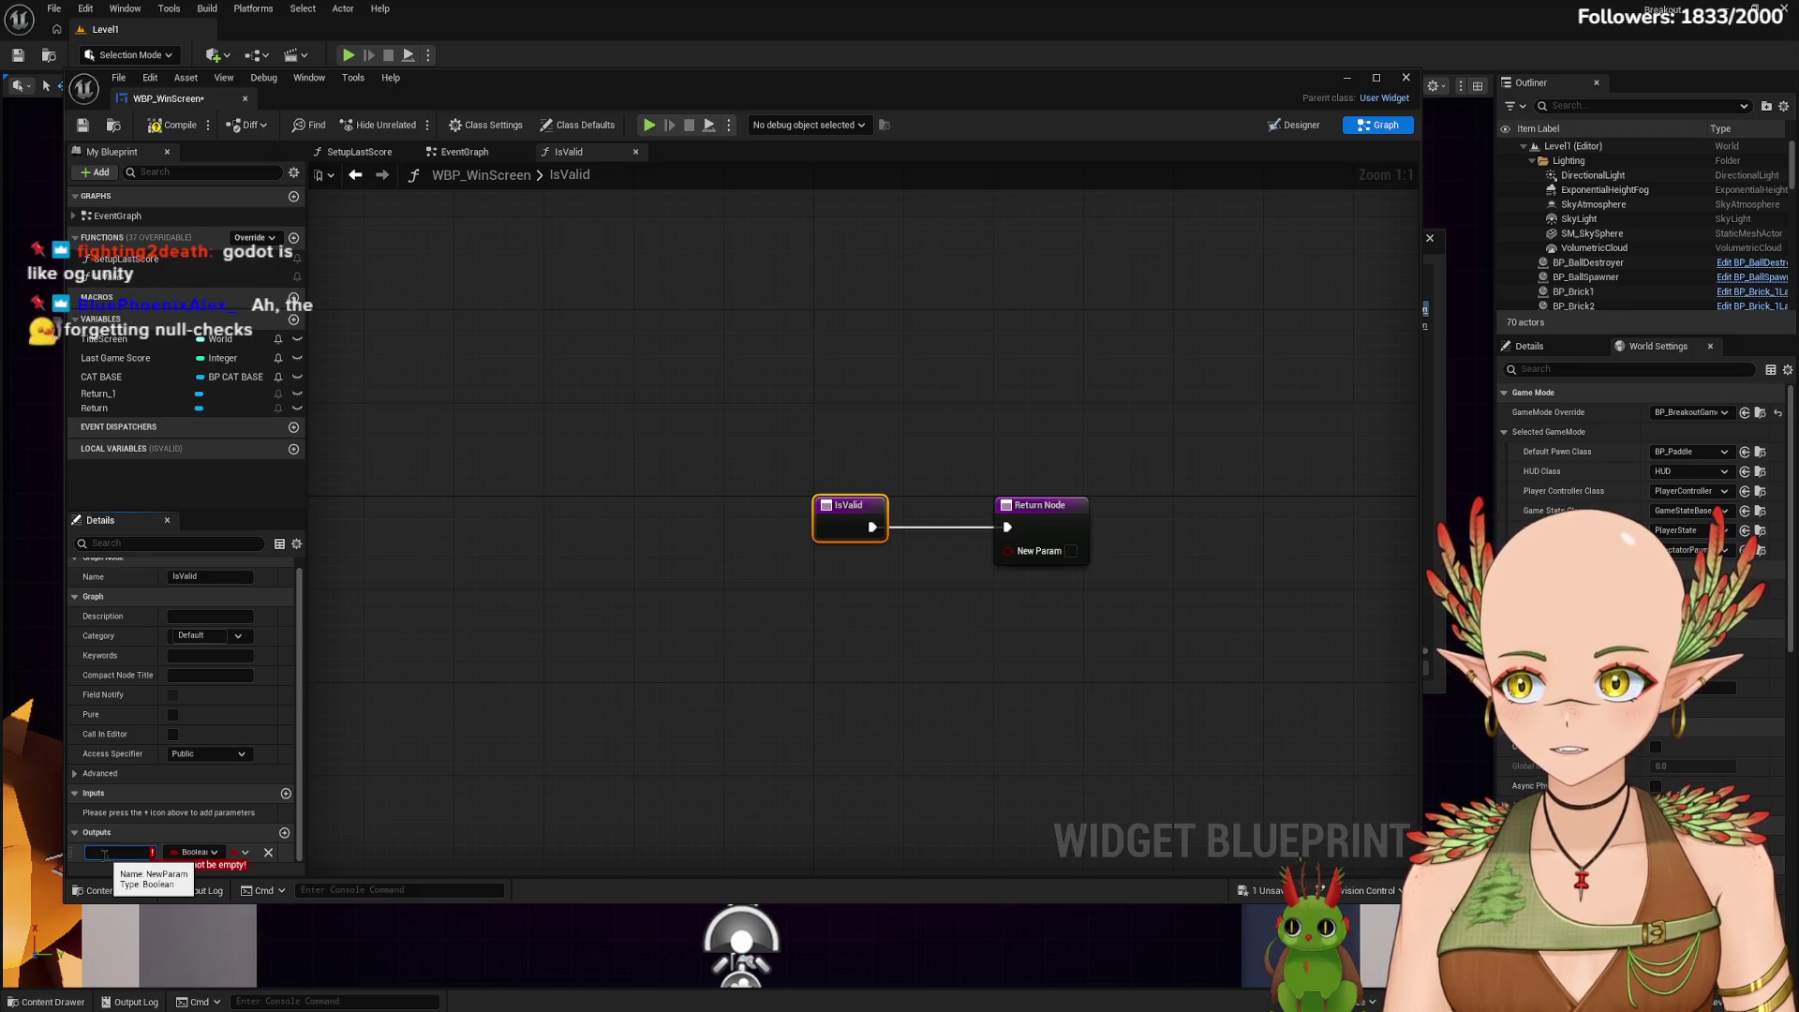
left_click(1346, 77)
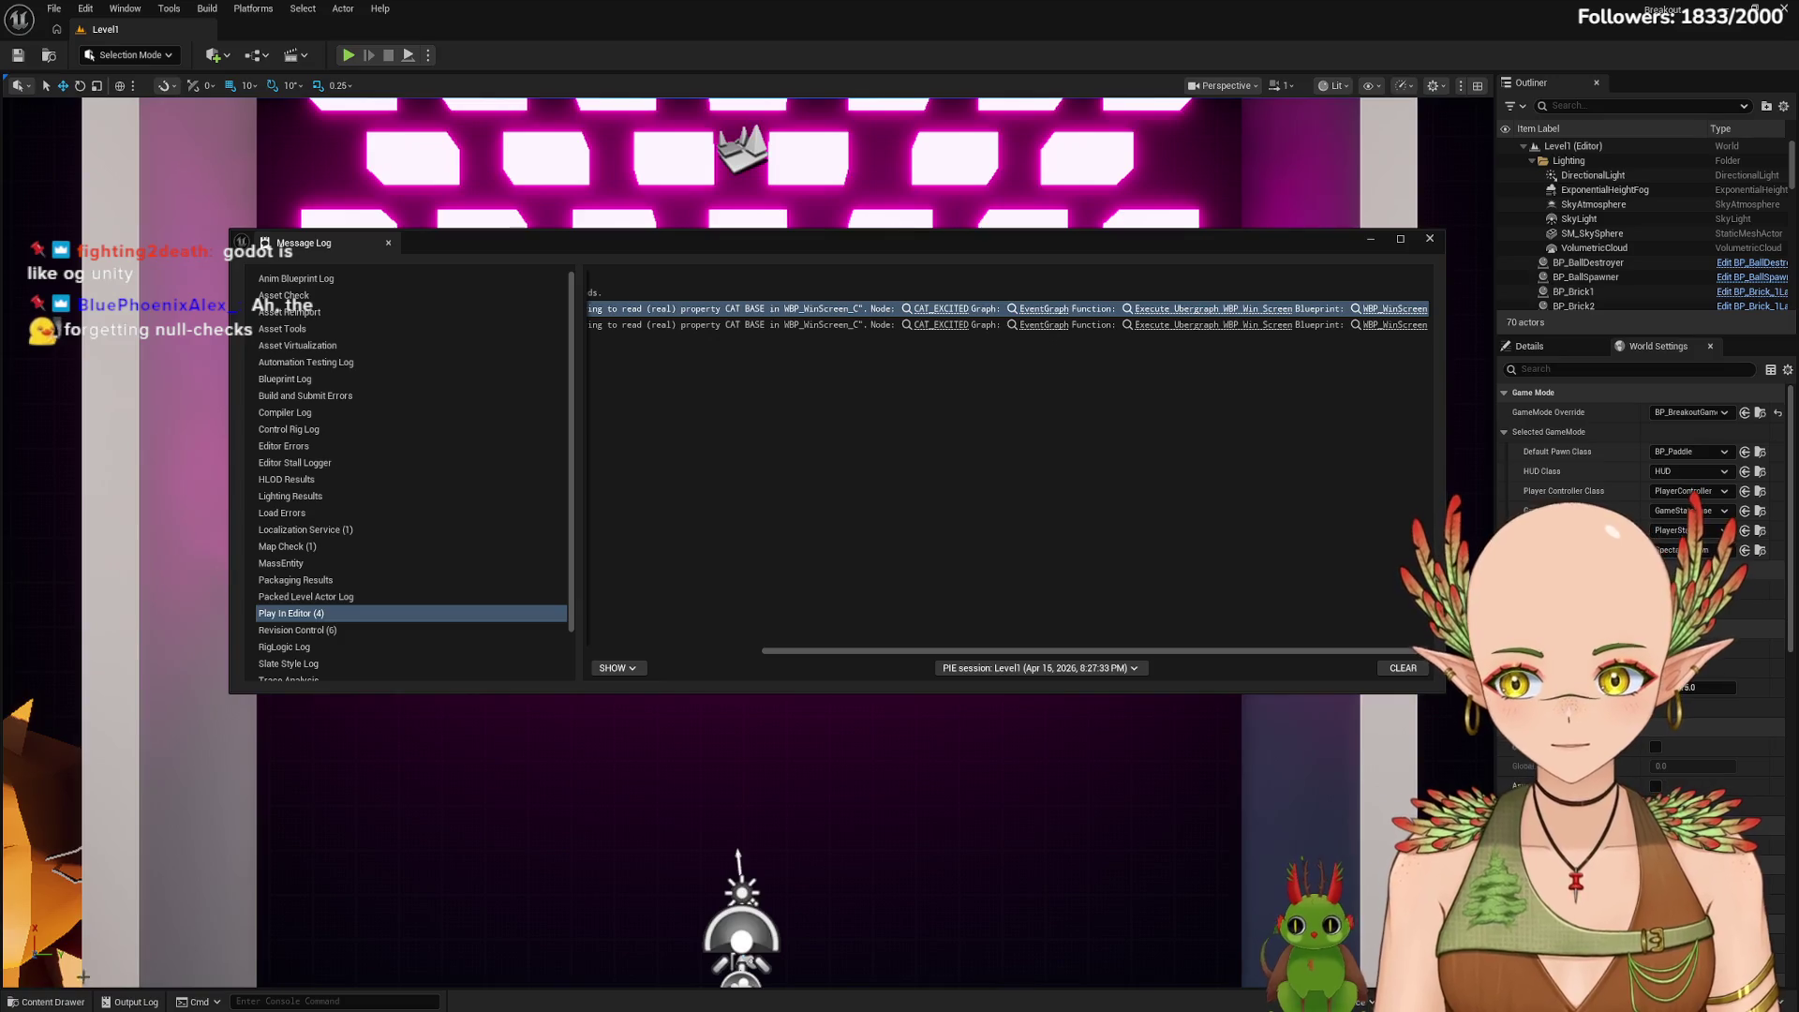
key("ctrl+space")
Open BP_EnlargePaddle from the Content Drawer and view its IsValid function
left_click(1430, 238)
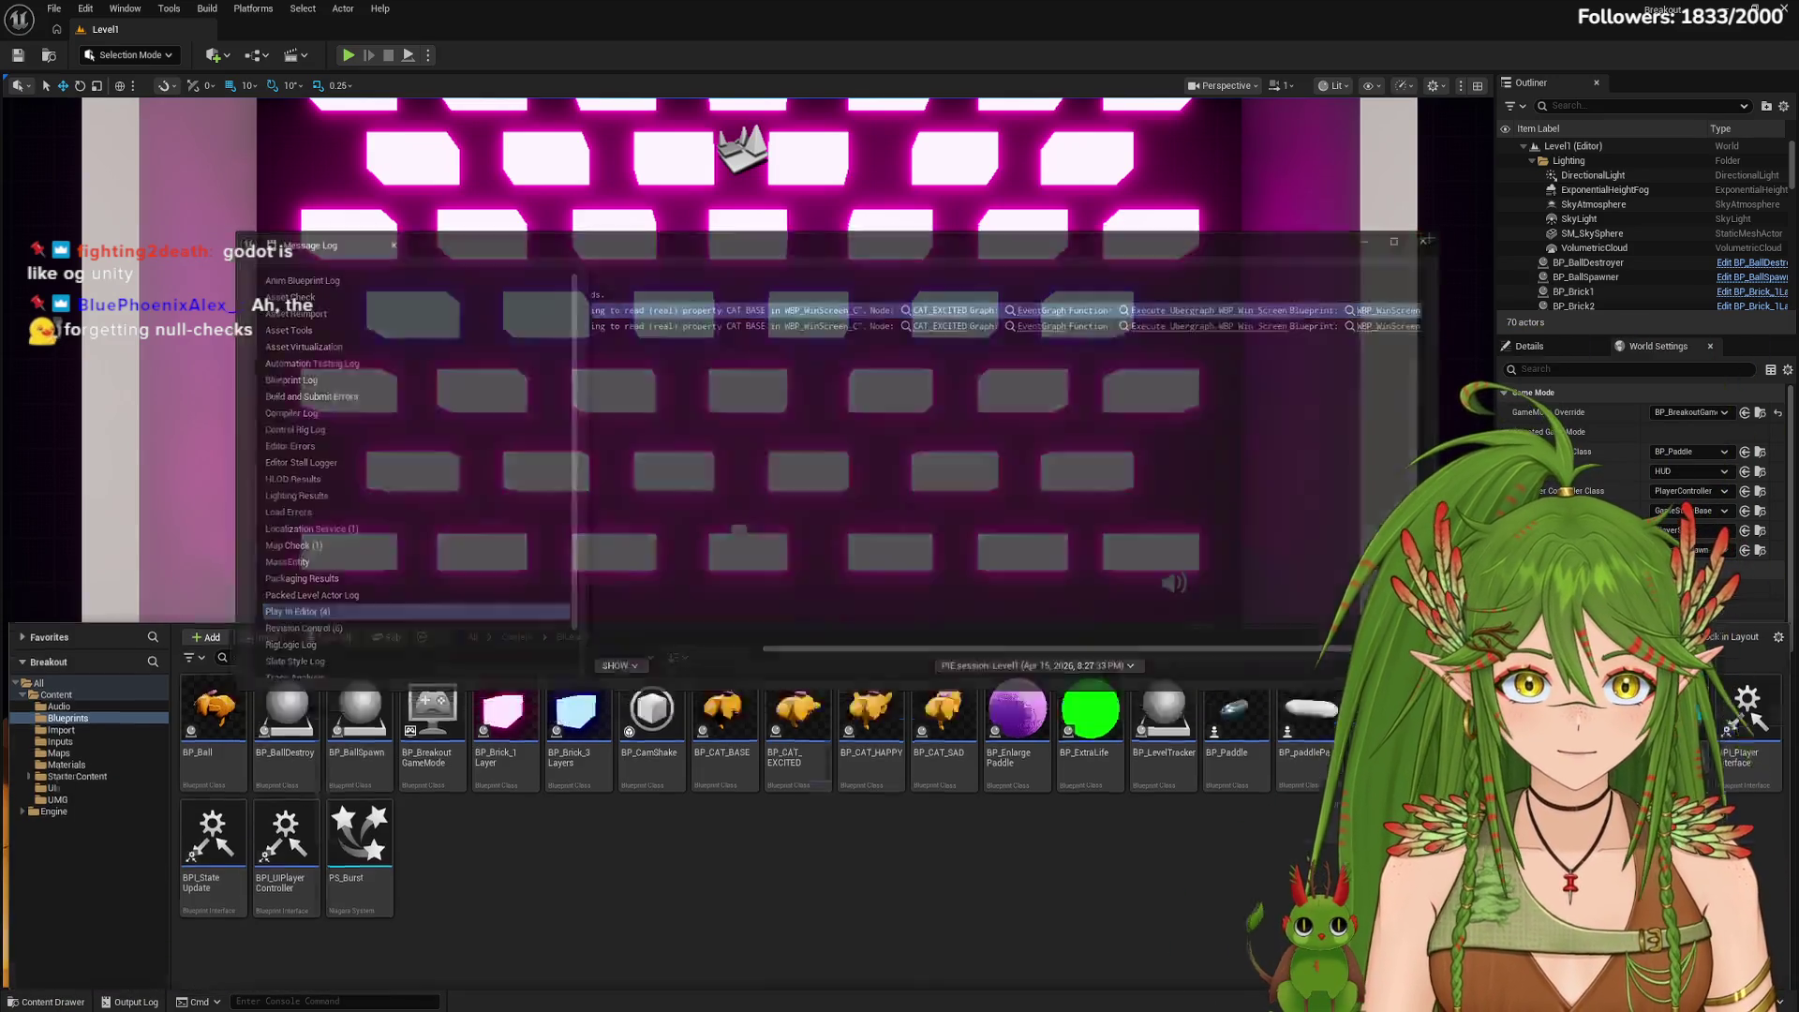
left_click(47, 1002)
double_click(1017, 689)
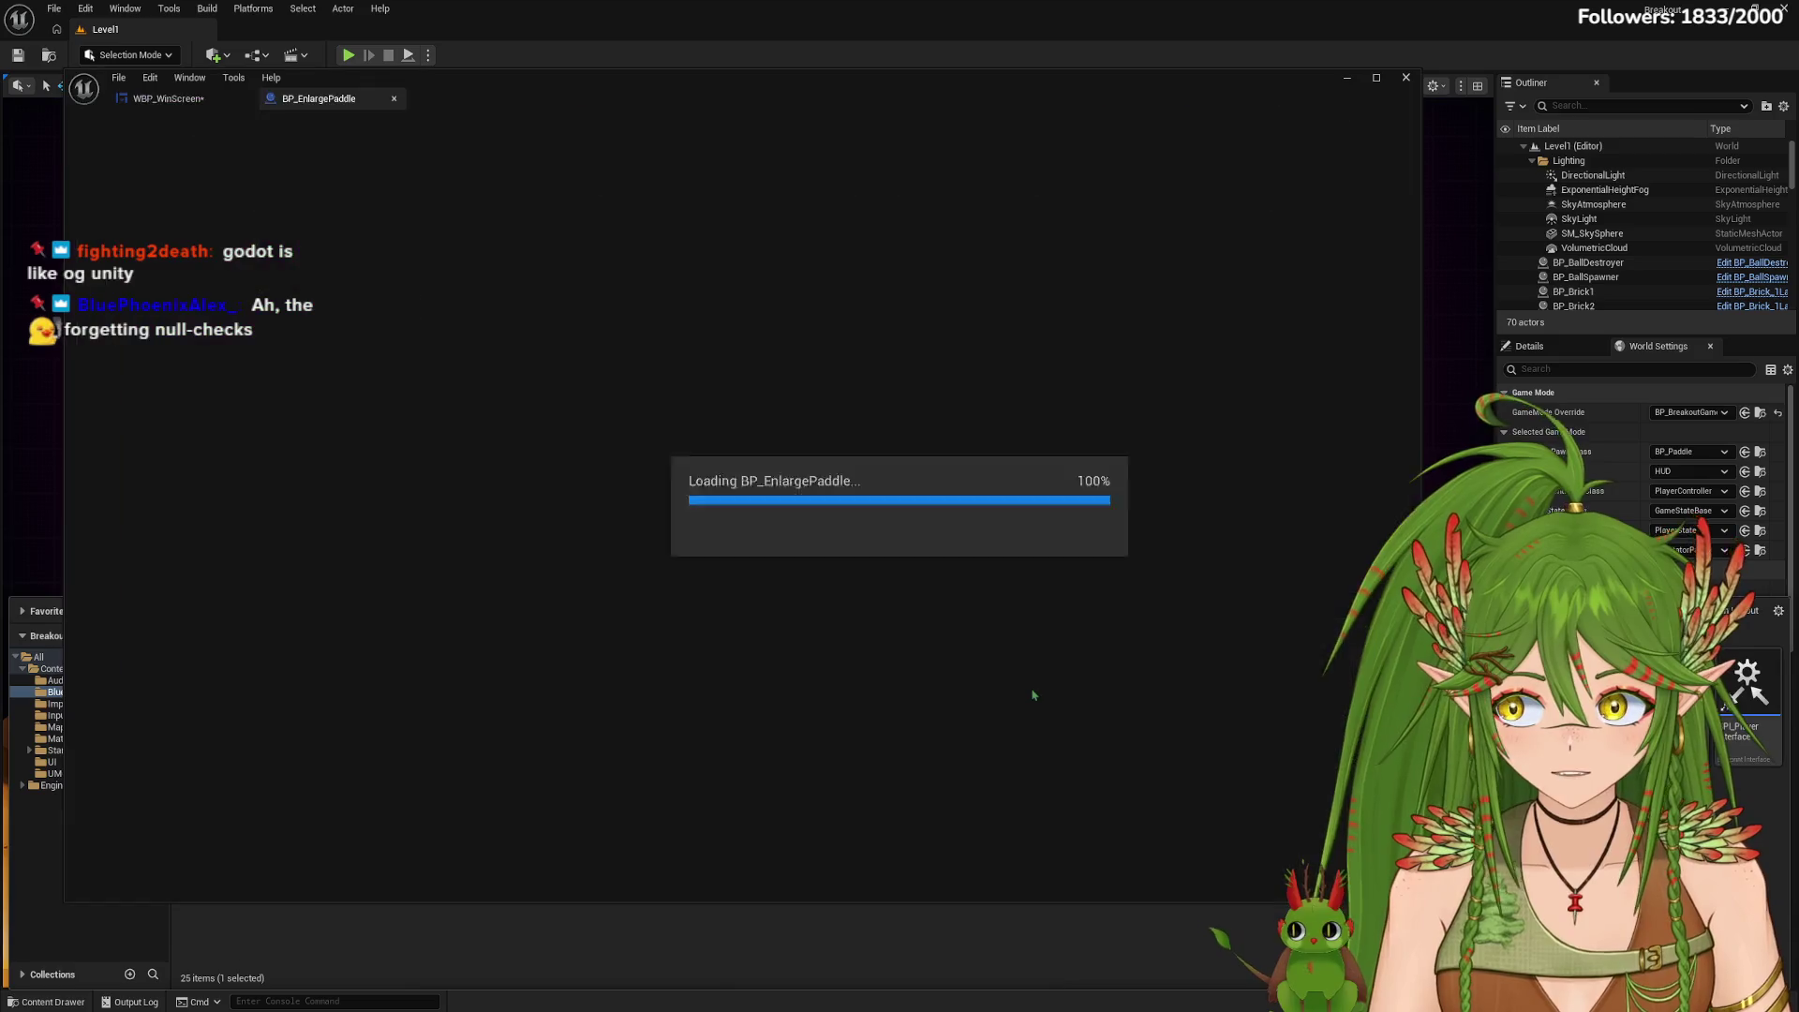
left_click(691, 151)
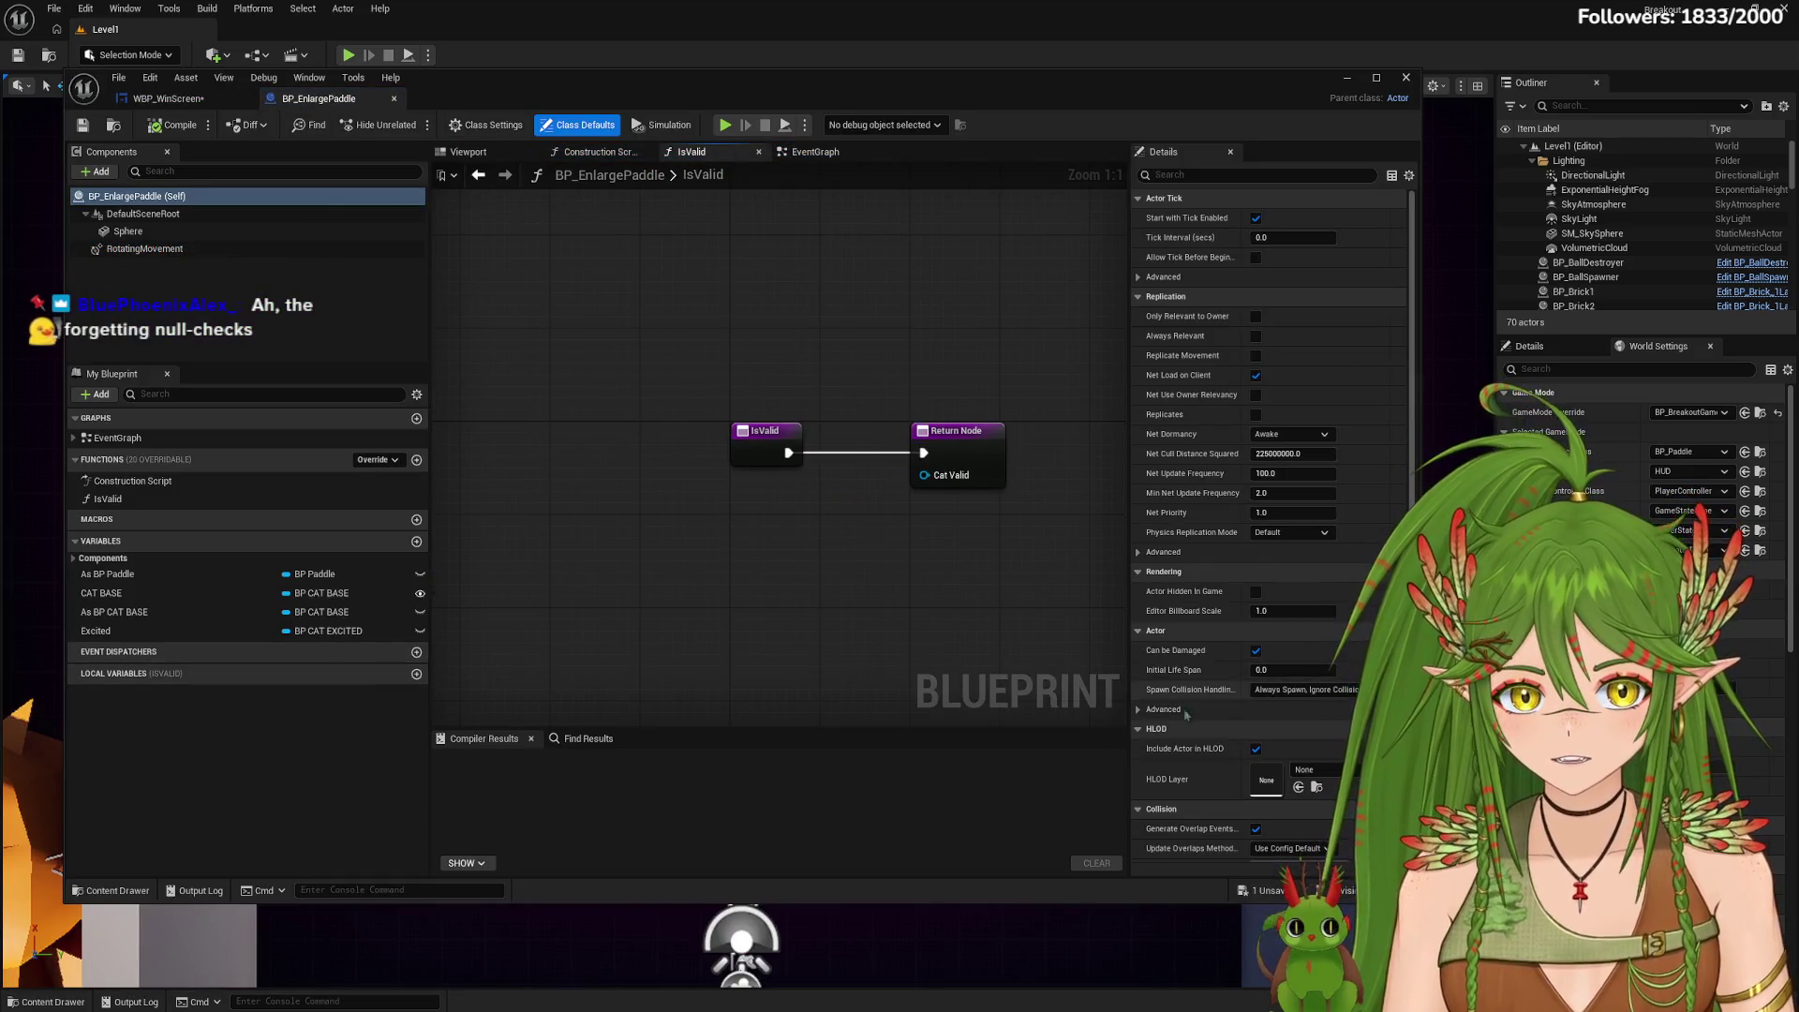
Check BP_EnlargePaddle's Return Node outputs, then rename WBP_WinScreen's output to CatValid
scroll(1270, 515, "down", 3)
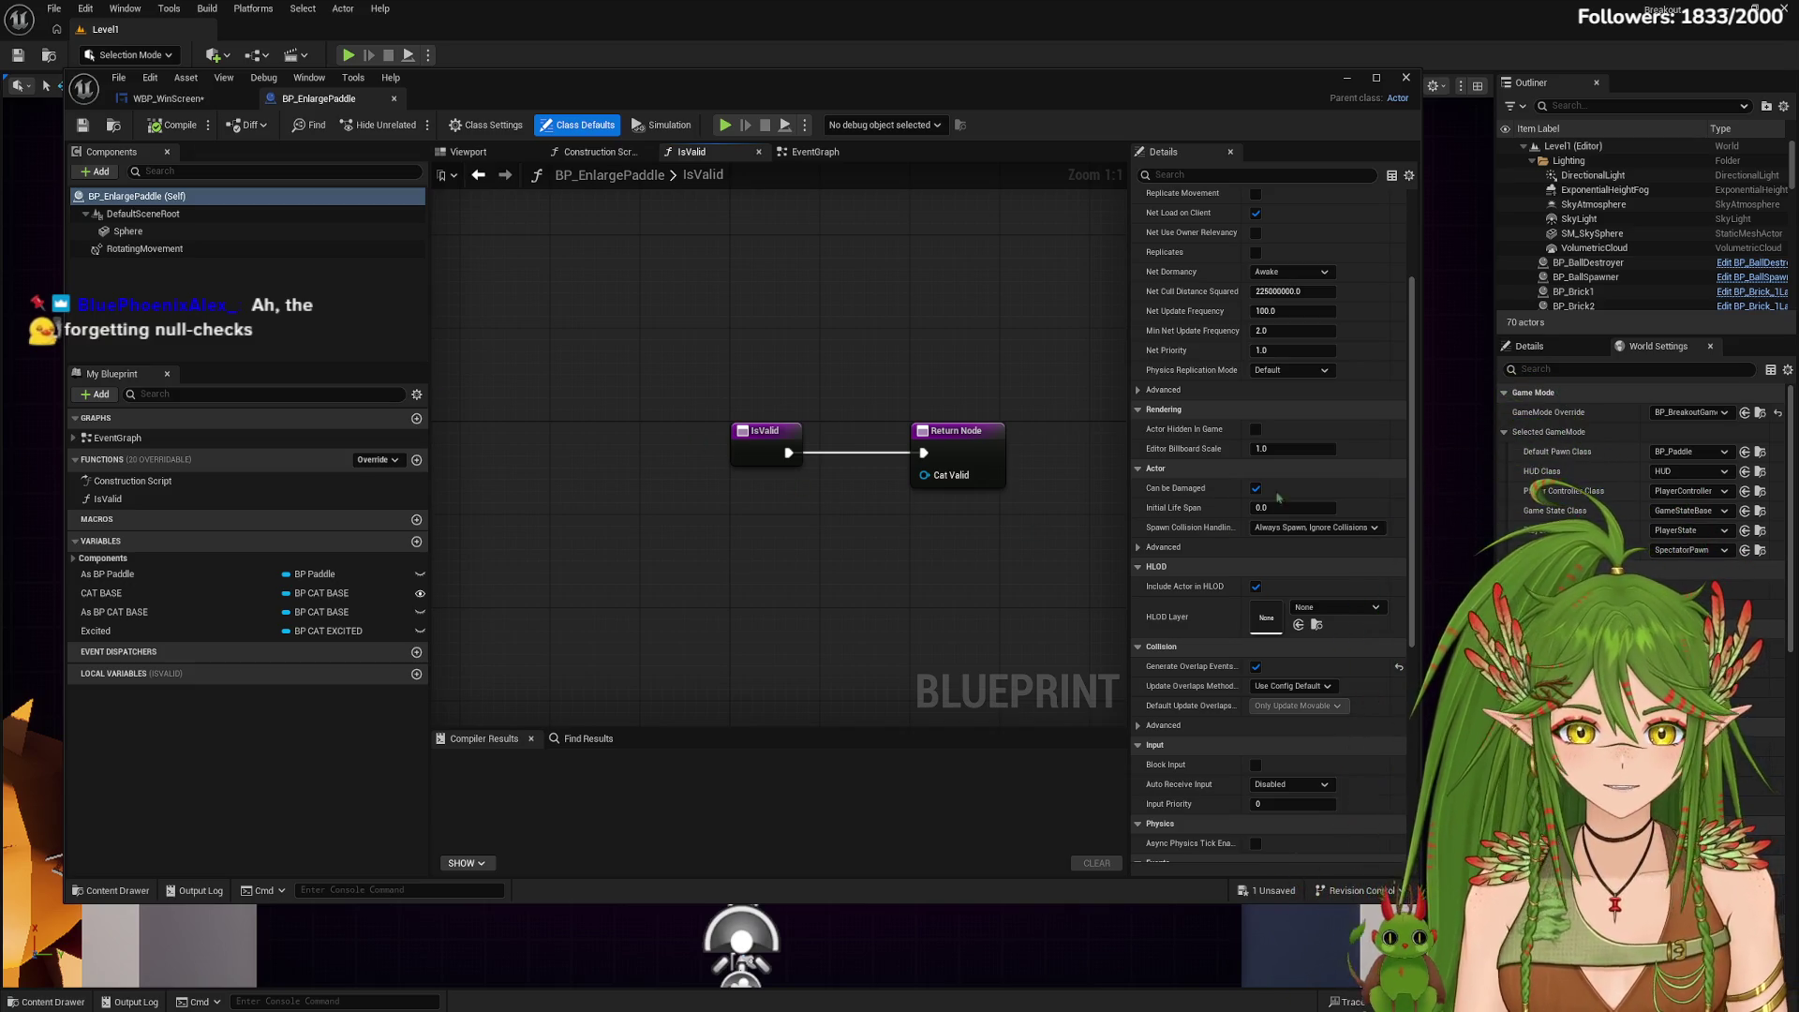
scroll(1378, 810, "down", 5)
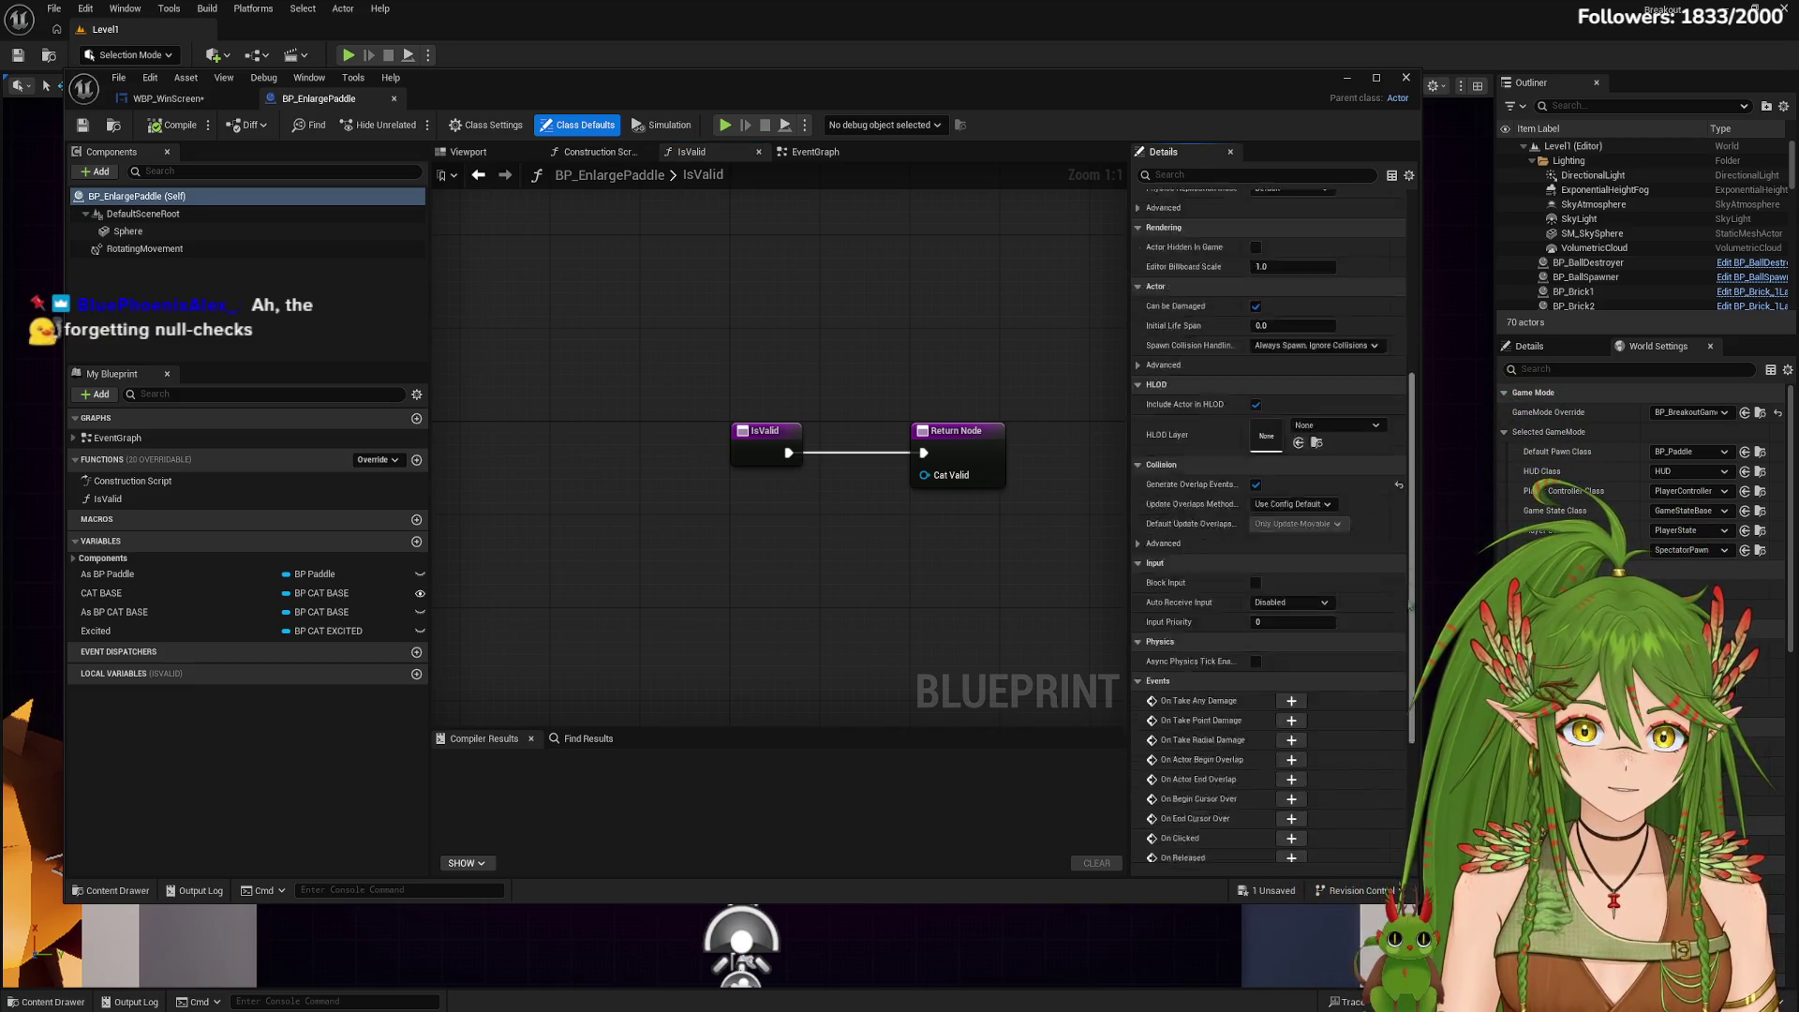
left_click(938, 455)
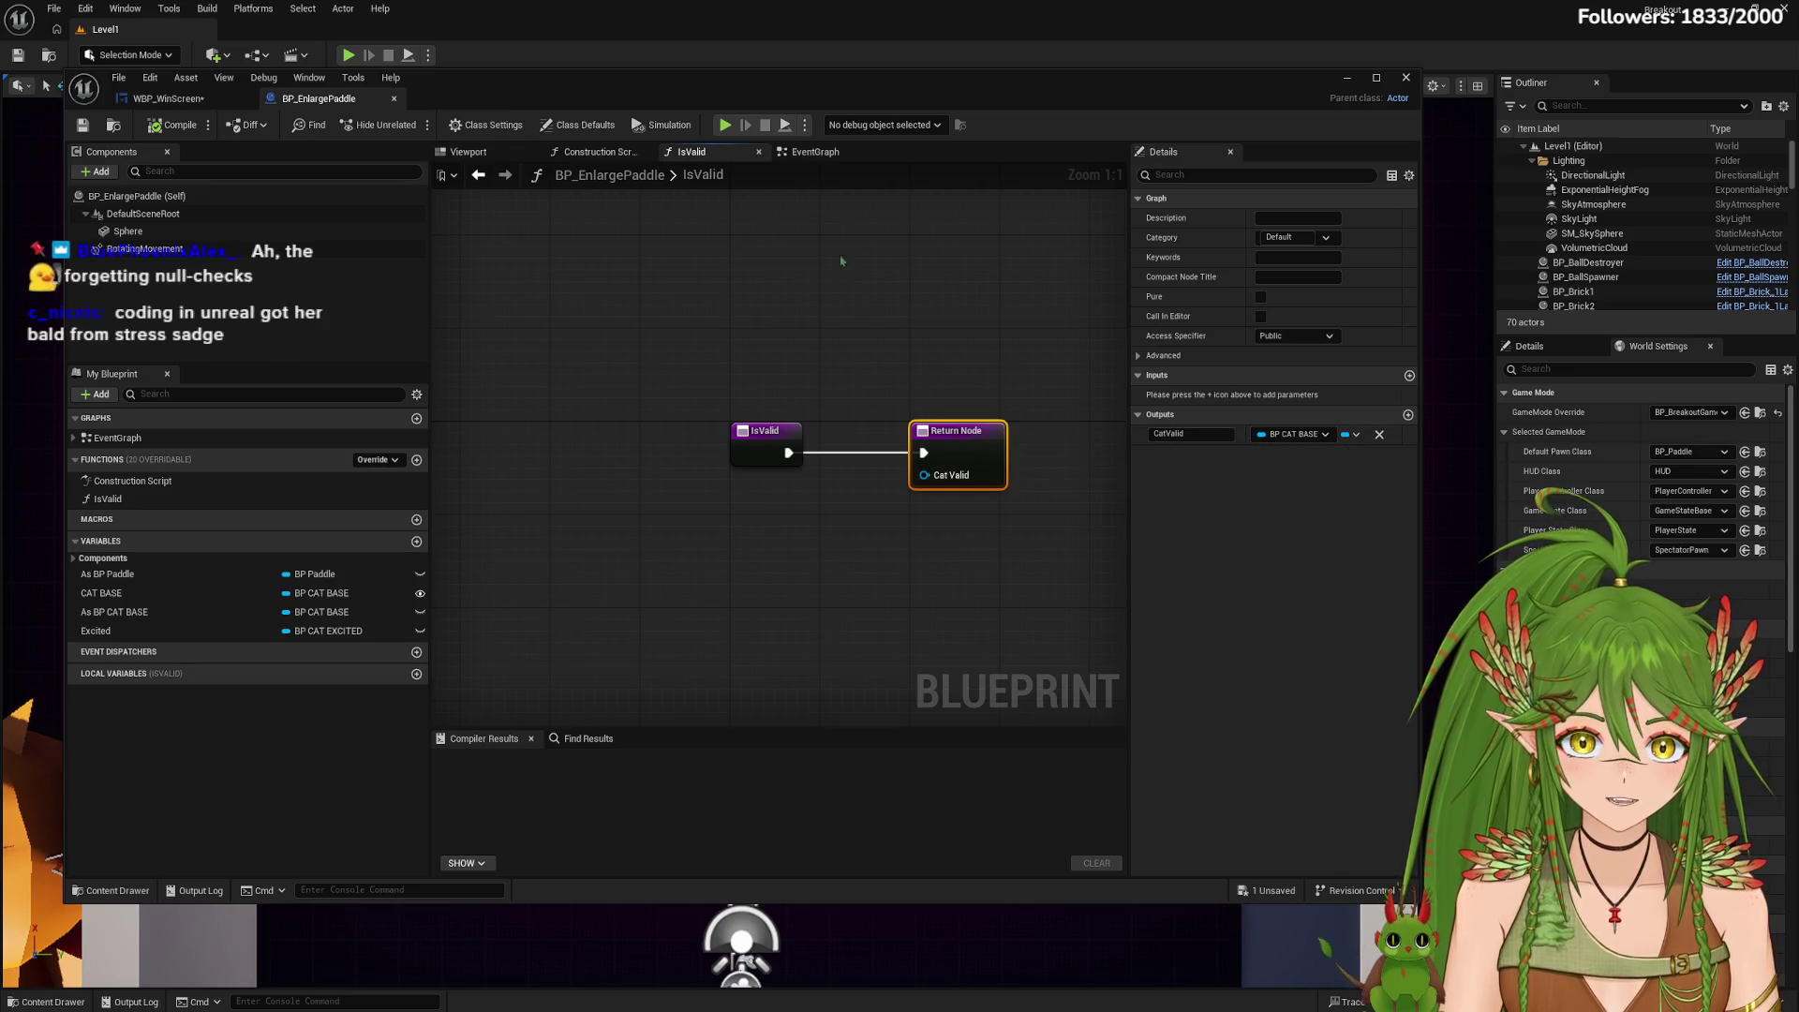
left_click(169, 98)
left_click(117, 851)
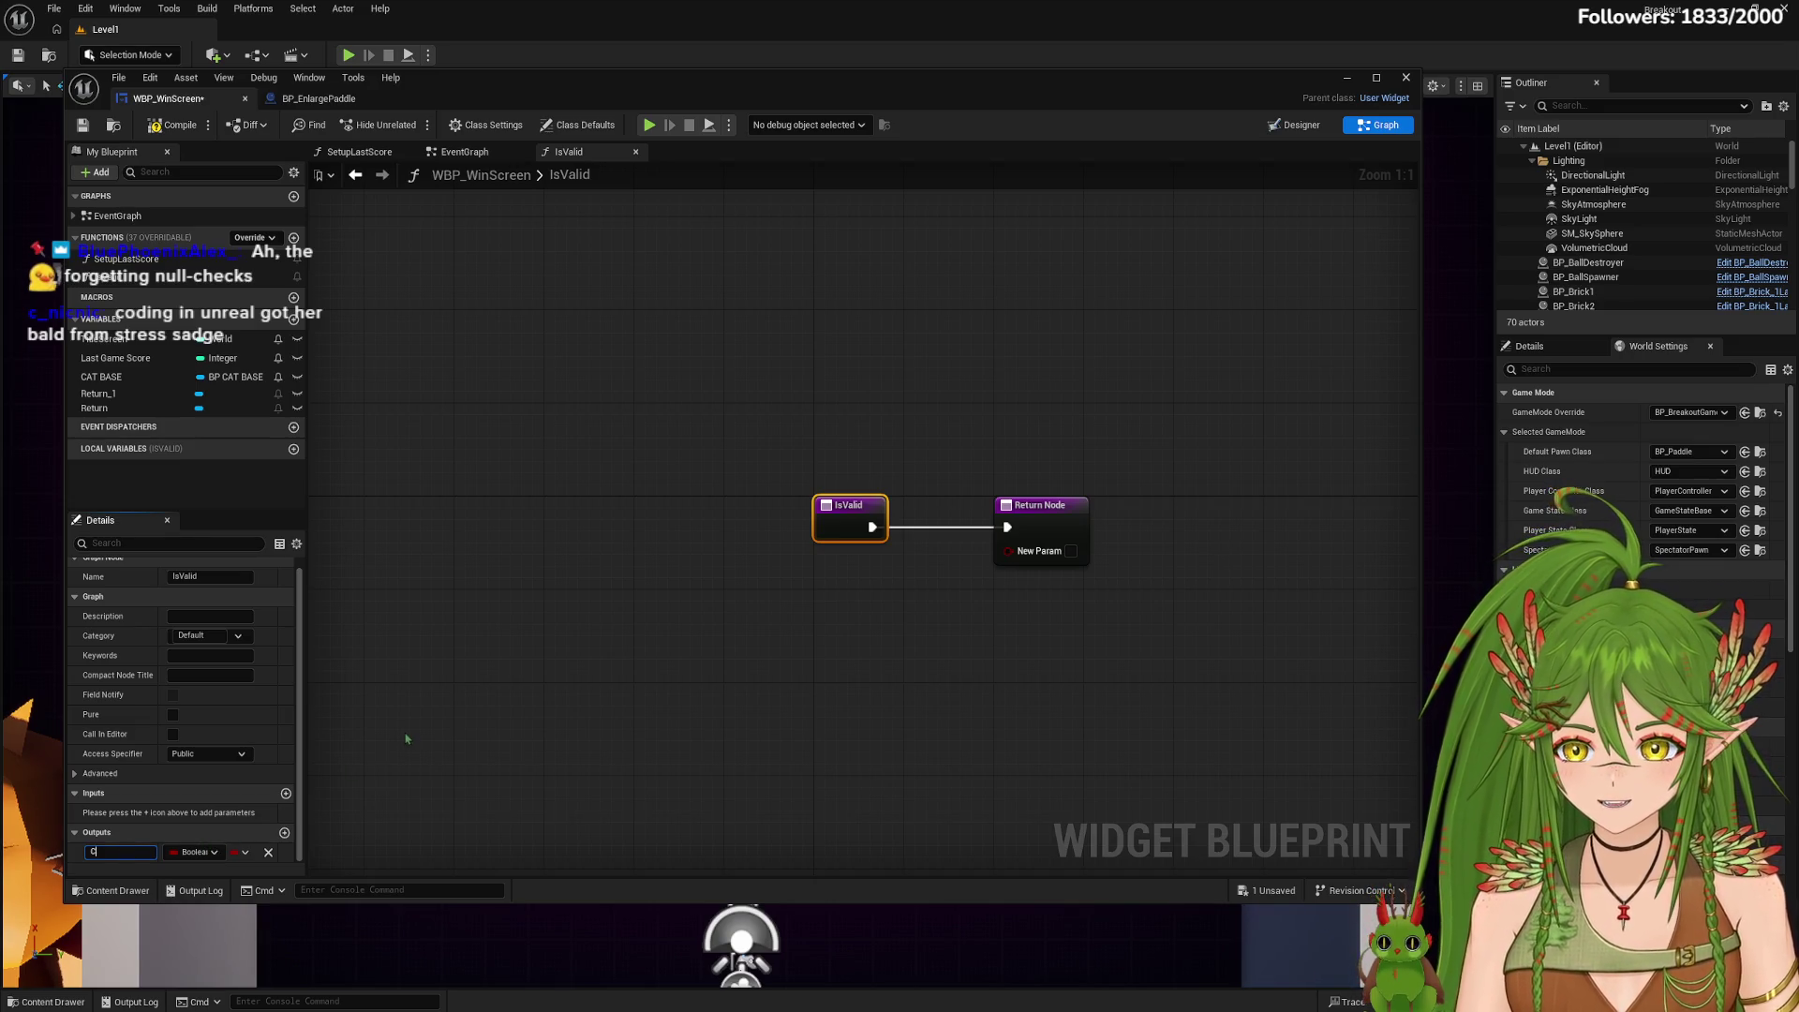
Set the CatValid output type to BP CAT BASE, then compile and save WBP_WinScreen
left_click(212, 853)
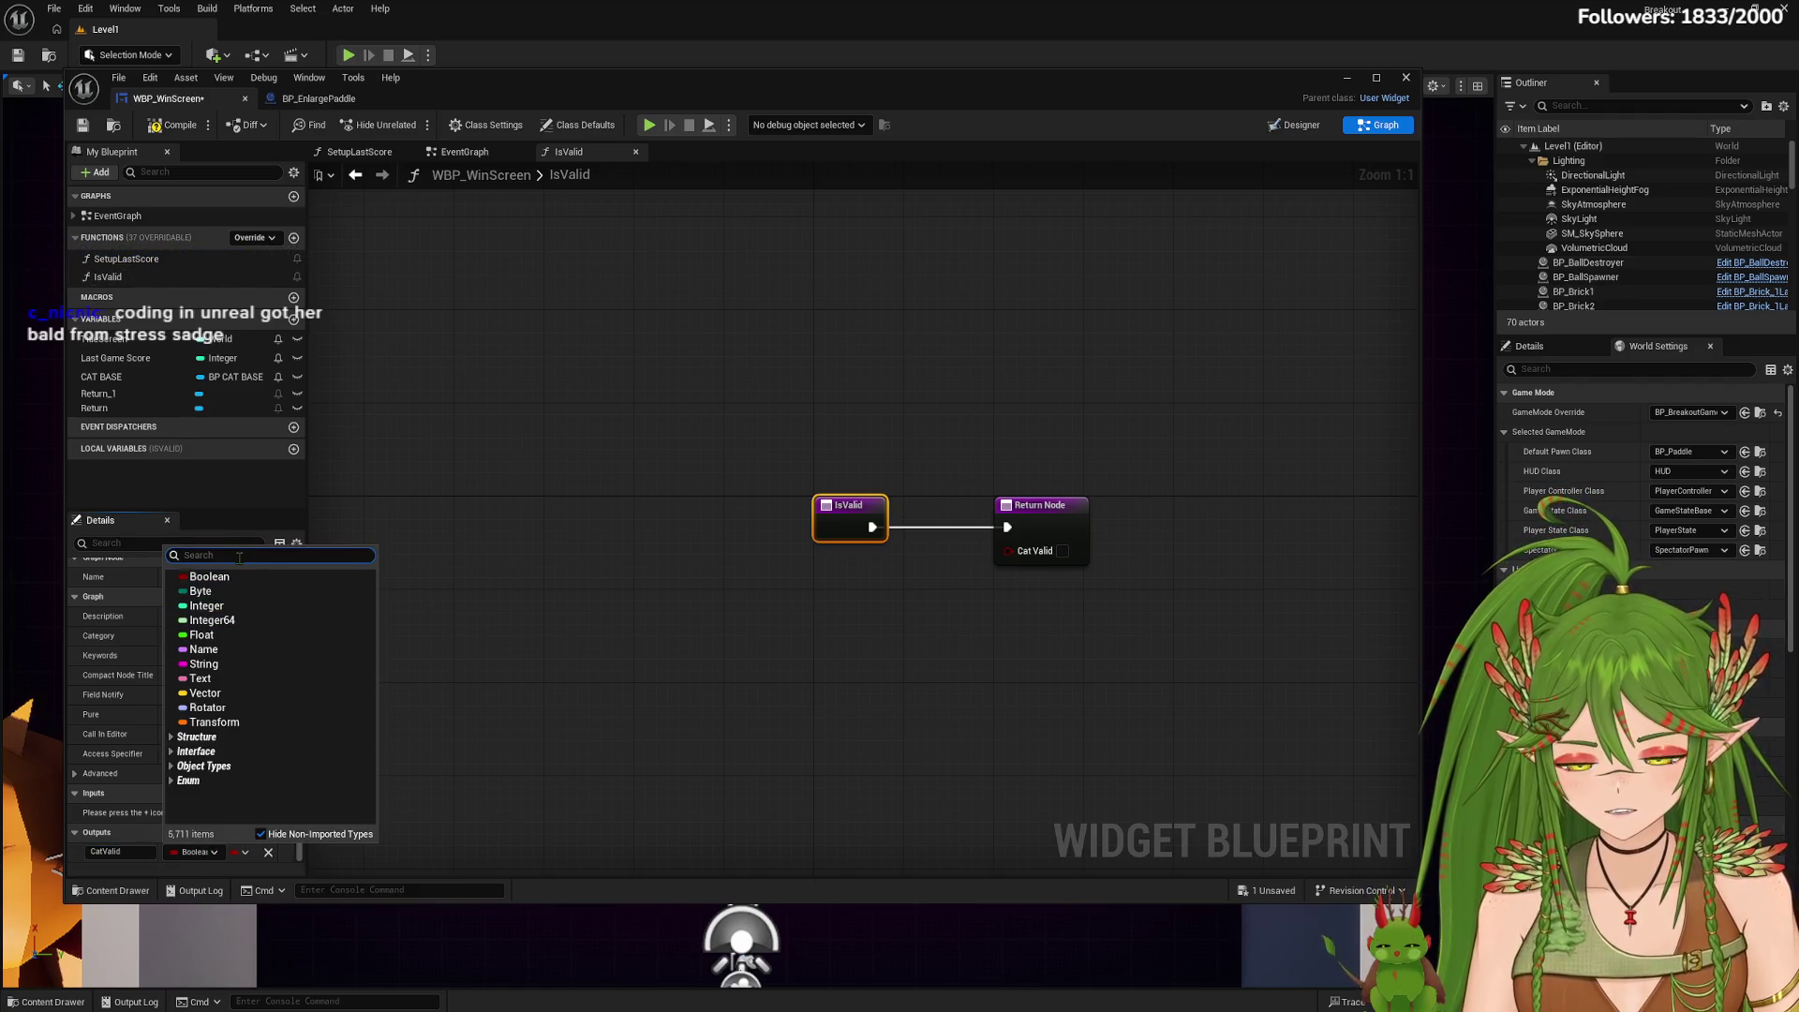
type("at b")
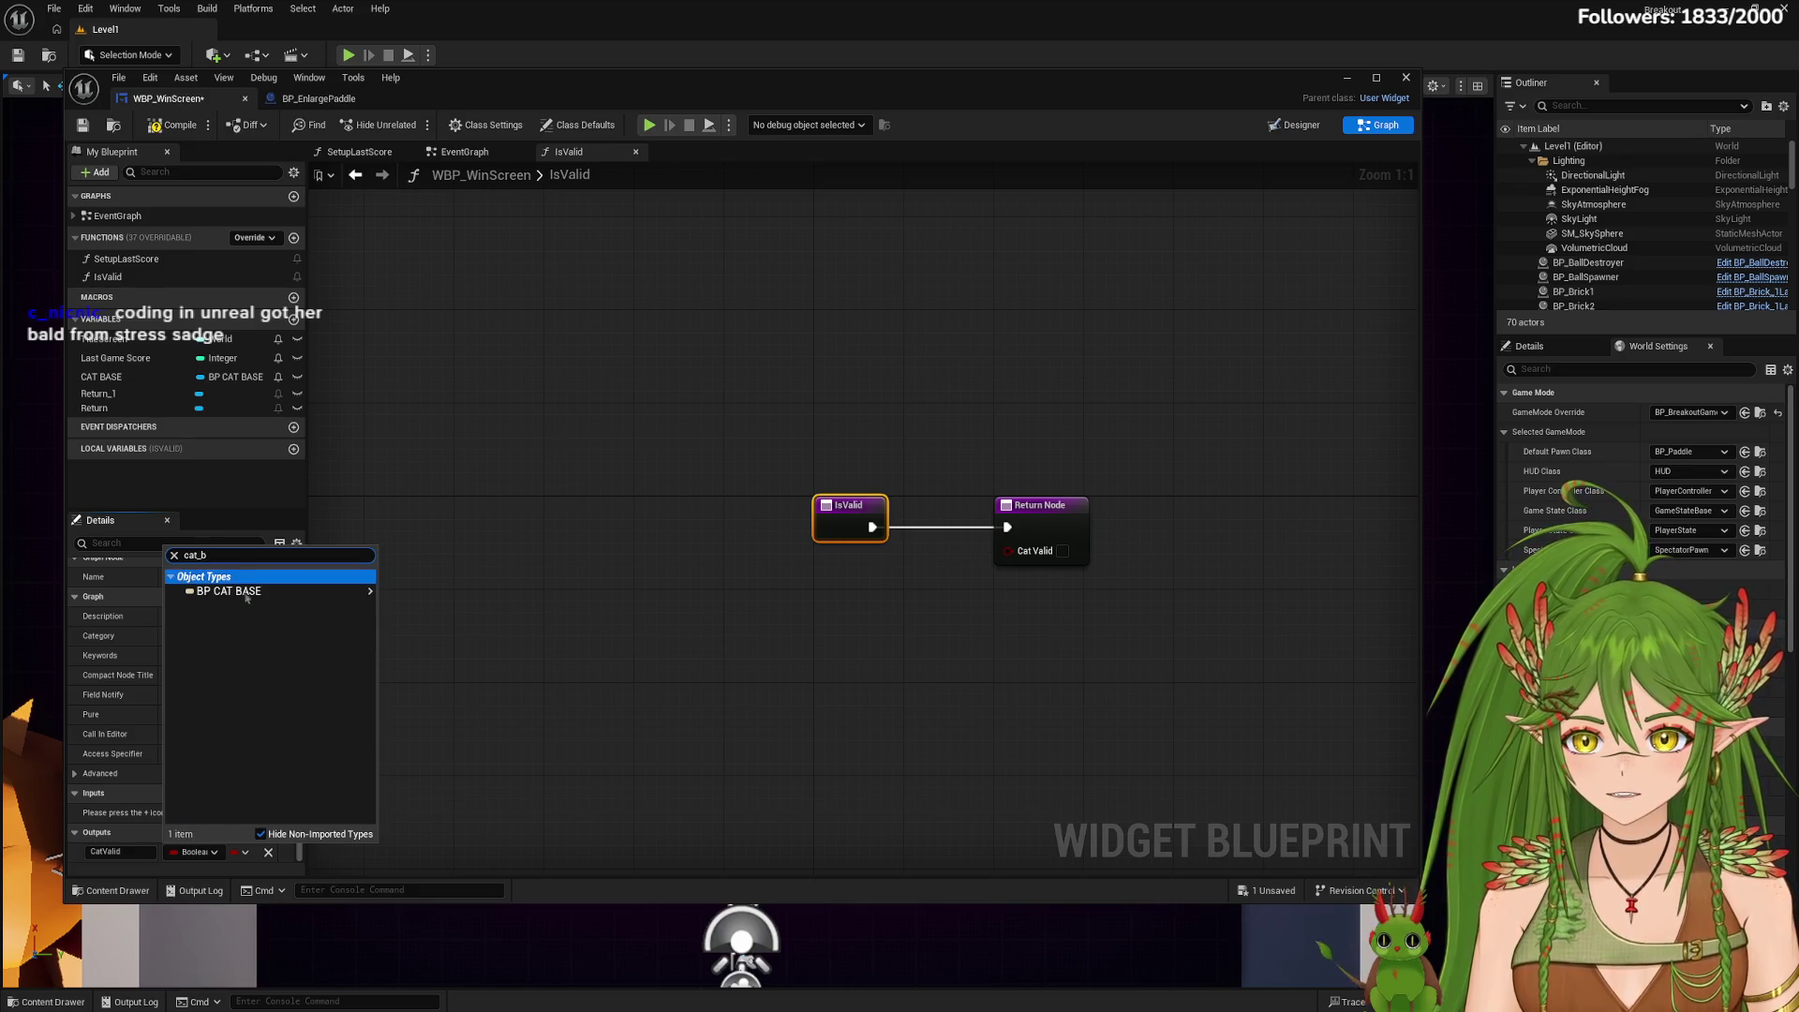
left_click(245, 586)
left_click(173, 127)
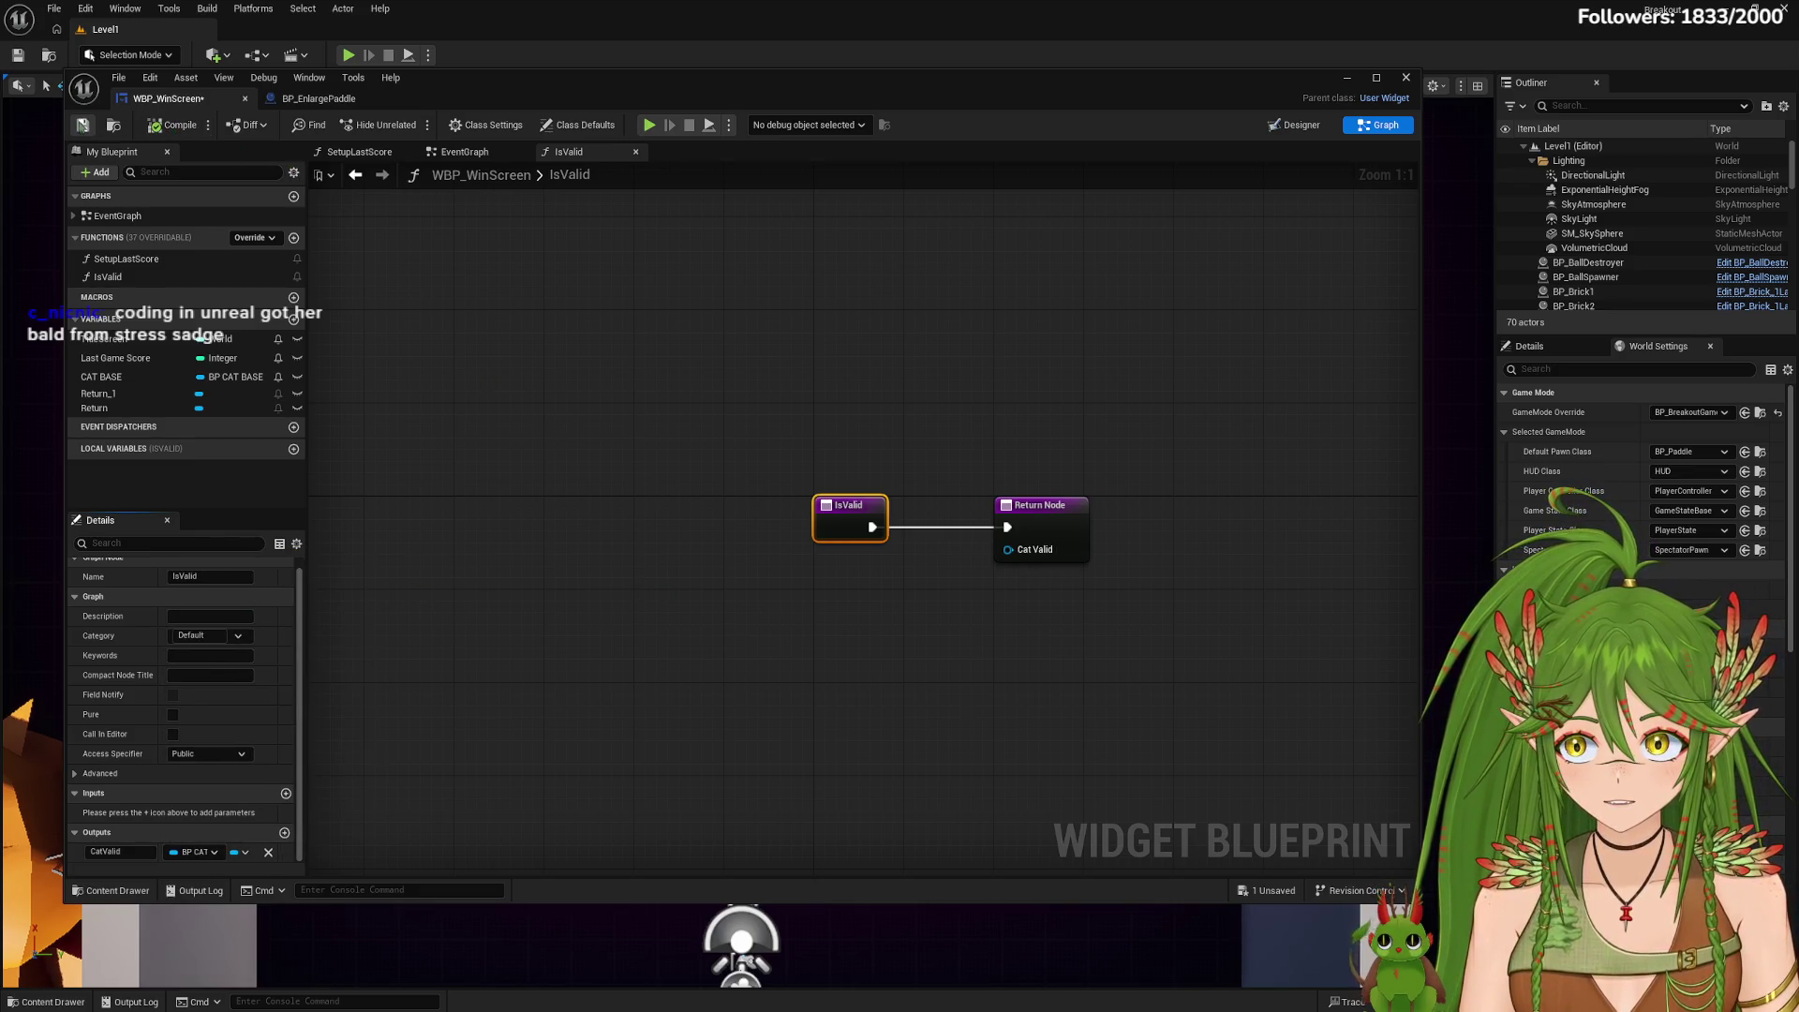
left_click(82, 126)
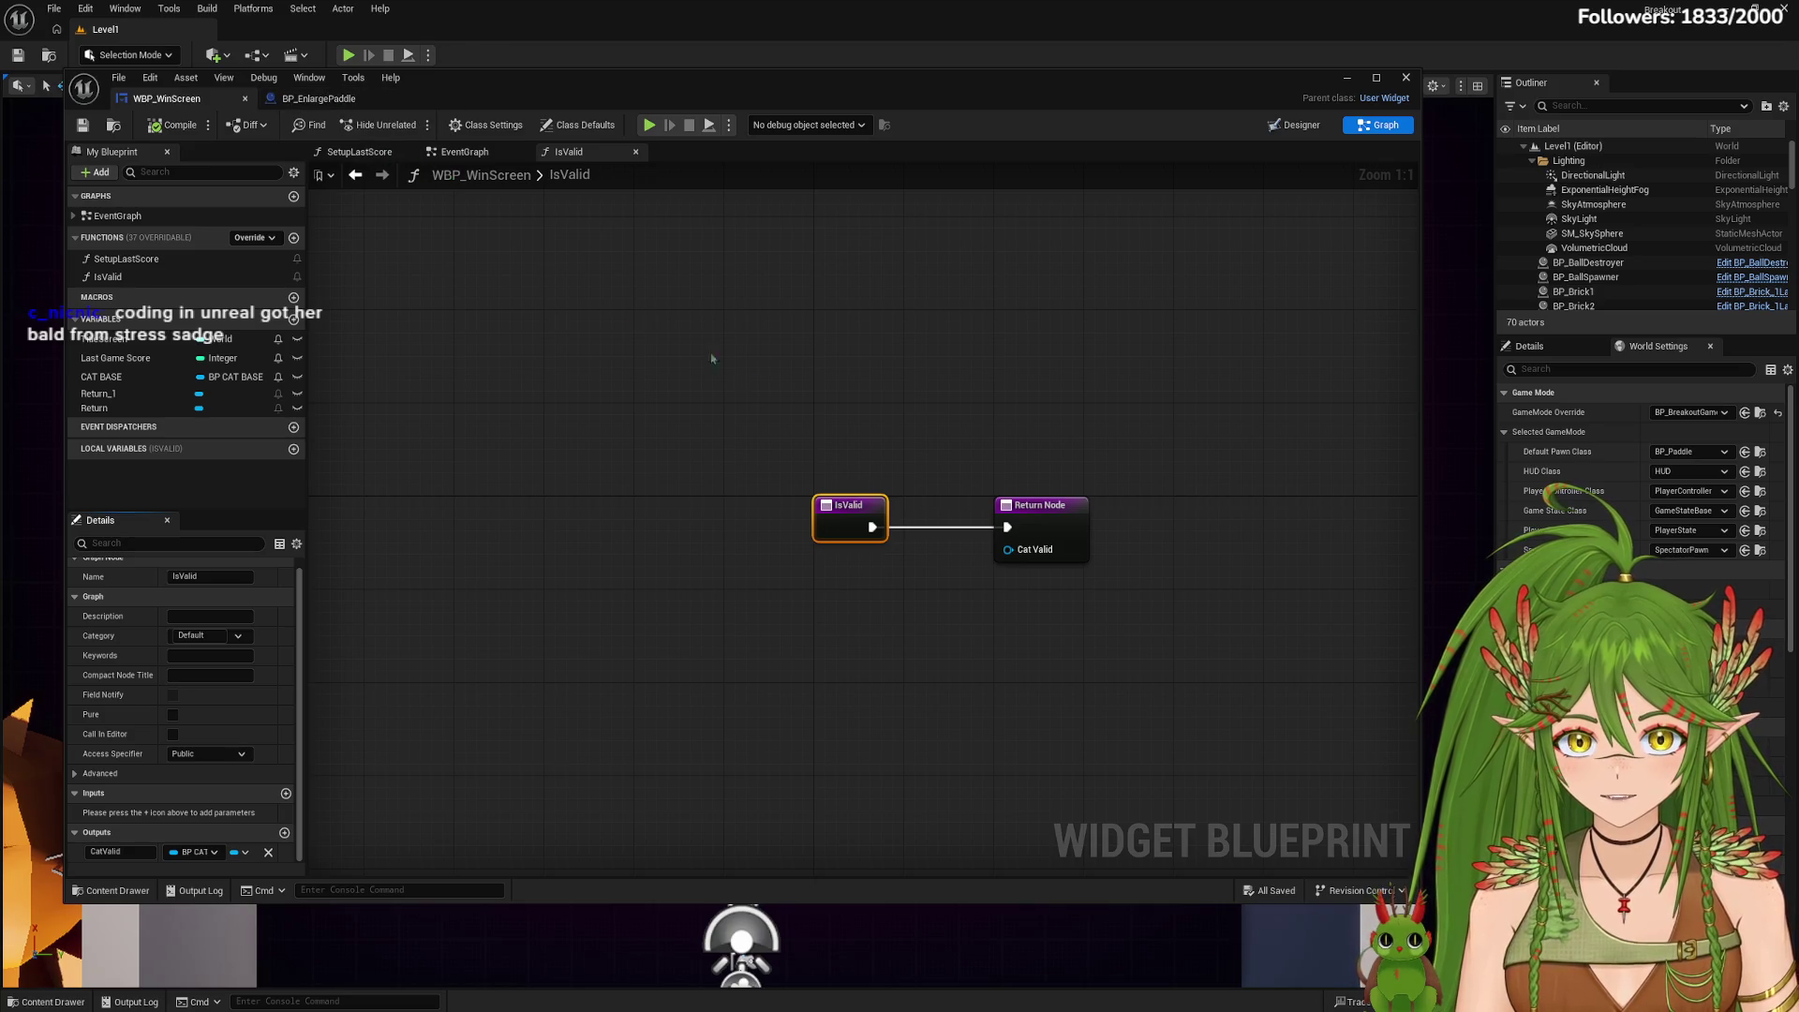
Switch to BP_EnlargePaddle's IsValid graph to compare the two functions
left_click_drag(715, 357, 485, 336)
left_click(319, 99)
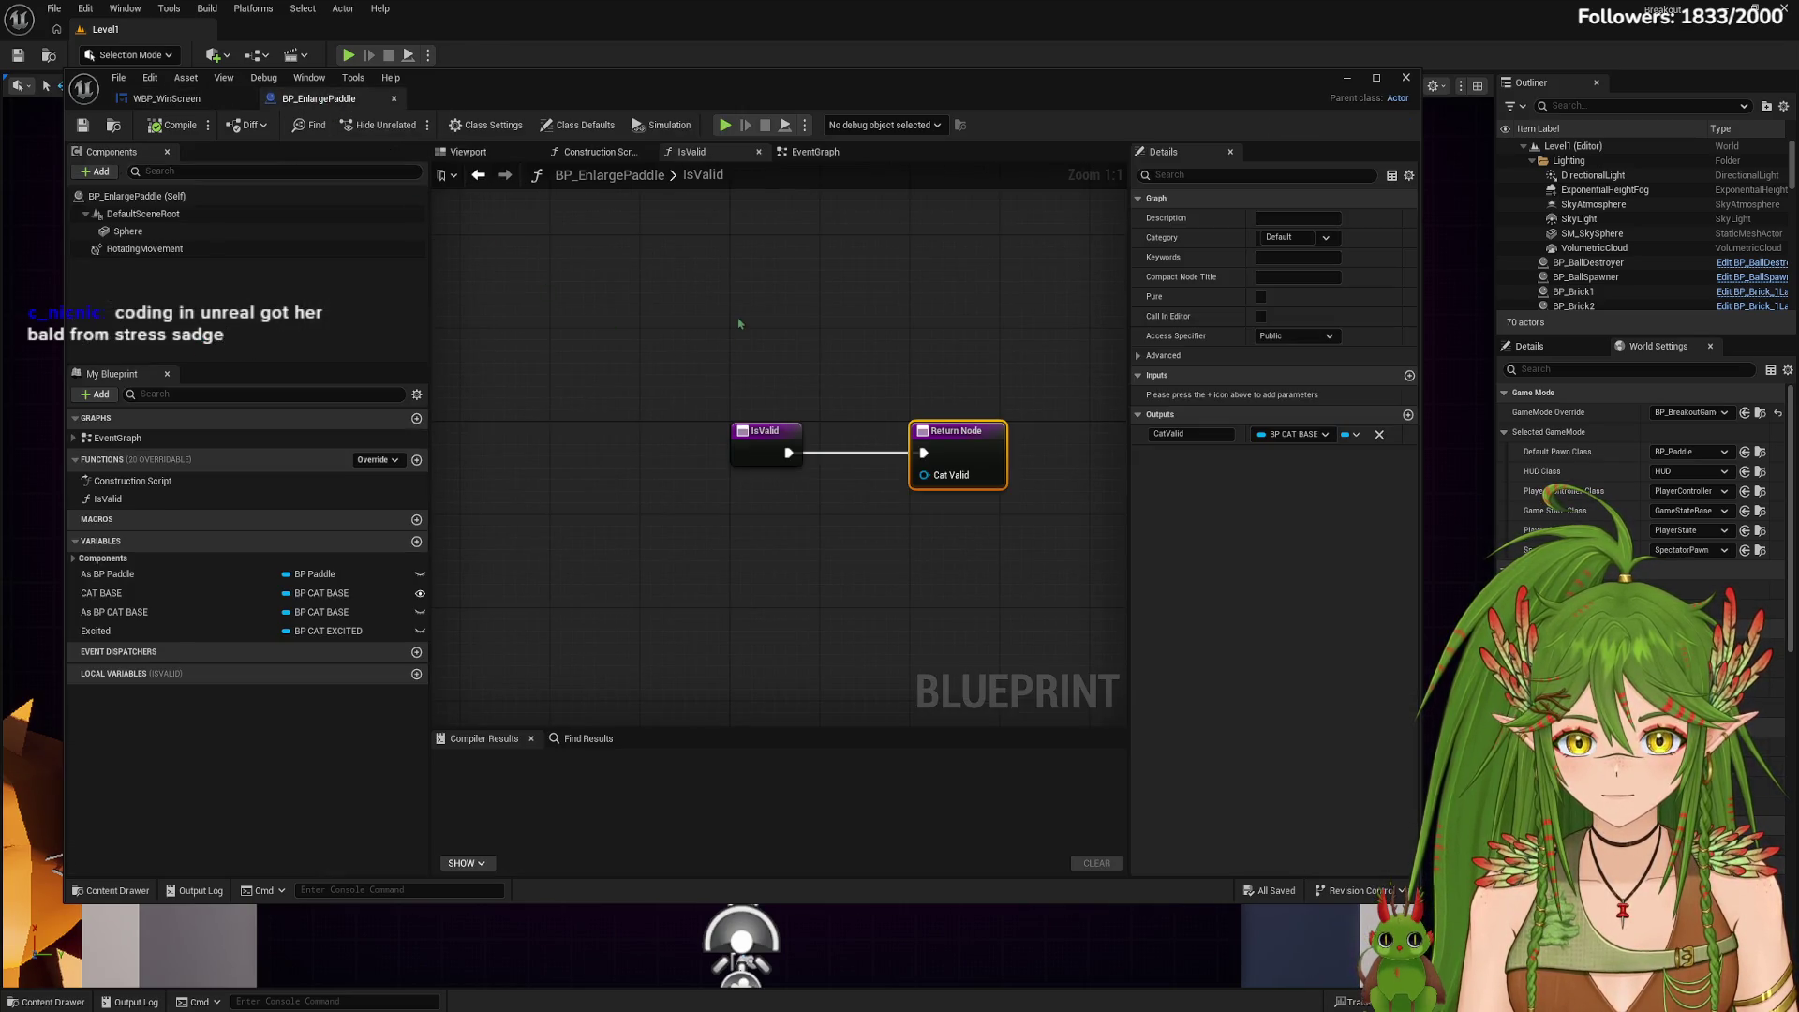
left_click_drag(739, 323, 619, 345)
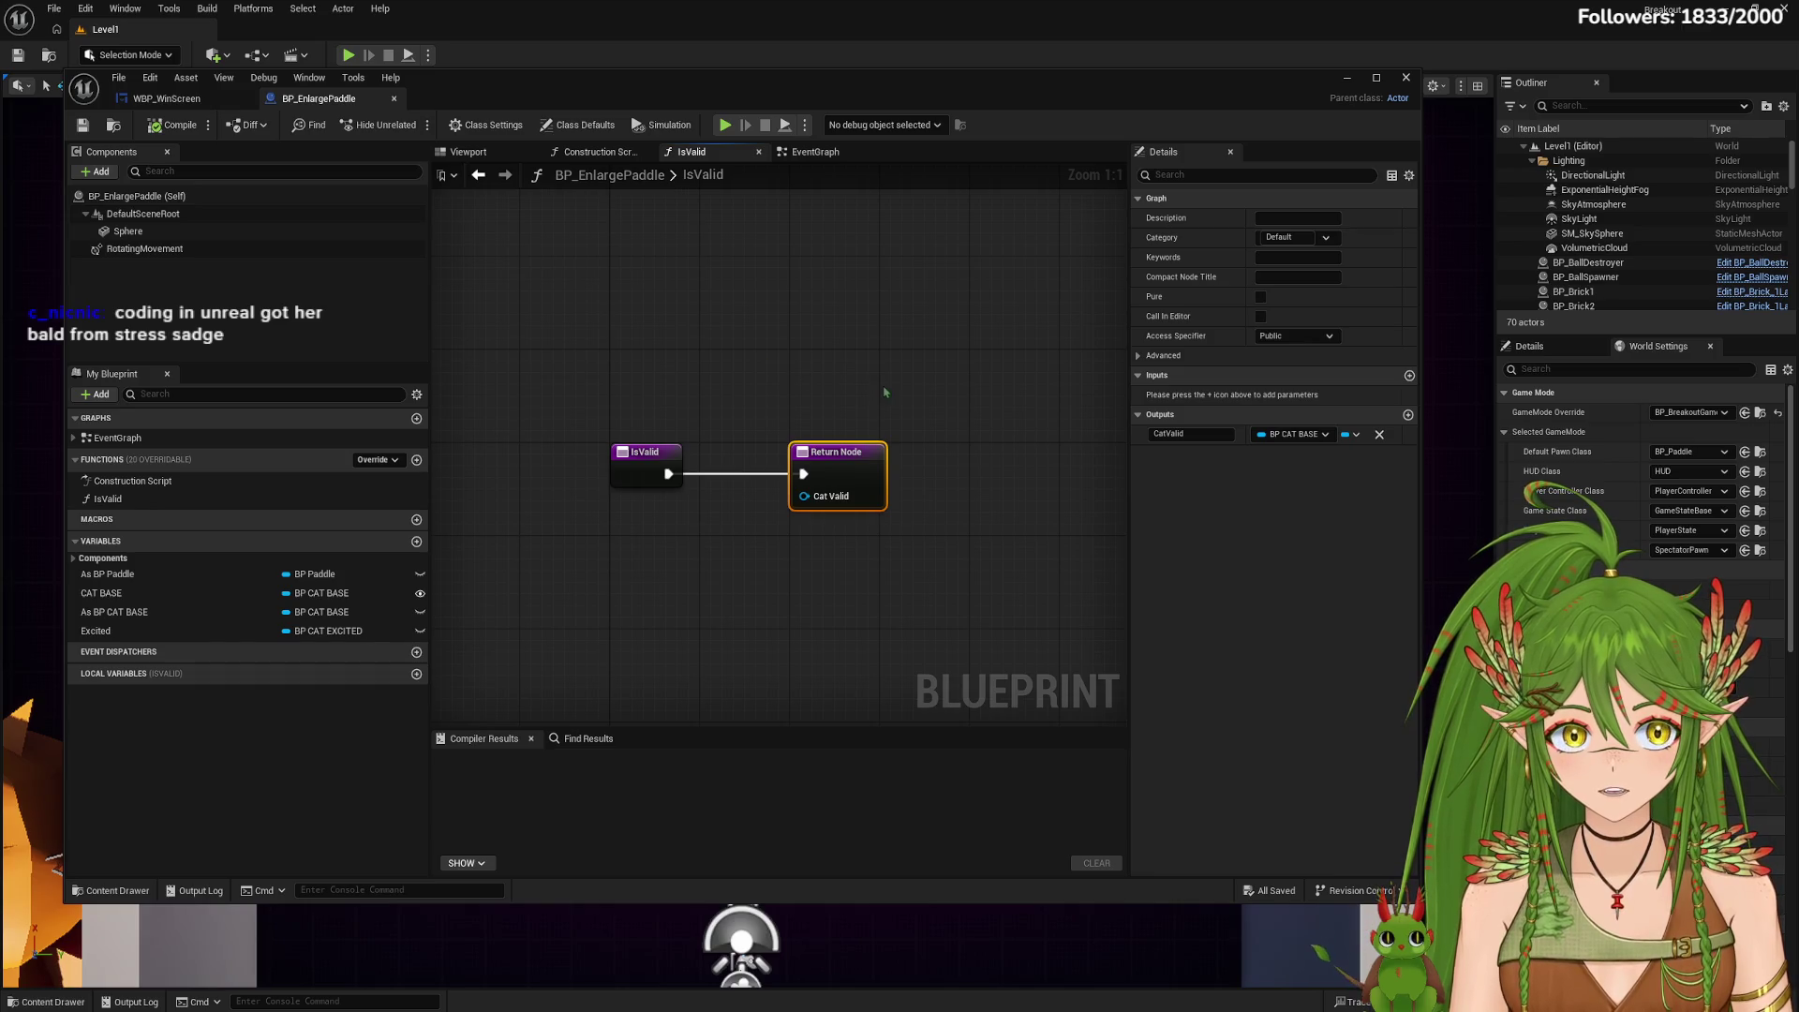
Open the BP_EnlargePaddle and BP_ExtraLife blueprints from the Content Drawer
left_click(169, 98)
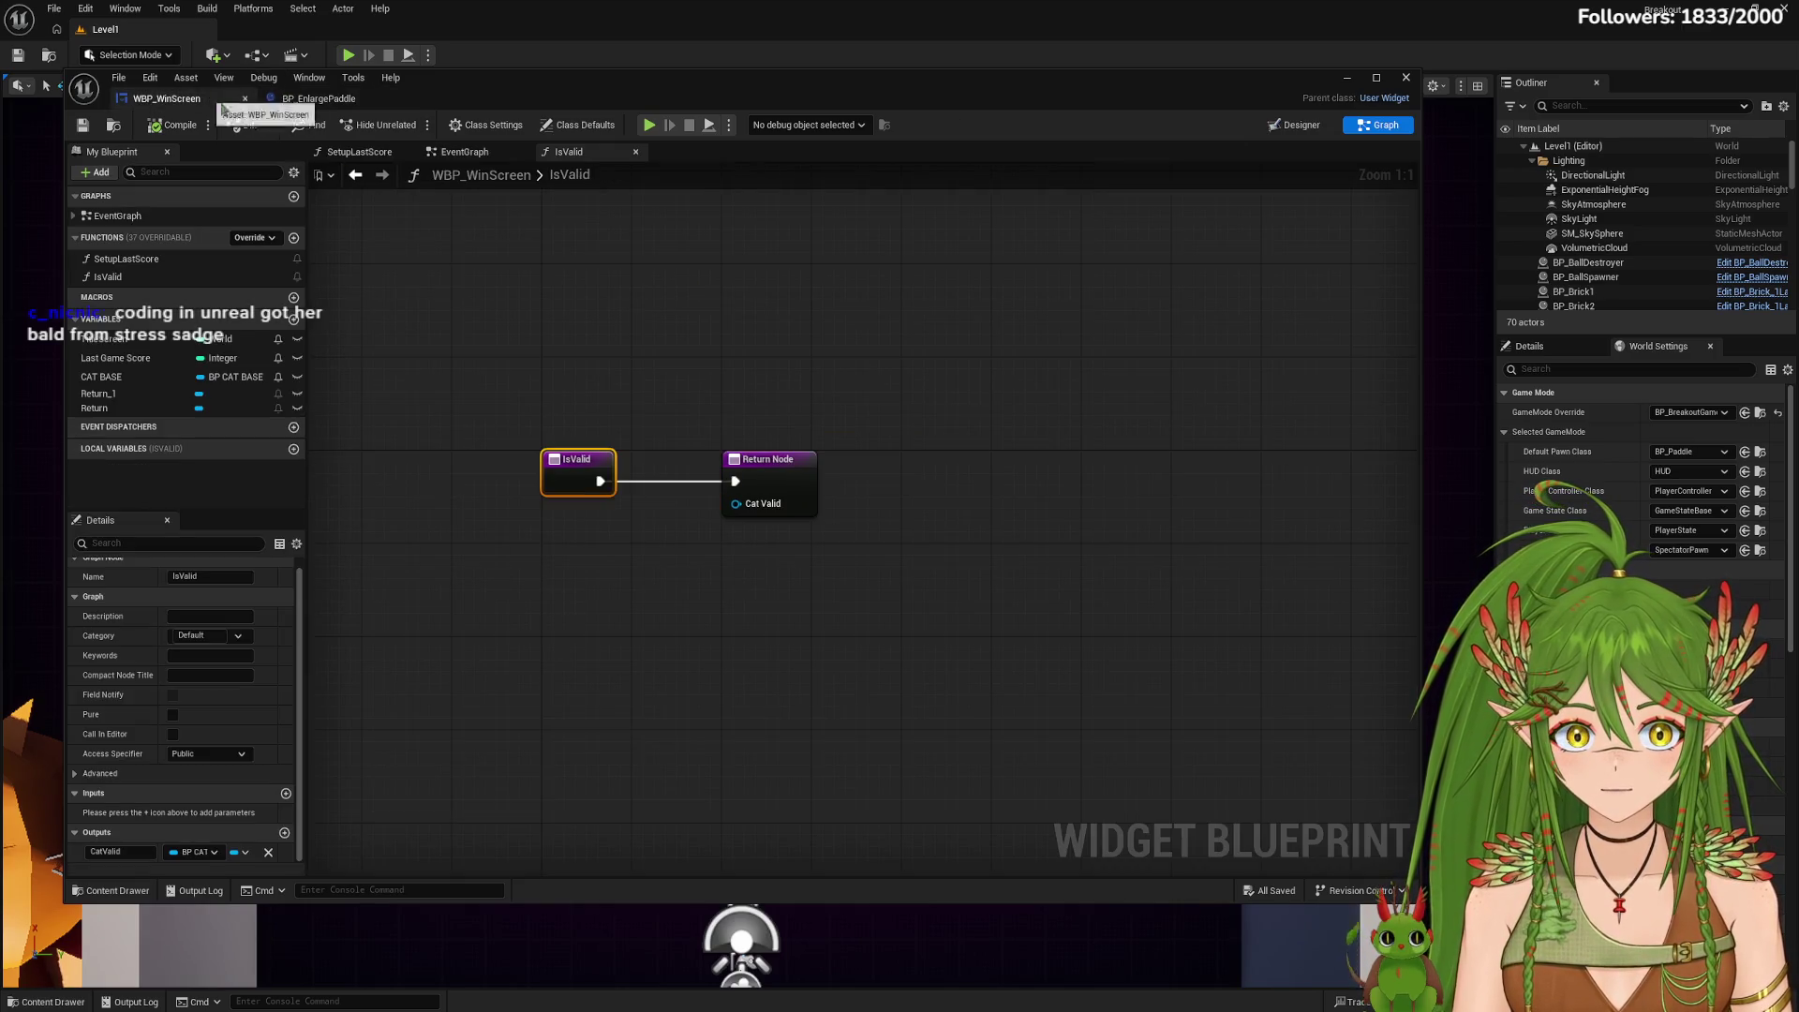
left_click(1347, 78)
left_click(45, 1002)
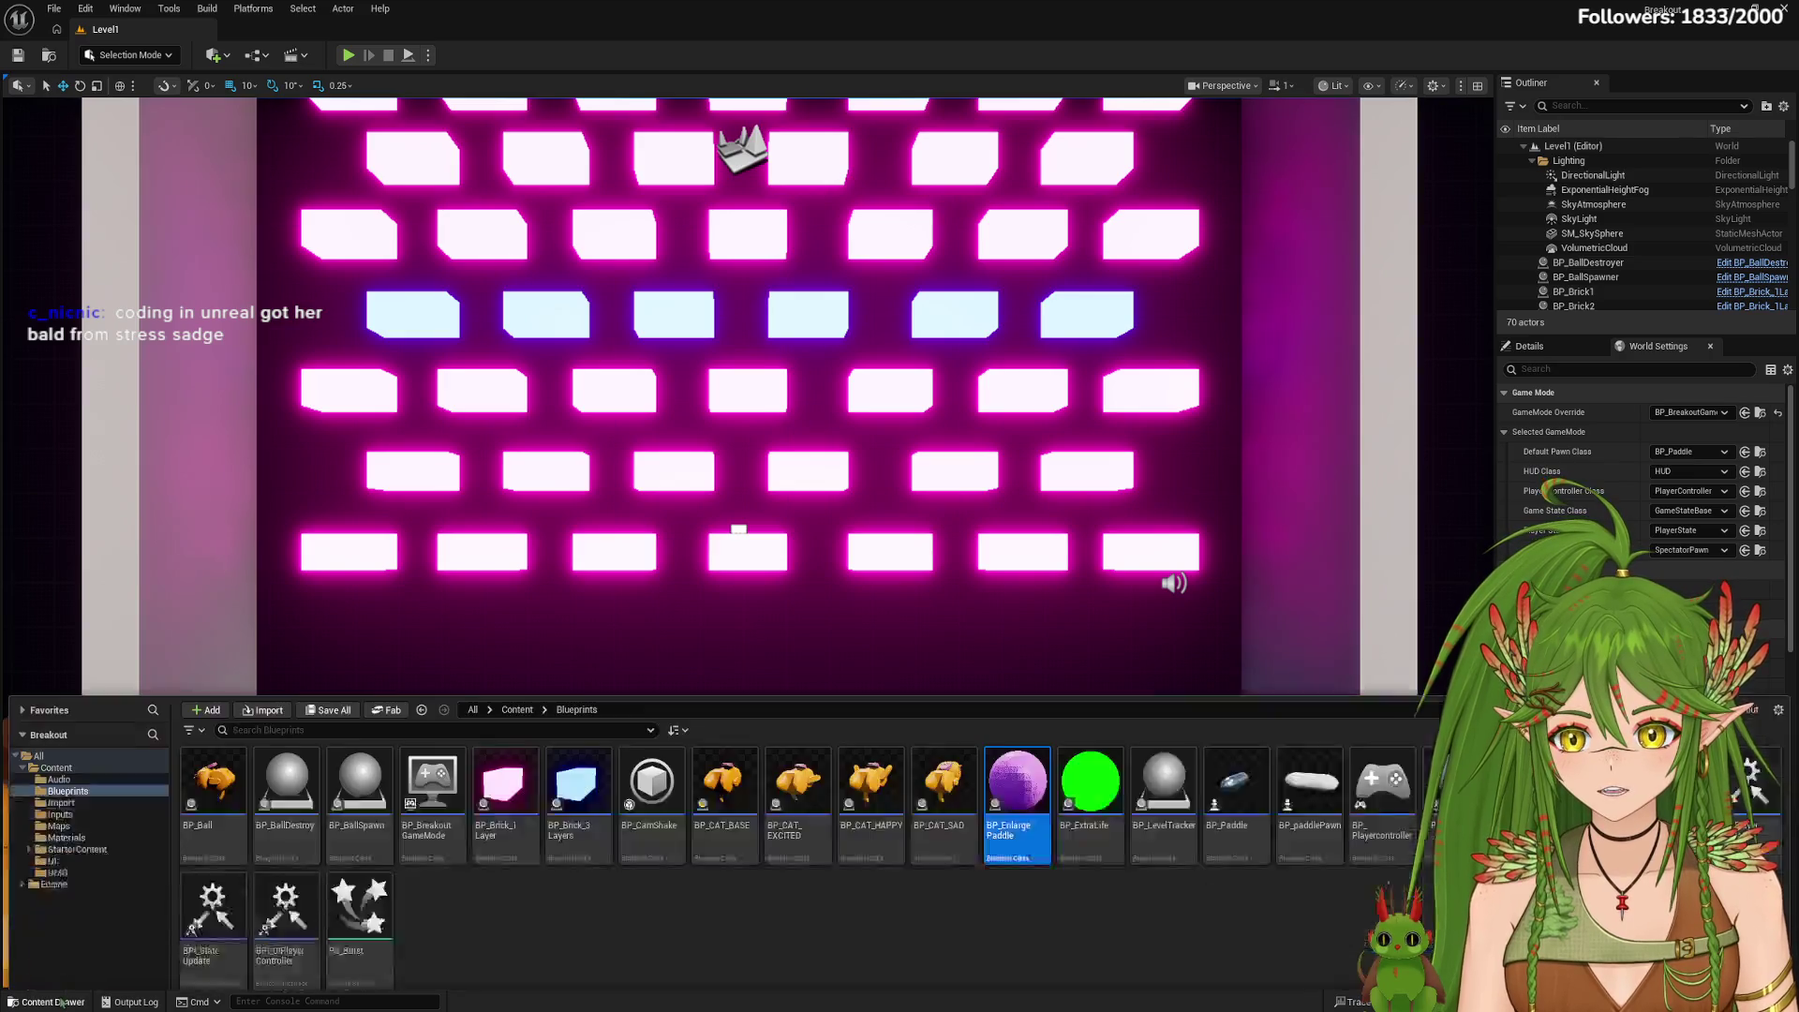
double_click(1040, 703)
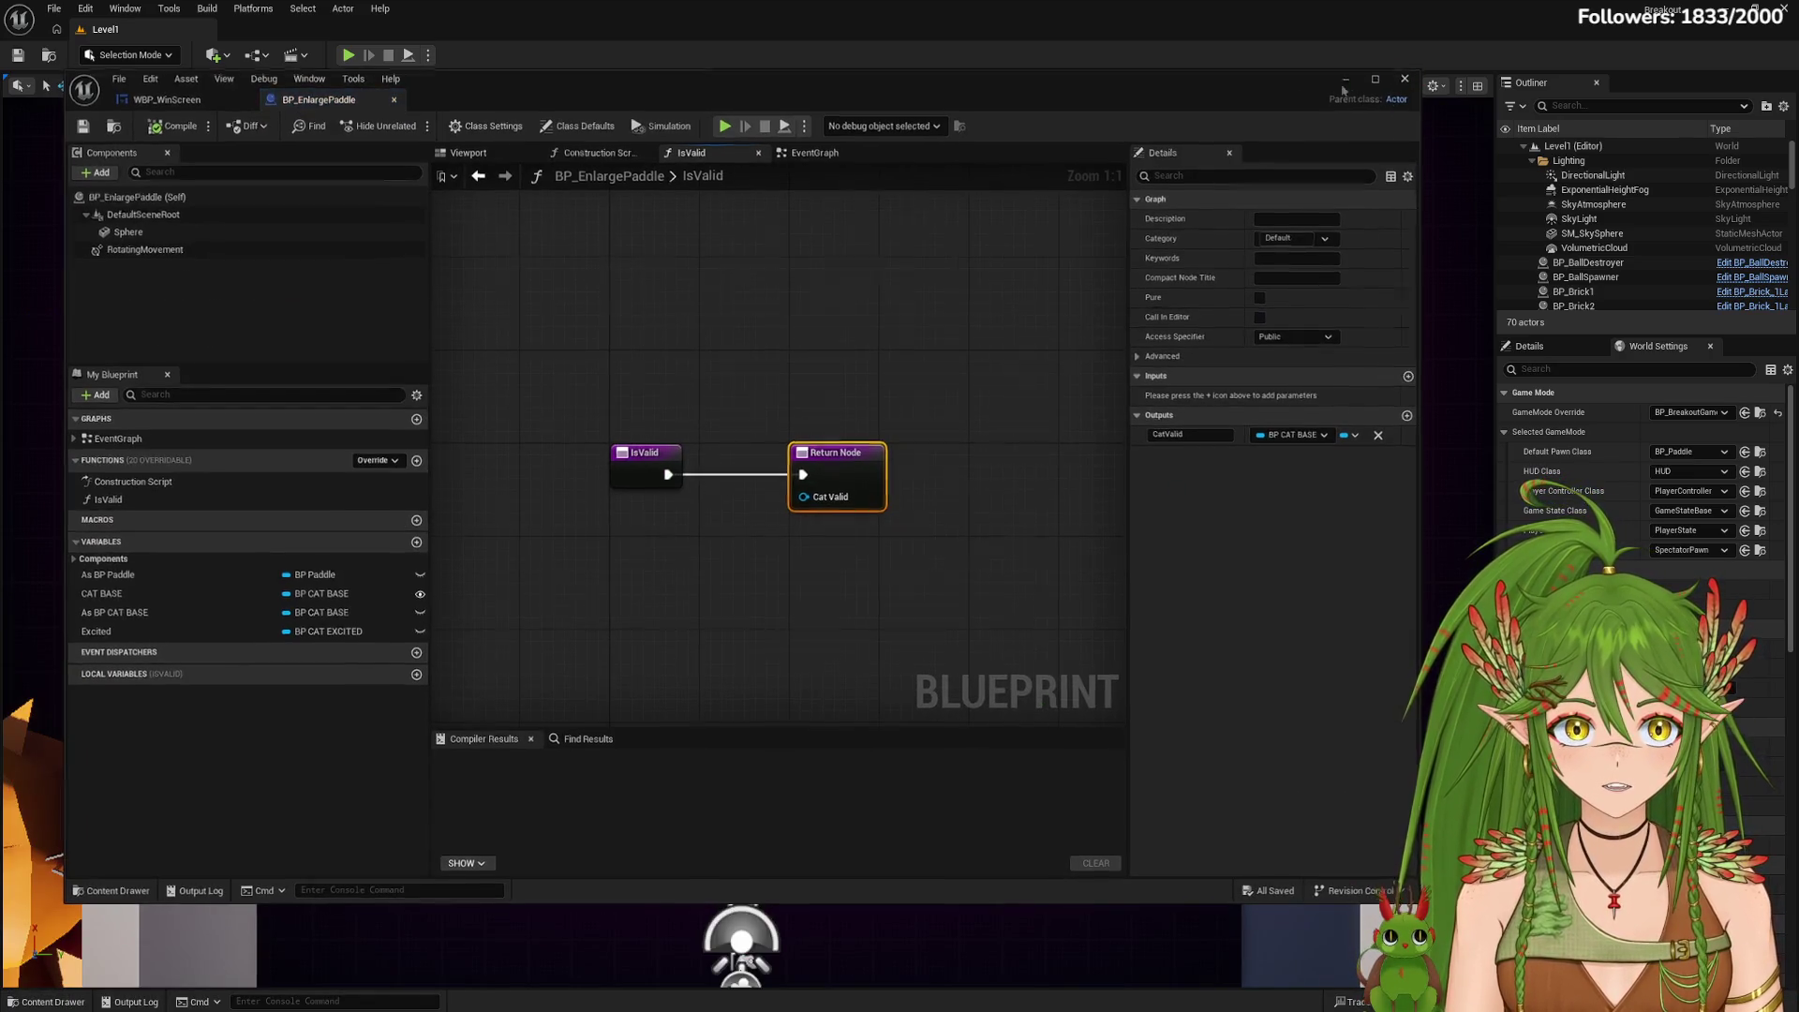
left_click(1274, 152)
left_click(45, 1002)
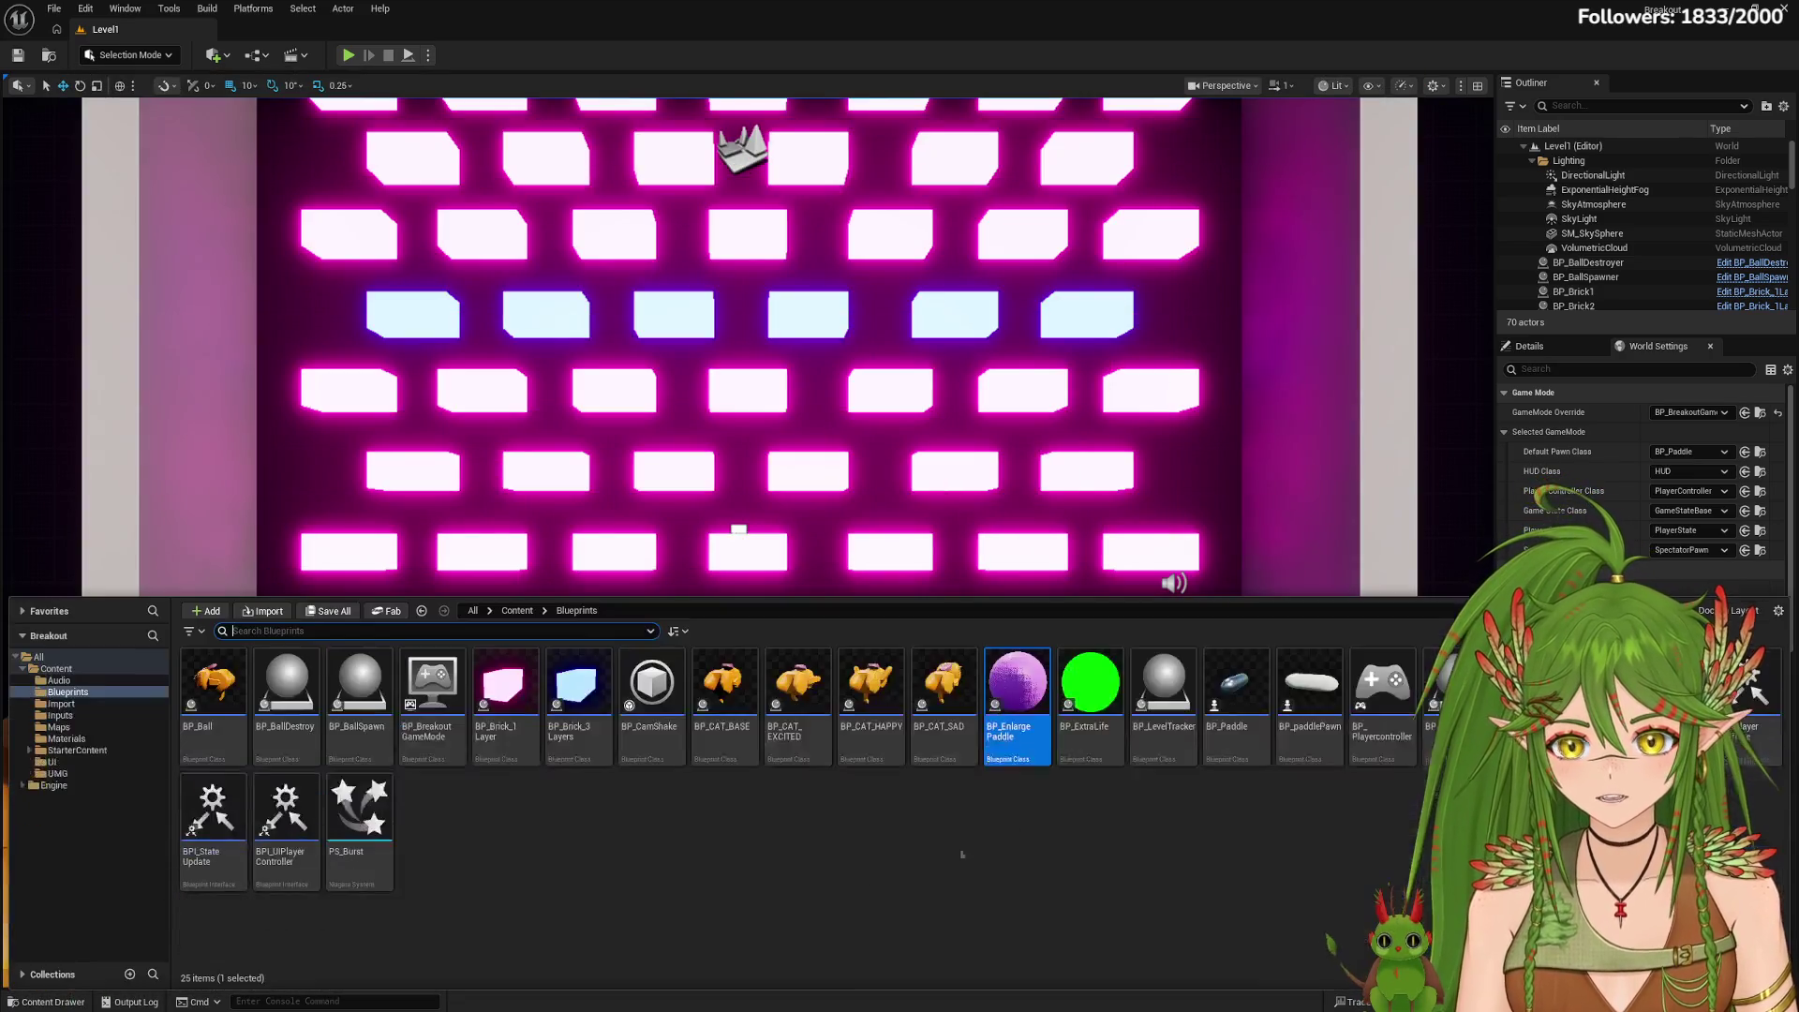
left_click(1086, 698)
double_click(1086, 698)
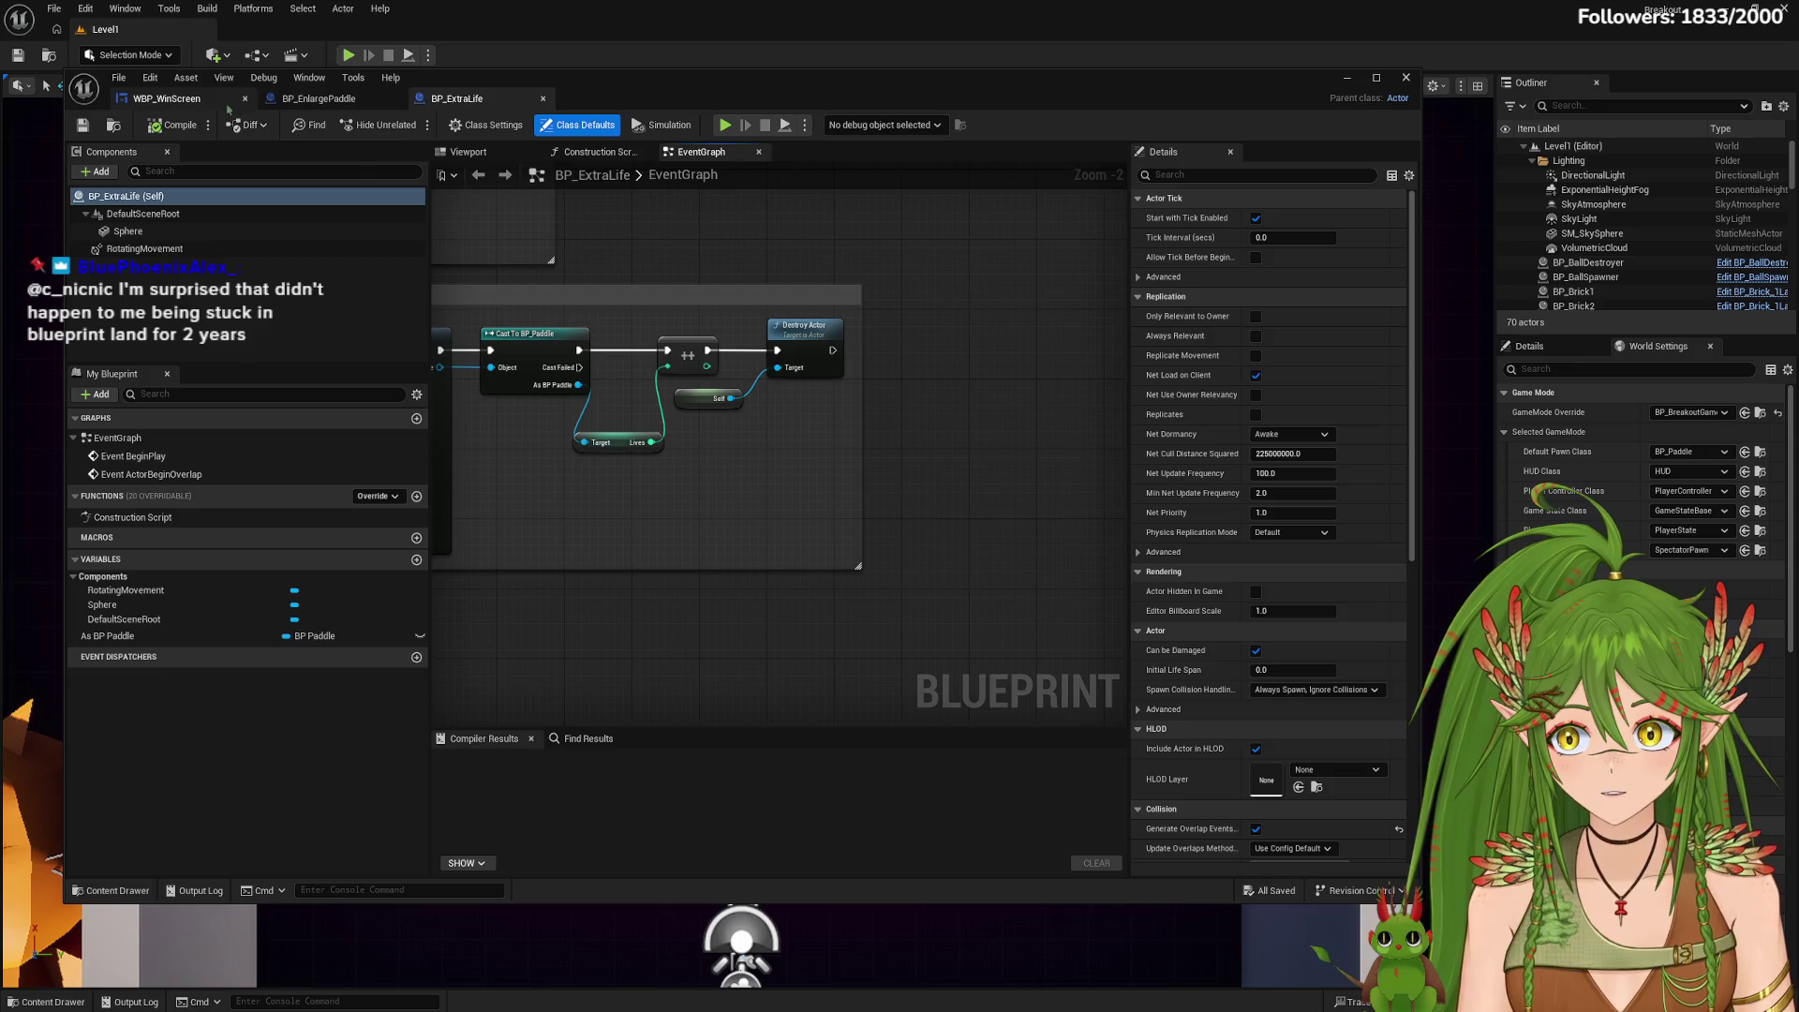
Delete the four cat reference cast nodes from BP_EnlargePaddle's event graph
left_click(167, 99)
left_click(319, 99)
left_click(815, 152)
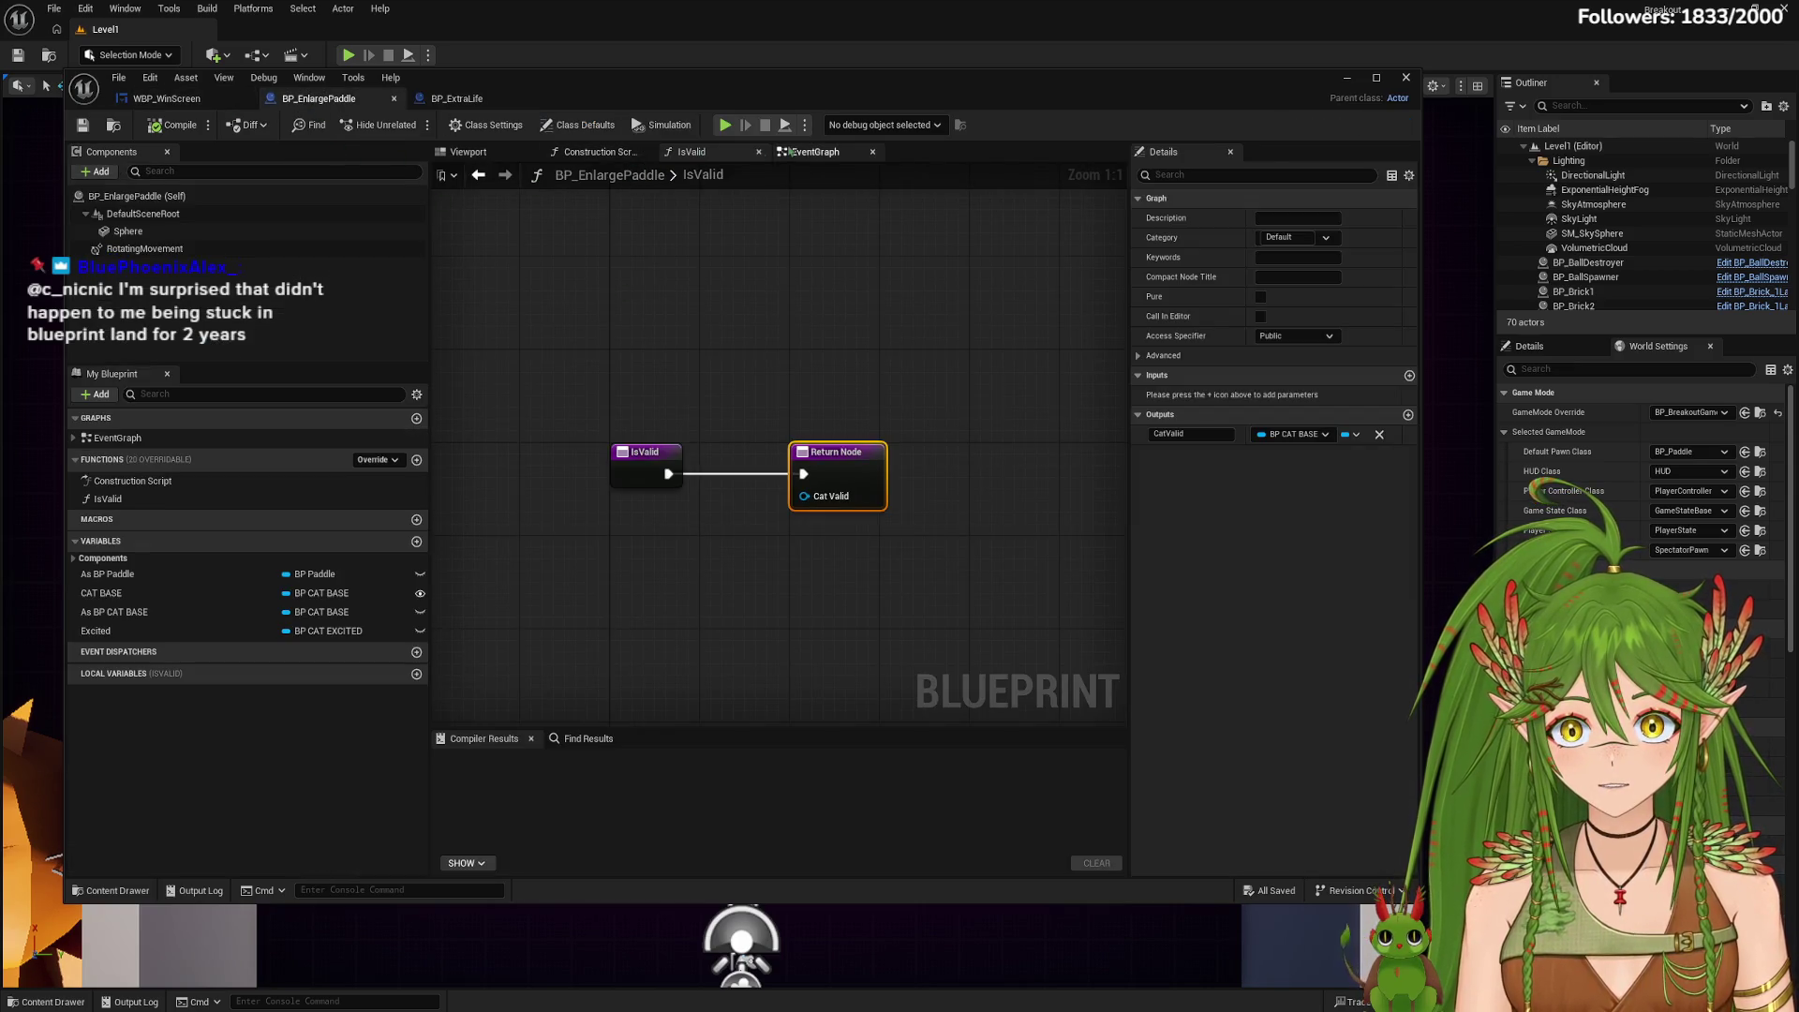
mouse_move(877, 515)
left_mouse_down()
mouse_move(858, 422)
mouse_move(893, 428)
left_mouse_up()
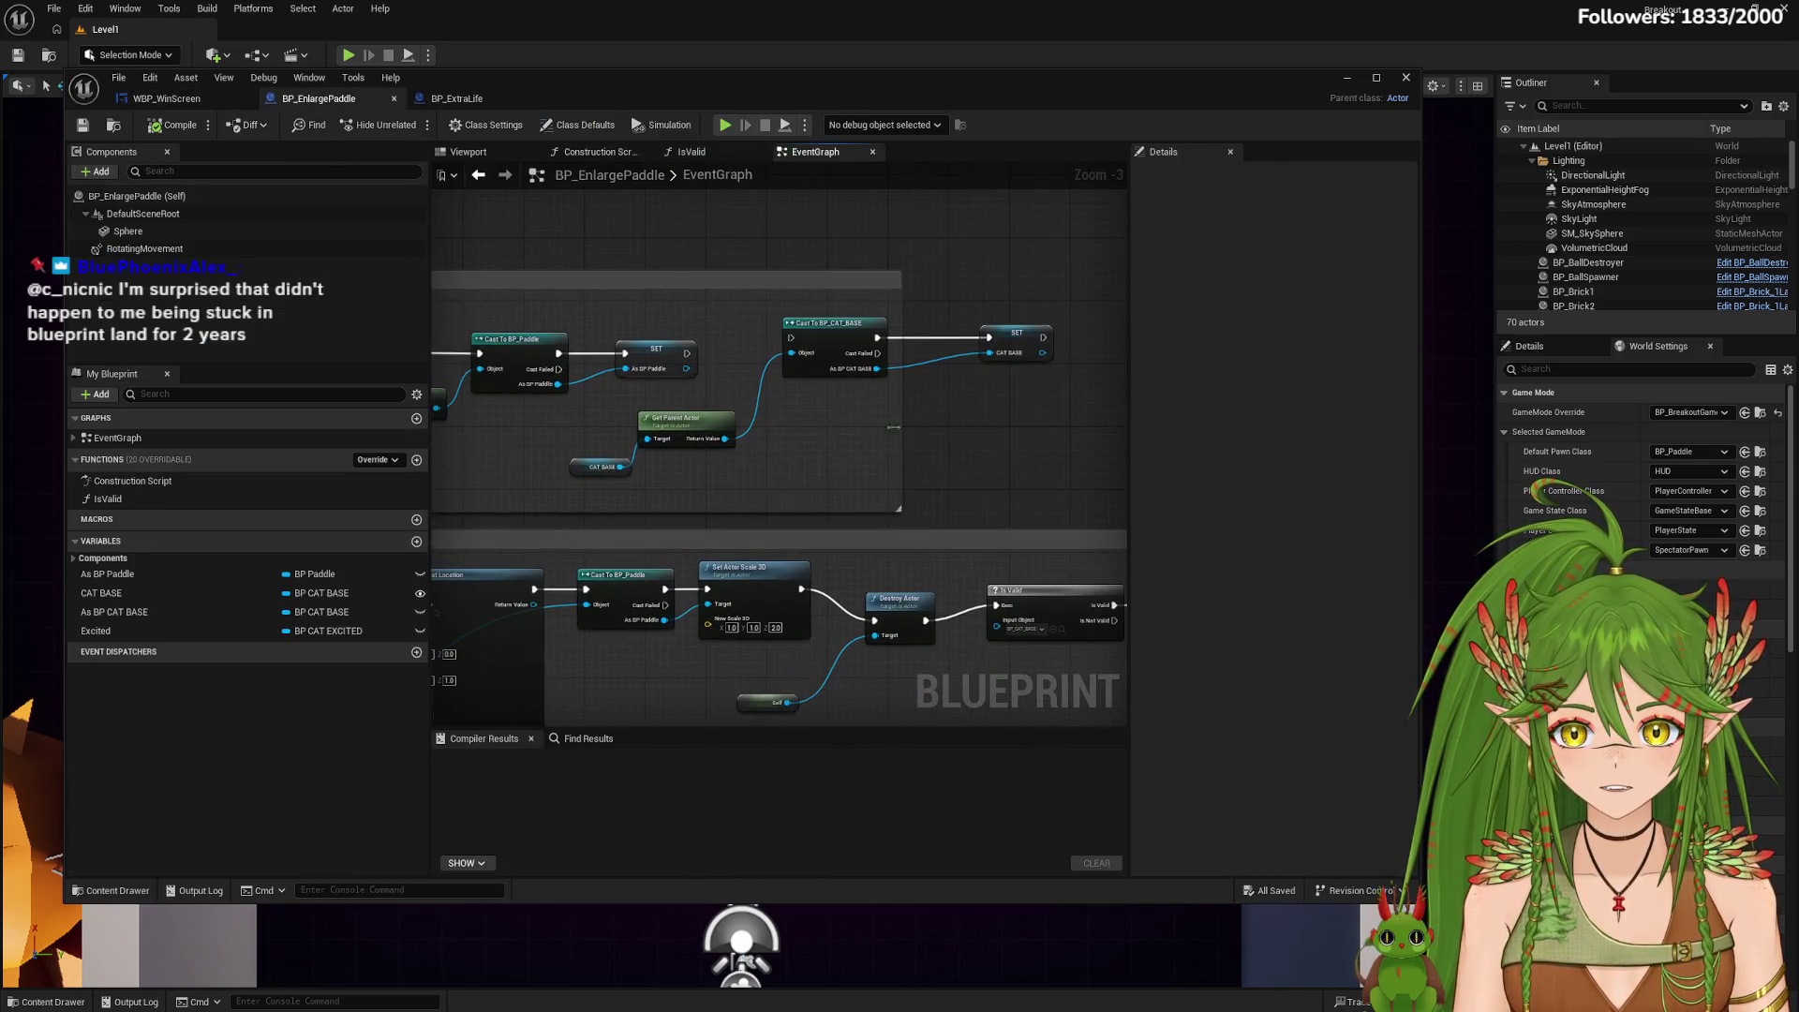
mouse_move(592, 467)
left_mouse_down()
mouse_move(750, 403)
mouse_move(938, 375)
mouse_move(1077, 380)
left_mouse_up()
key("Delete")
Copy the IsValid, Get Actor Of Class and CAT EXCITED node chain in BP_EnlargePaddle
scroll(937, 366, "down", 2)
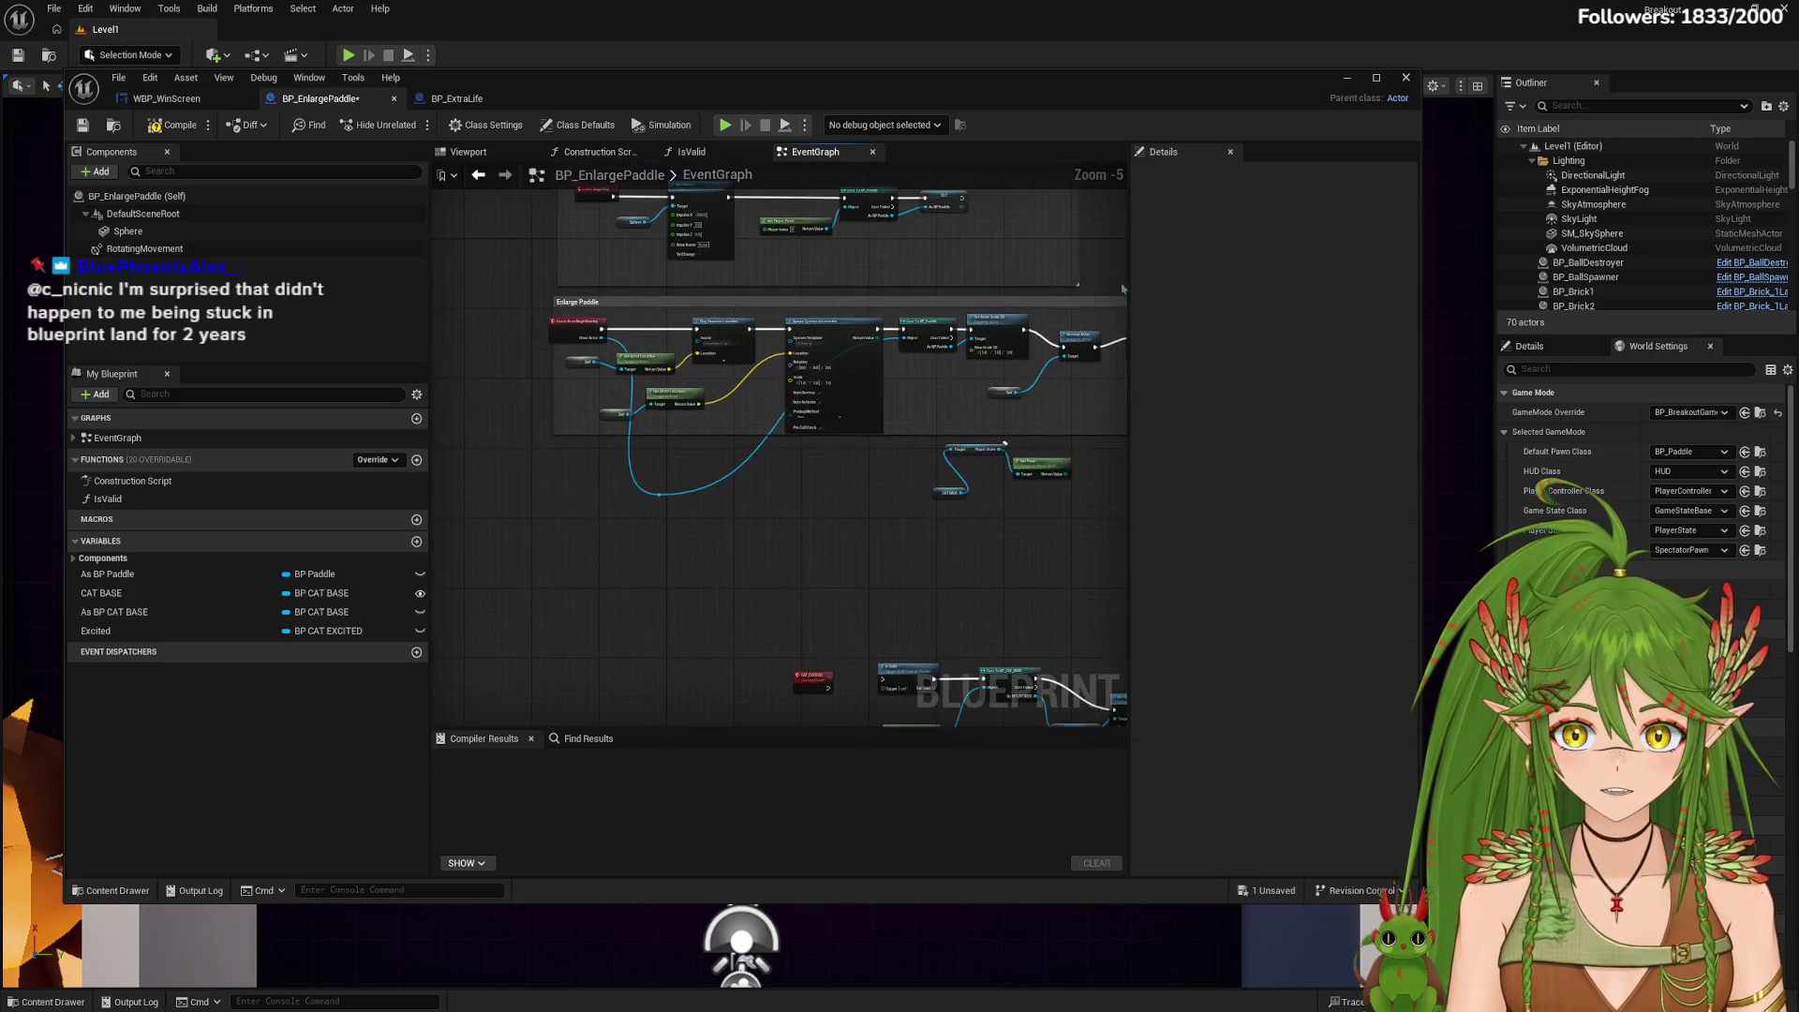
left_click_drag(807, 339, 613, 367)
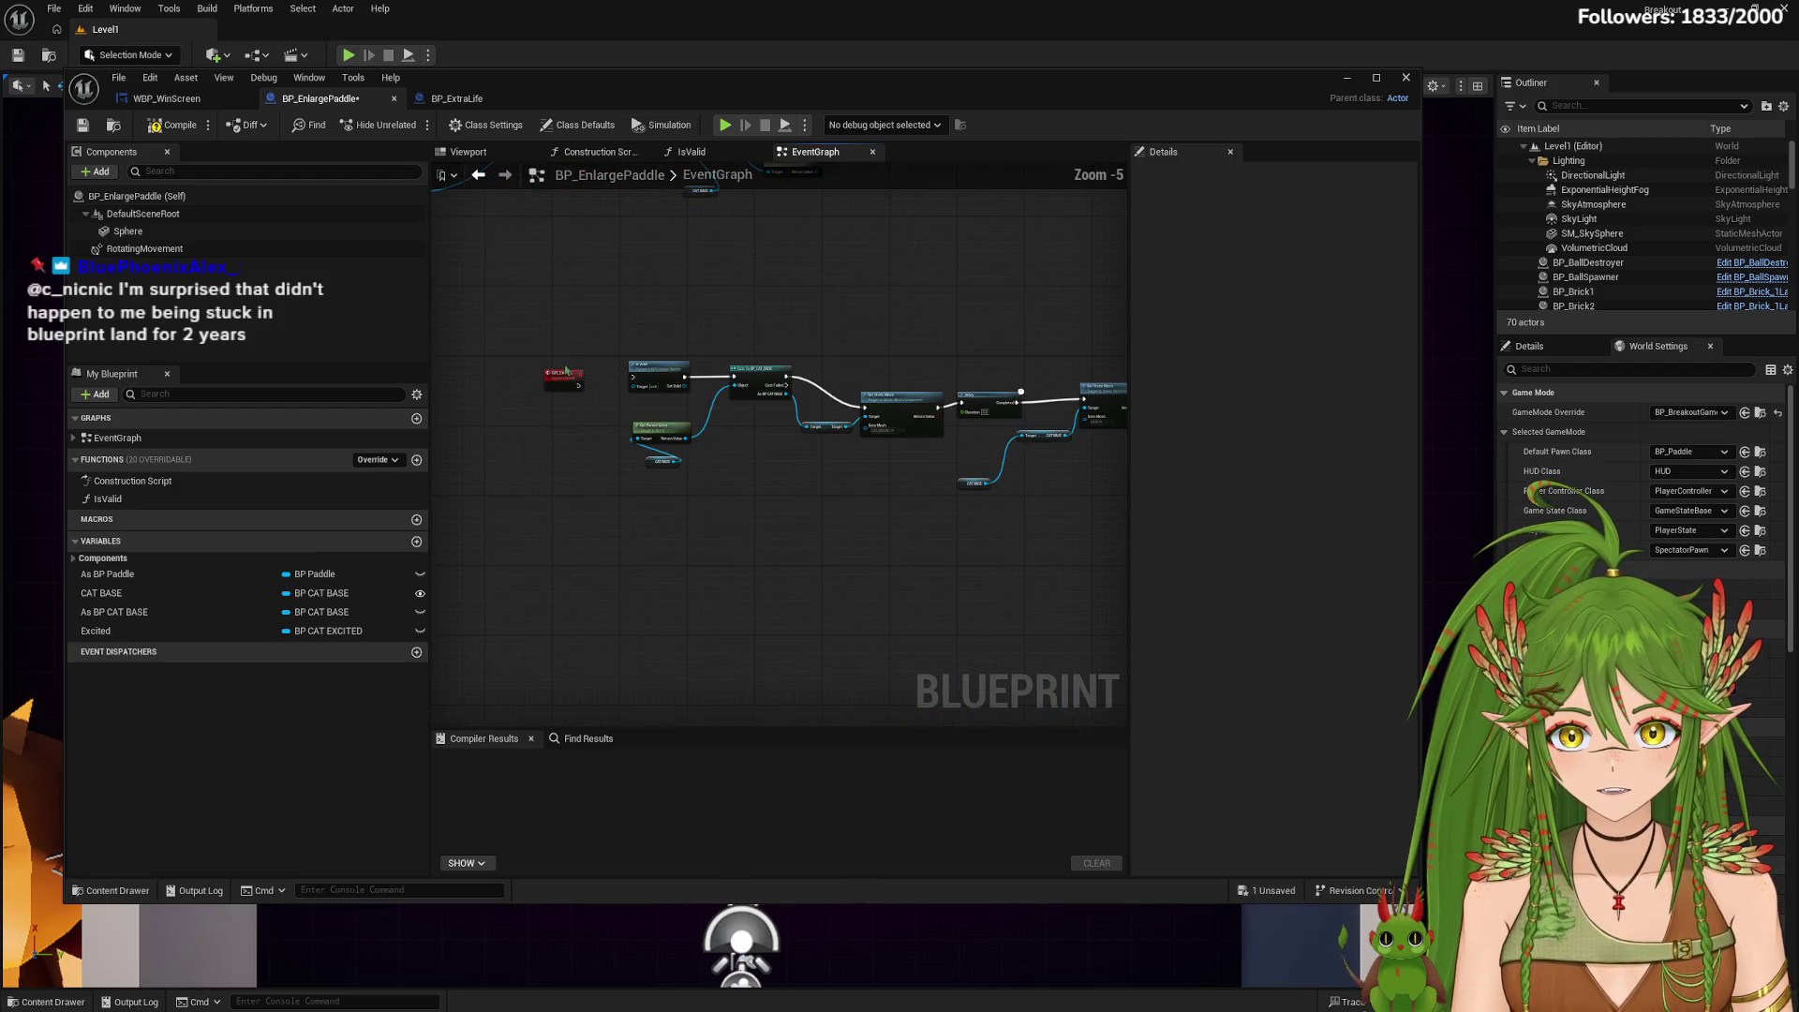
scroll(565, 371, "up", 2)
scroll(860, 481, "down", 5)
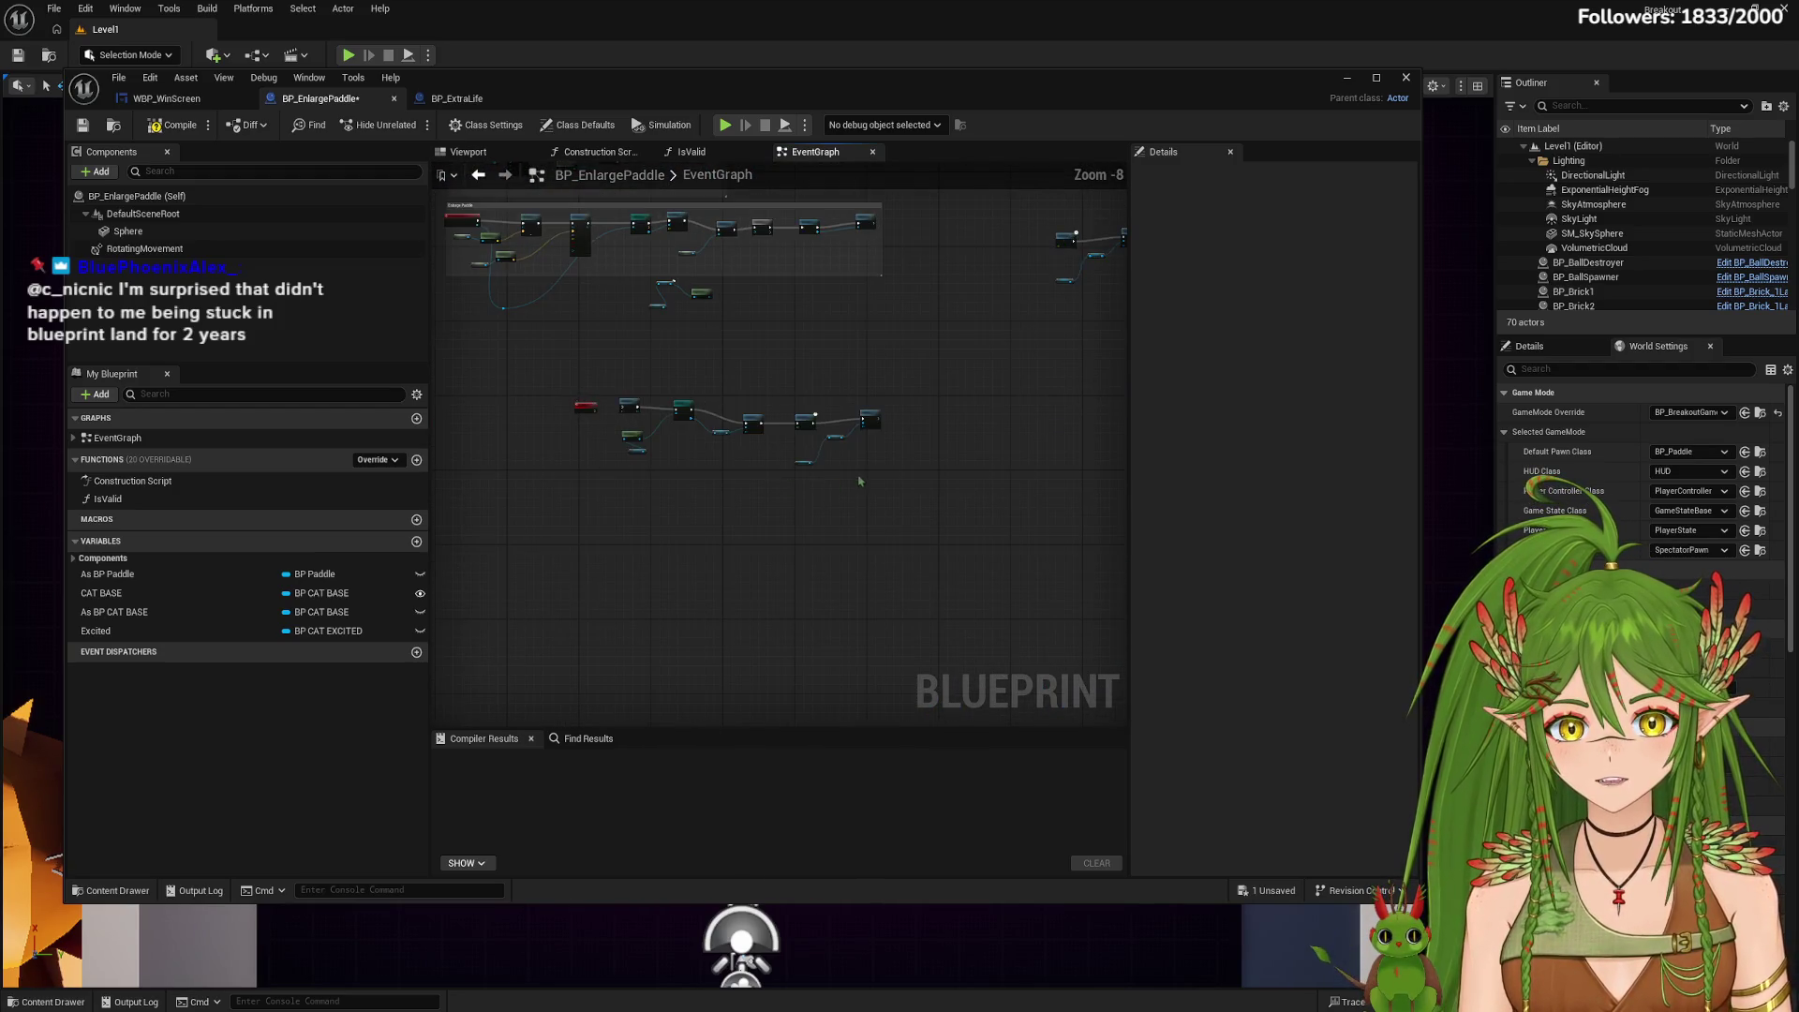
scroll(860, 481, "up", 5)
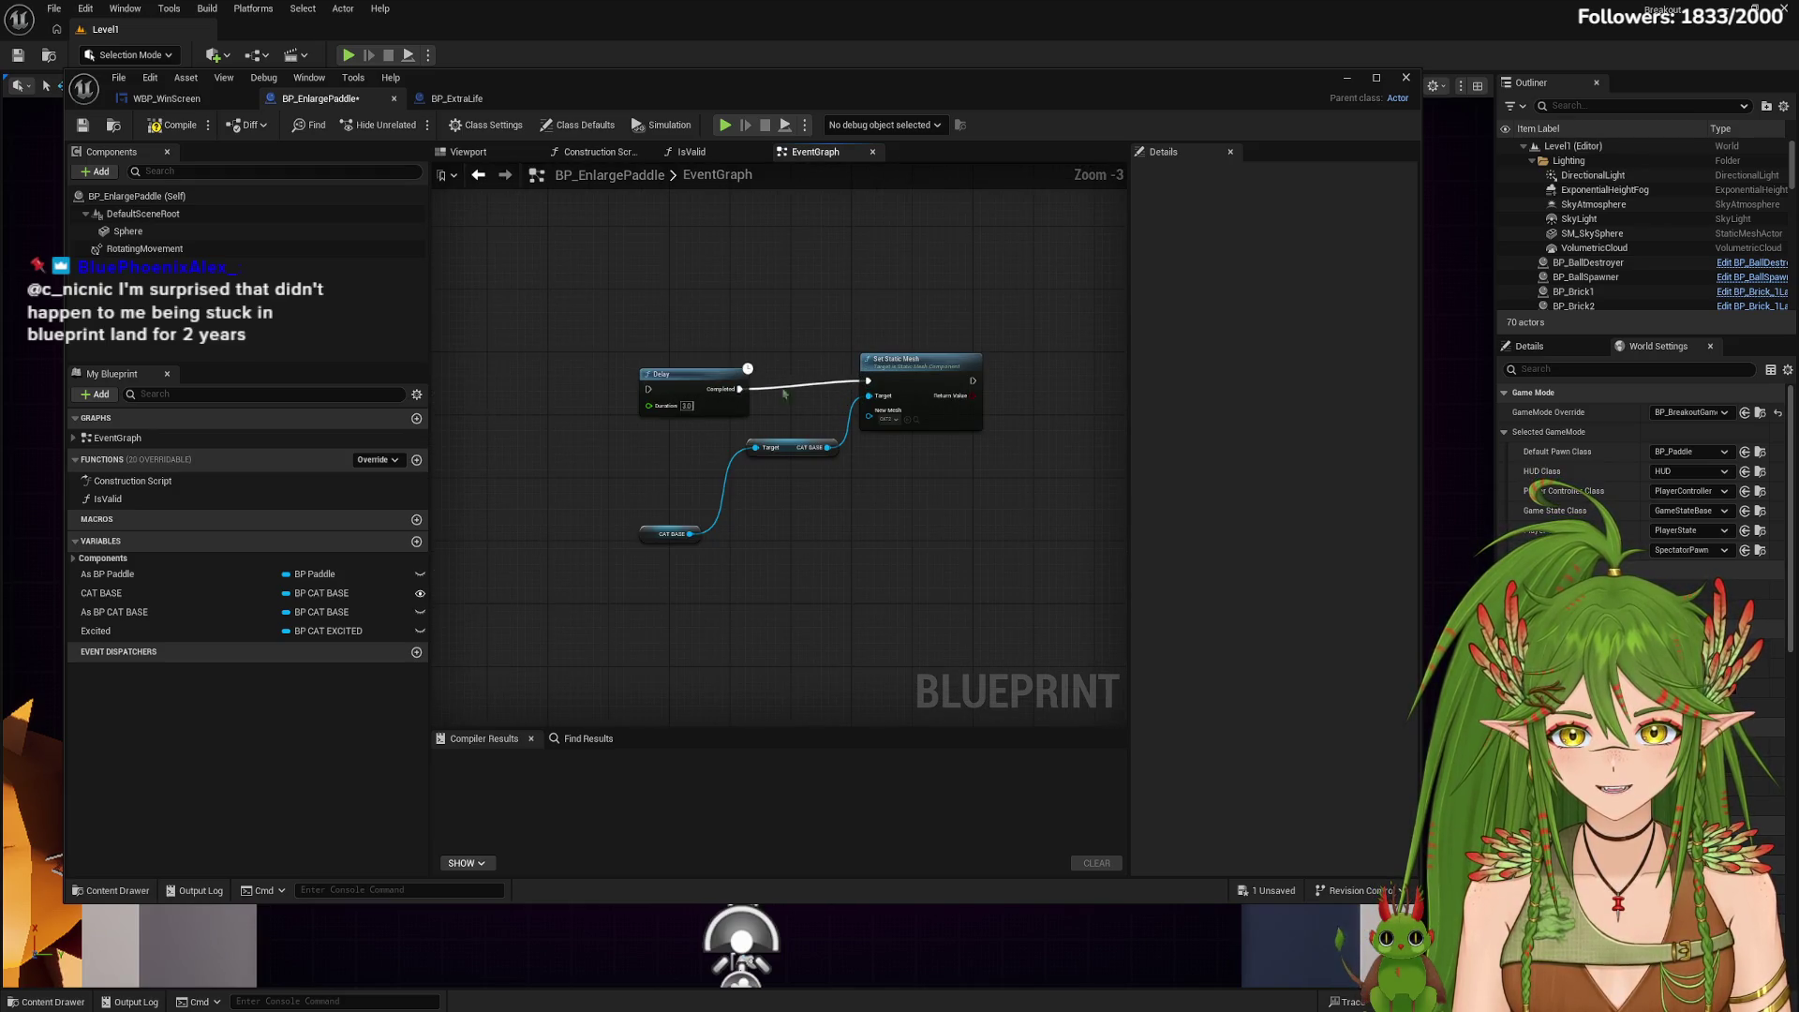
scroll(613, 347, "down", 3)
scroll(618, 375, "up", 2)
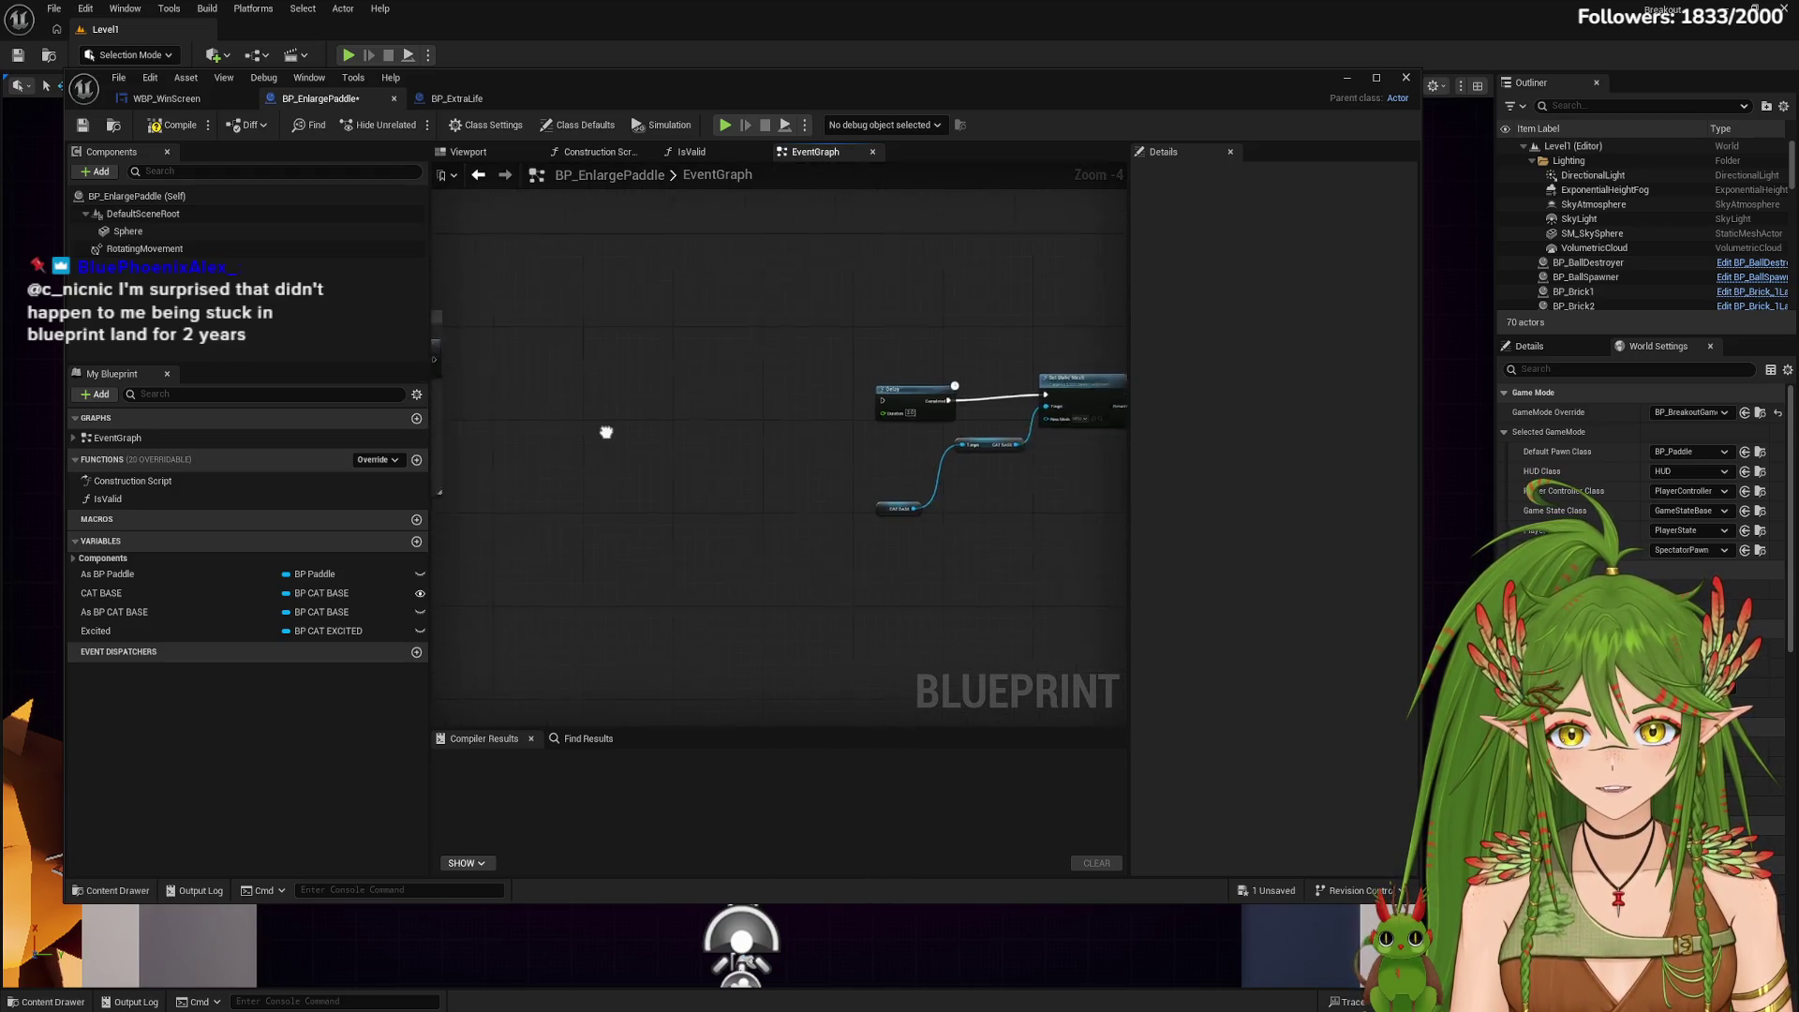
scroll(761, 405, "down", 2)
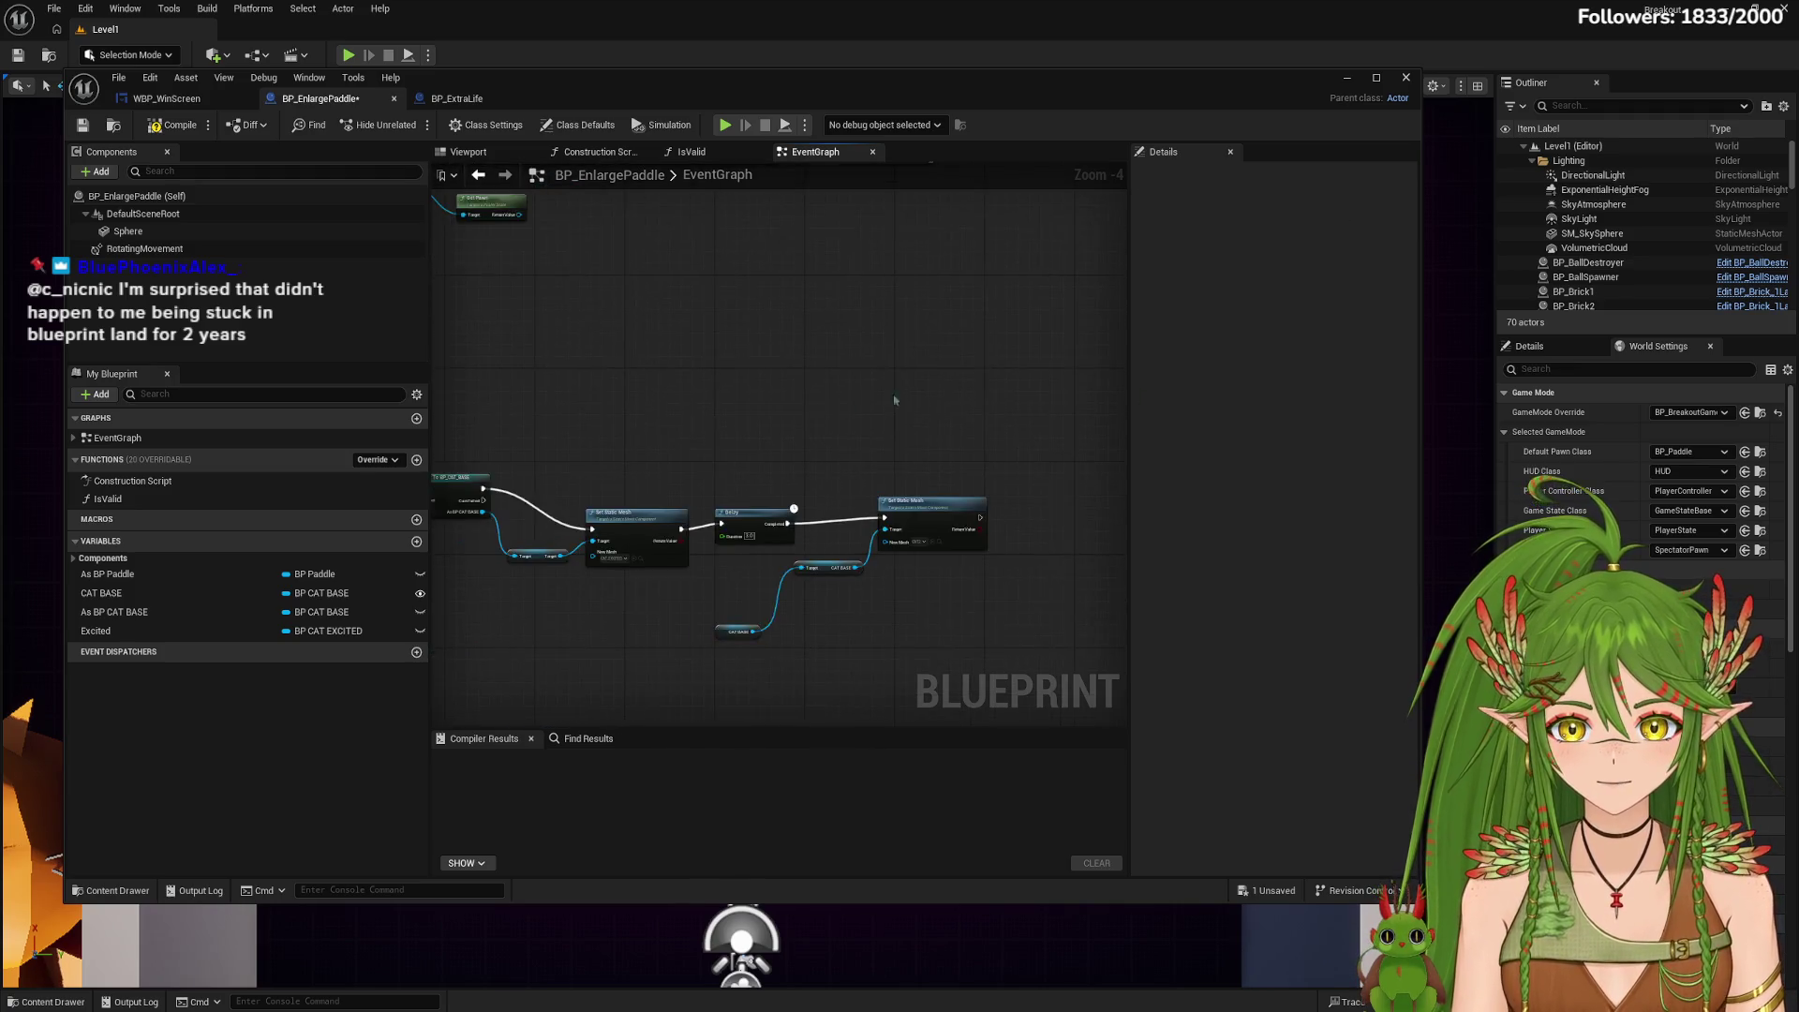
scroll(896, 447, "up", 2)
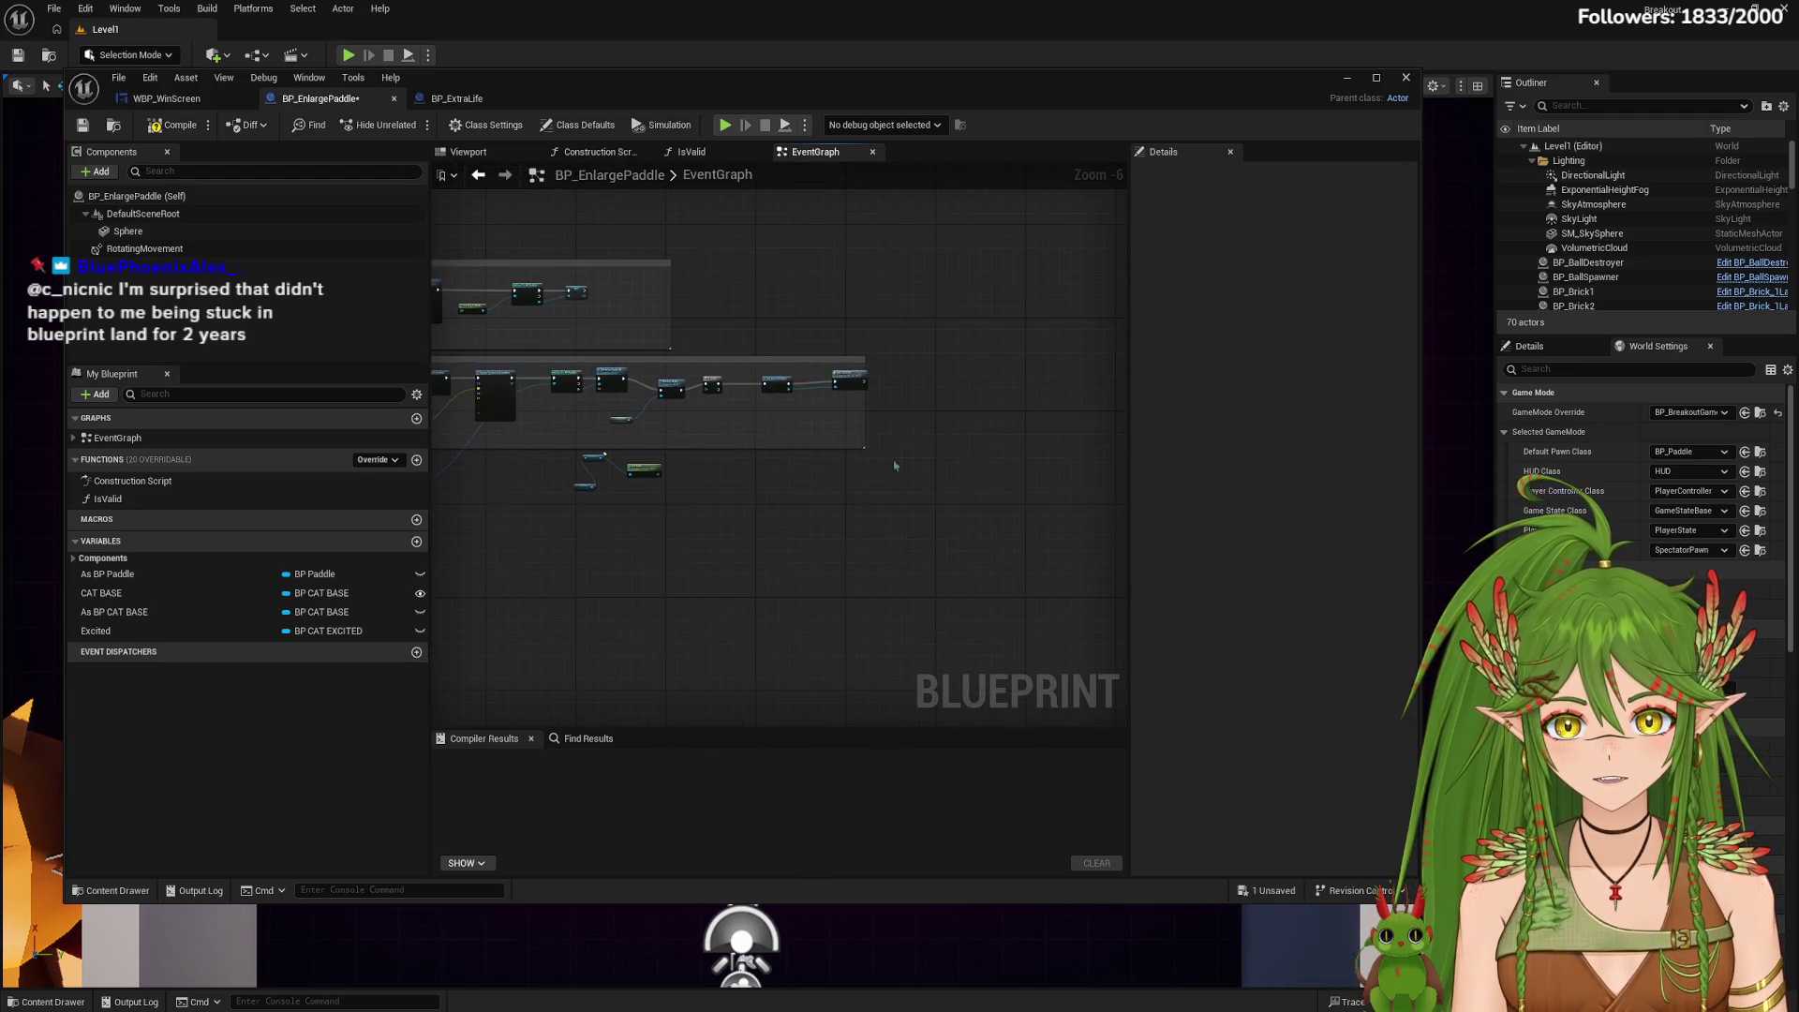
scroll(663, 343, "up", 3)
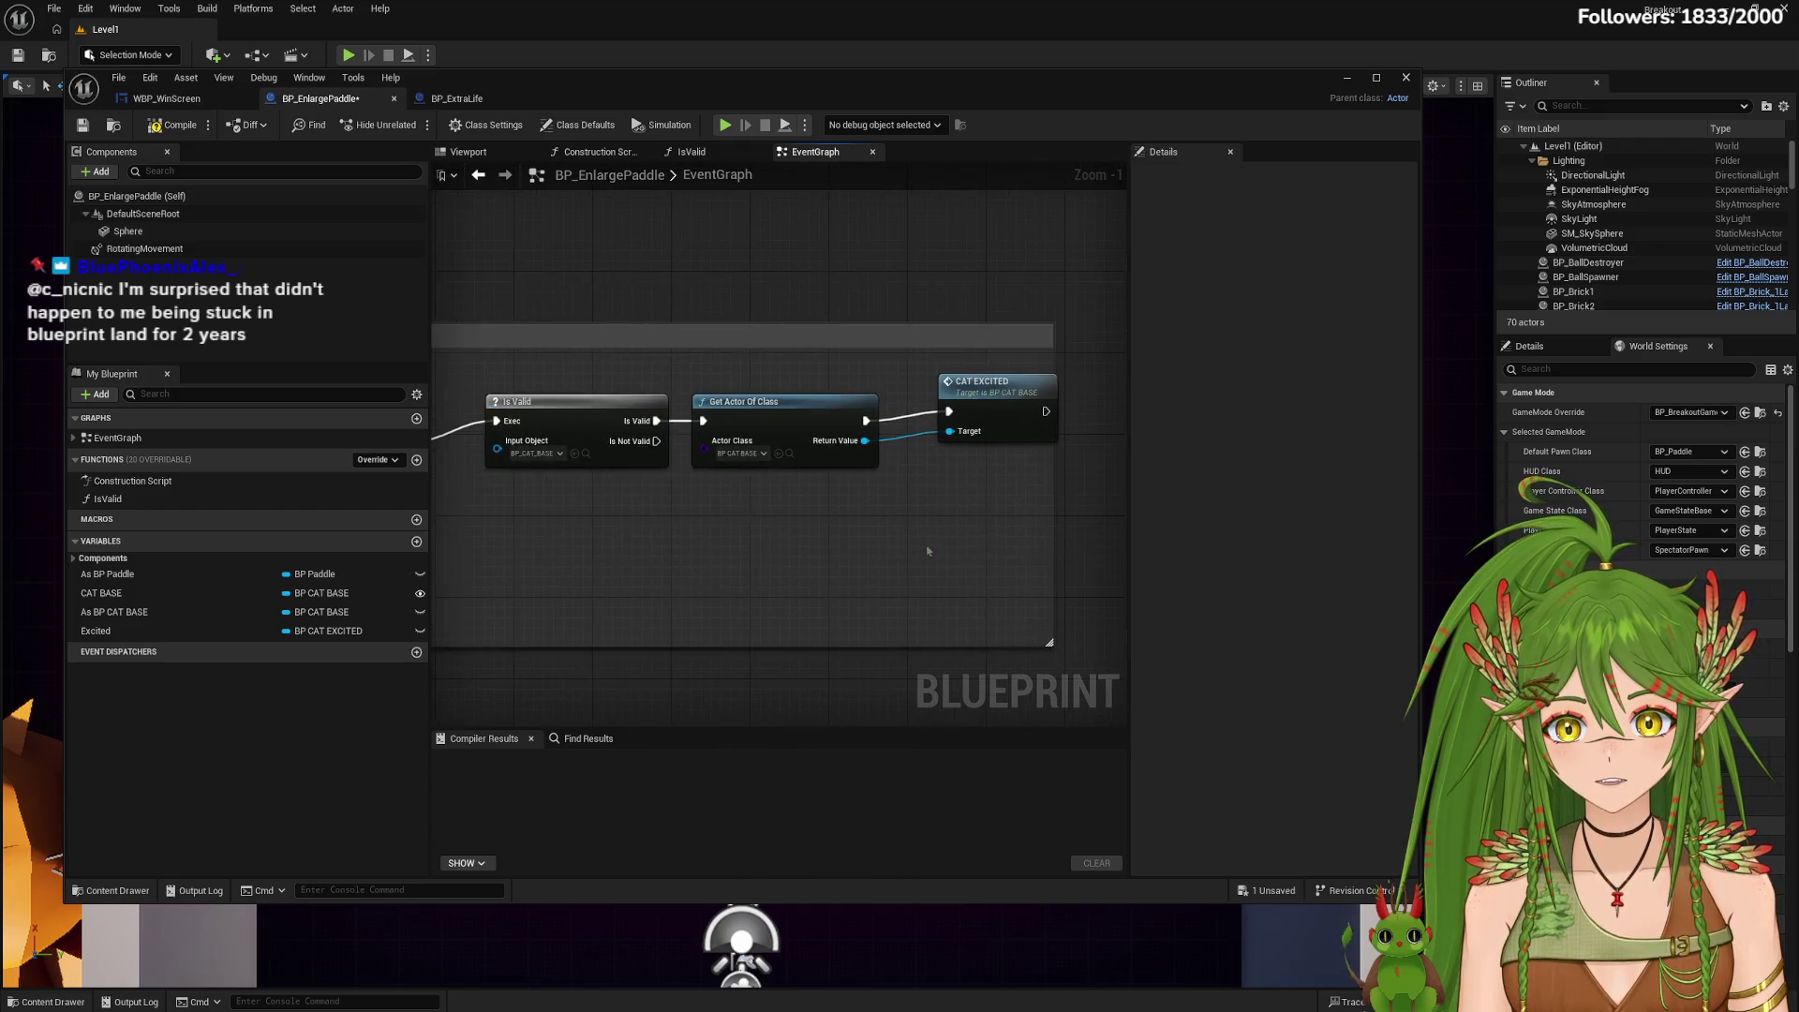
mouse_move(663, 343)
left_mouse_down()
mouse_move(712, 394)
mouse_move(984, 510)
mouse_move(1084, 484)
left_mouse_up()
key("ctrl+c")
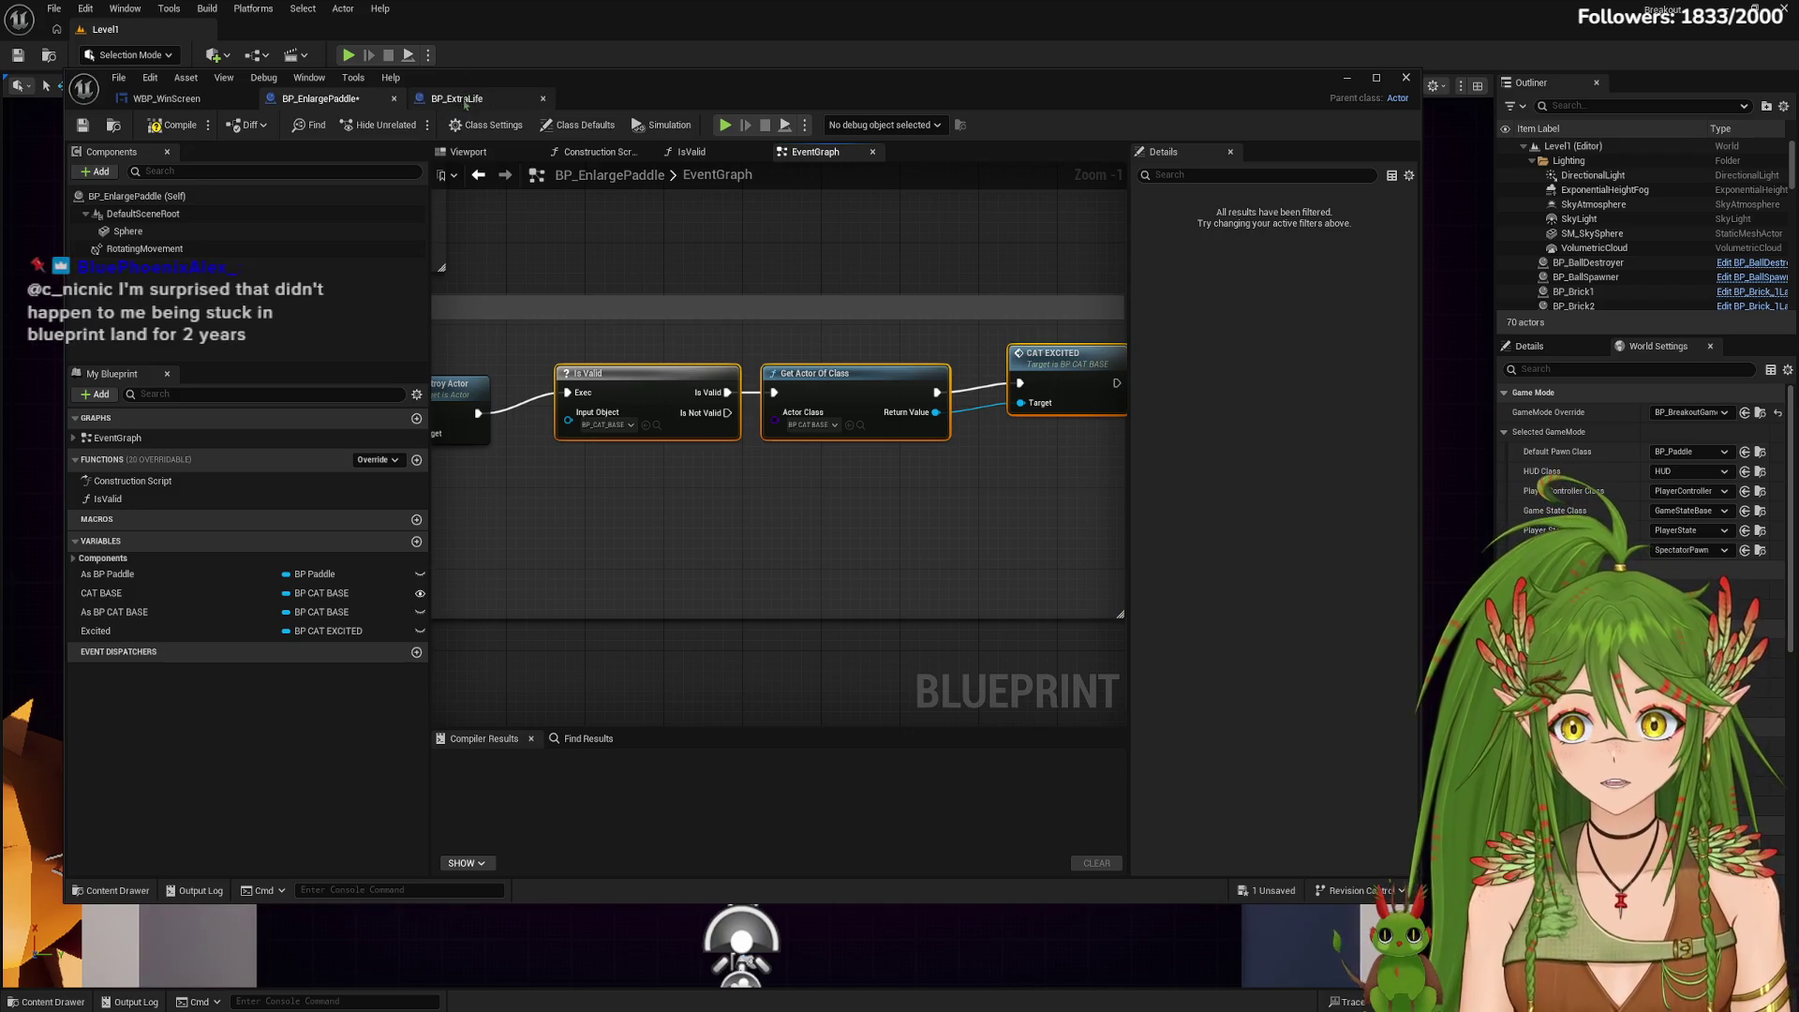
Paste the cat excitement chain into BP_ExtraLife next to Destroy Actor
left_click(458, 98)
key("ctrl+v")
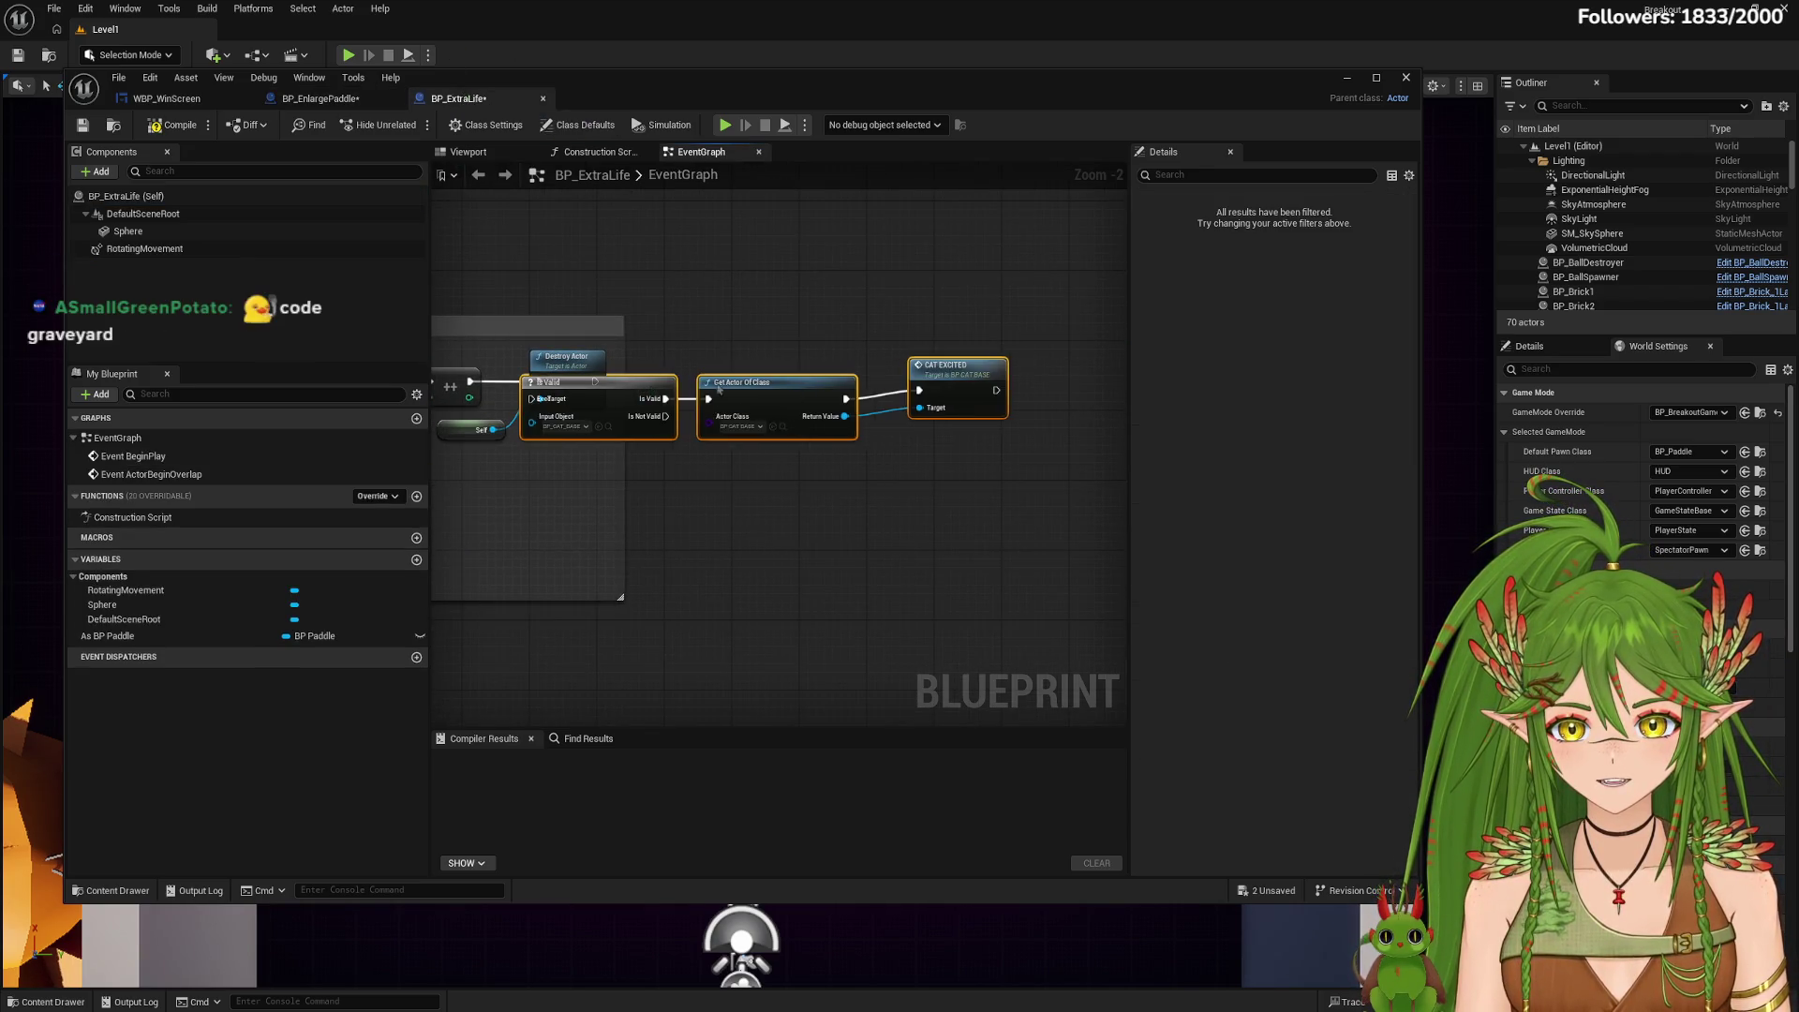
left_click_drag(640, 391, 682, 385)
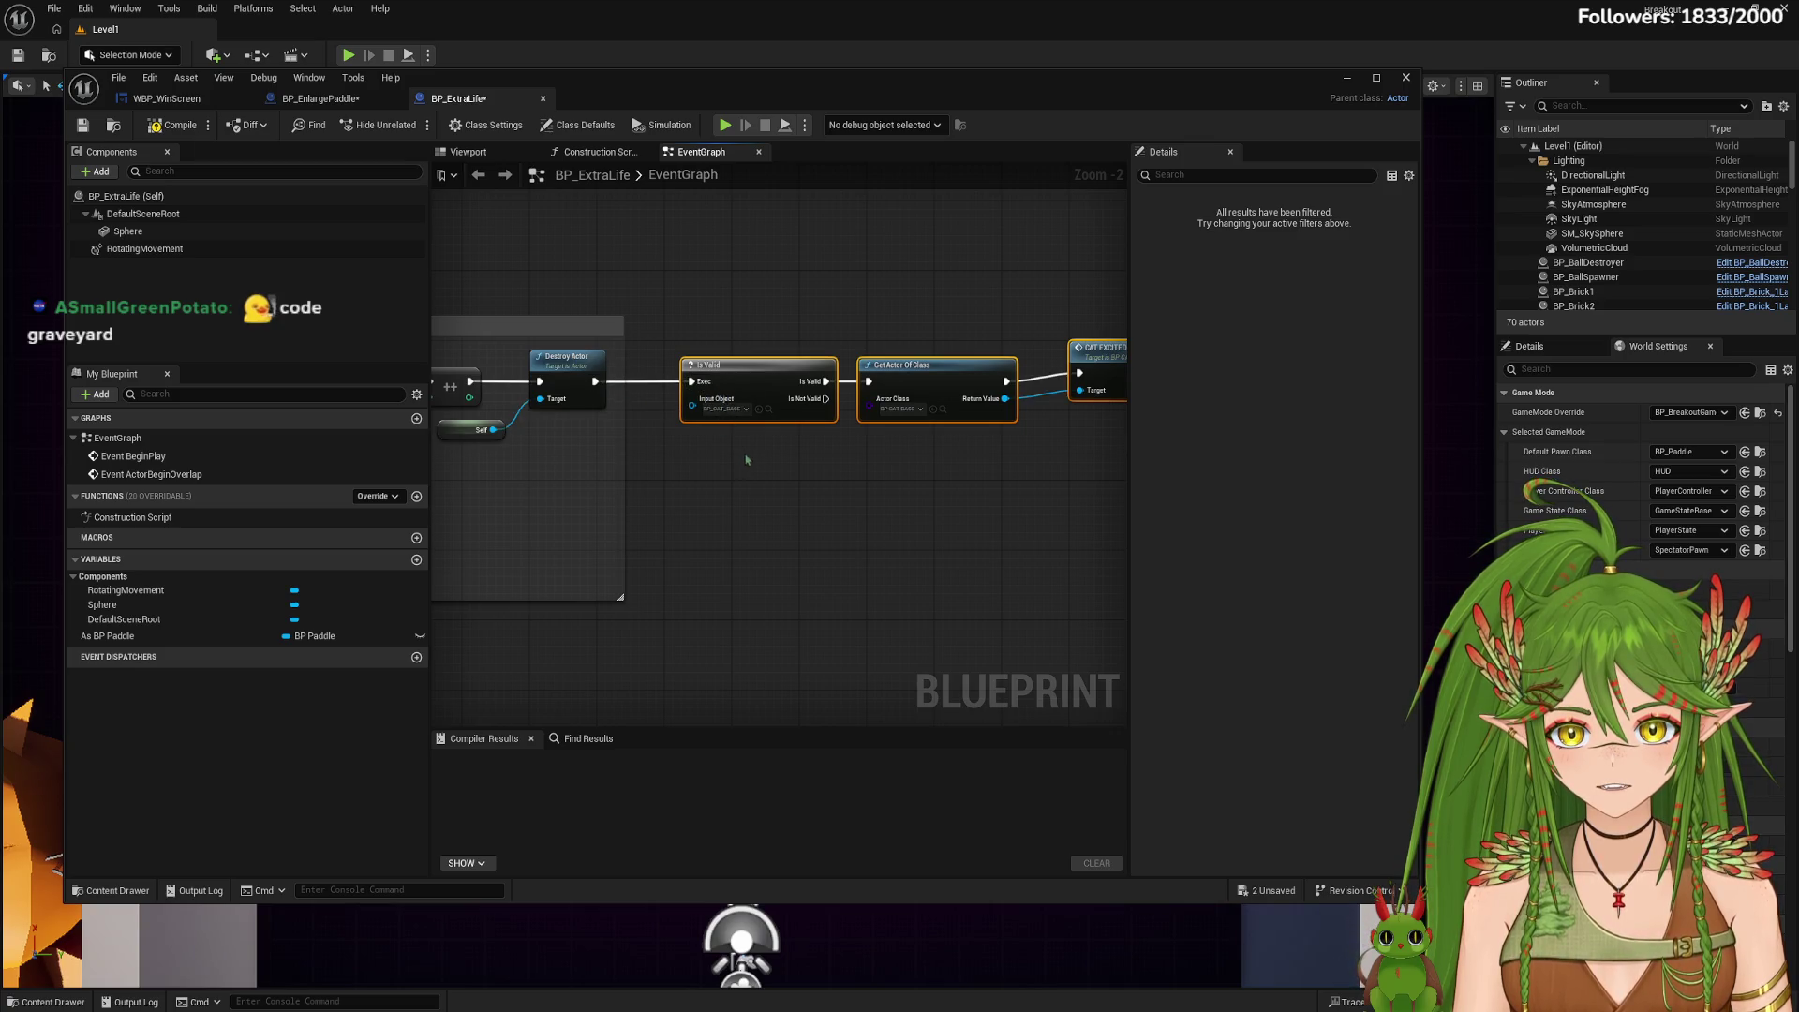
scroll(745, 456, "up", 2)
Compile and save both BP_EnlargePaddle and BP_ExtraLife
left_click(356, 101)
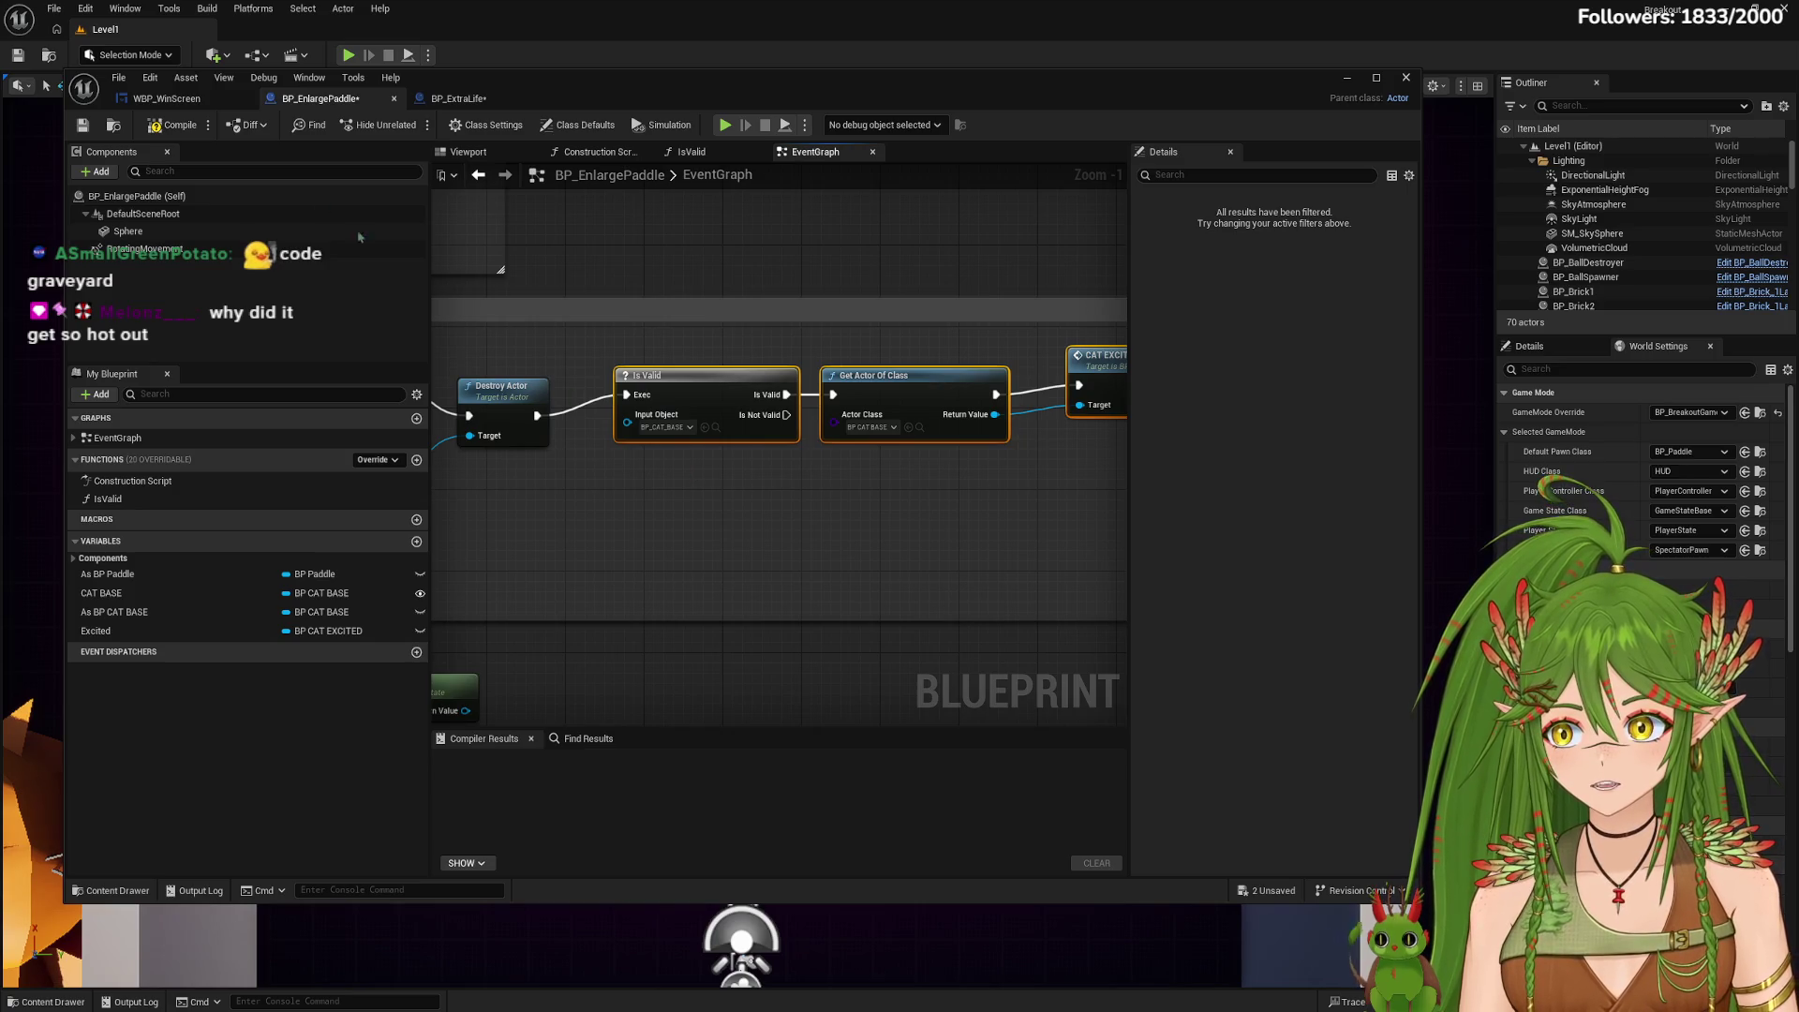
left_click(174, 125)
left_click(82, 125)
left_click(455, 99)
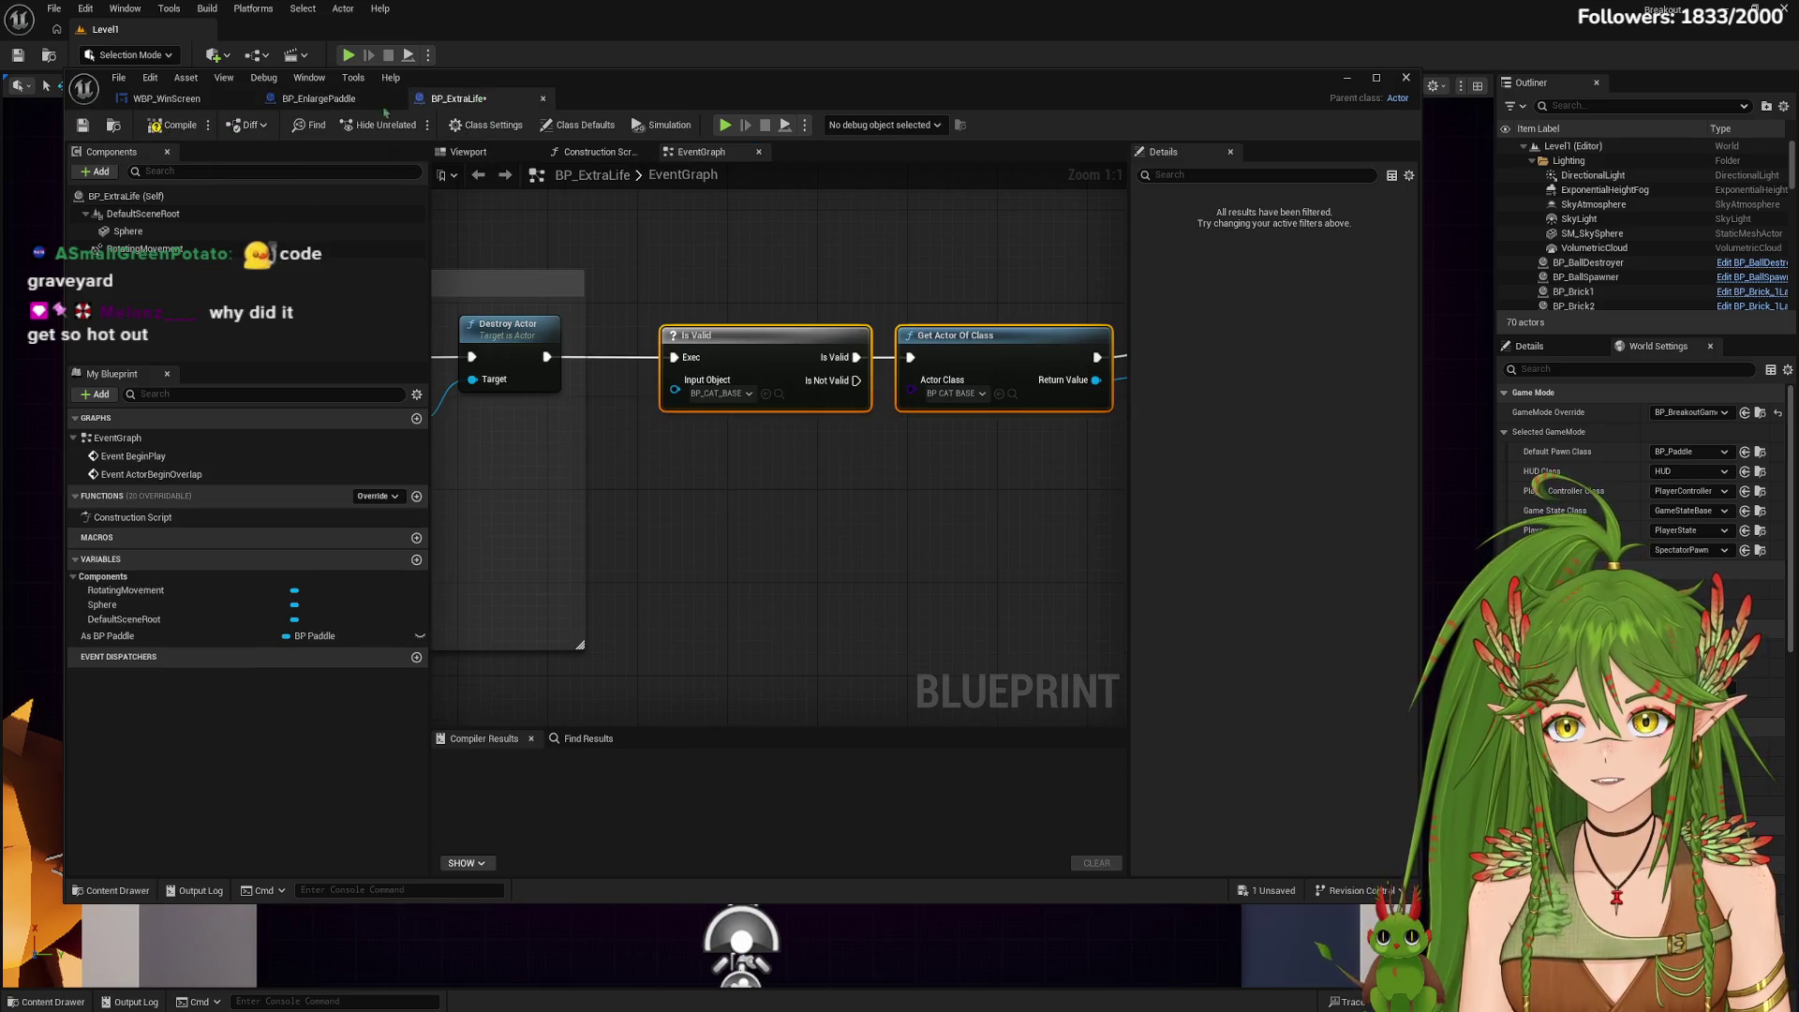
left_click(176, 124)
left_click(83, 125)
Line up the pasted nodes after Destroy Actor, then recompile and save BP_ExtraLife
left_click_drag(799, 491, 567, 488)
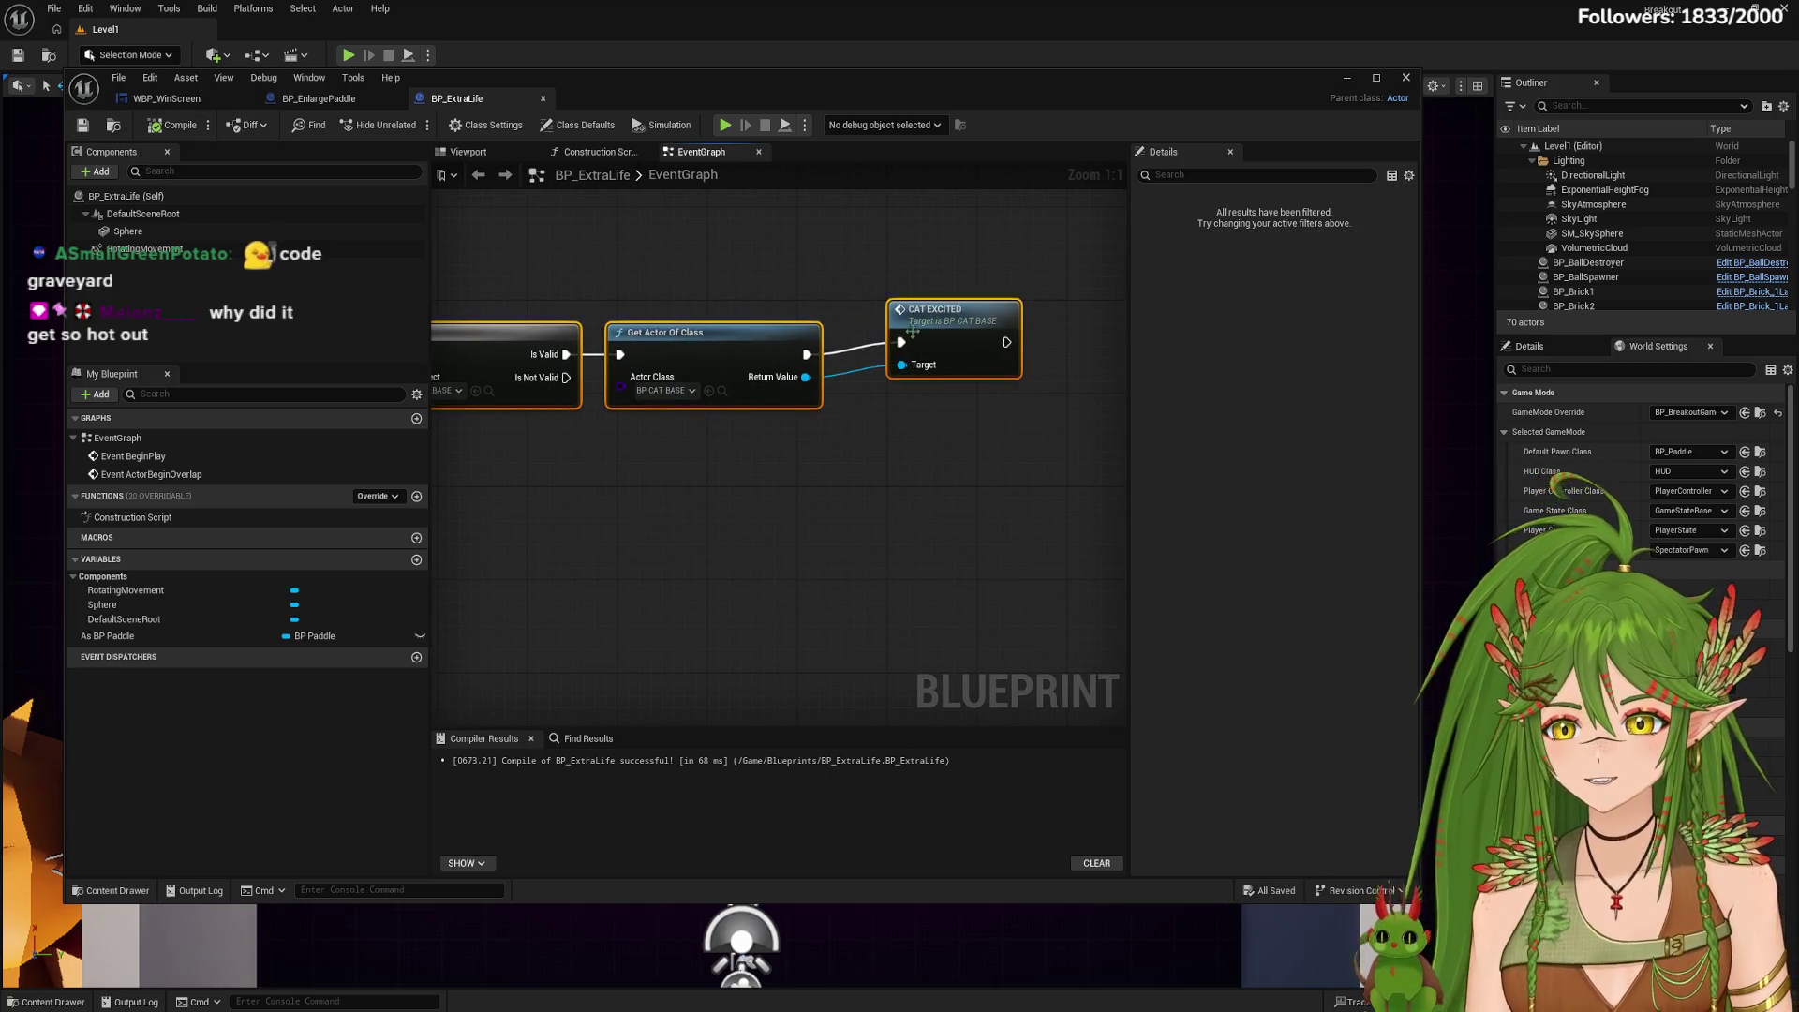
left_click_drag(956, 330, 955, 341)
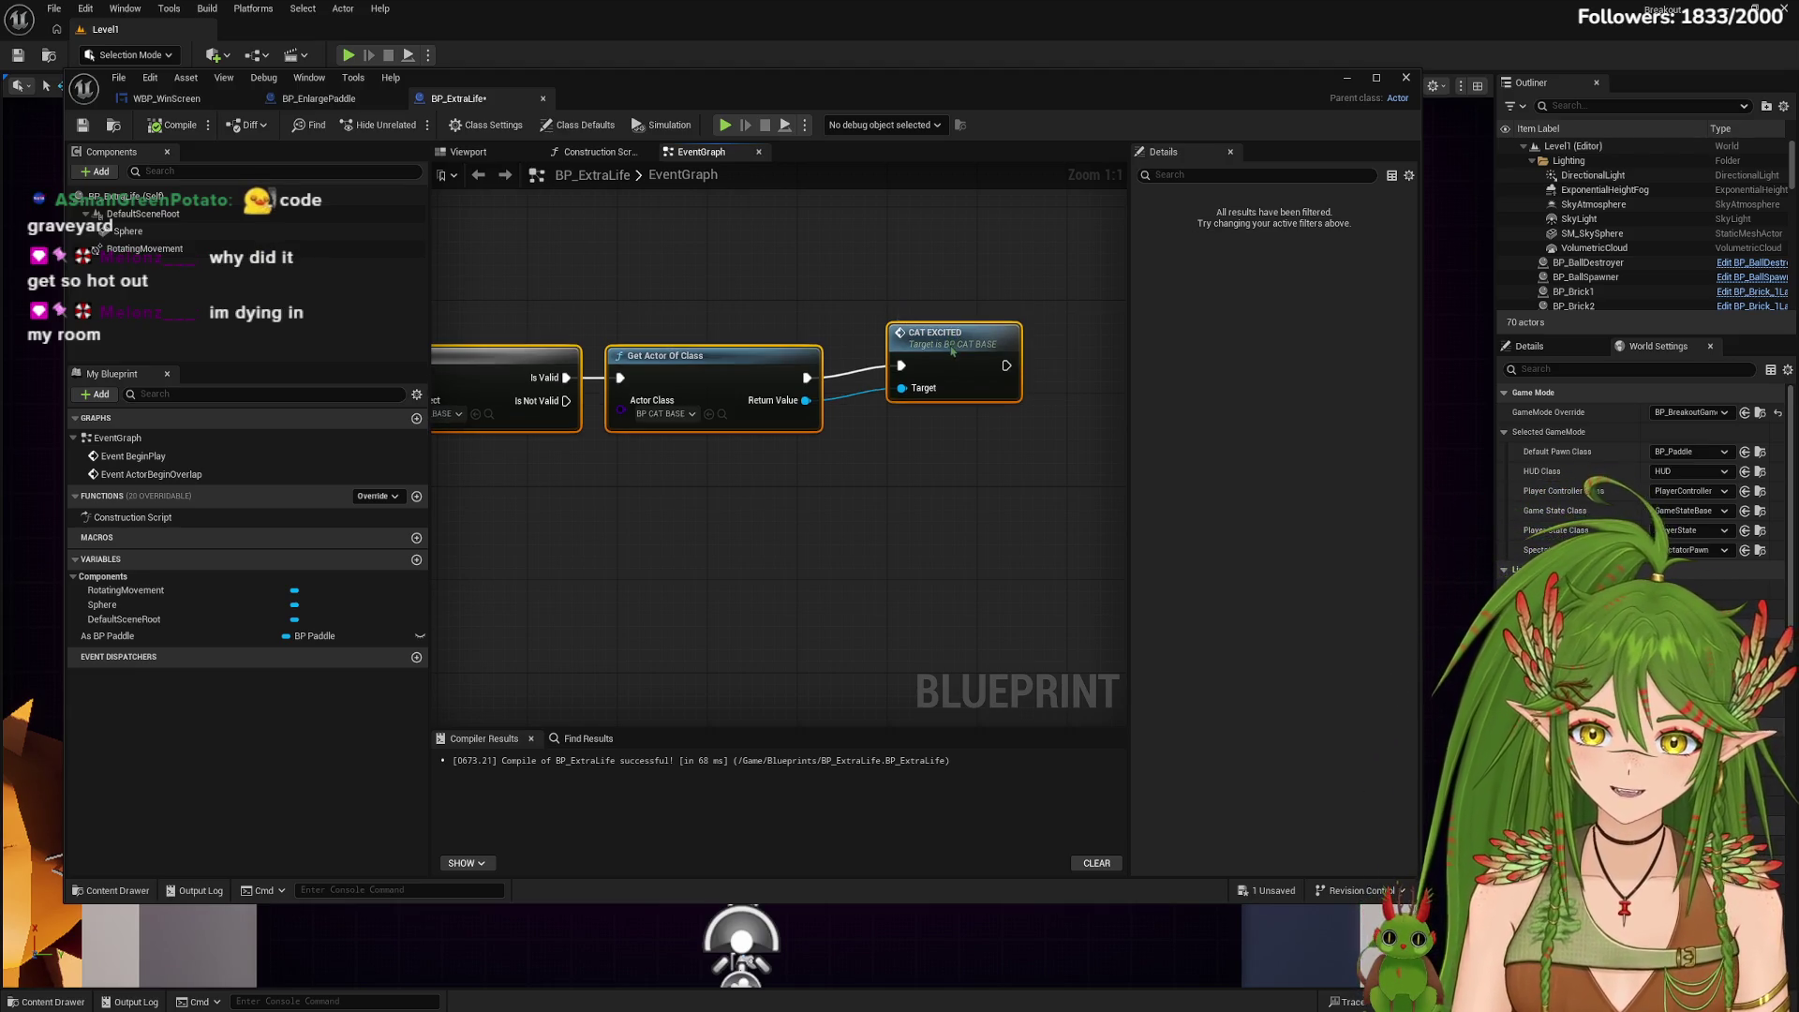
mouse_move(592, 496)
left_mouse_down()
mouse_move(819, 501)
mouse_move(757, 508)
left_mouse_up()
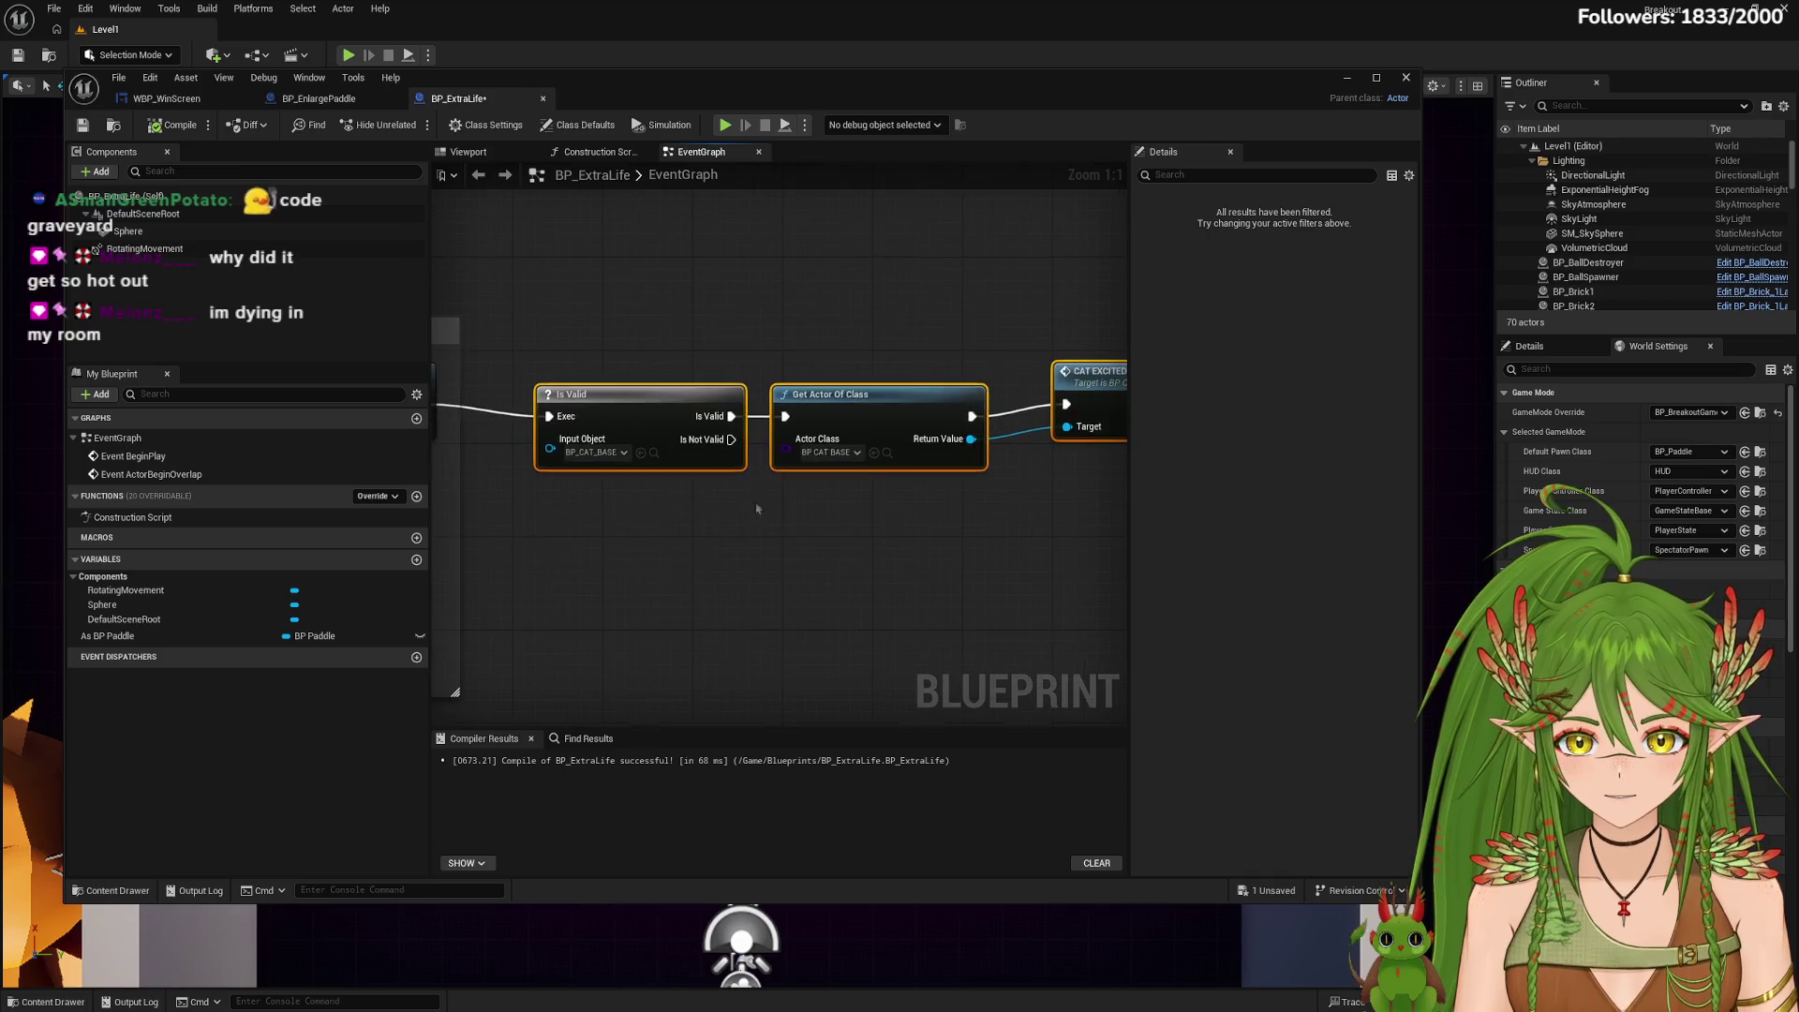
left_click_drag(855, 392, 696, 394)
left_click(937, 403)
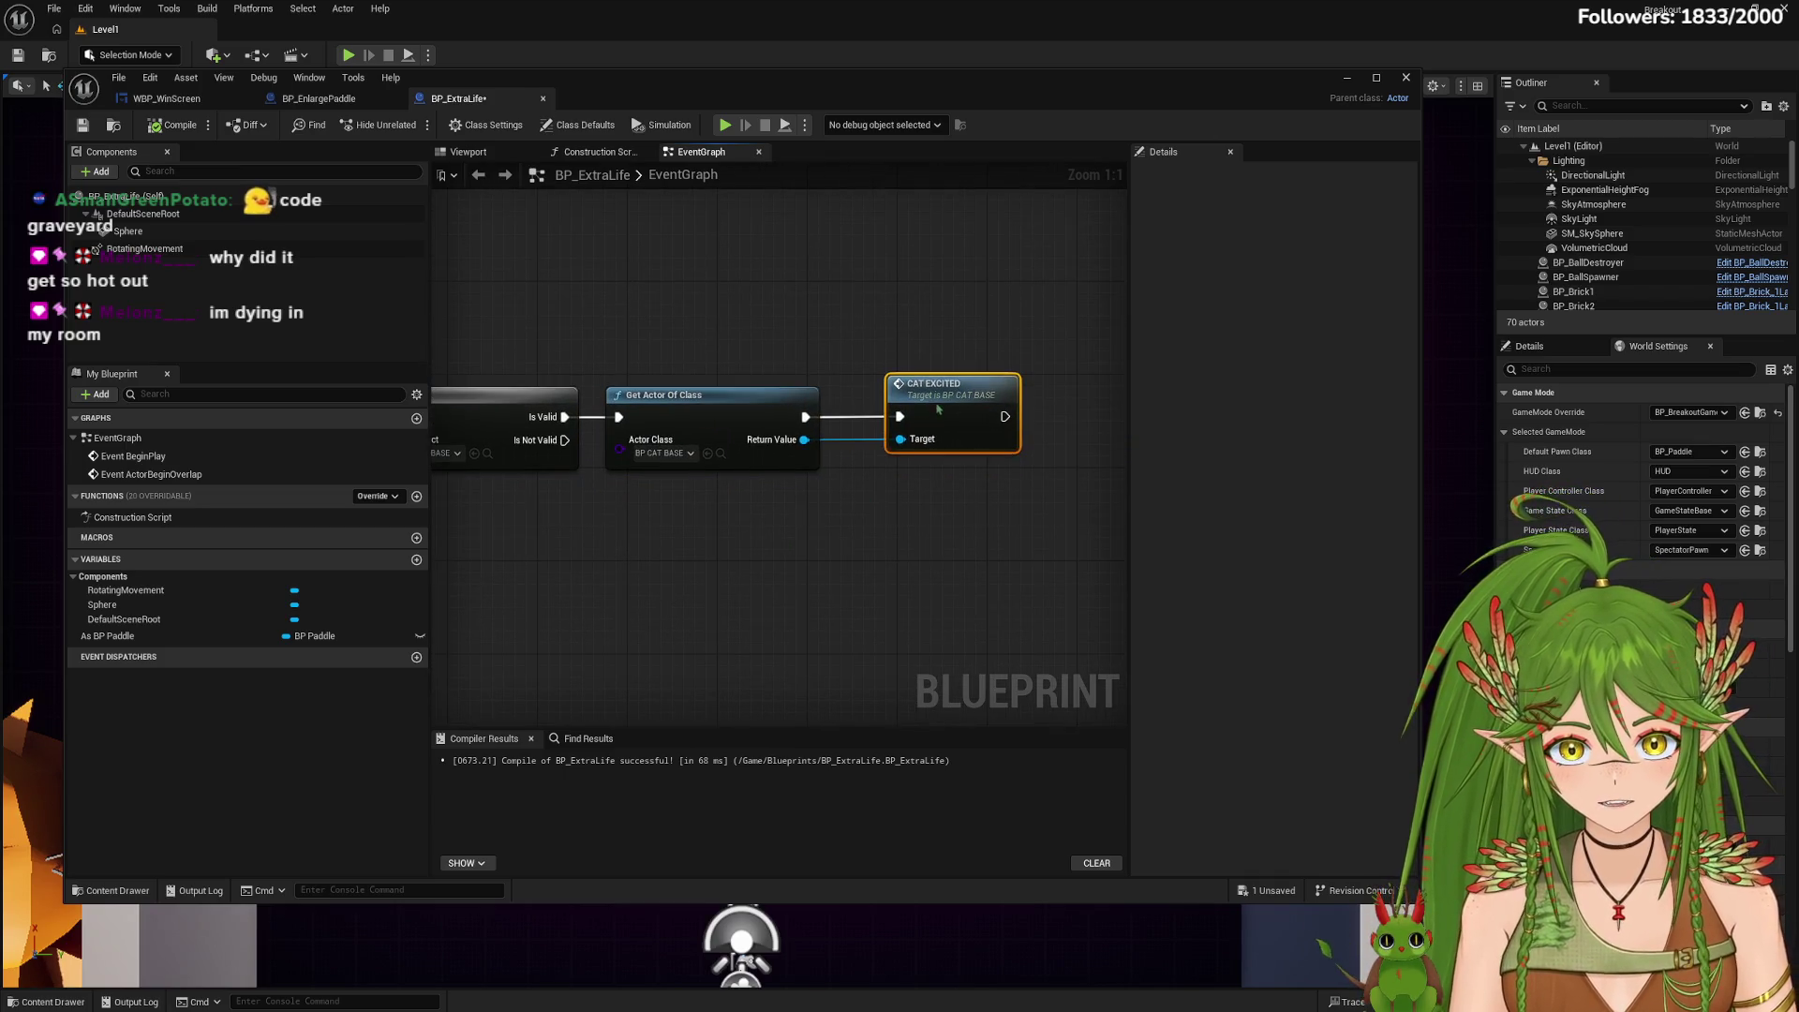
left_click_drag(731, 559, 956, 560)
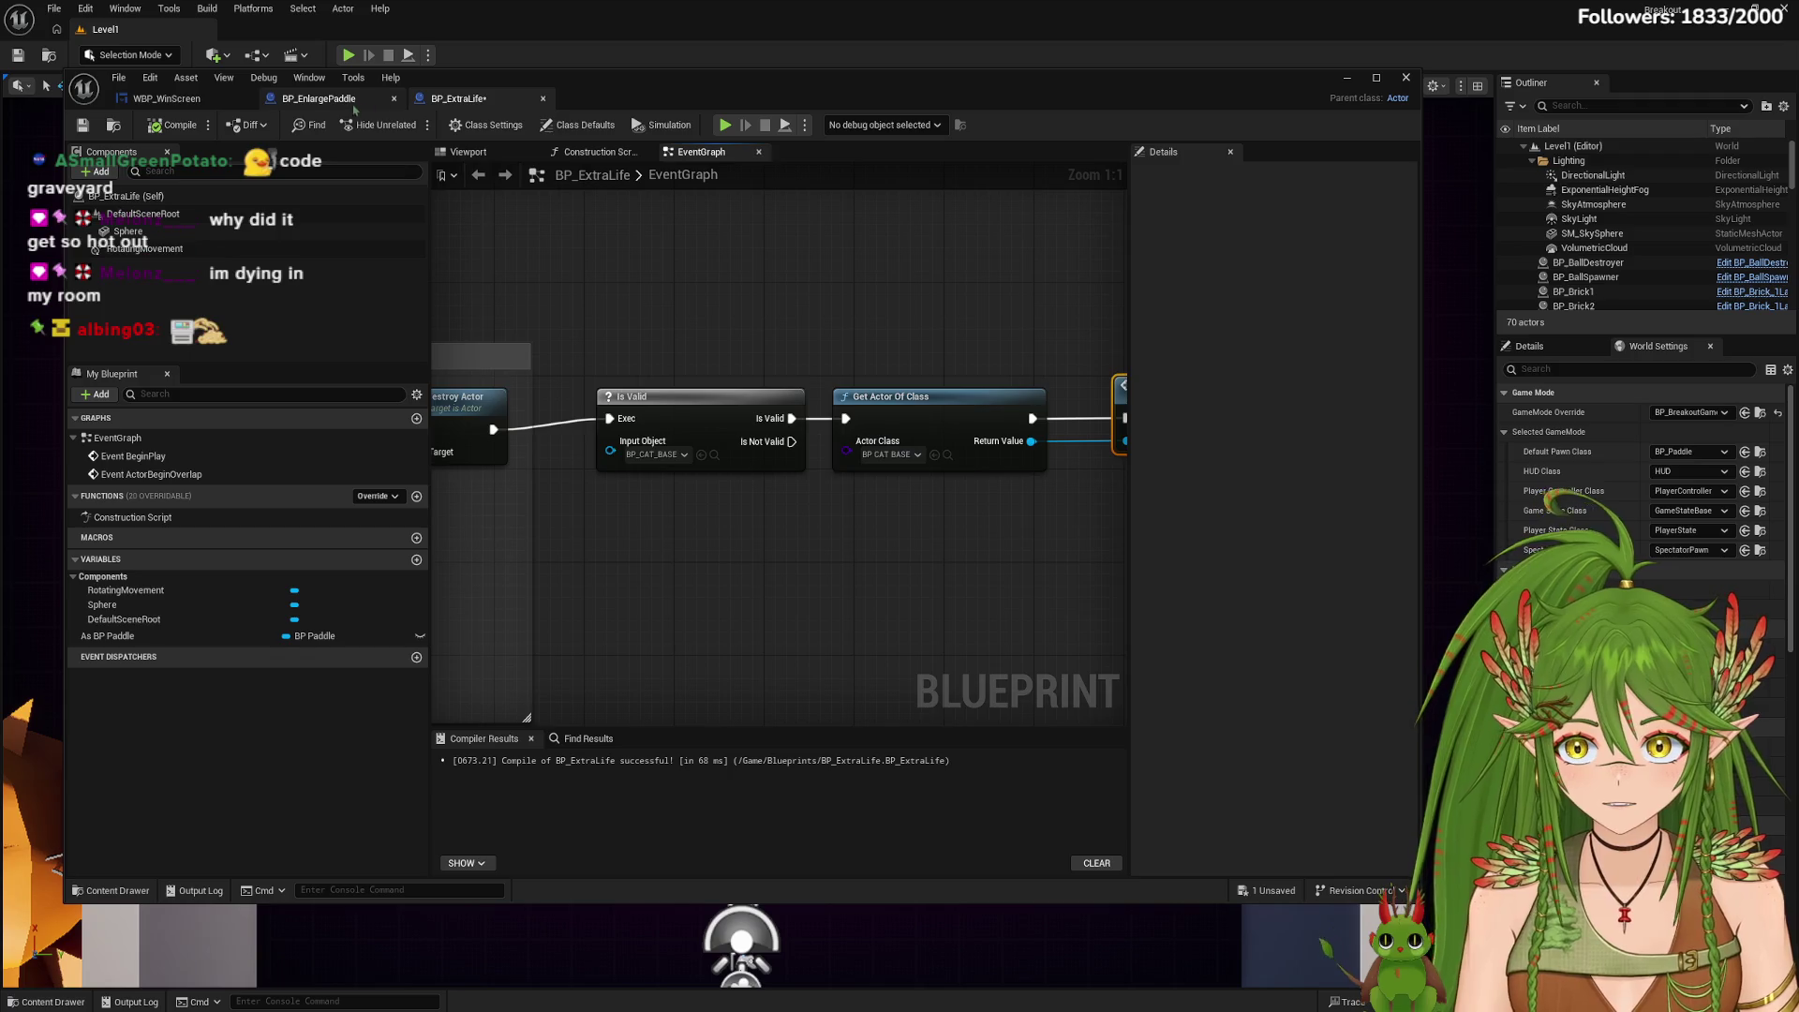
left_click(319, 99)
left_click(468, 101)
left_click(180, 124)
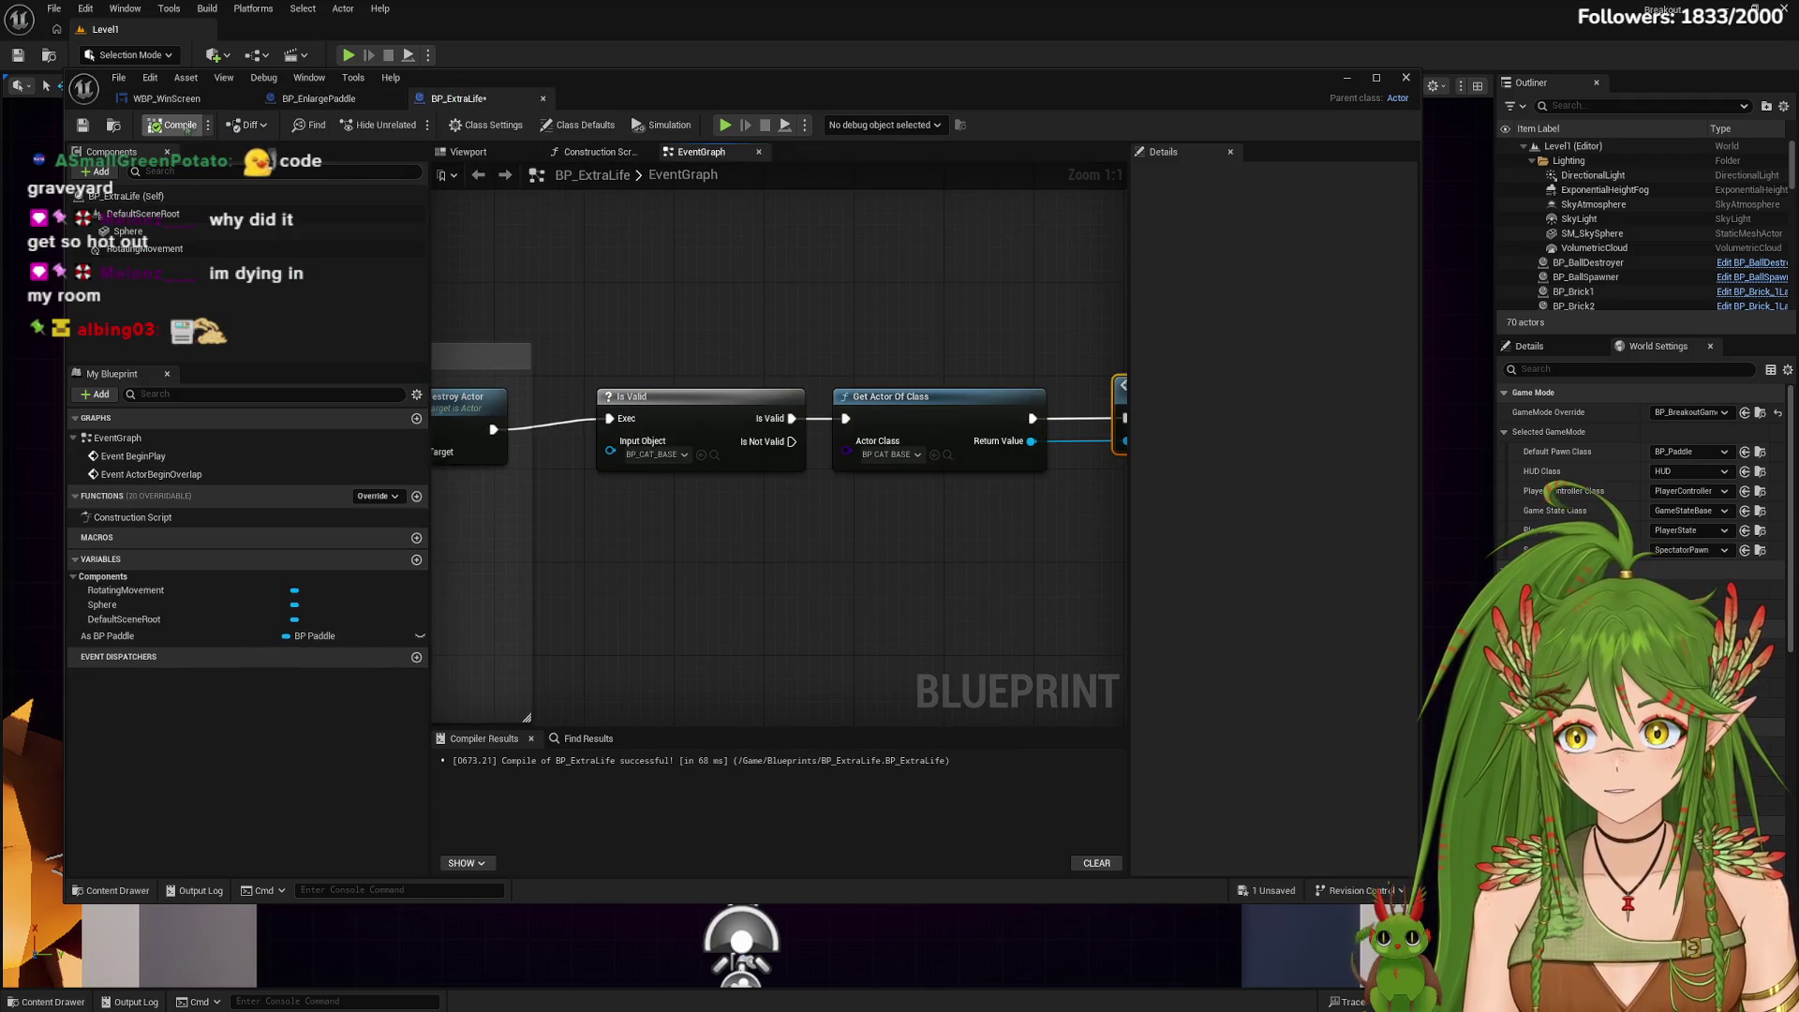
left_click(84, 126)
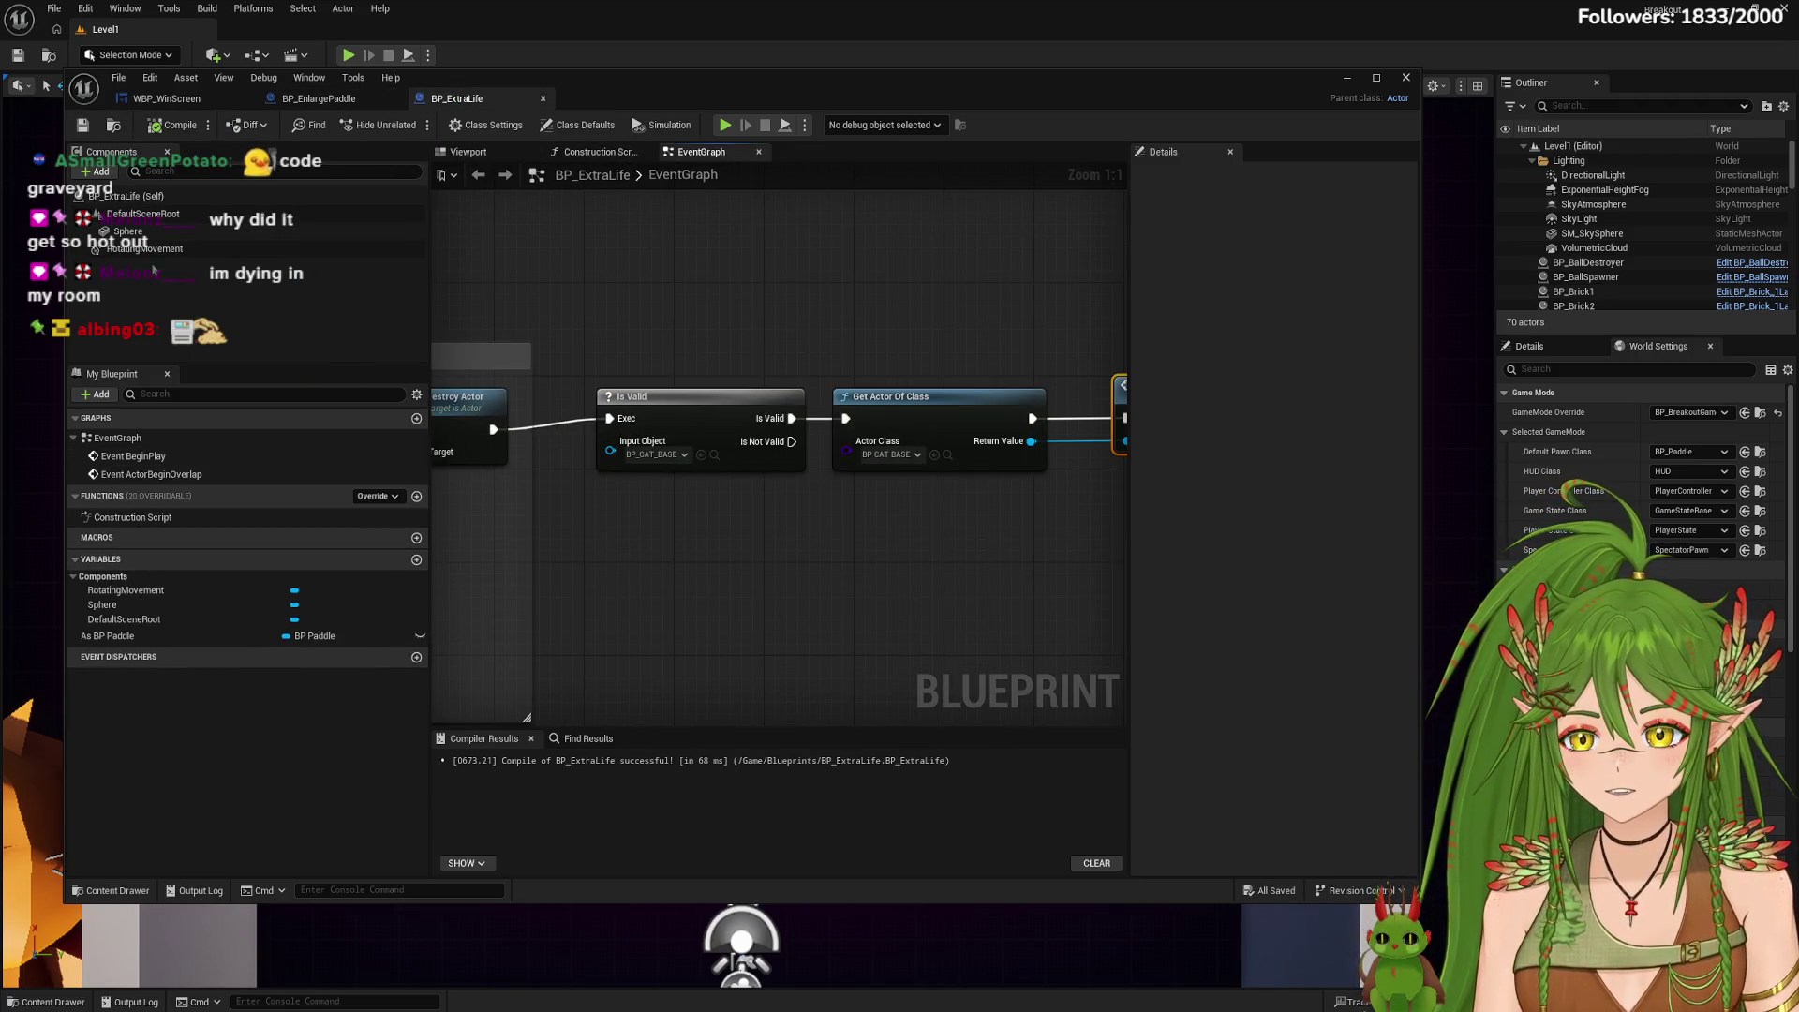
Add a new function named IsValid to BP_ExtraLife
left_click(417, 496)
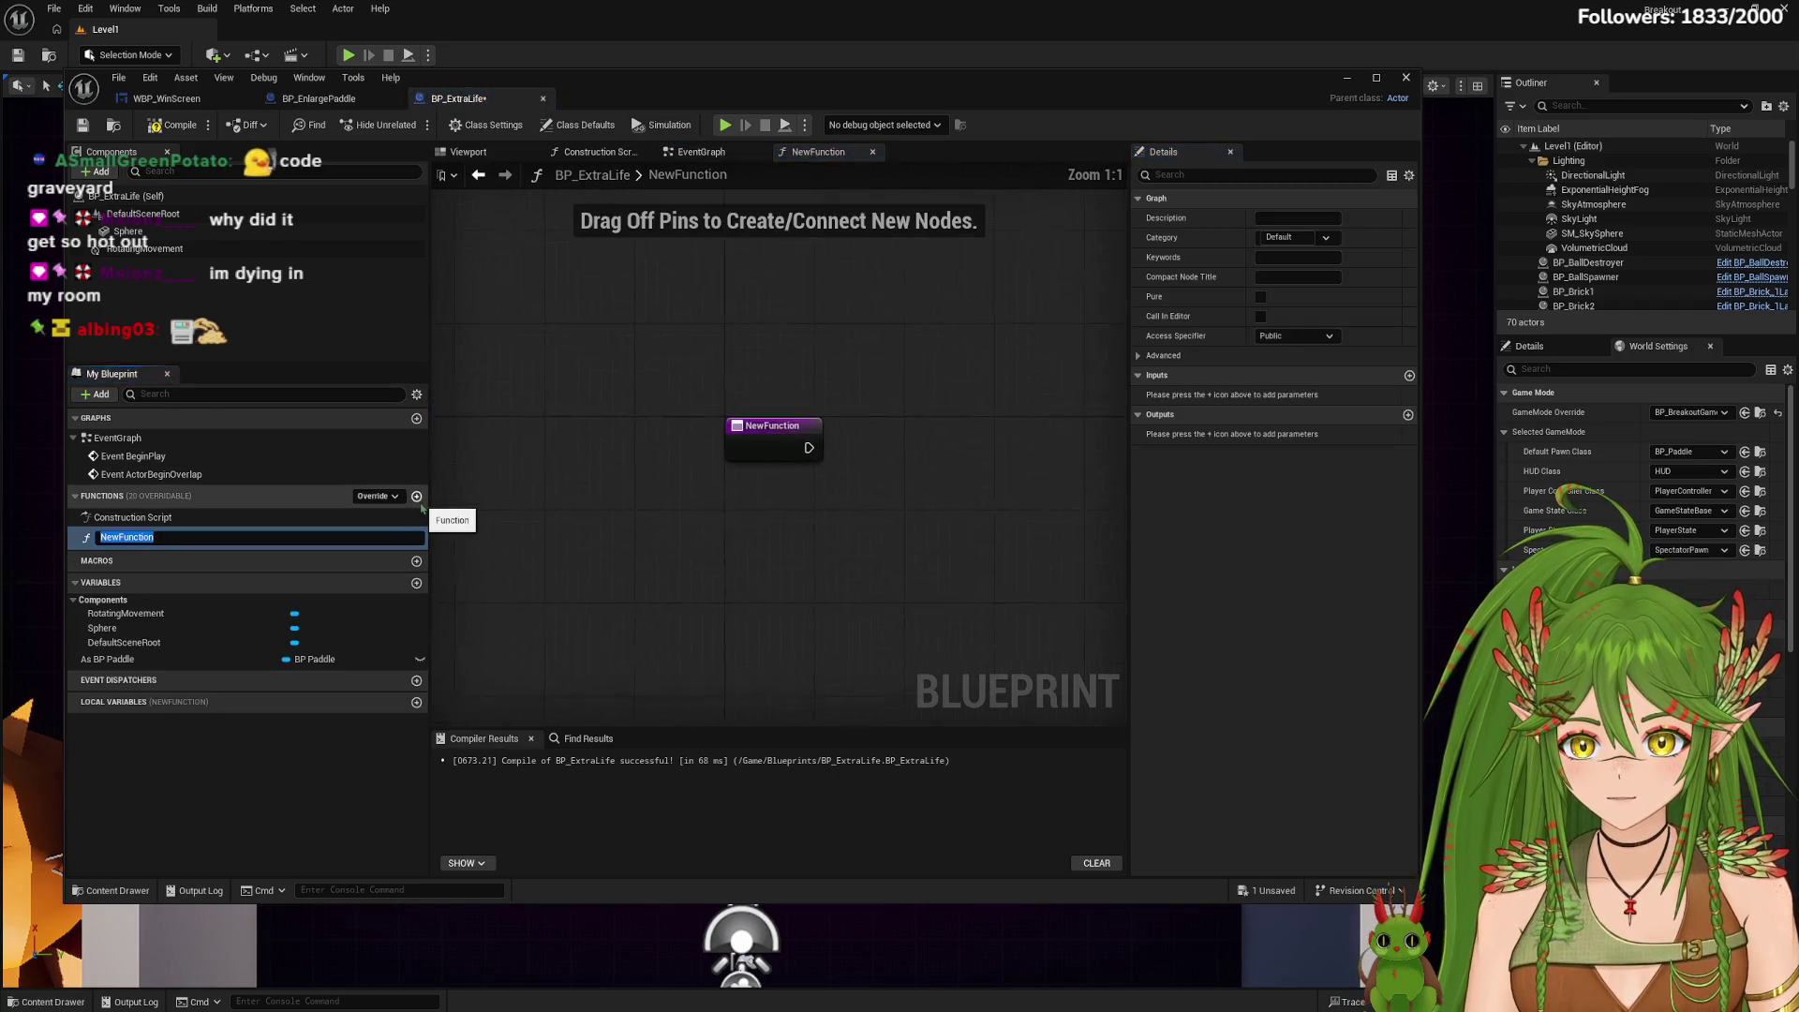
type("lid")
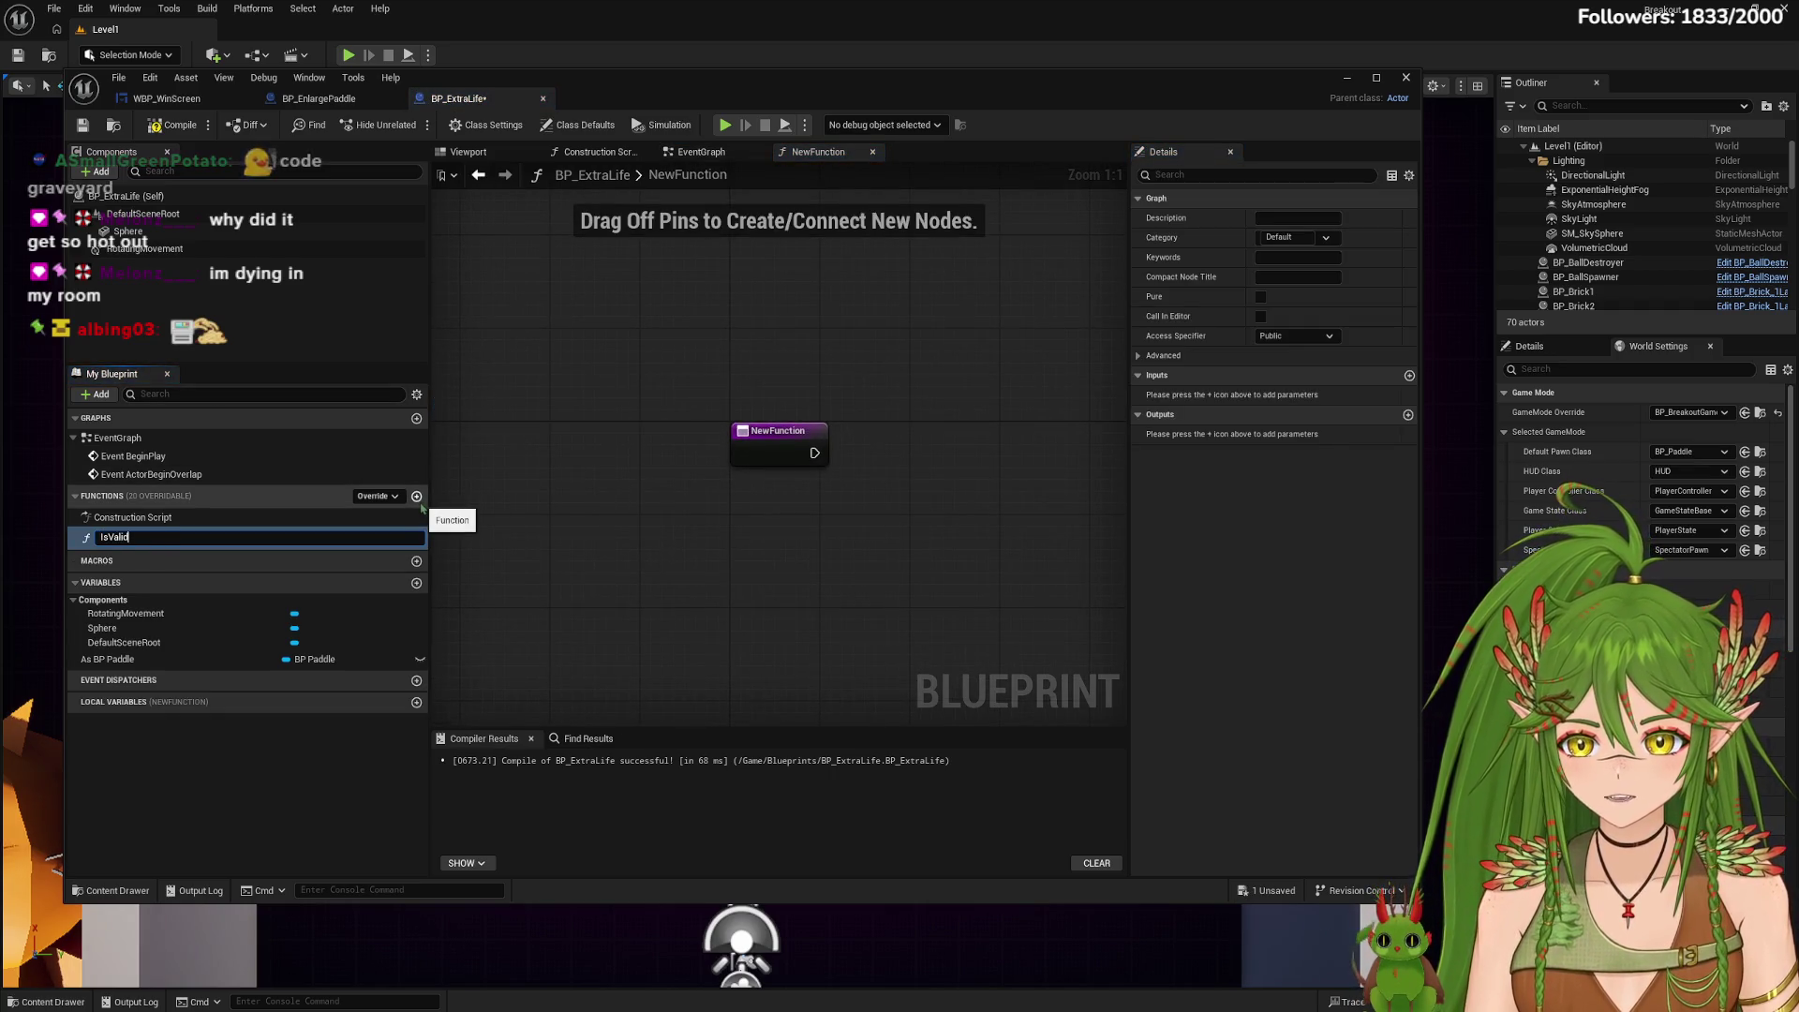
key("Return")
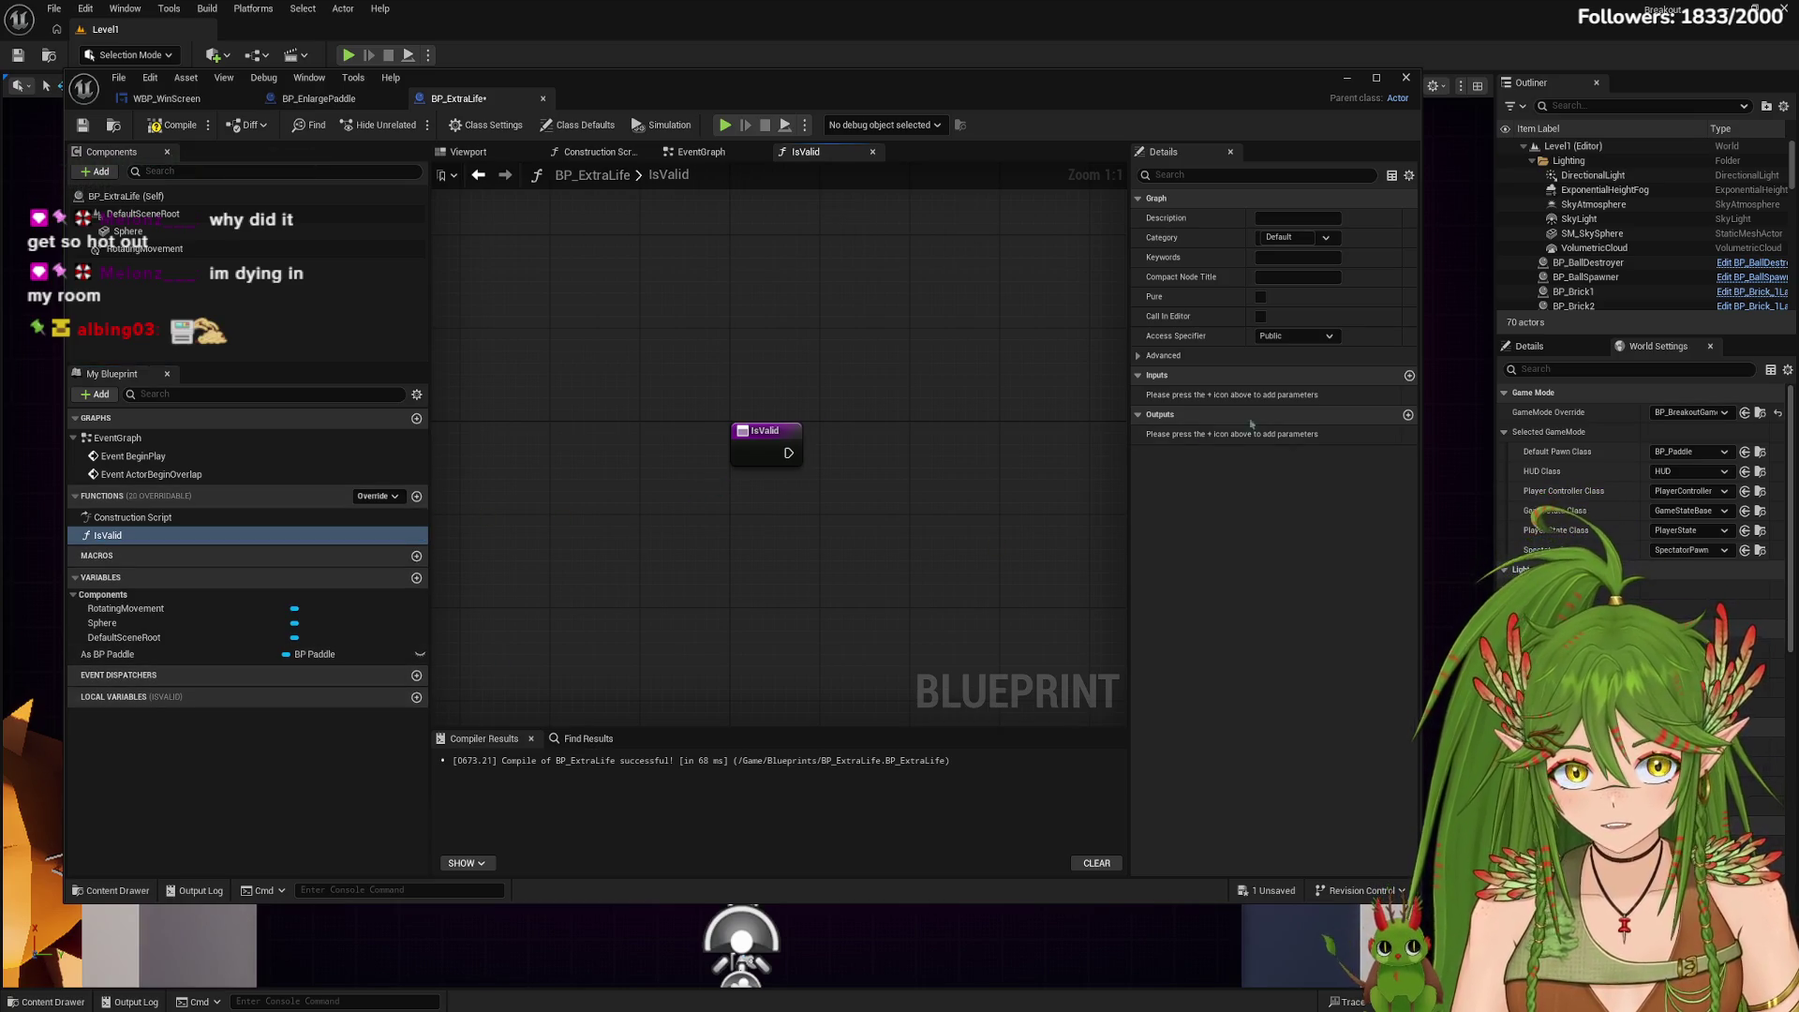
Give IsValid a CatValid output of type BP CAT BASE, compile, and return to the level
left_click(1408, 415)
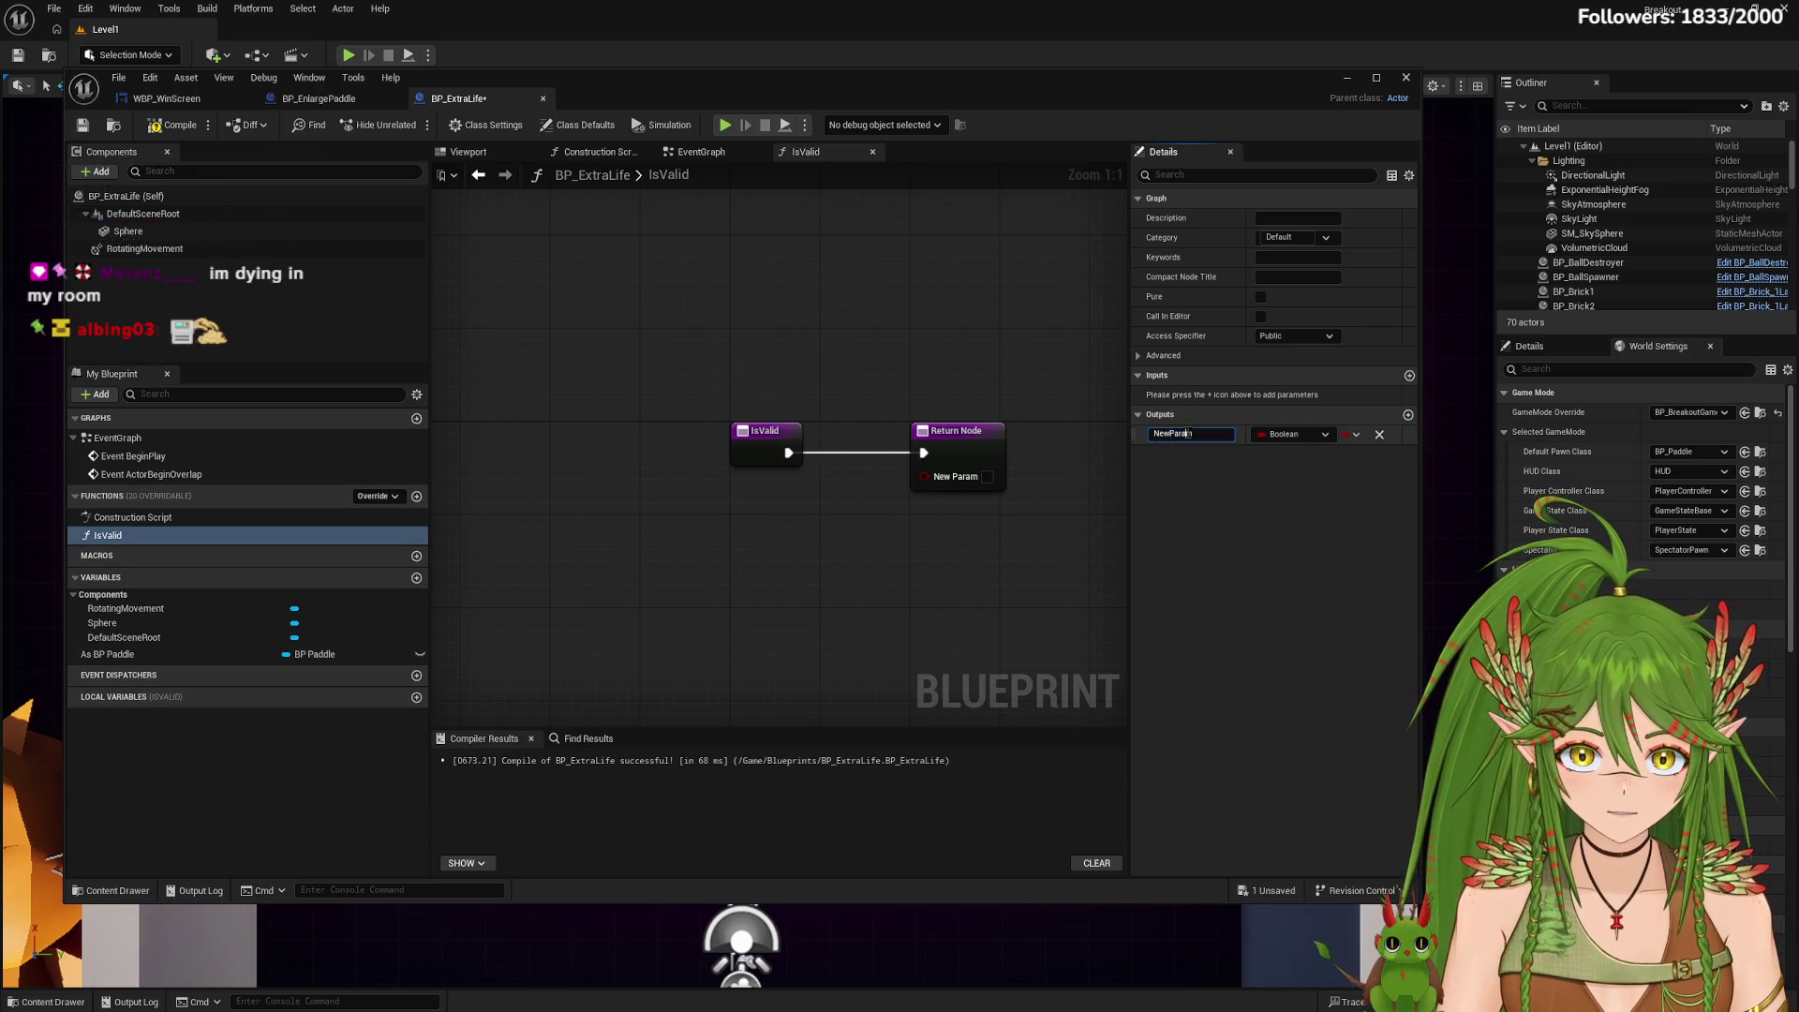
type("id")
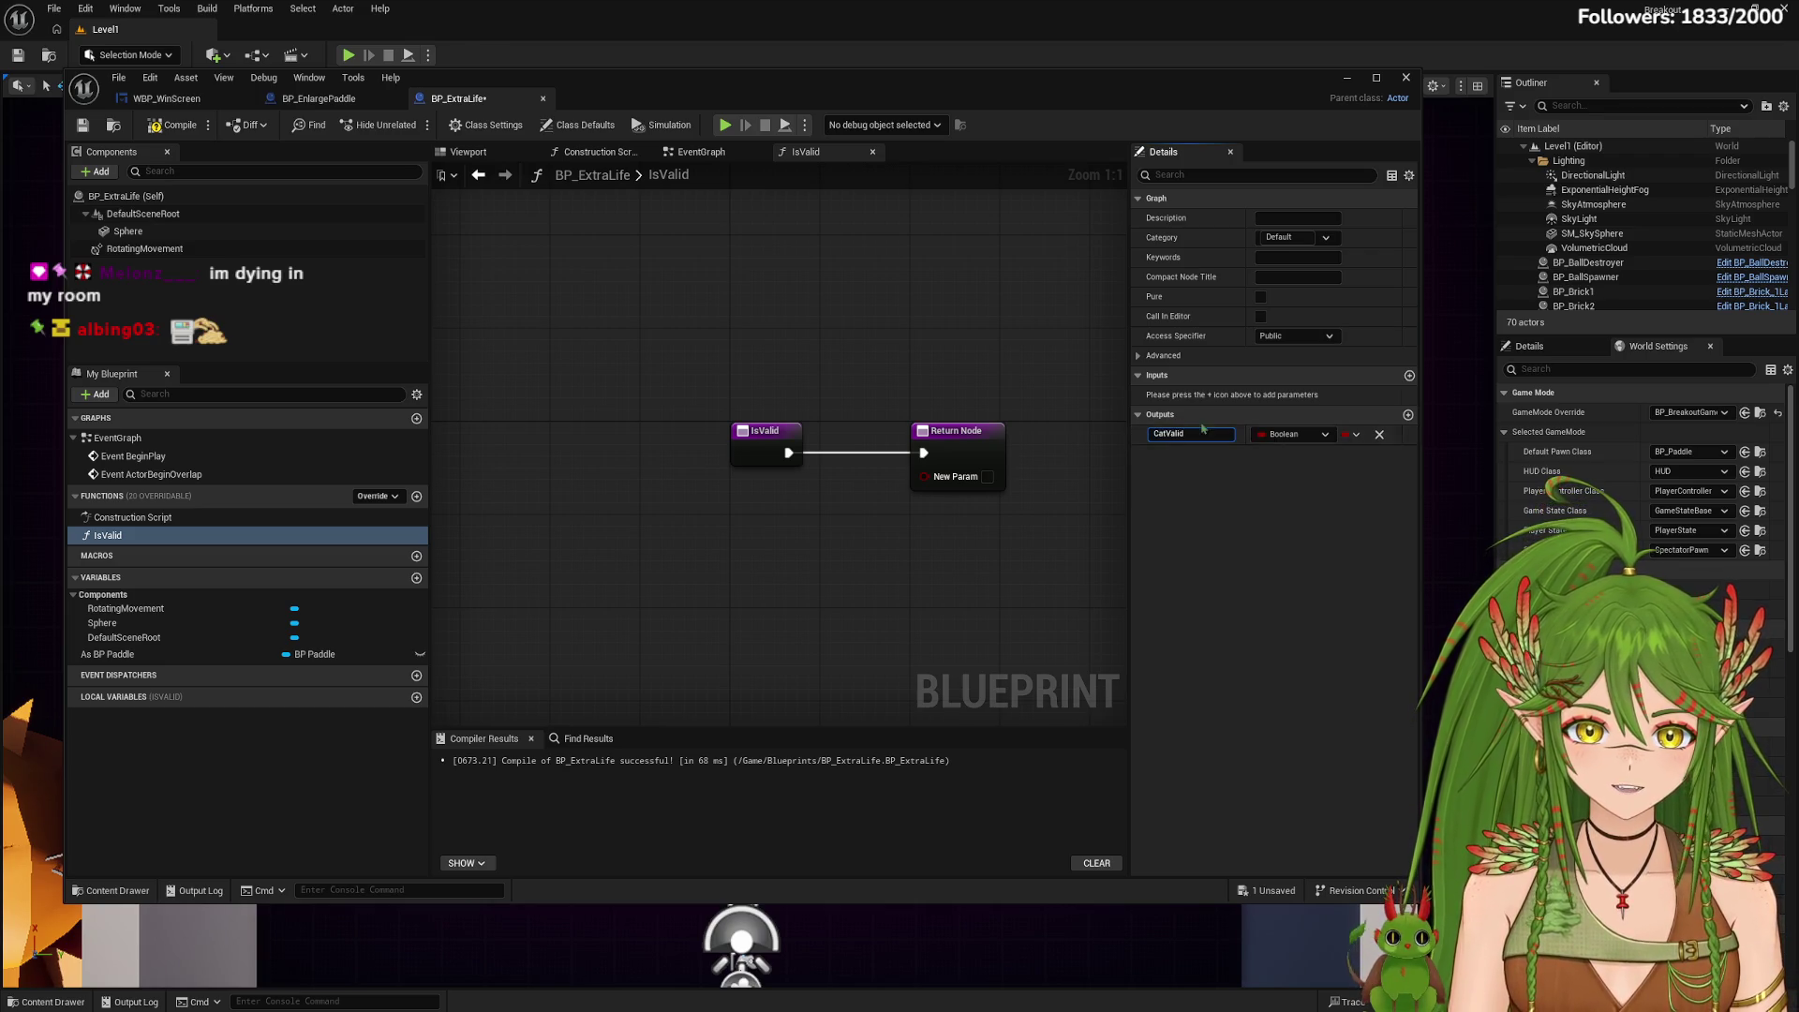
left_click(1319, 435)
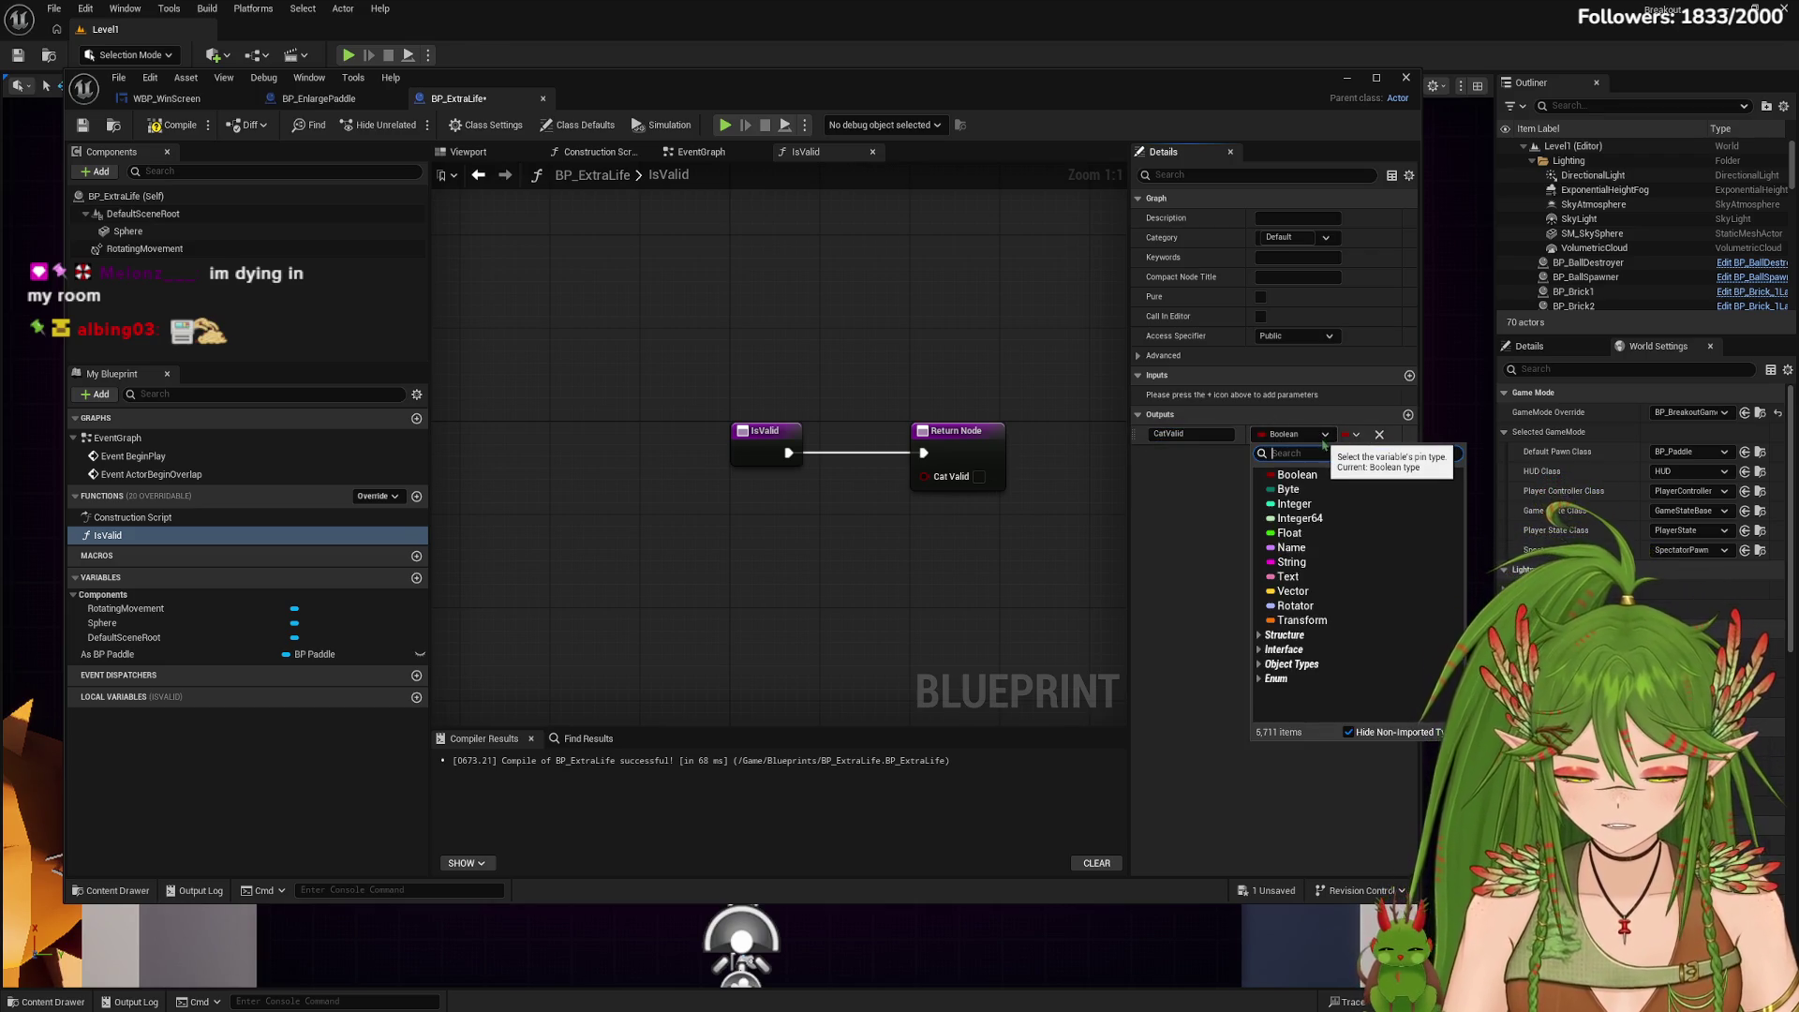
type("at_b")
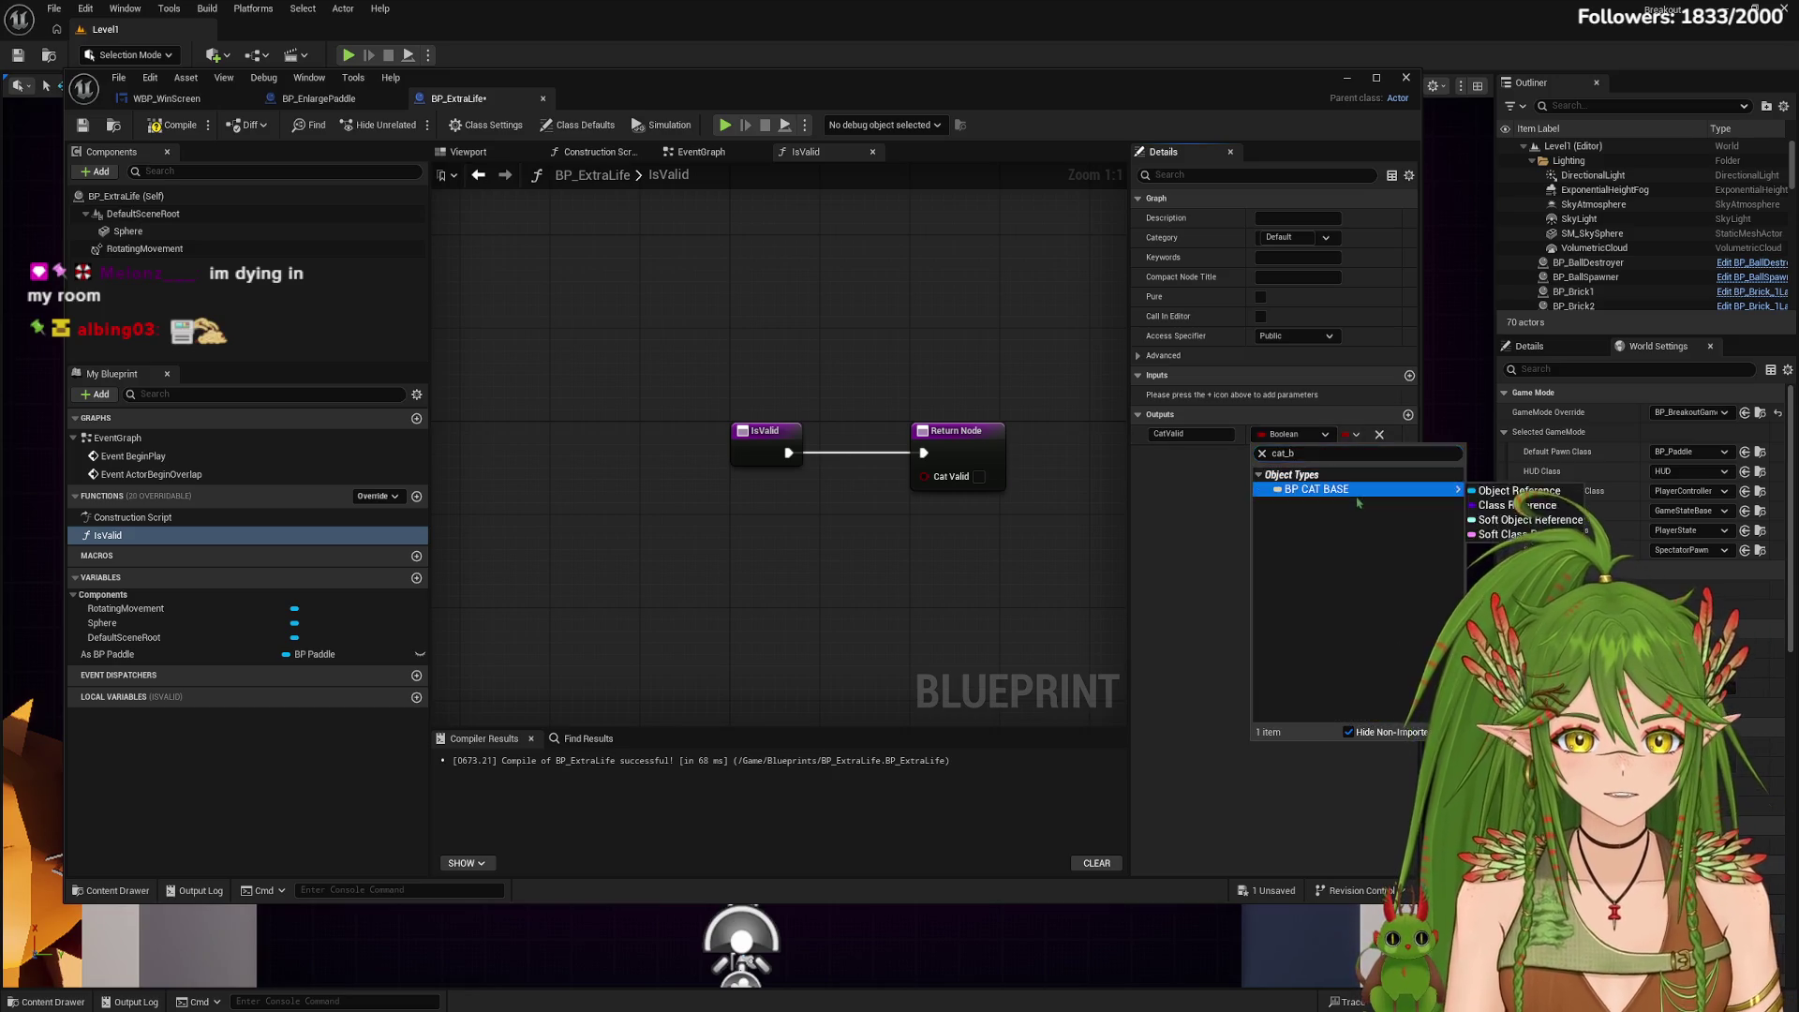
left_click(1312, 489)
left_click(184, 129)
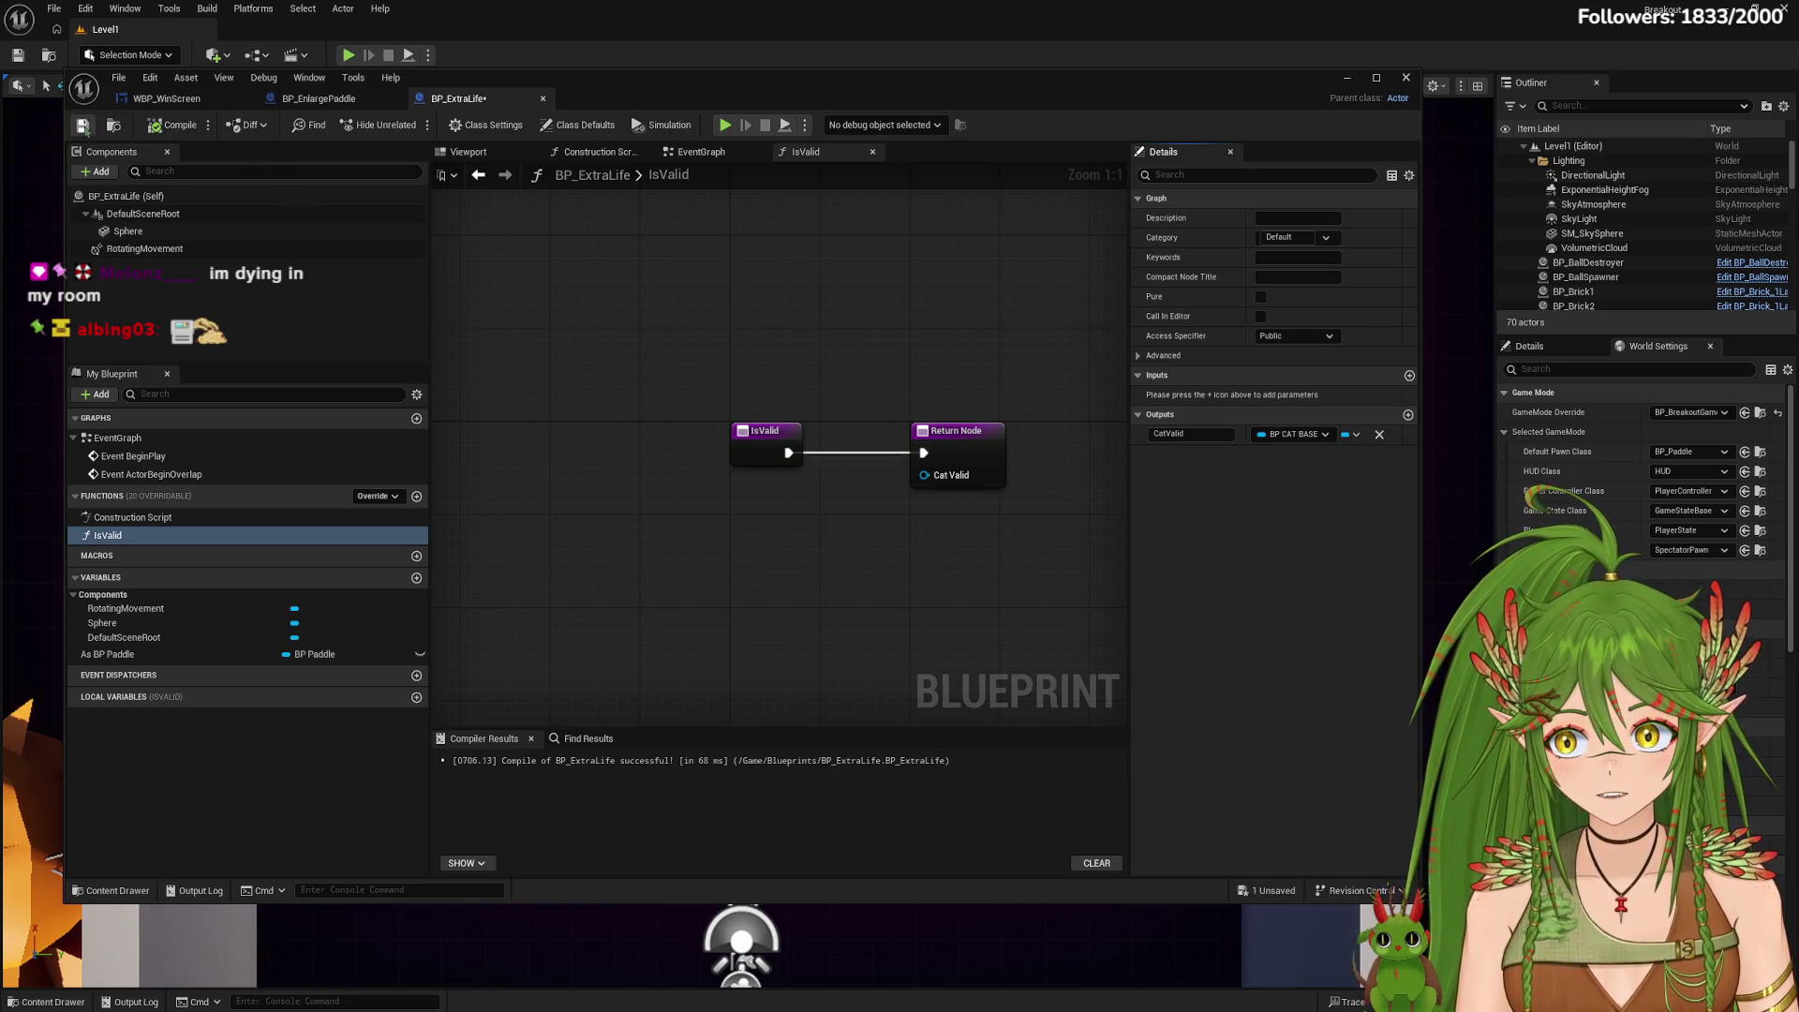
left_click(1346, 79)
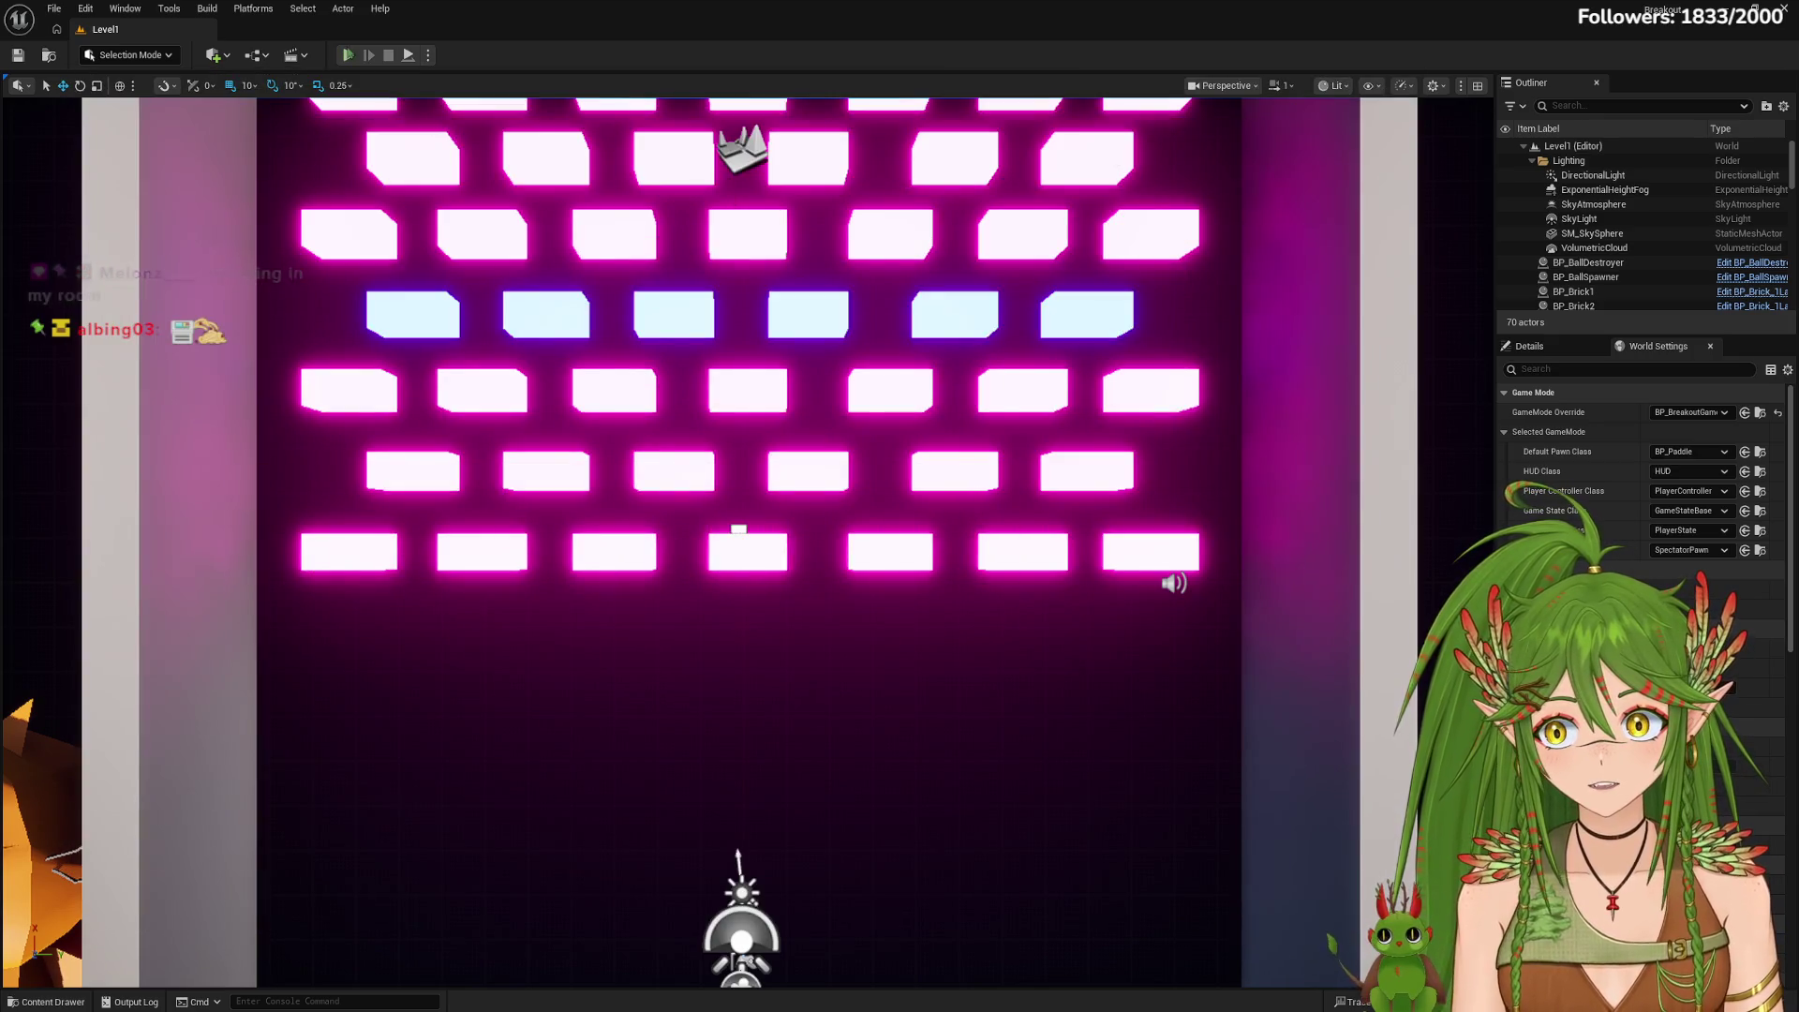
Run and stop a play test, then reopen BP_ExtraLife's event graph
left_click(348, 55)
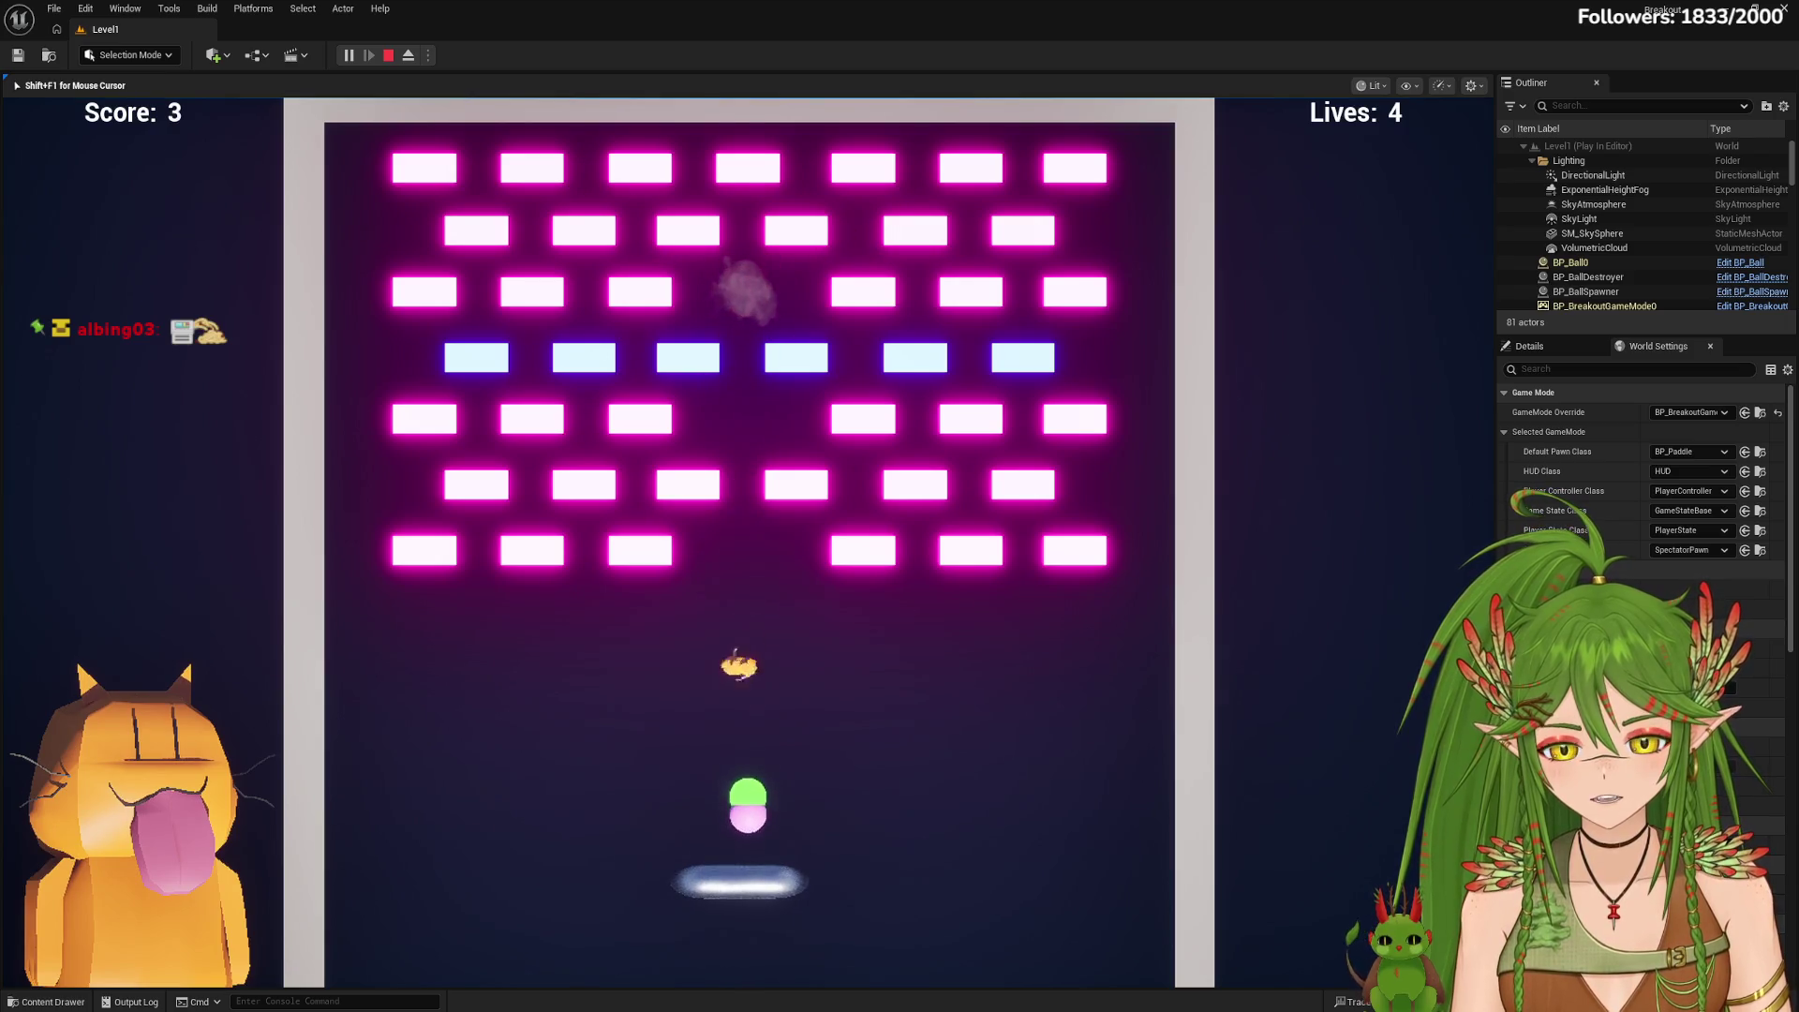
key("Escape")
left_click(764, 937)
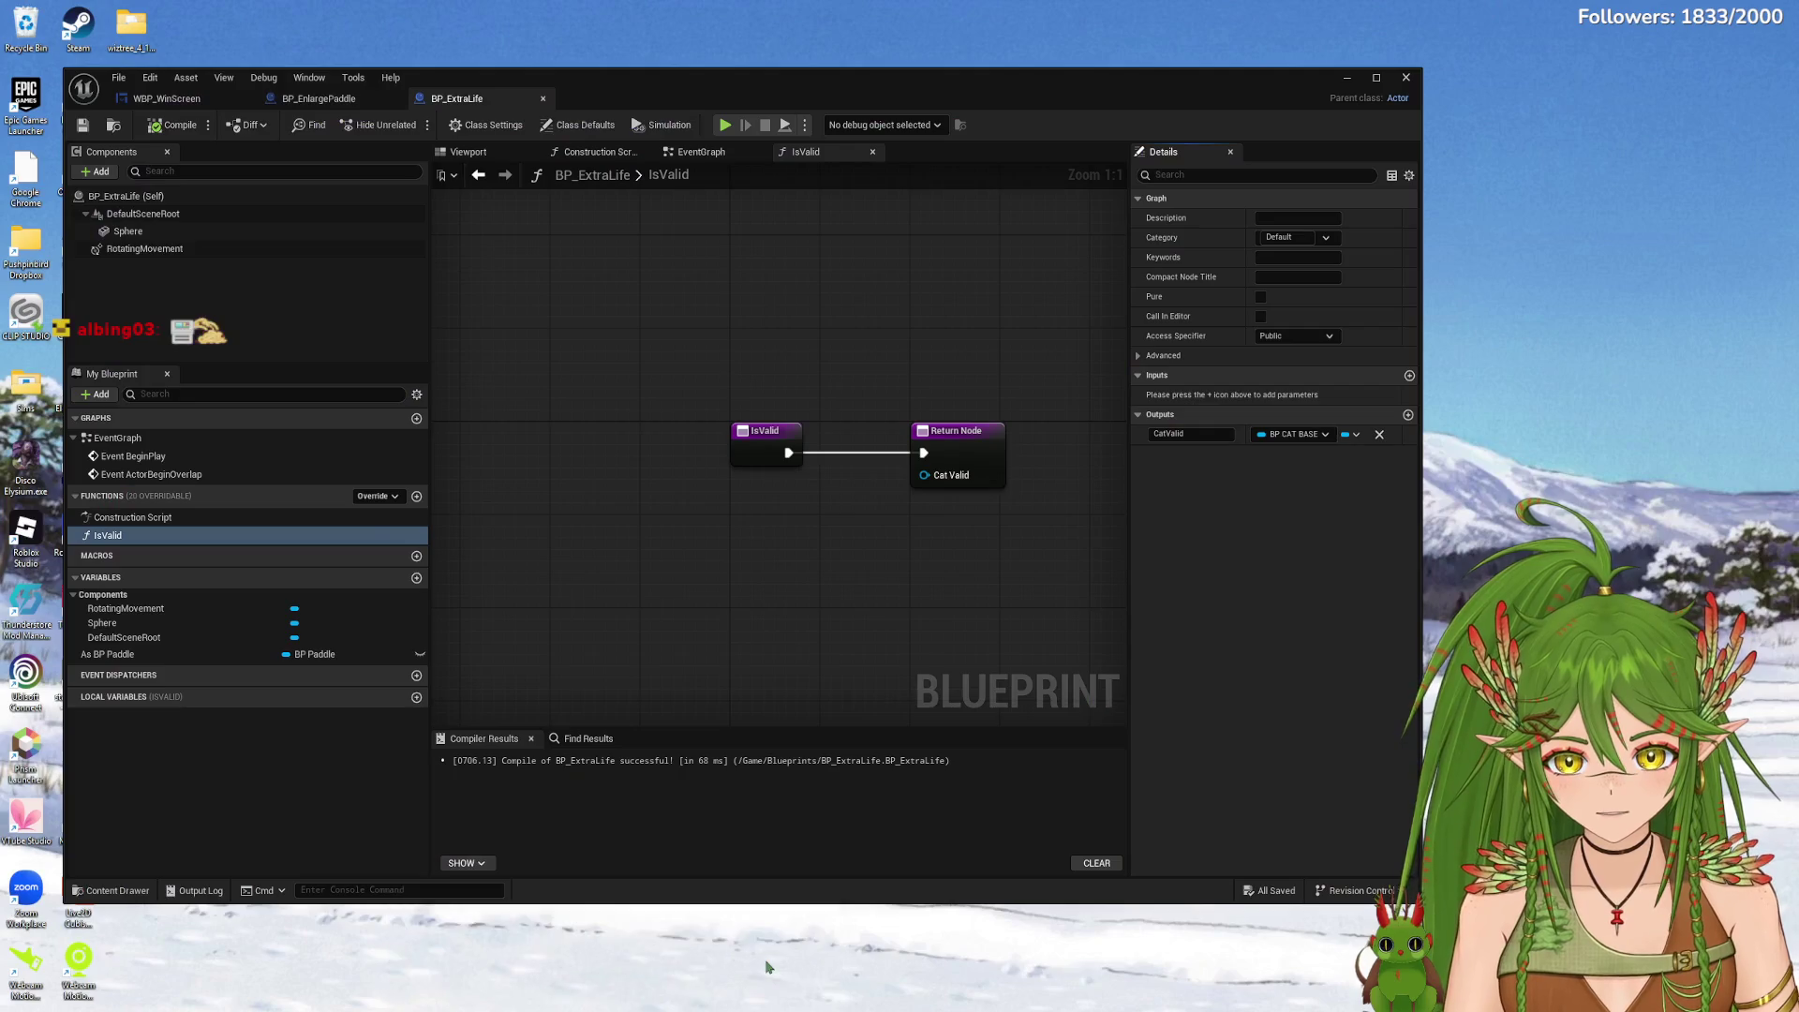
left_click(701, 152)
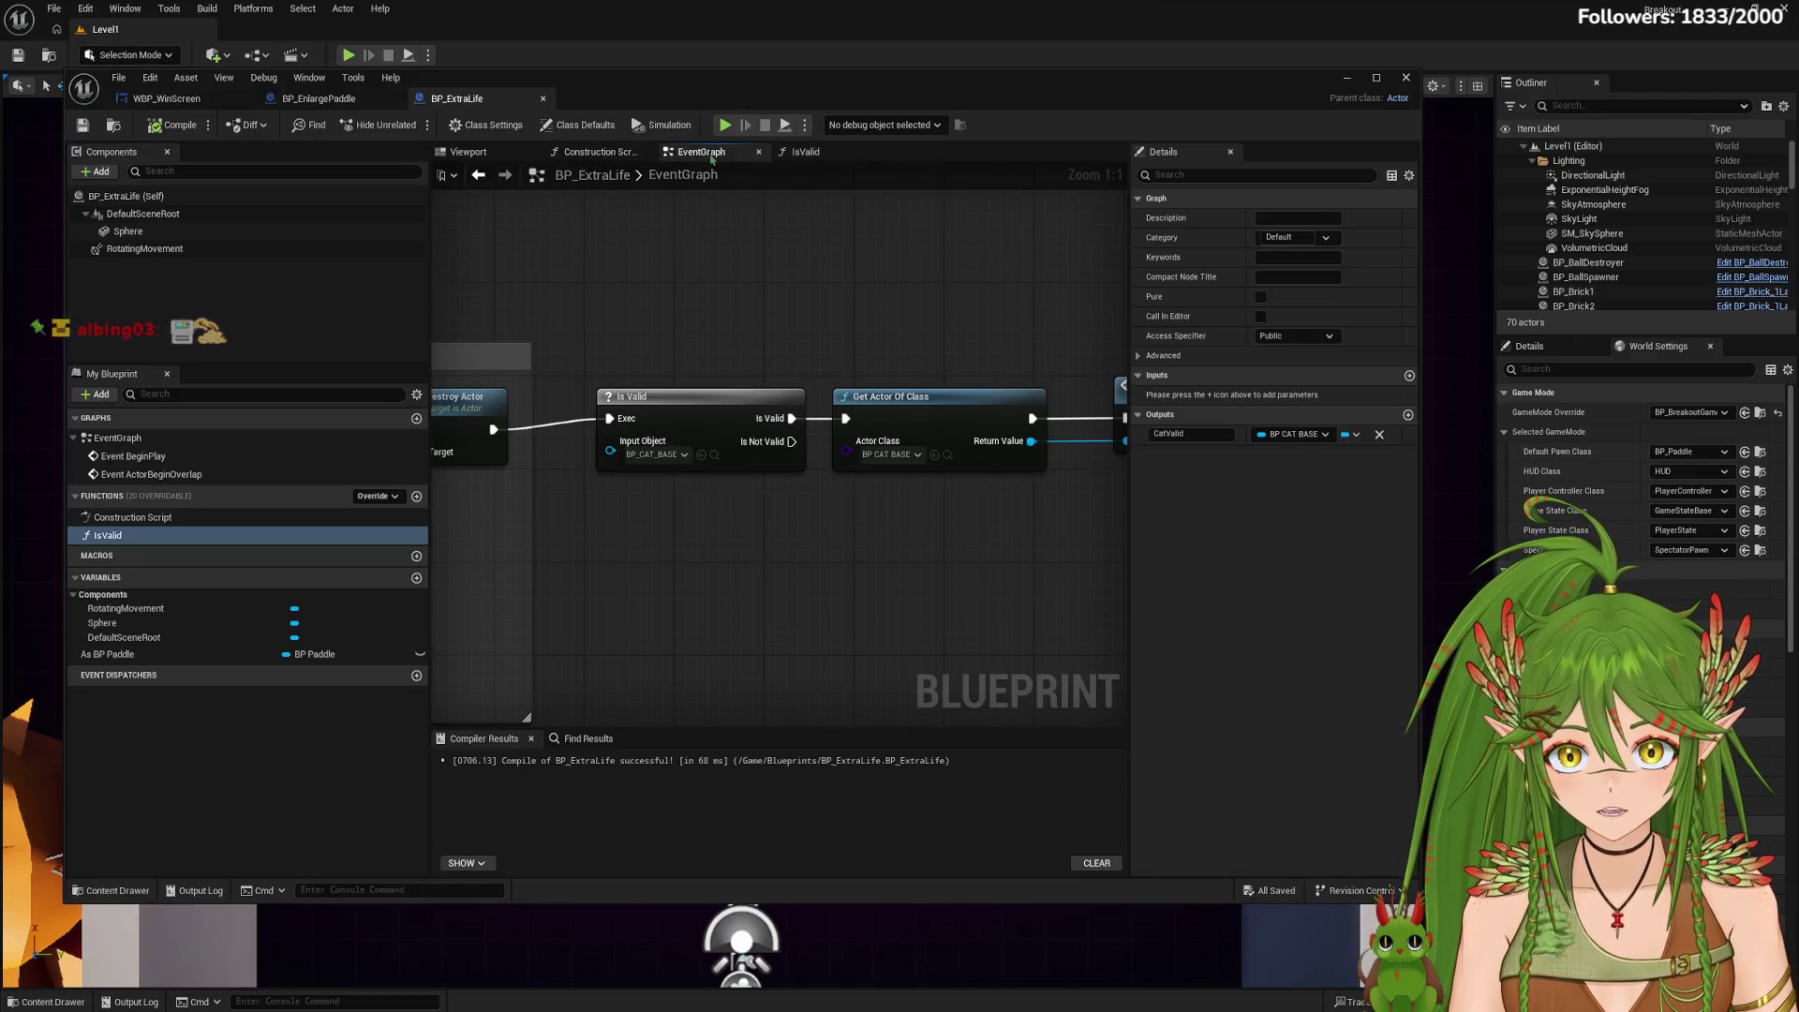
Review BP_ExtraLife's Is Valid check, then open BP_CAT_BASE from the Content Drawer
scroll(631, 285, "up", 2)
left_click_drag(748, 300, 1038, 293)
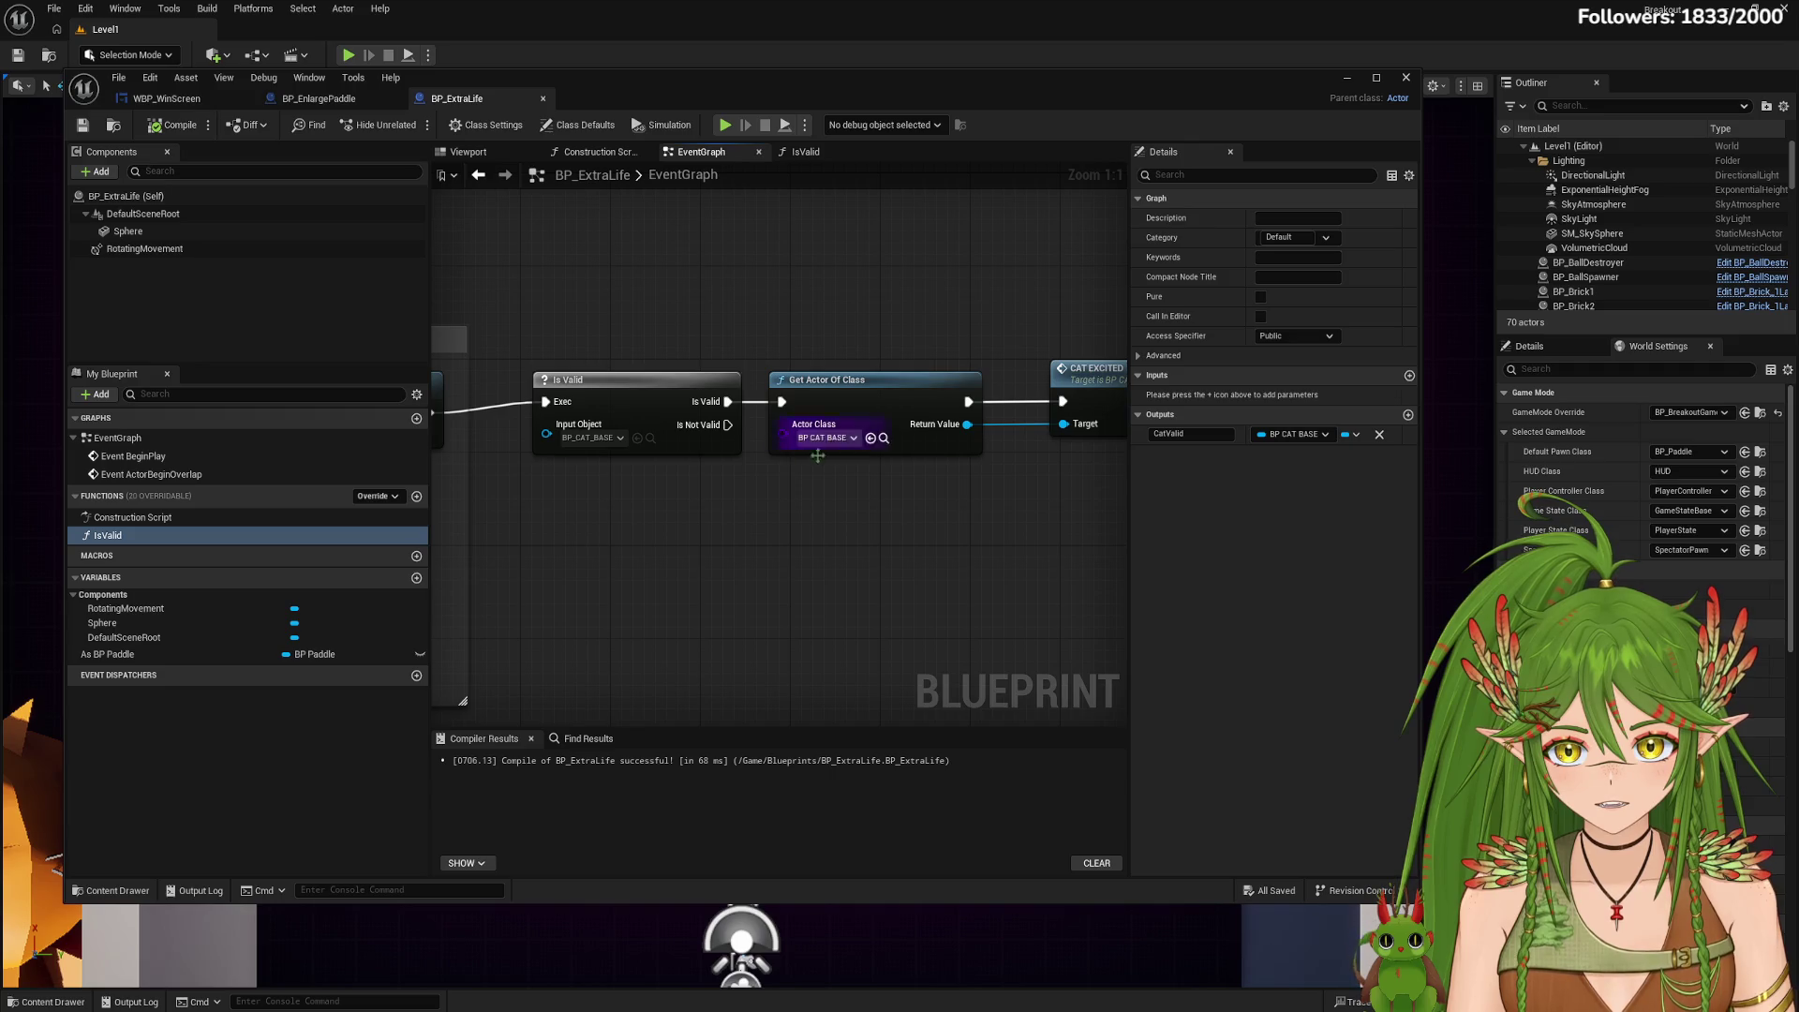
left_click(1346, 79)
left_click(54, 1002)
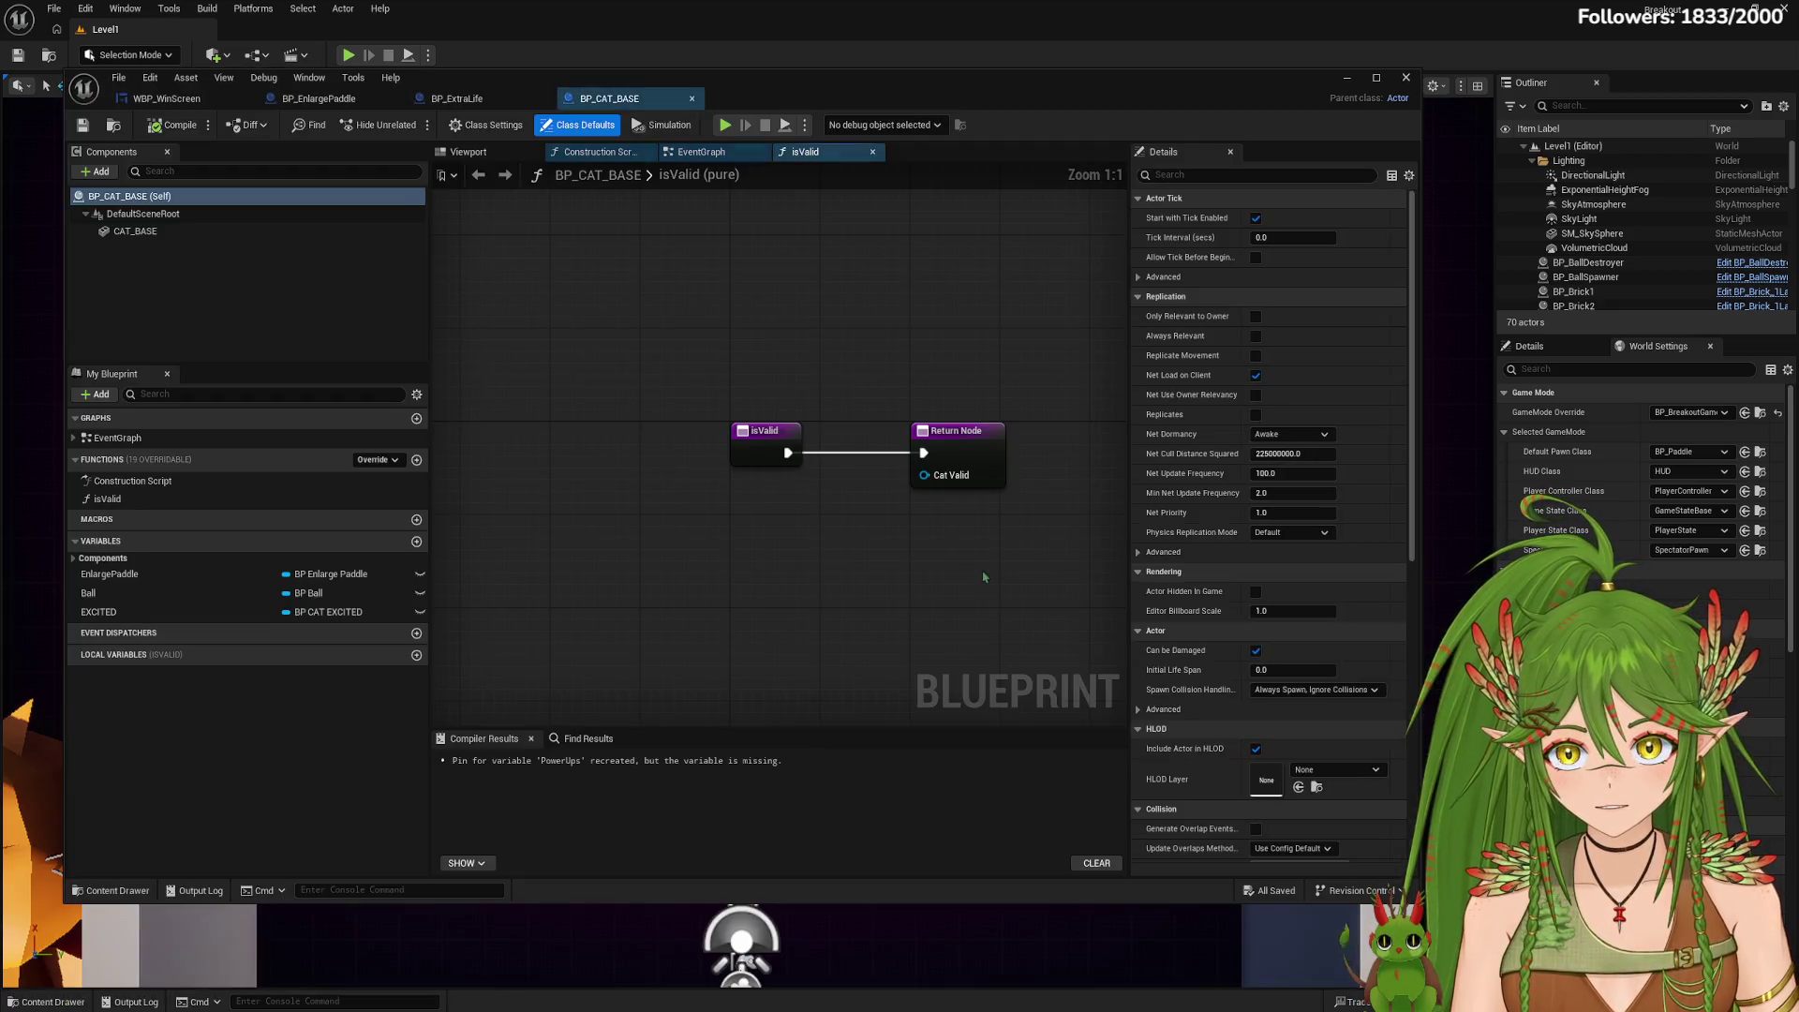
Delete the bottom node row in BP_CAT_BASE's event graph, leaving the Excited and Sad groups
left_click(701, 151)
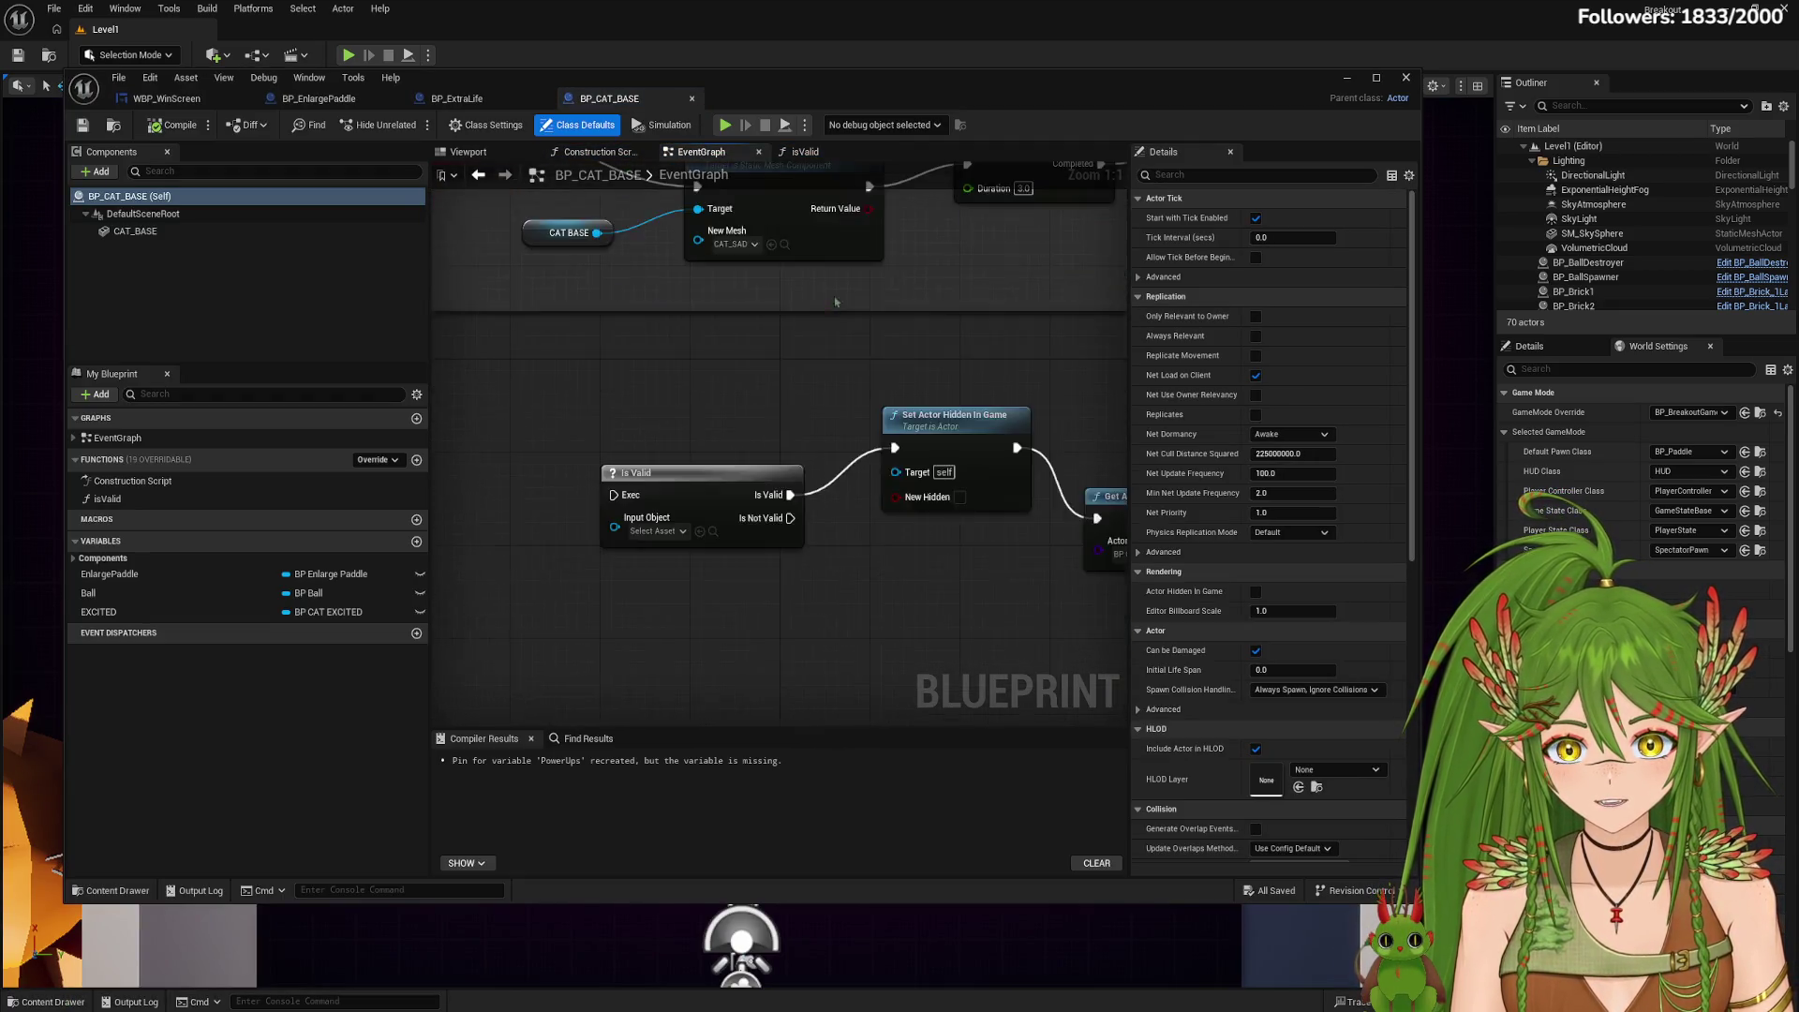
scroll(586, 336, "down", 1)
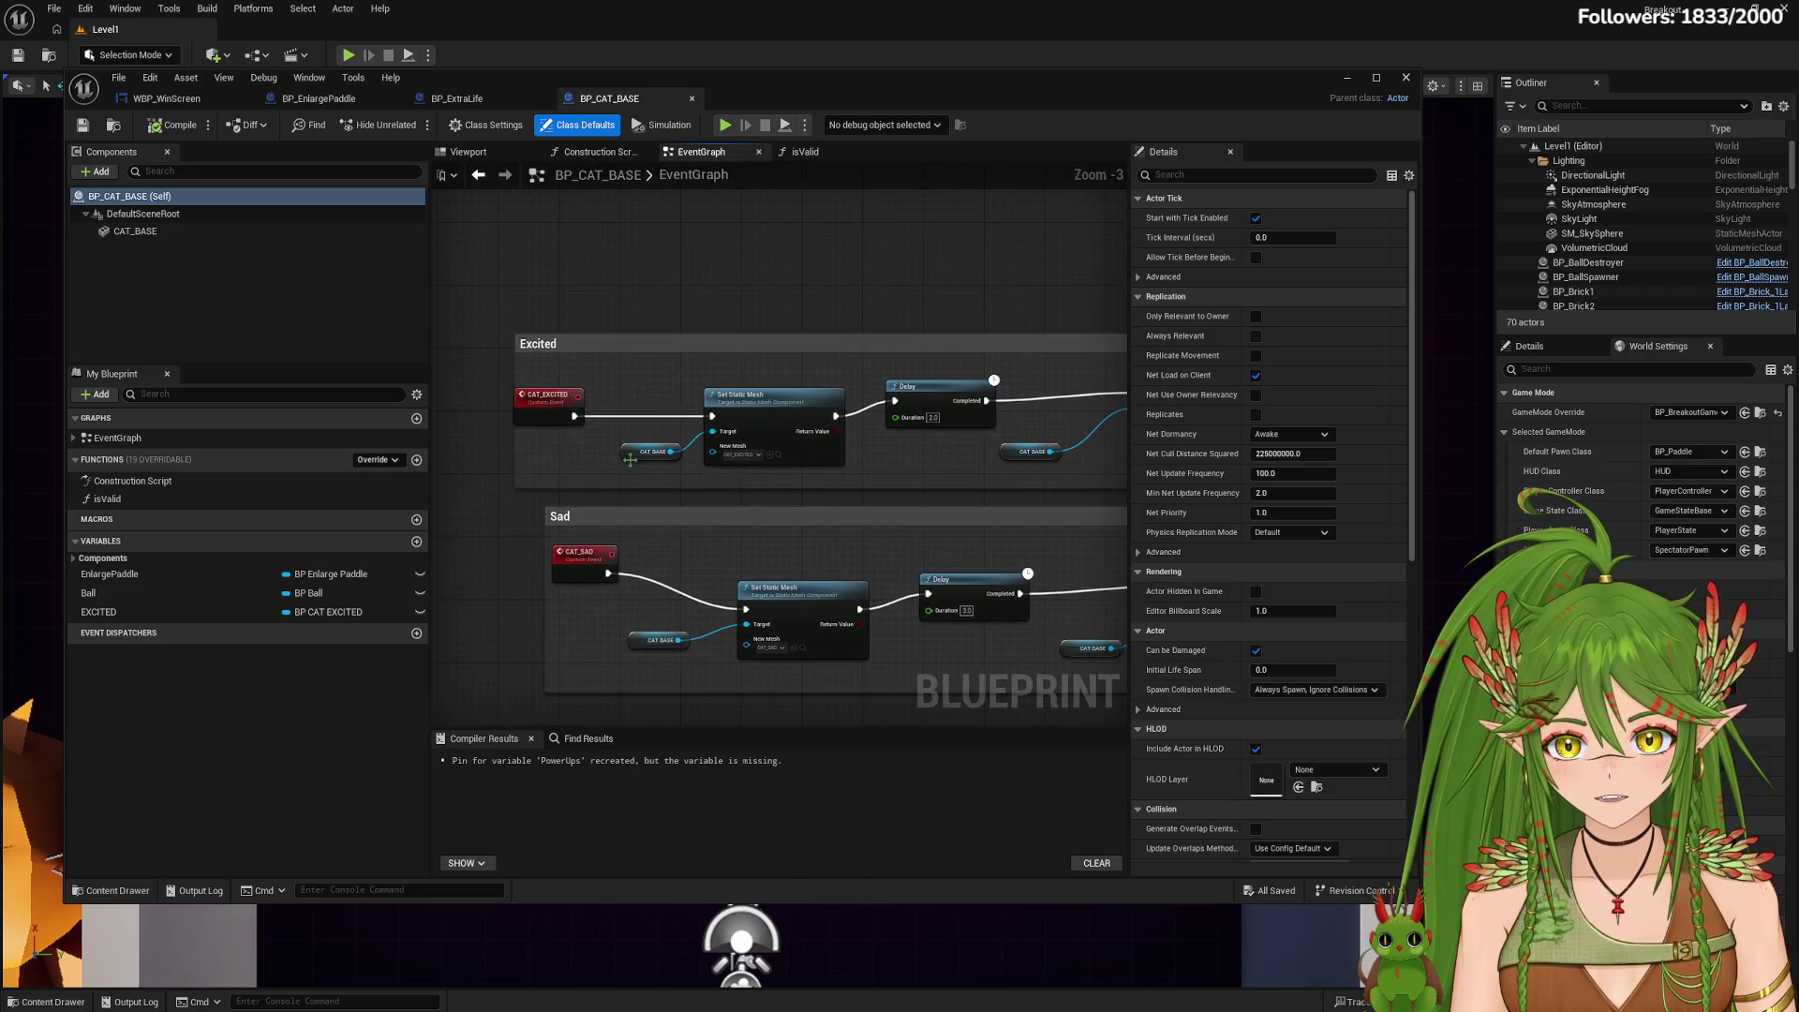
left_click_drag(720, 487, 576, 435)
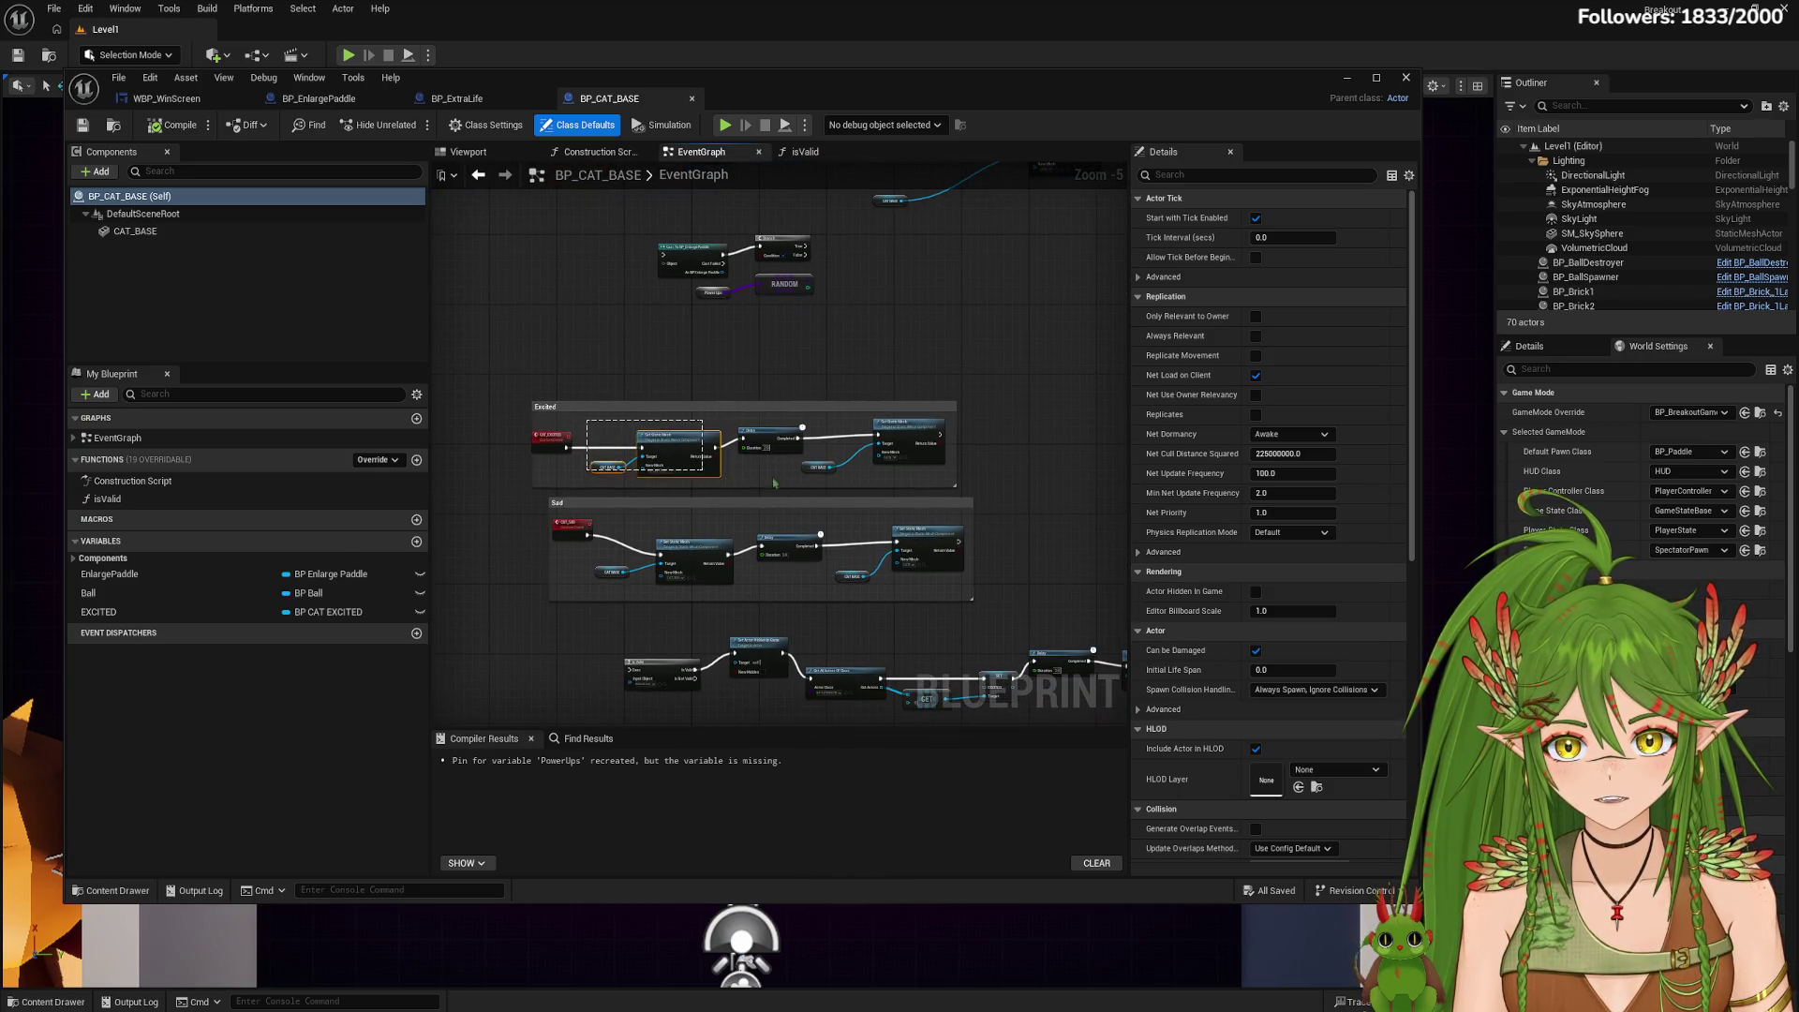
left_click_drag(774, 483, 930, 484)
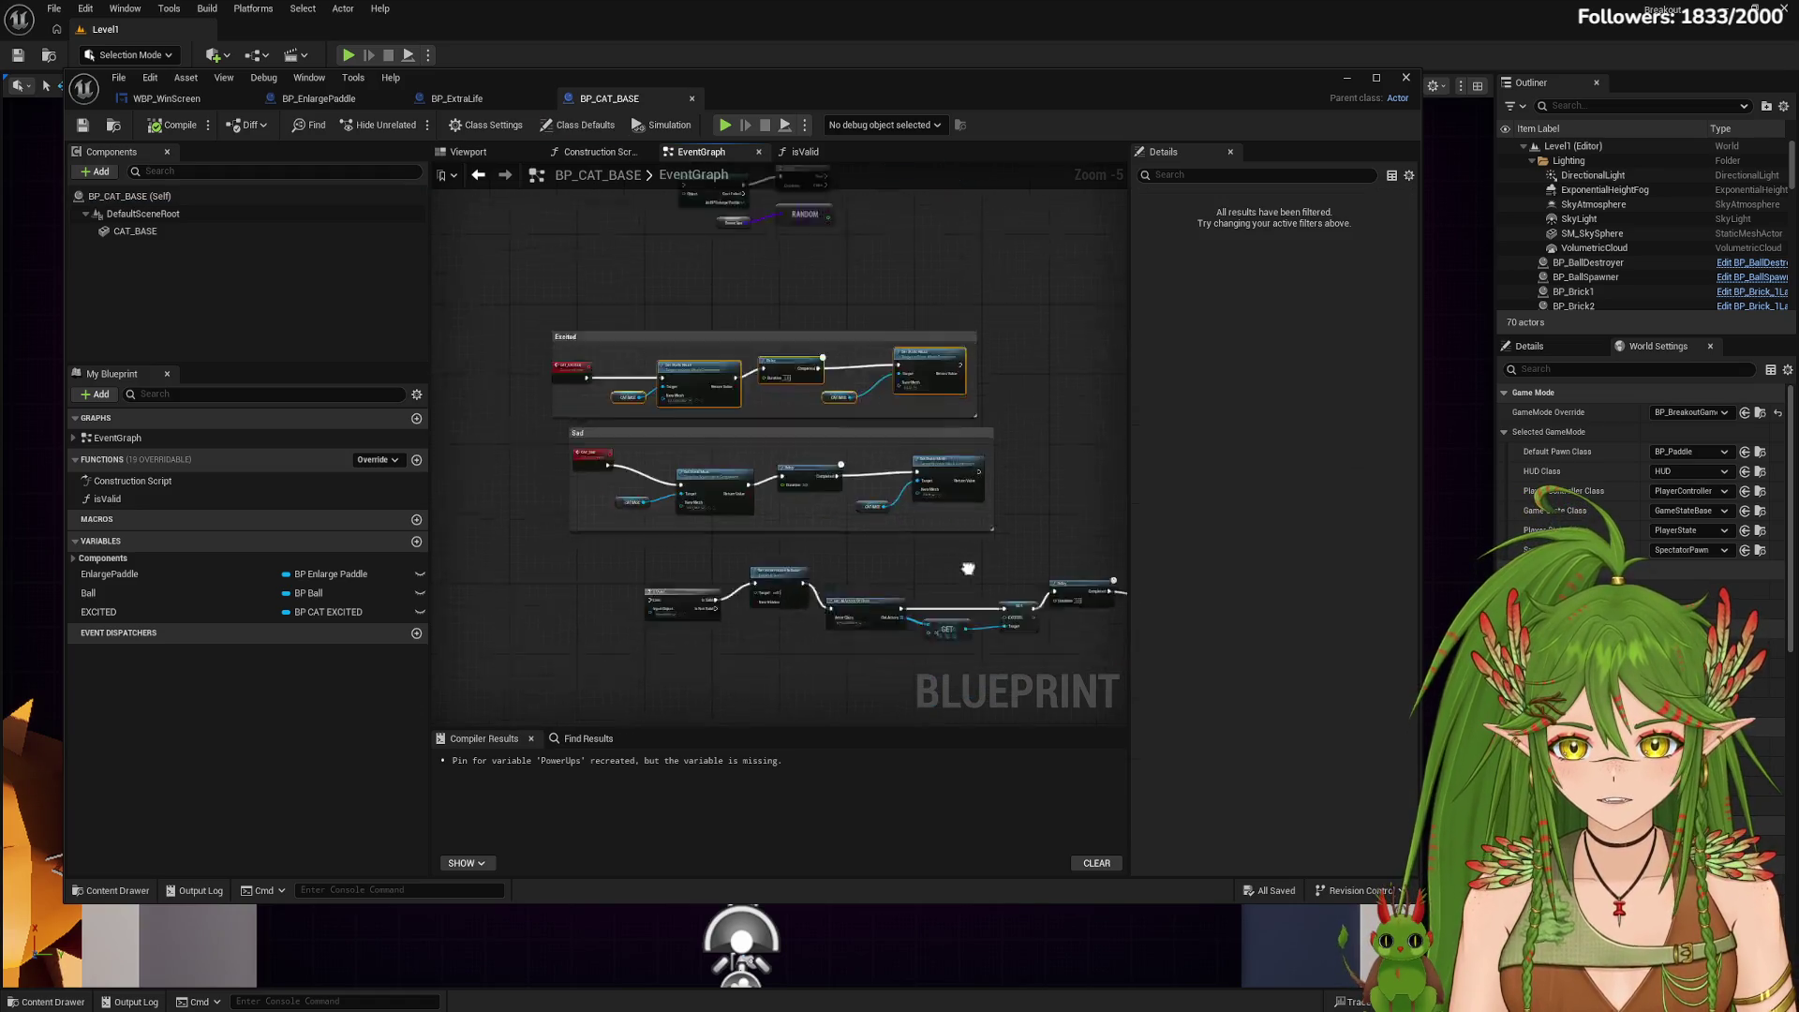
scroll(786, 478, "down", 1)
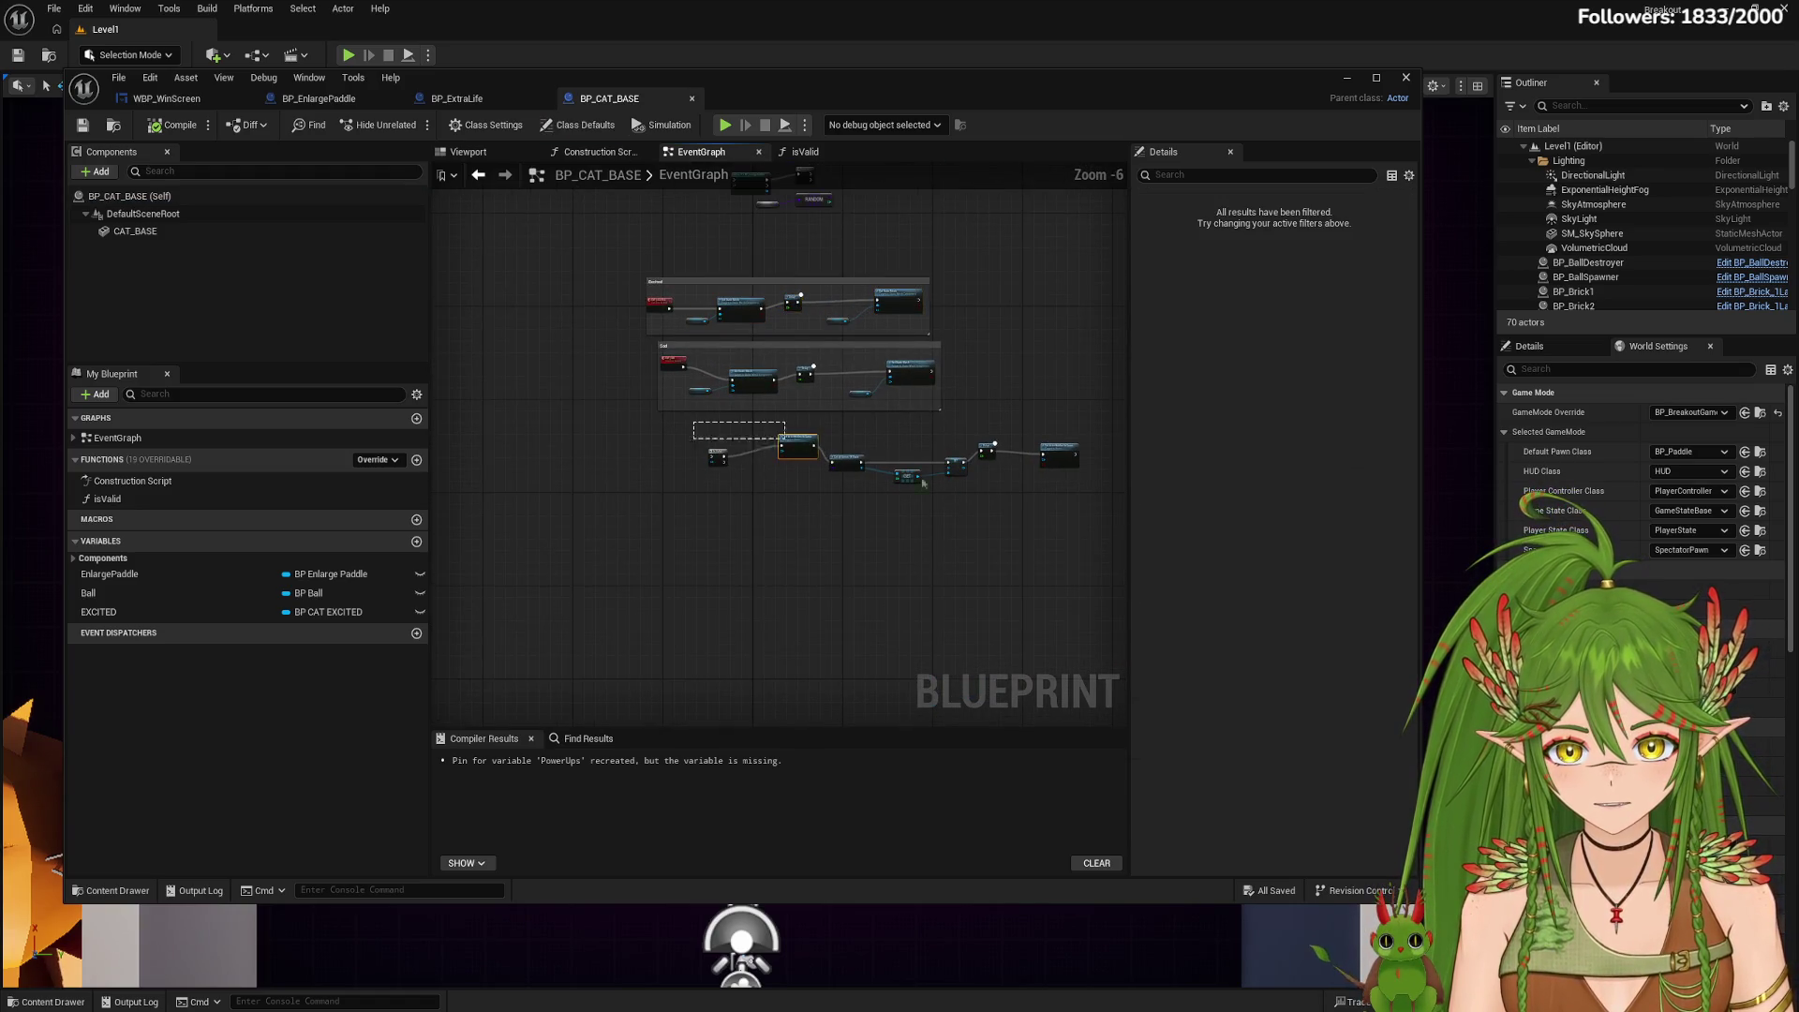
mouse_move(923, 482)
left_mouse_down()
mouse_move(996, 522)
mouse_move(687, 453)
mouse_move(706, 490)
left_mouse_up()
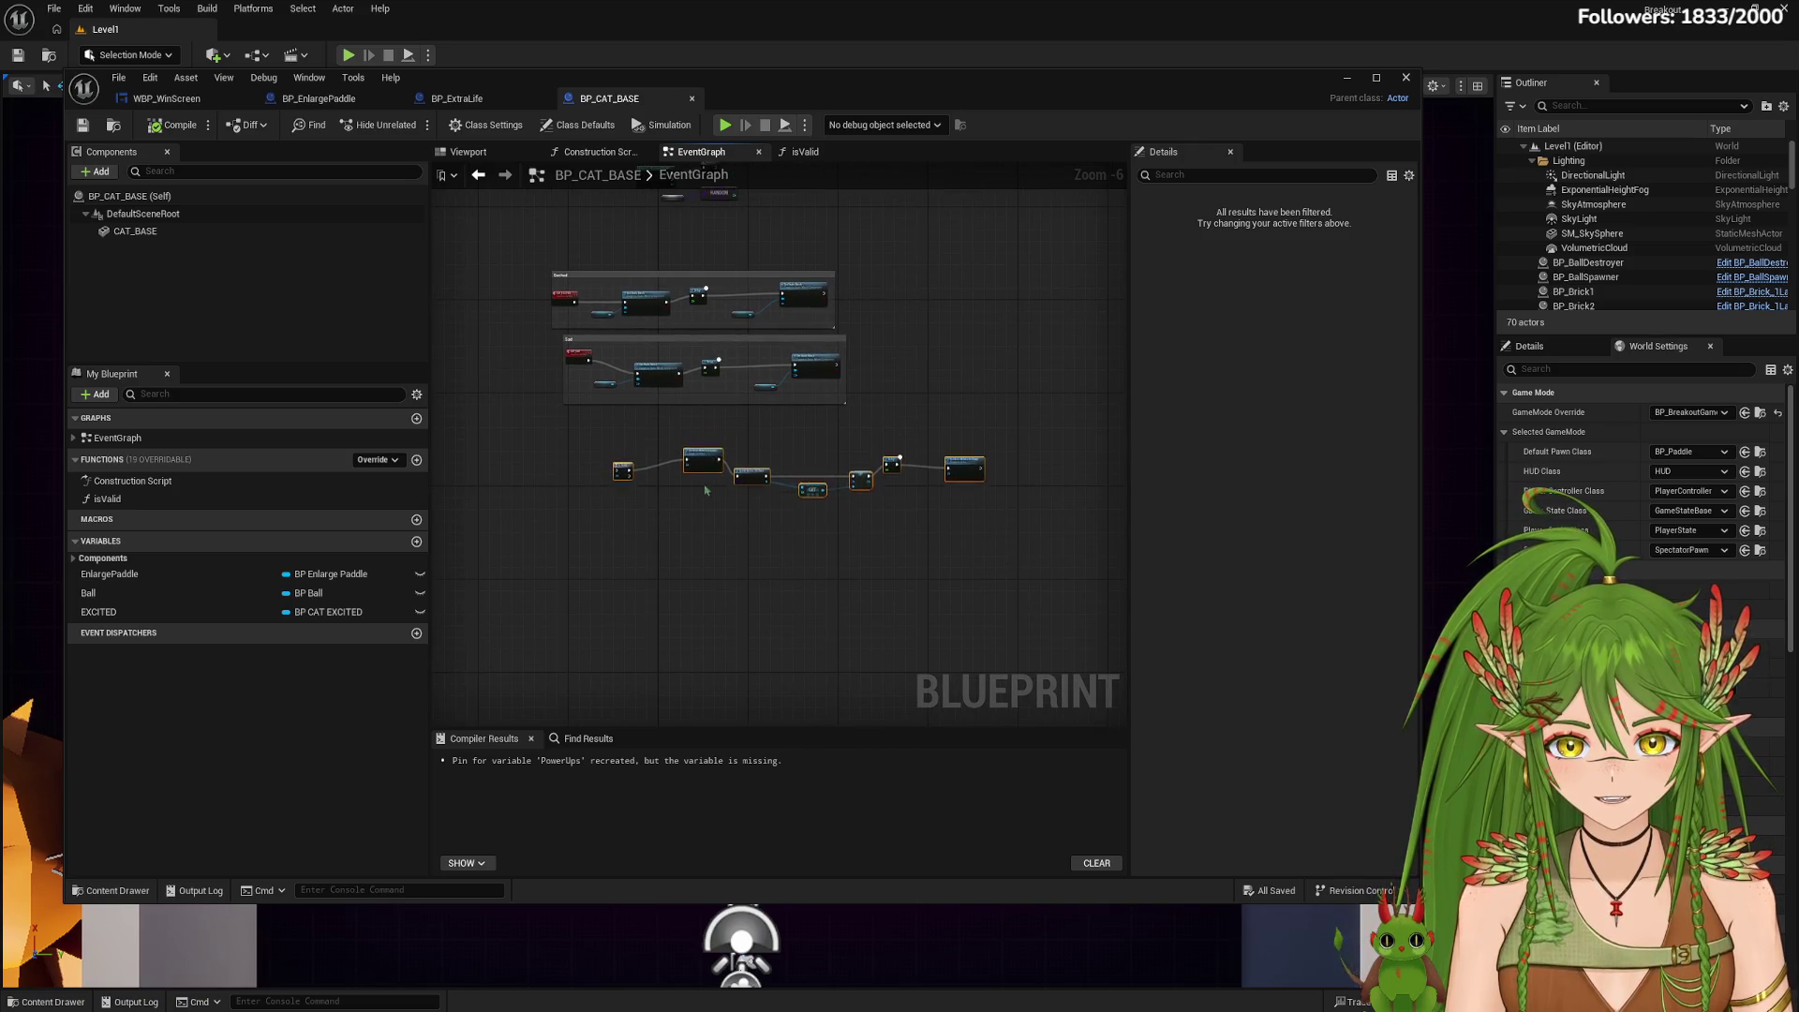
key("Delete")
scroll(764, 474, "up", 3)
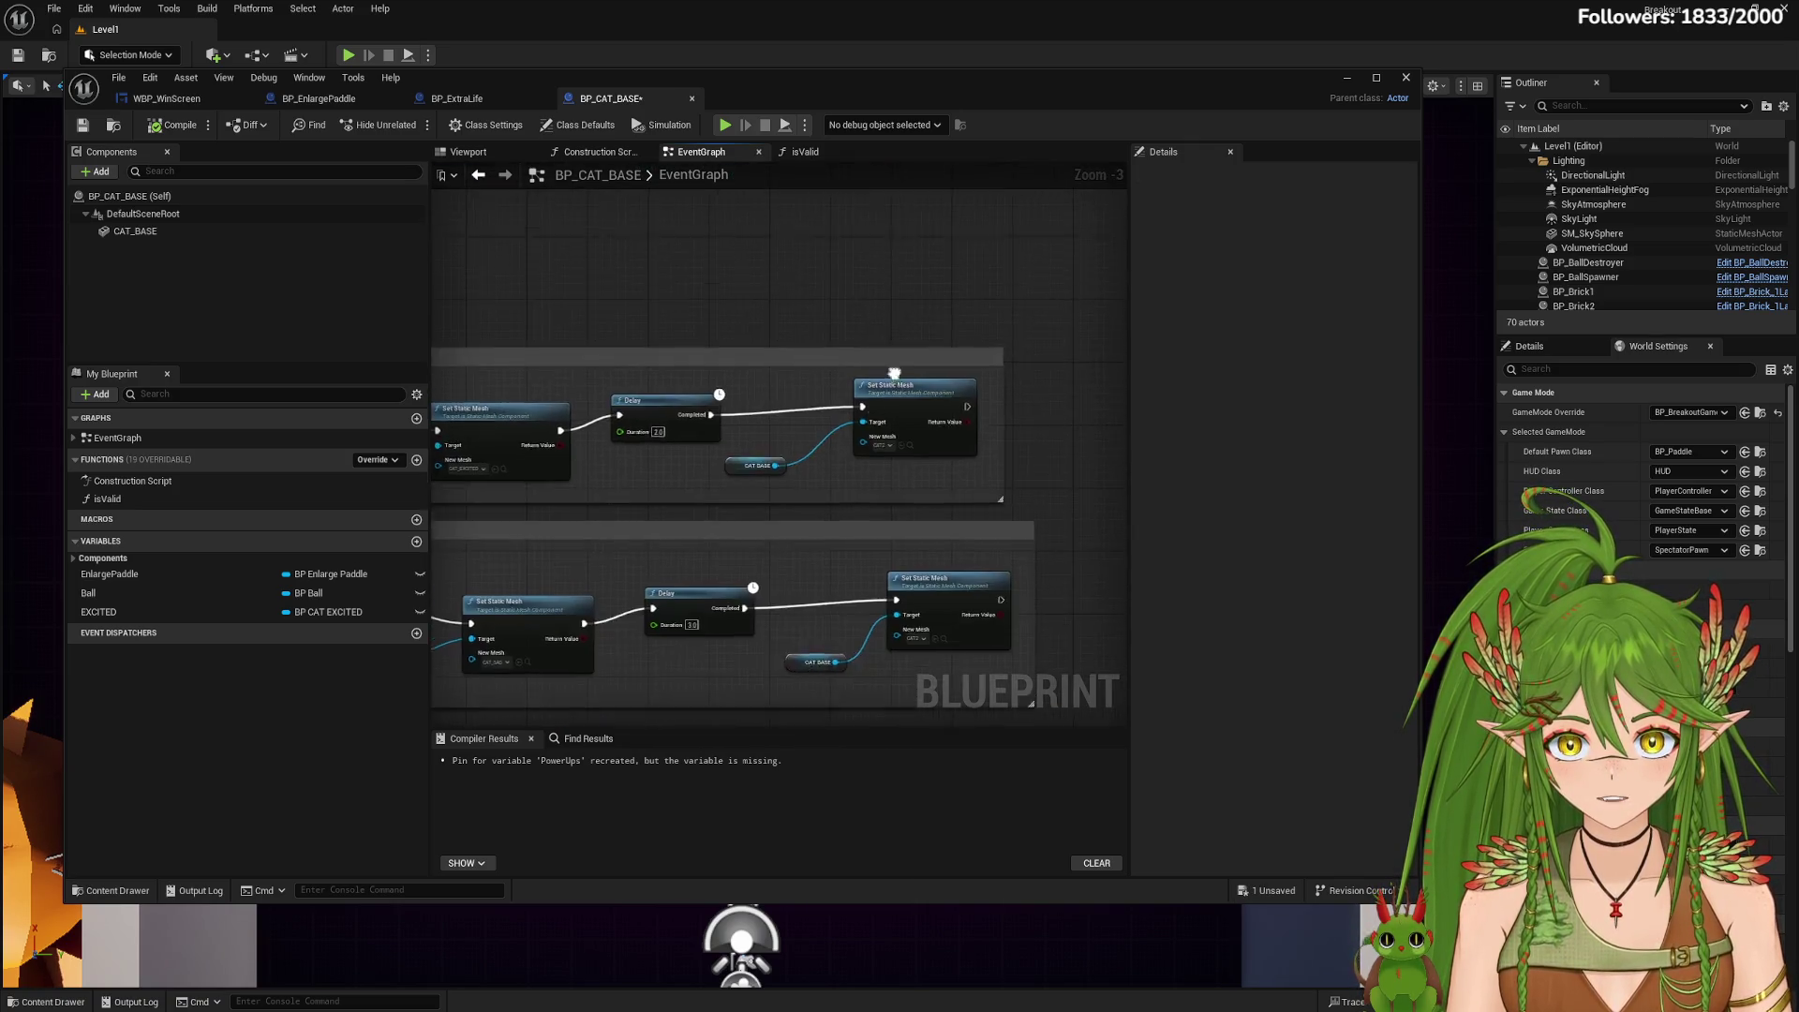
mouse_move(894, 373)
left_mouse_down()
mouse_move(1004, 555)
mouse_move(803, 675)
mouse_move(503, 610)
mouse_move(685, 559)
mouse_move(879, 562)
mouse_move(956, 393)
left_mouse_up()
left_click_drag(570, 277, 949, 497)
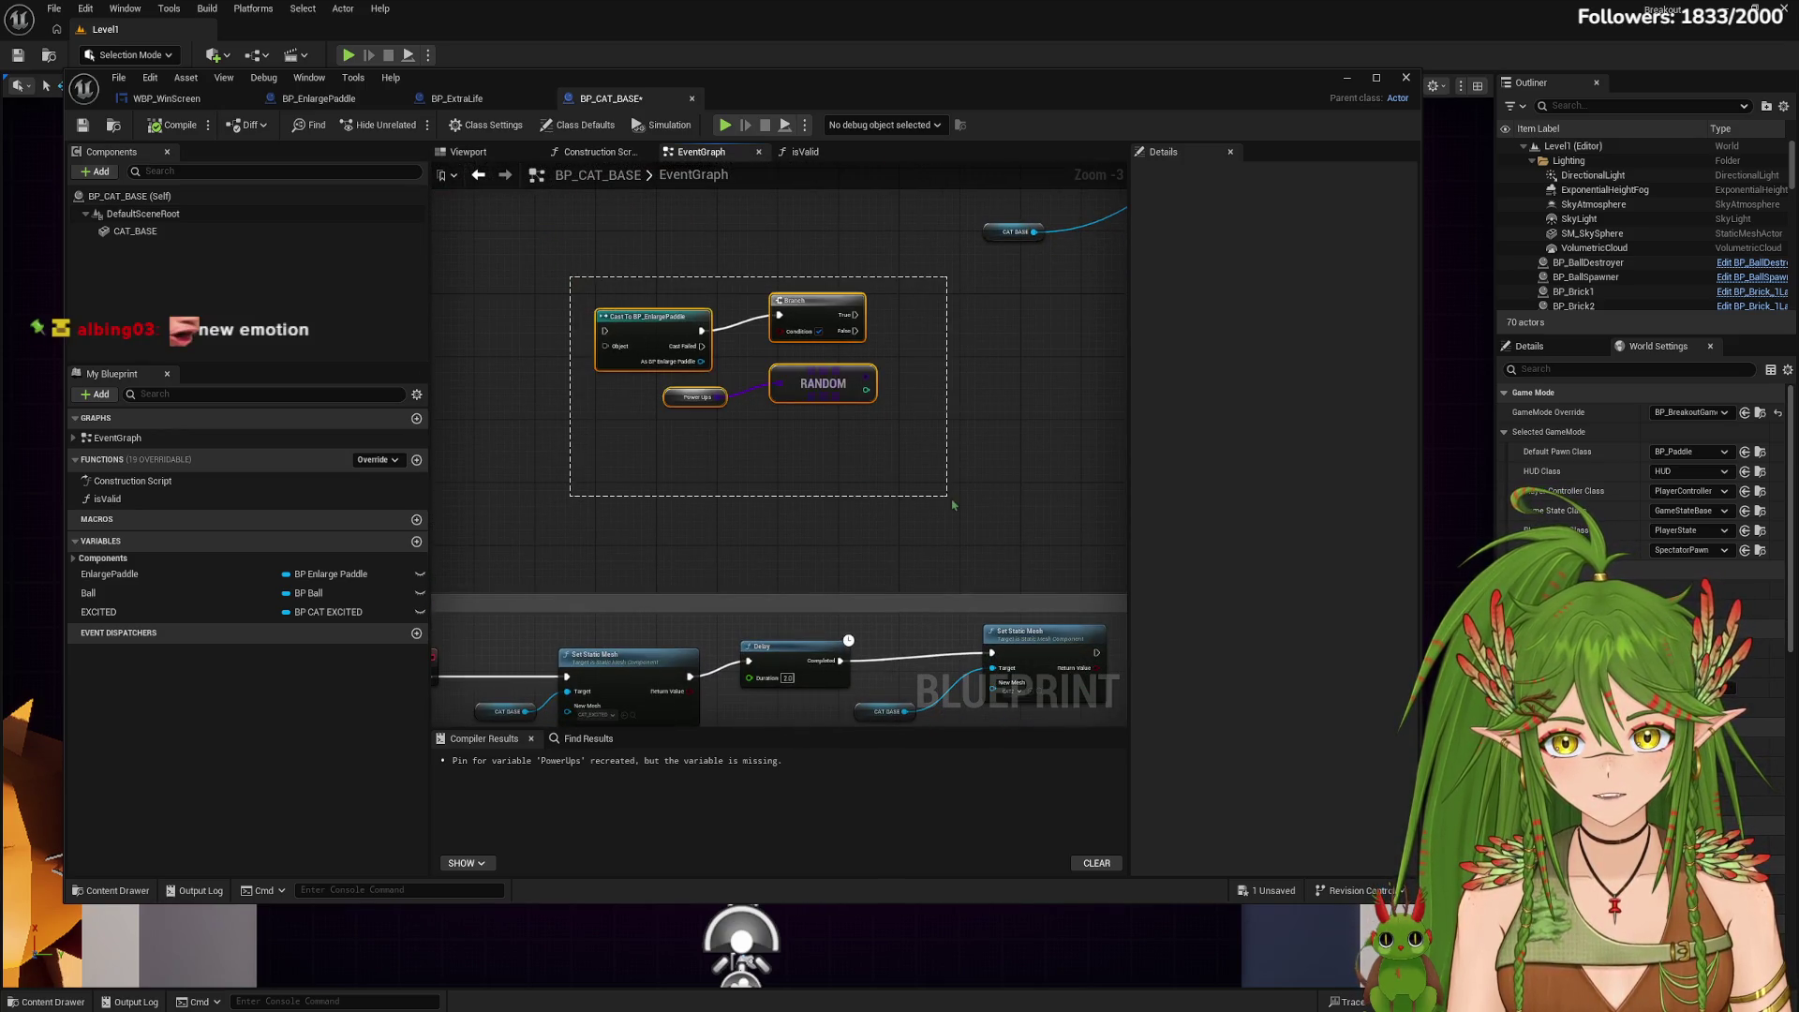
mouse_move(778, 343)
left_mouse_down()
mouse_move(816, 322)
mouse_move(853, 423)
mouse_move(598, 476)
left_mouse_up()
Add a custom event named CAT_HAPPY to BP_CAT_BASE
right_click(598, 476)
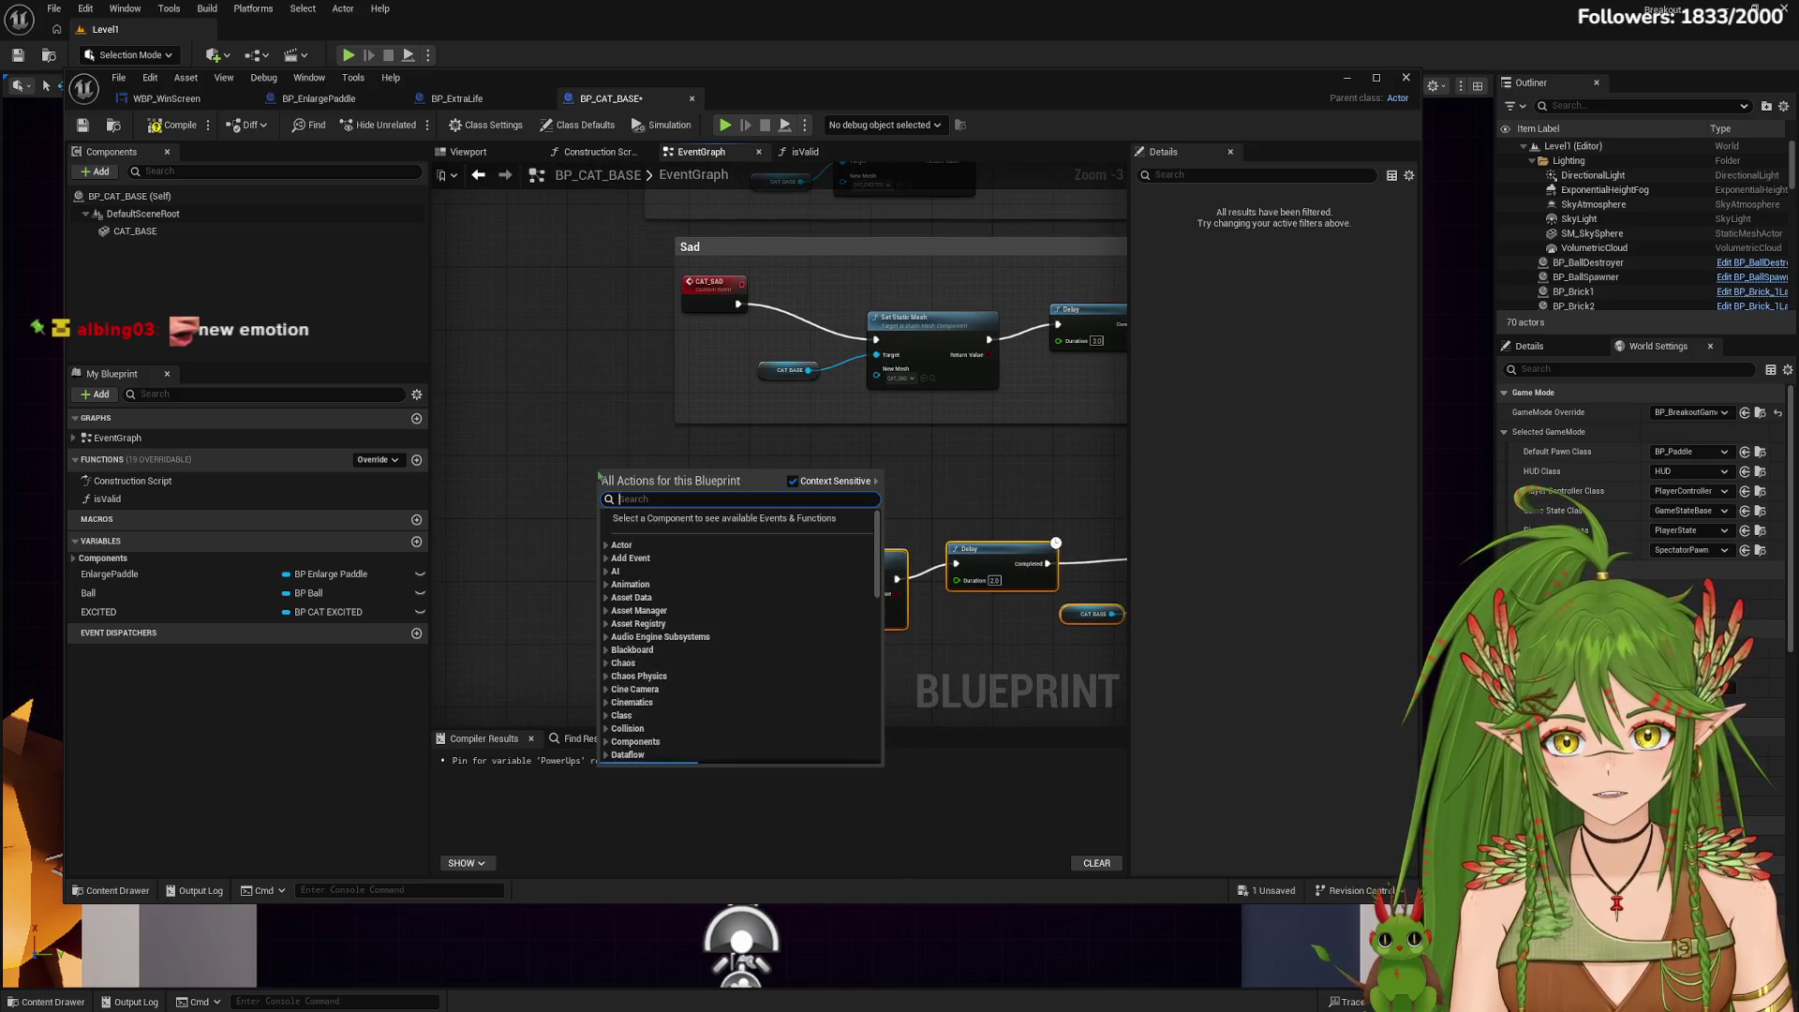
type("custom")
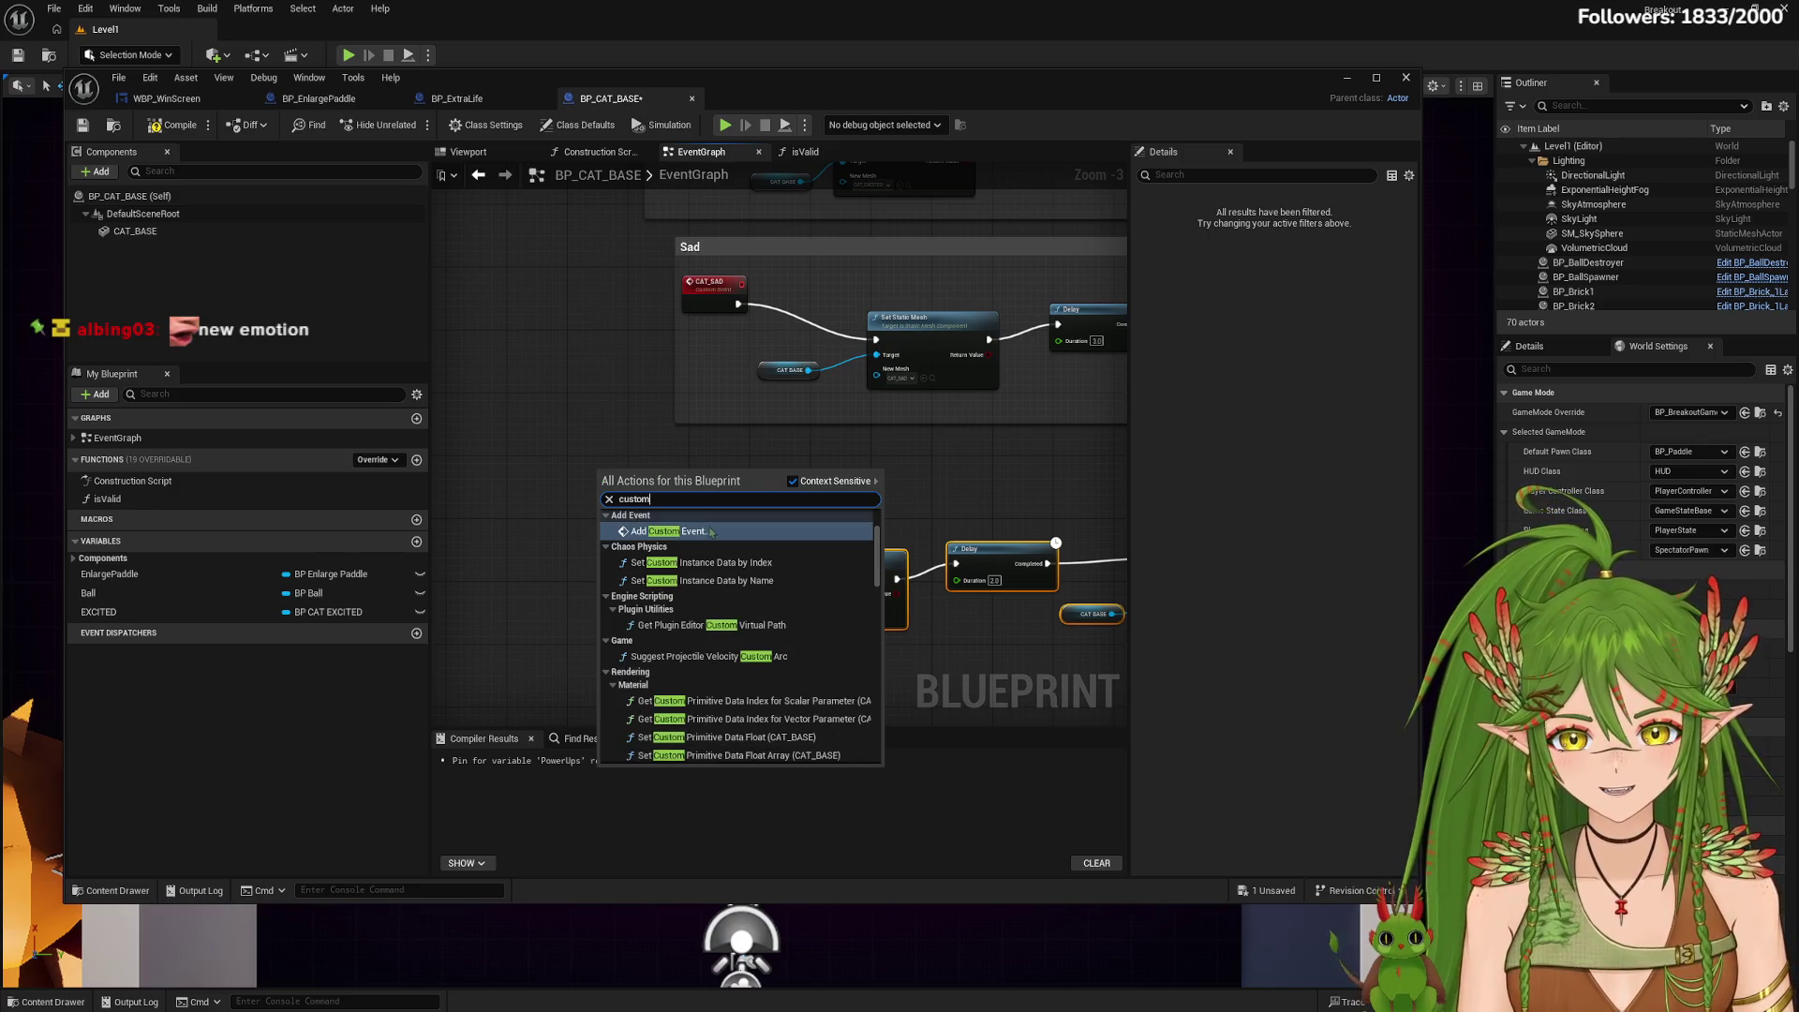
left_click(712, 531)
type("CAT")
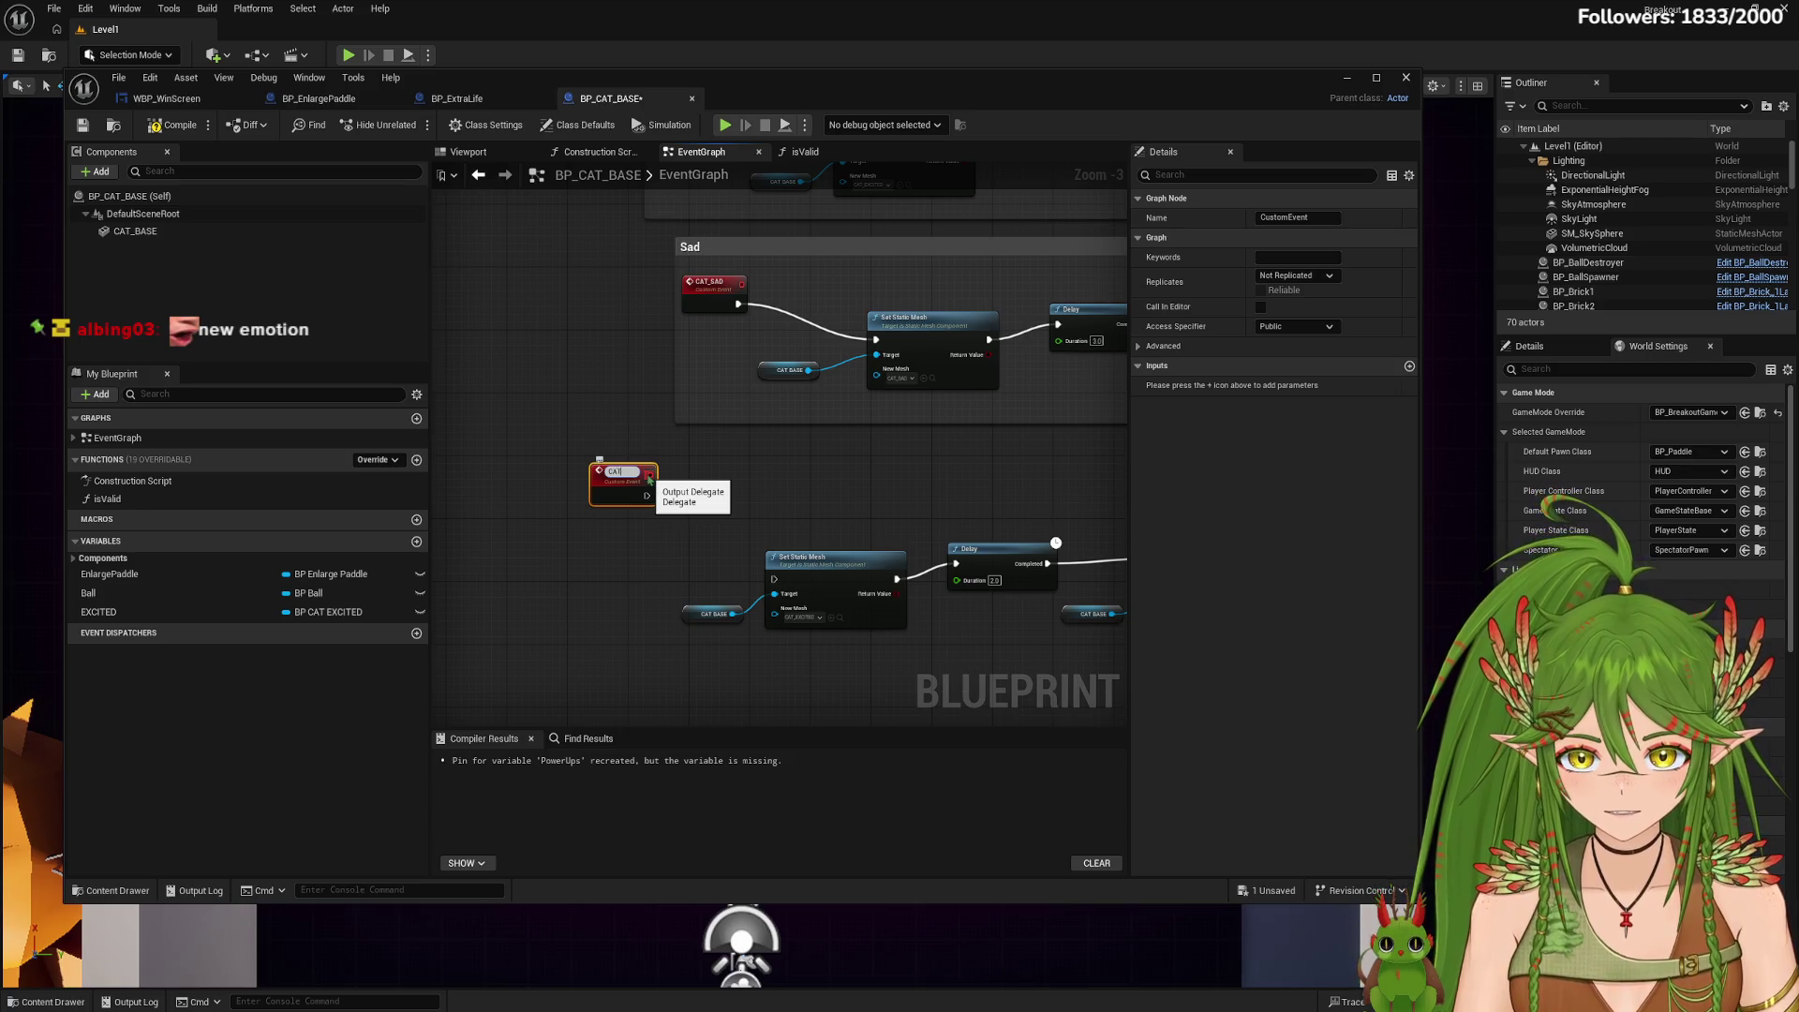
type("_HAPPY")
left_click(763, 506)
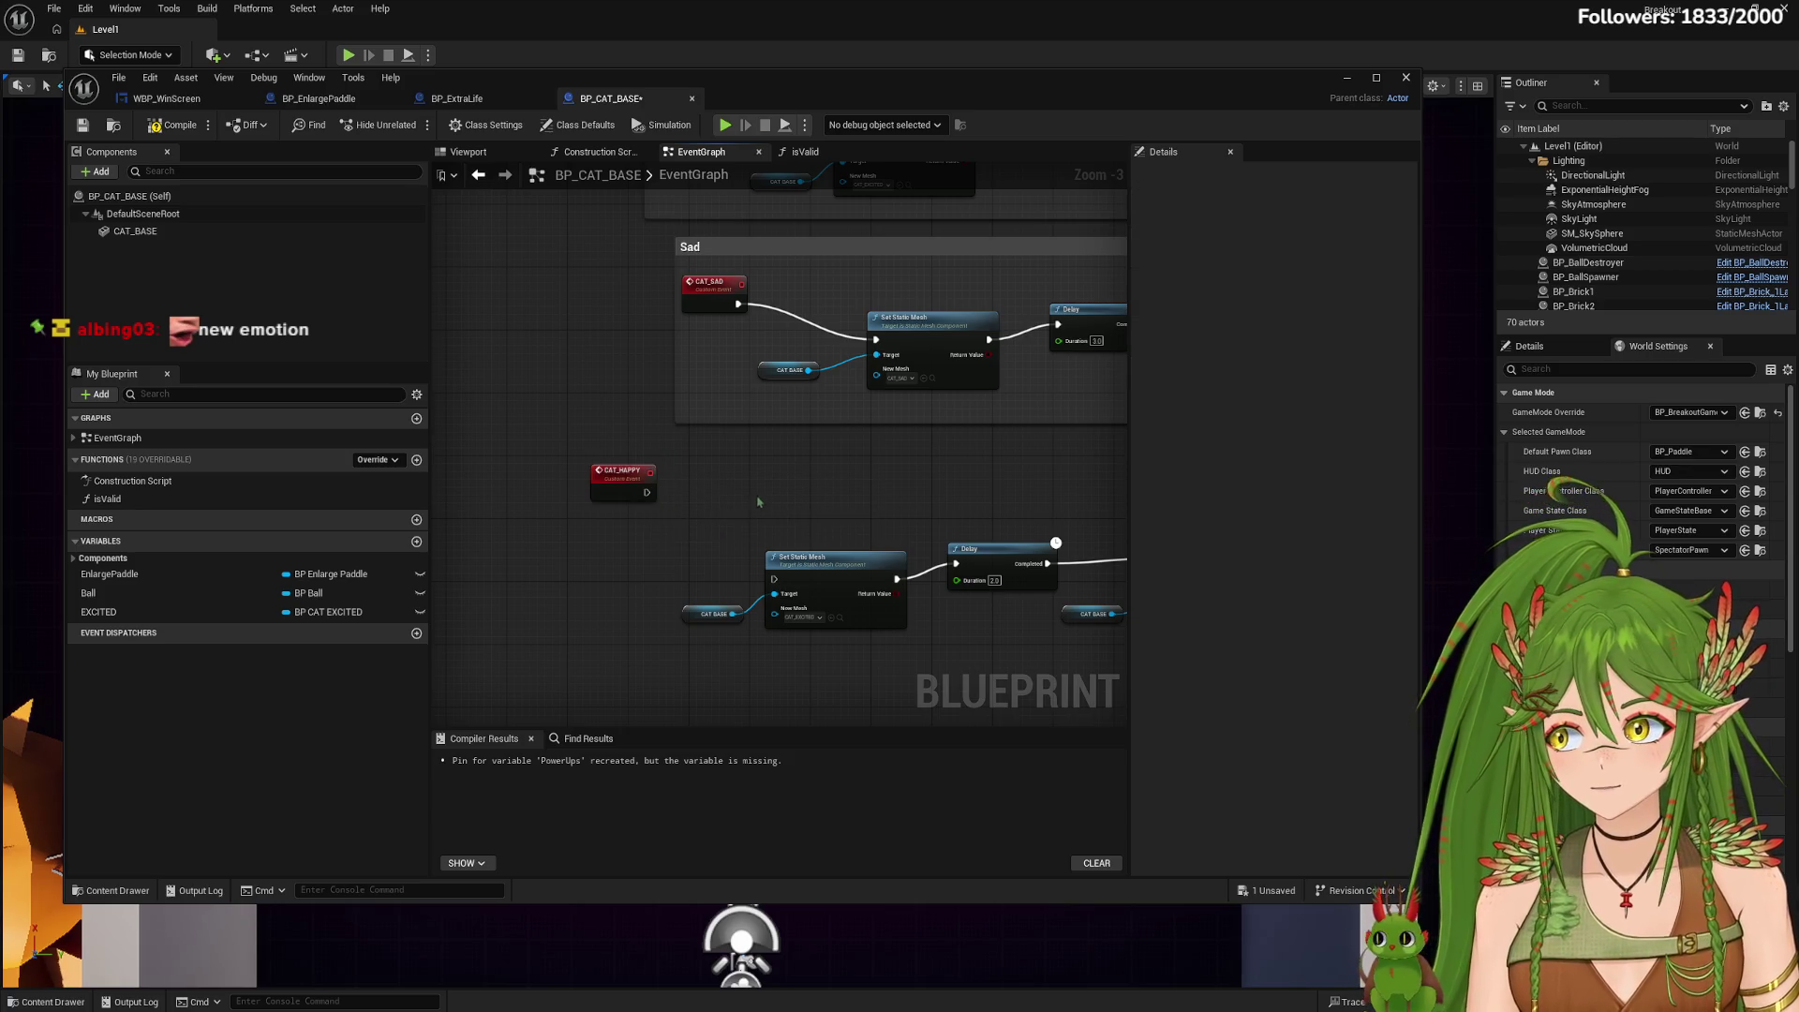
Wire CAT_HAPPY into a Set Static Mesh node with New Mesh set to CAT_HAPPY
scroll(783, 500, "up", 2)
left_click(572, 458)
scroll(721, 492, "up", 1)
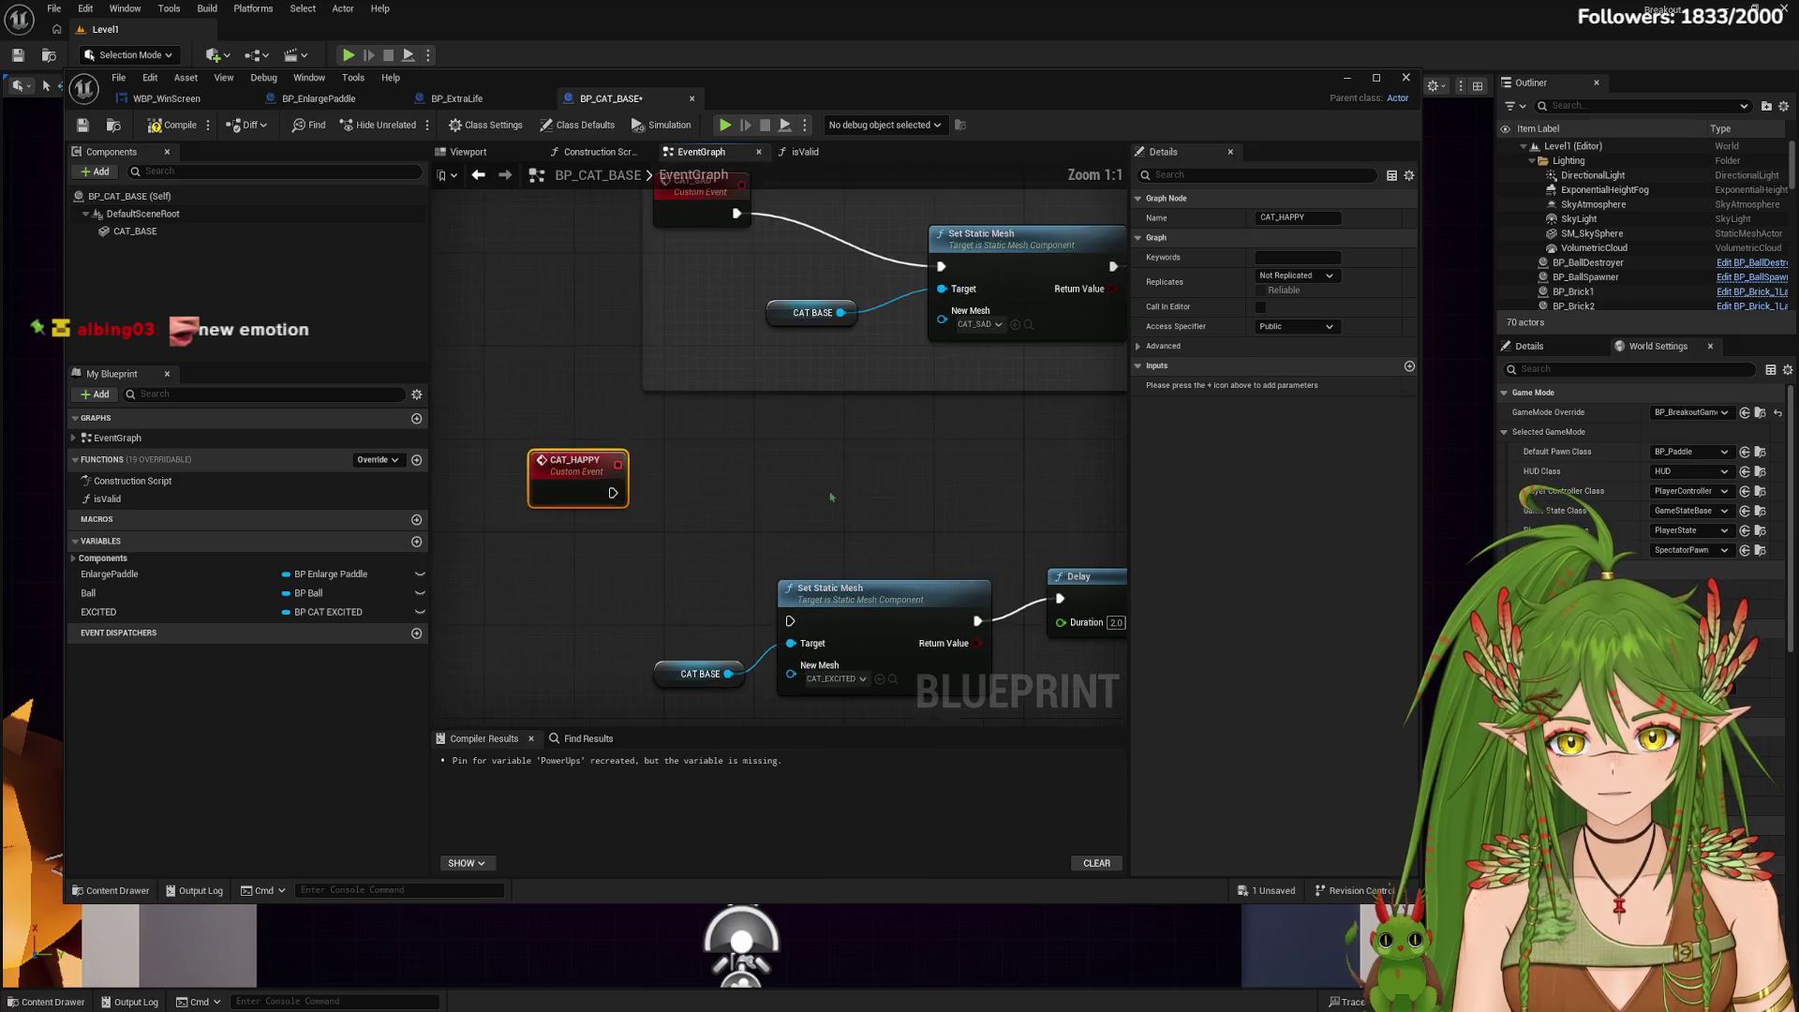
left_click_drag(742, 578, 667, 459)
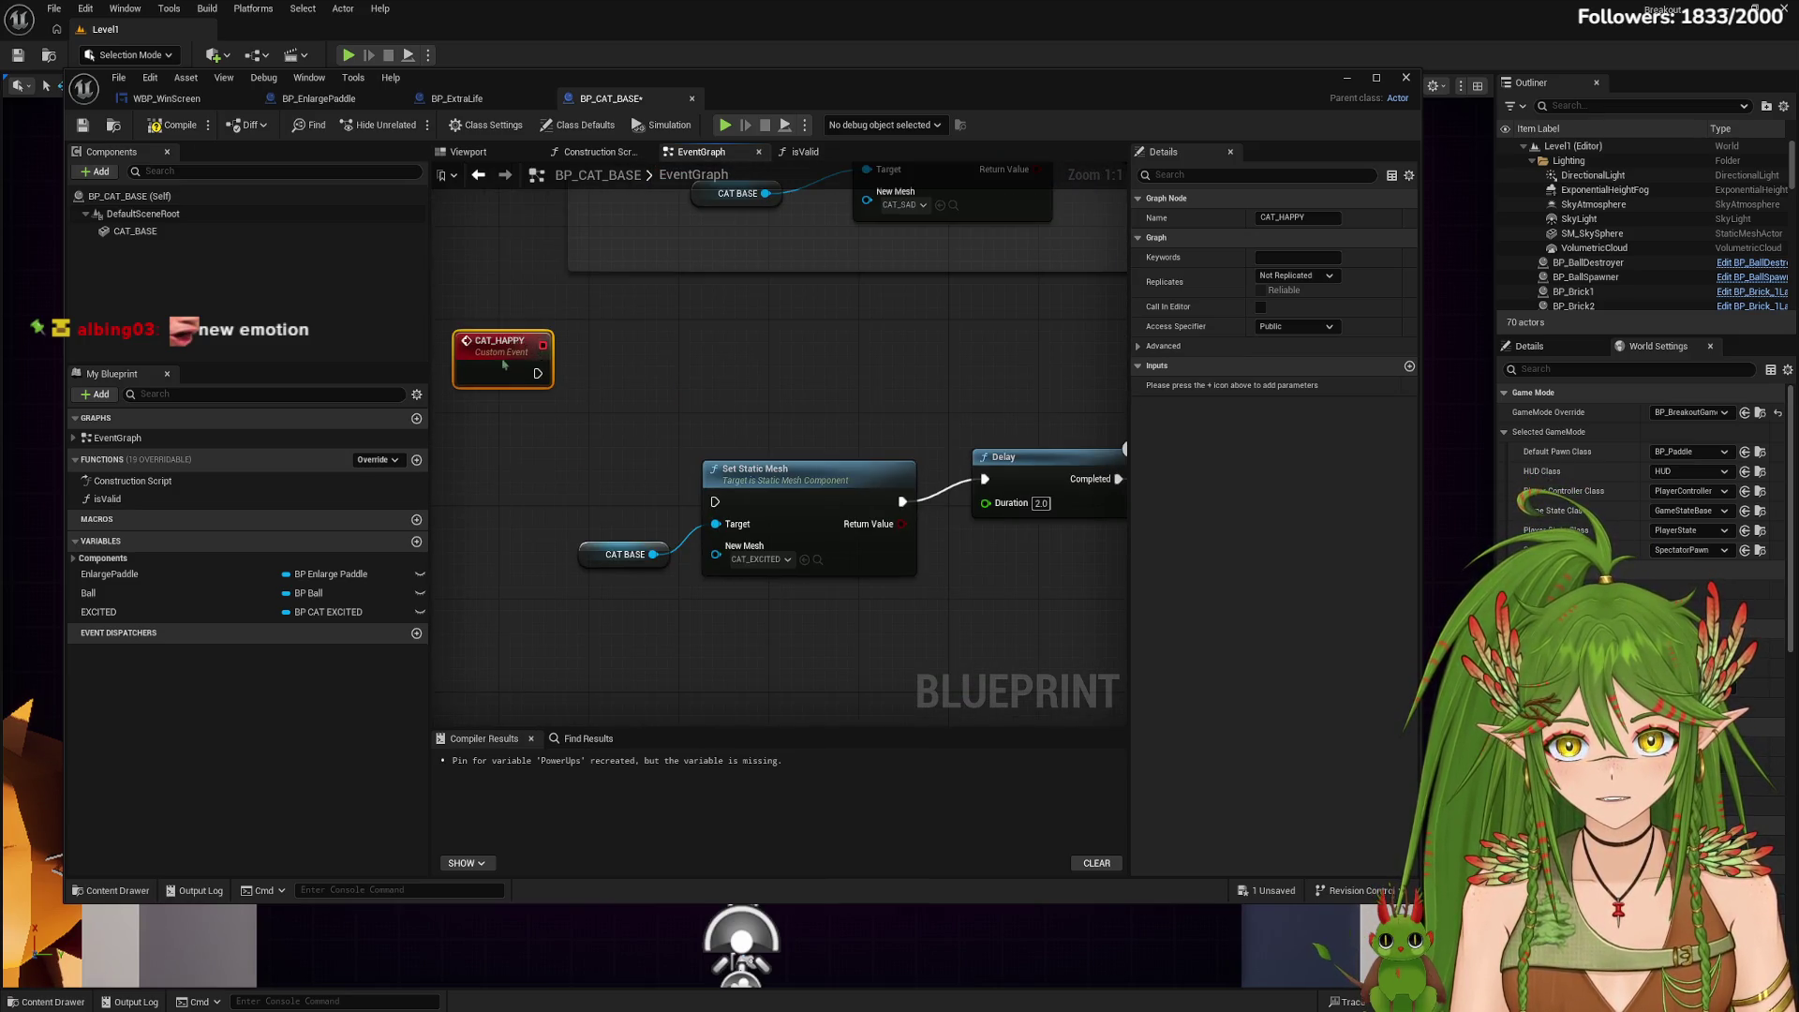
left_click_drag(515, 353, 513, 457)
left_click_drag(654, 489, 715, 502)
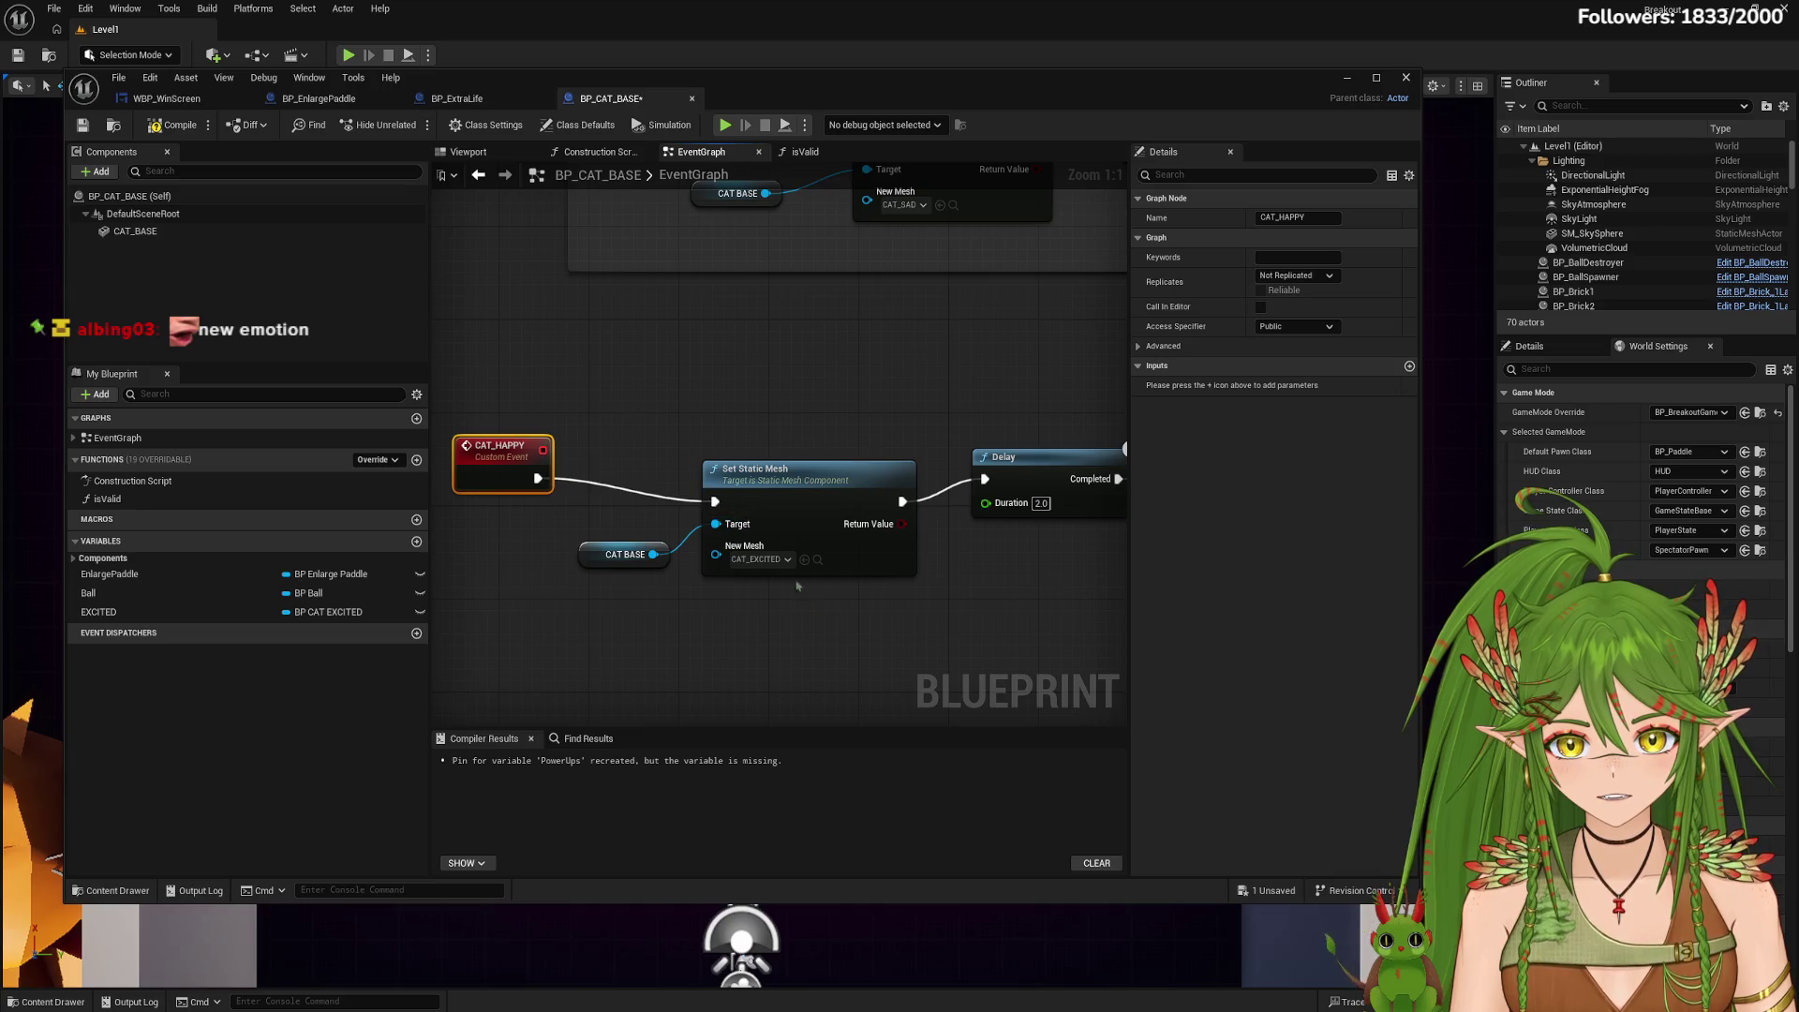
left_click(786, 559)
type("cat_hap")
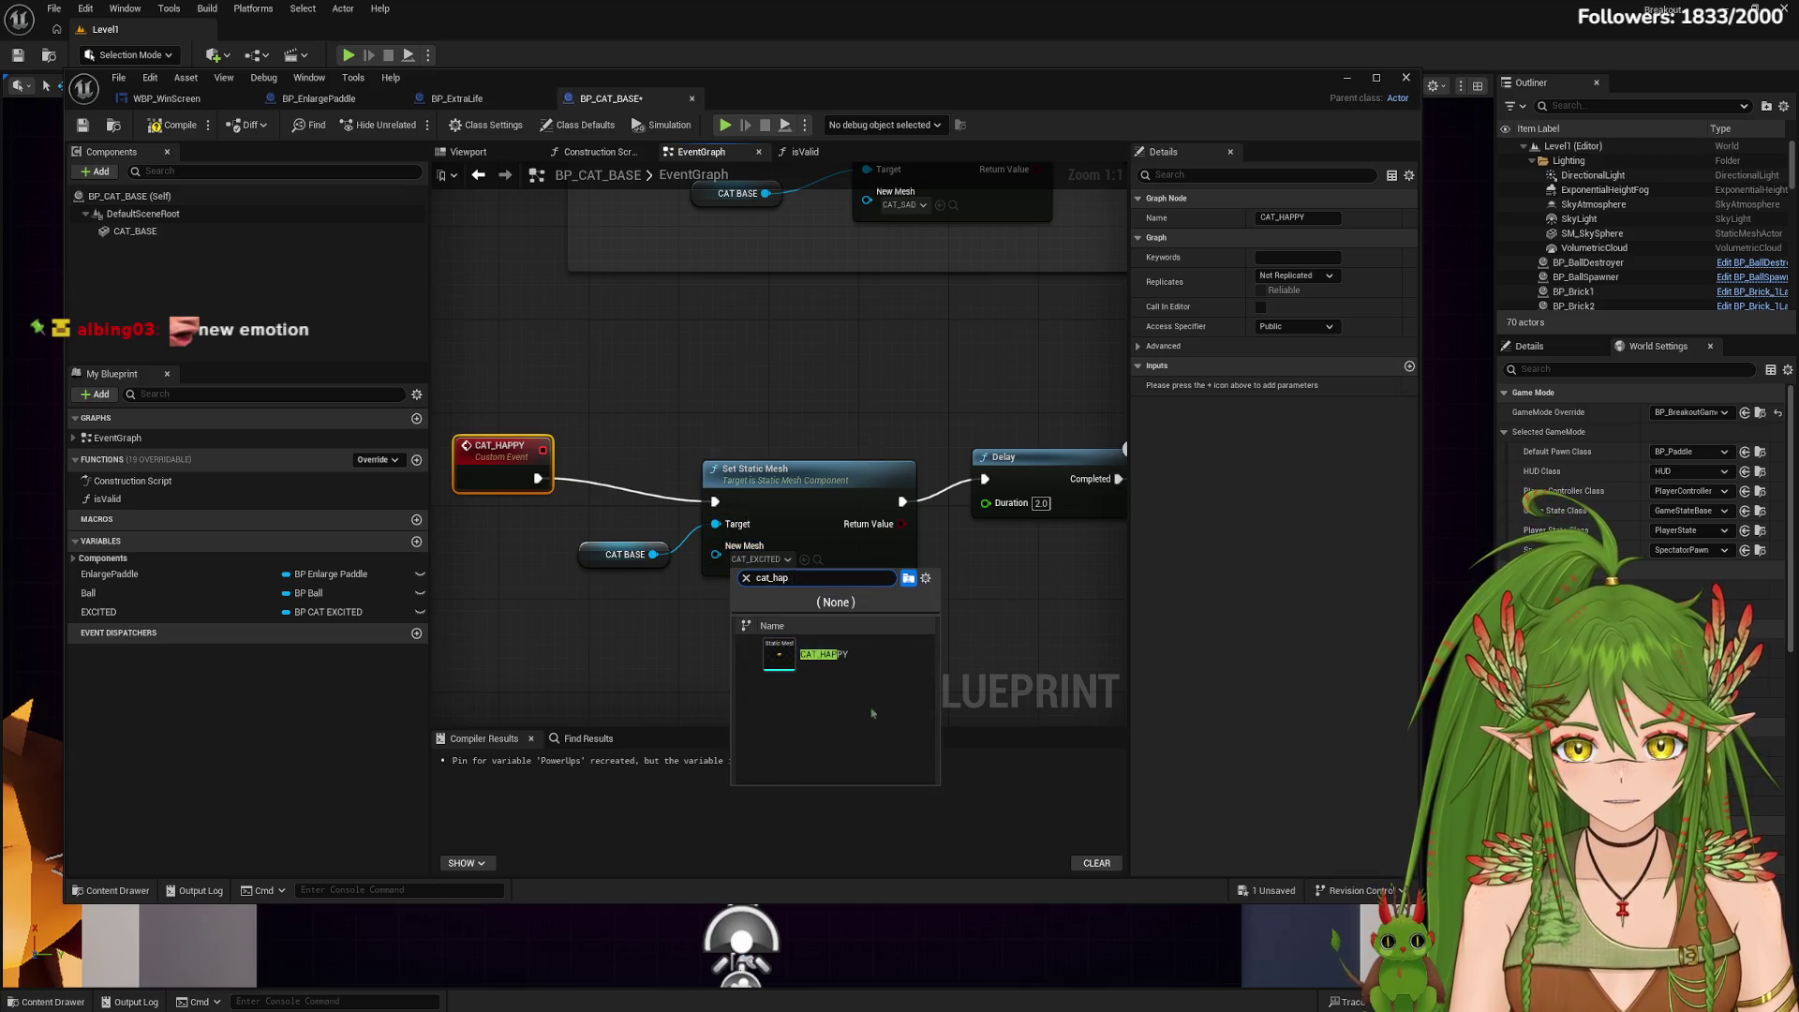
left_click(882, 656)
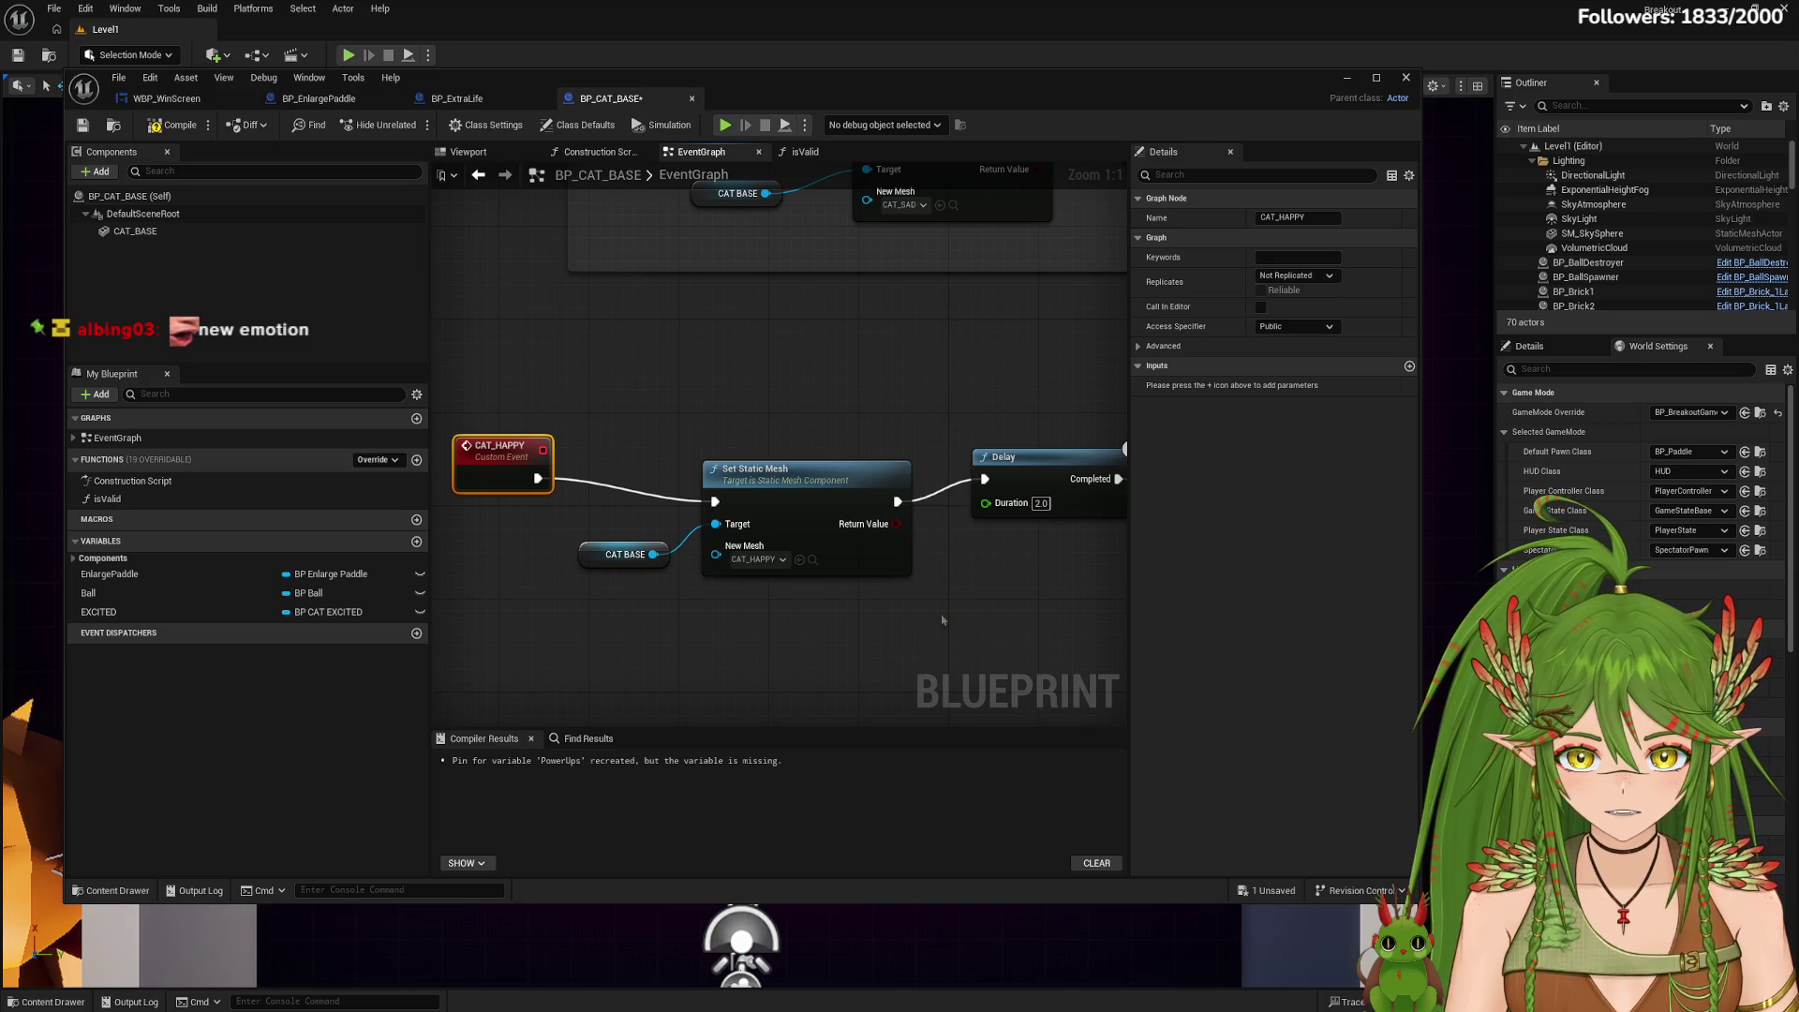
Review the following Delay and mesh swap, then compile and save BP_CAT_BASE
mouse_move(942, 619)
left_mouse_down()
mouse_move(822, 563)
mouse_move(752, 583)
left_mouse_up()
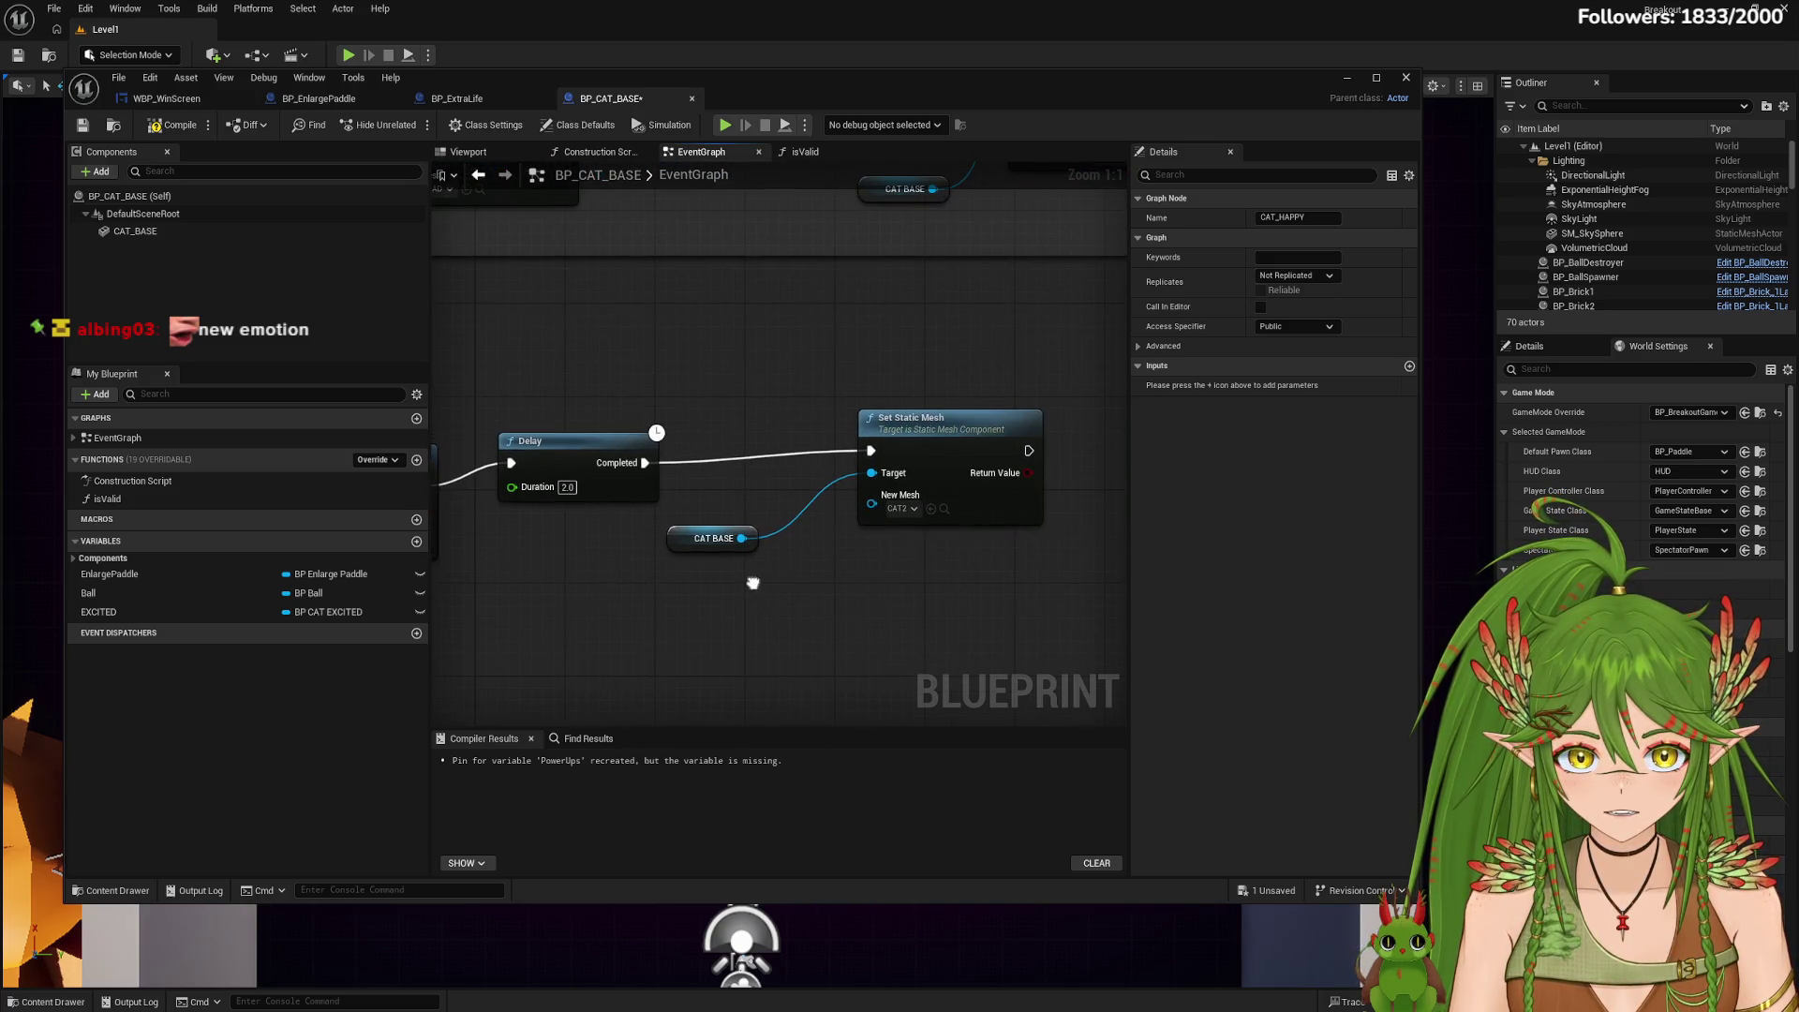
left_click_drag(981, 575, 872, 575)
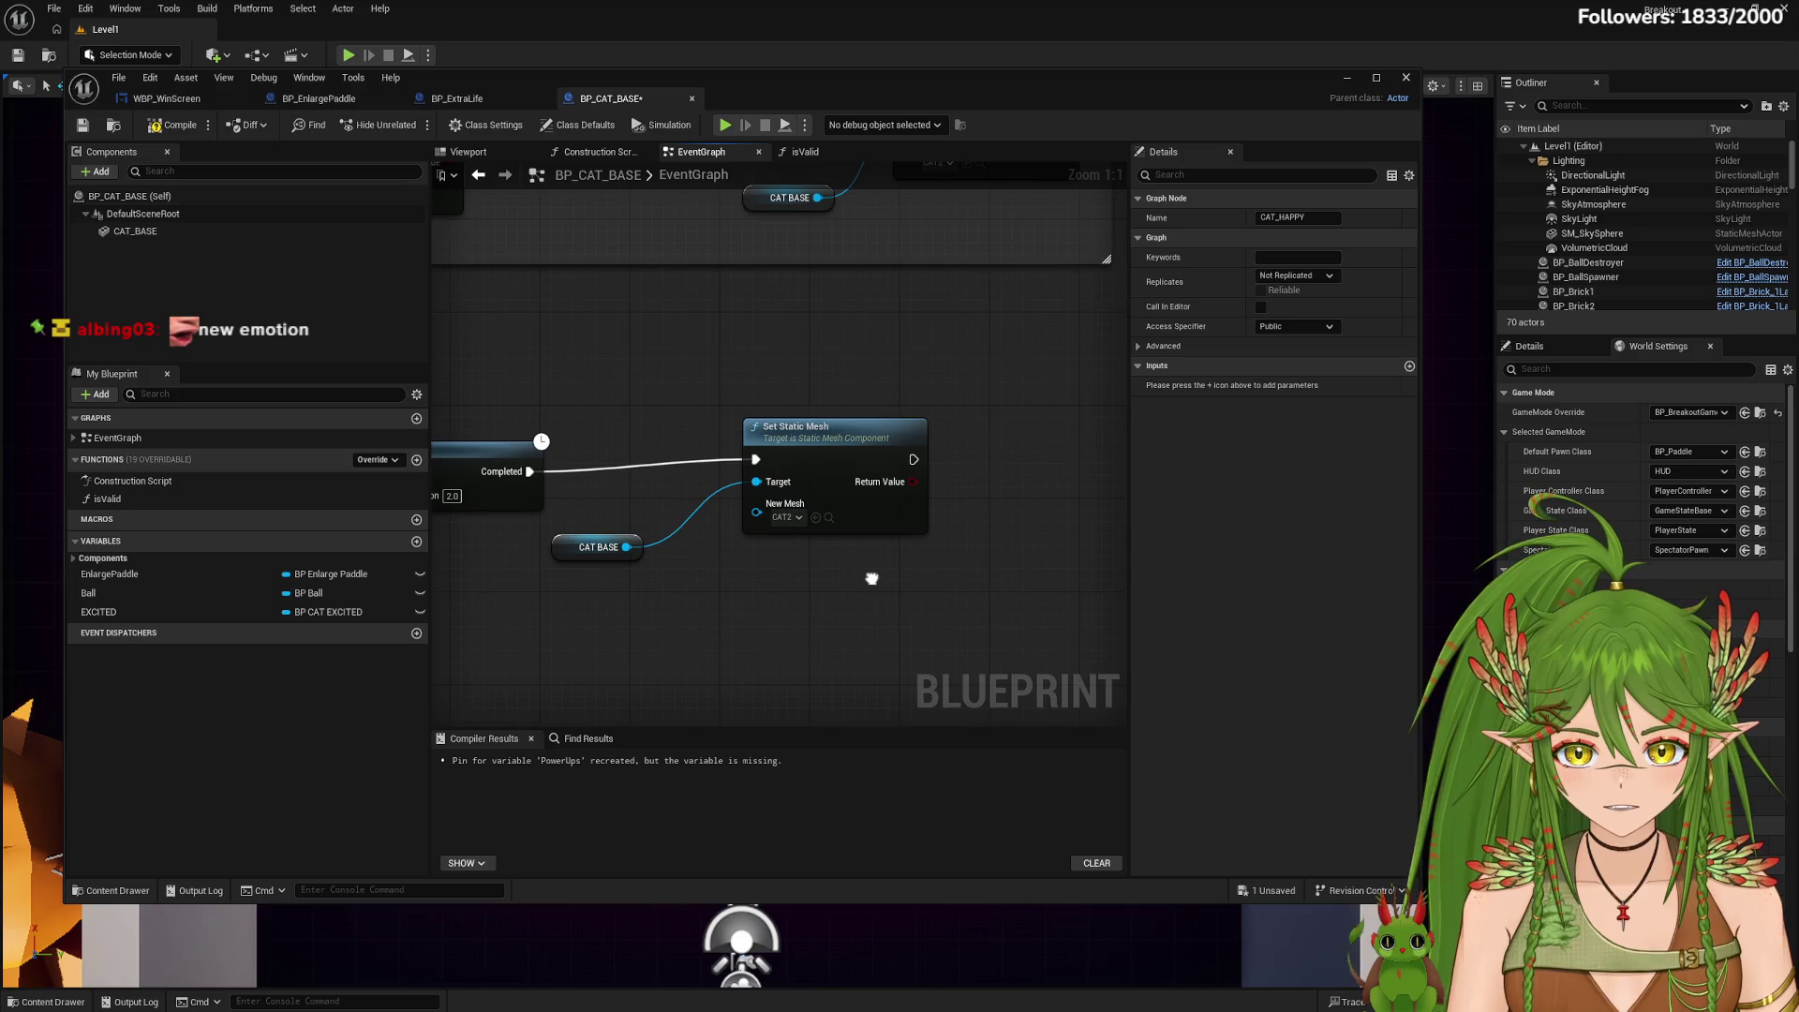
left_click(155, 126)
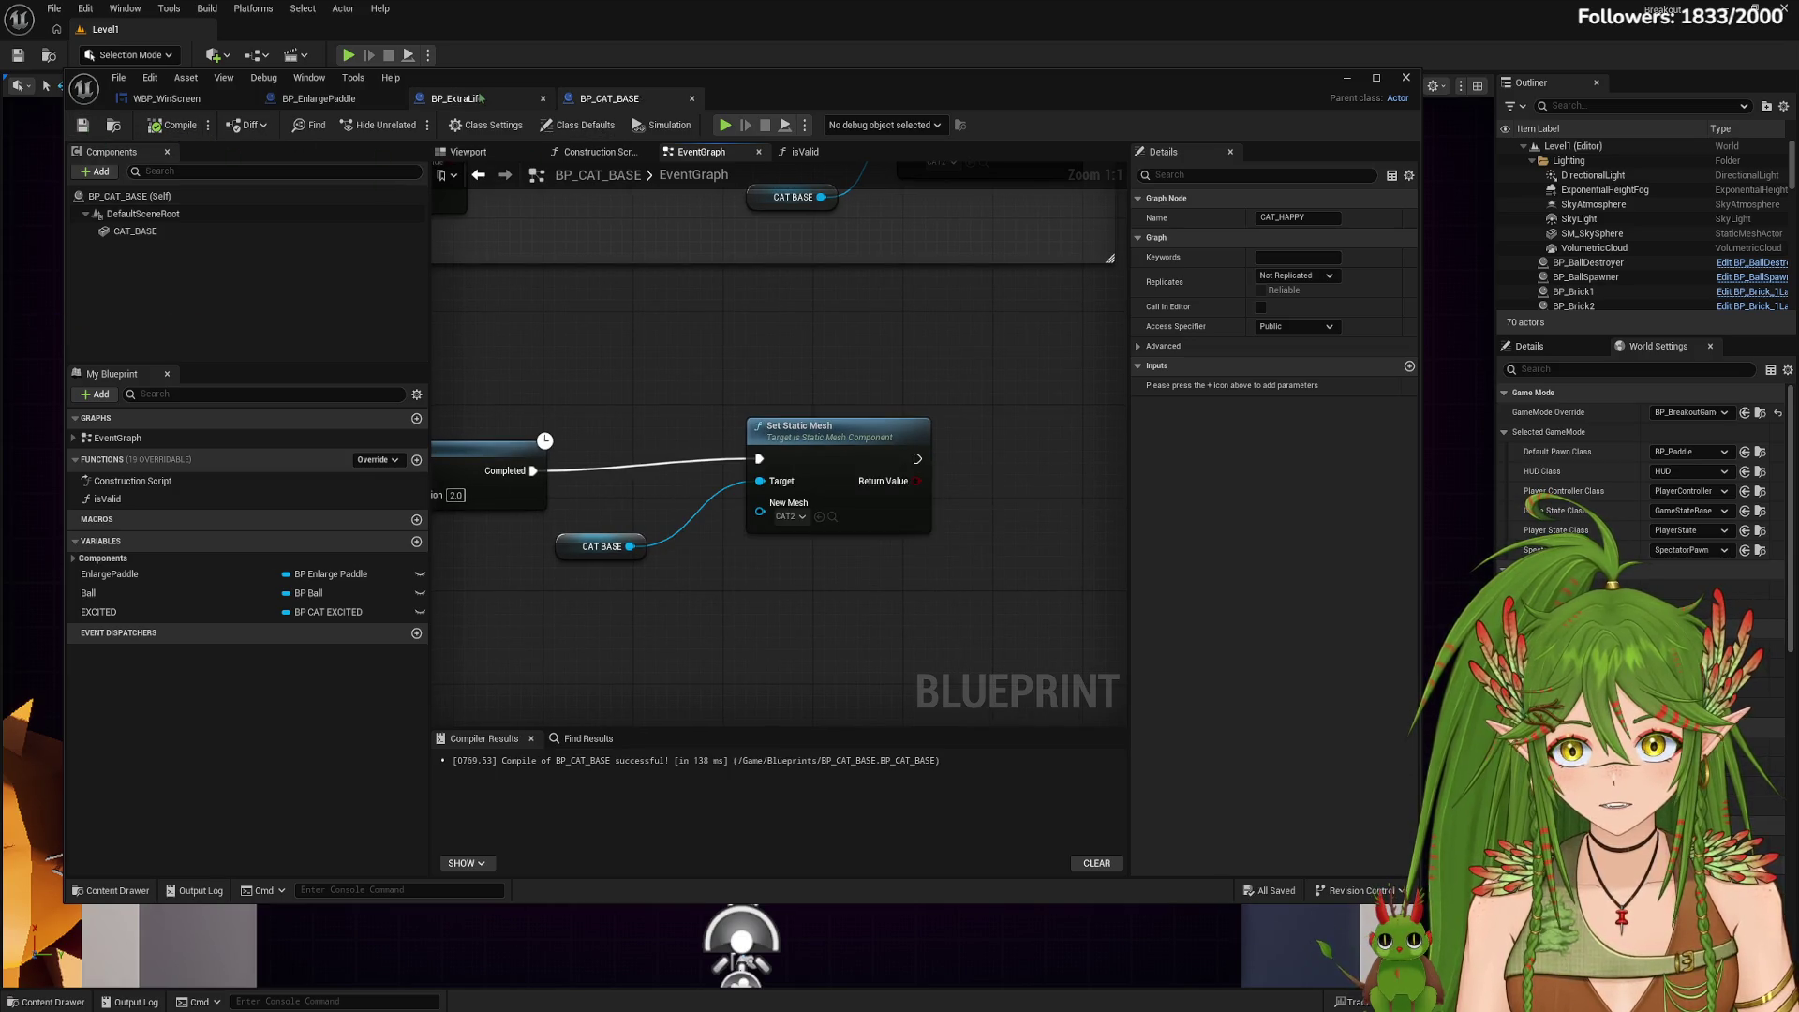
Delete the CAT EXCITED call from BP_ExtraLife's event graph
left_click(457, 98)
left_click_drag(909, 310, 830, 296)
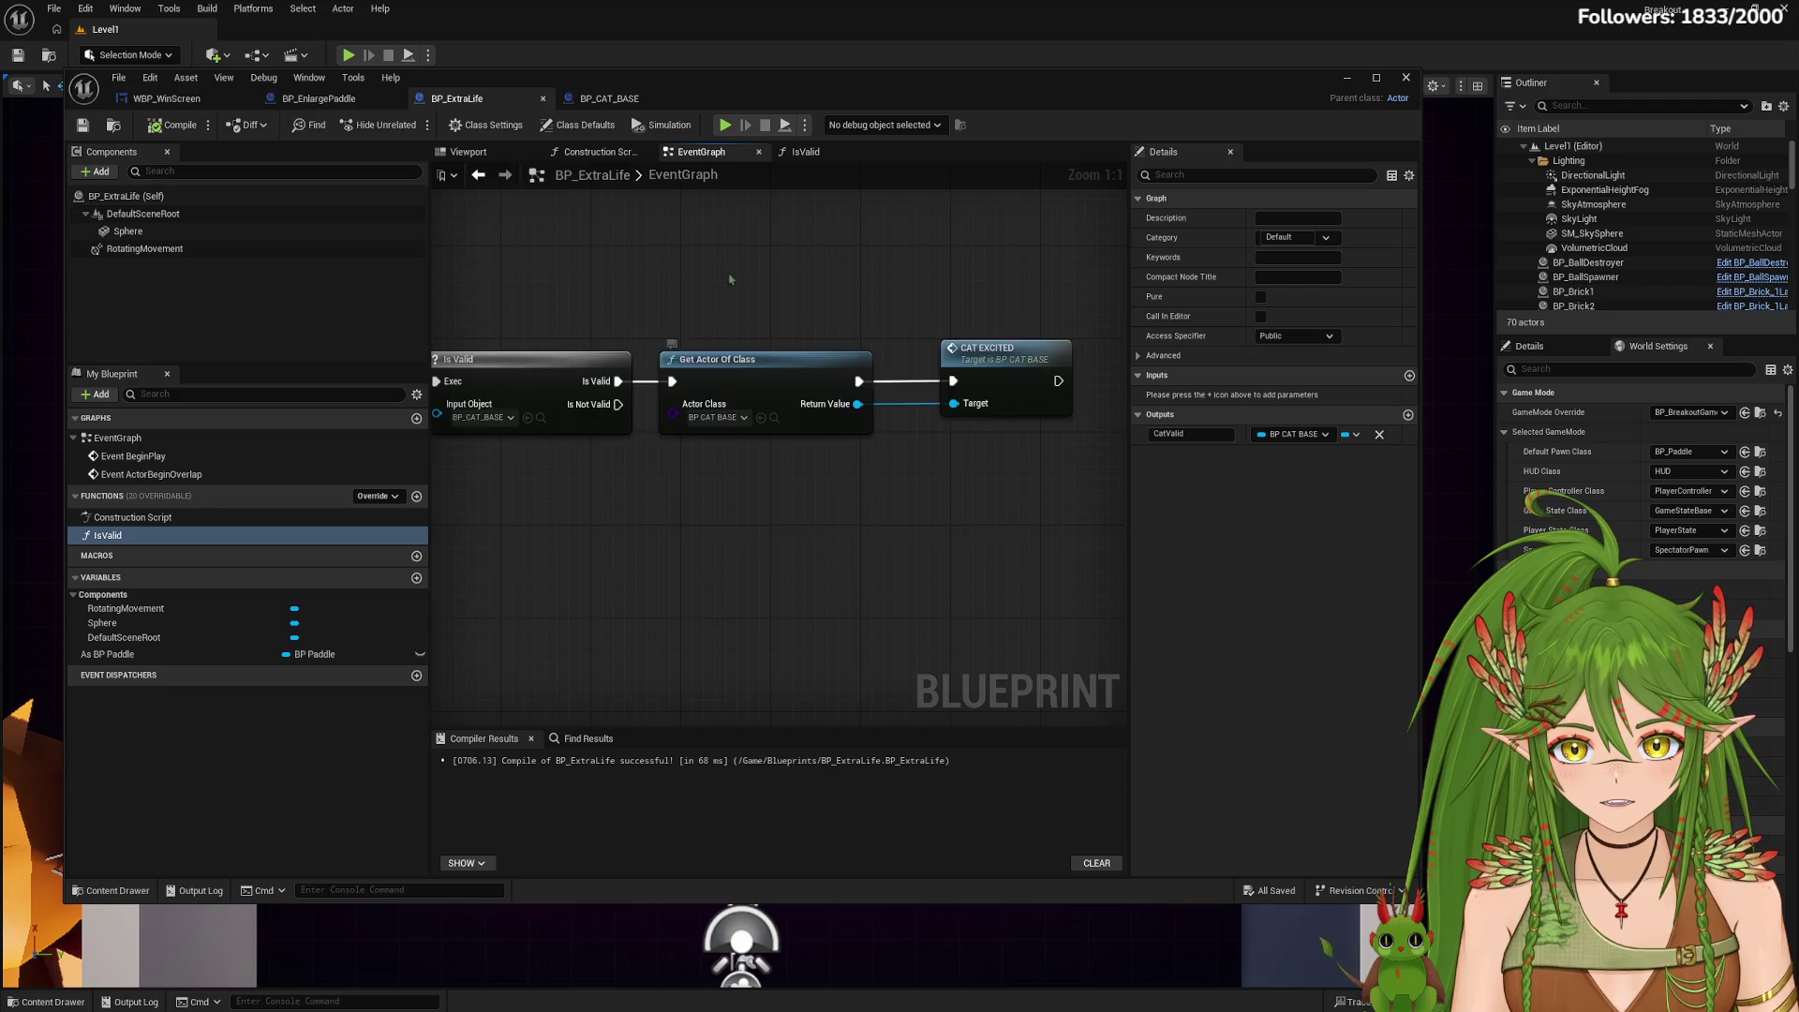
left_click_drag(727, 273, 600, 255)
left_click_drag(842, 303, 951, 424)
key("Delete")
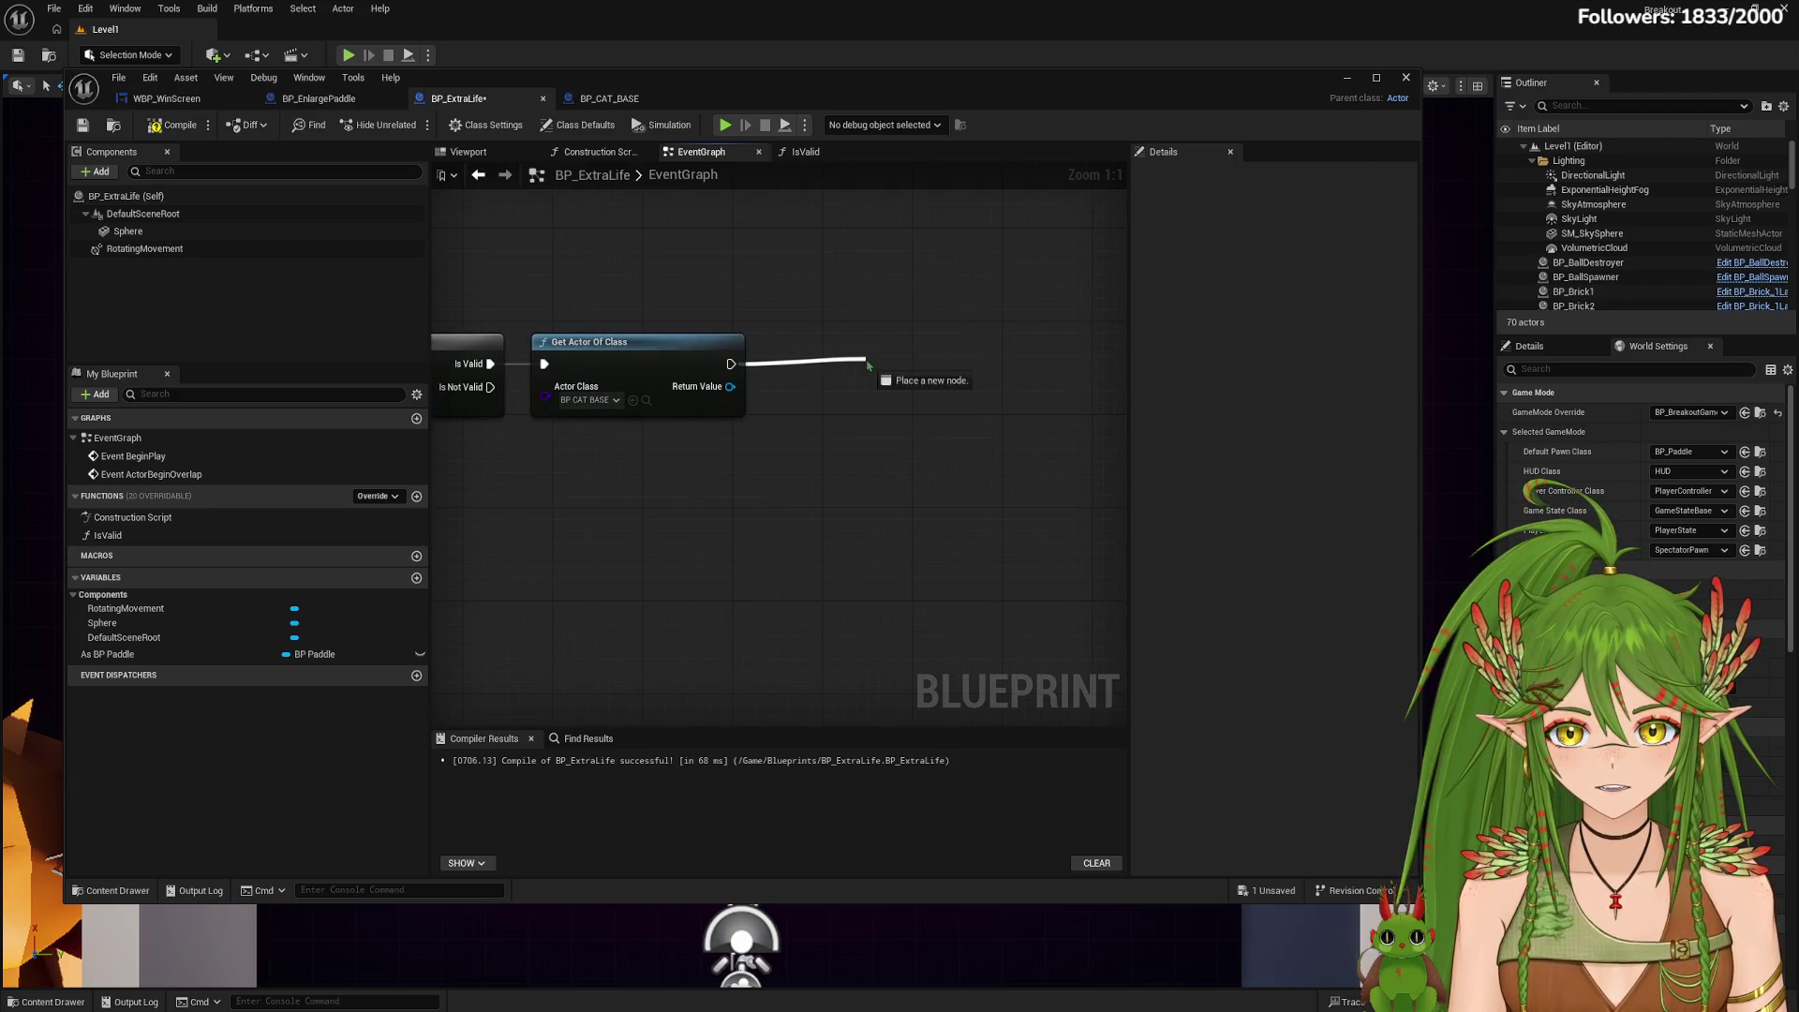
Call CAT HAPPY on the Get Actor Of Class result, then return to the level
left_click_drag(868, 365, 868, 366)
type("cat")
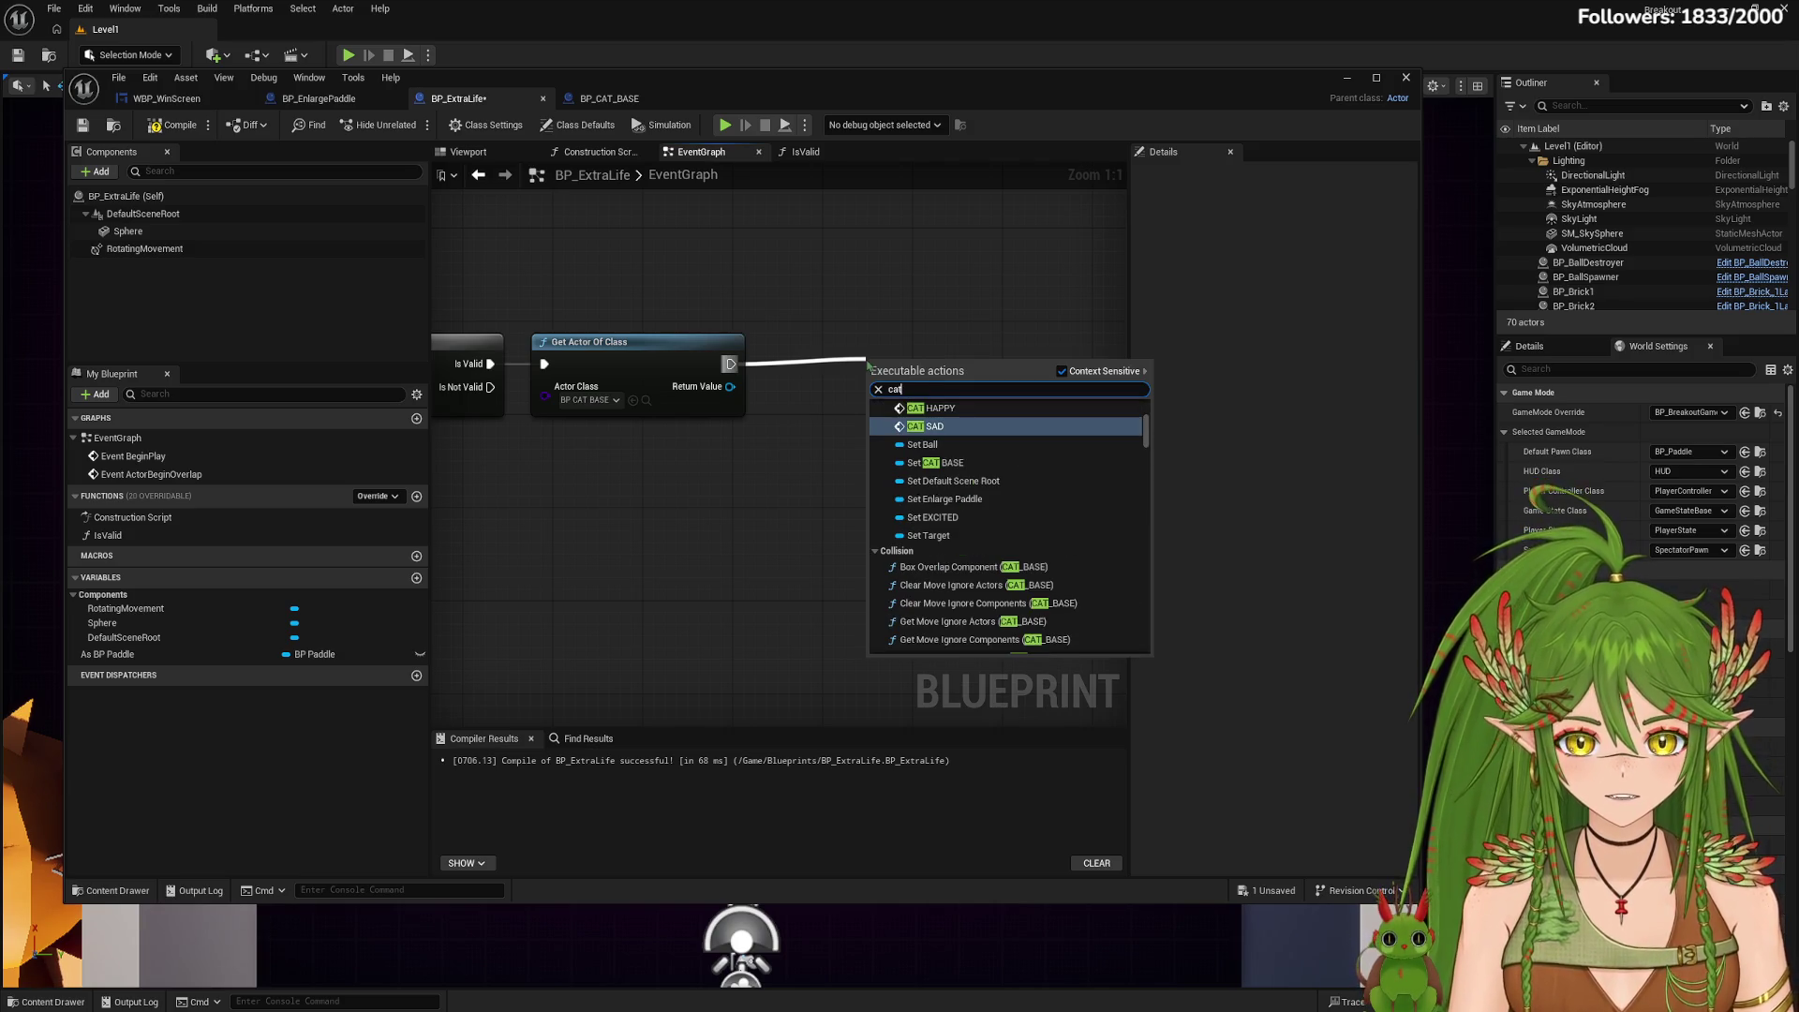
left_click(928, 408)
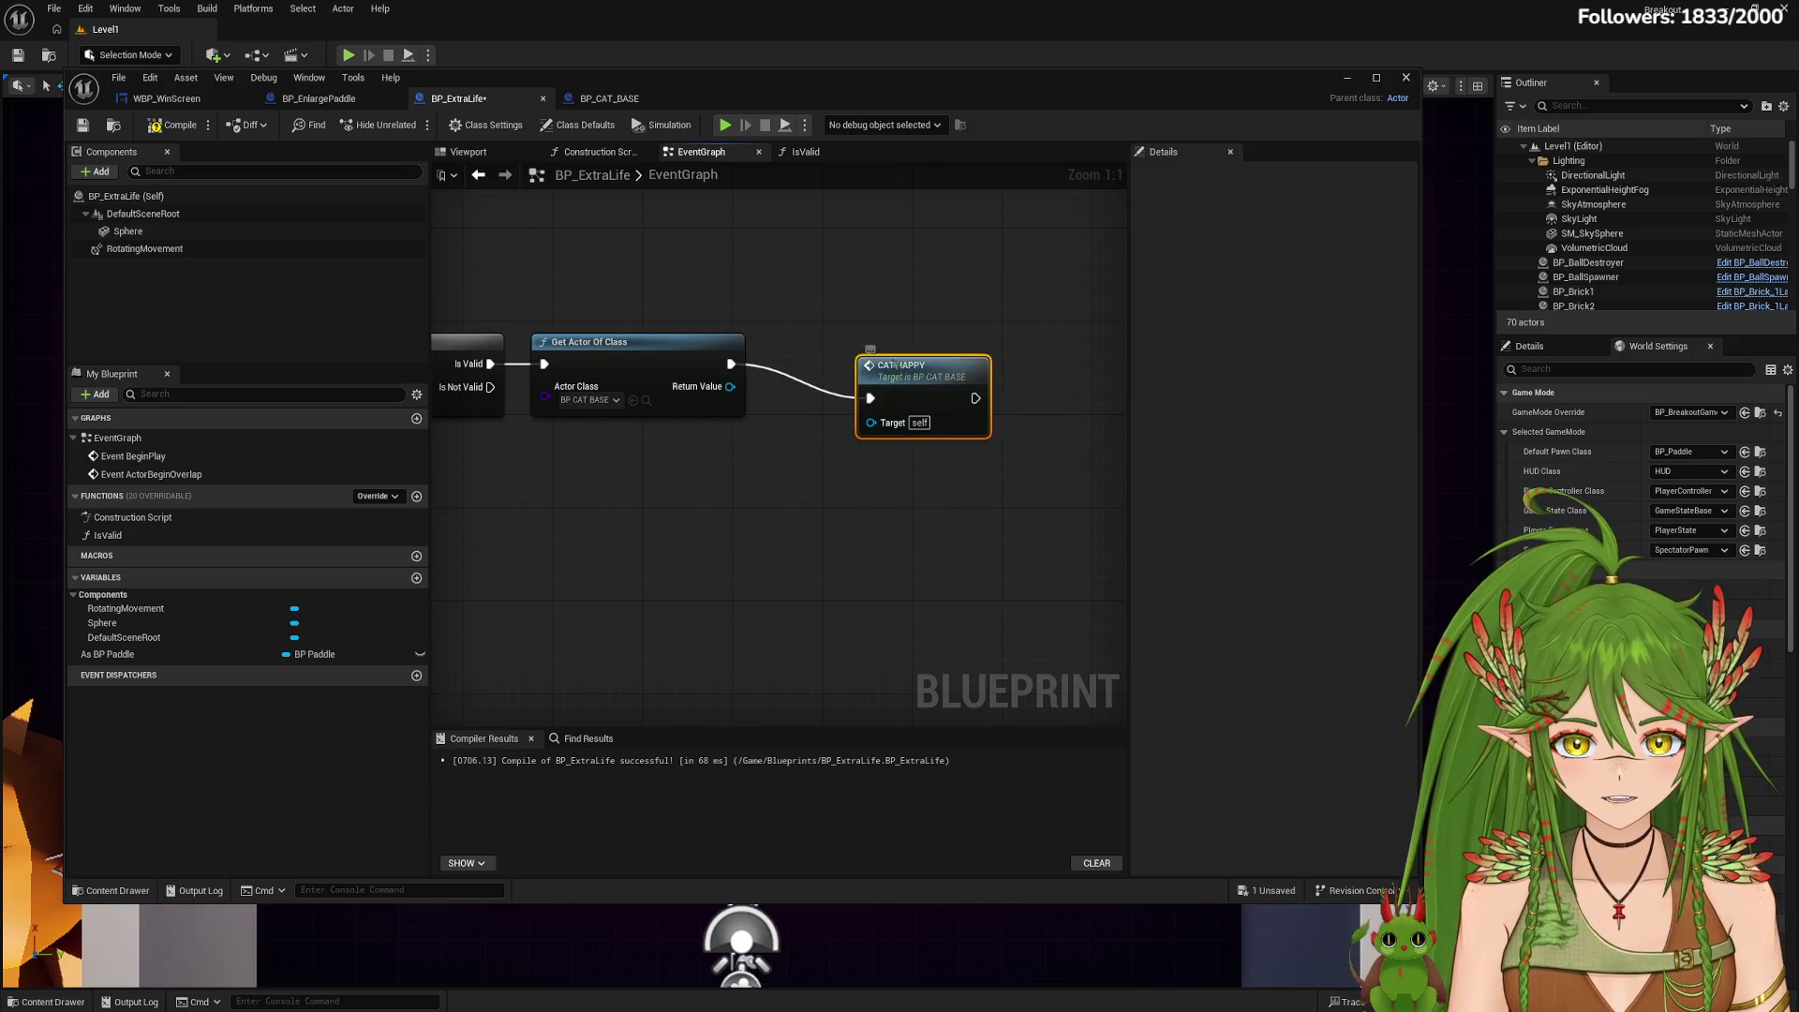
left_click_drag(896, 365, 862, 330)
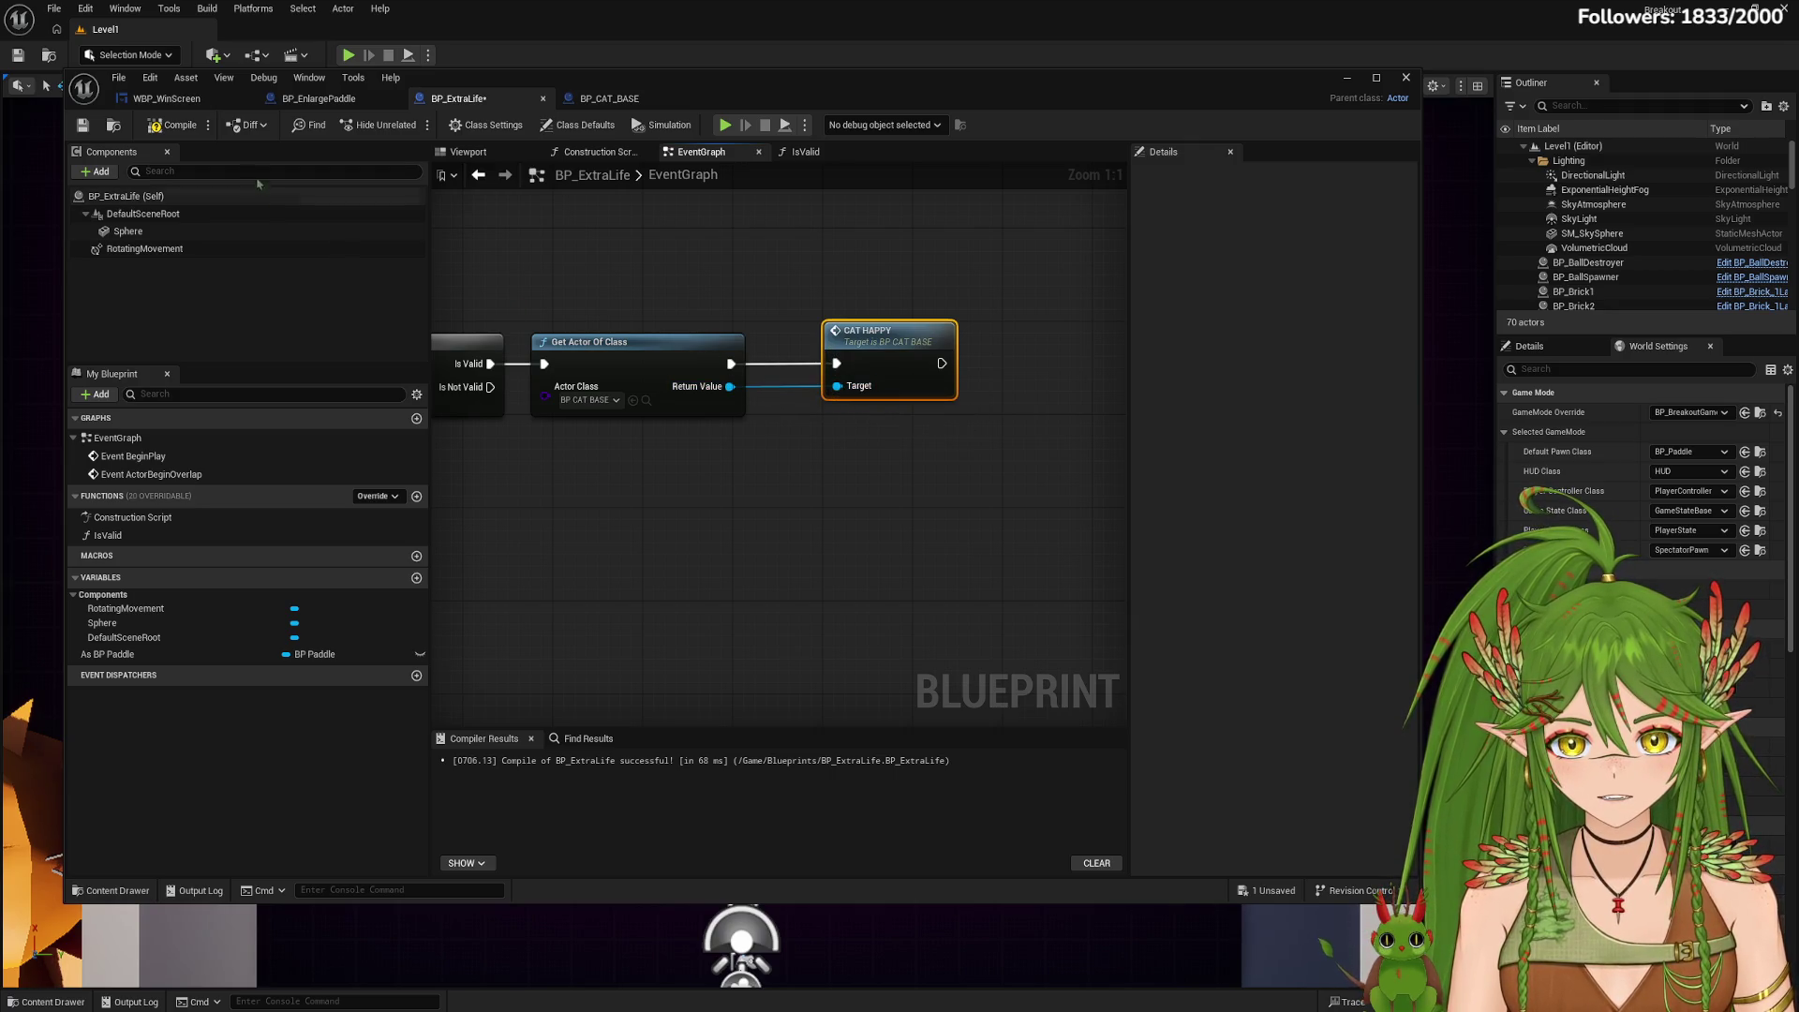
left_click(1346, 78)
Play-test Level1, steering the paddle left and right to keep the ball in play, then stop
key("alt+p")
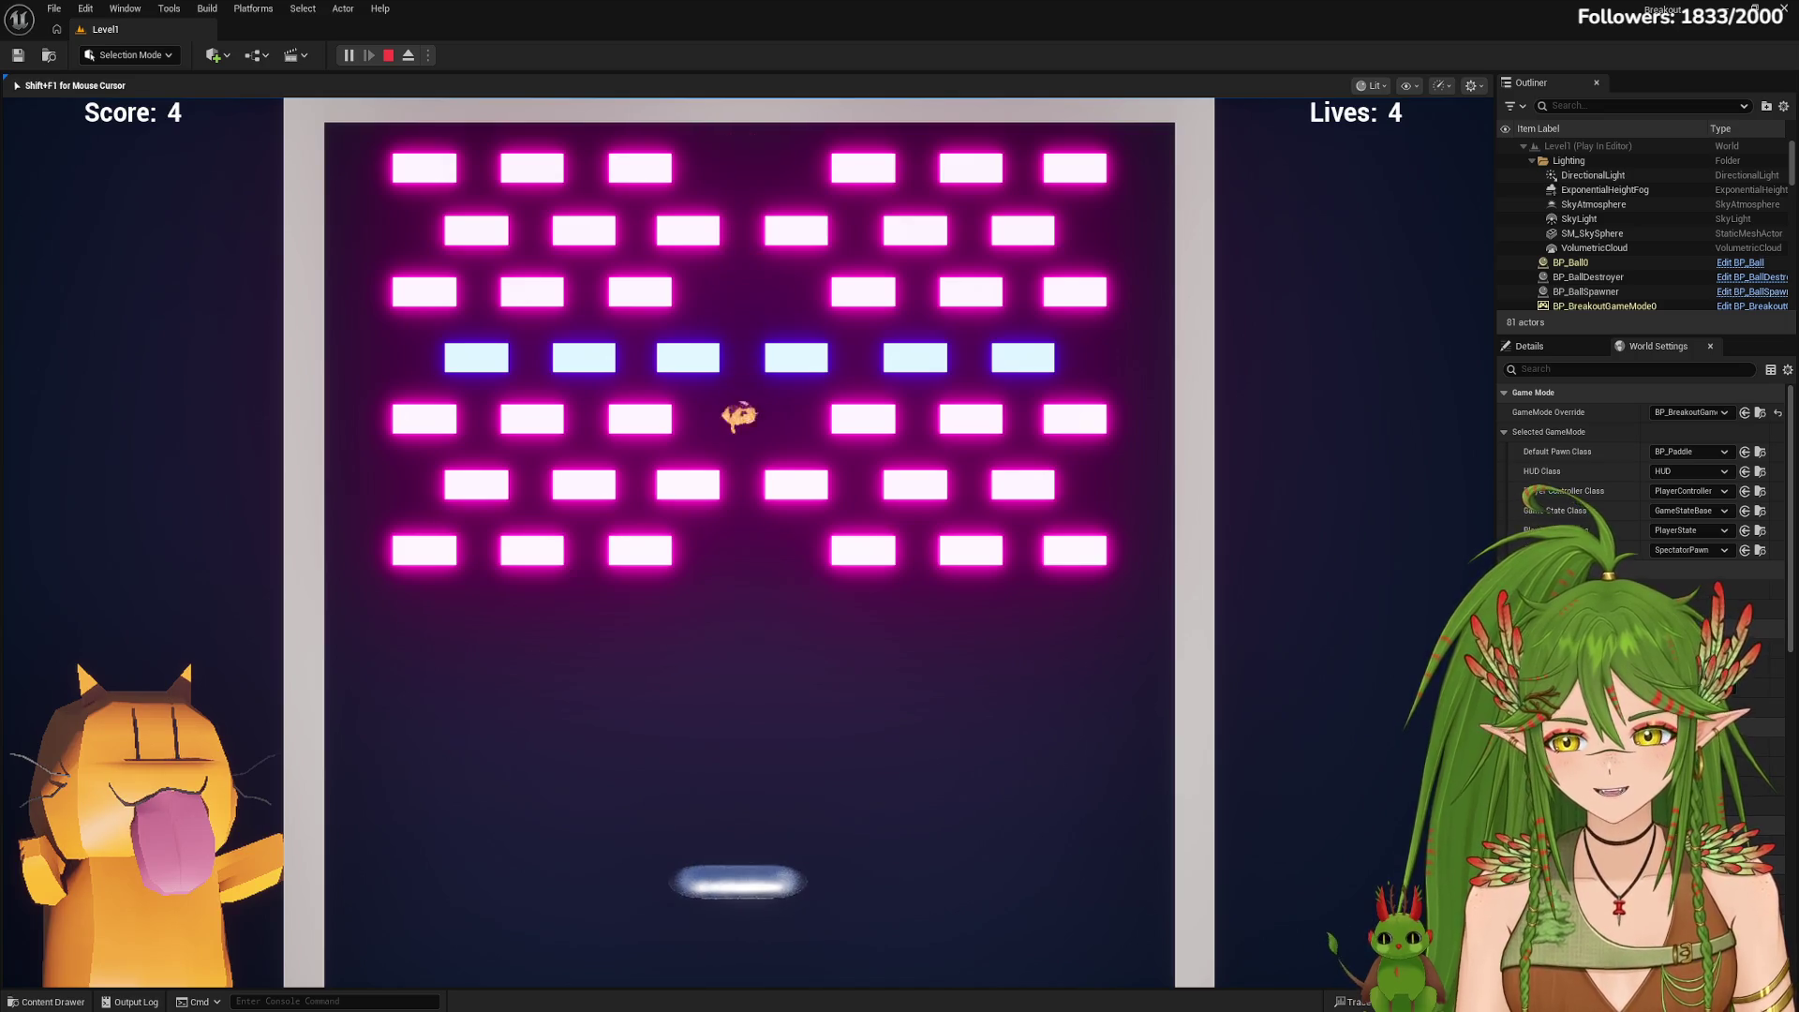
key("Right")
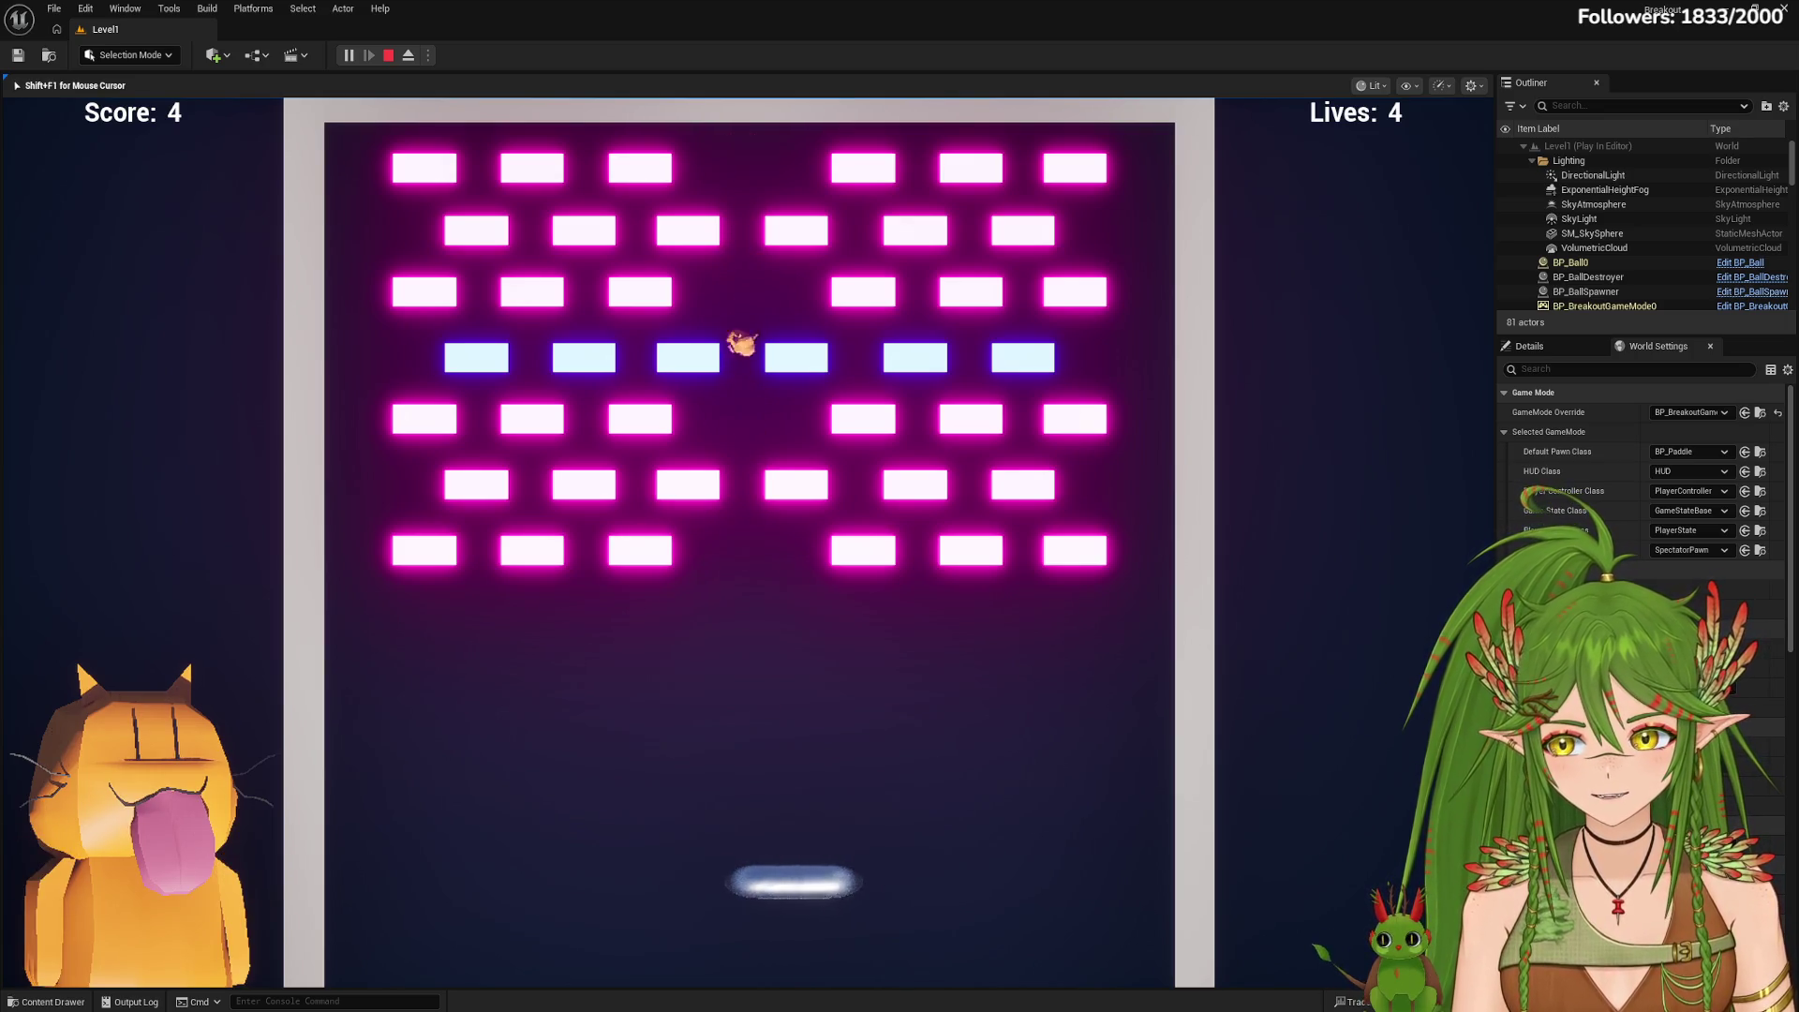
key("Left")
key("Left")
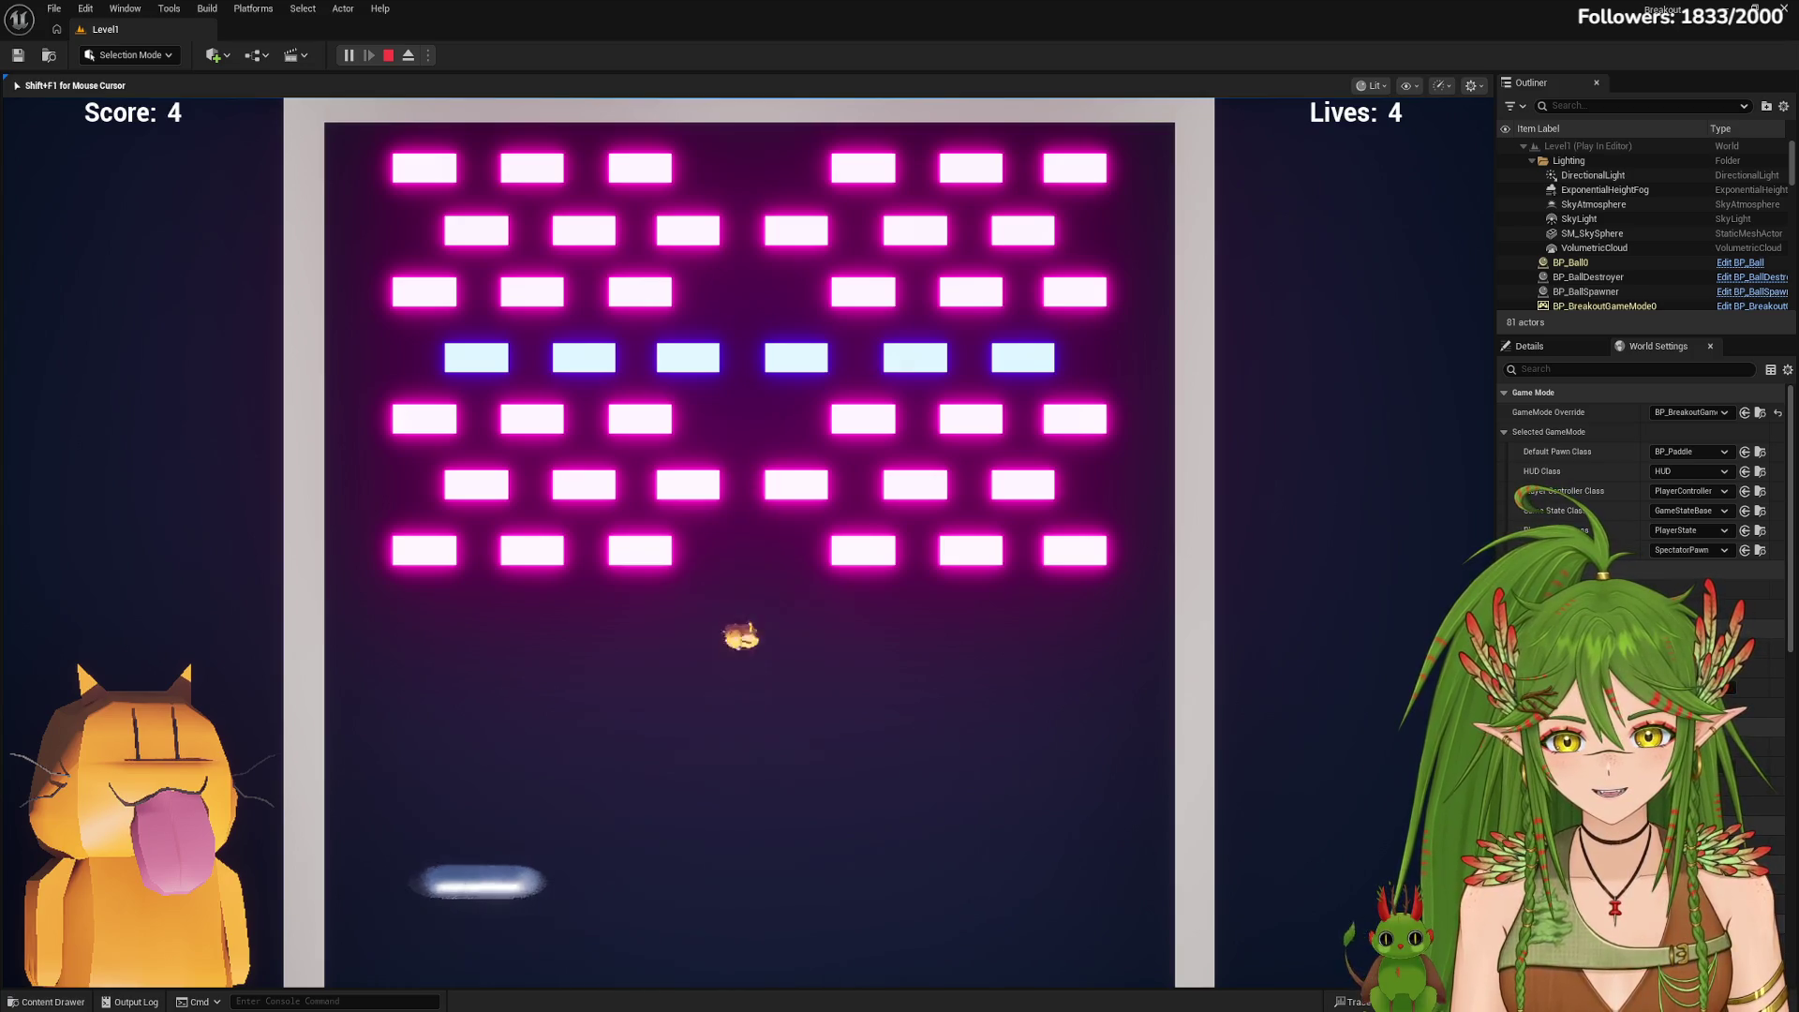
key("Right")
key("Left")
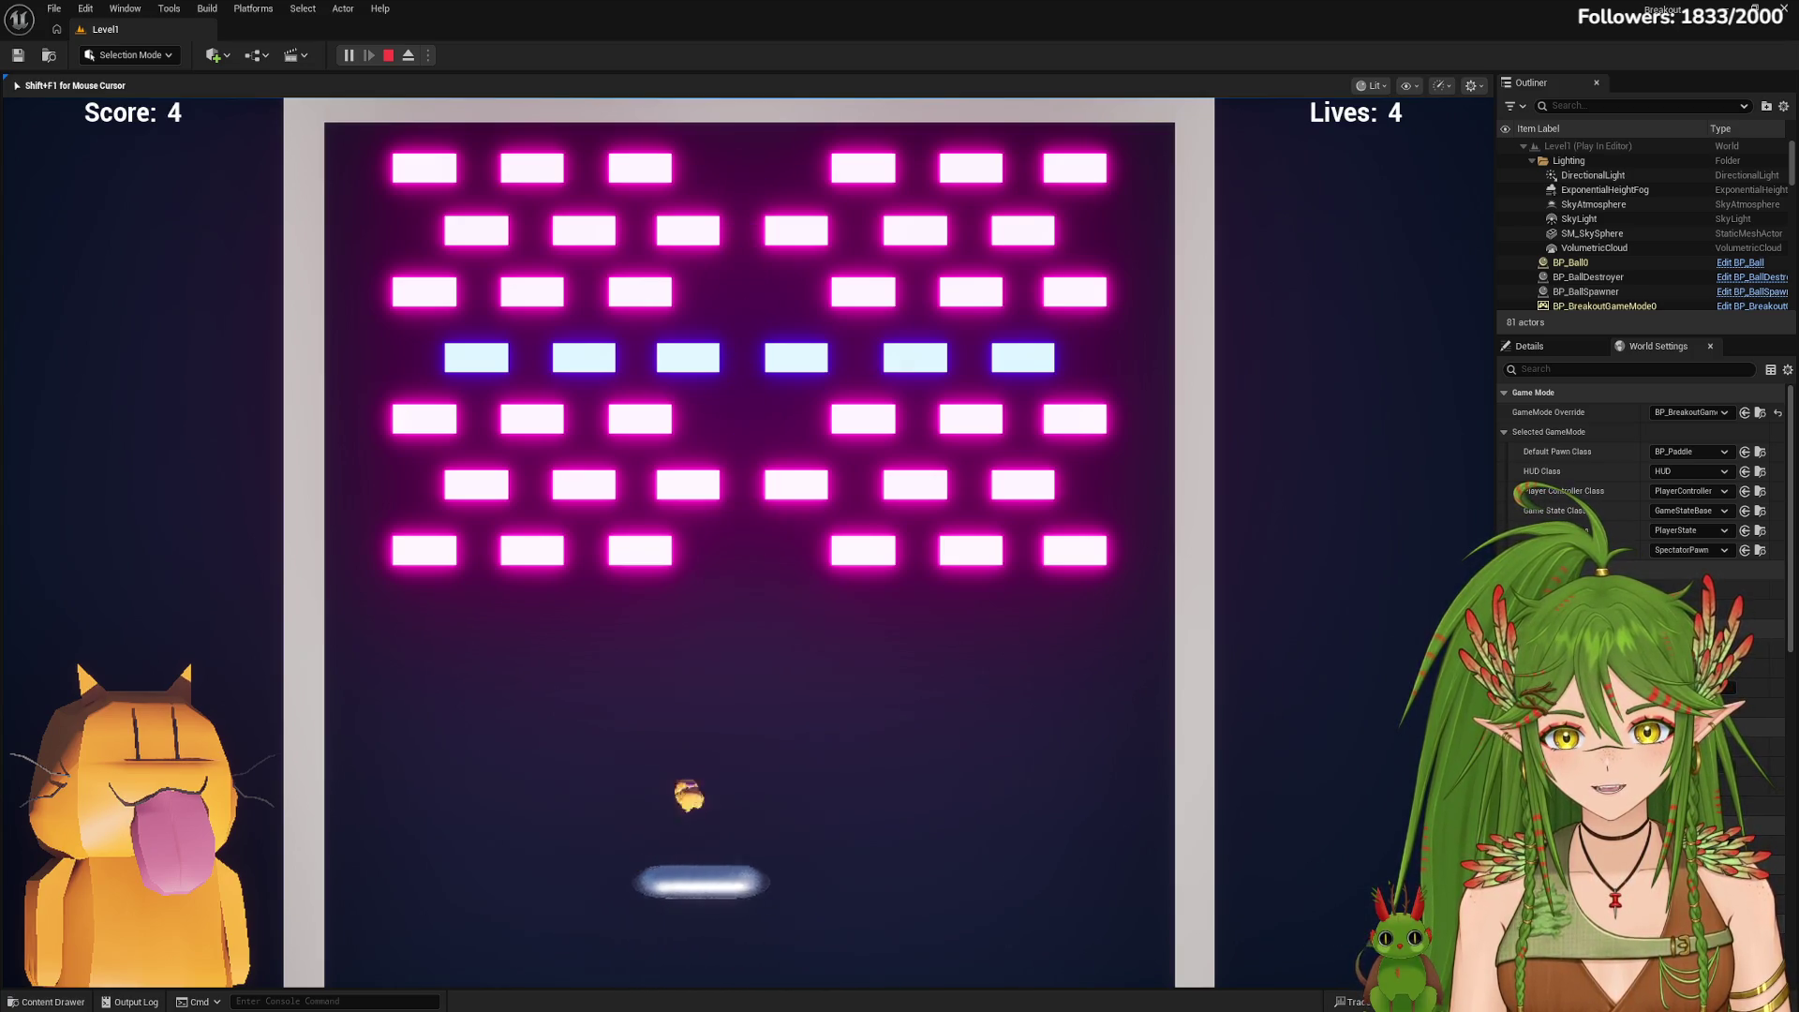
key("Right")
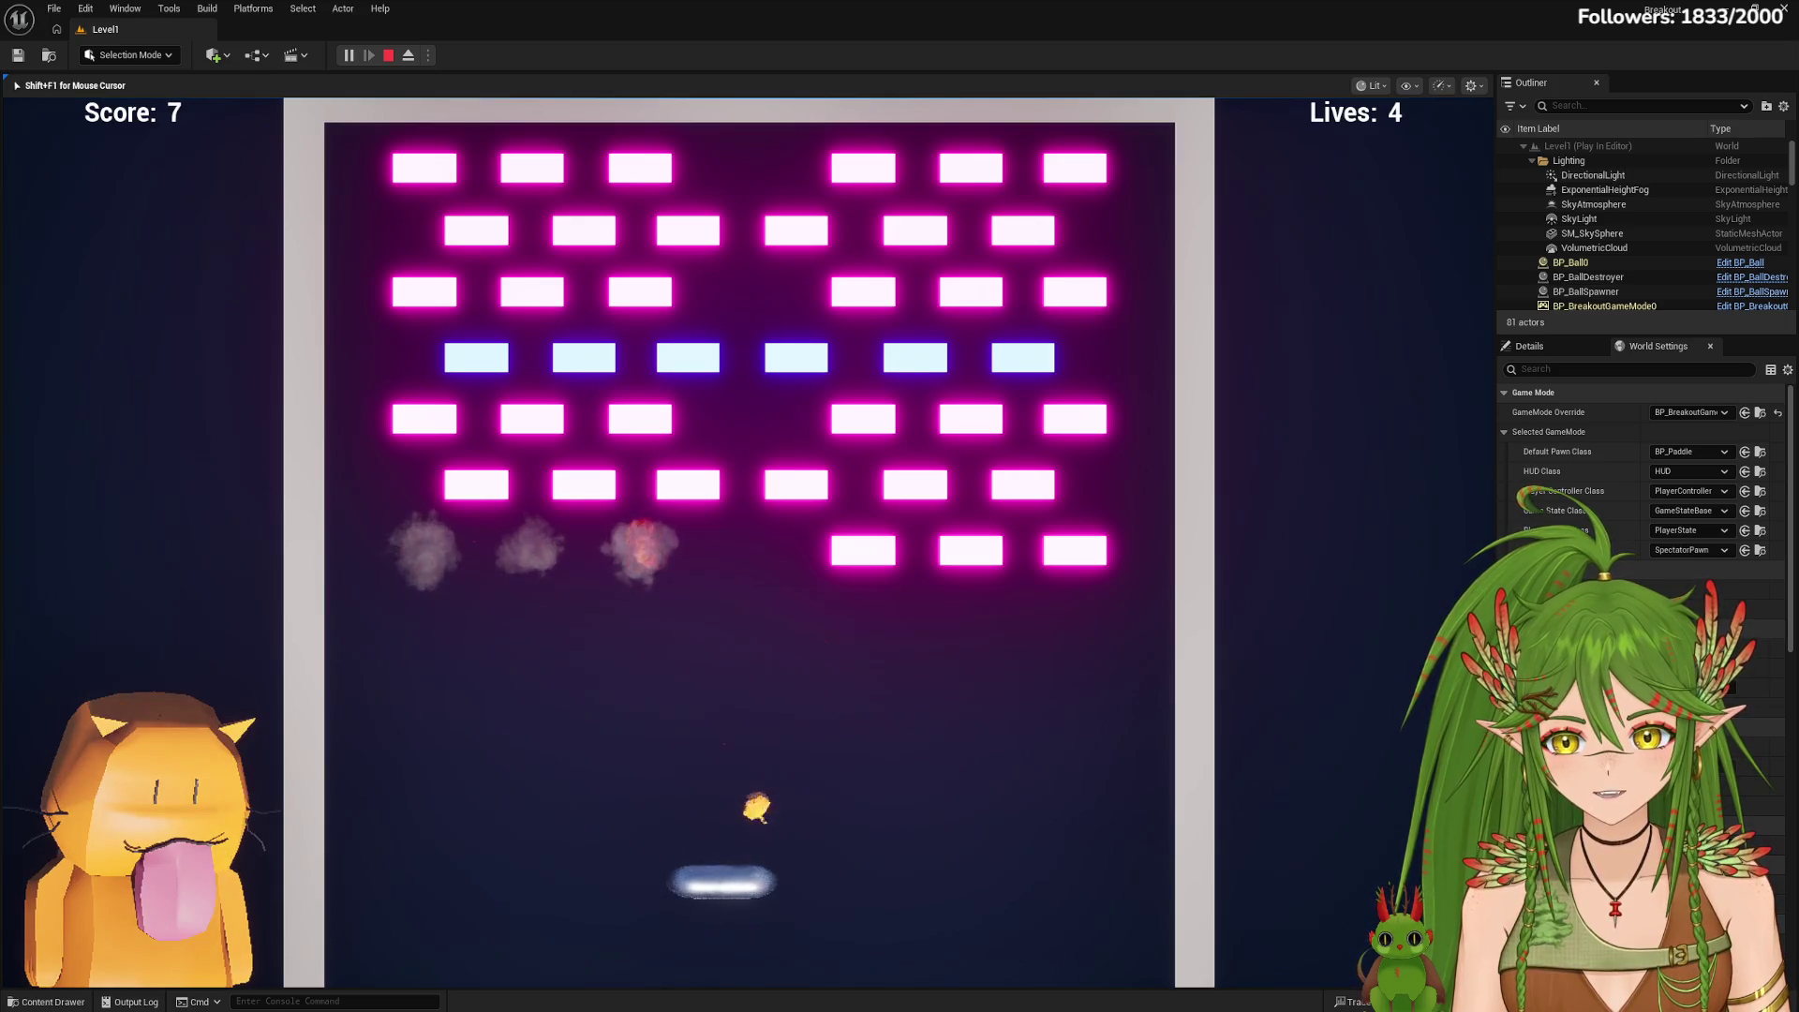
key("Right")
key("Left")
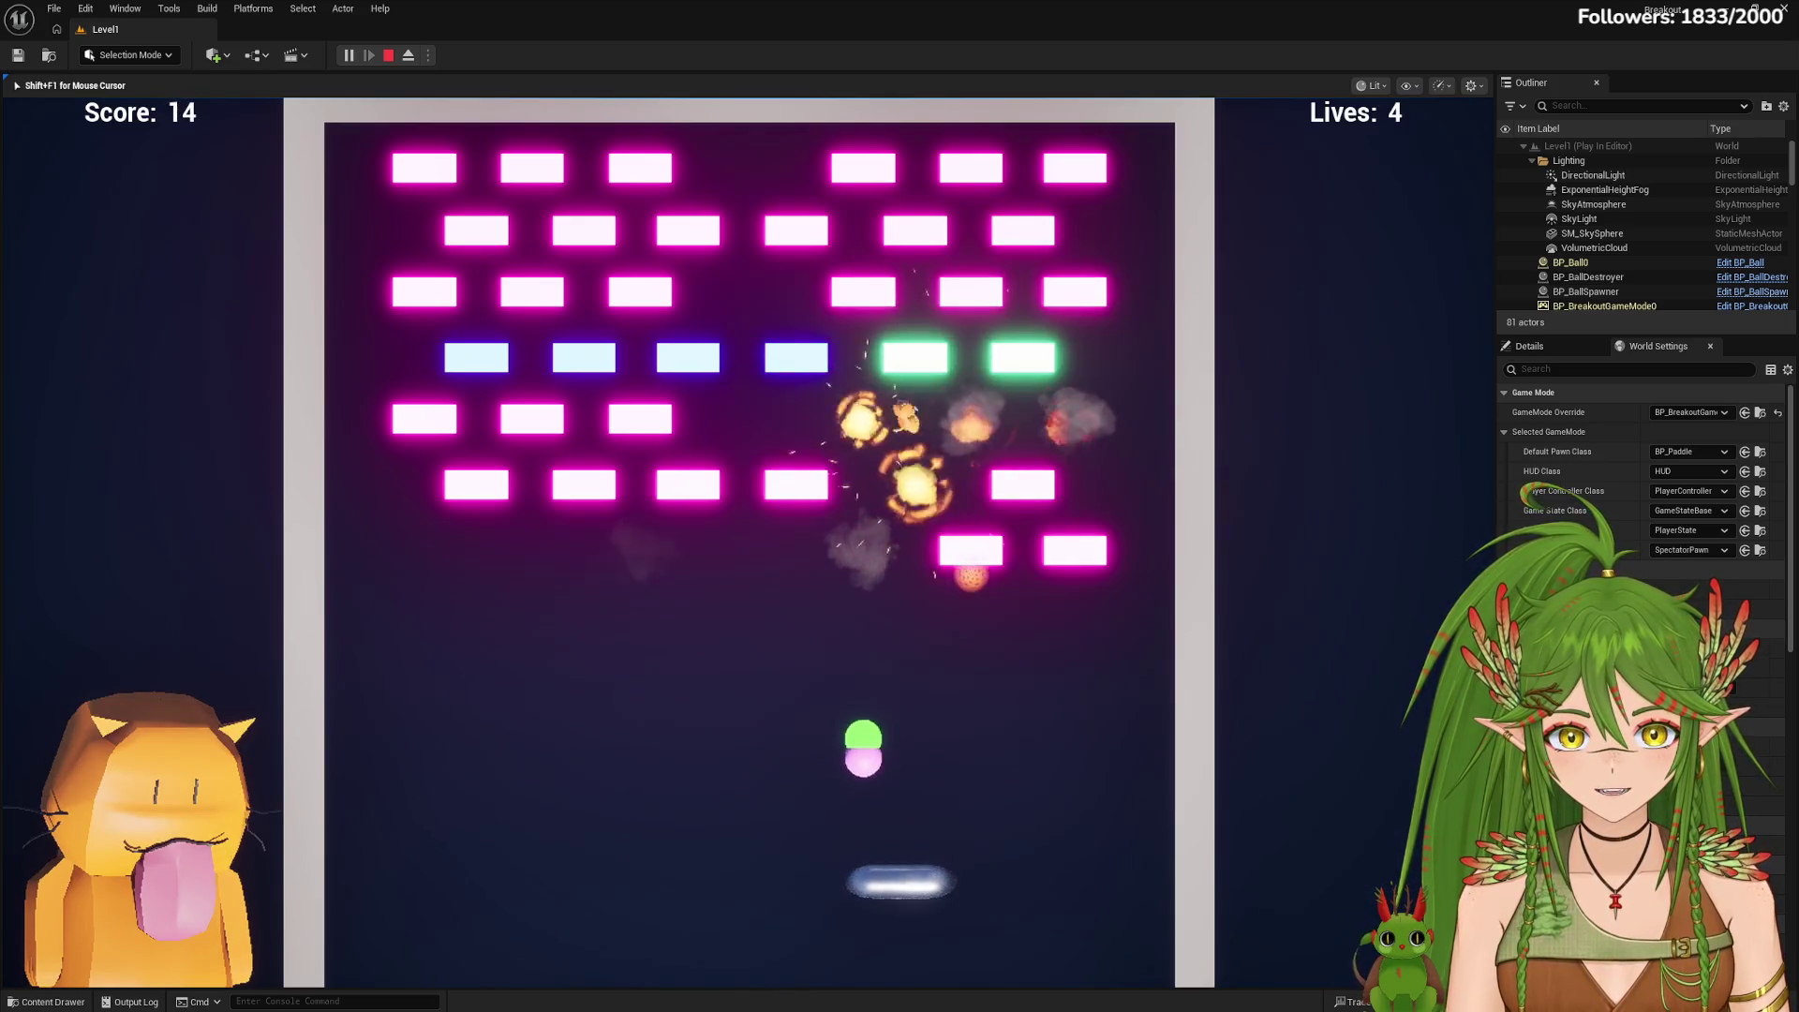
key("Right")
key("Left")
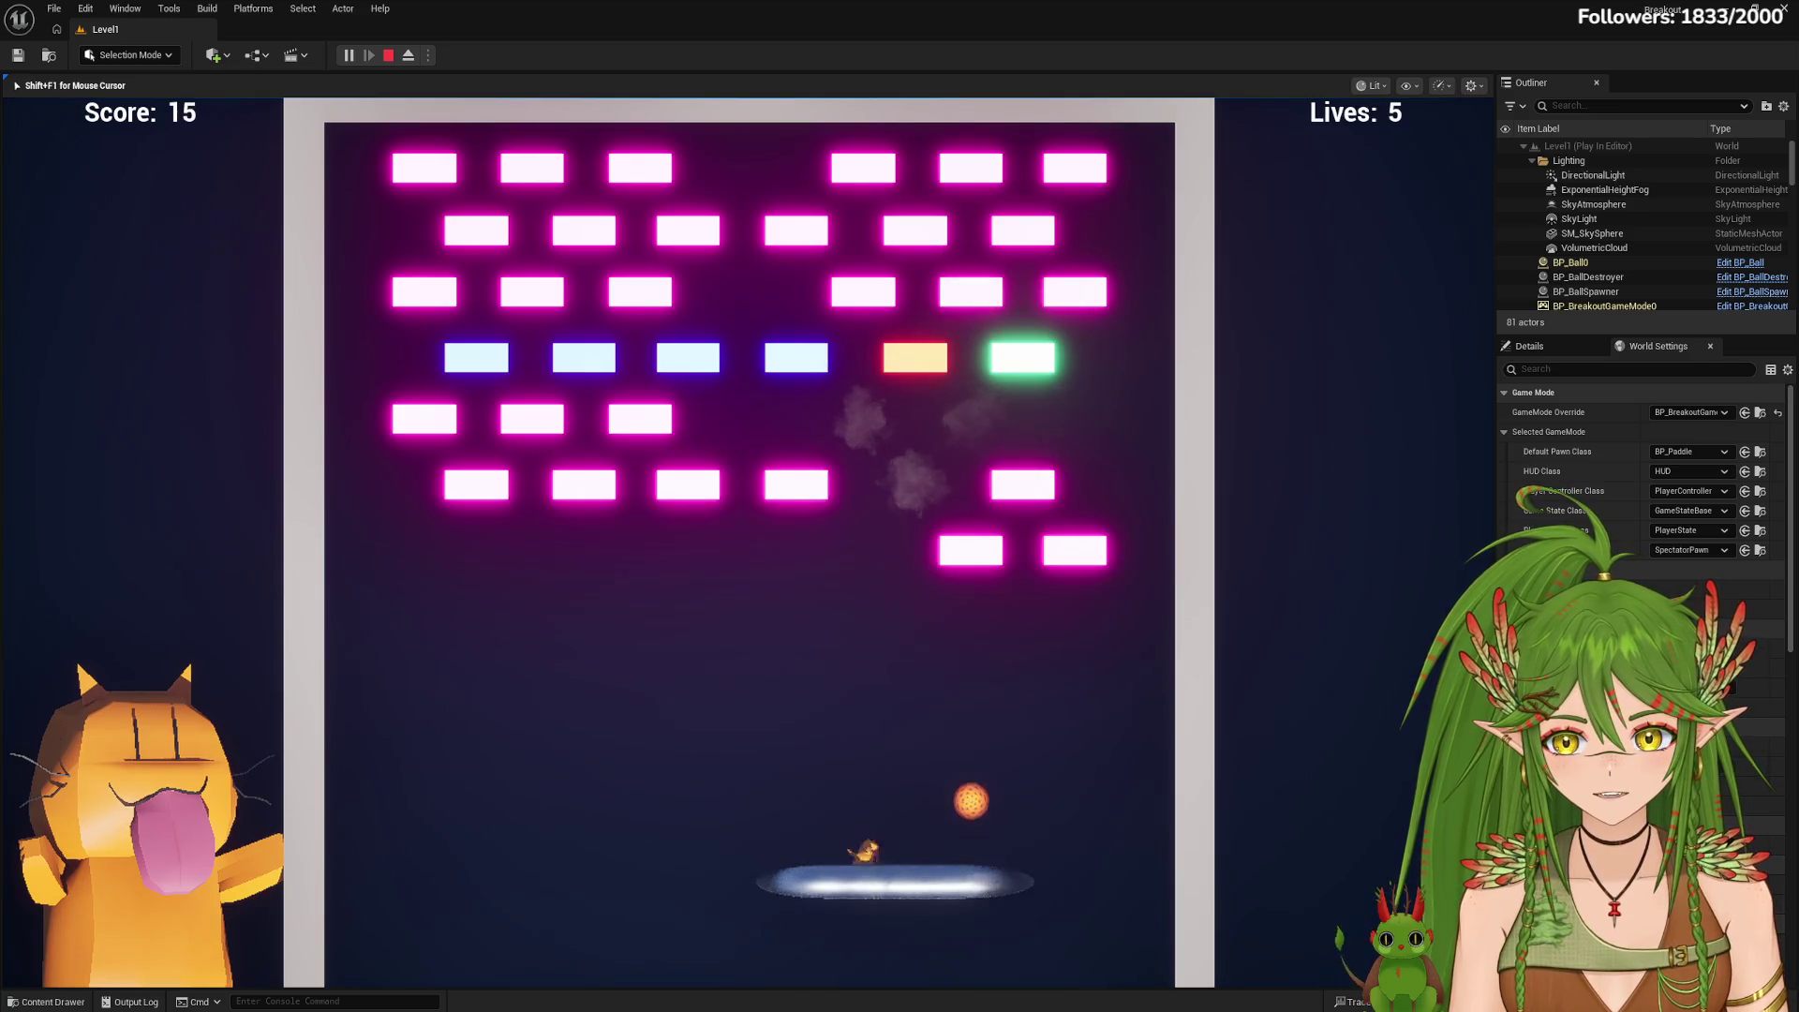
key("Right")
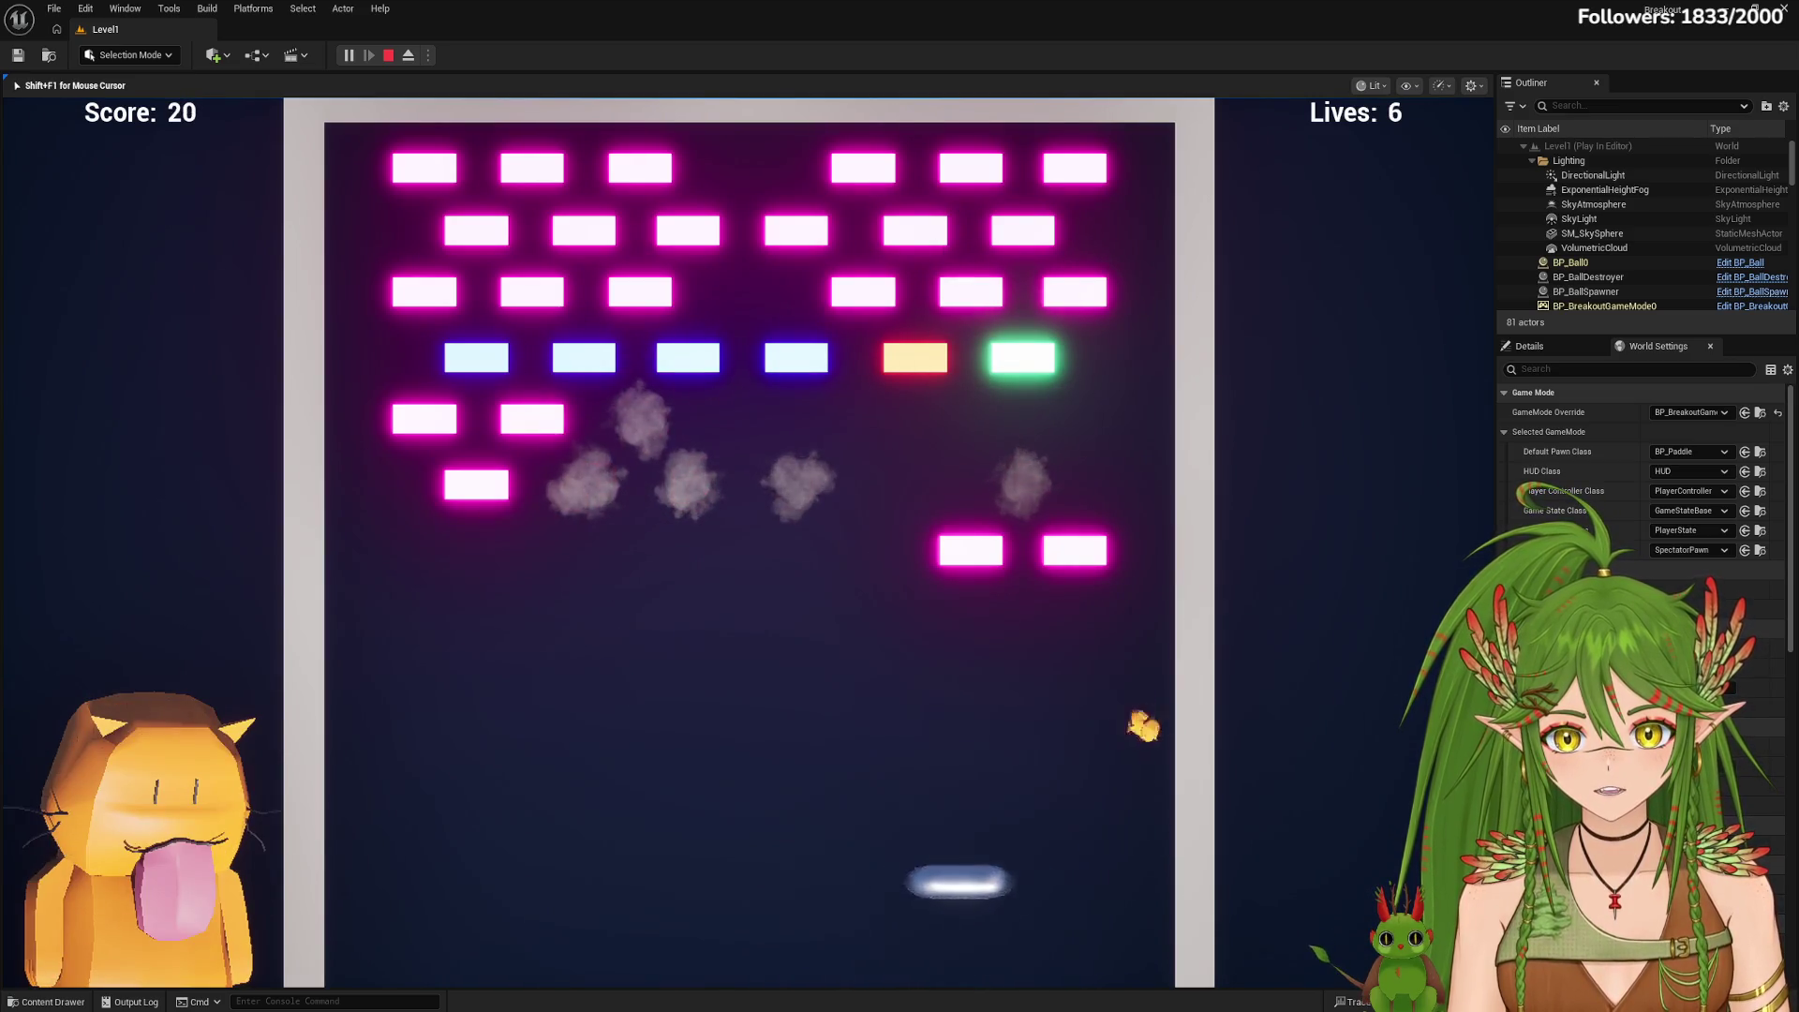
key("Left")
key("Escape")
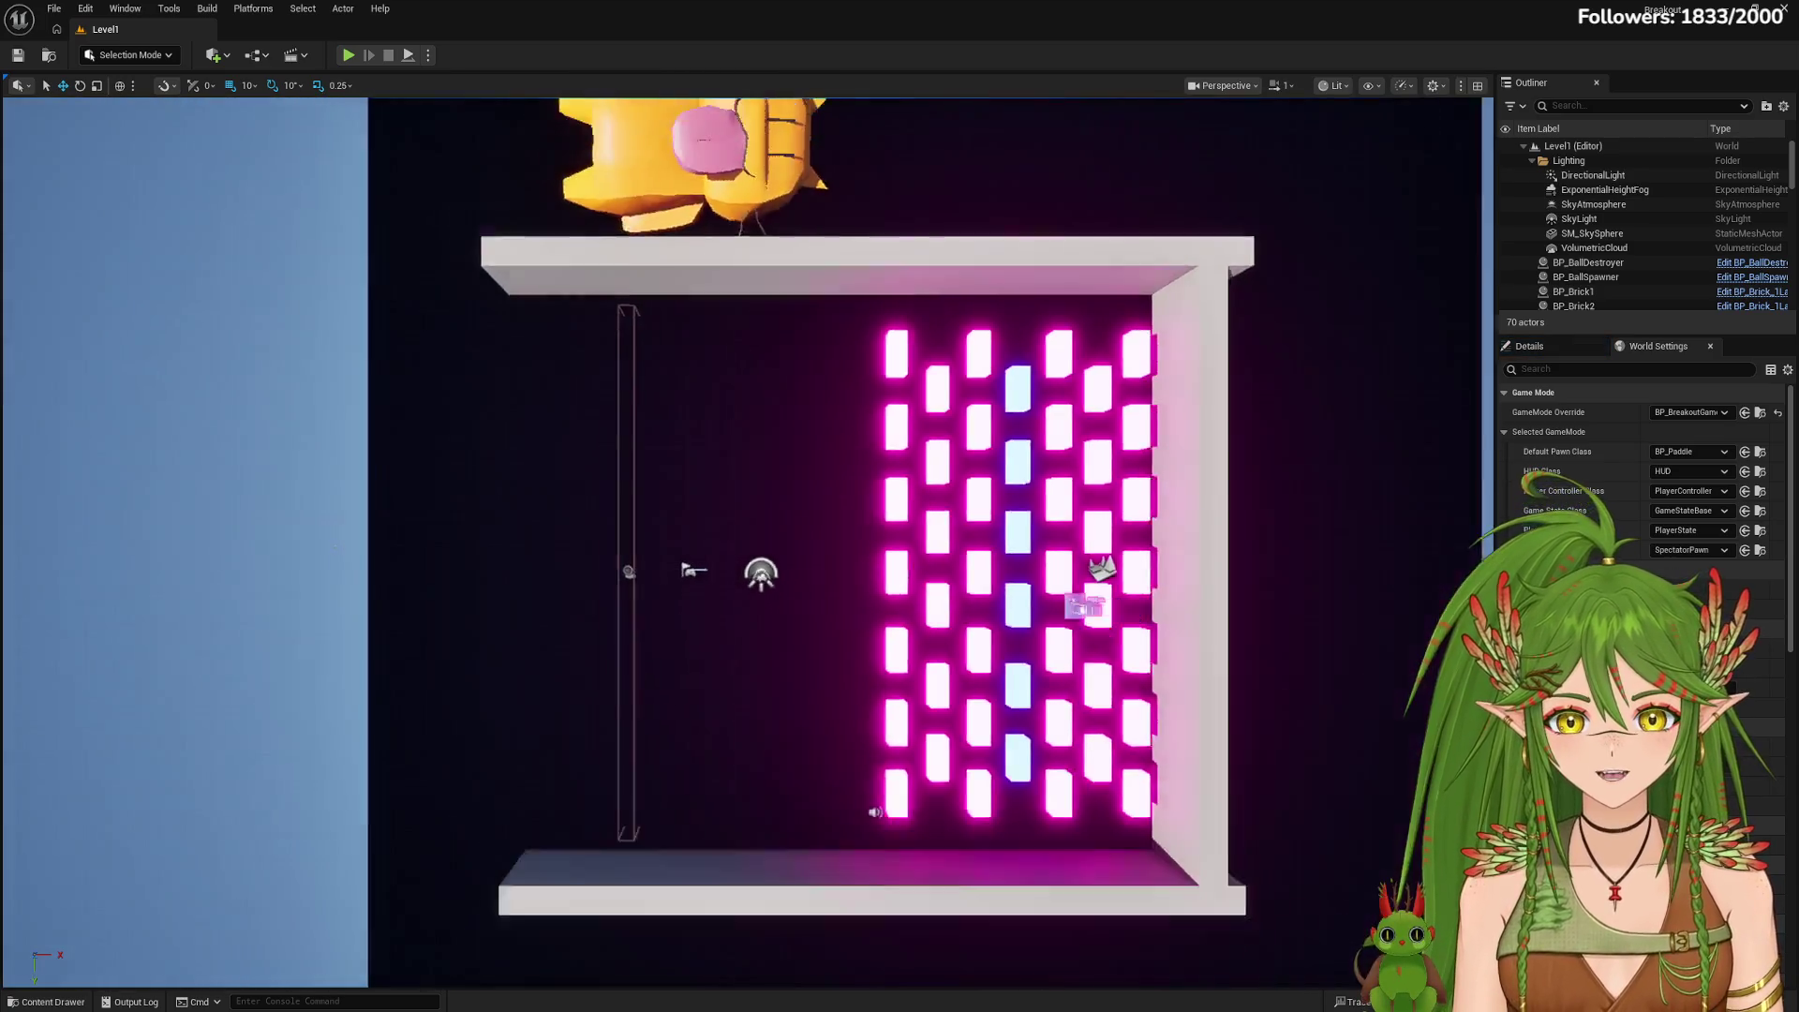
Lower the CameraActor toward the playfield, ending at location 990, 10, 1820 looking straight down
left_click(979, 587)
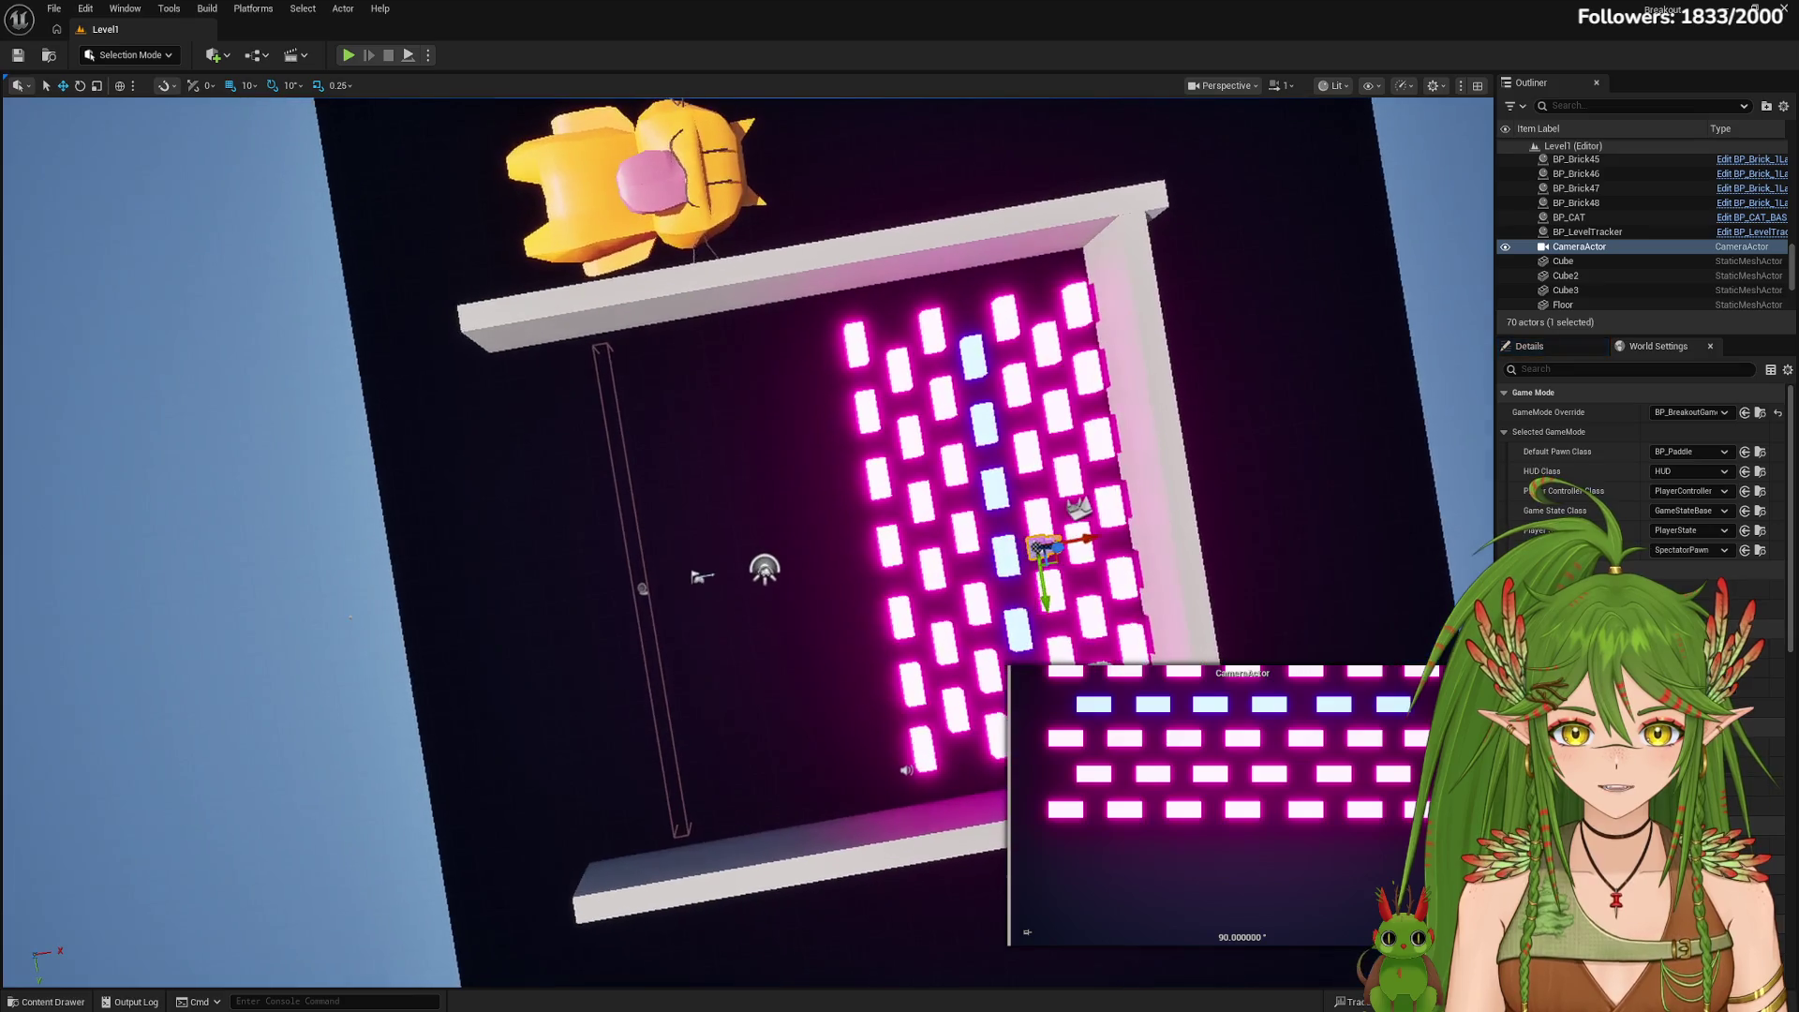
left_click_drag(657, 358, 608, 200)
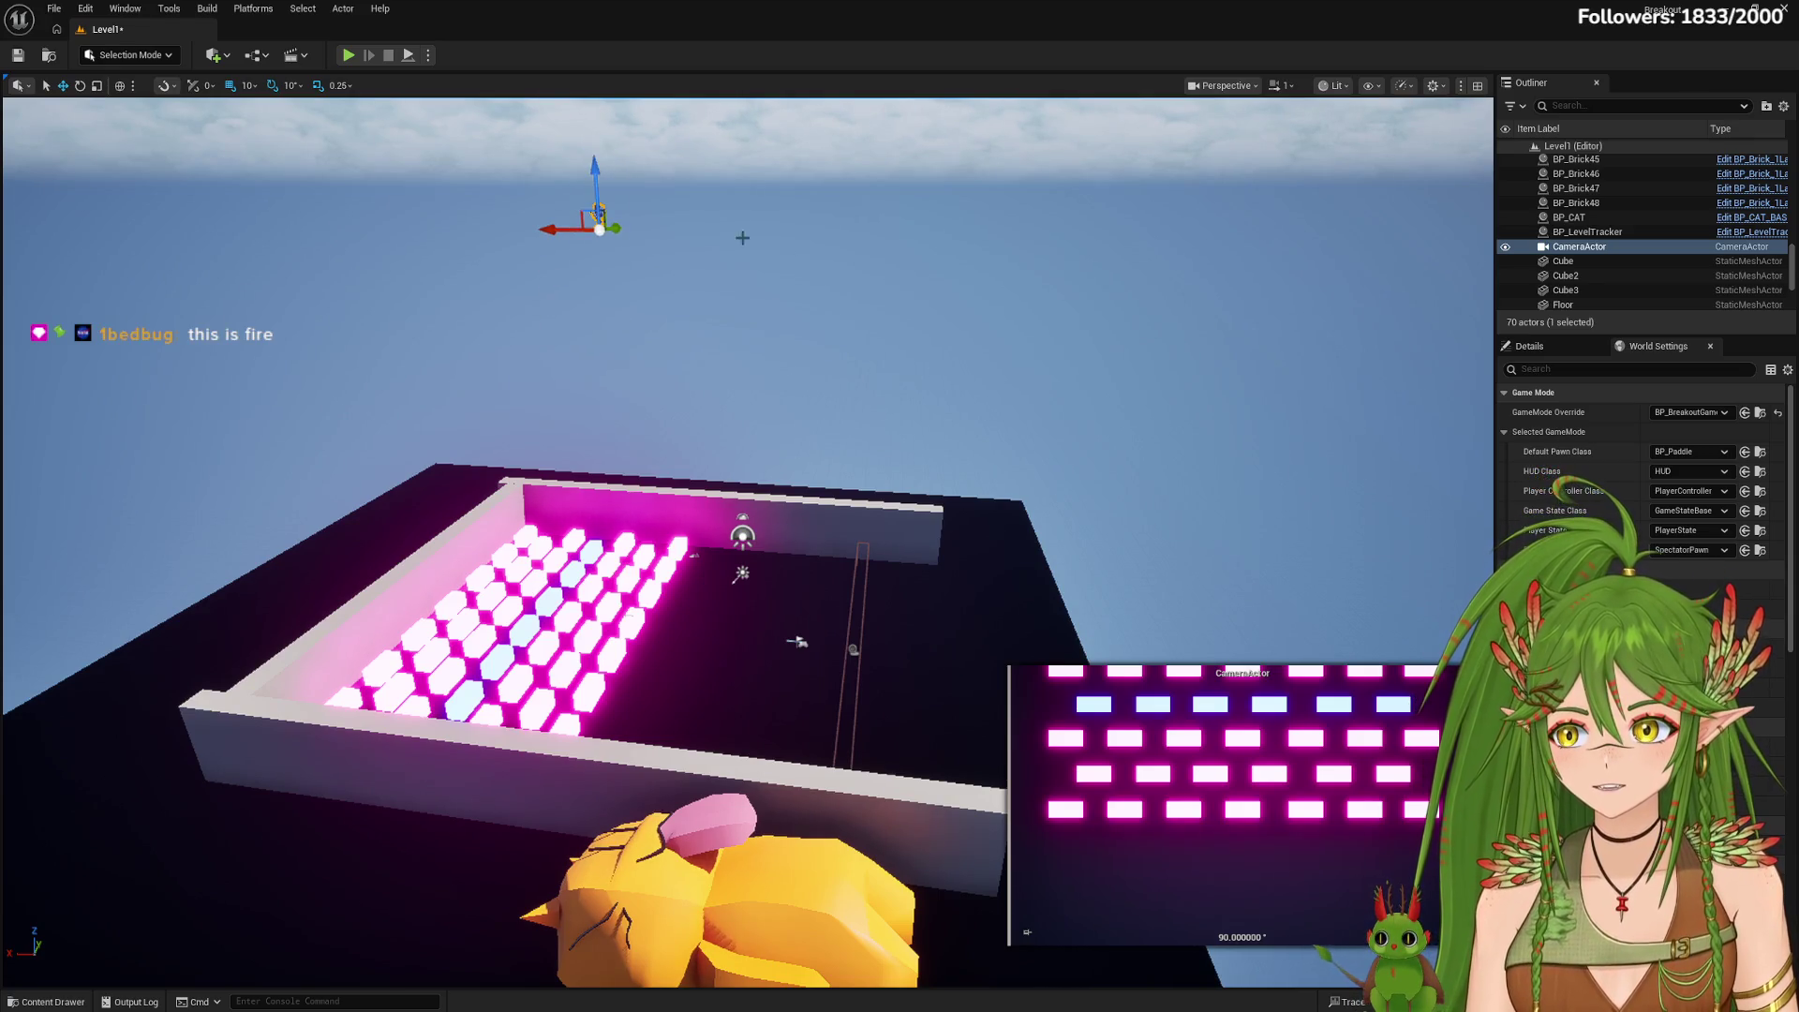
mouse_move(804, 307)
left_mouse_down()
mouse_move(791, 555)
mouse_move(1095, 328)
left_mouse_up()
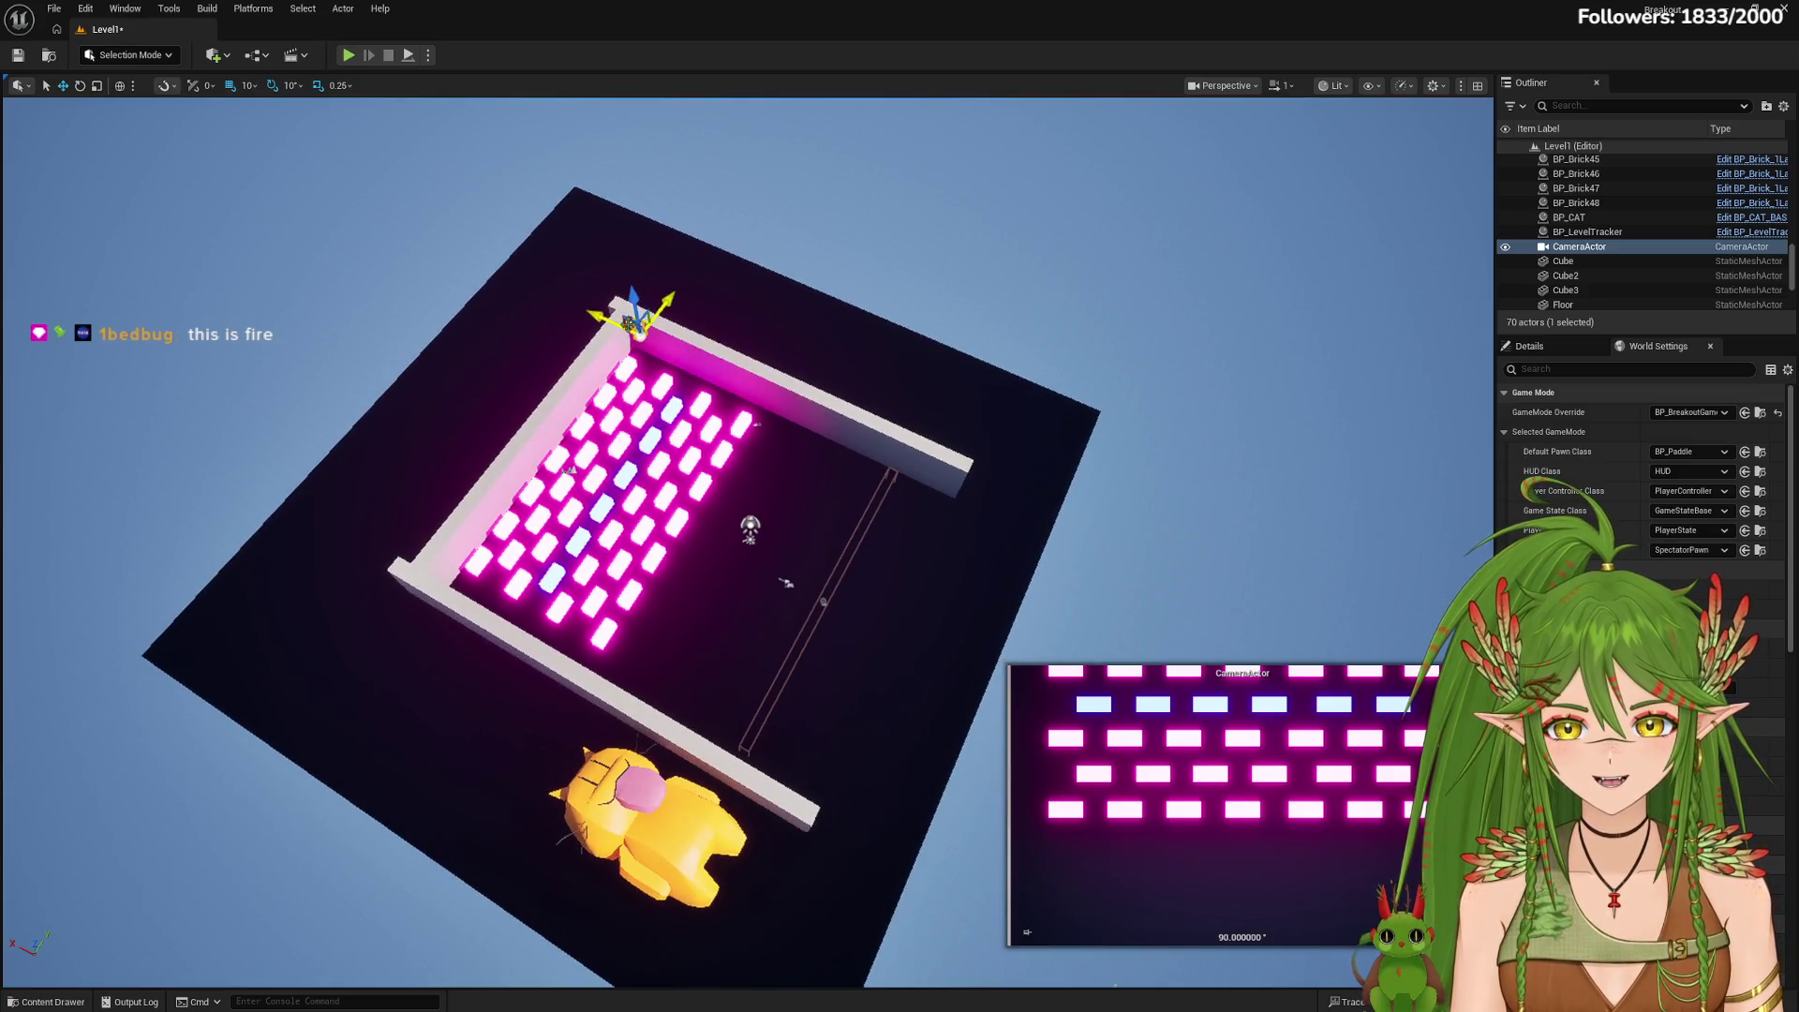
key("r")
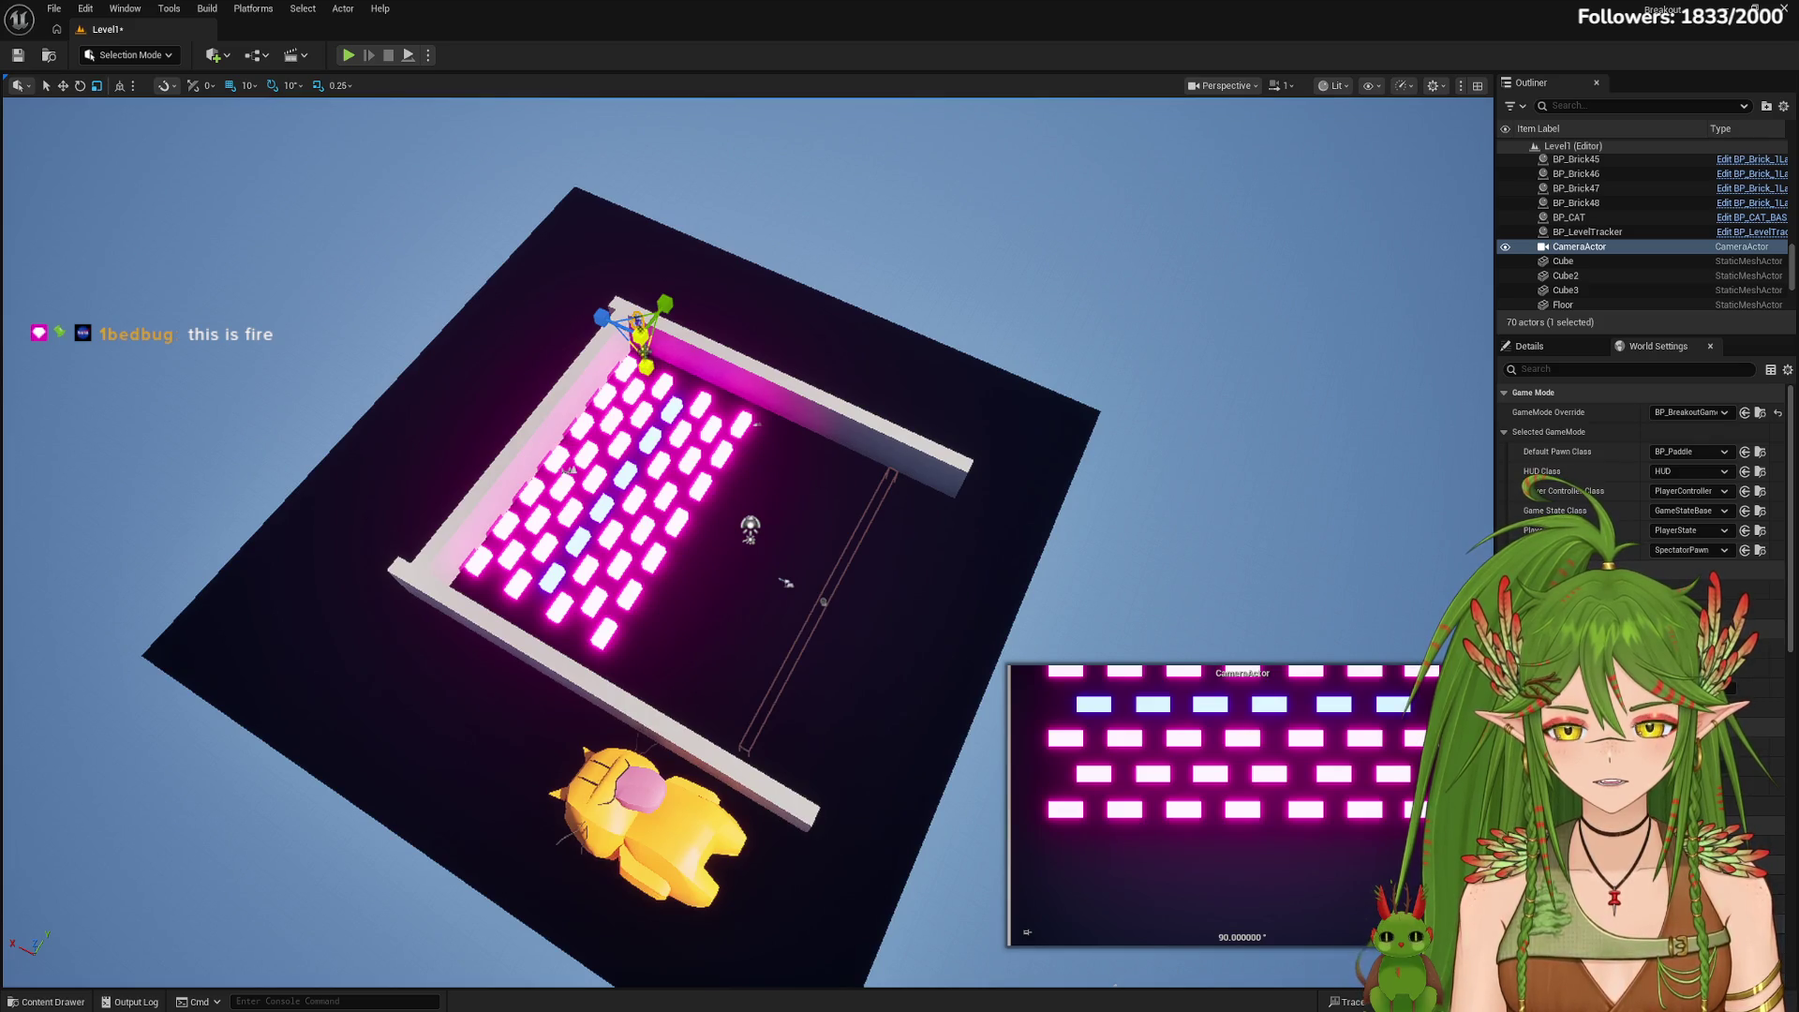
key("w")
left_click_drag(635, 281, 638, 321)
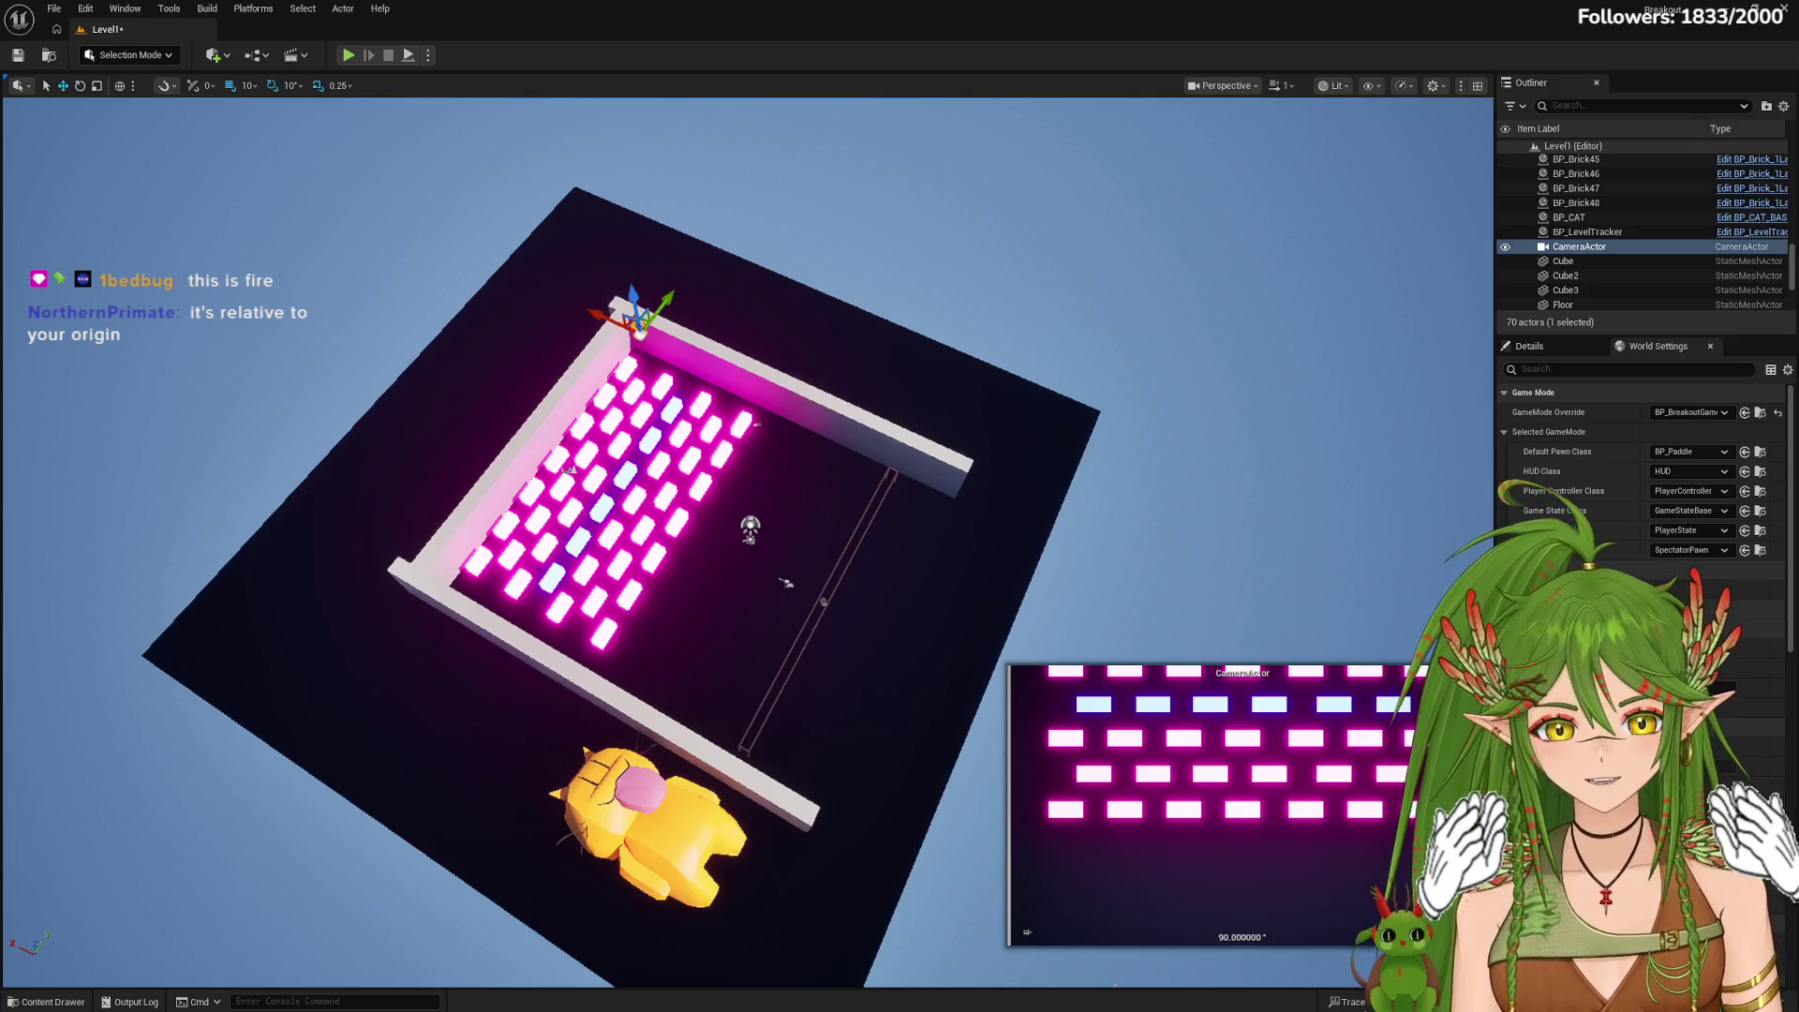
left_click(1530, 346)
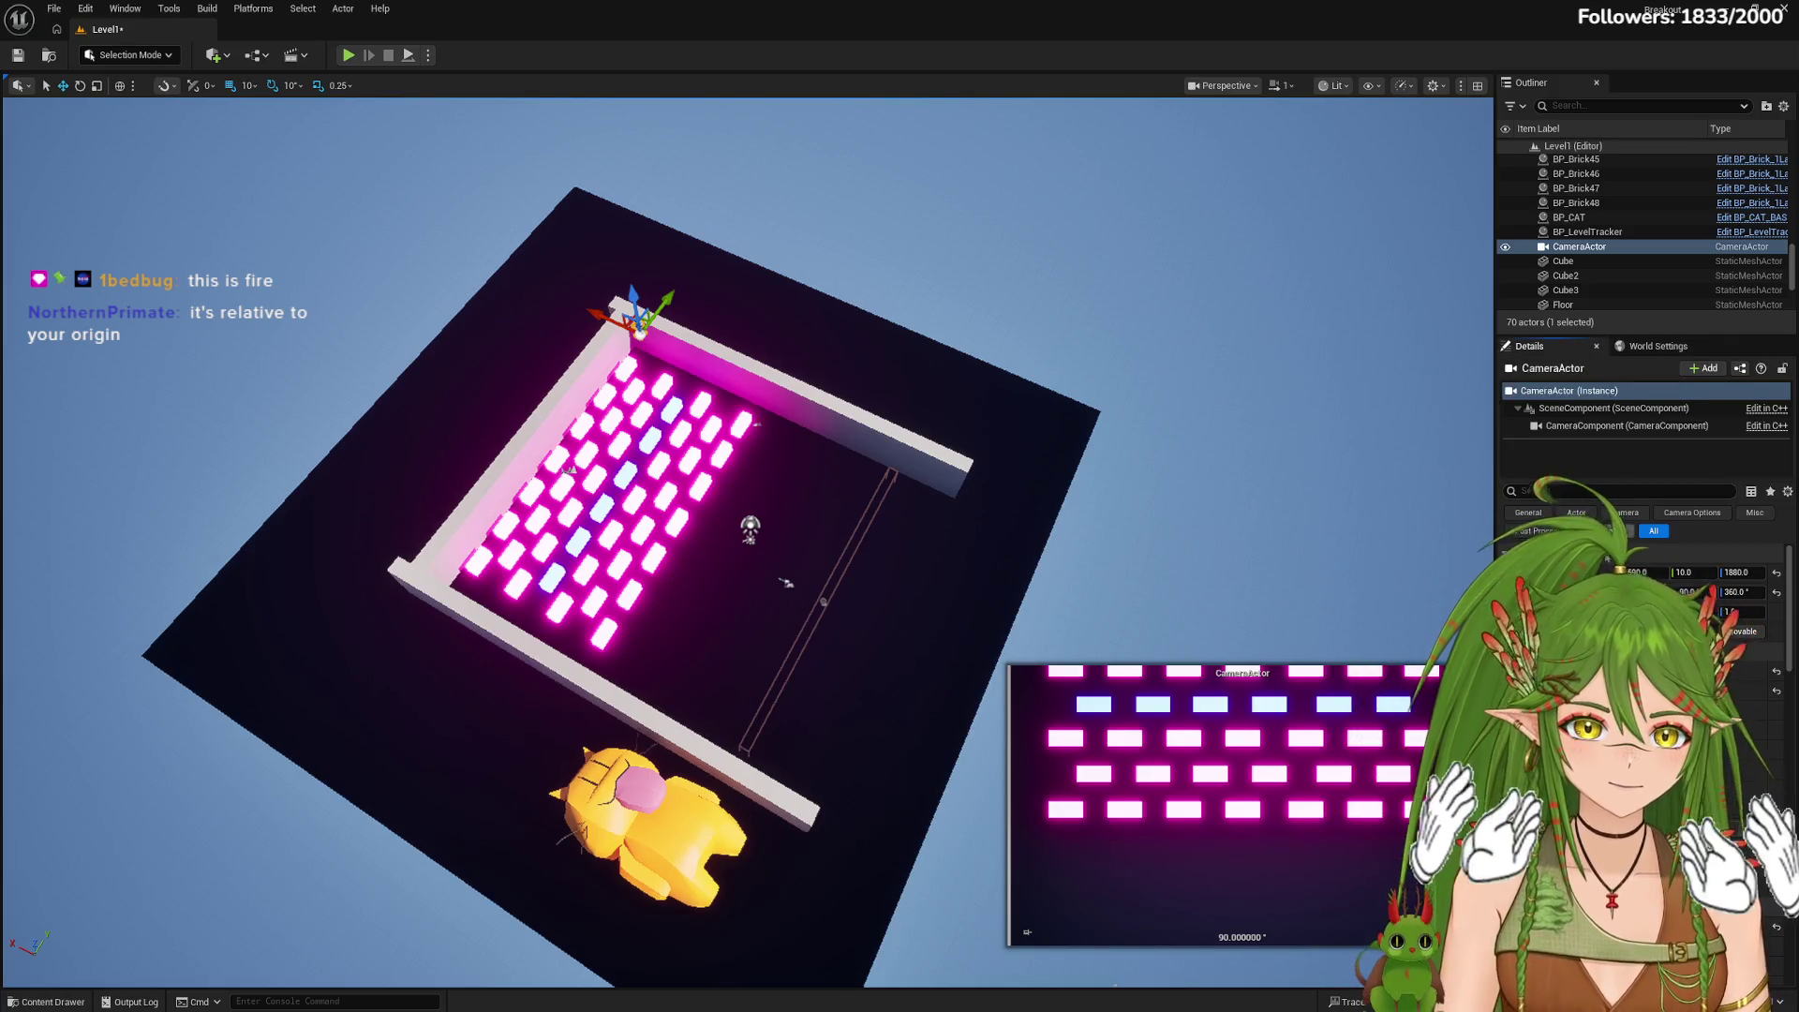
left_click_drag(636, 317, 645, 321)
left_click_drag(648, 248, 661, 337)
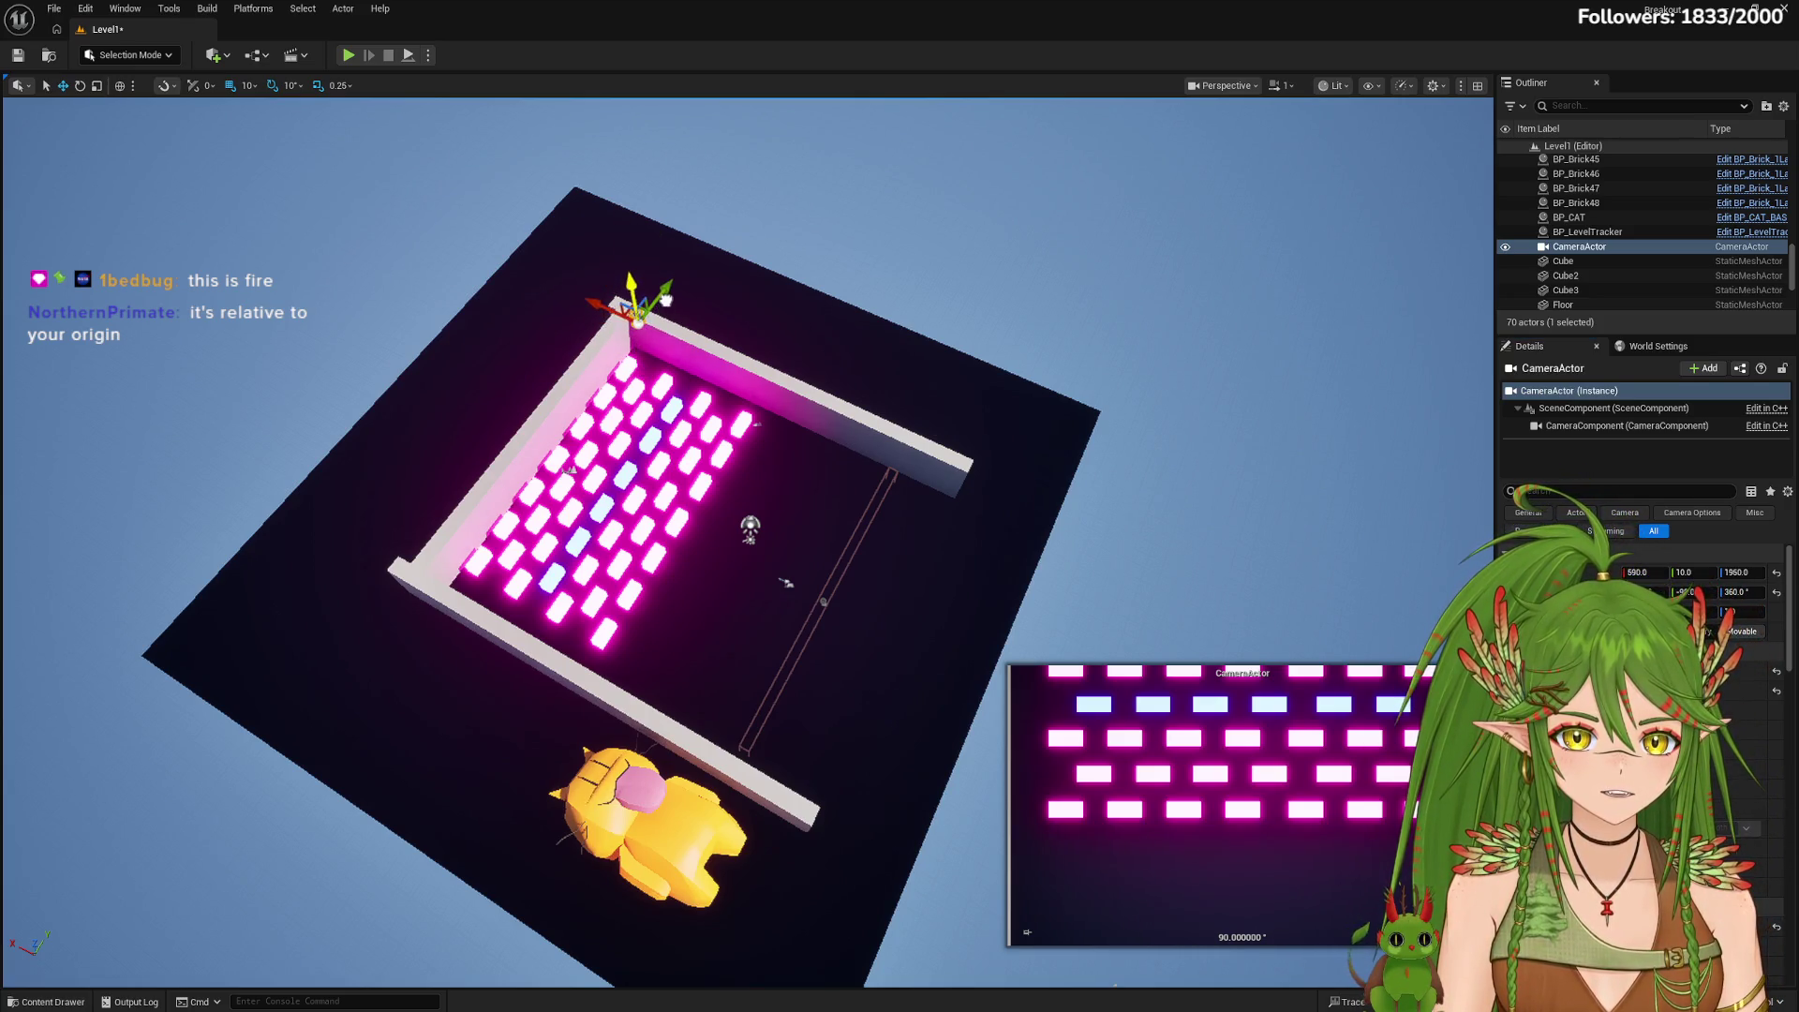
left_click(1652, 346)
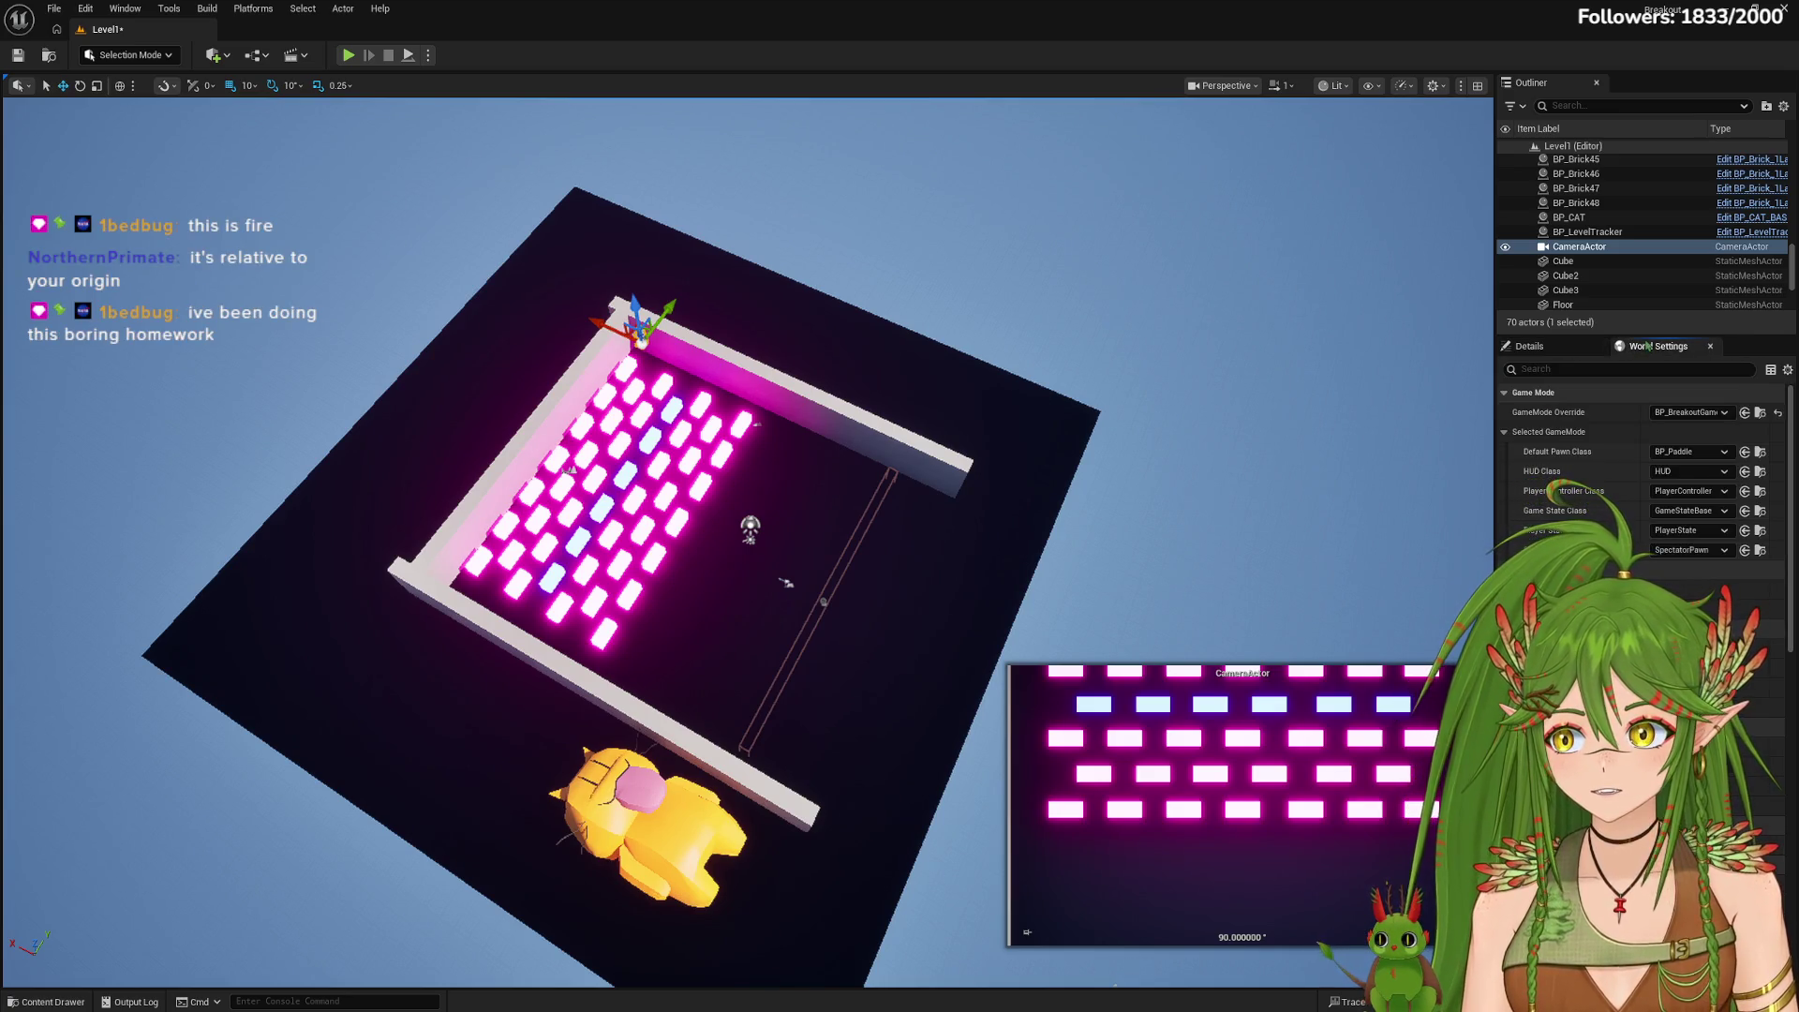
left_click(1555, 345)
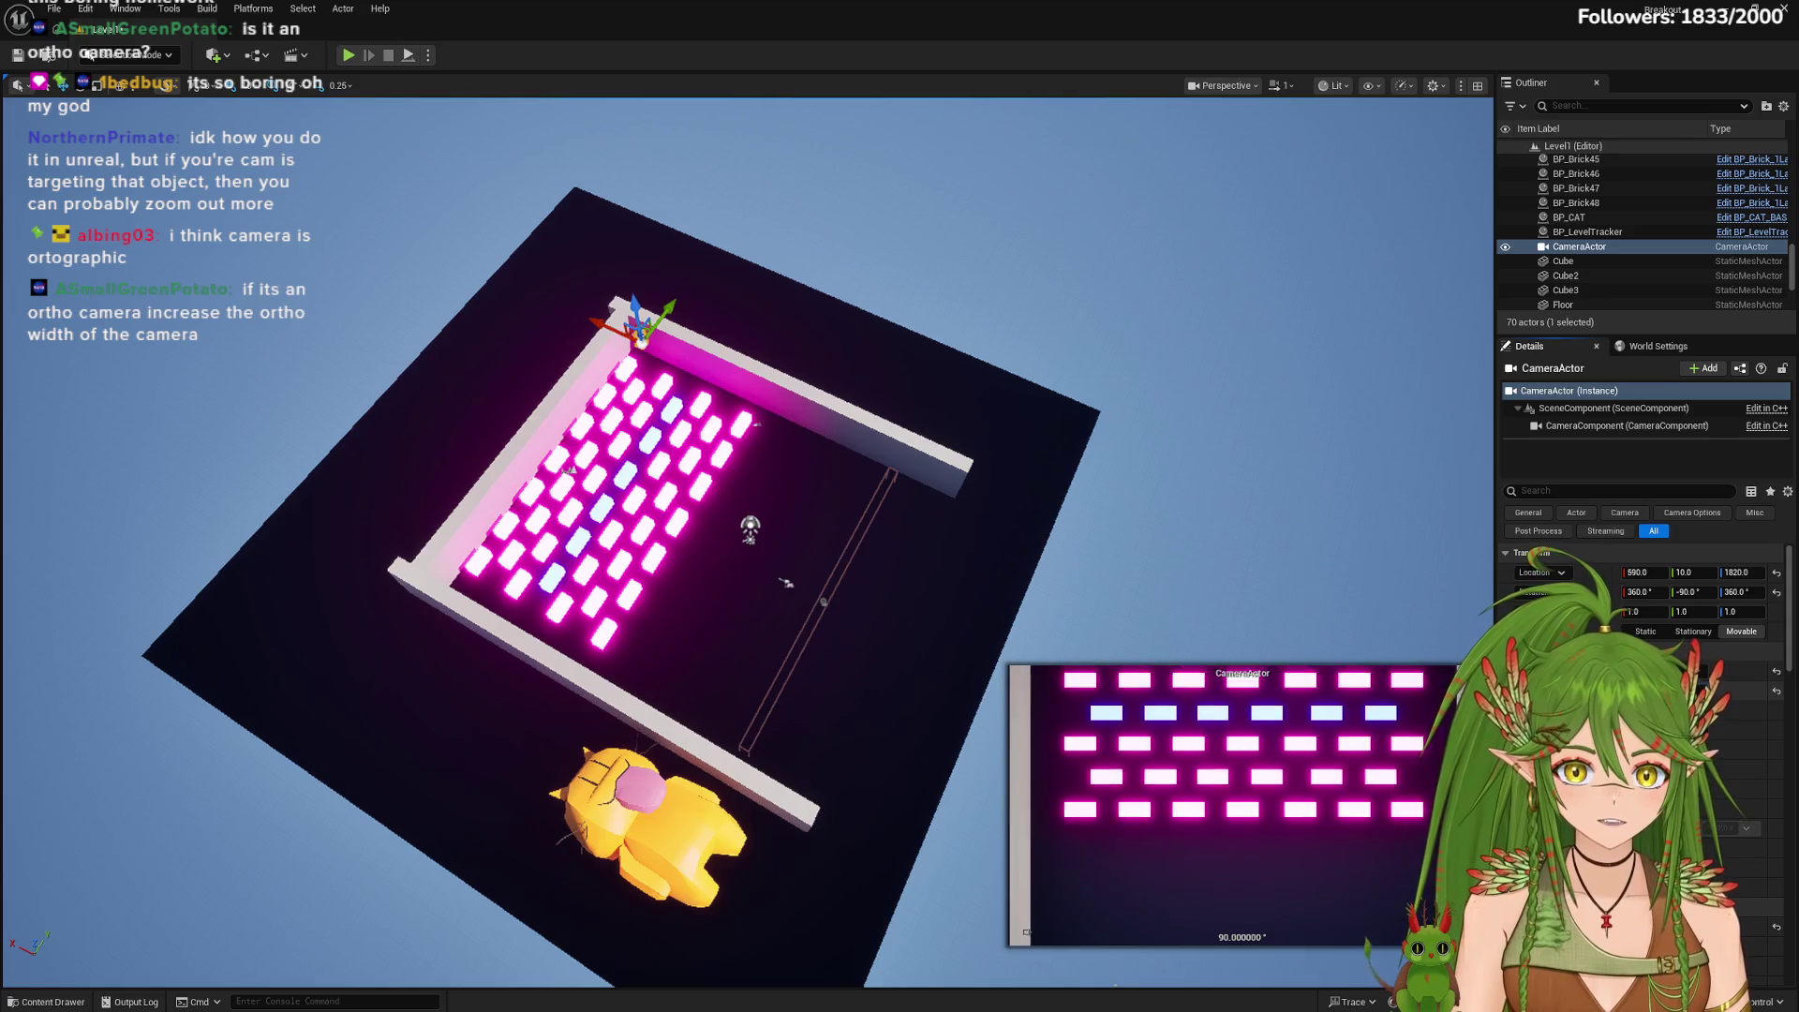
Run a quick play test, then drag the Cube3 wall right along X to about 1832
left_click(347, 56)
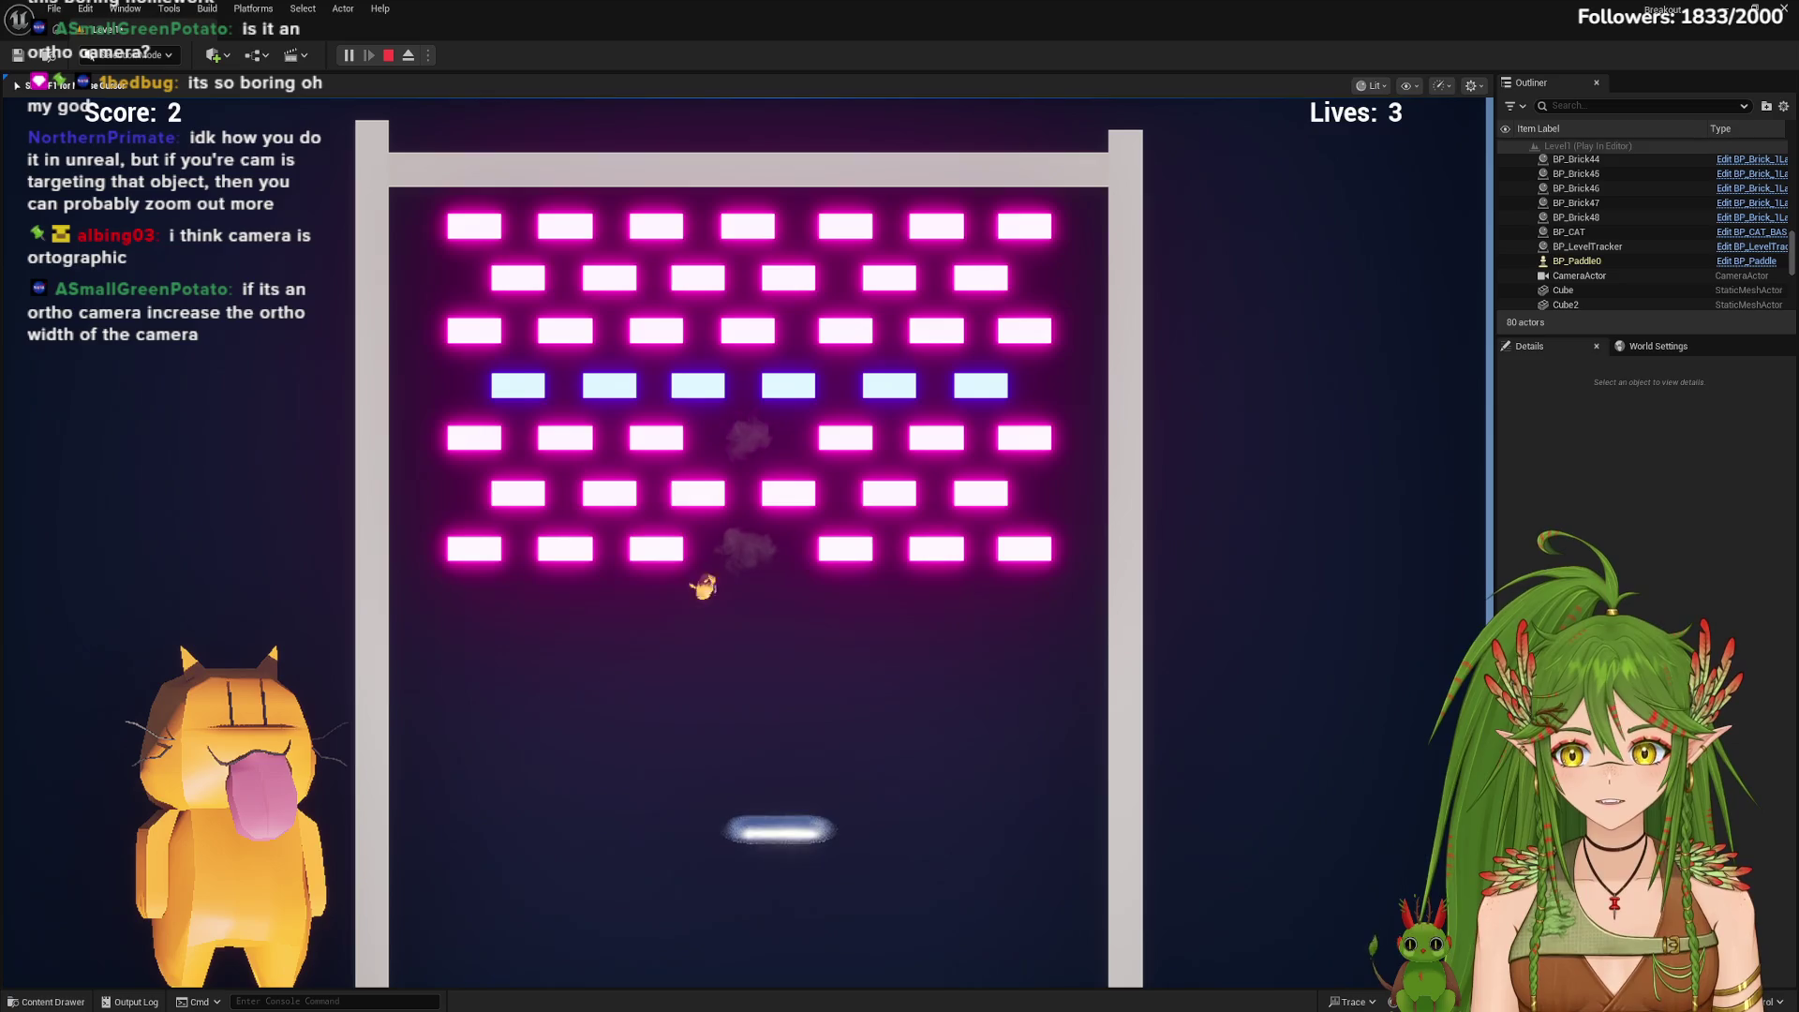
key("Escape")
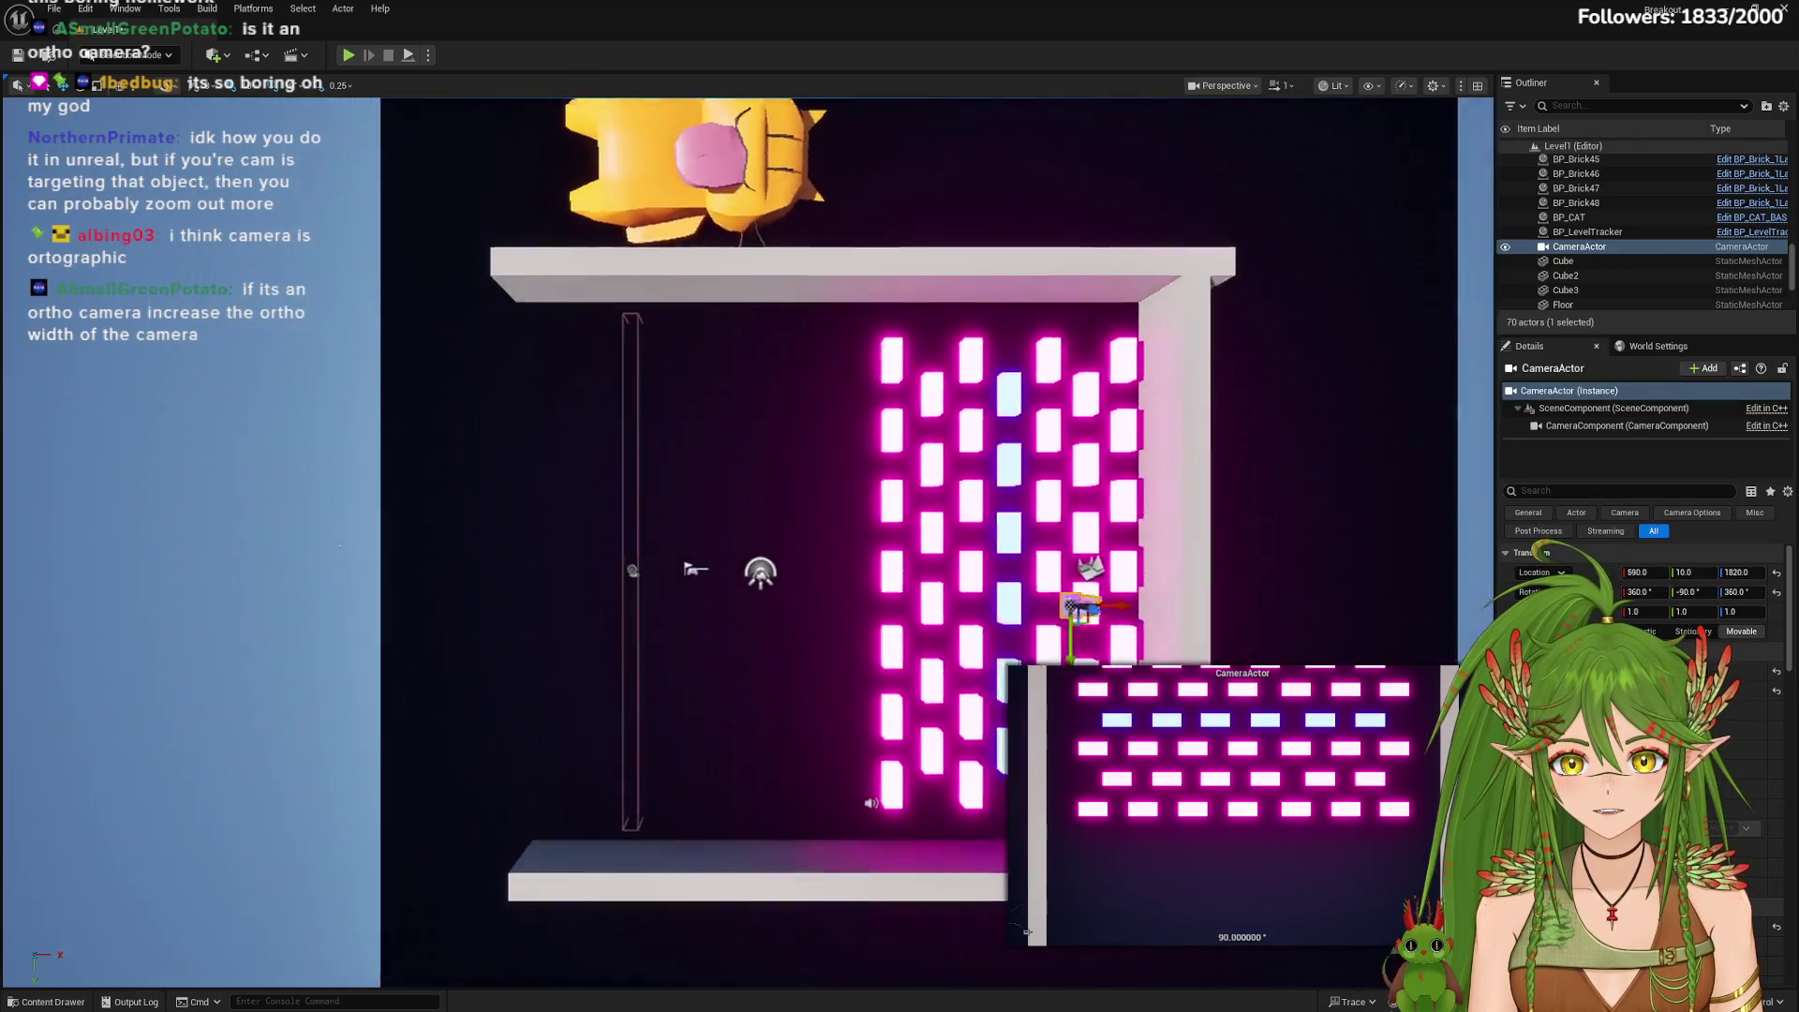
left_click(1115, 450)
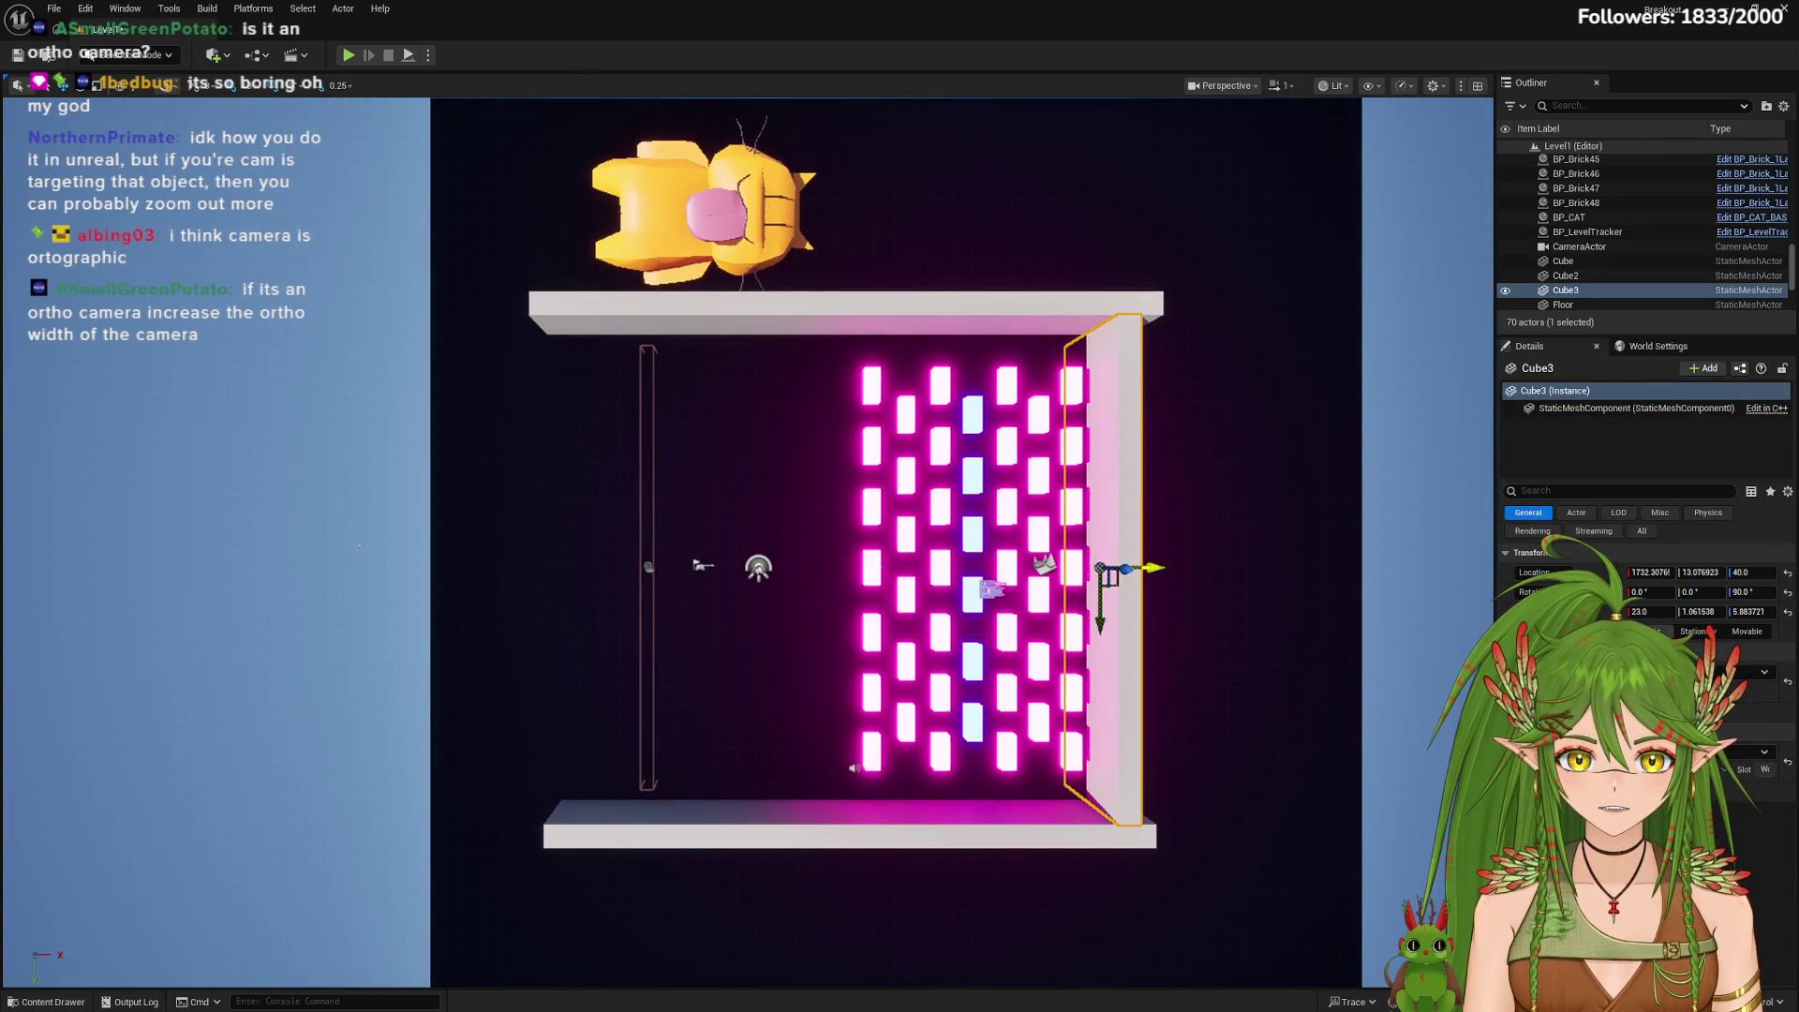
mouse_move(1154, 568)
left_mouse_down()
mouse_move(1179, 568)
mouse_move(881, 467)
mouse_move(775, 401)
mouse_move(775, 234)
left_mouse_up()
Scale up BP_CAT with the scale gizmo and frame the board and cat in view
left_click(693, 588)
key("r")
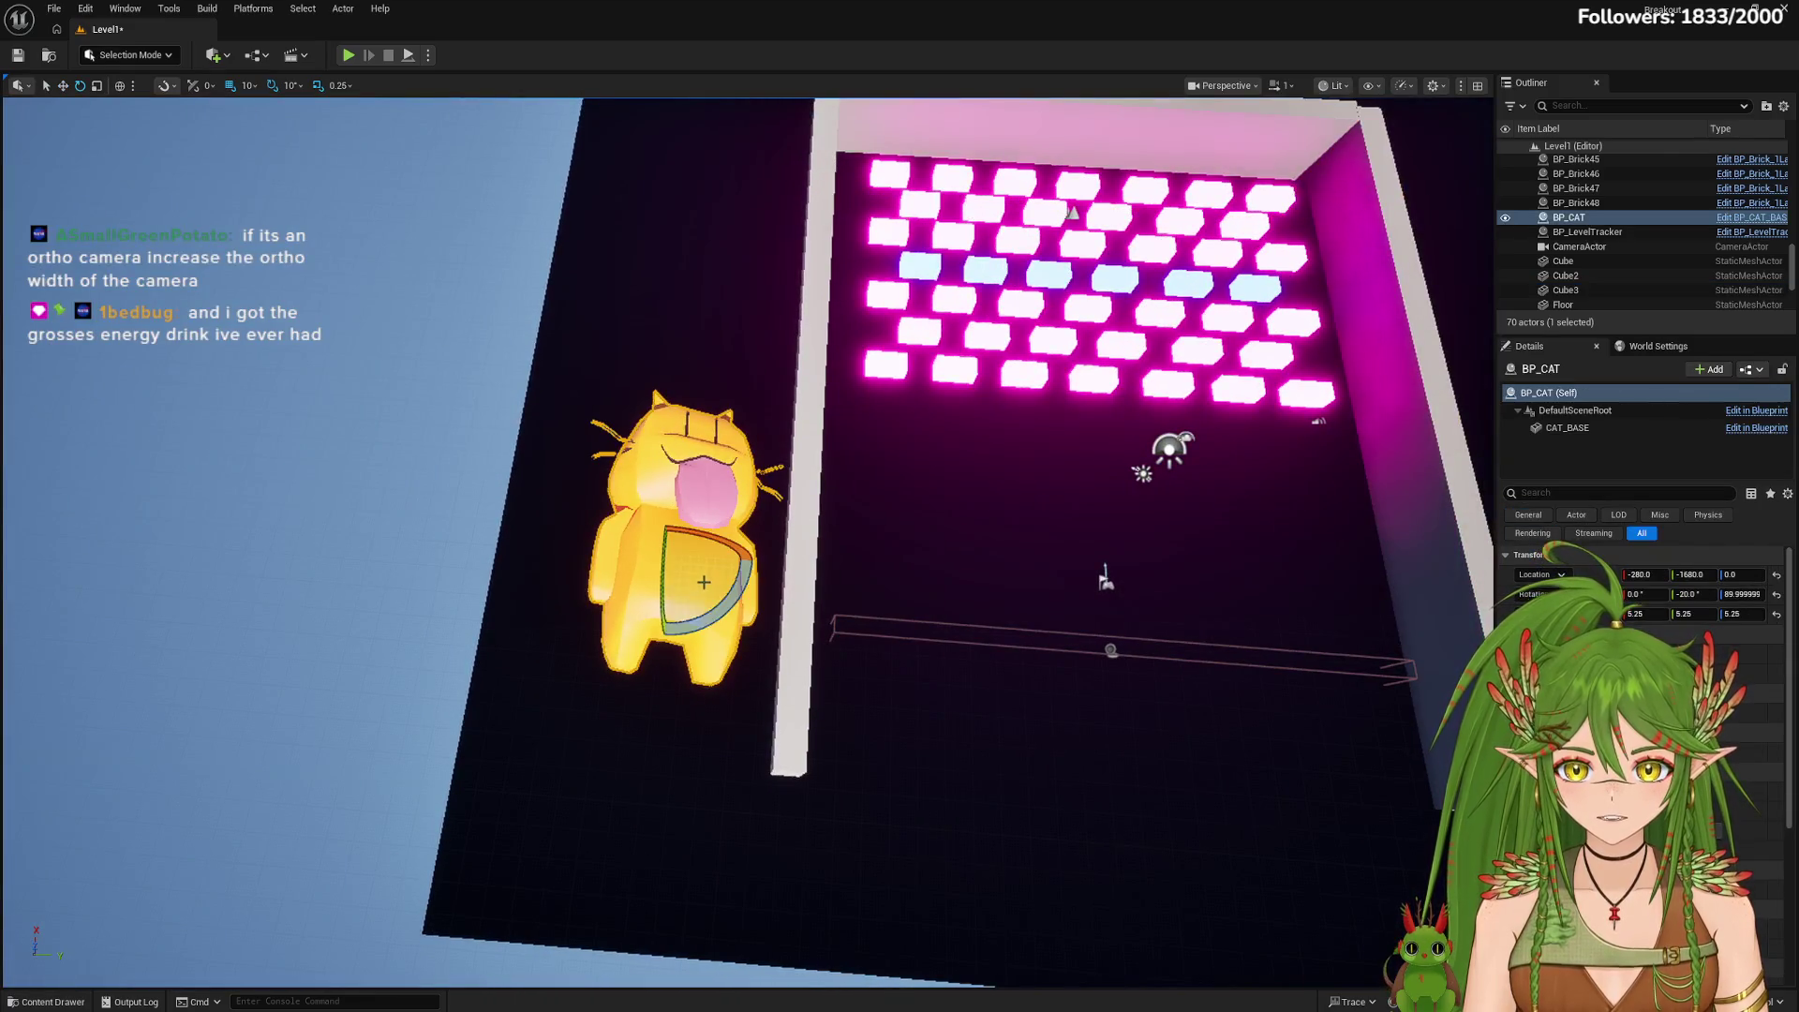
mouse_move(687, 554)
left_mouse_down()
mouse_move(707, 521)
mouse_move(664, 586)
left_mouse_up()
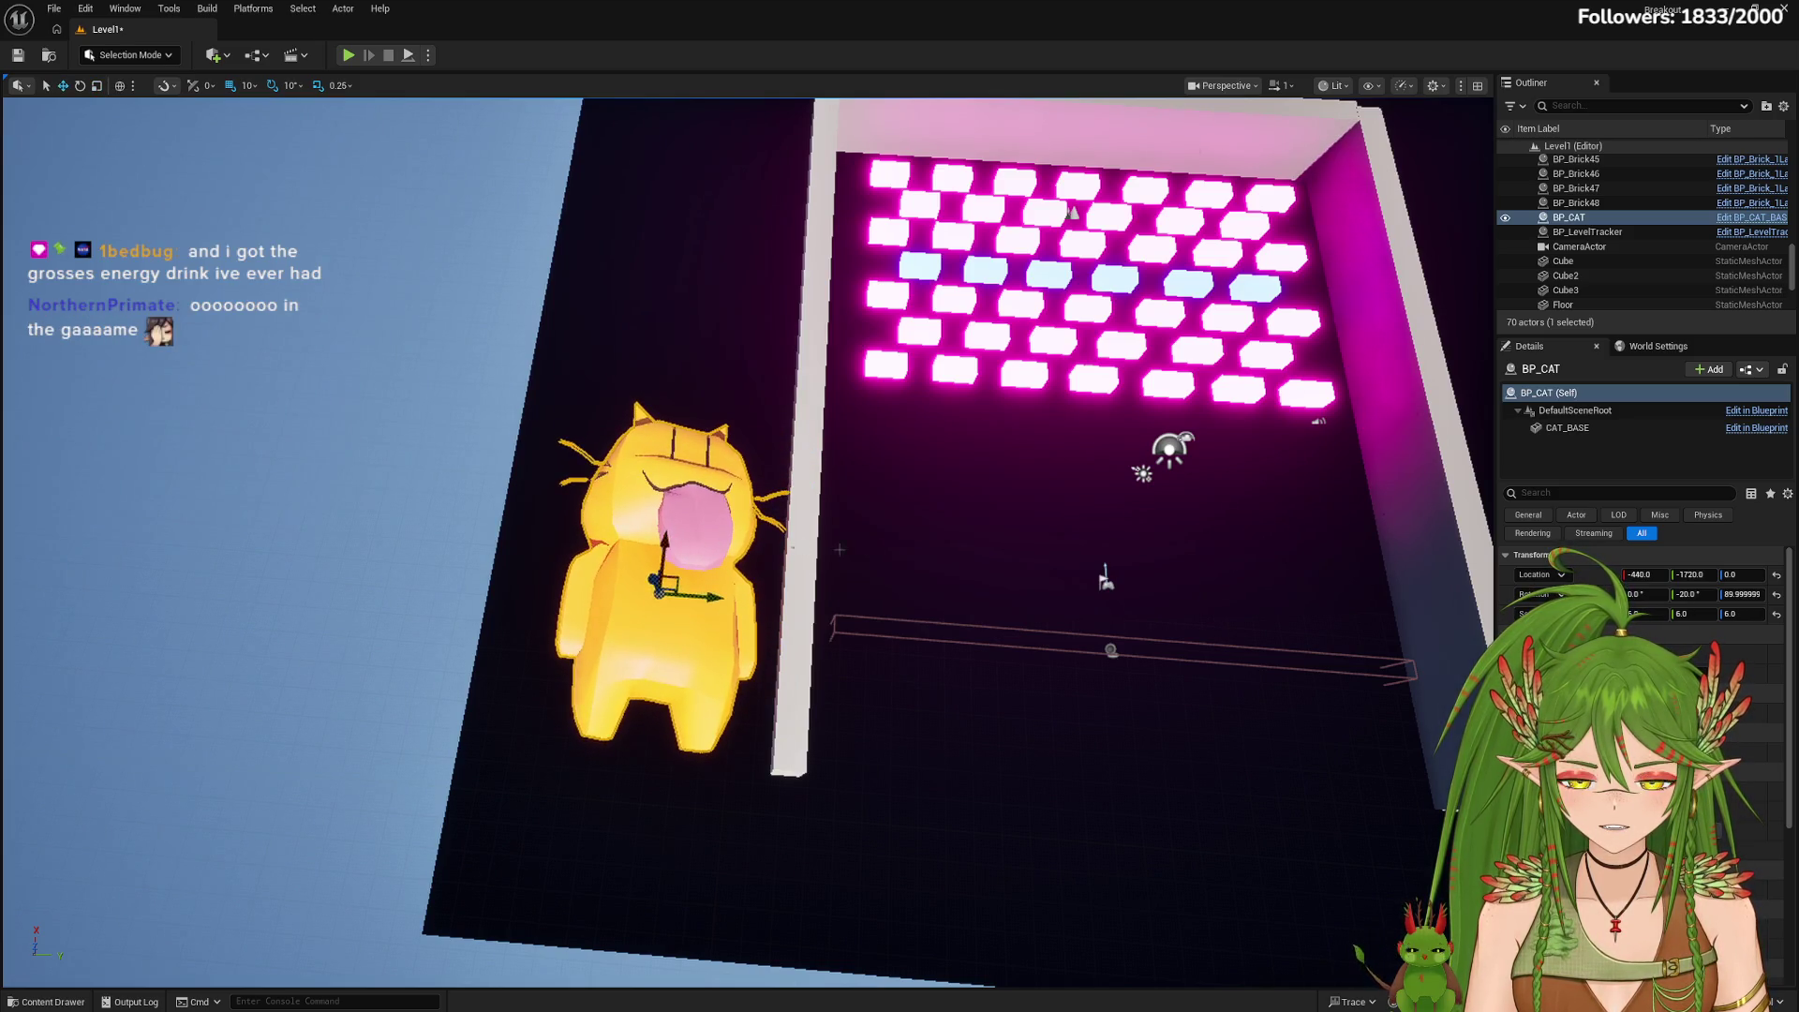
left_click_drag(840, 550, 811, 684)
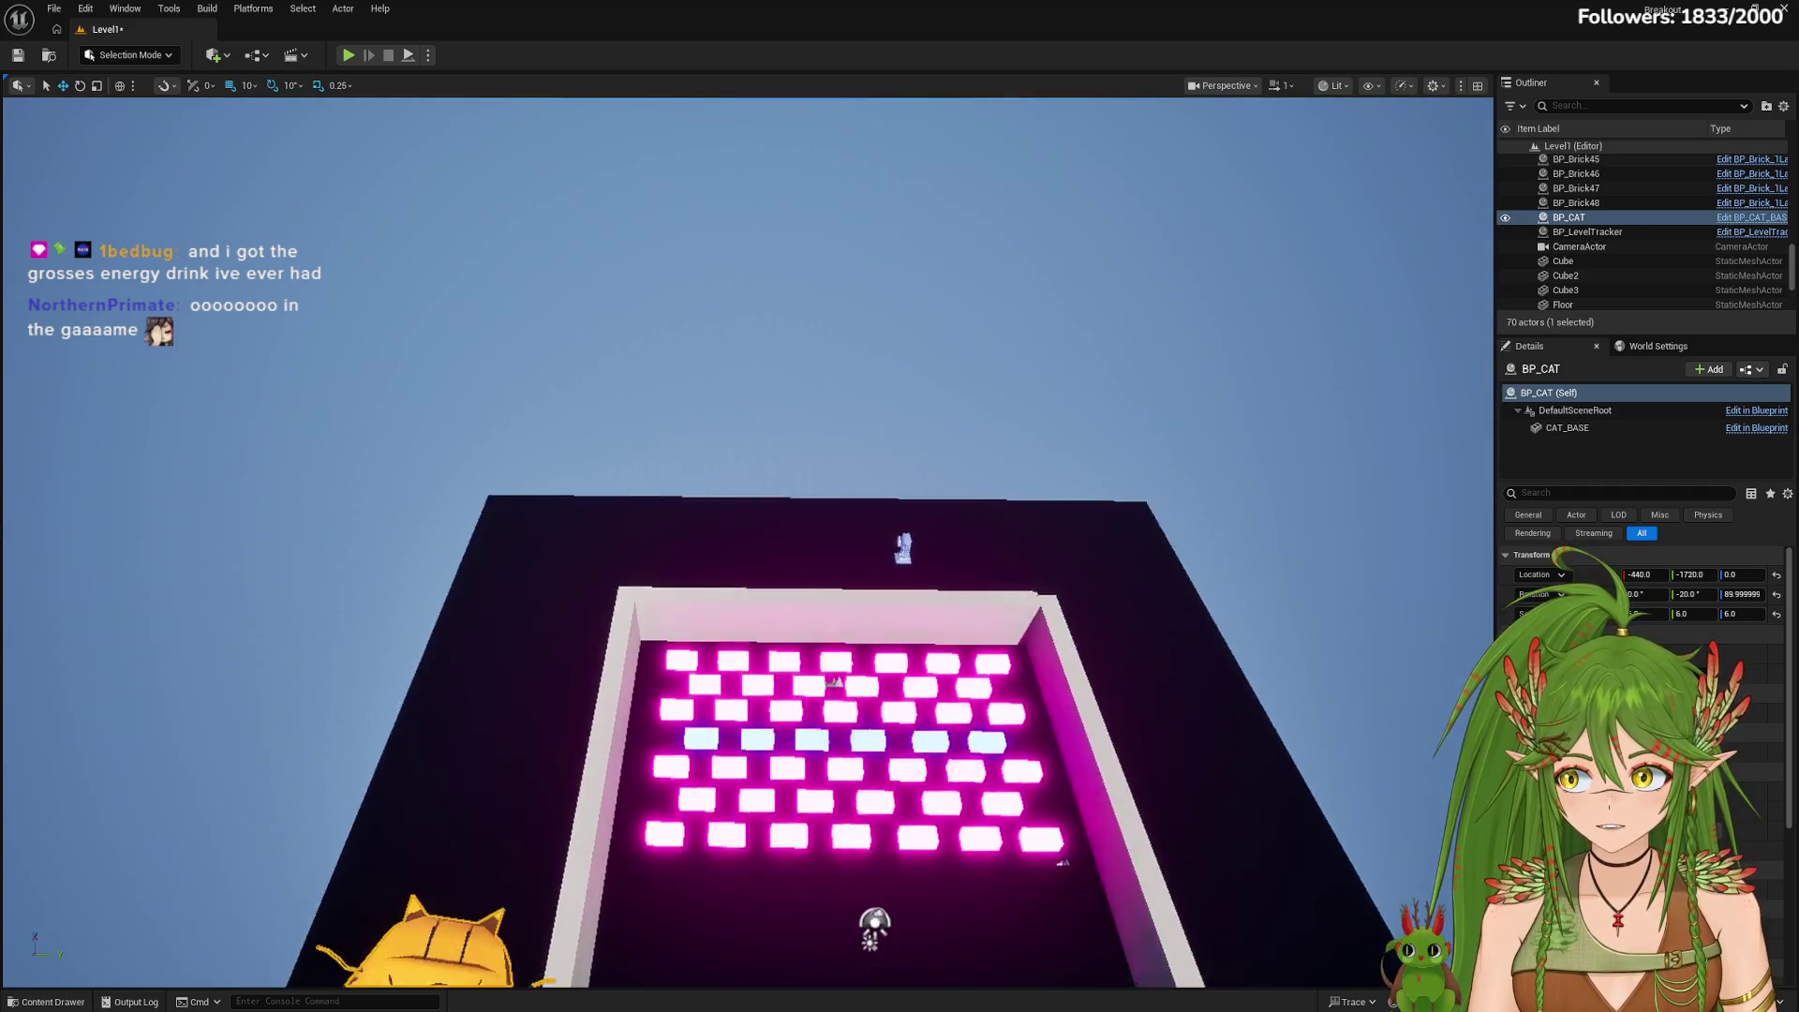
left_click_drag(567, 94, 567, 114)
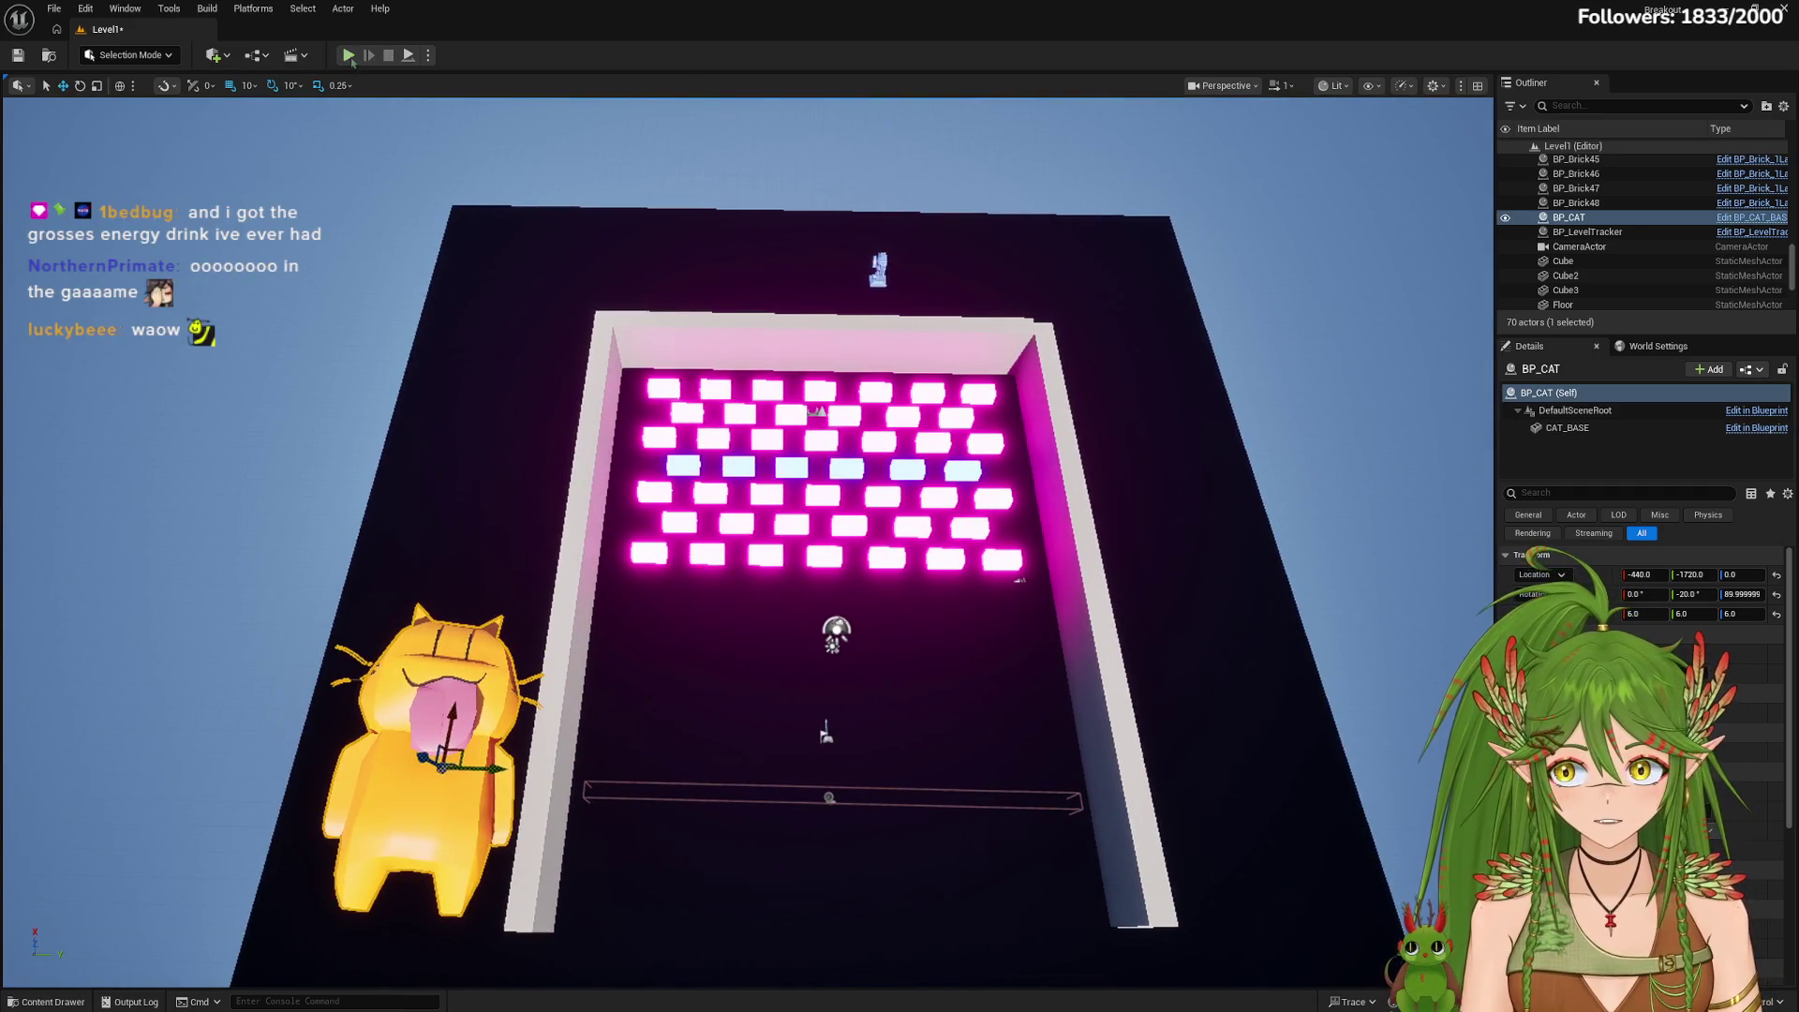
Play-test Level1 to check the bigger cat, reaching a score of 5 with 3 lives
left_click(349, 55)
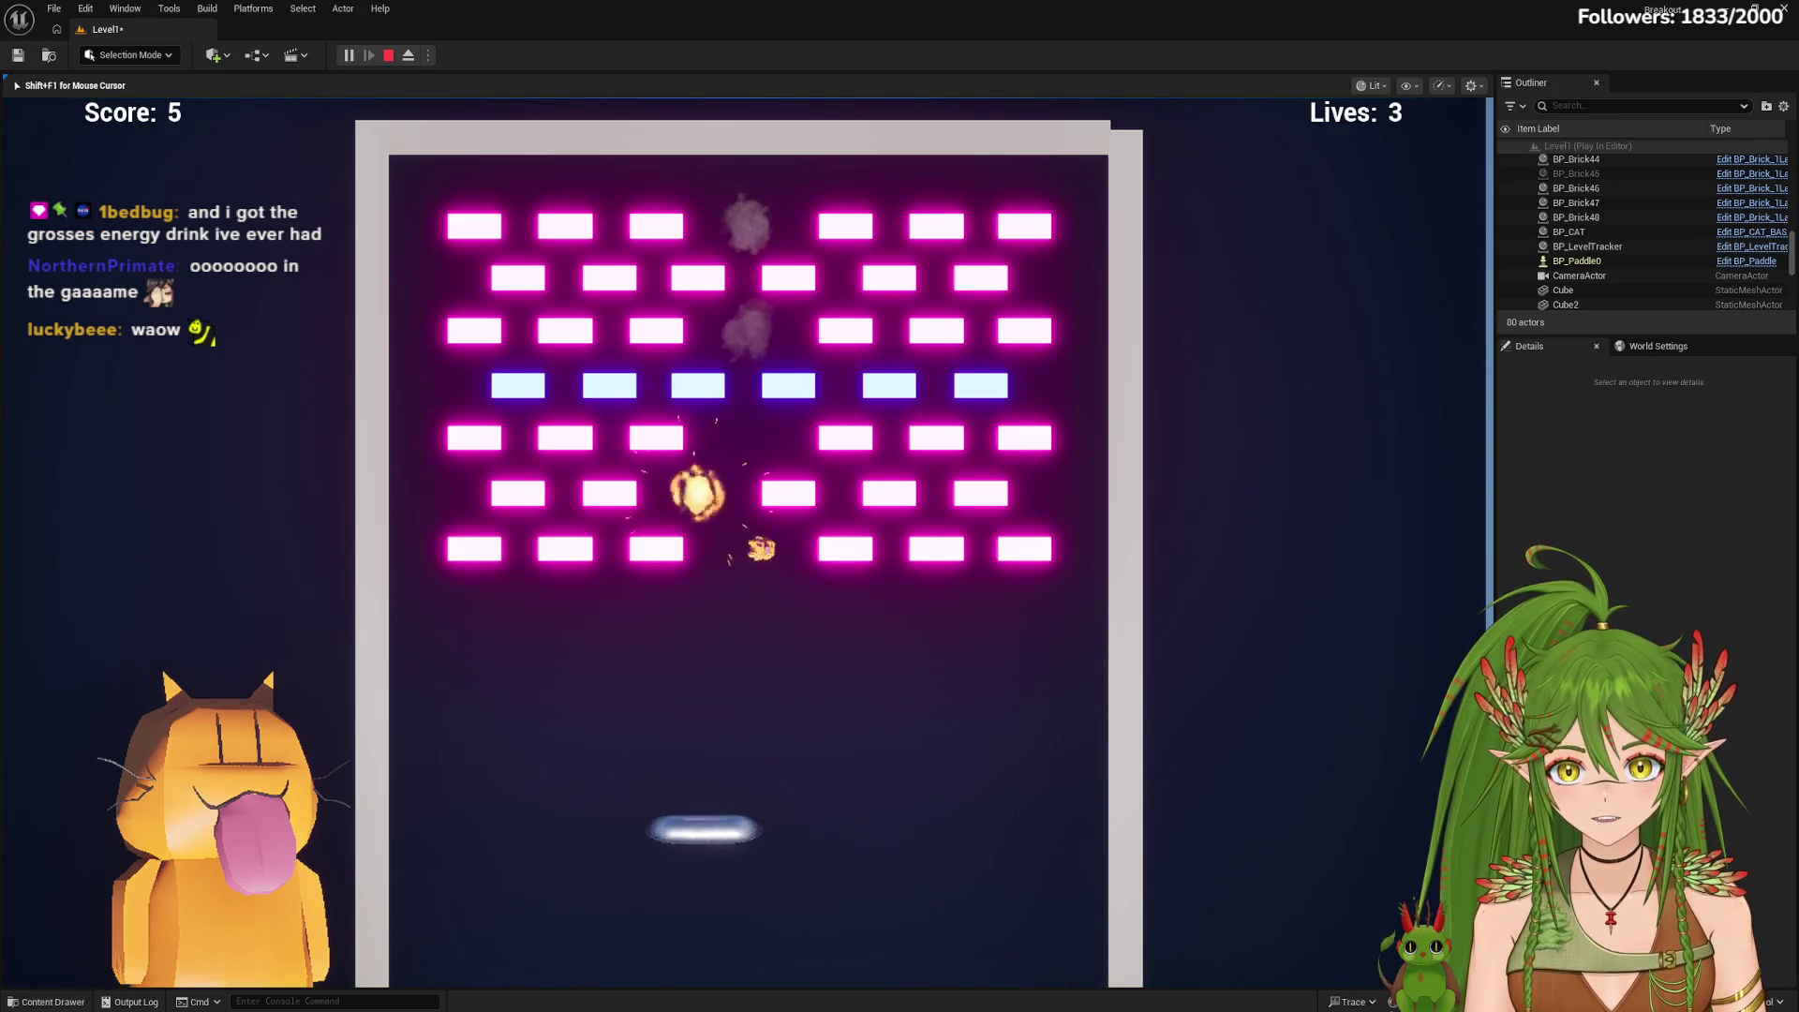
key("Escape")
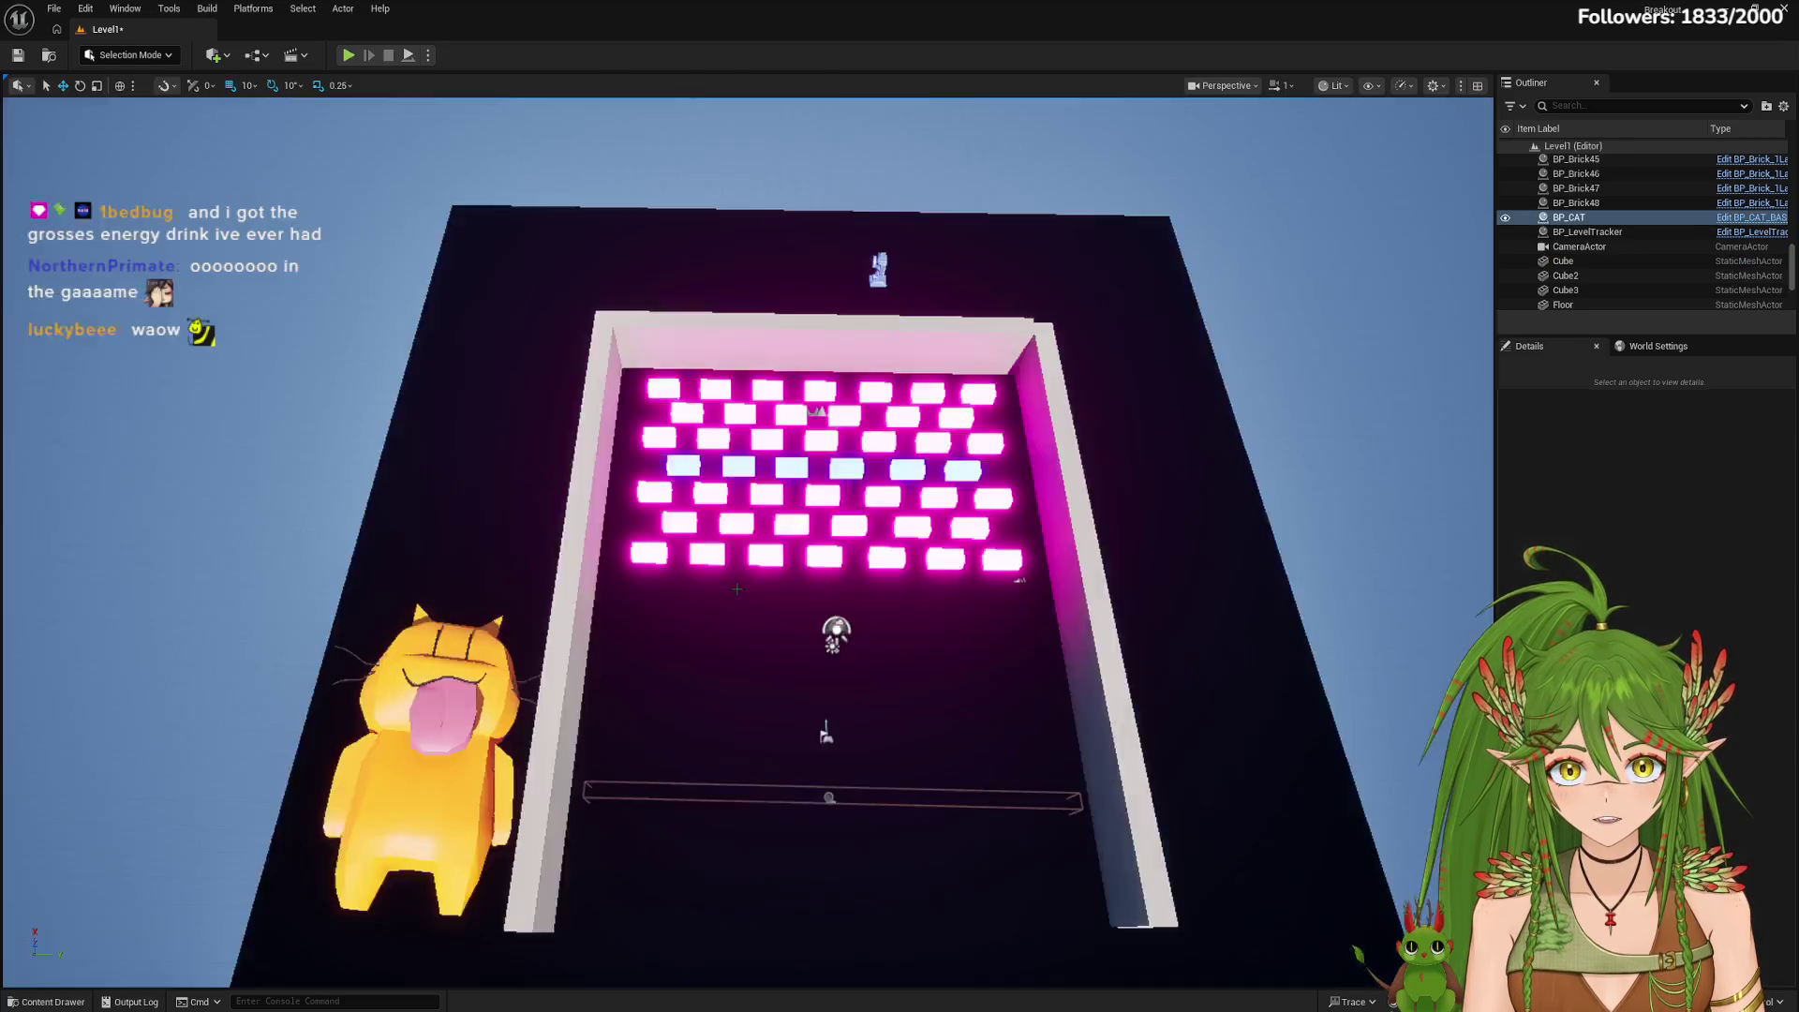
mouse_move(738, 588)
left_mouse_down()
mouse_move(738, 487)
mouse_move(737, 647)
mouse_move(750, 619)
mouse_move(716, 562)
mouse_move(716, 590)
mouse_move(716, 563)
left_mouse_up()
Select Cube2 and nudge it along X and Y toward Location Y 1210
left_click(716, 578)
key("e")
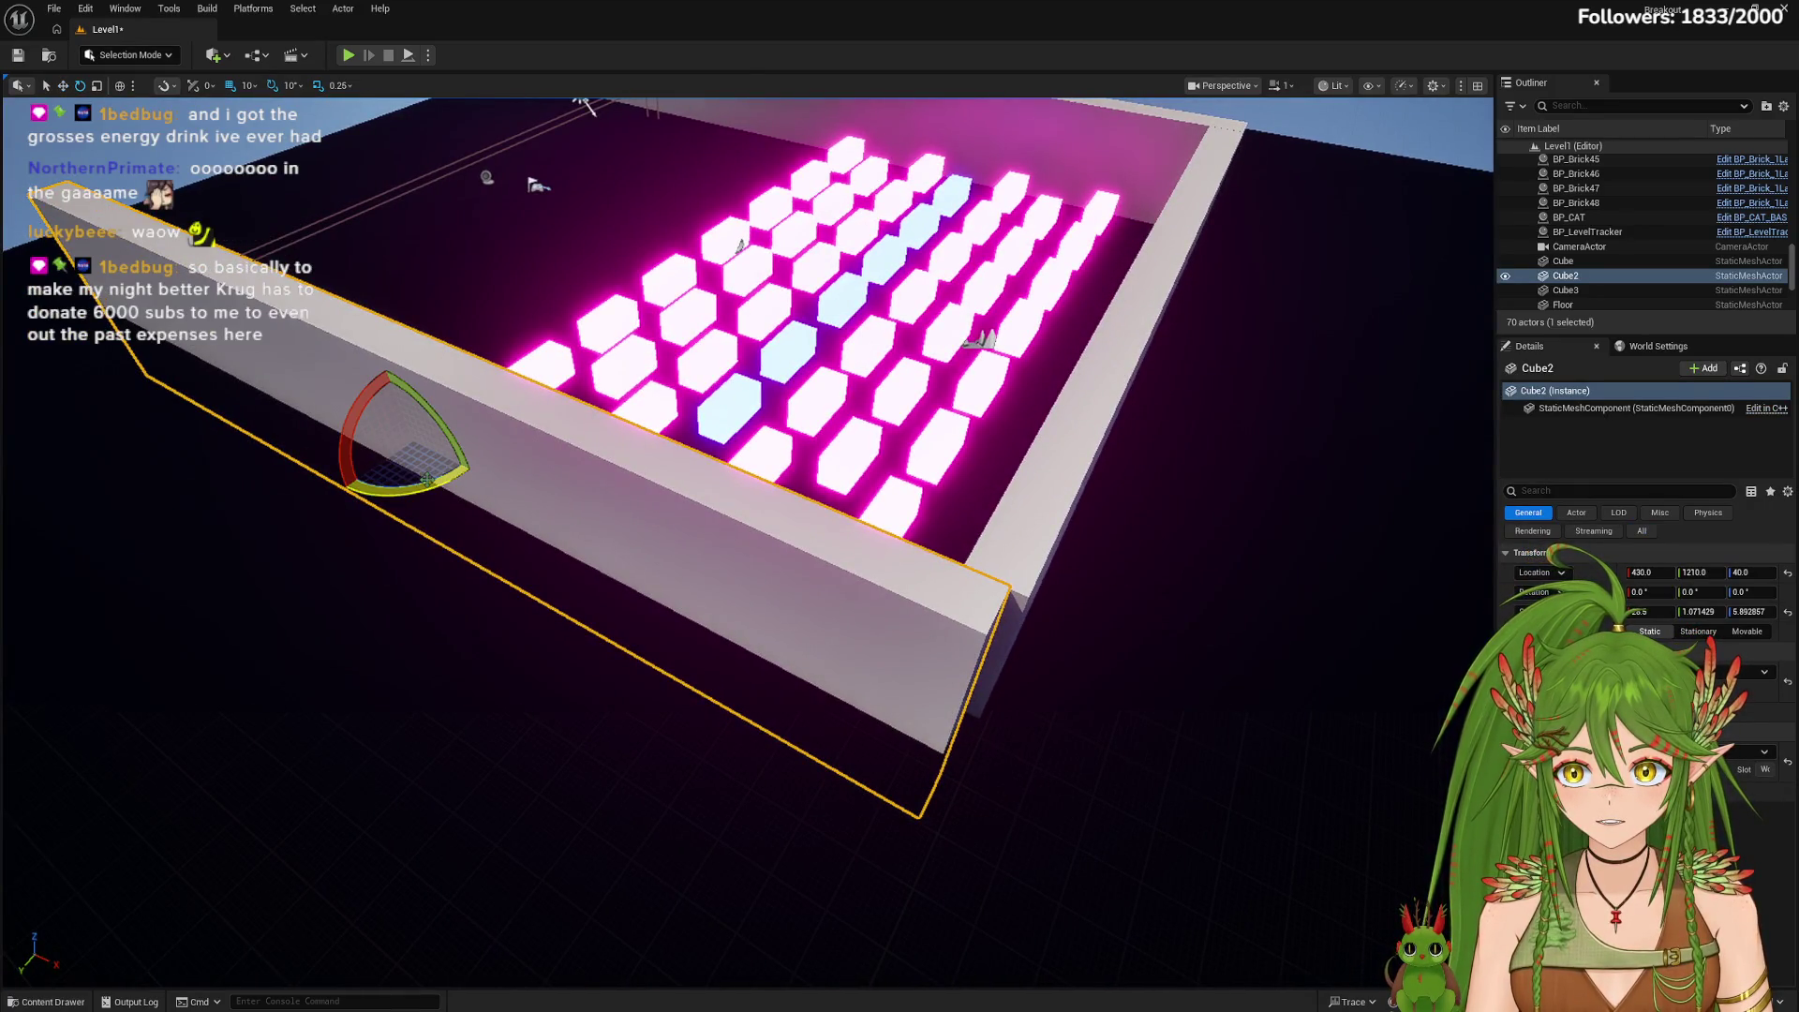
key("r")
left_click_drag(375, 466, 371, 468)
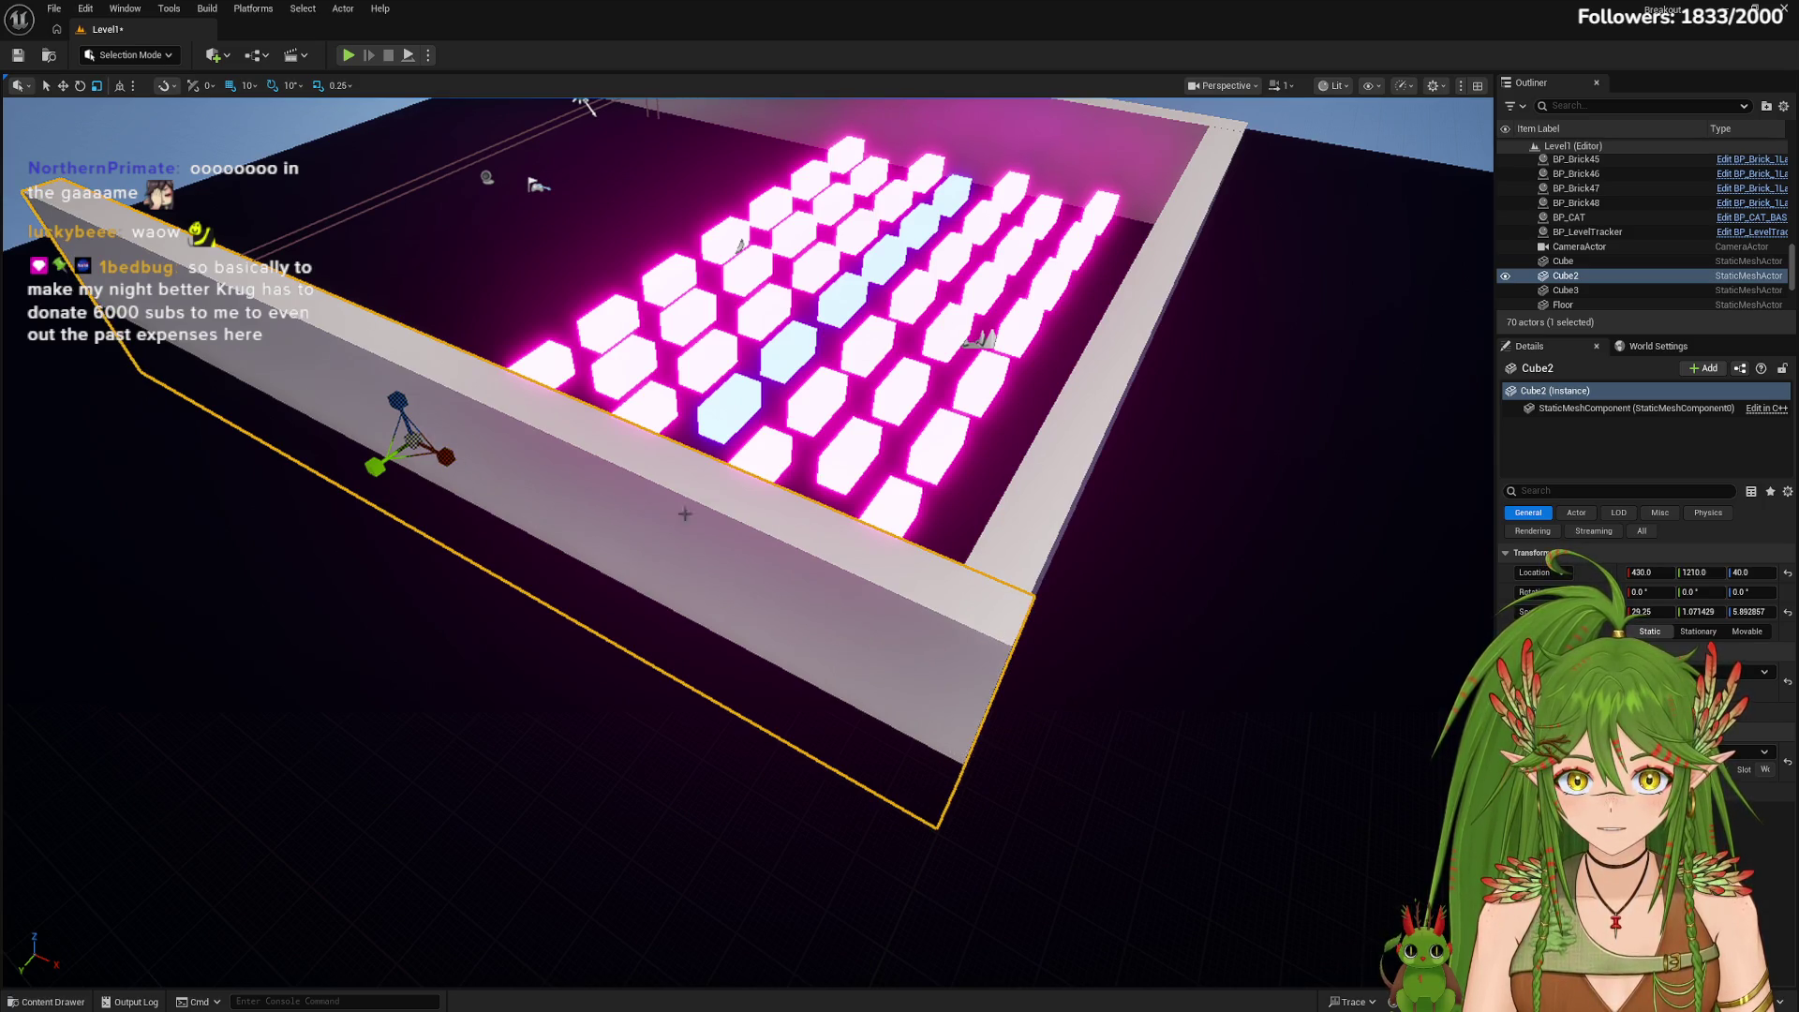
left_click_drag(685, 514, 456, 426)
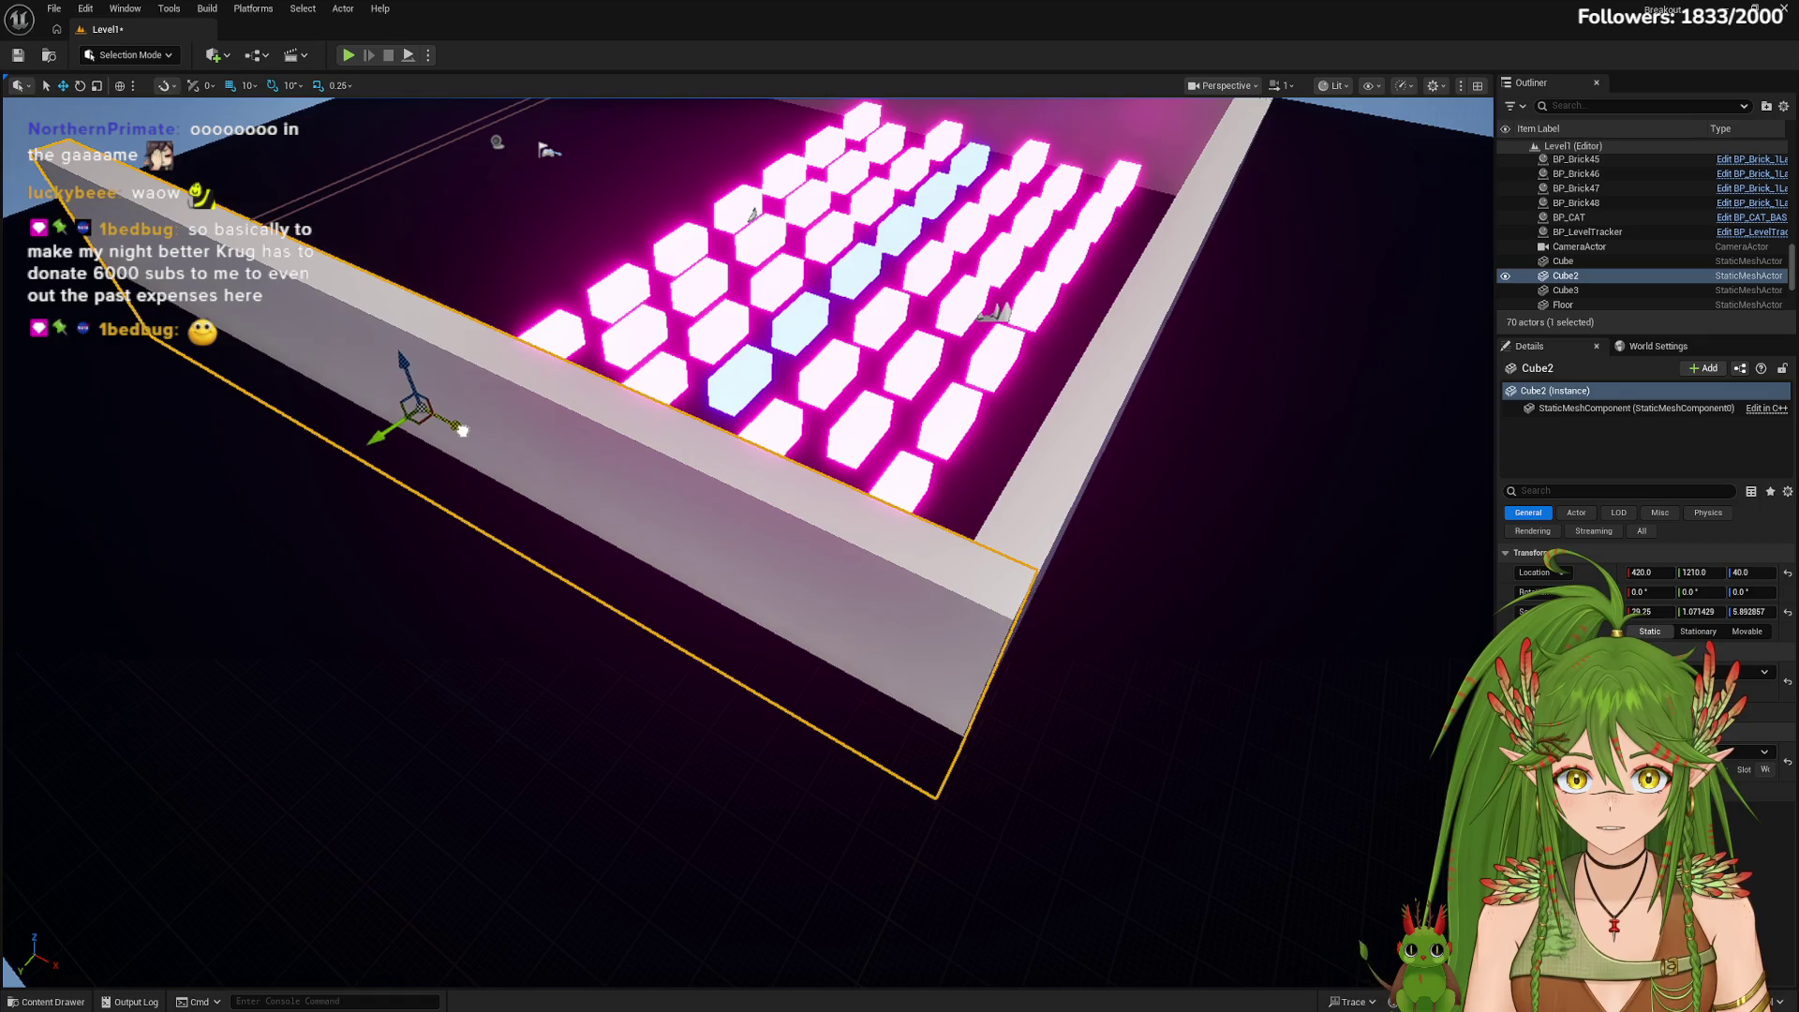
left_click_drag(656, 656, 581, 628)
scroll(1084, 298, "up", 10)
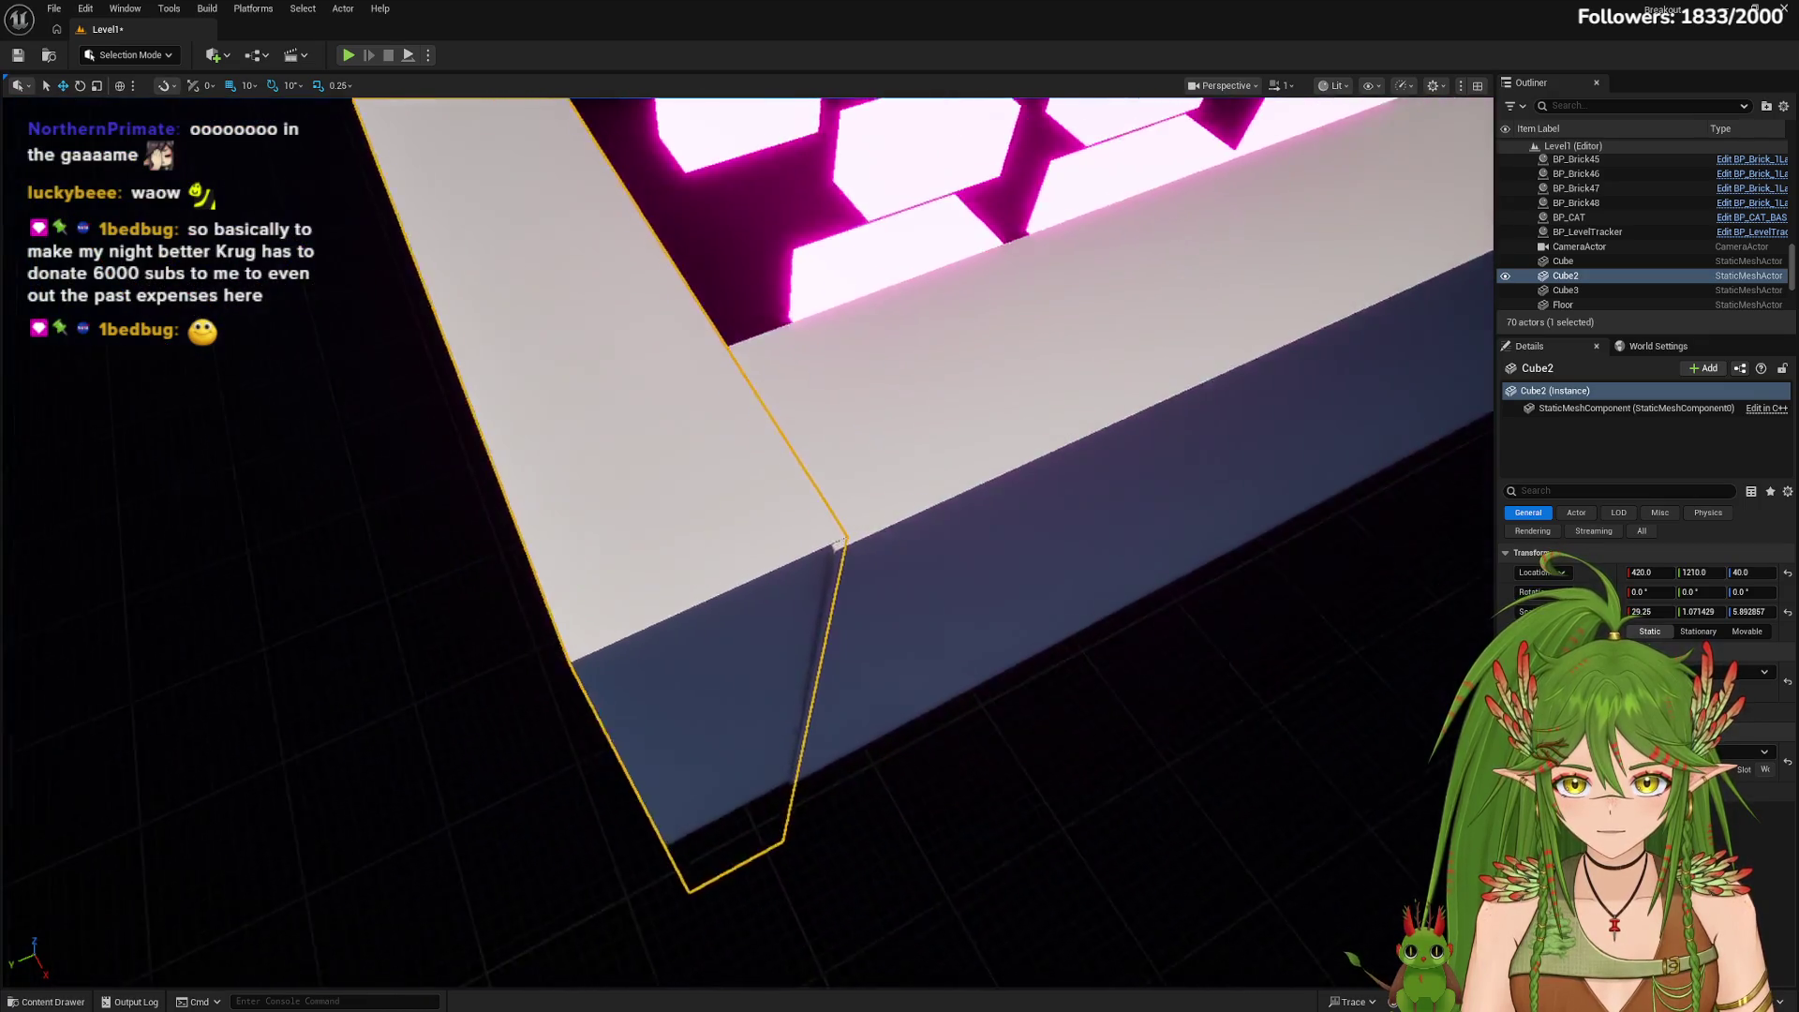
scroll(898, 551, "down", 8)
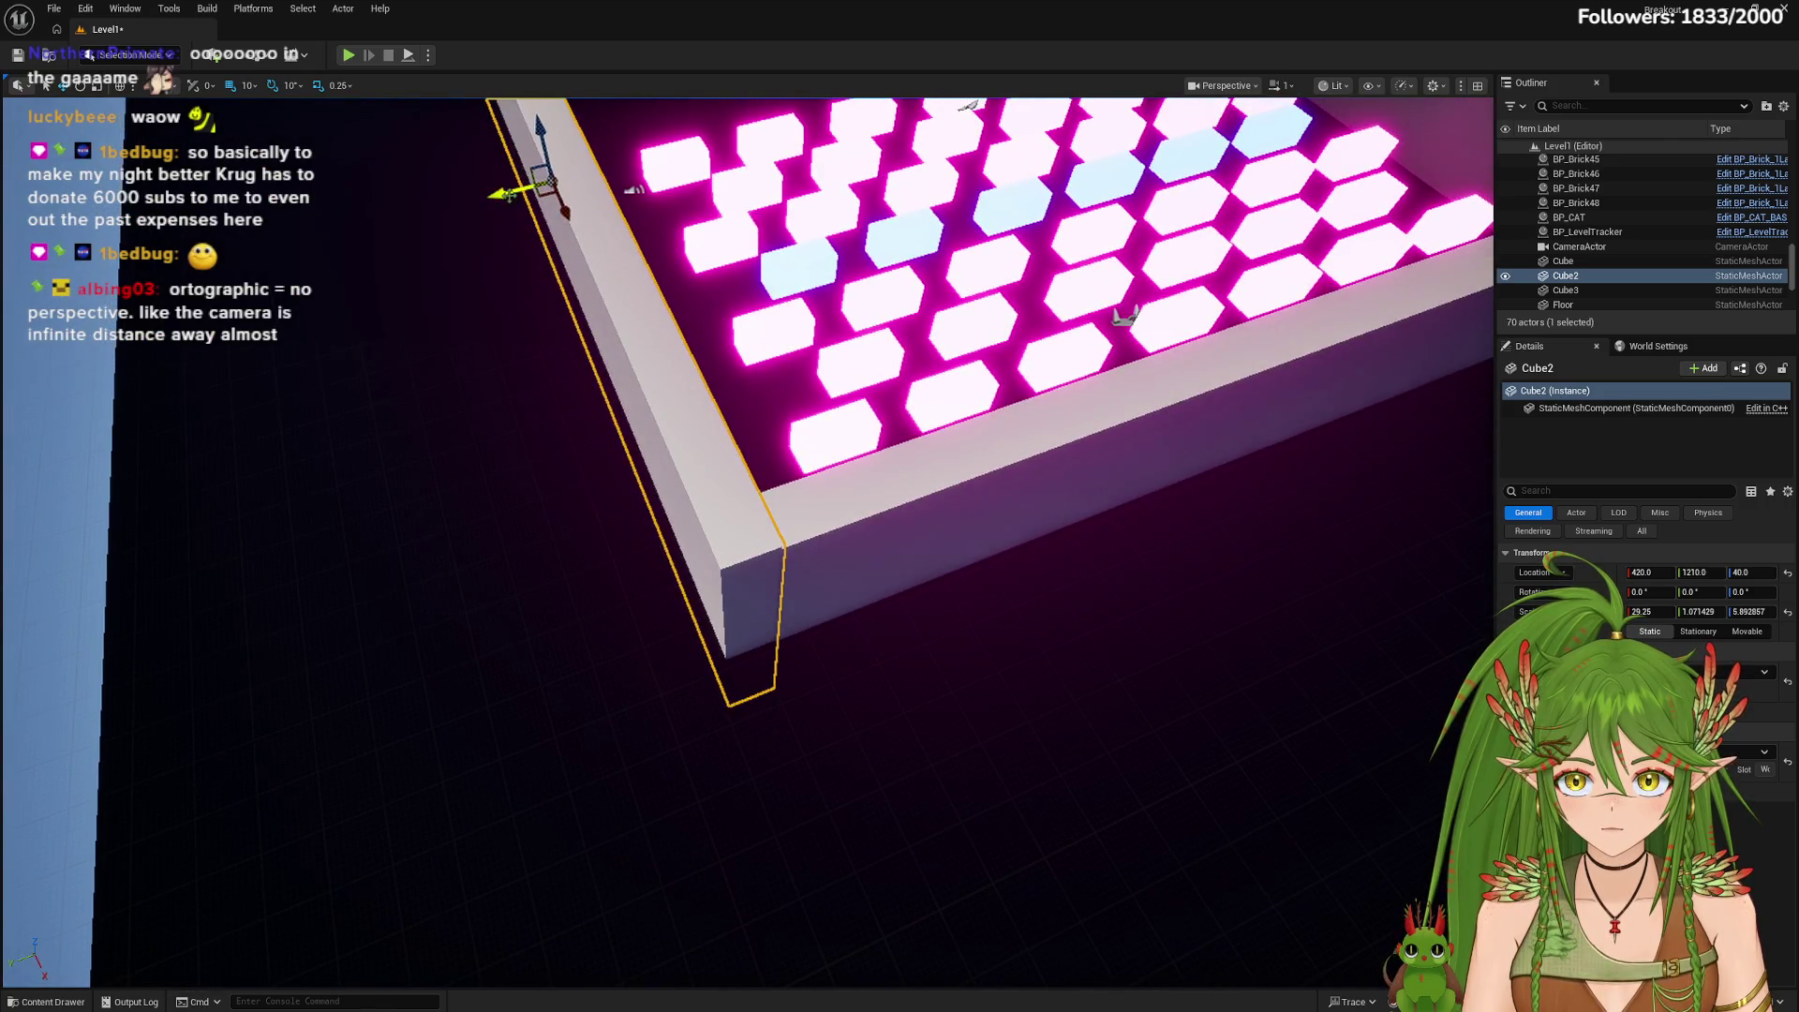
left_click_drag(506, 194, 514, 187)
scroll(514, 187, "up", 10)
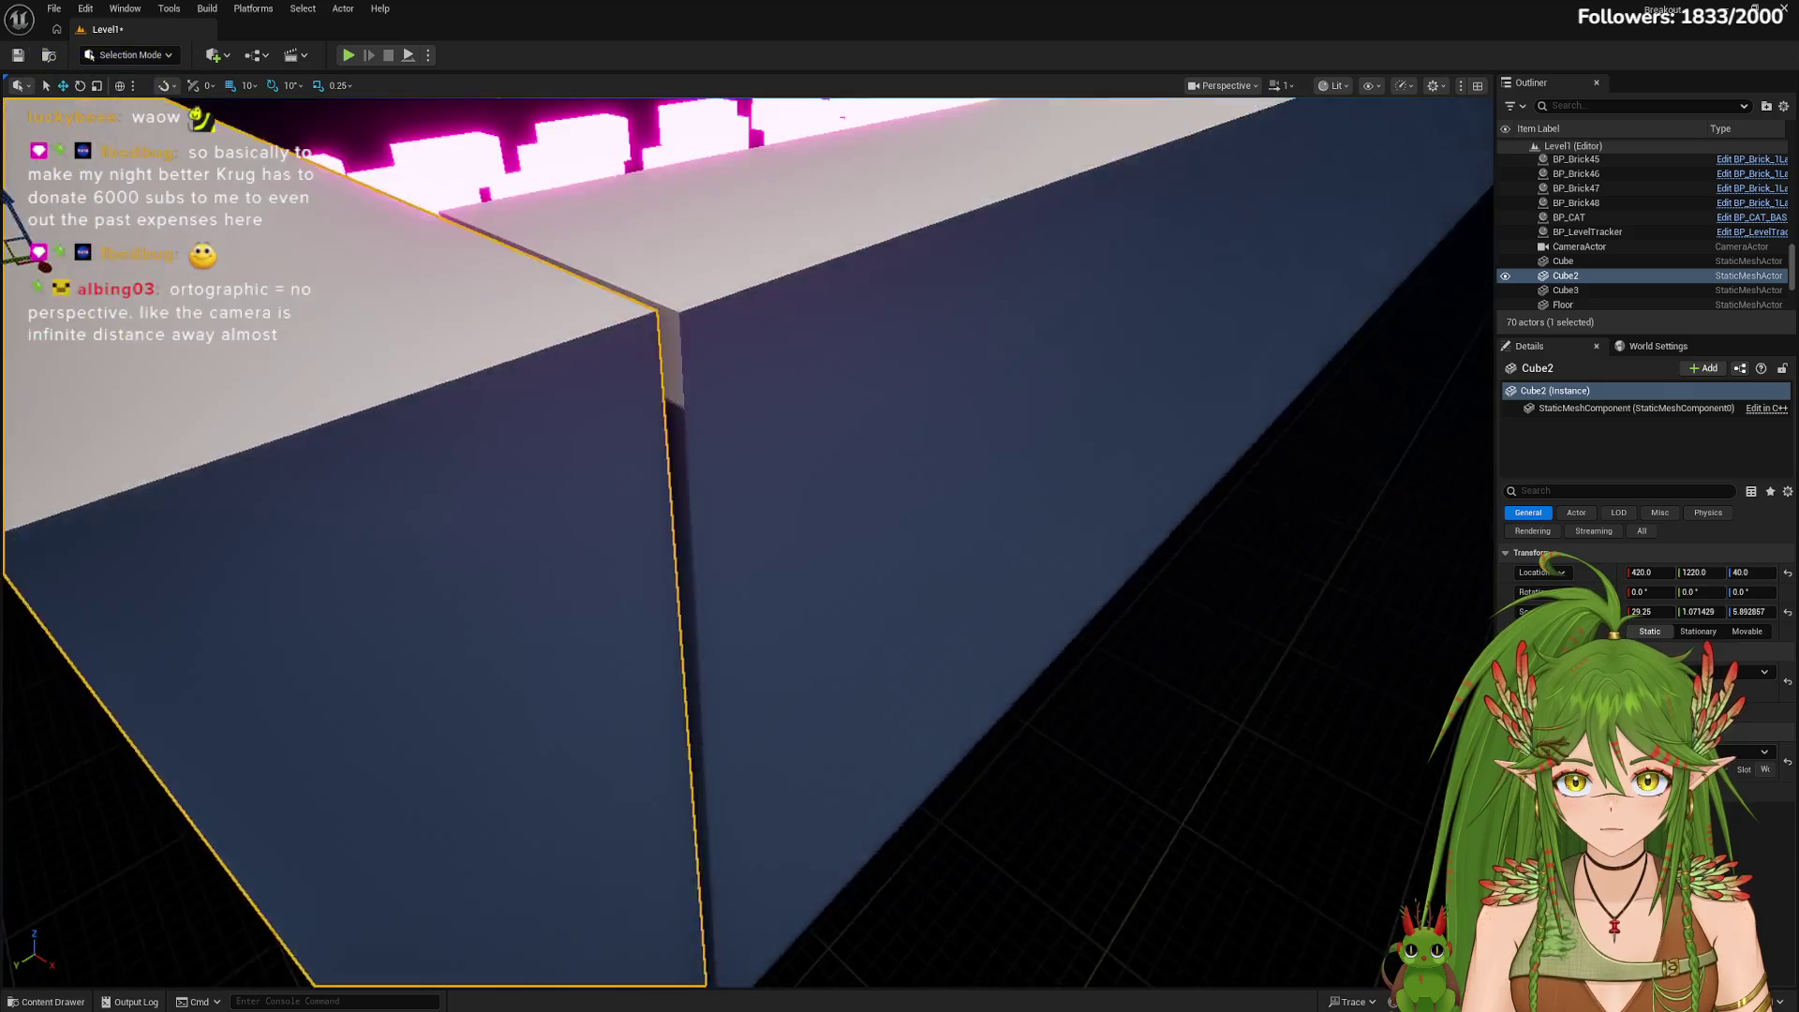
scroll(750, 544, "down", 5)
mouse_move(750, 543)
left_mouse_down()
mouse_move(694, 488)
mouse_move(694, 412)
left_mouse_up()
mouse_move(984, 188)
left_mouse_down()
mouse_move(984, 309)
mouse_move(965, 282)
mouse_move(984, 256)
left_mouse_up()
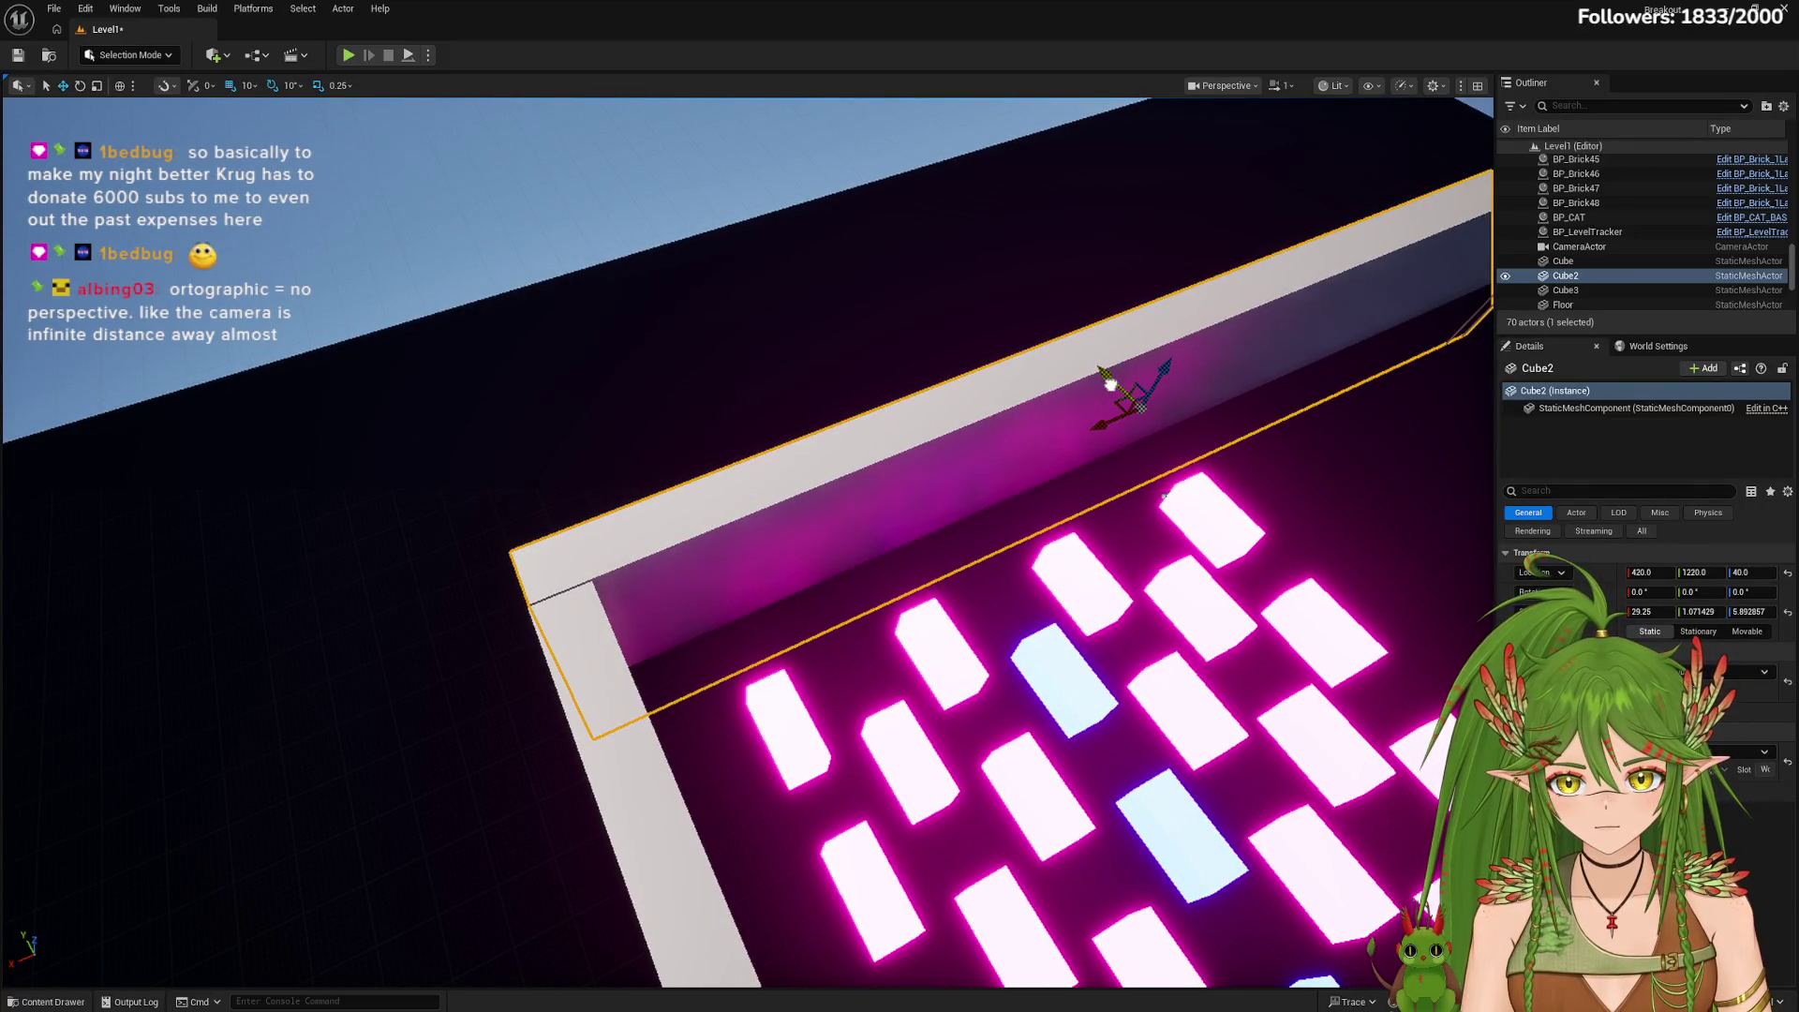
Set Cube2's X scale to 29.3, undoing an overlong first stretch
key("r")
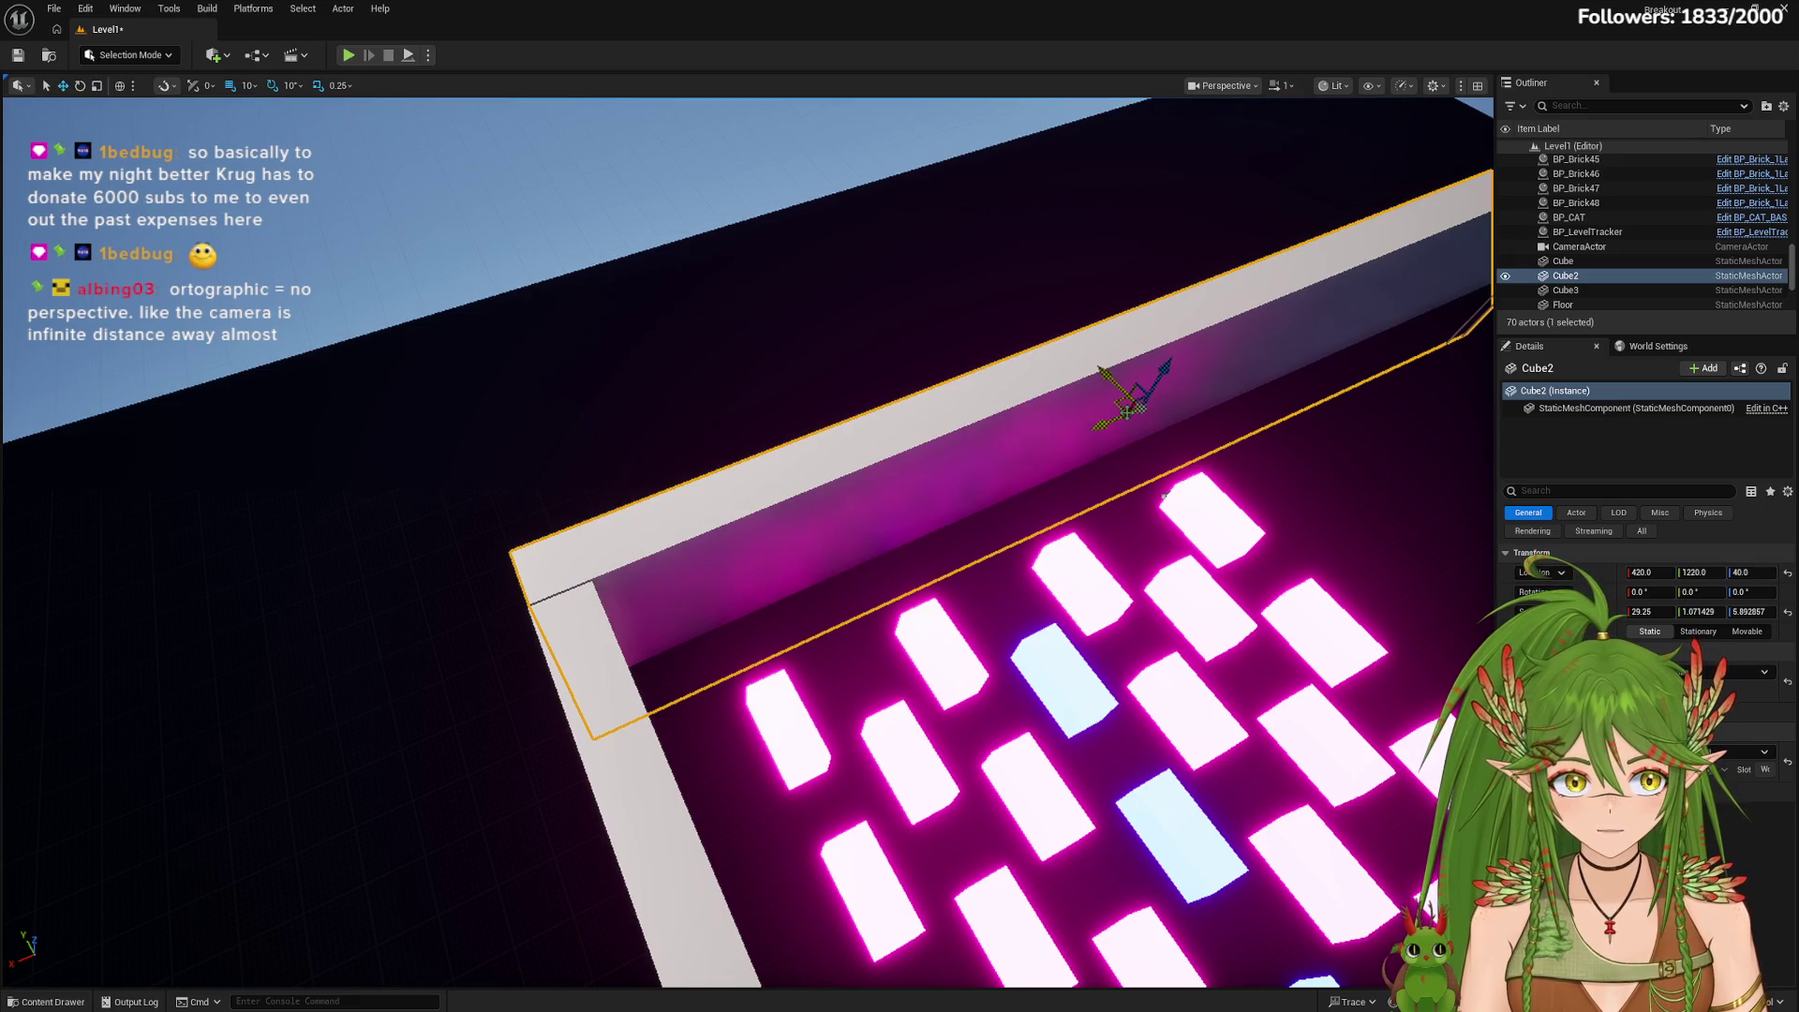
key("e")
key("r")
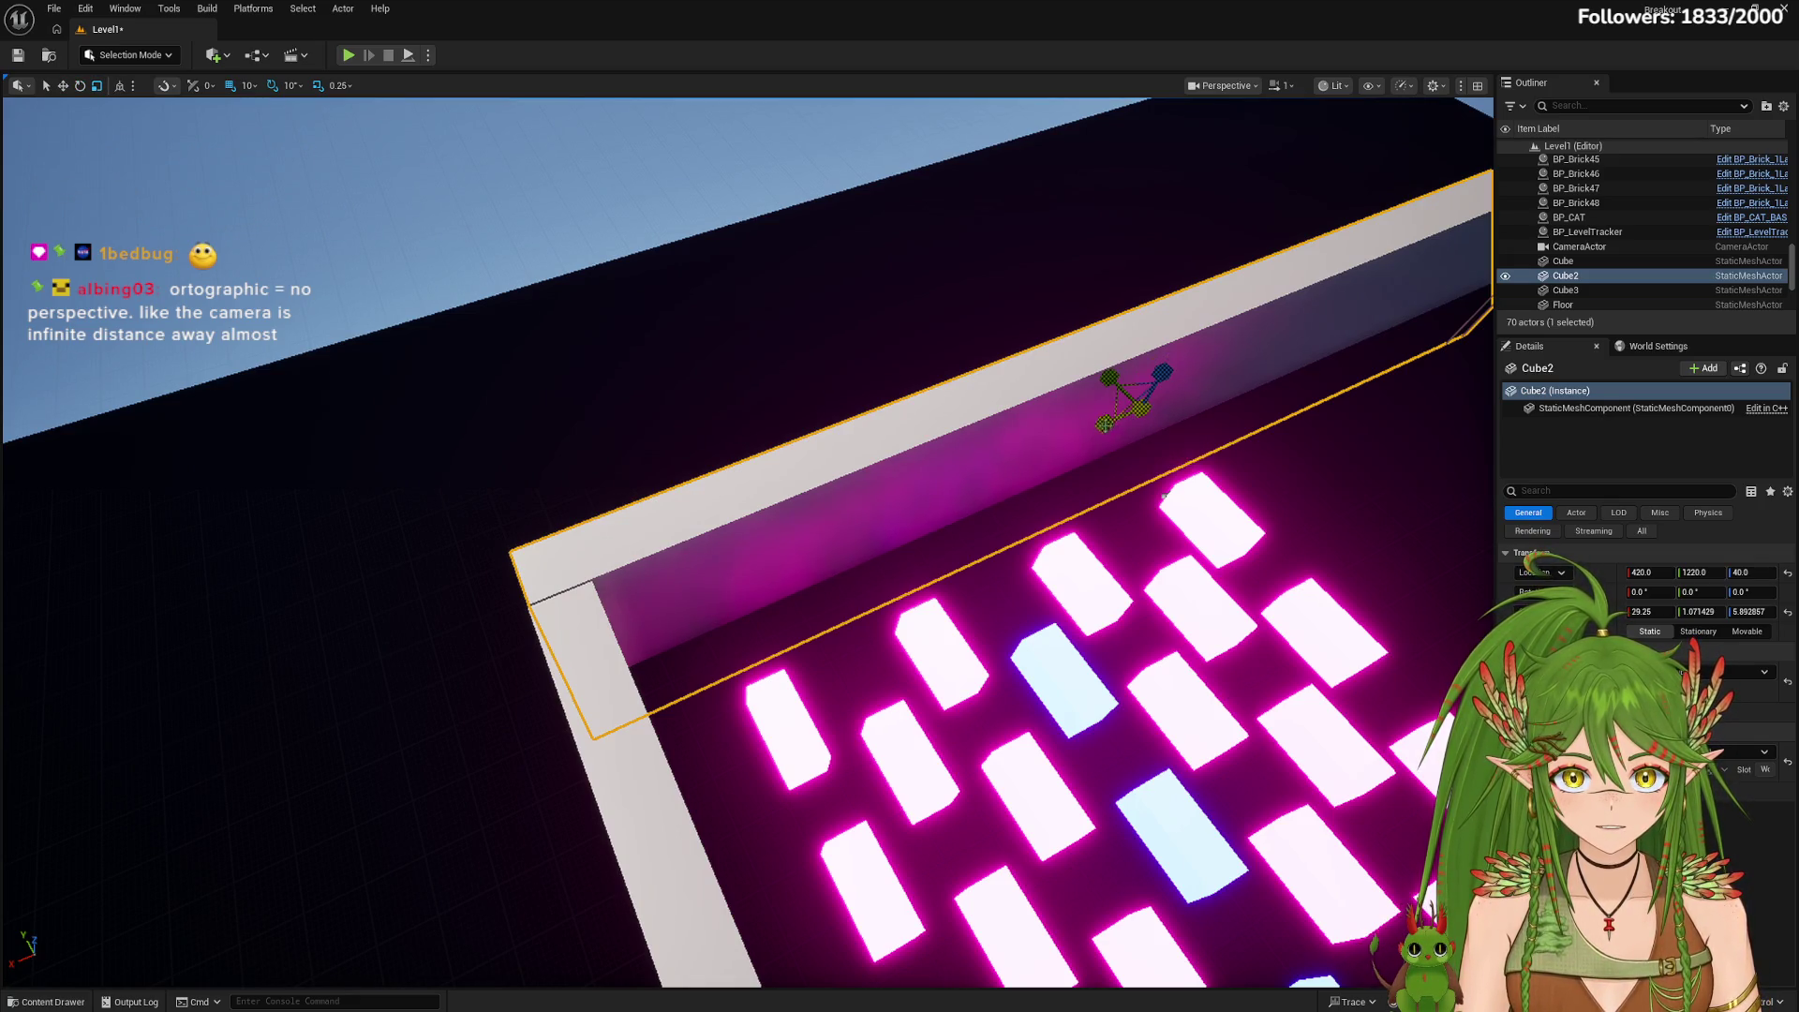
left_click_drag(1125, 403, 1110, 412)
key("ctrl+z")
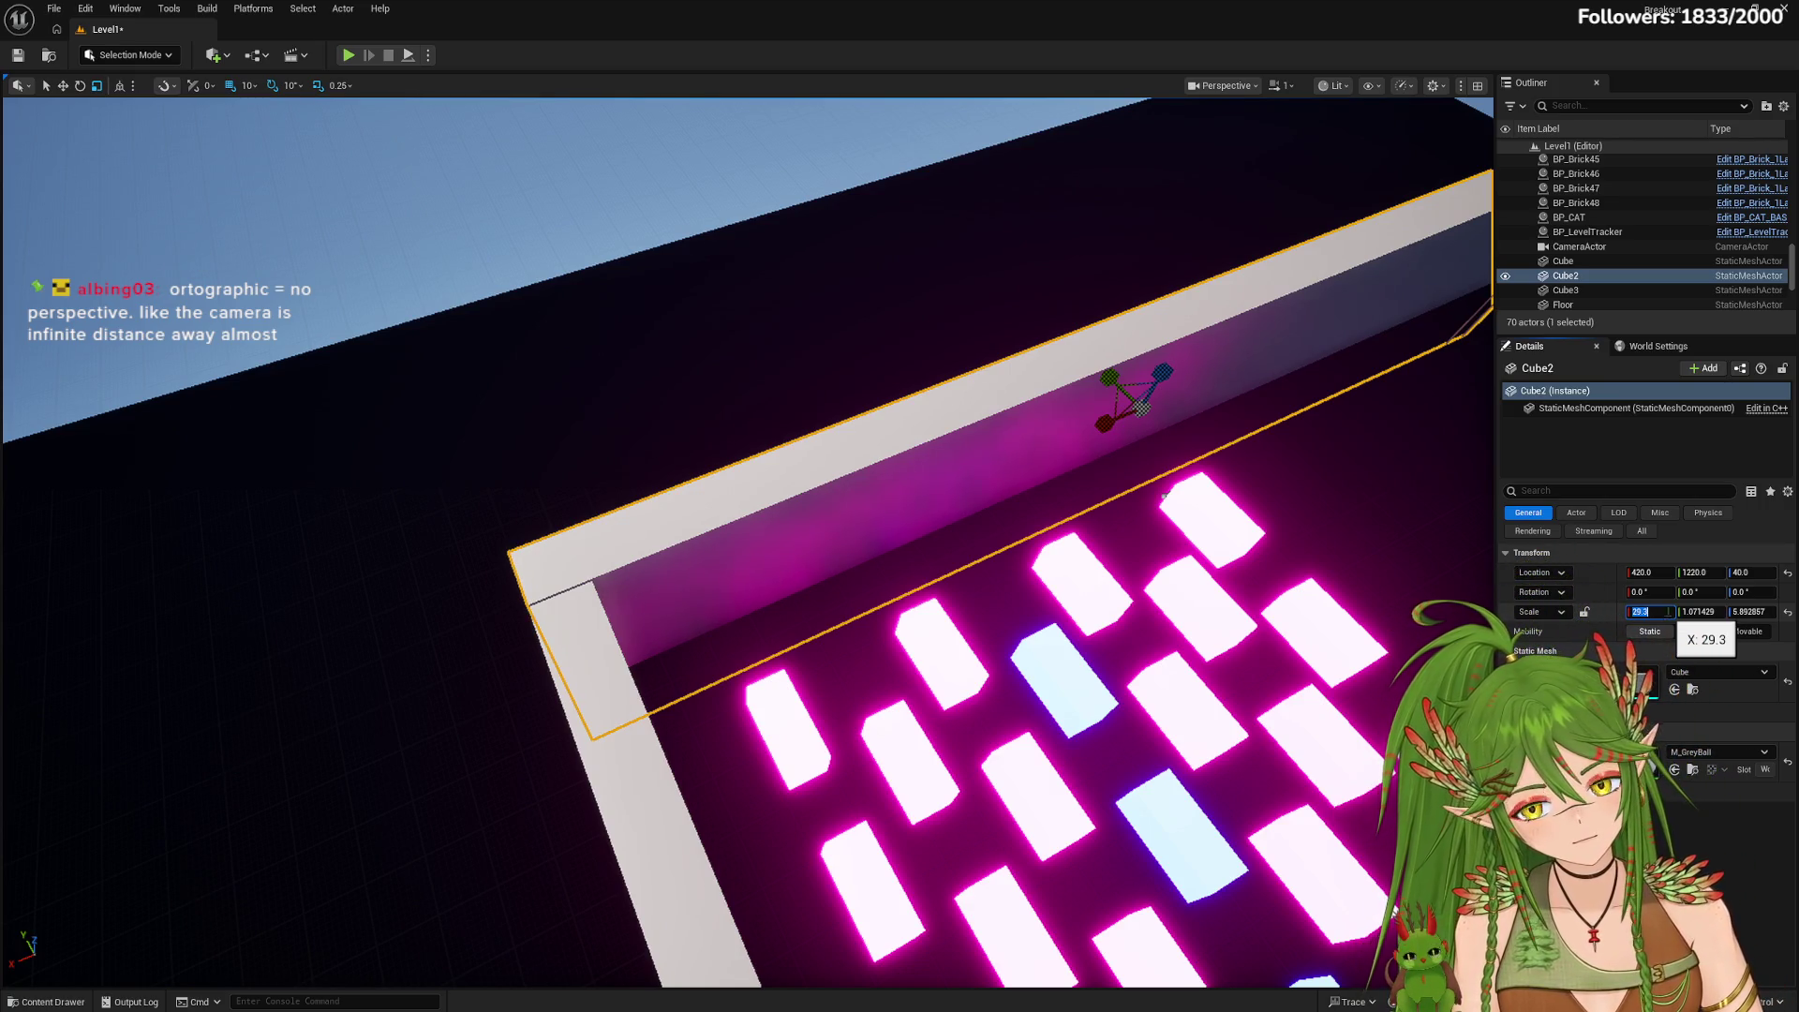
mouse_move(750, 506)
left_mouse_down()
mouse_move(684, 552)
mouse_move(721, 496)
mouse_move(768, 506)
mouse_move(712, 517)
mouse_move(730, 469)
mouse_move(699, 643)
mouse_move(740, 450)
mouse_move(749, 525)
mouse_move(740, 393)
mouse_move(749, 525)
mouse_move(740, 412)
mouse_move(745, 459)
left_mouse_up()
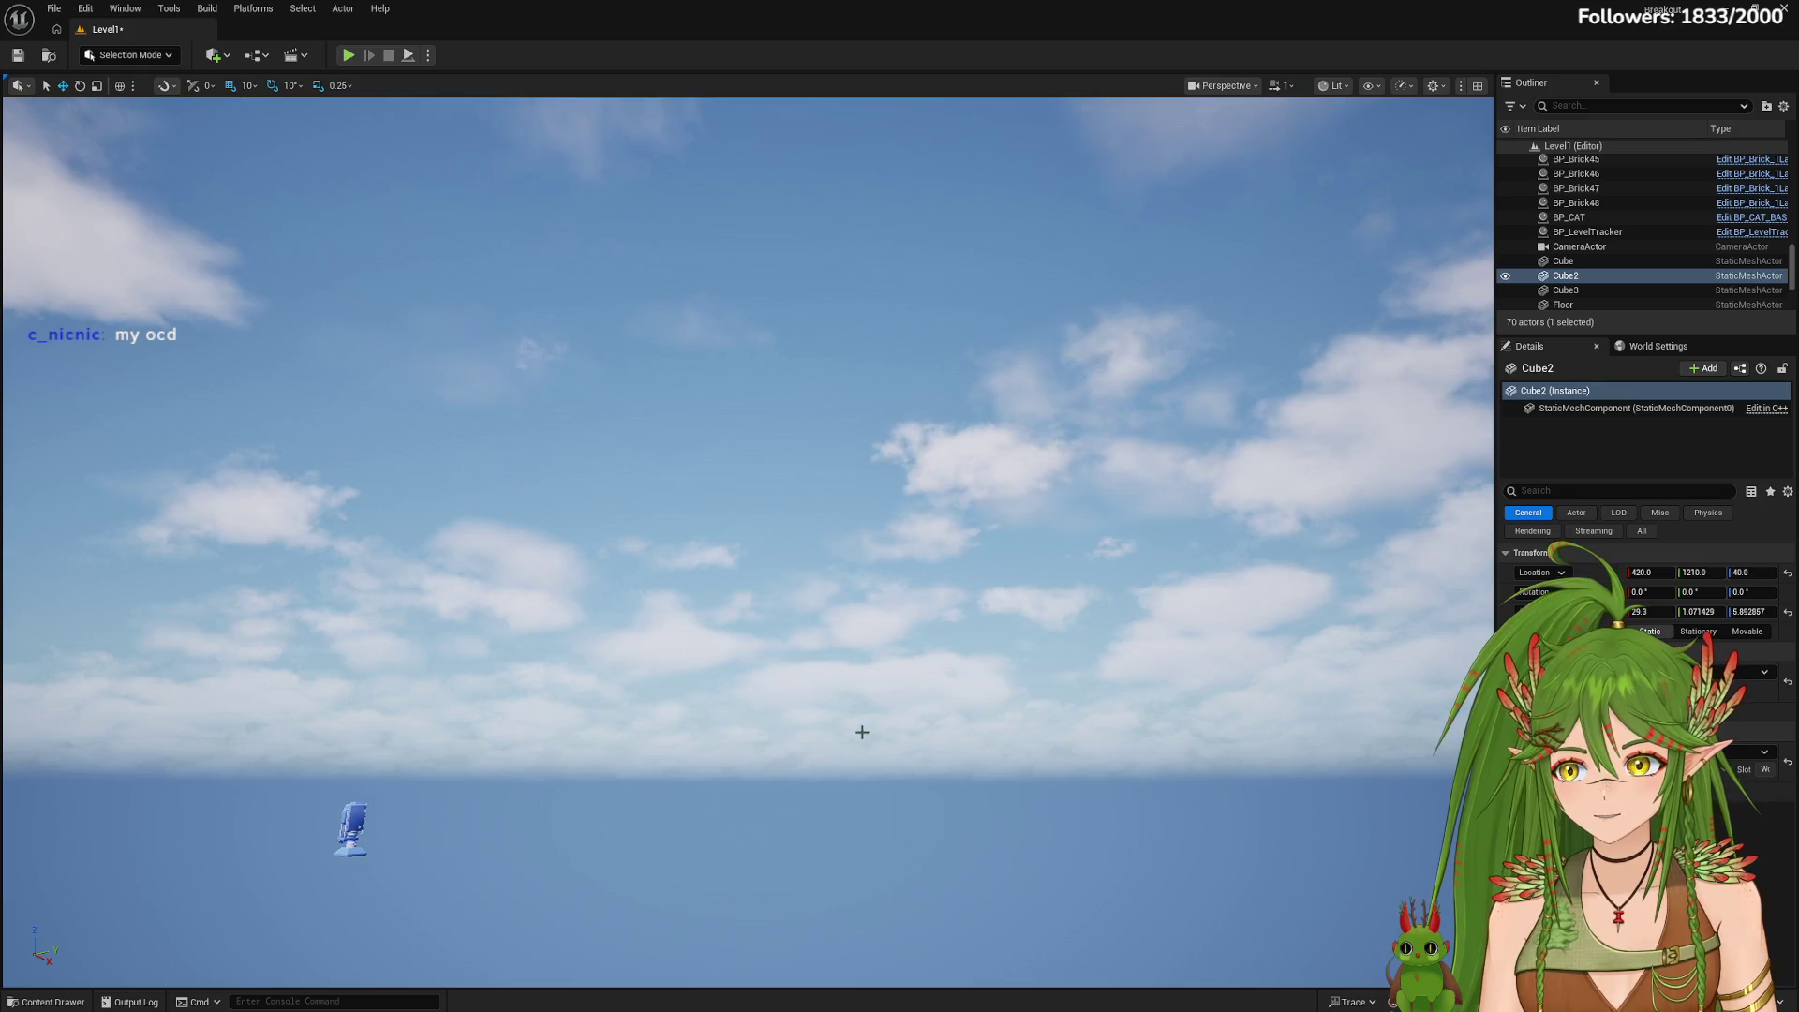
Play-test Level1, steering the paddle left and right with the arrow keys
mouse_move(775, 703)
left_mouse_down()
mouse_move(778, 797)
mouse_move(769, 731)
left_mouse_up()
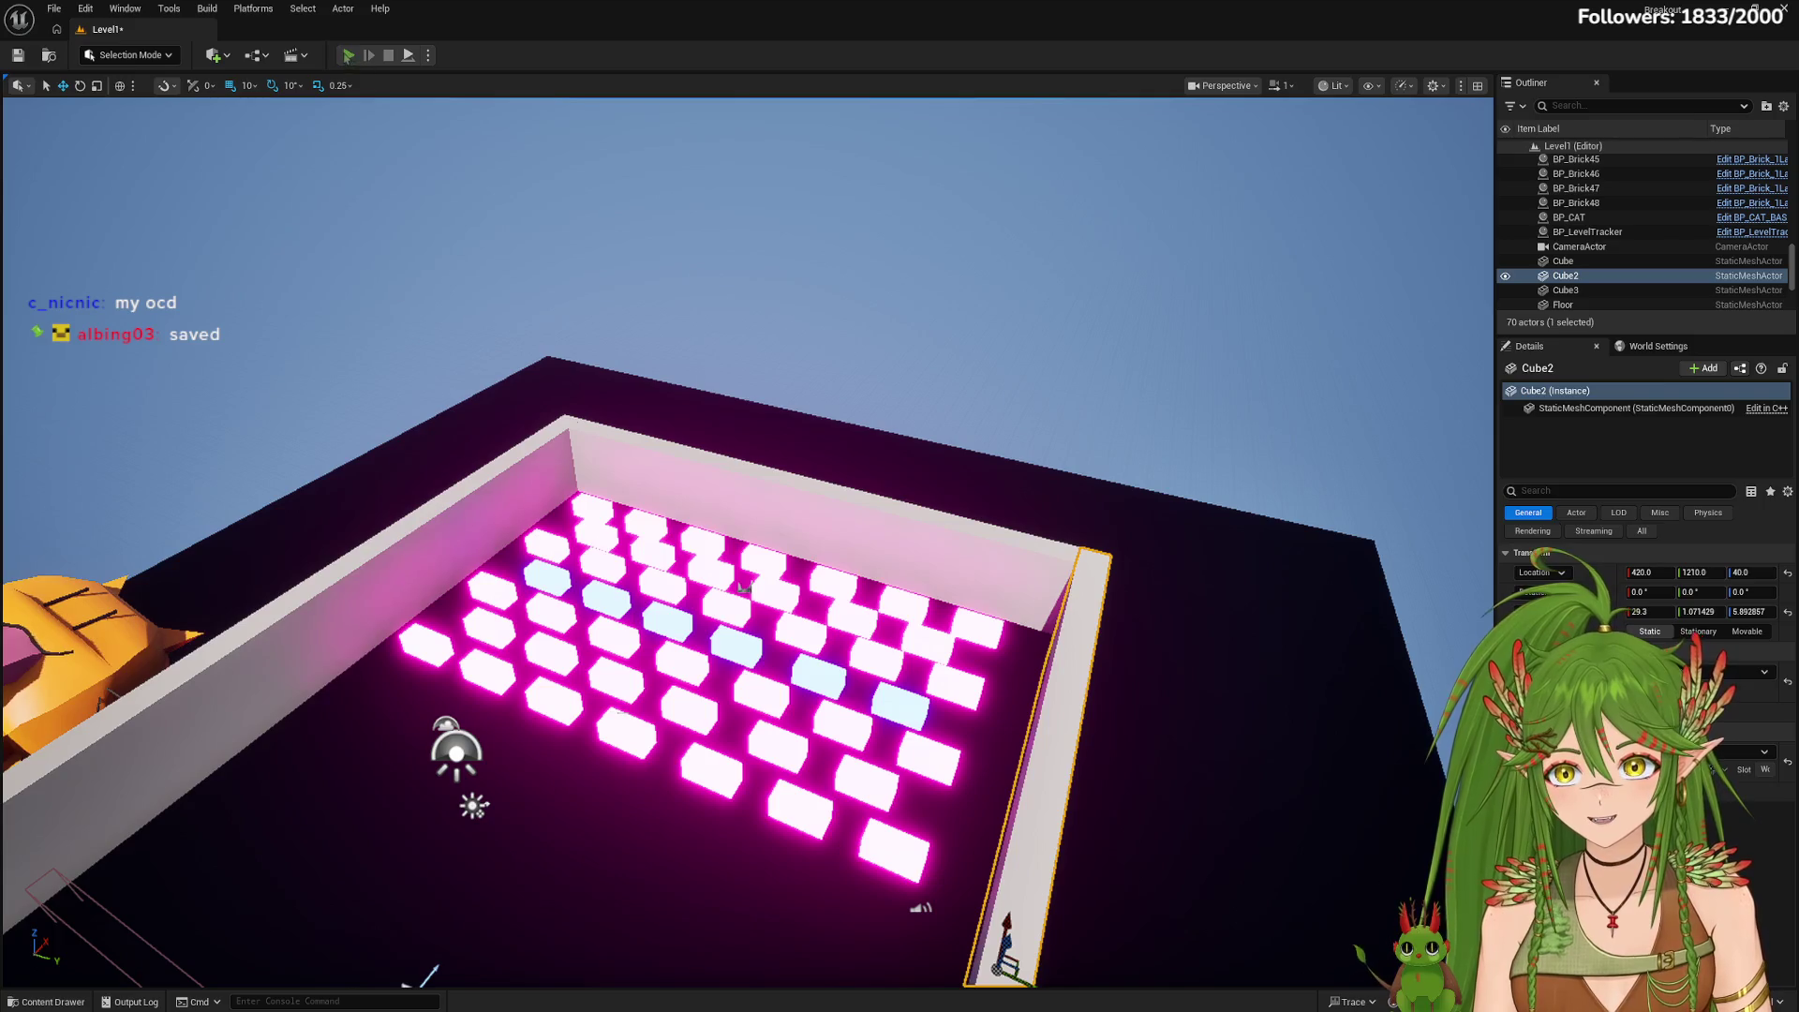
key("alt+p")
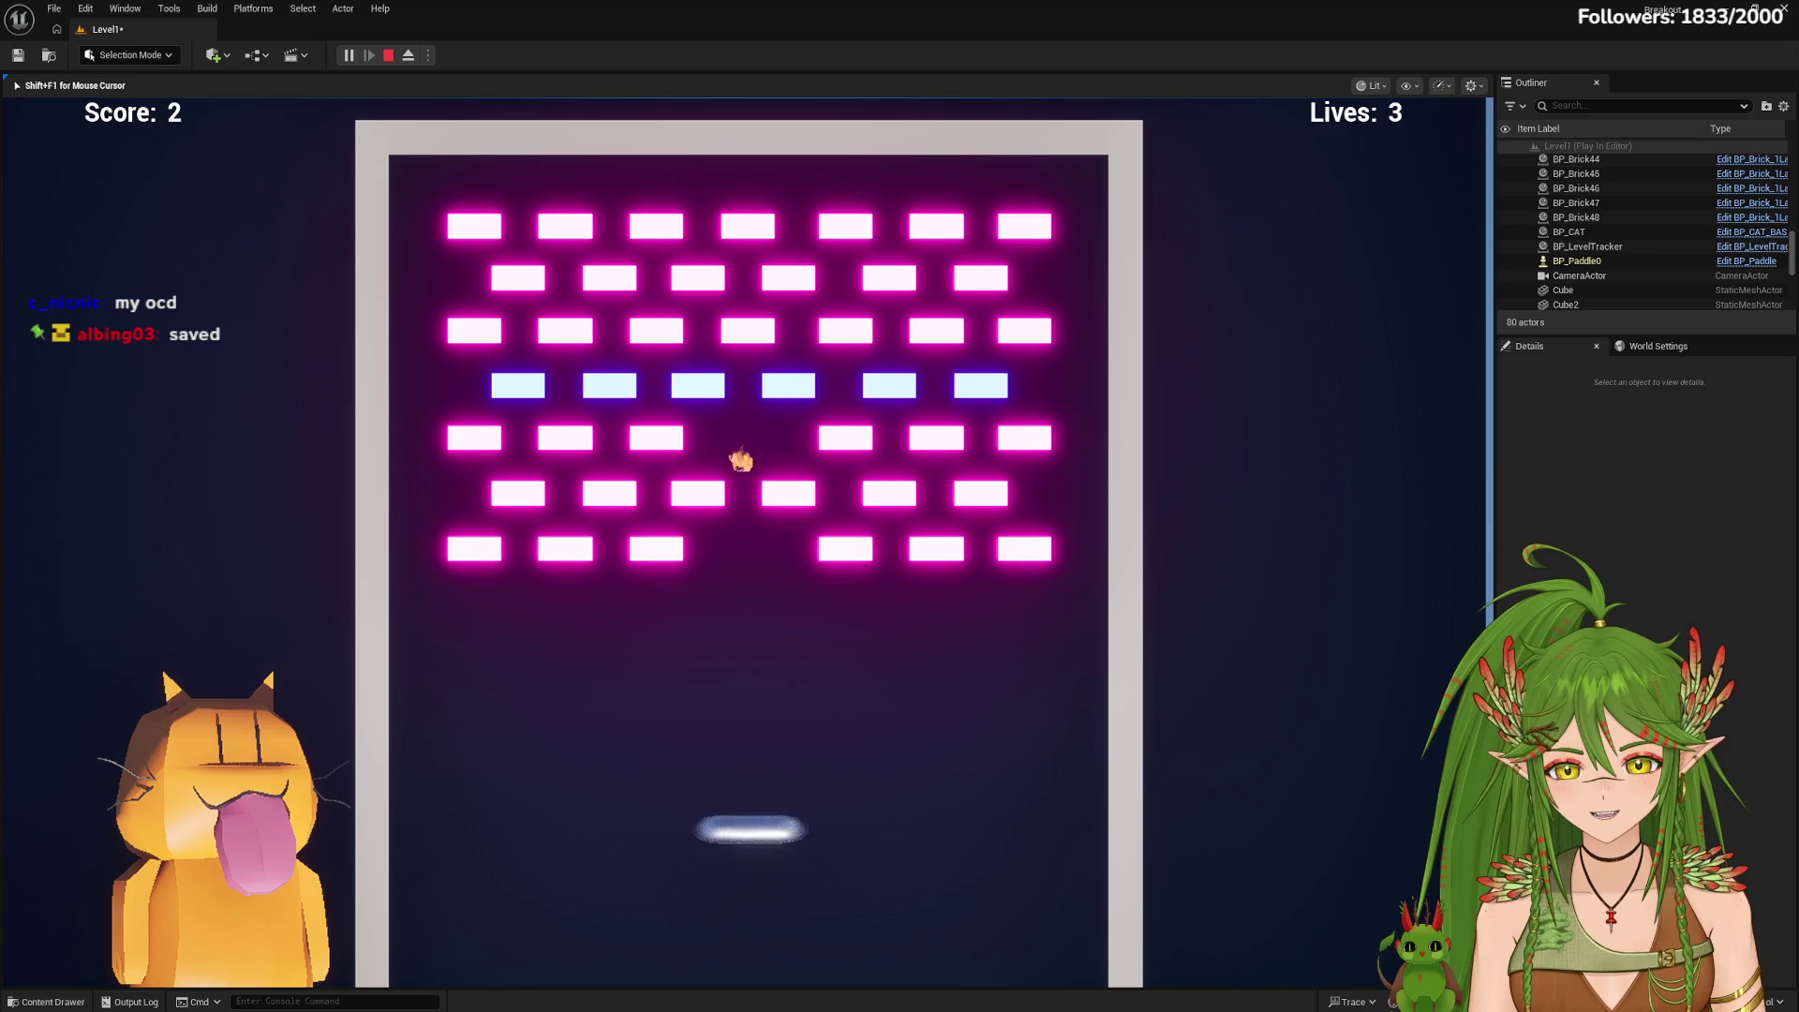
key("Left")
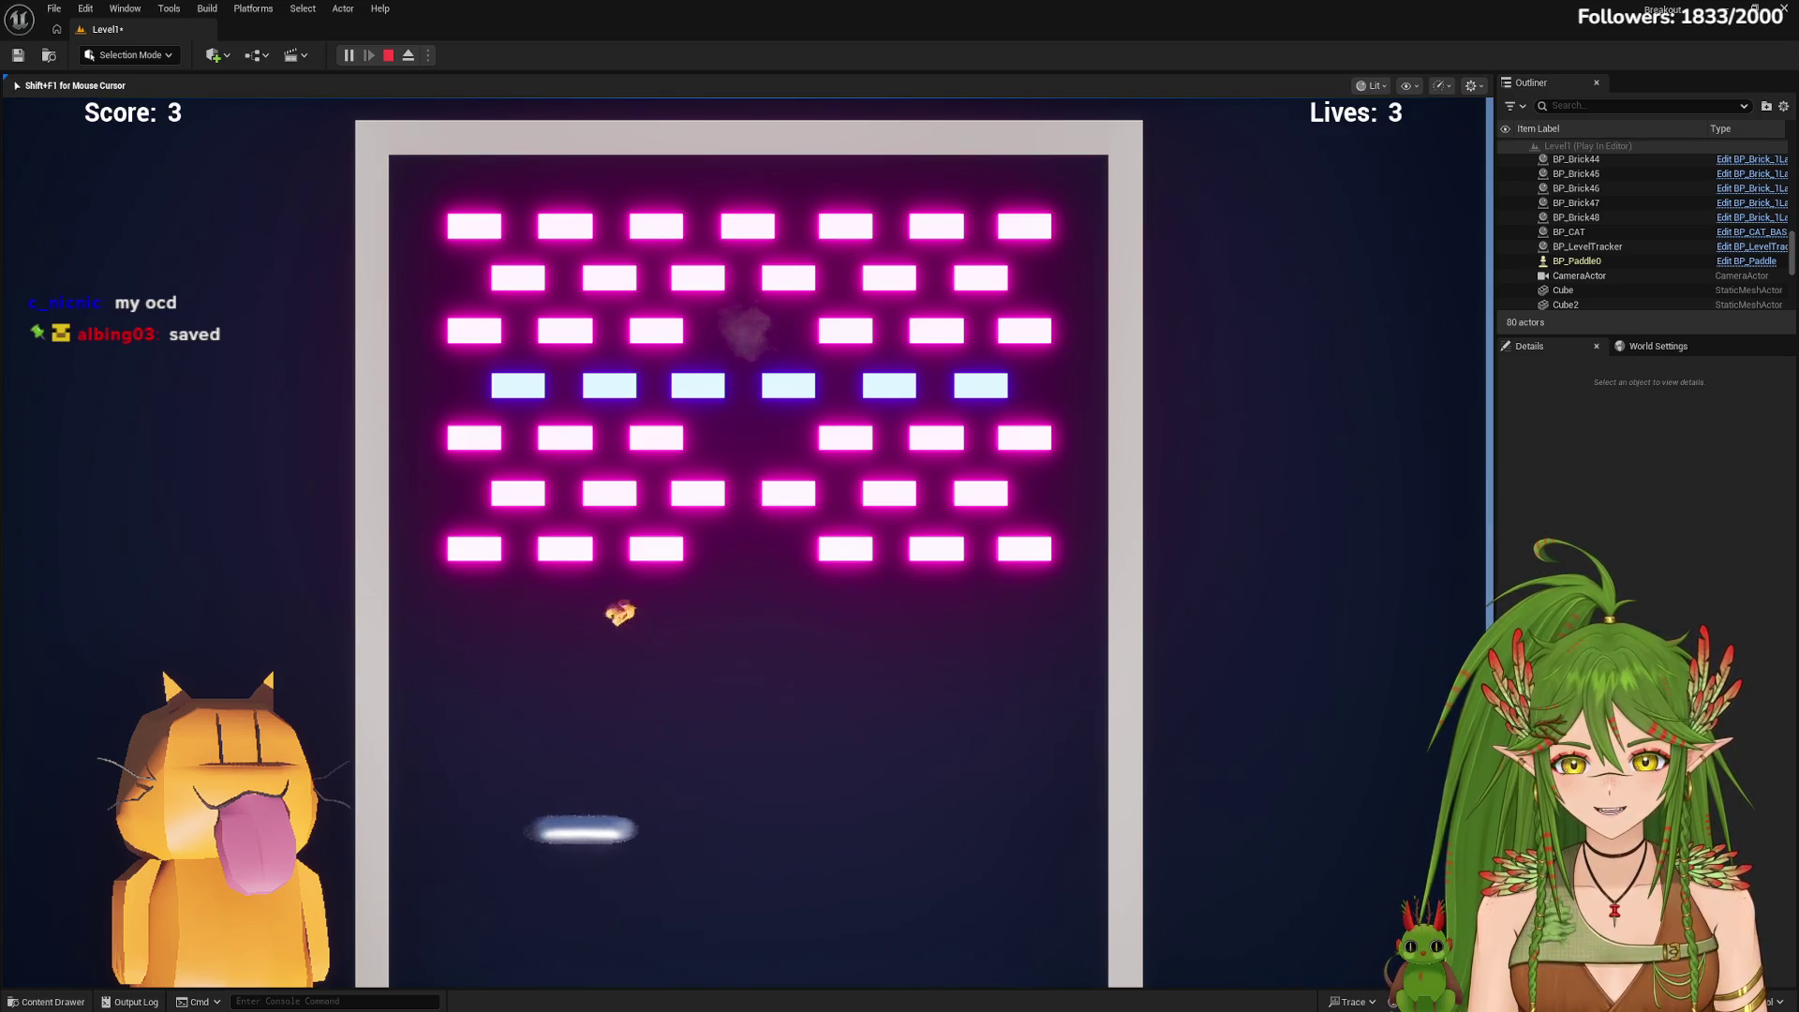
key("Right")
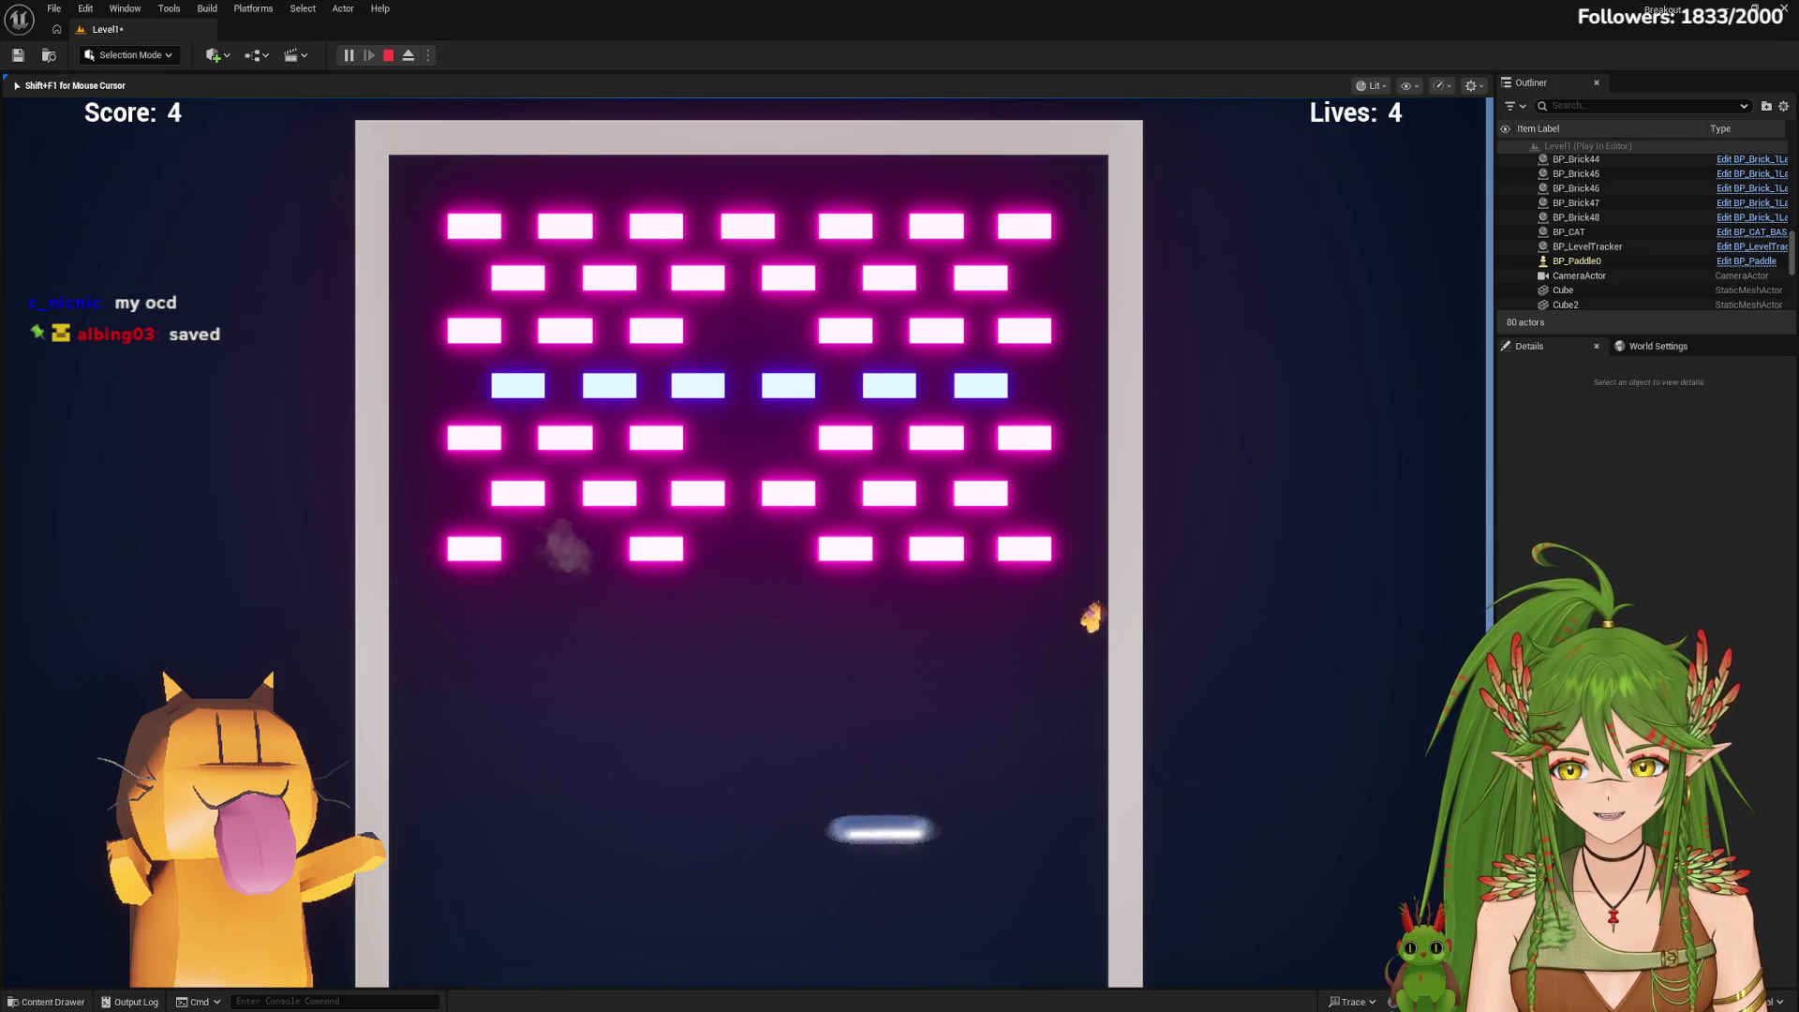
key("Escape")
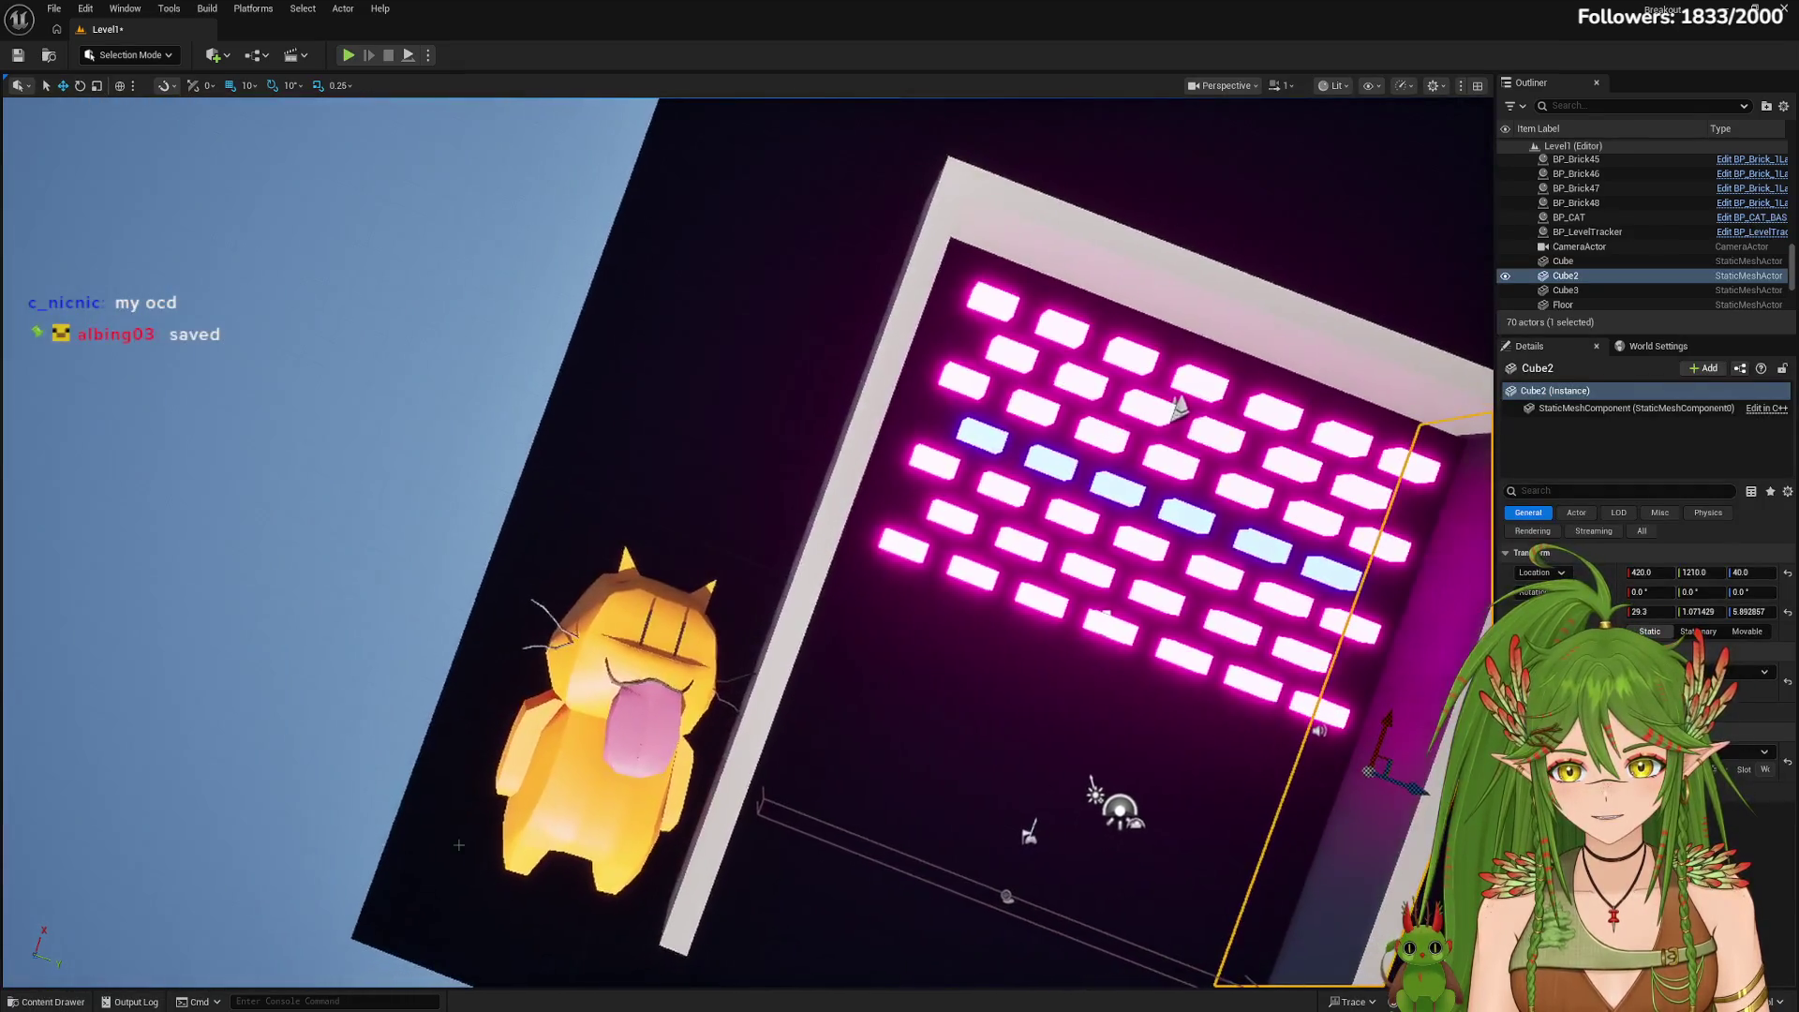
Move BP_CAT out to Location Y -1780 and play-test again, steering with A and D
left_click(567, 803)
left_click_drag(665, 727, 653, 721)
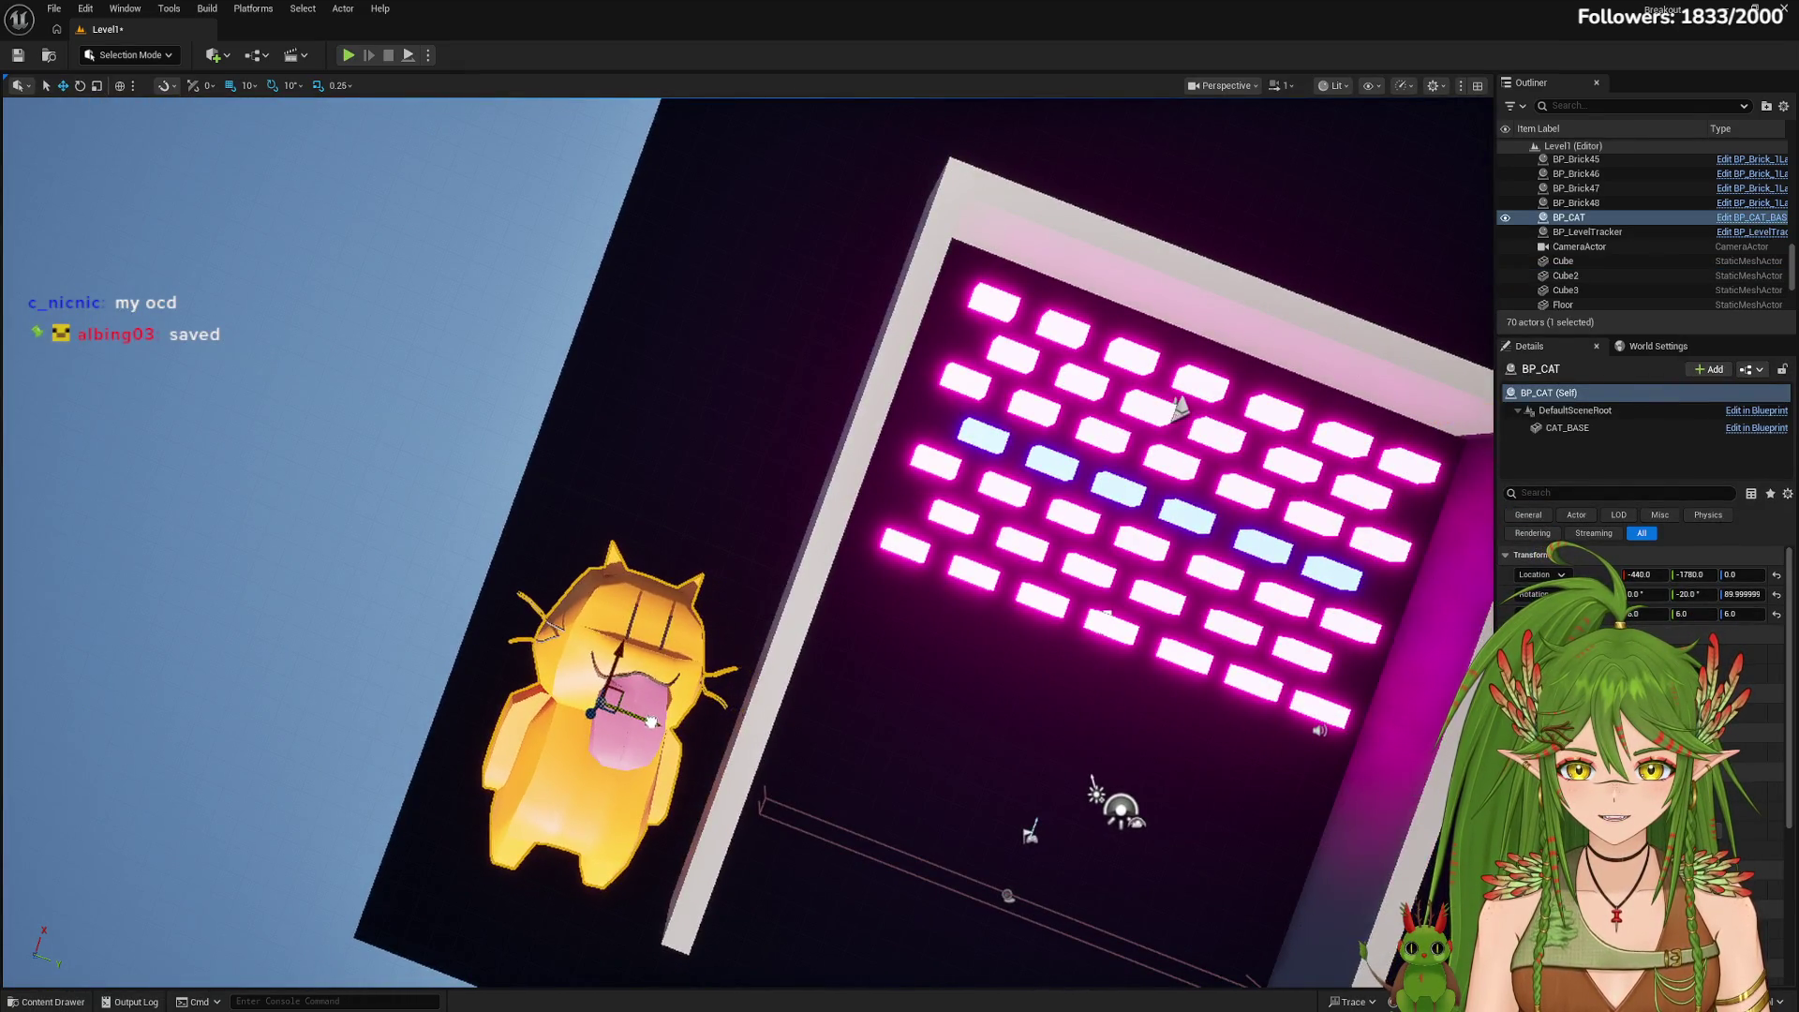
left_click(348, 56)
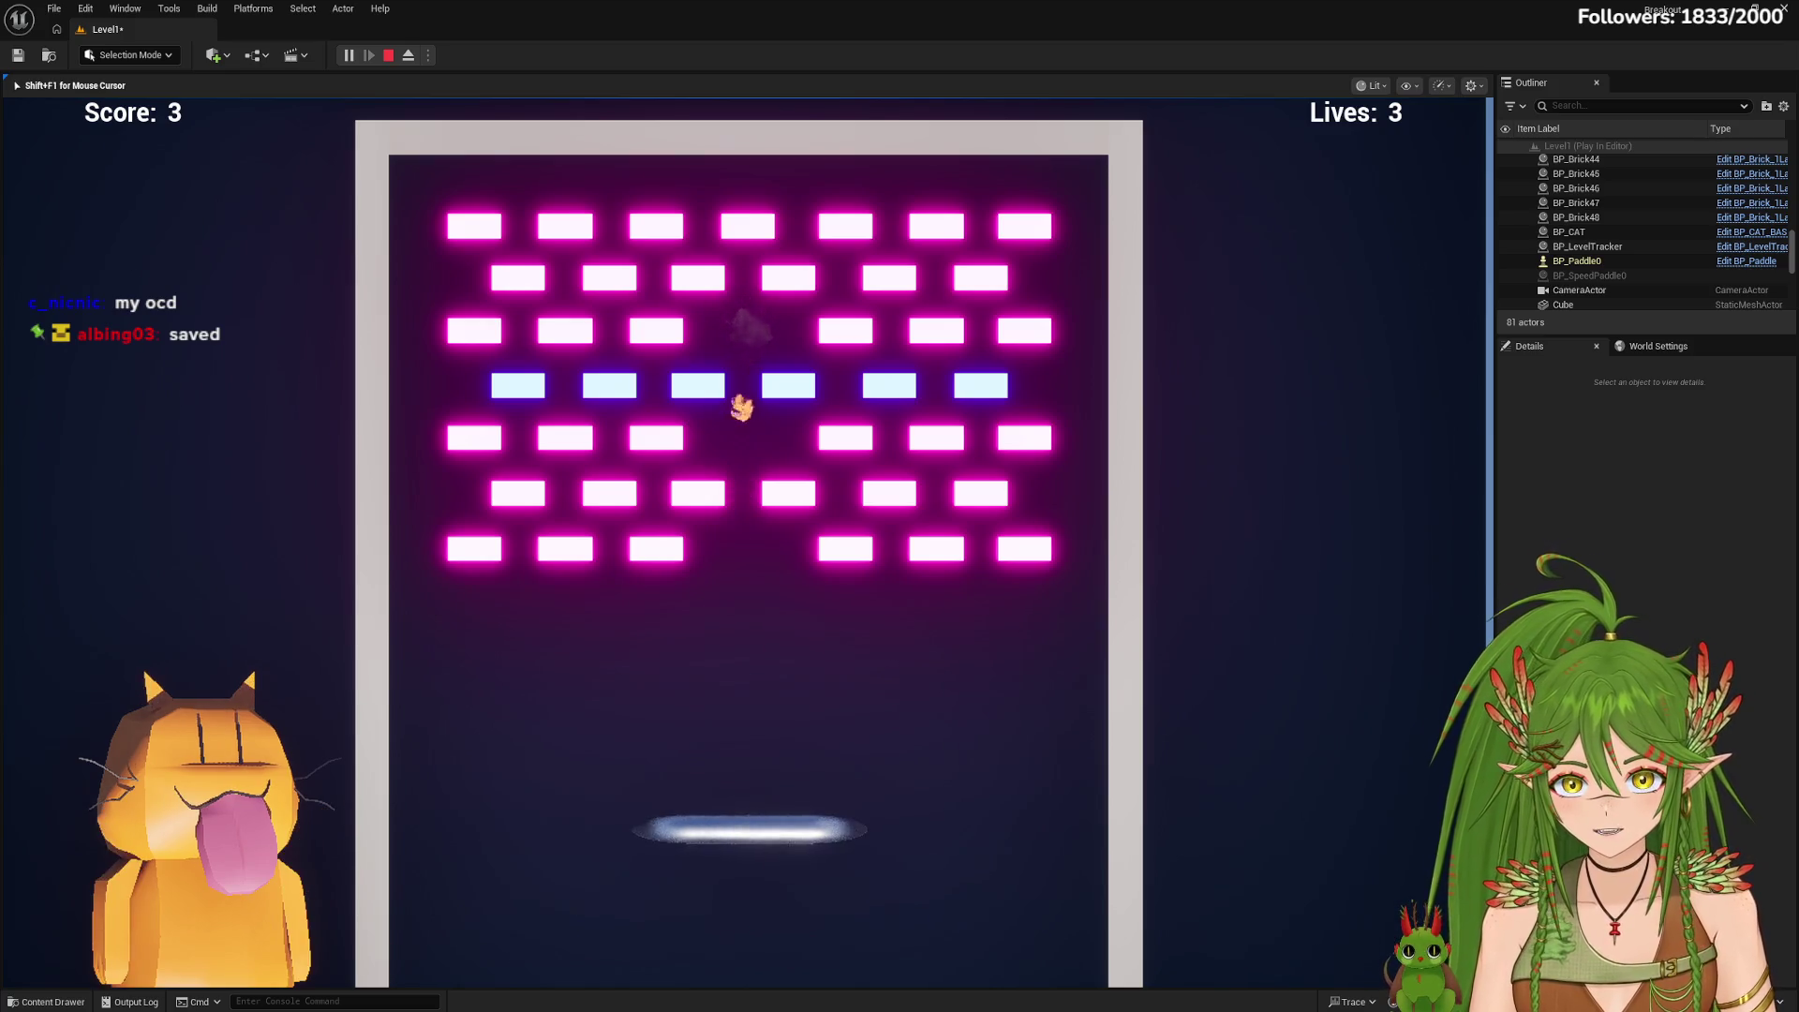
key("d")
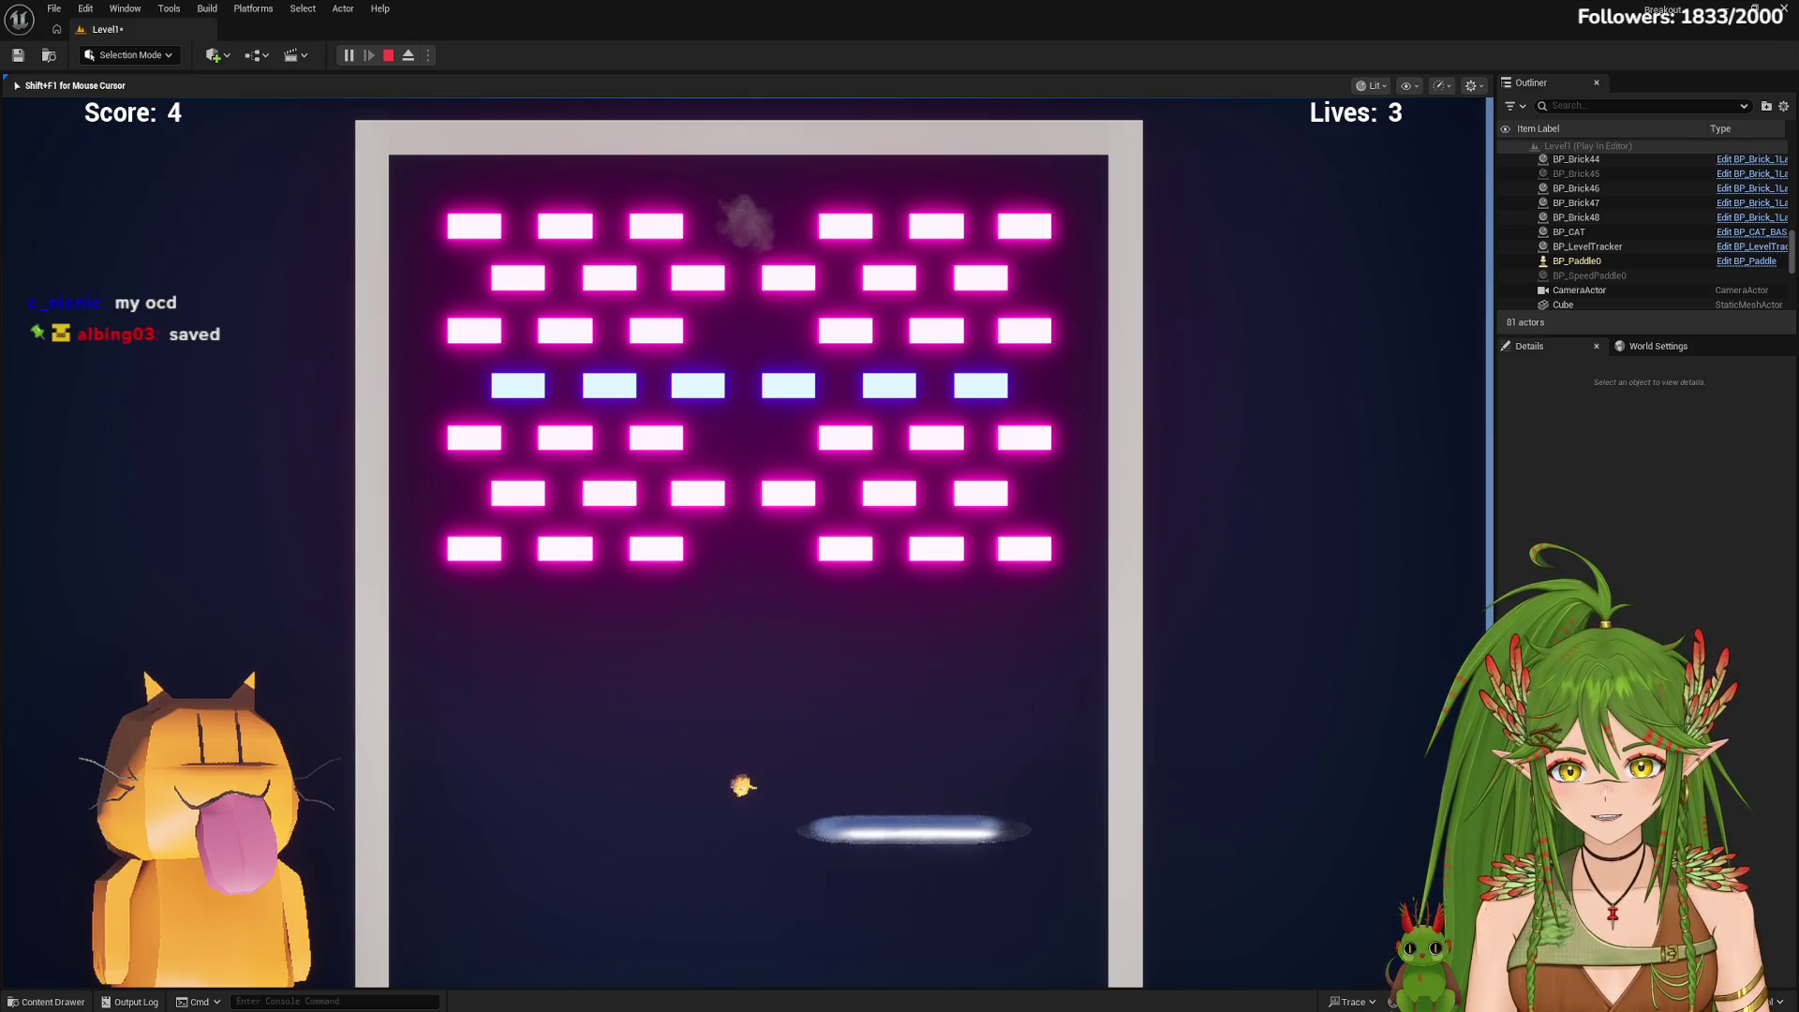
key("a")
key("d")
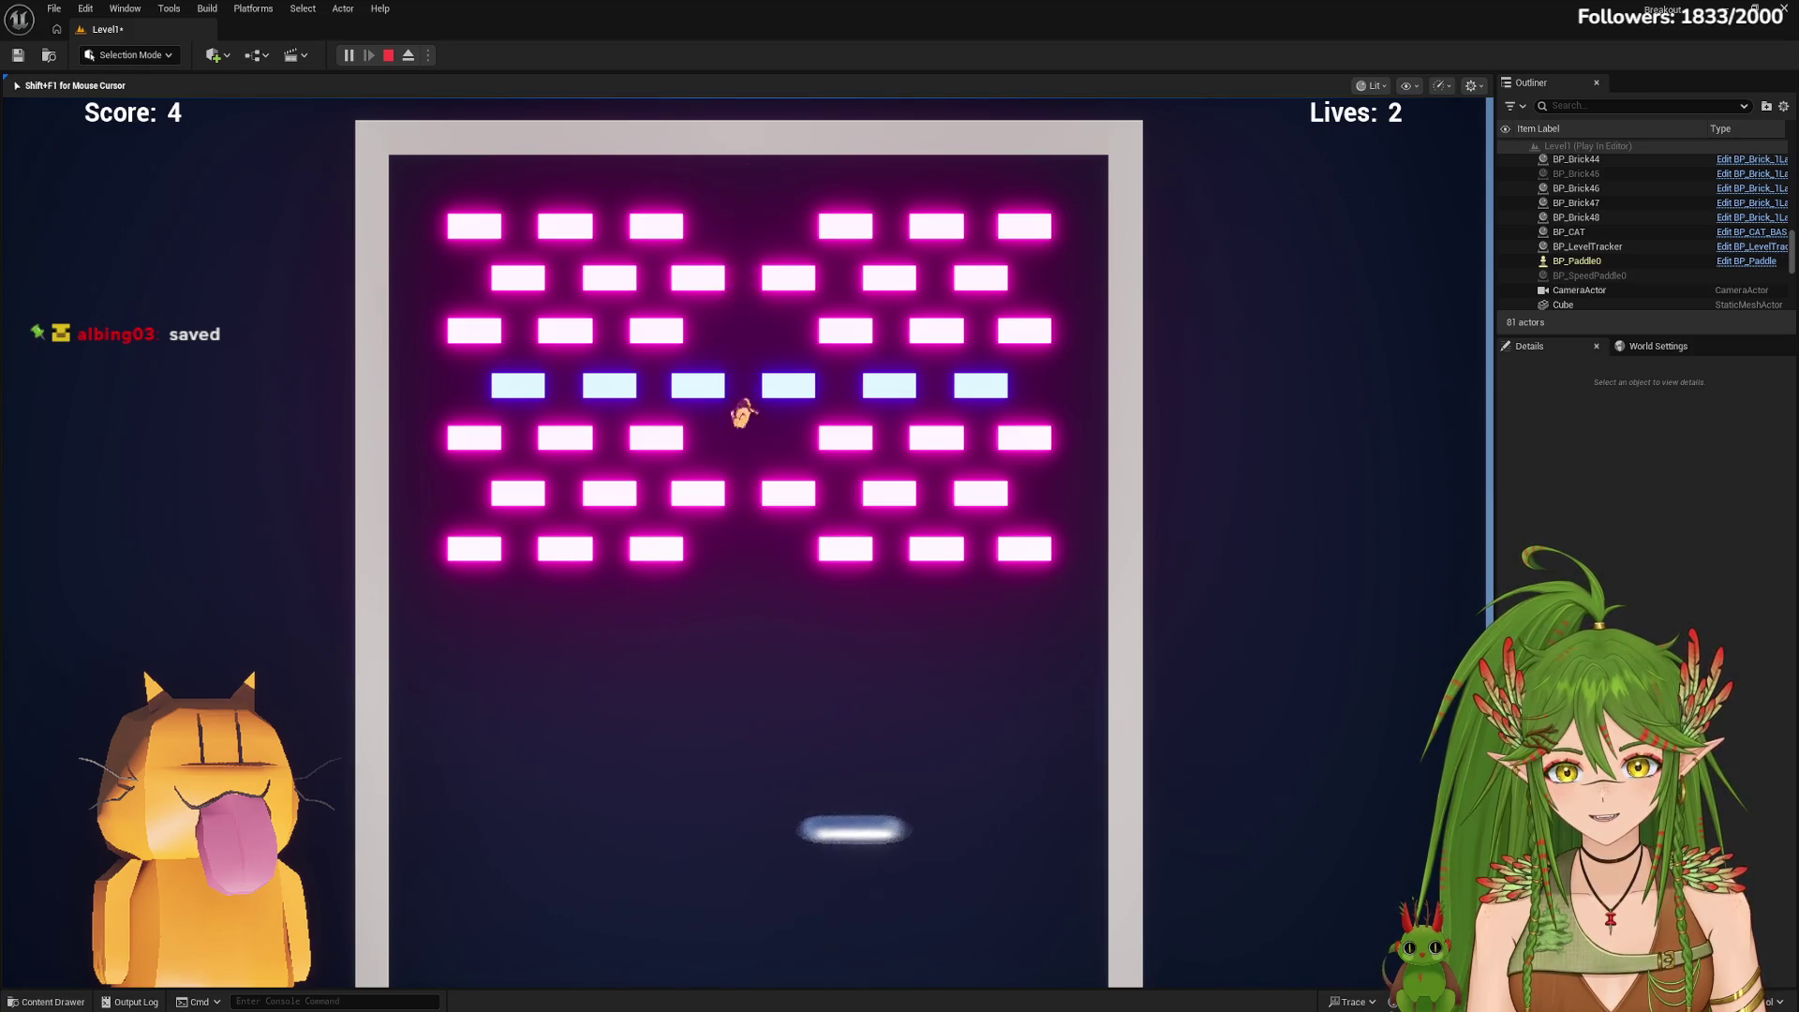
key("a")
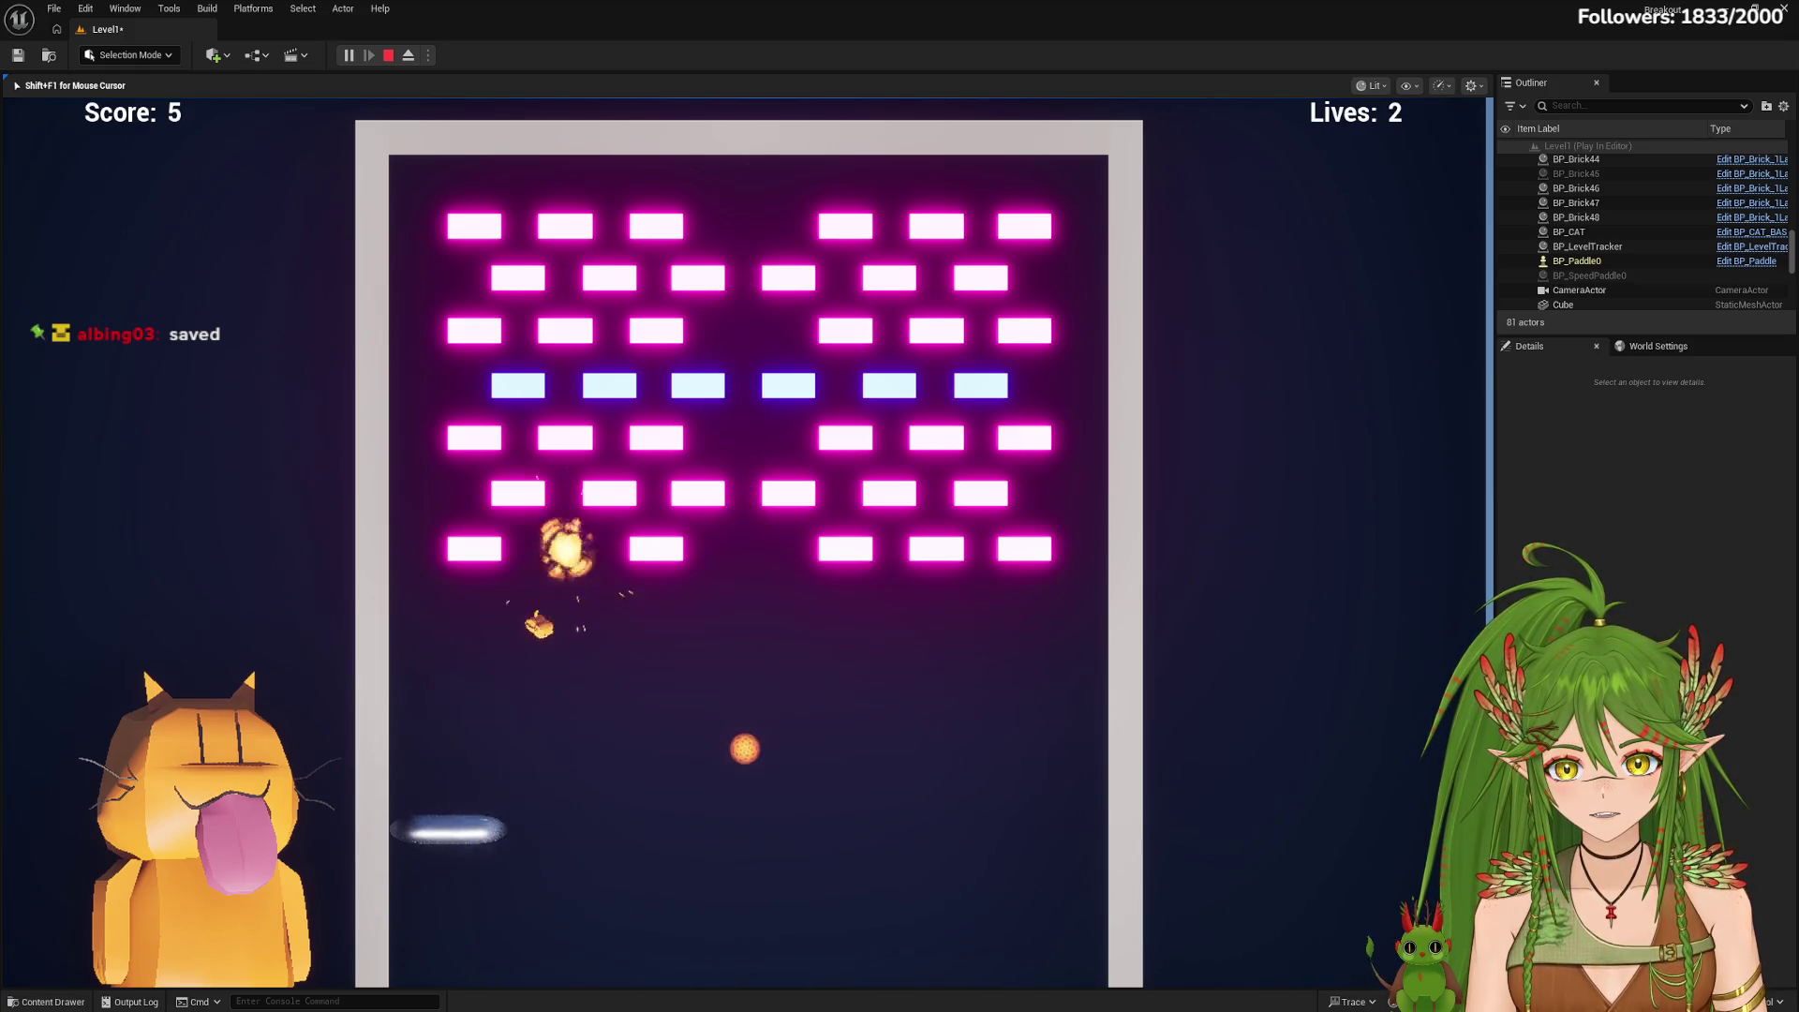
key("Escape")
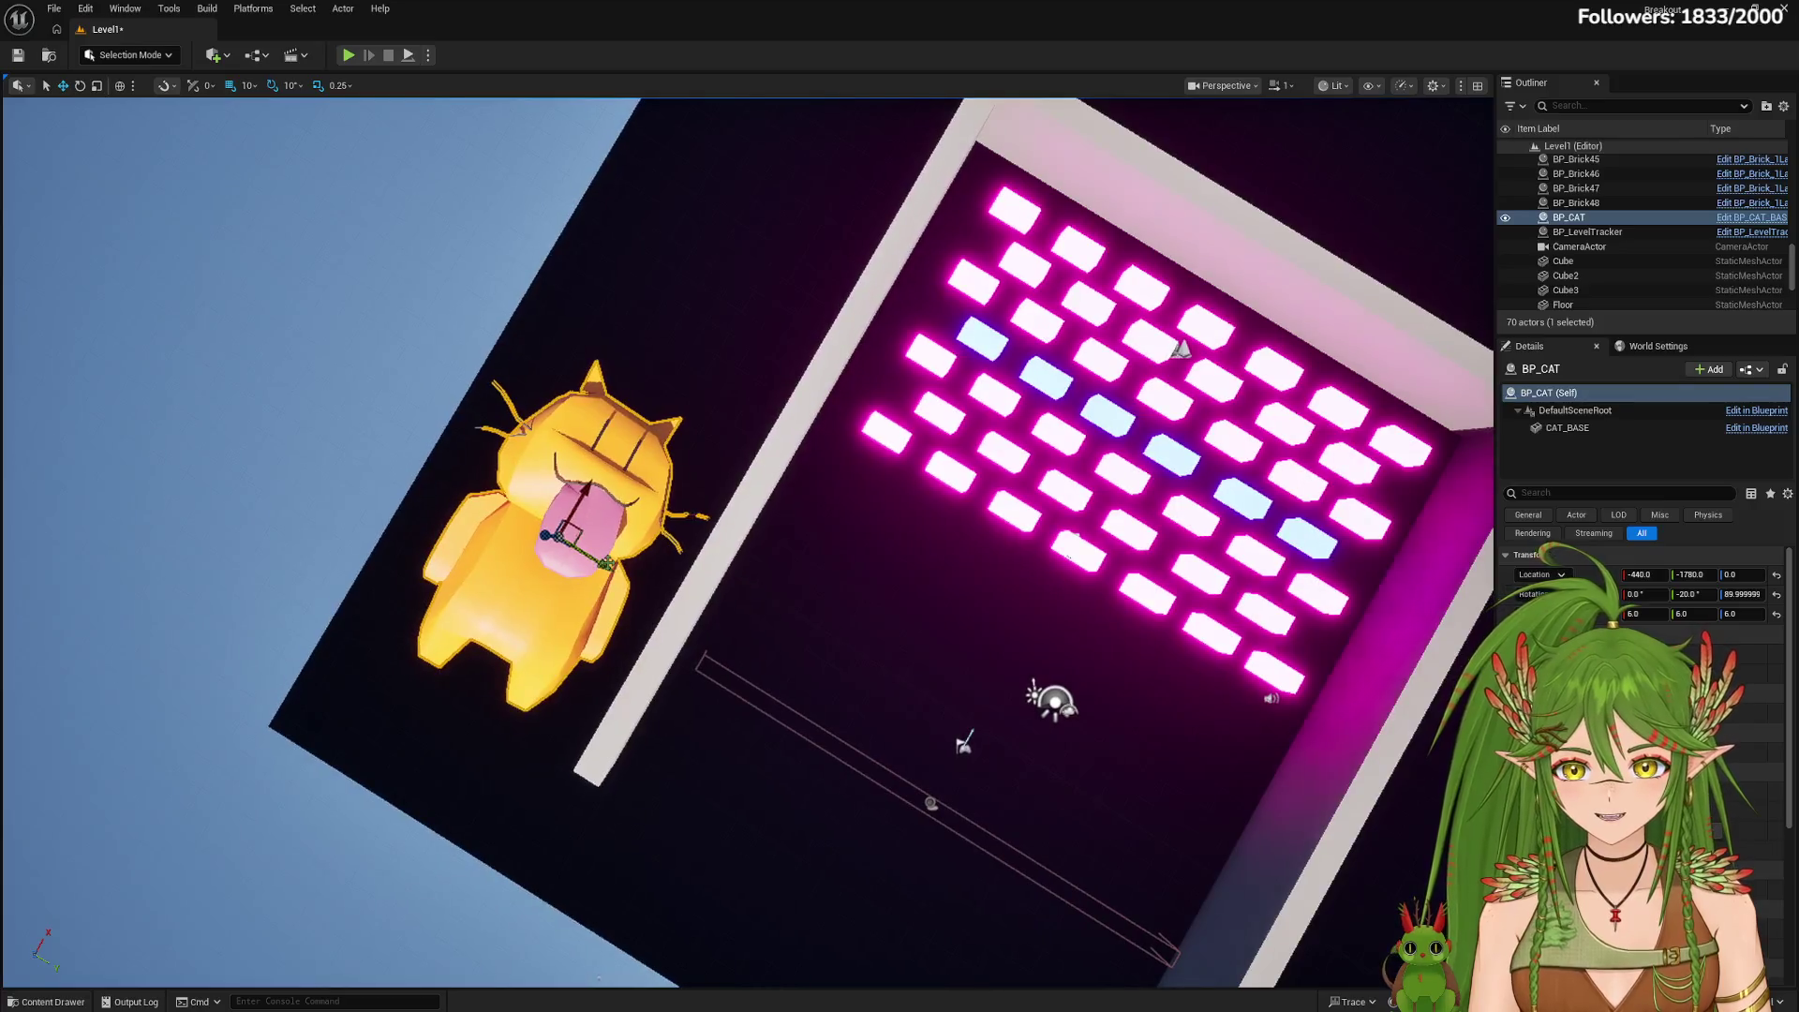
Shift BP_CAT further out to Location Y -1810 and view the arena top-down
left_click_drag(605, 563, 600, 559)
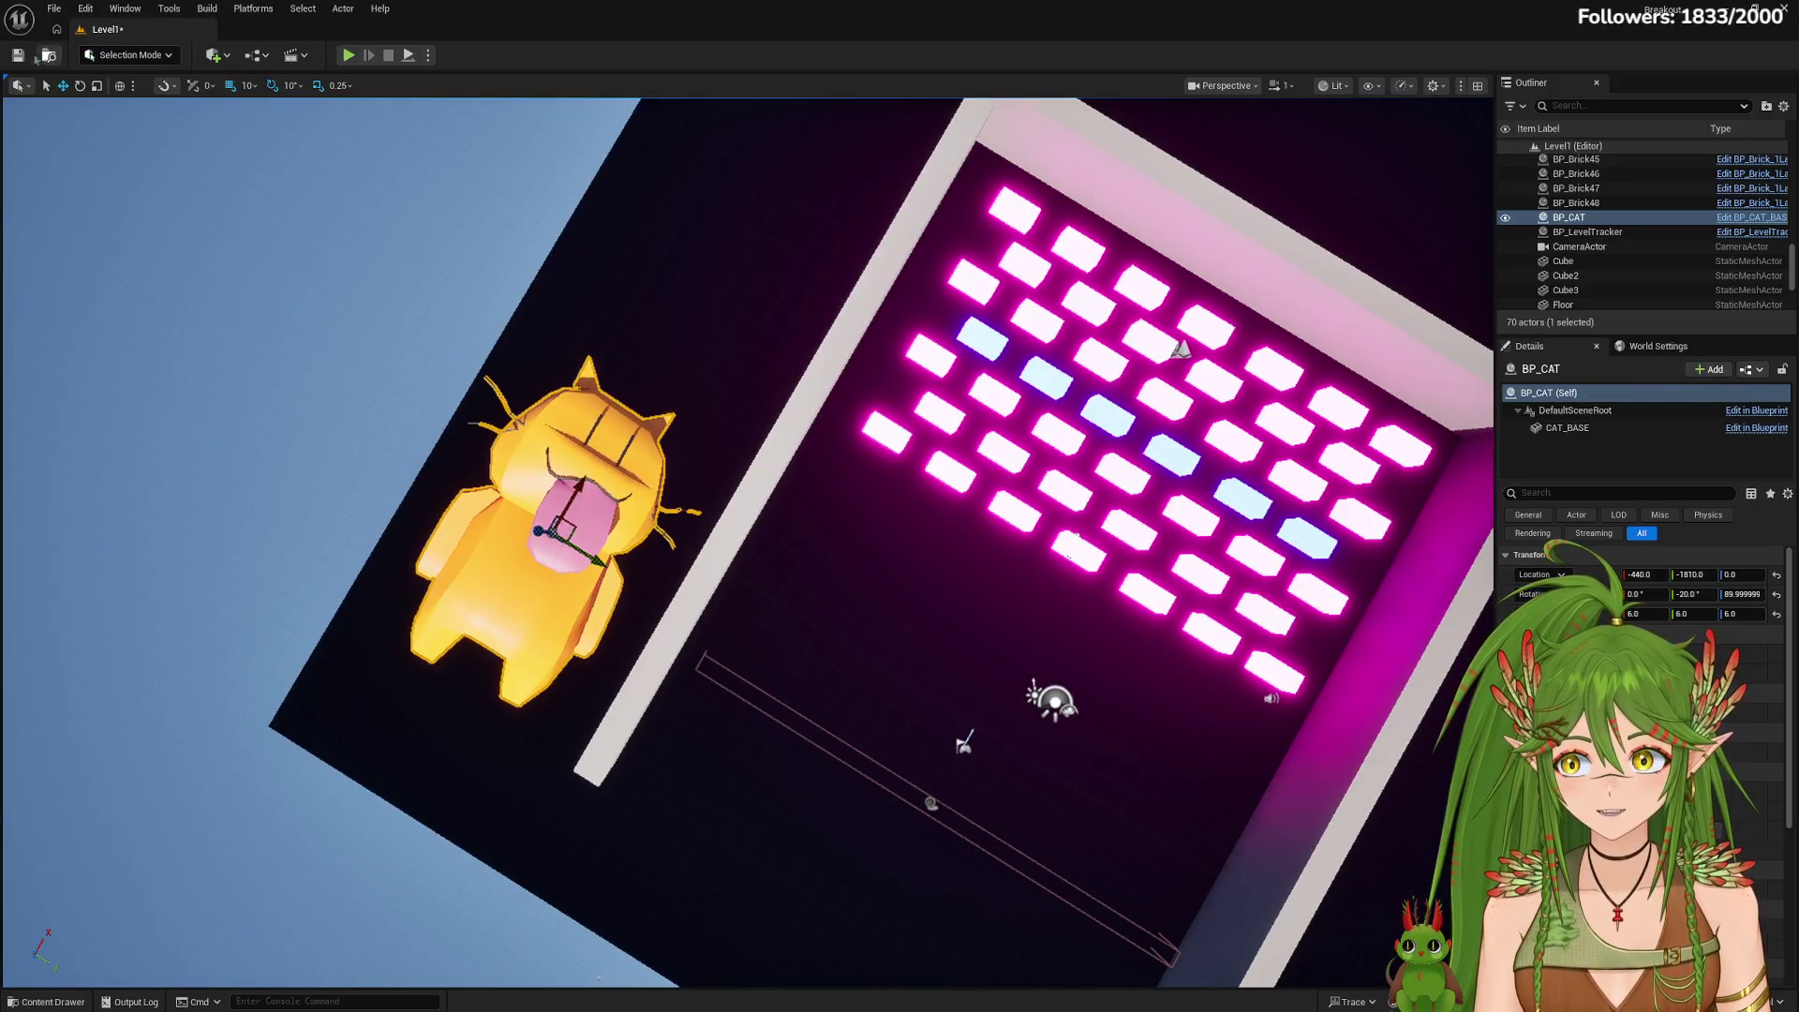
left_click_drag(115, 109, 160, 19)
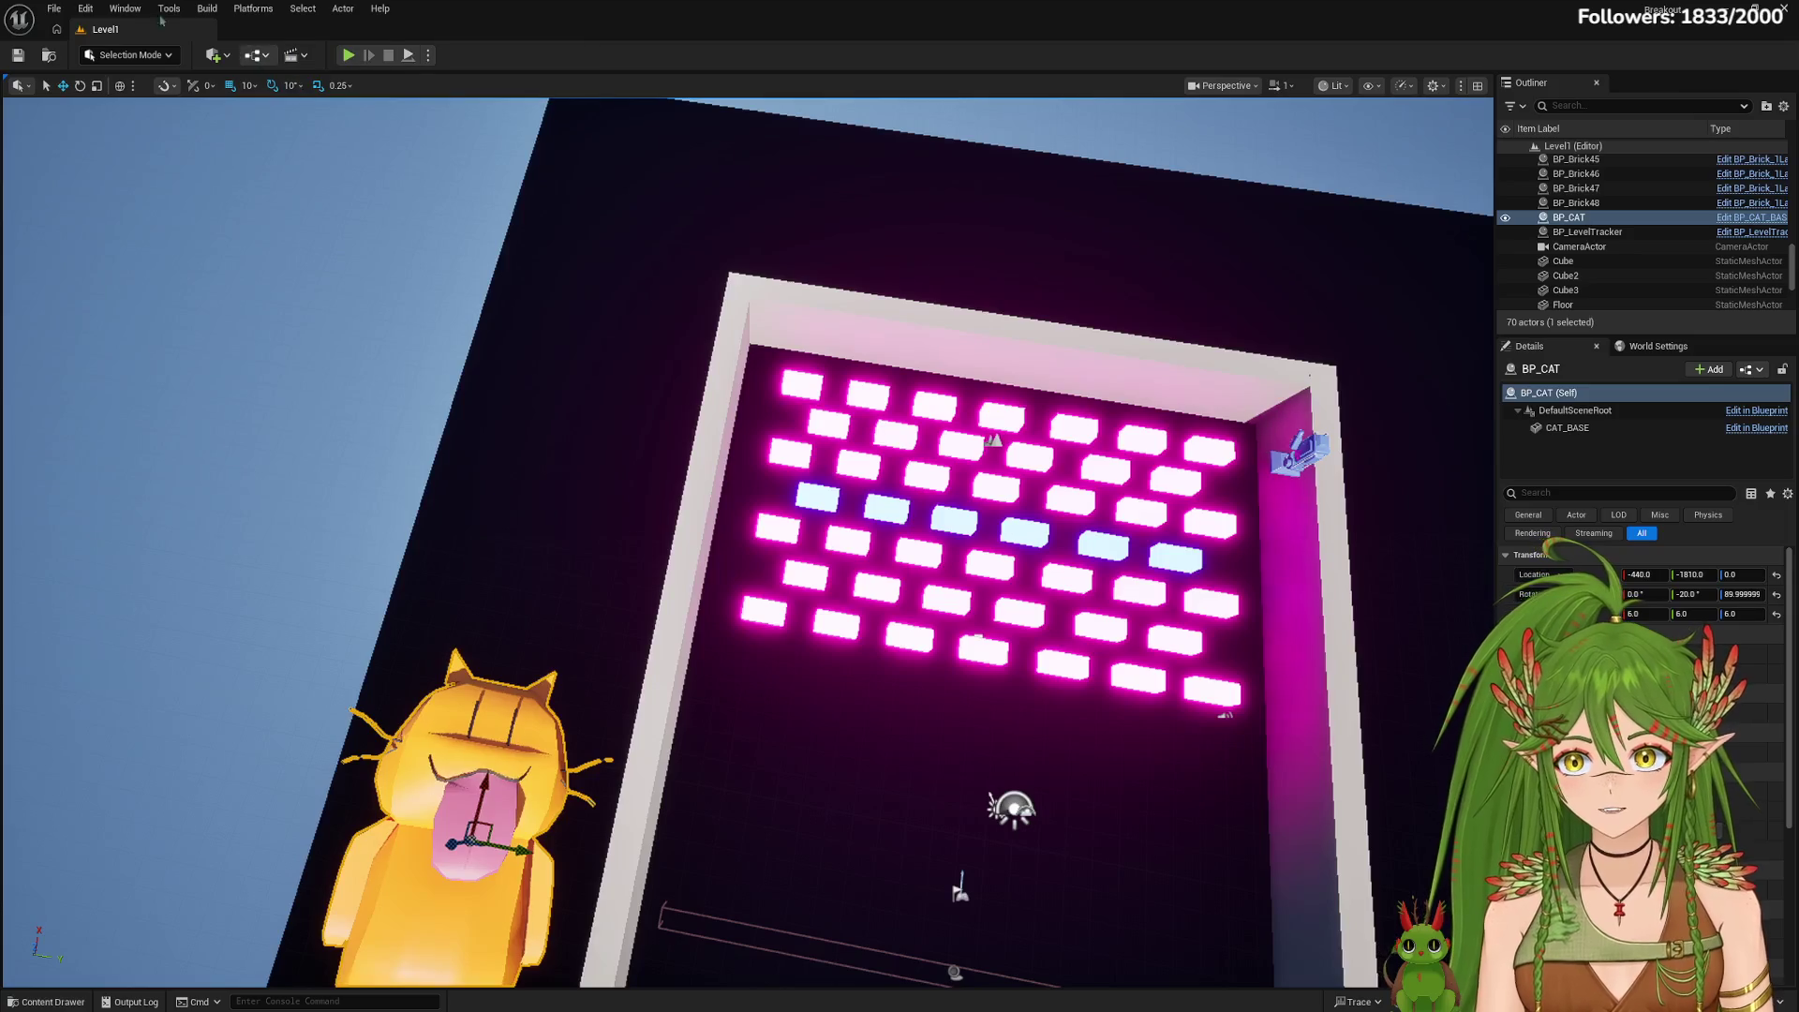
left_click(54, 12)
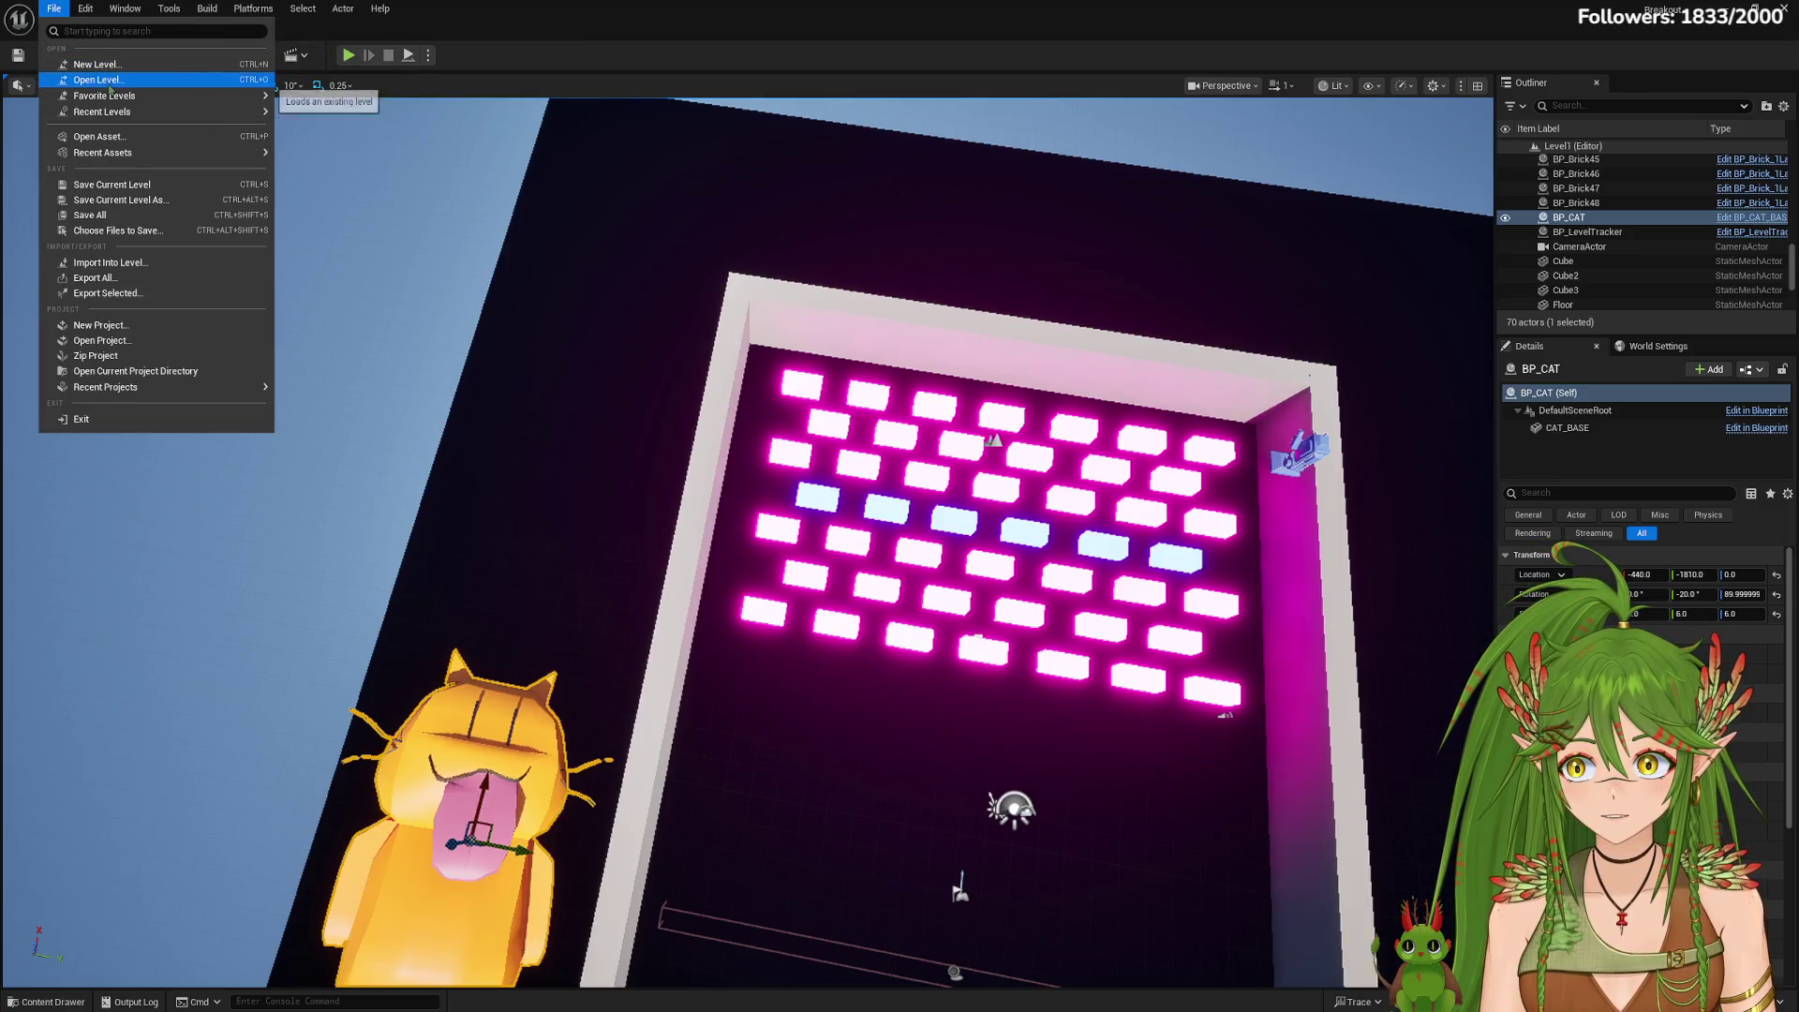
Open Level_2 and run a quick play test
left_click(234, 84)
double_click(916, 384)
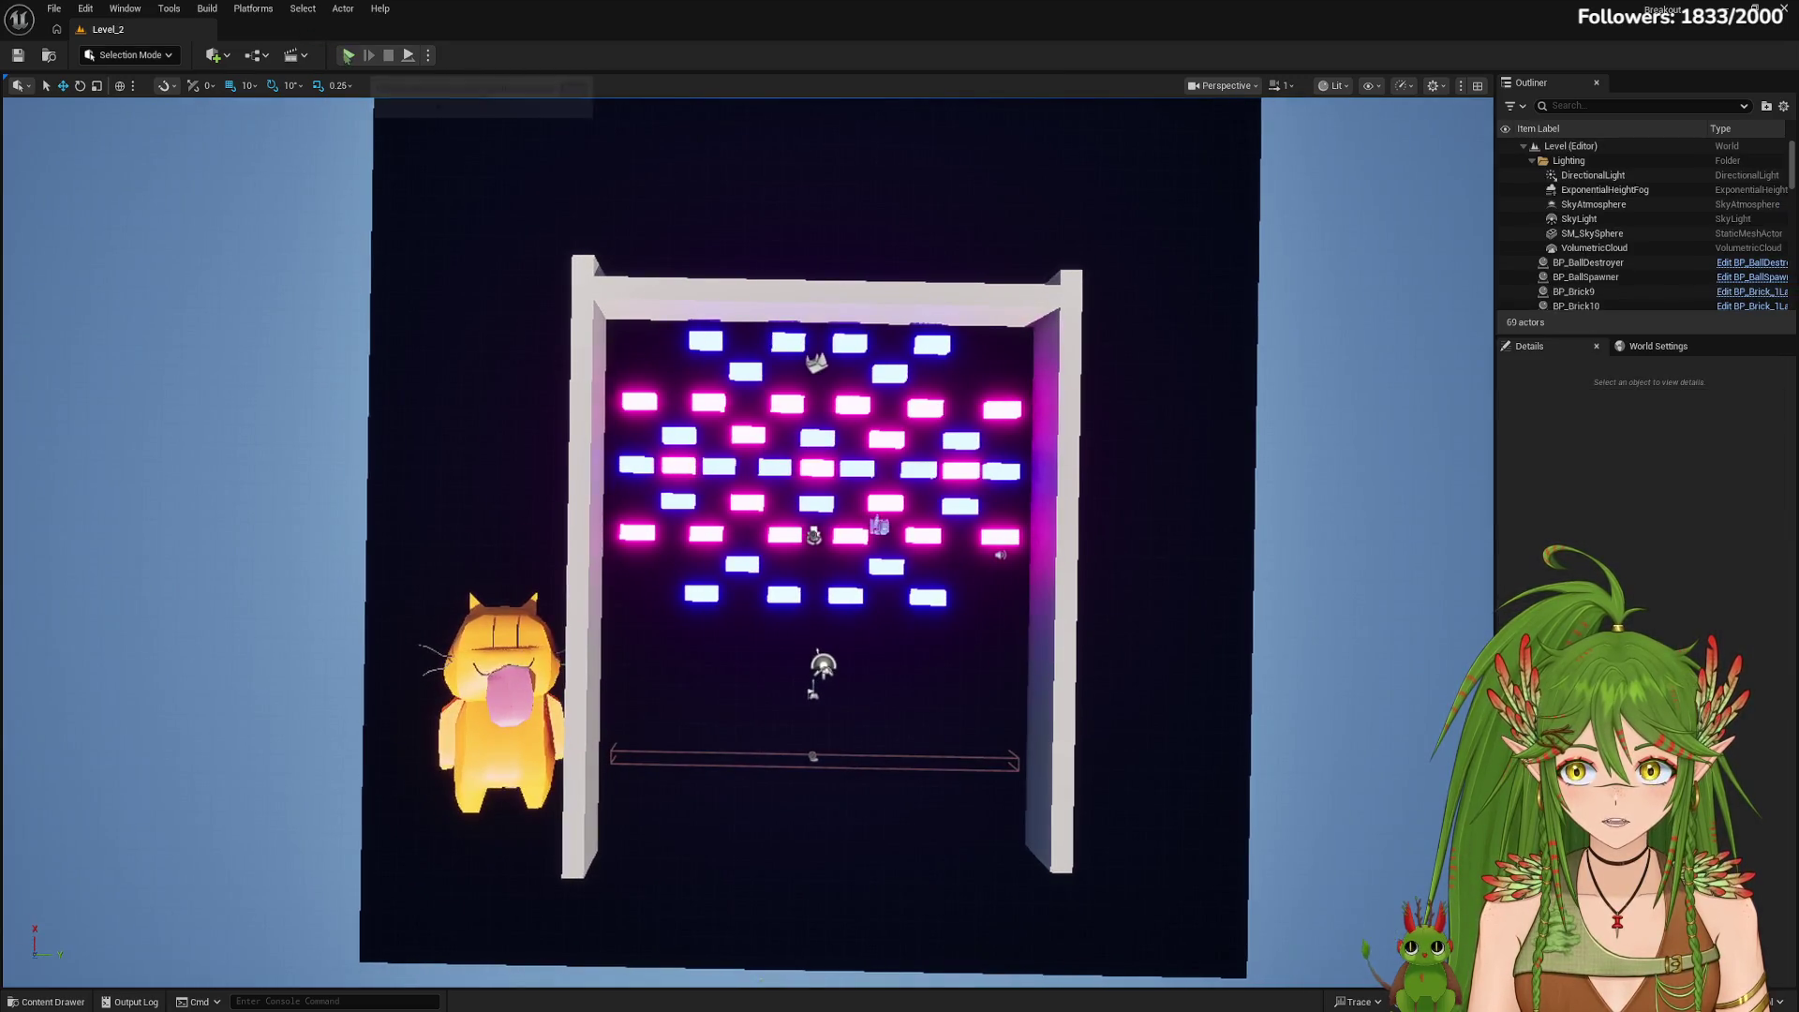
key("alt+p")
key("Escape")
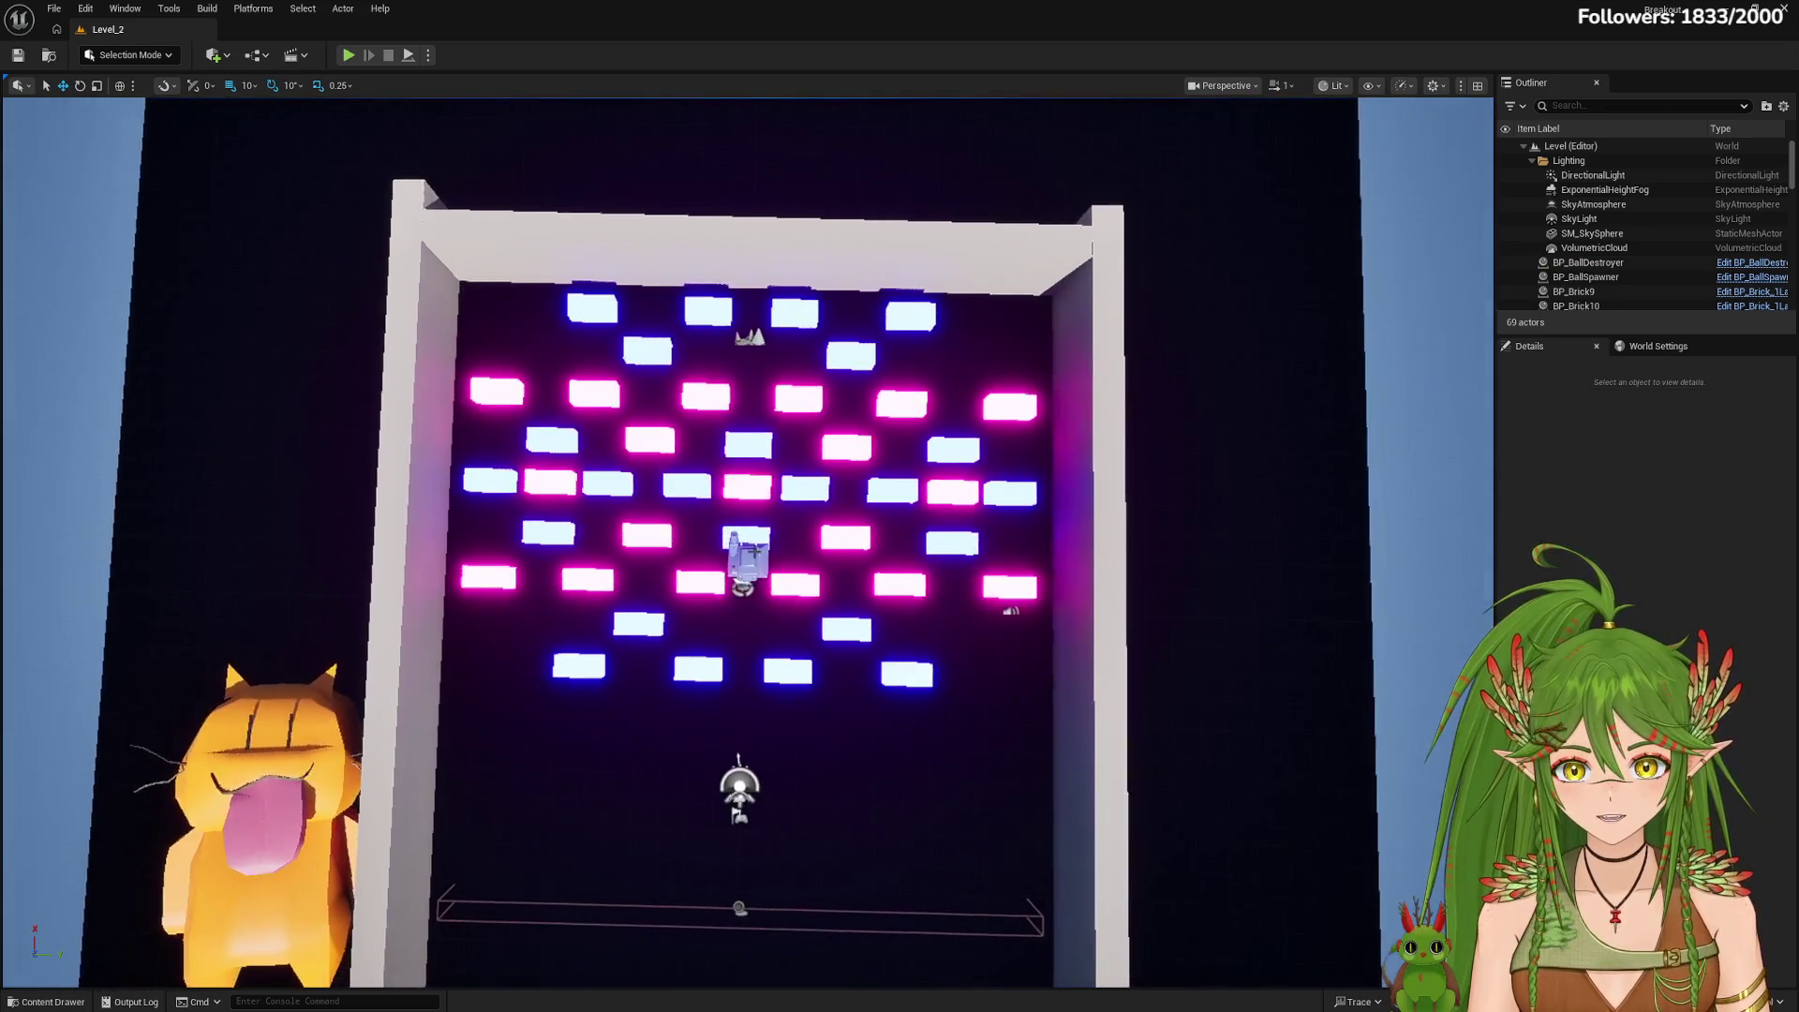
Adjust the Level_2 game camera's field of view and play-test the result
left_click(746, 559)
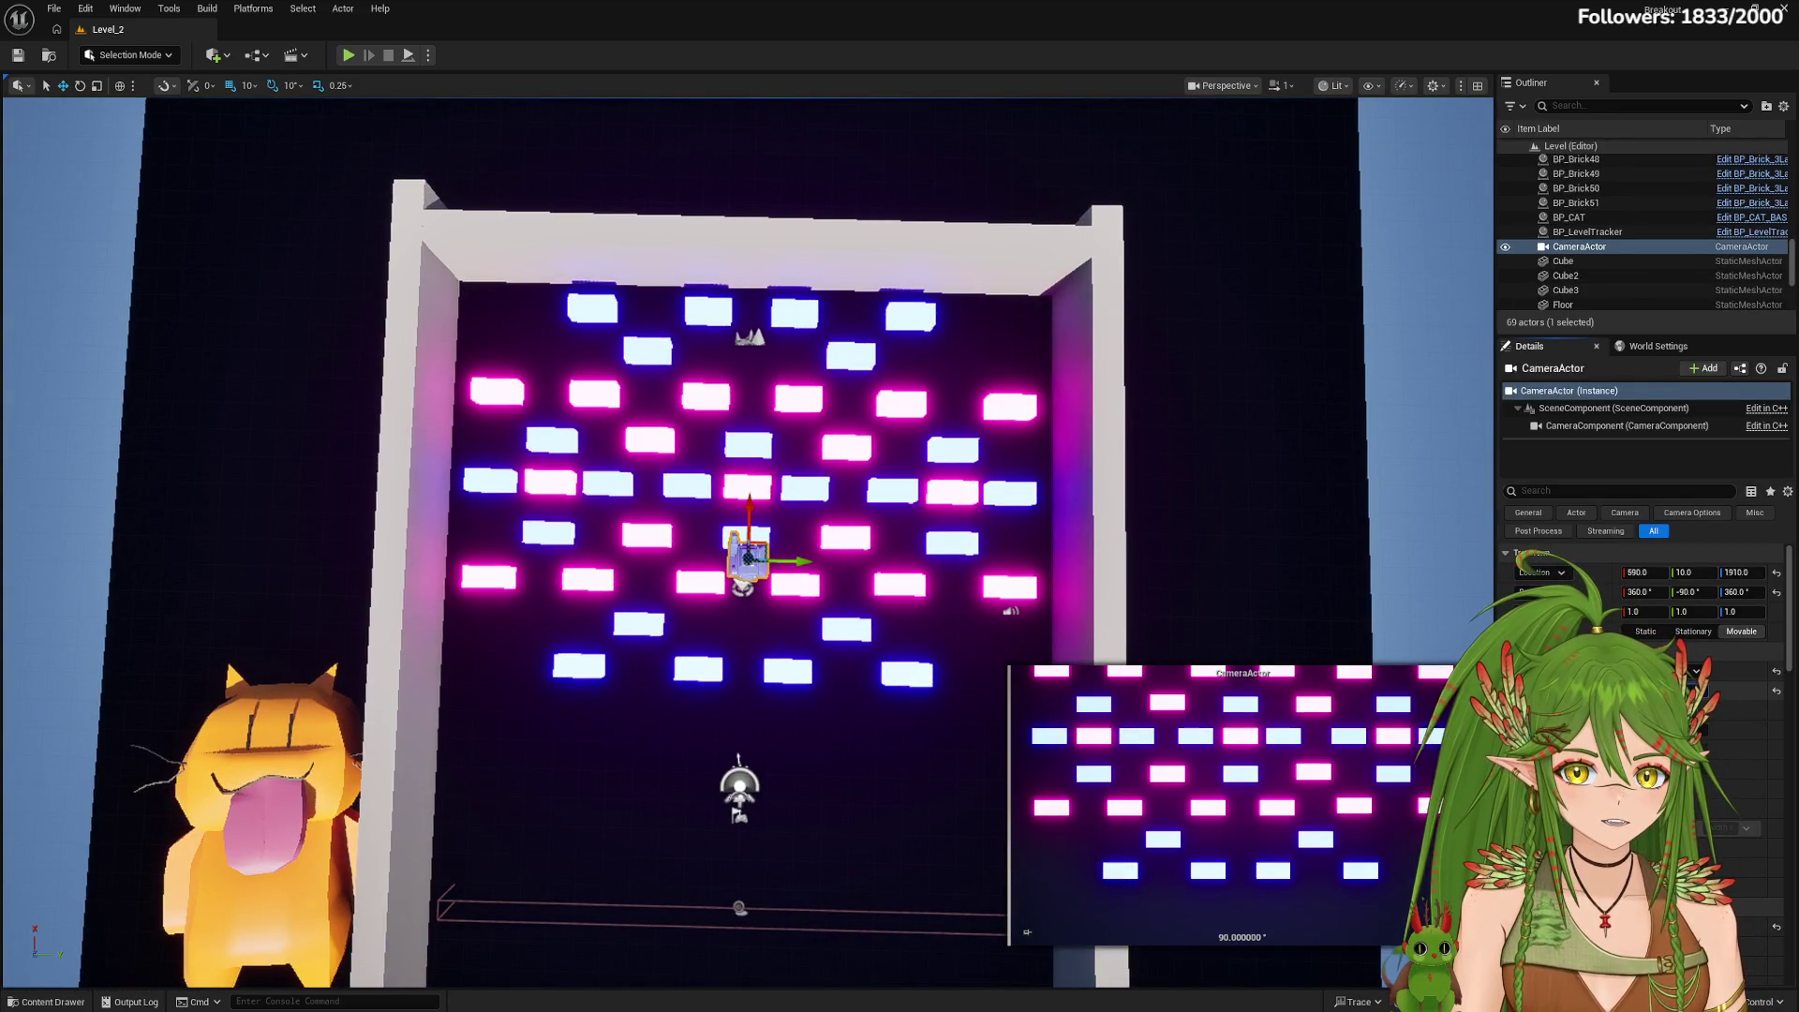
left_click_drag(1027, 932, 1026, 932)
key("alt+p")
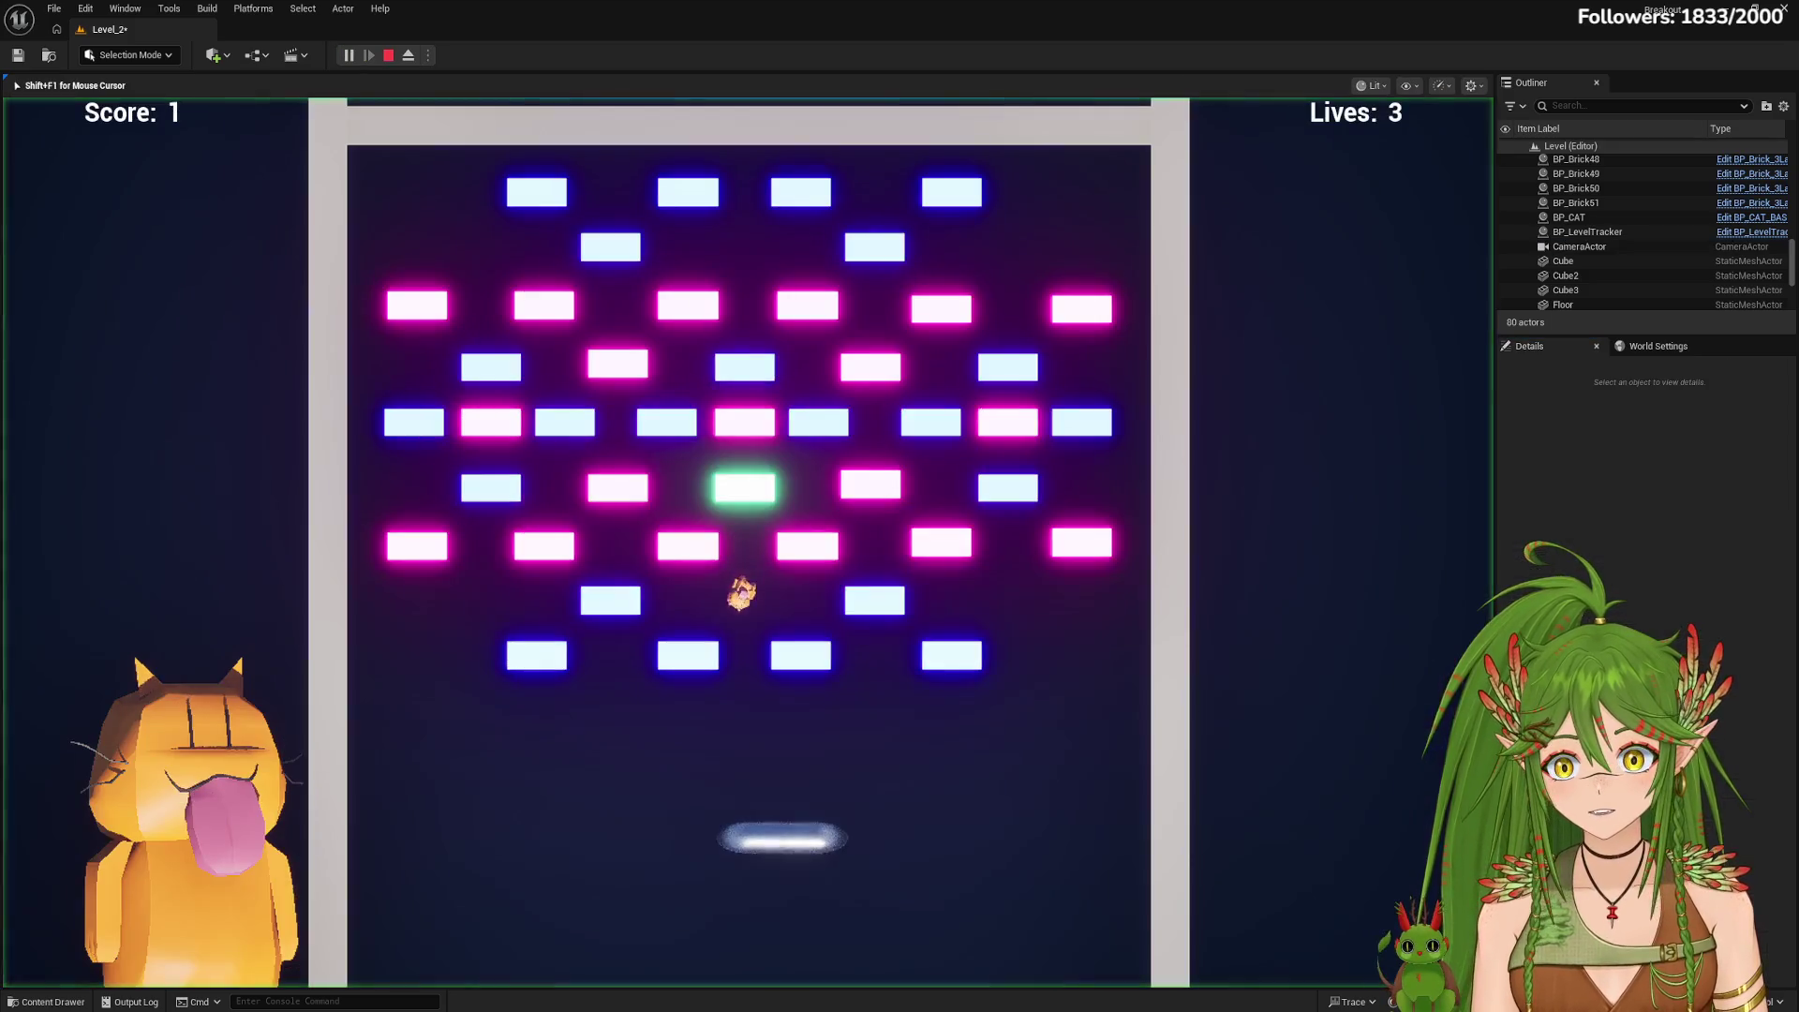
key("Escape")
Move side wall Cube3 out to X 1782.3 and BP_CAT to Location Y -1660
mouse_move(747, 543)
left_mouse_down()
mouse_move(843, 525)
mouse_move(747, 543)
left_mouse_up()
left_click(747, 543)
mouse_move(790, 621)
left_mouse_down()
mouse_move(750, 609)
mouse_move(797, 534)
mouse_move(844, 511)
left_mouse_up()
left_click(450, 581)
left_click_drag(513, 595, 500, 589)
Play-test, shift BP_CAT to Location Y -1690, and play-test twice more
left_click(349, 55)
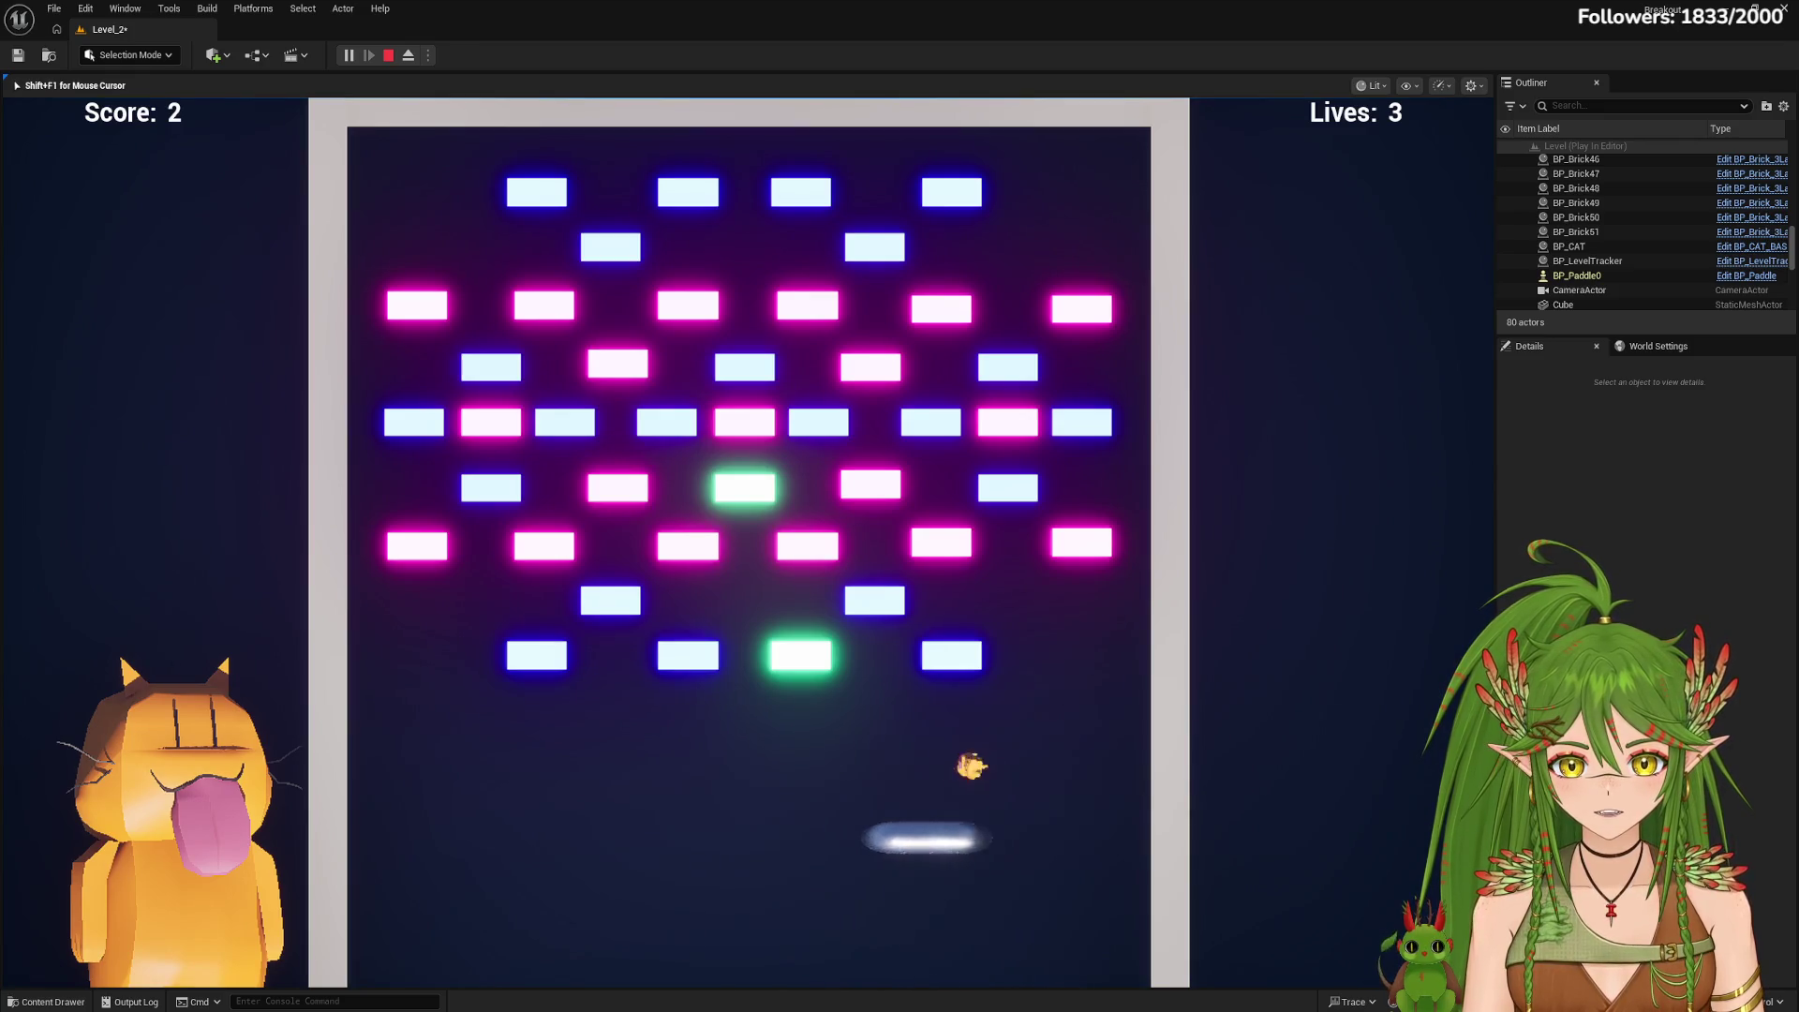
key("Escape")
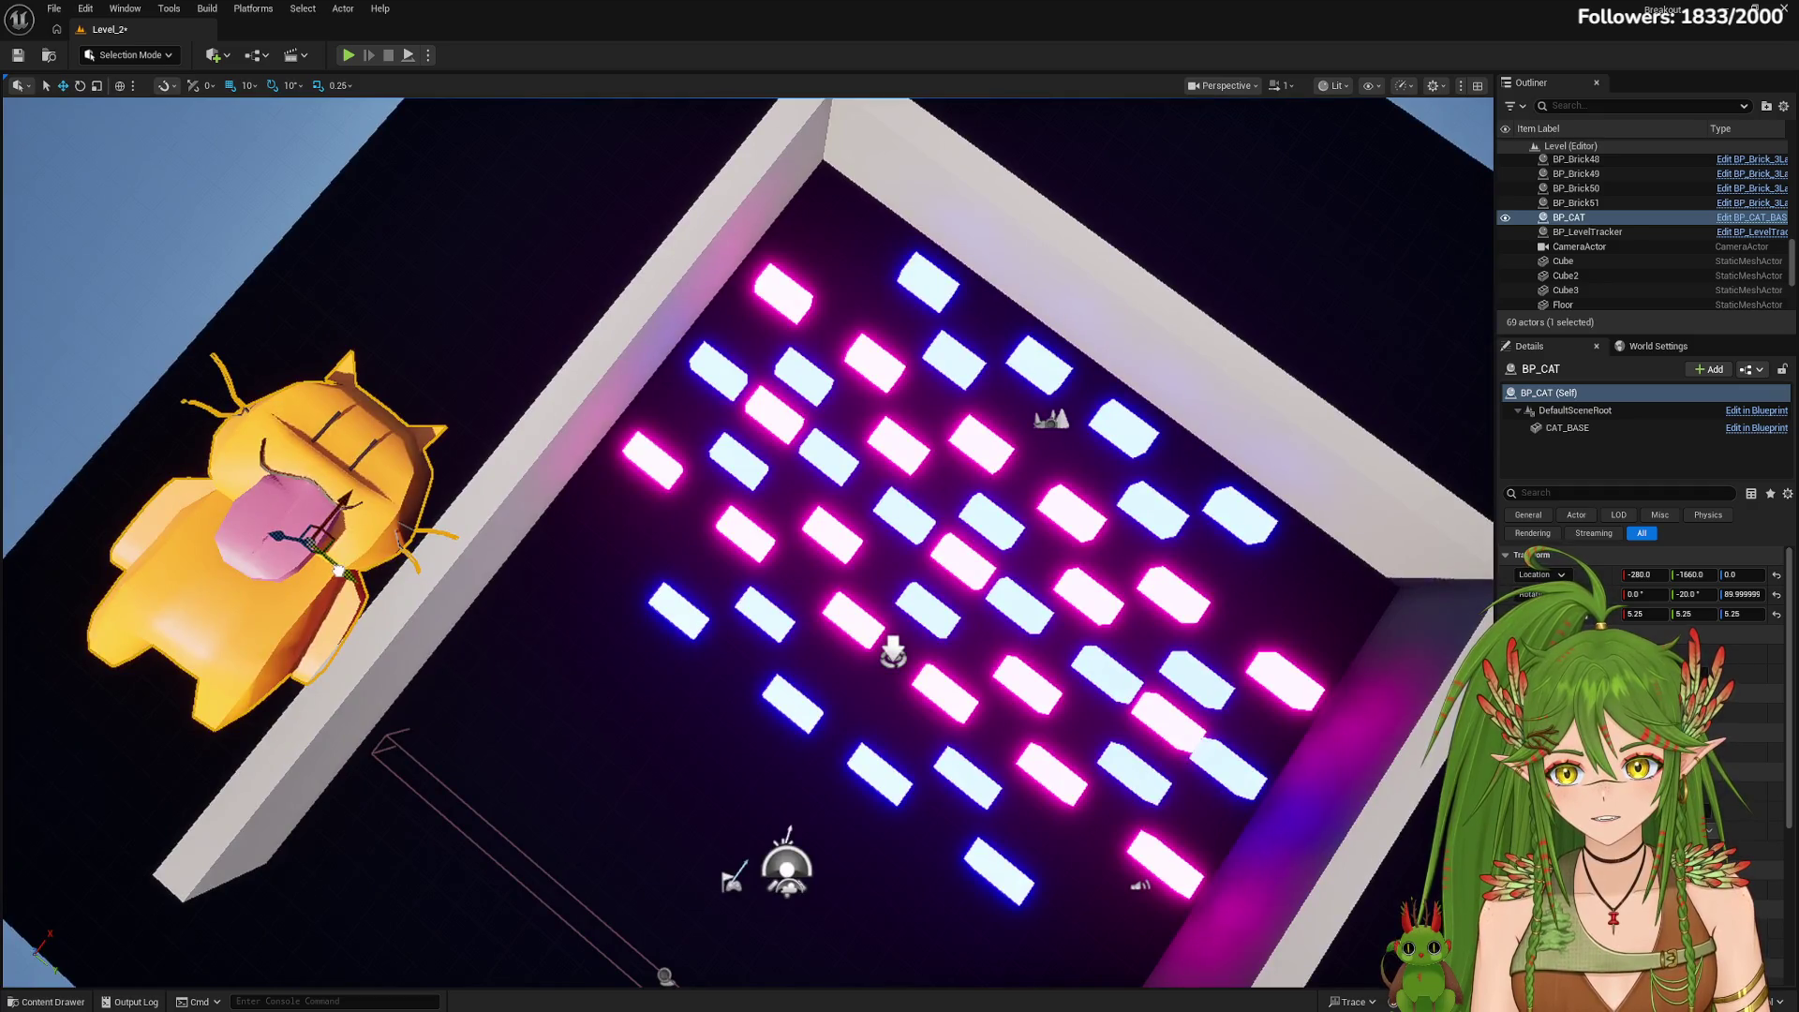
left_click_drag(338, 570, 335, 564)
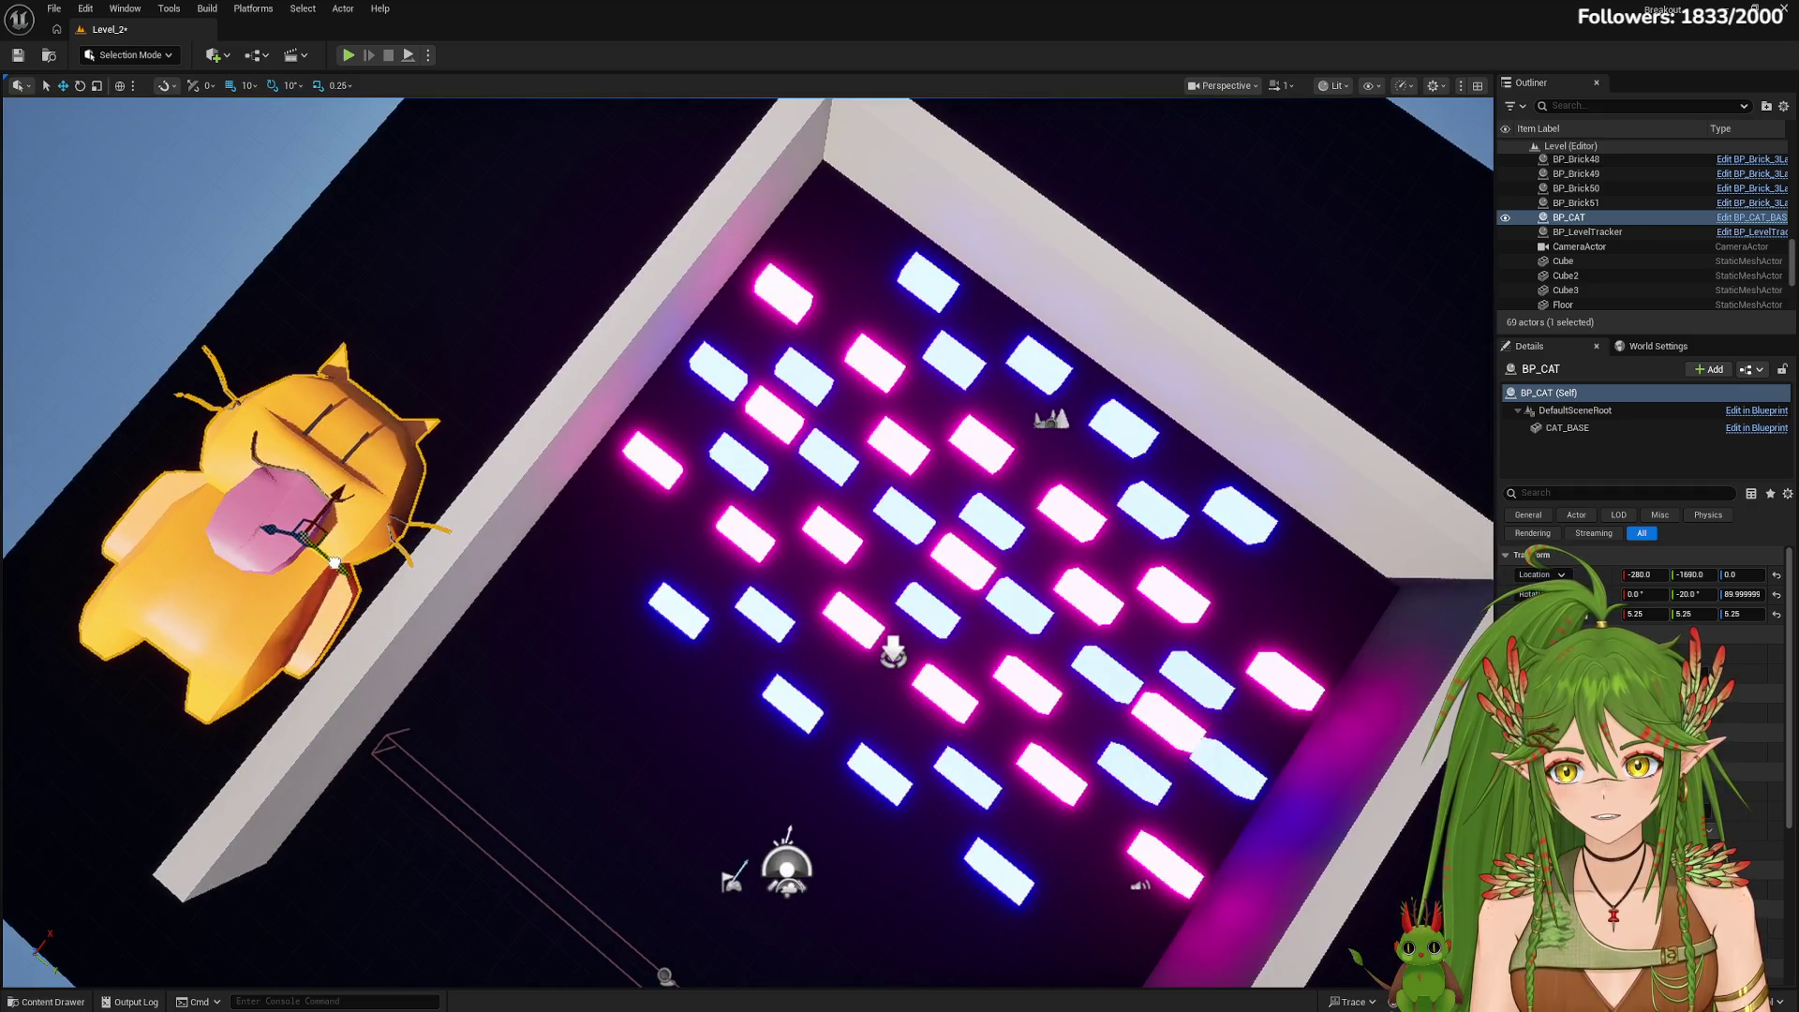
key("alt+p")
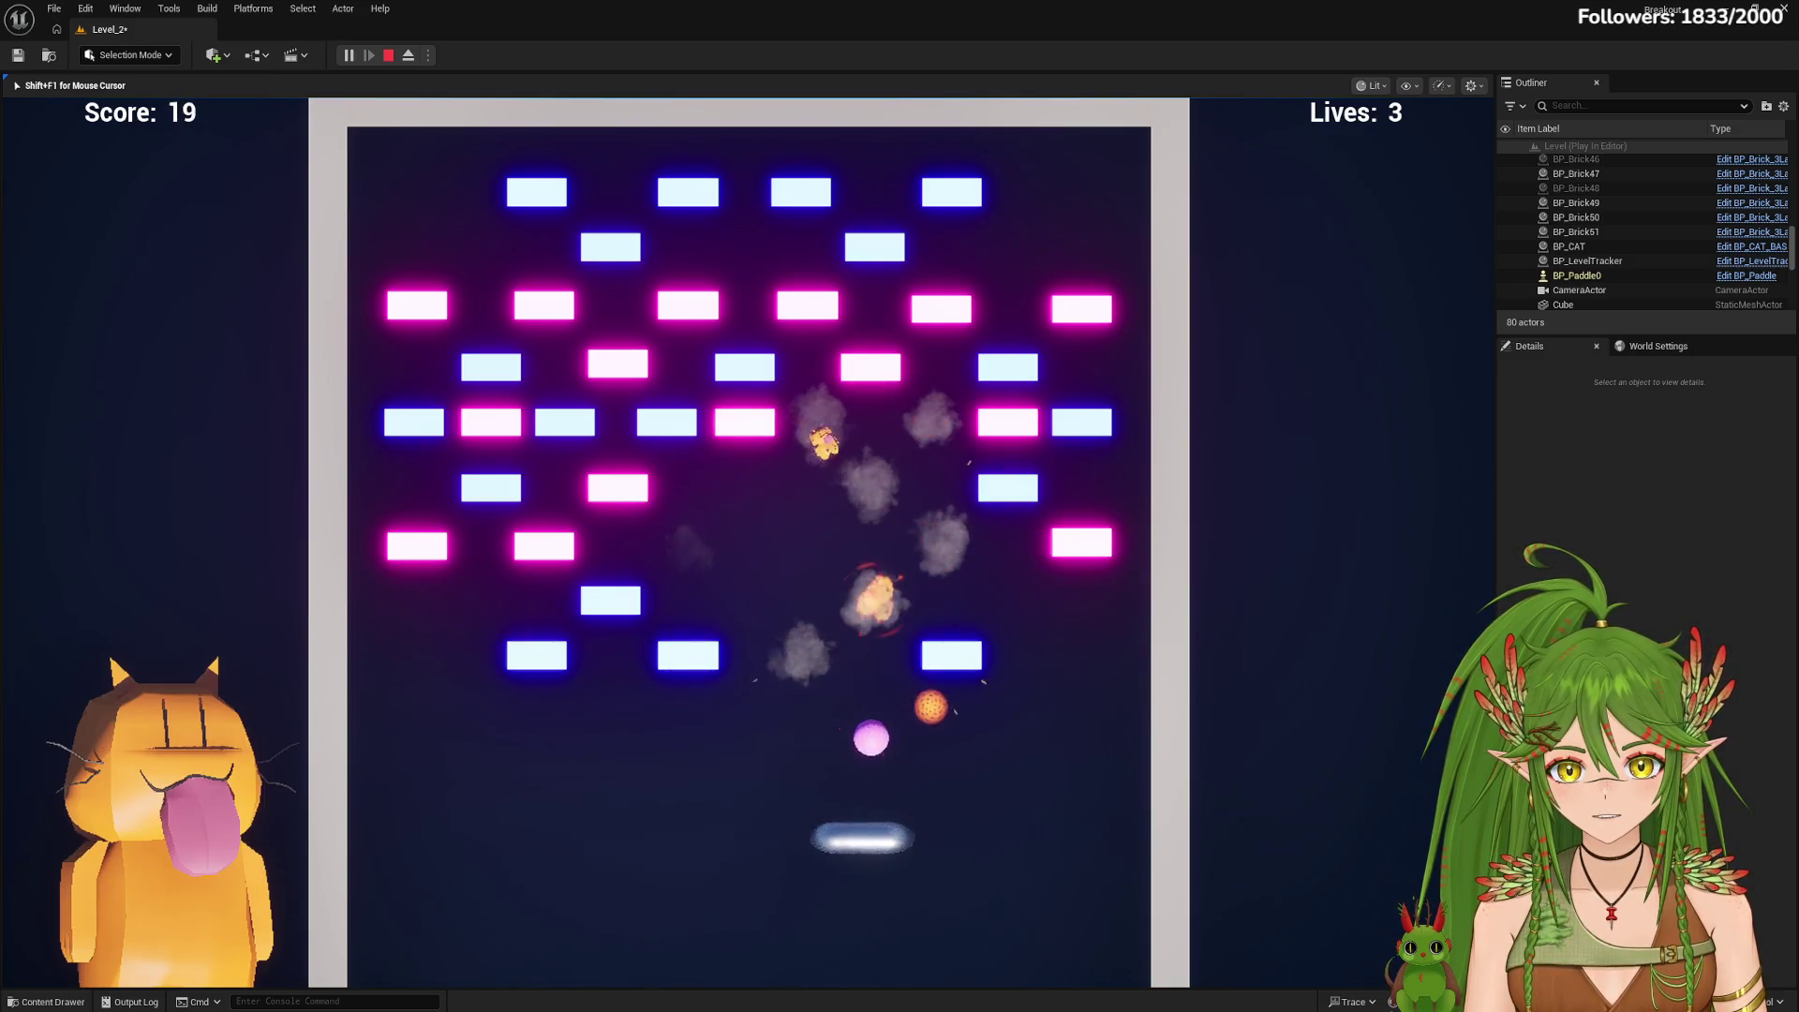
key("Escape")
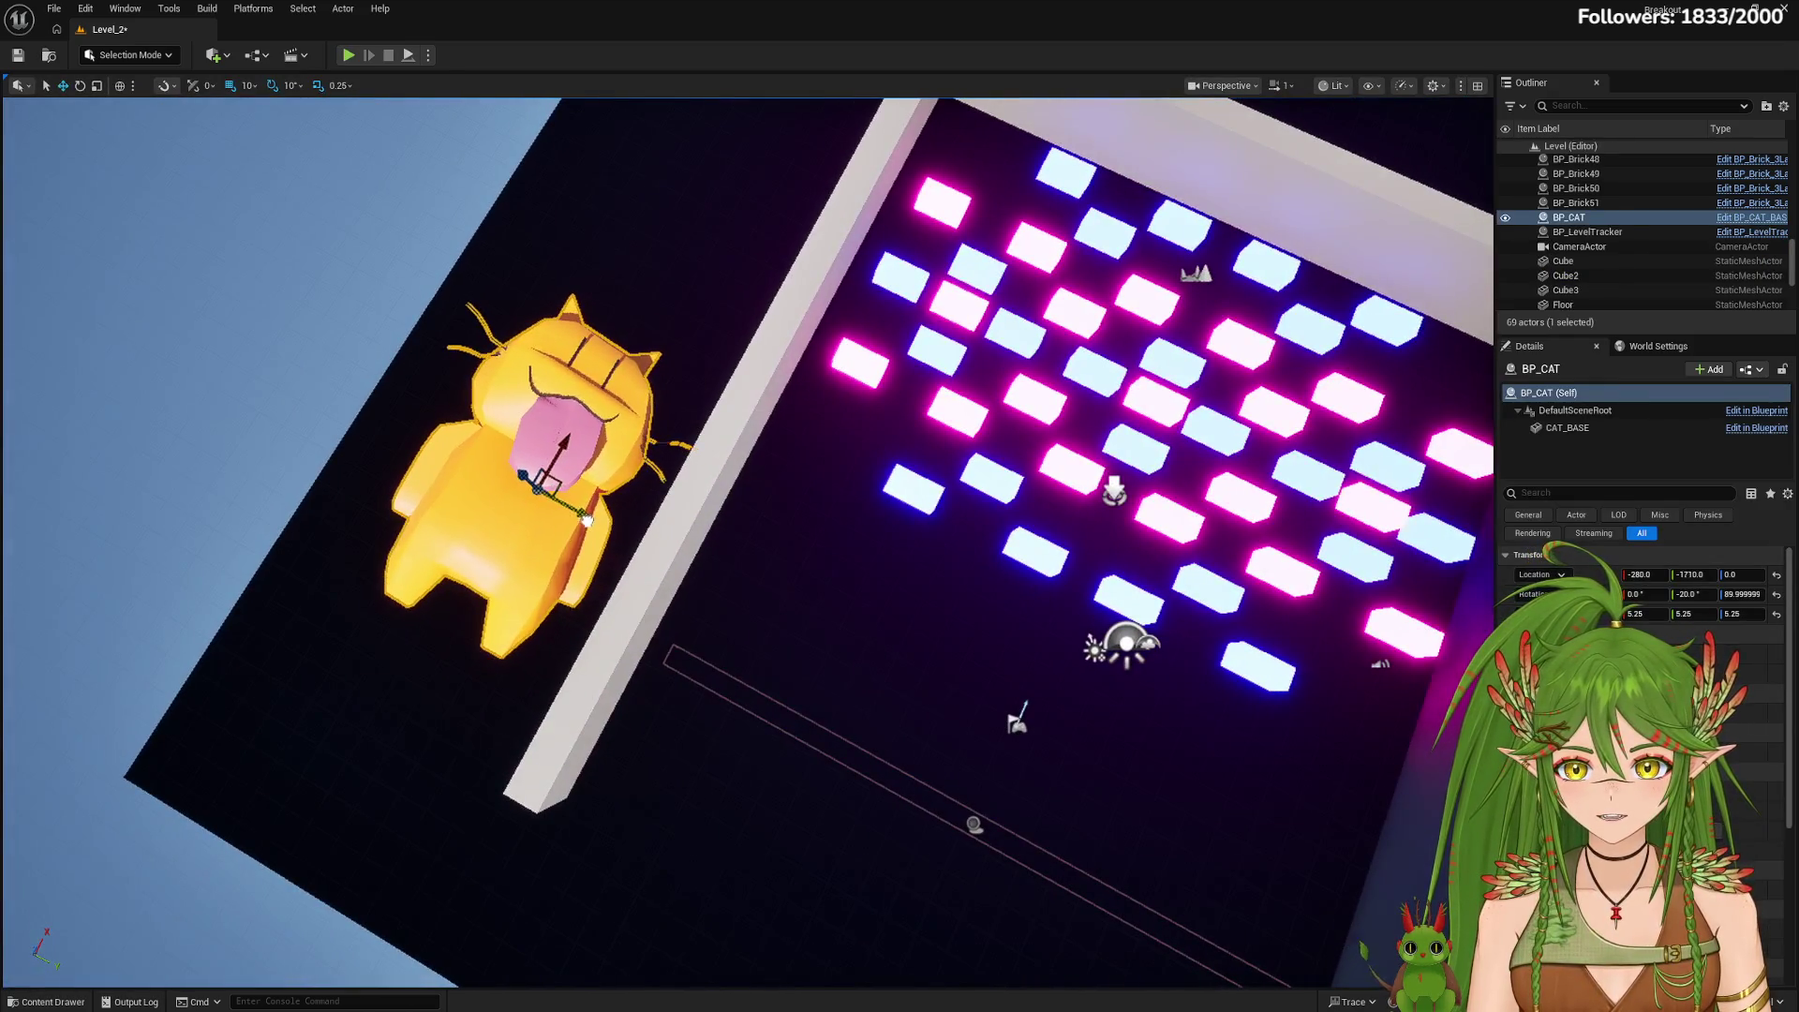
left_click(348, 55)
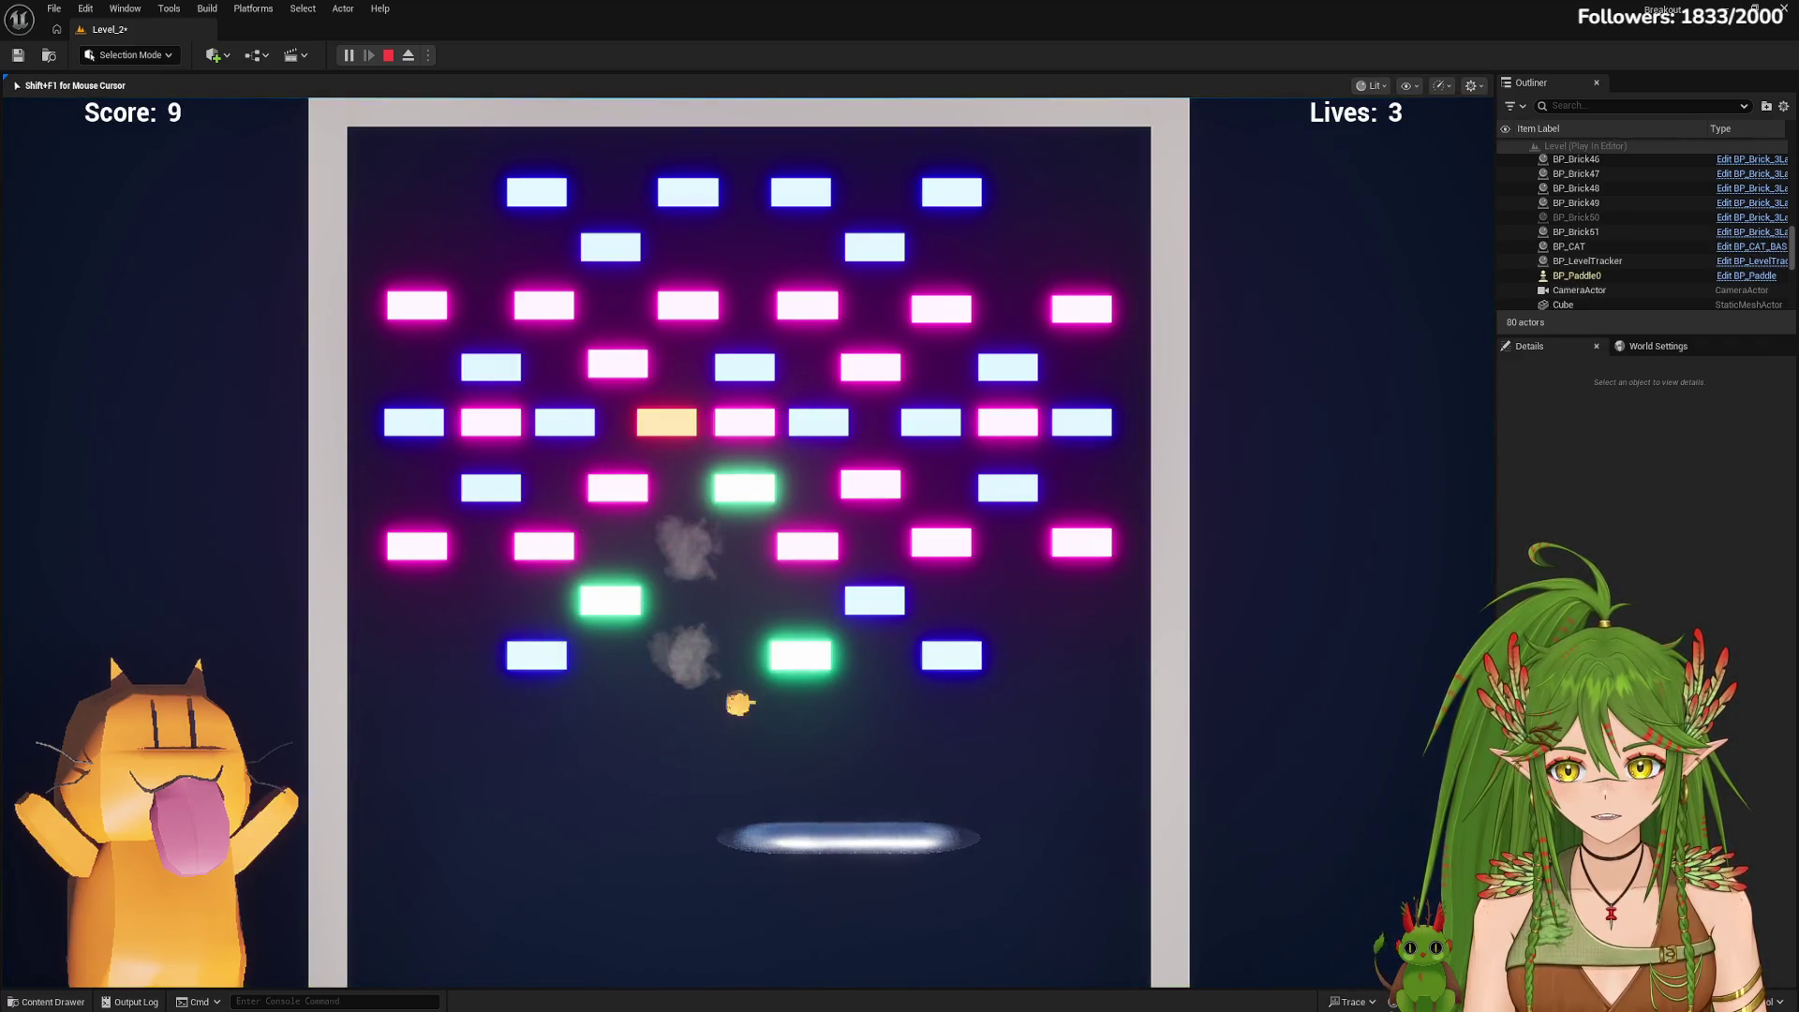
key("Escape")
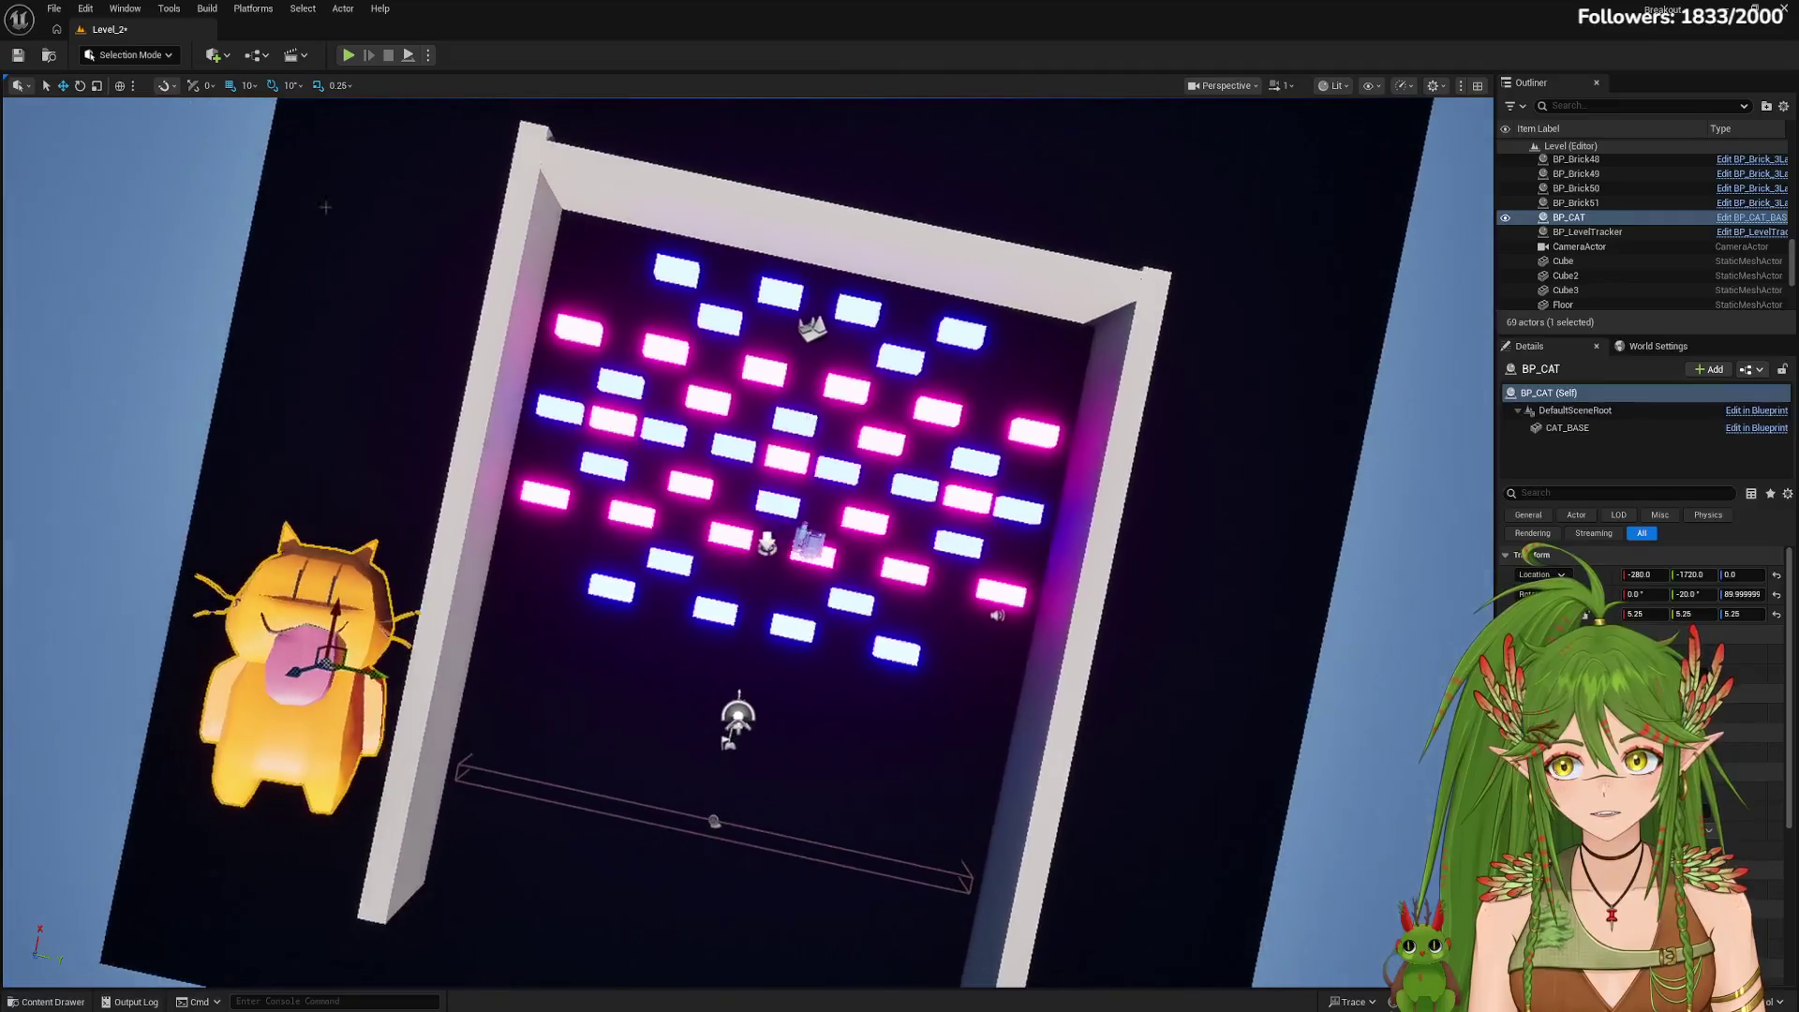
Reopen Level1 from the Maps folder through File > Open Level
left_click(56, 9)
mouse_move(118, 152)
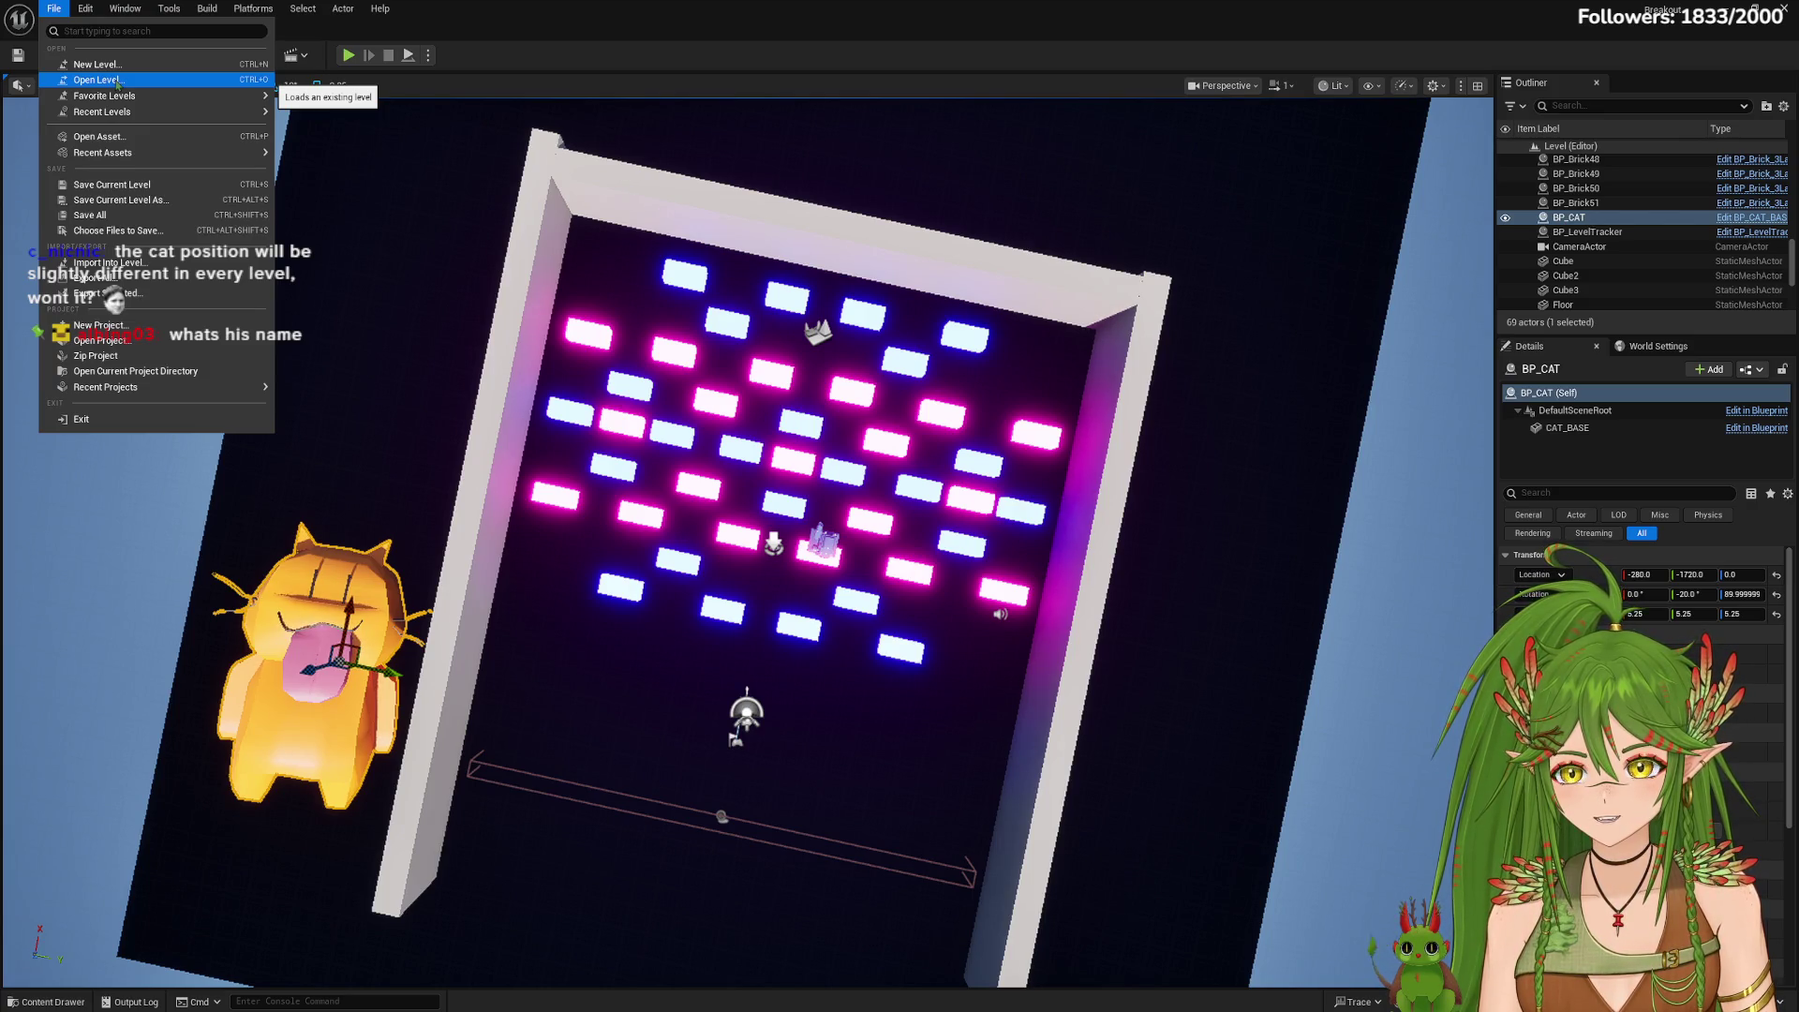
left_click(98, 80)
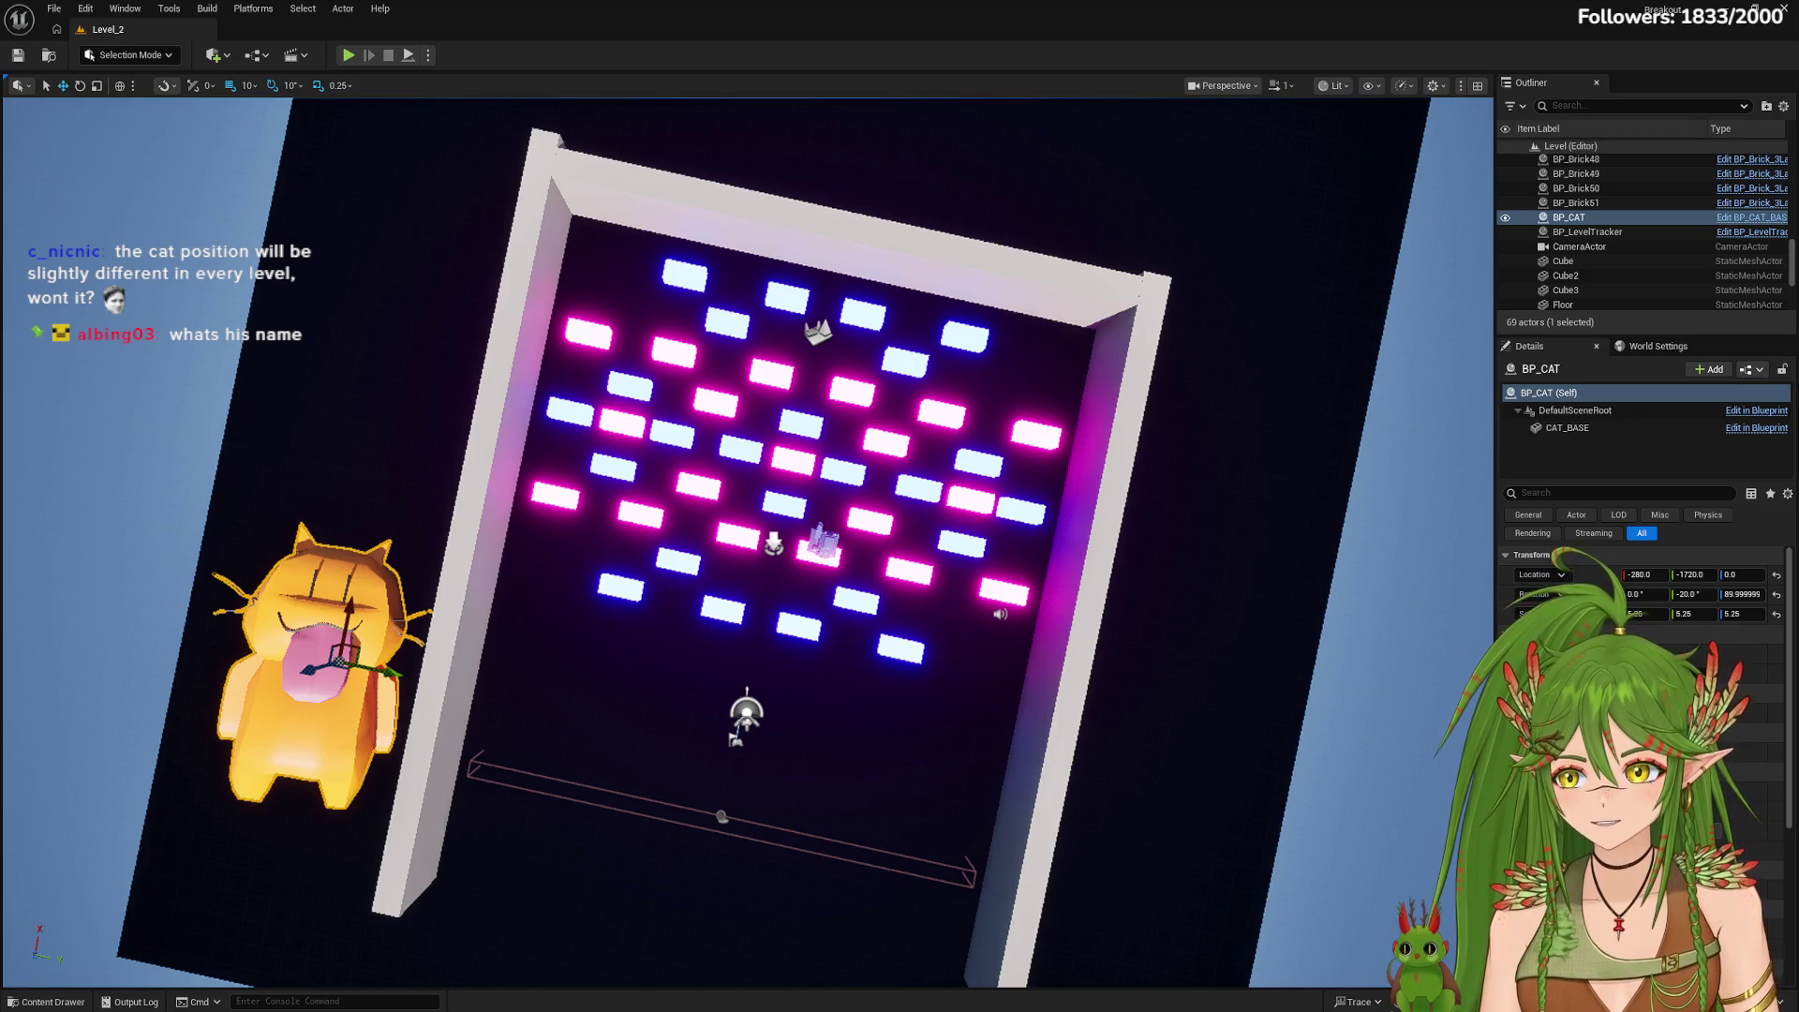
left_click(56, 8)
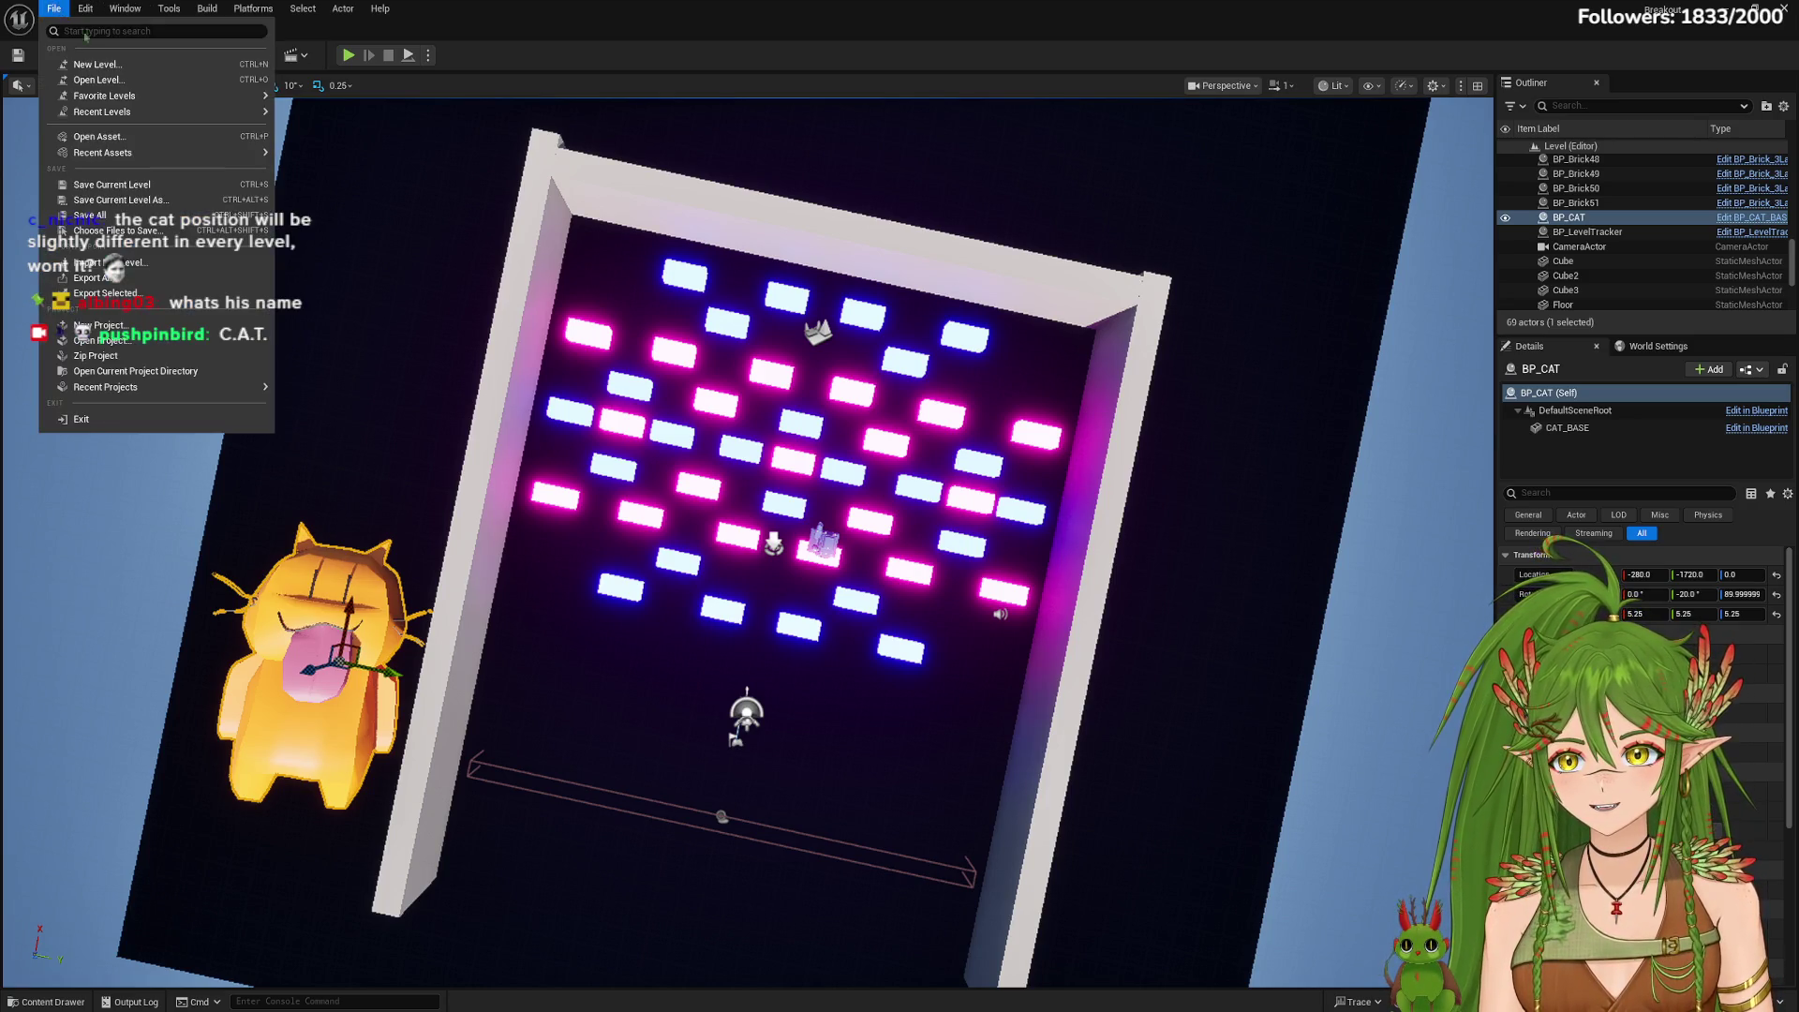
mouse_move(139, 98)
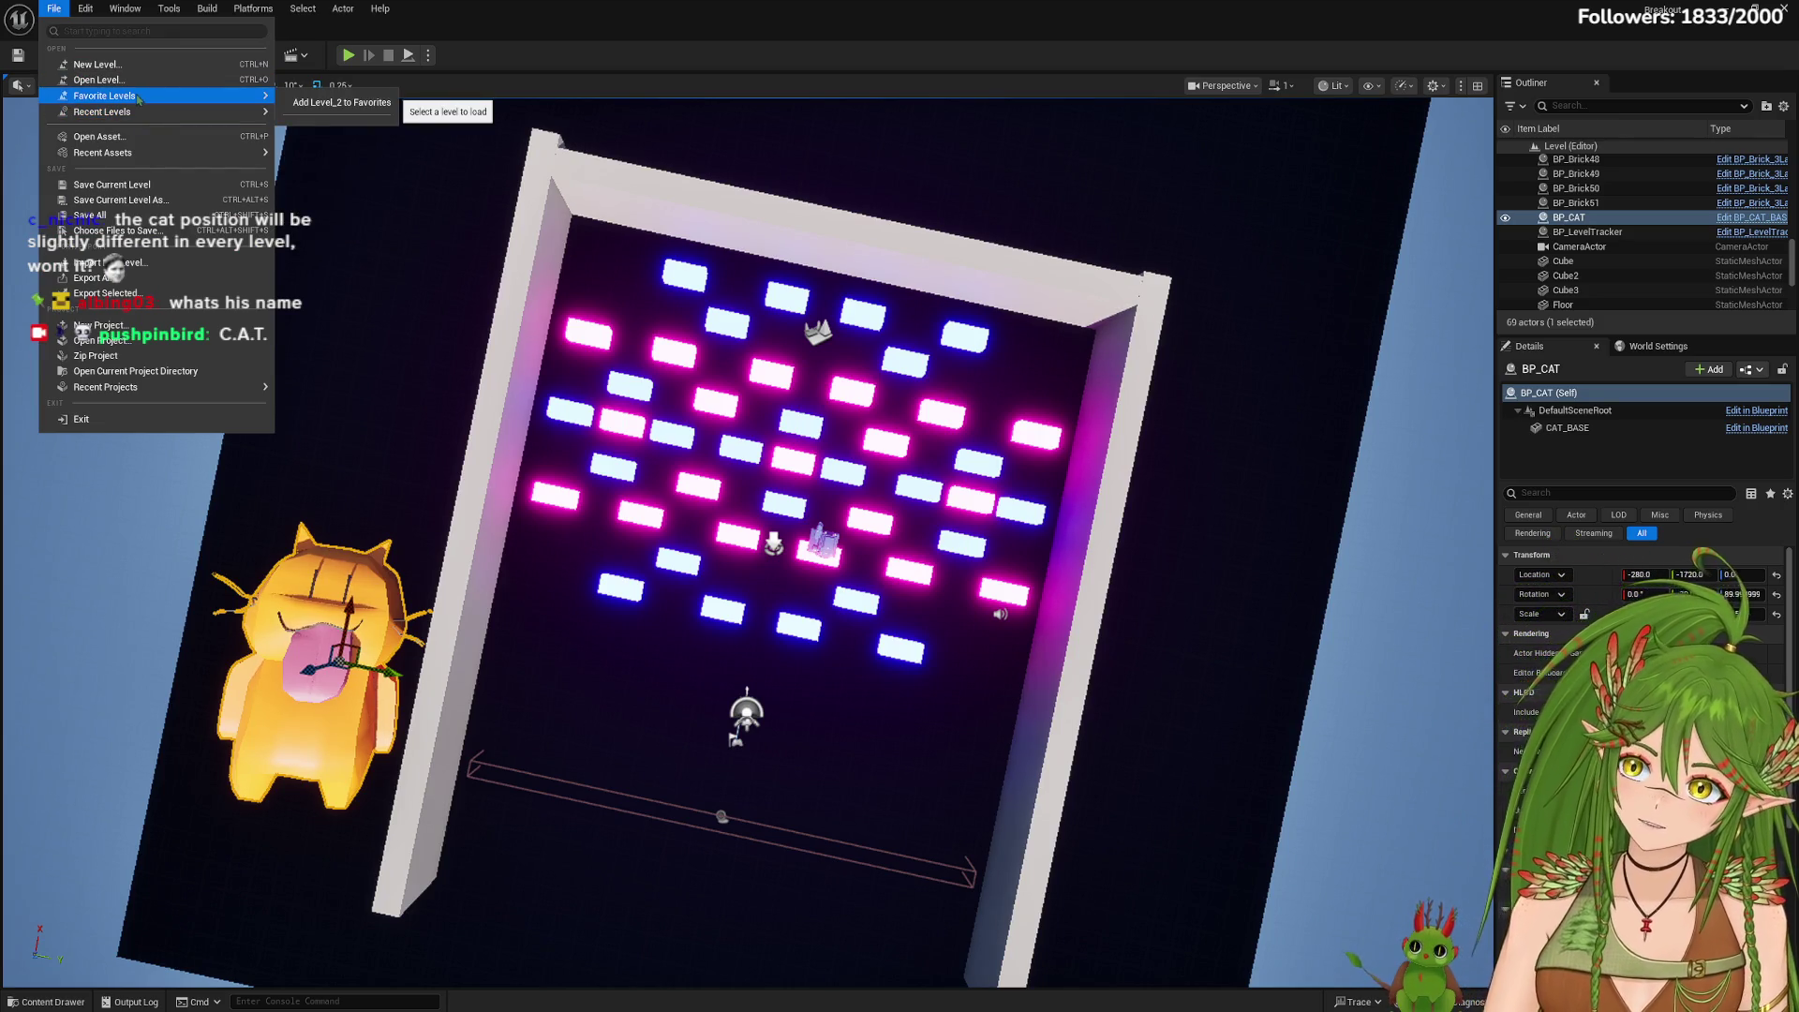
left_click(141, 80)
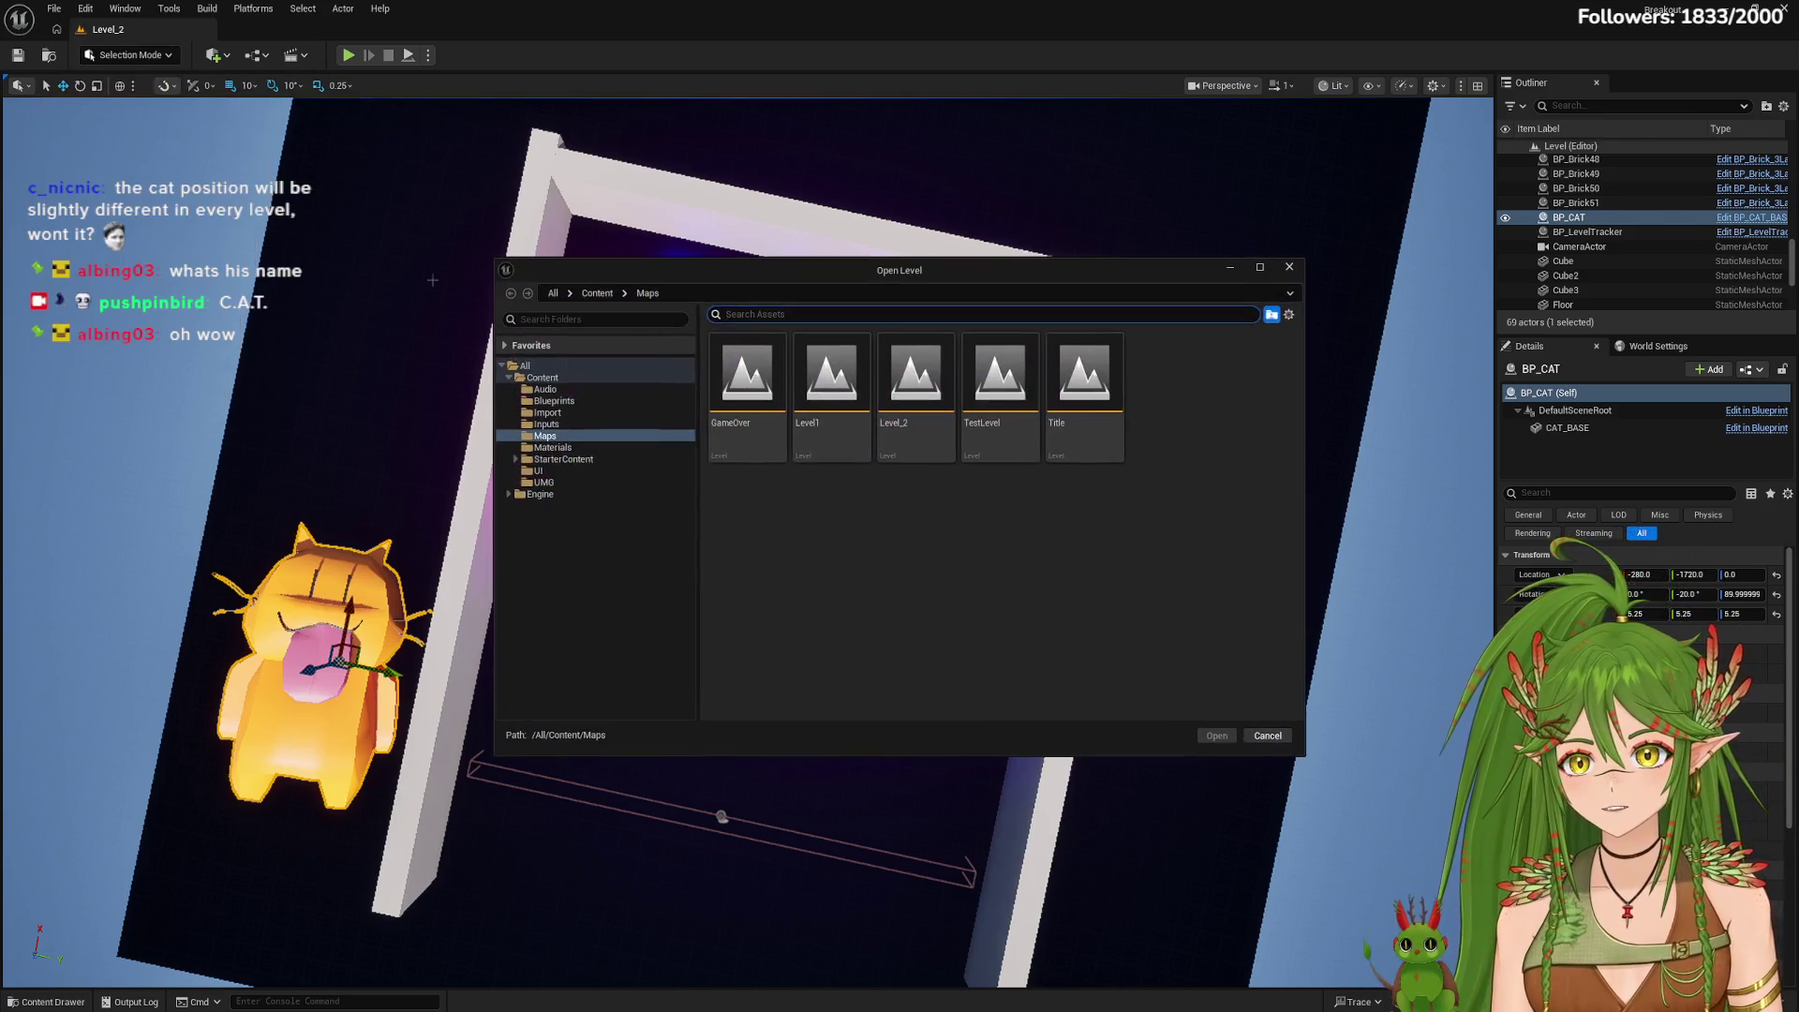
double_click(832, 401)
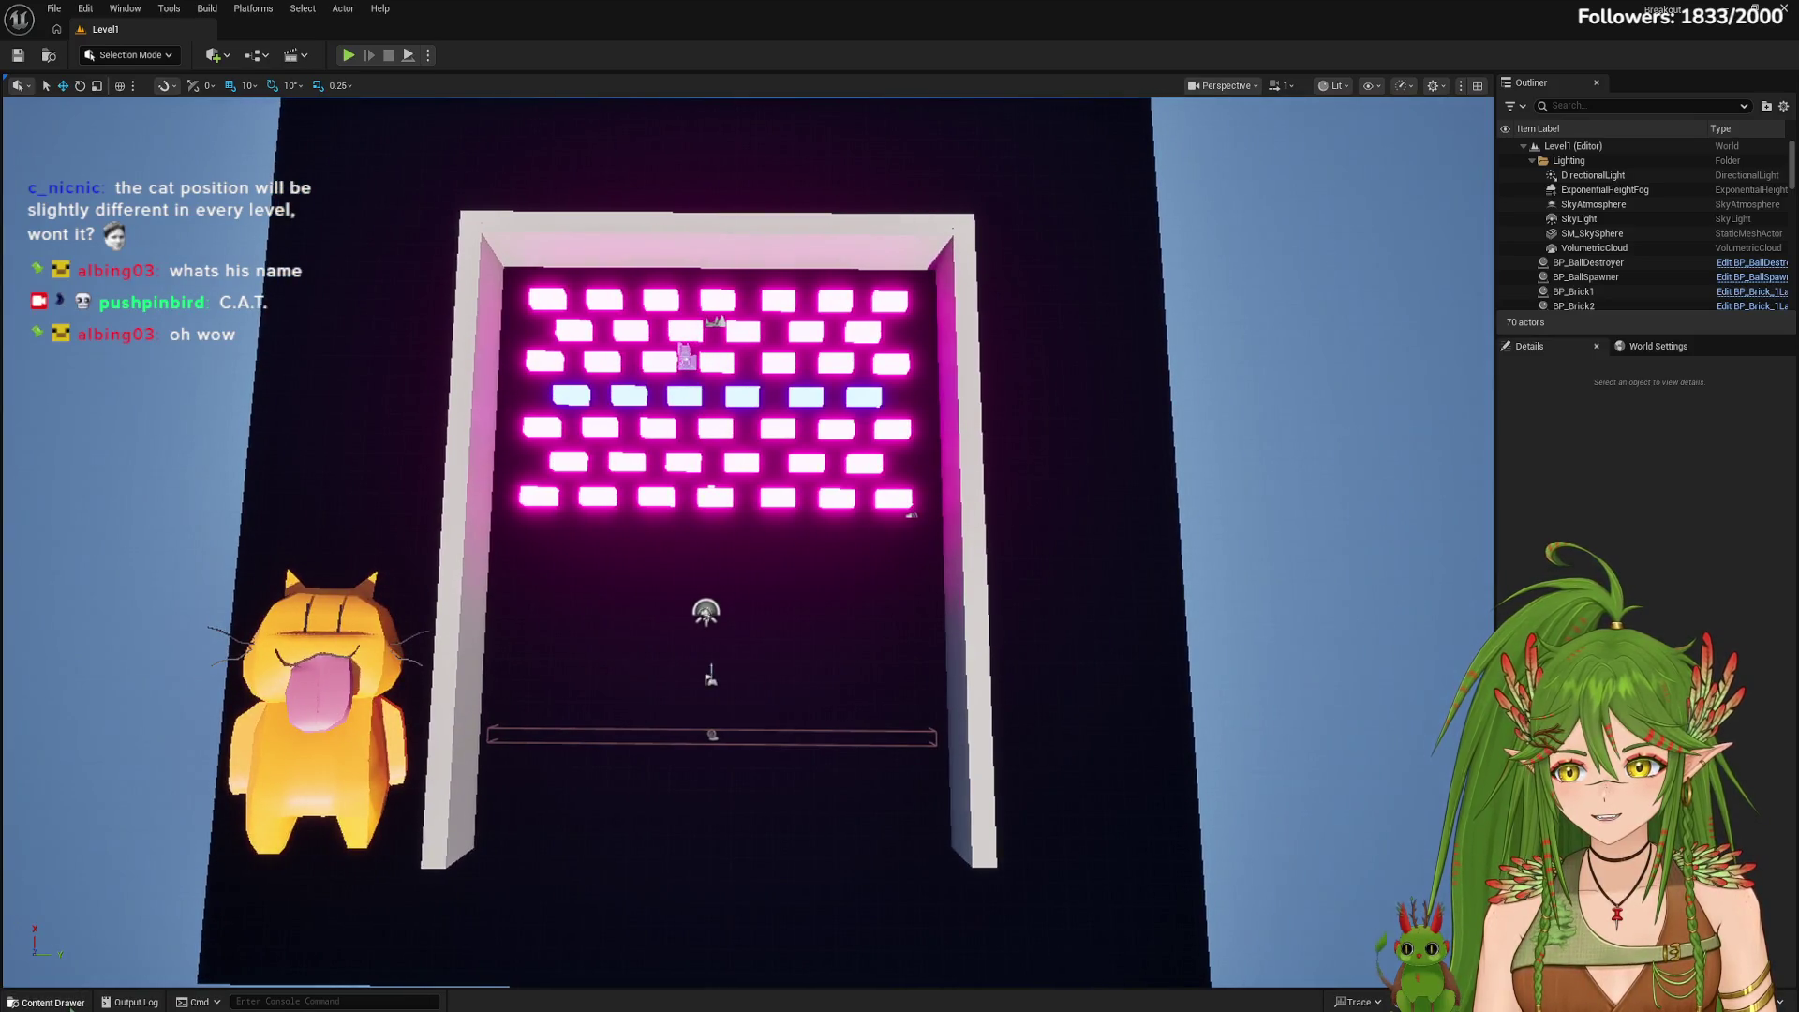
Open BP_Paddle from the Content Drawer to inspect its pause nodes, then return to the level
left_click(70, 1003)
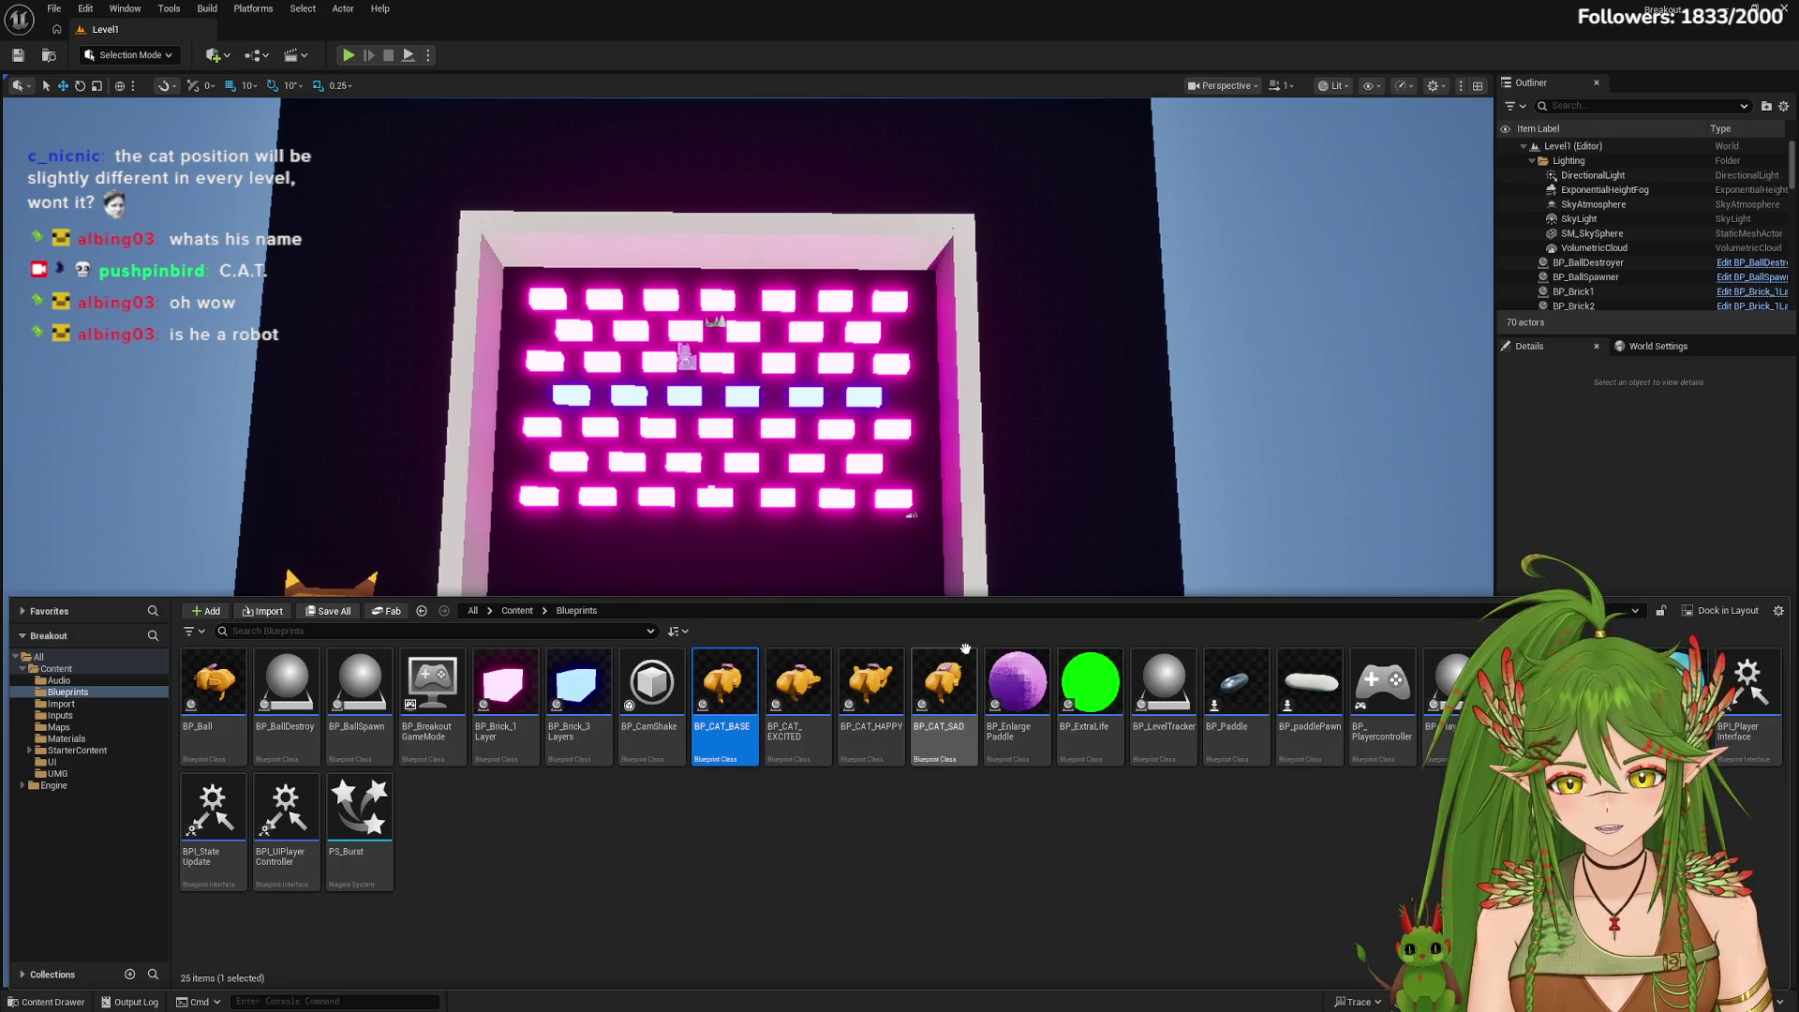
double_click(1235, 684)
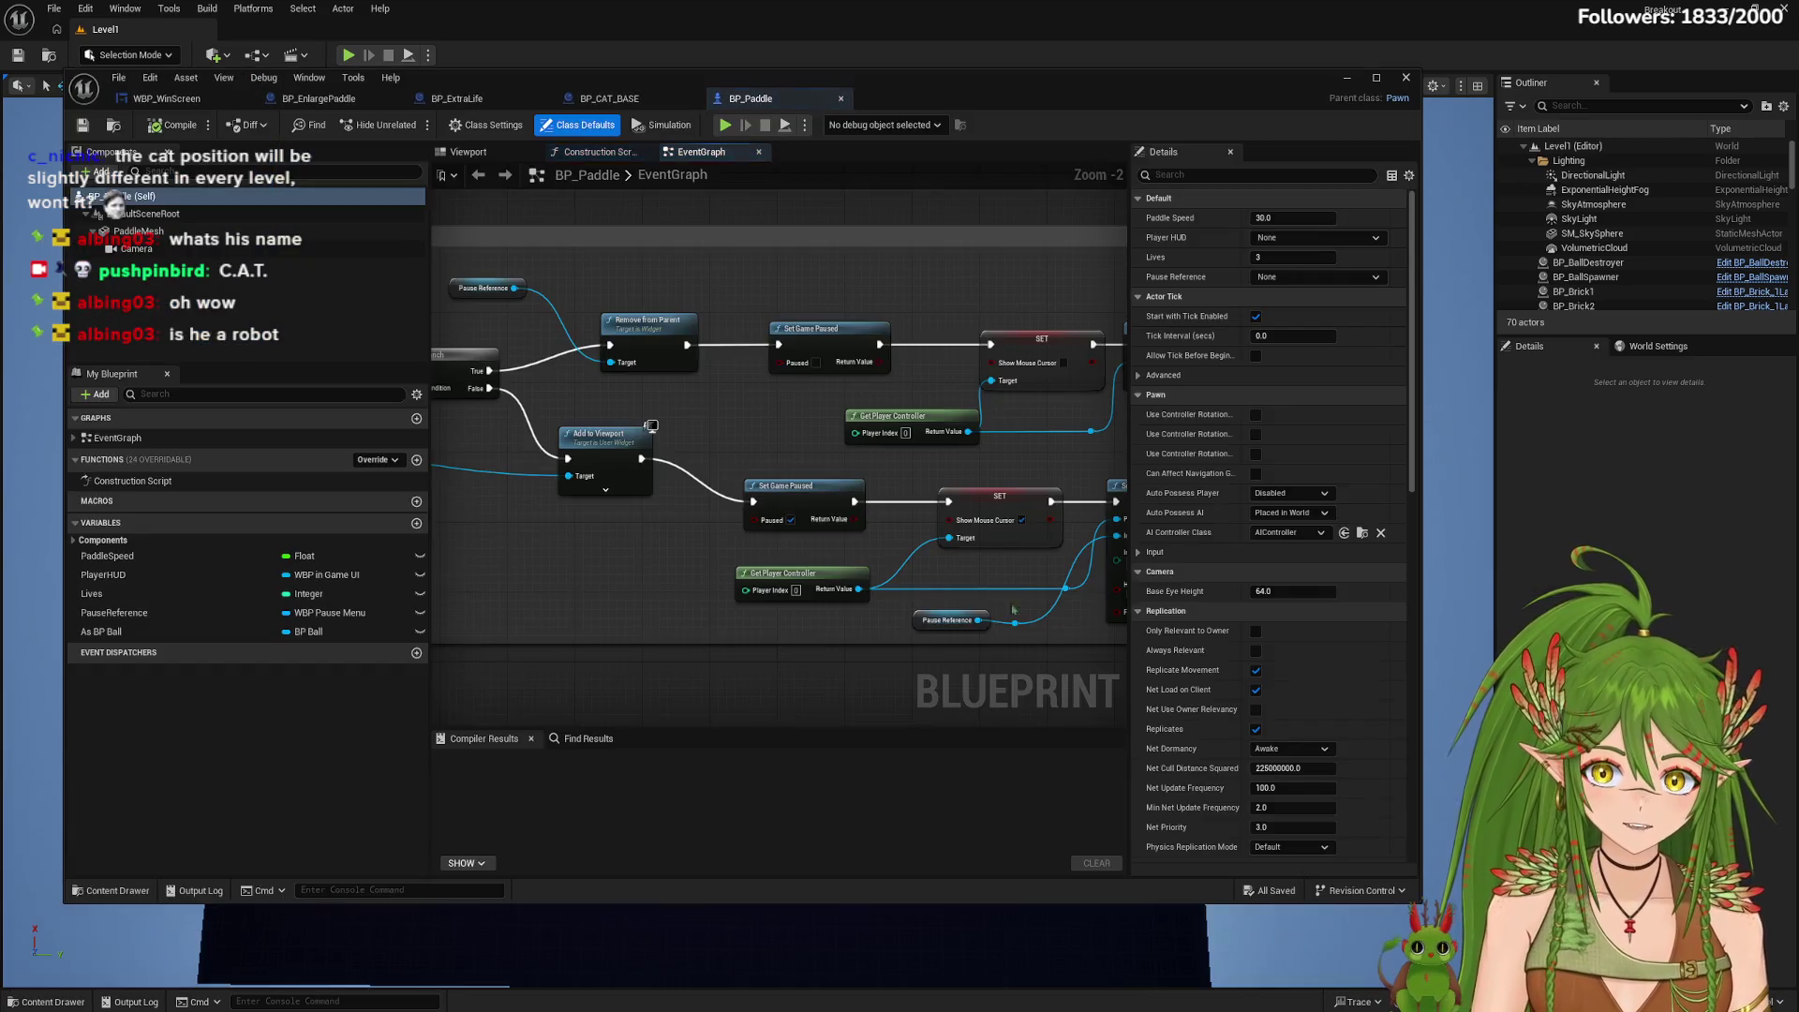
mouse_move(1013, 610)
left_mouse_down()
mouse_move(988, 627)
mouse_move(975, 562)
mouse_move(990, 619)
mouse_move(932, 1011)
left_mouse_up()
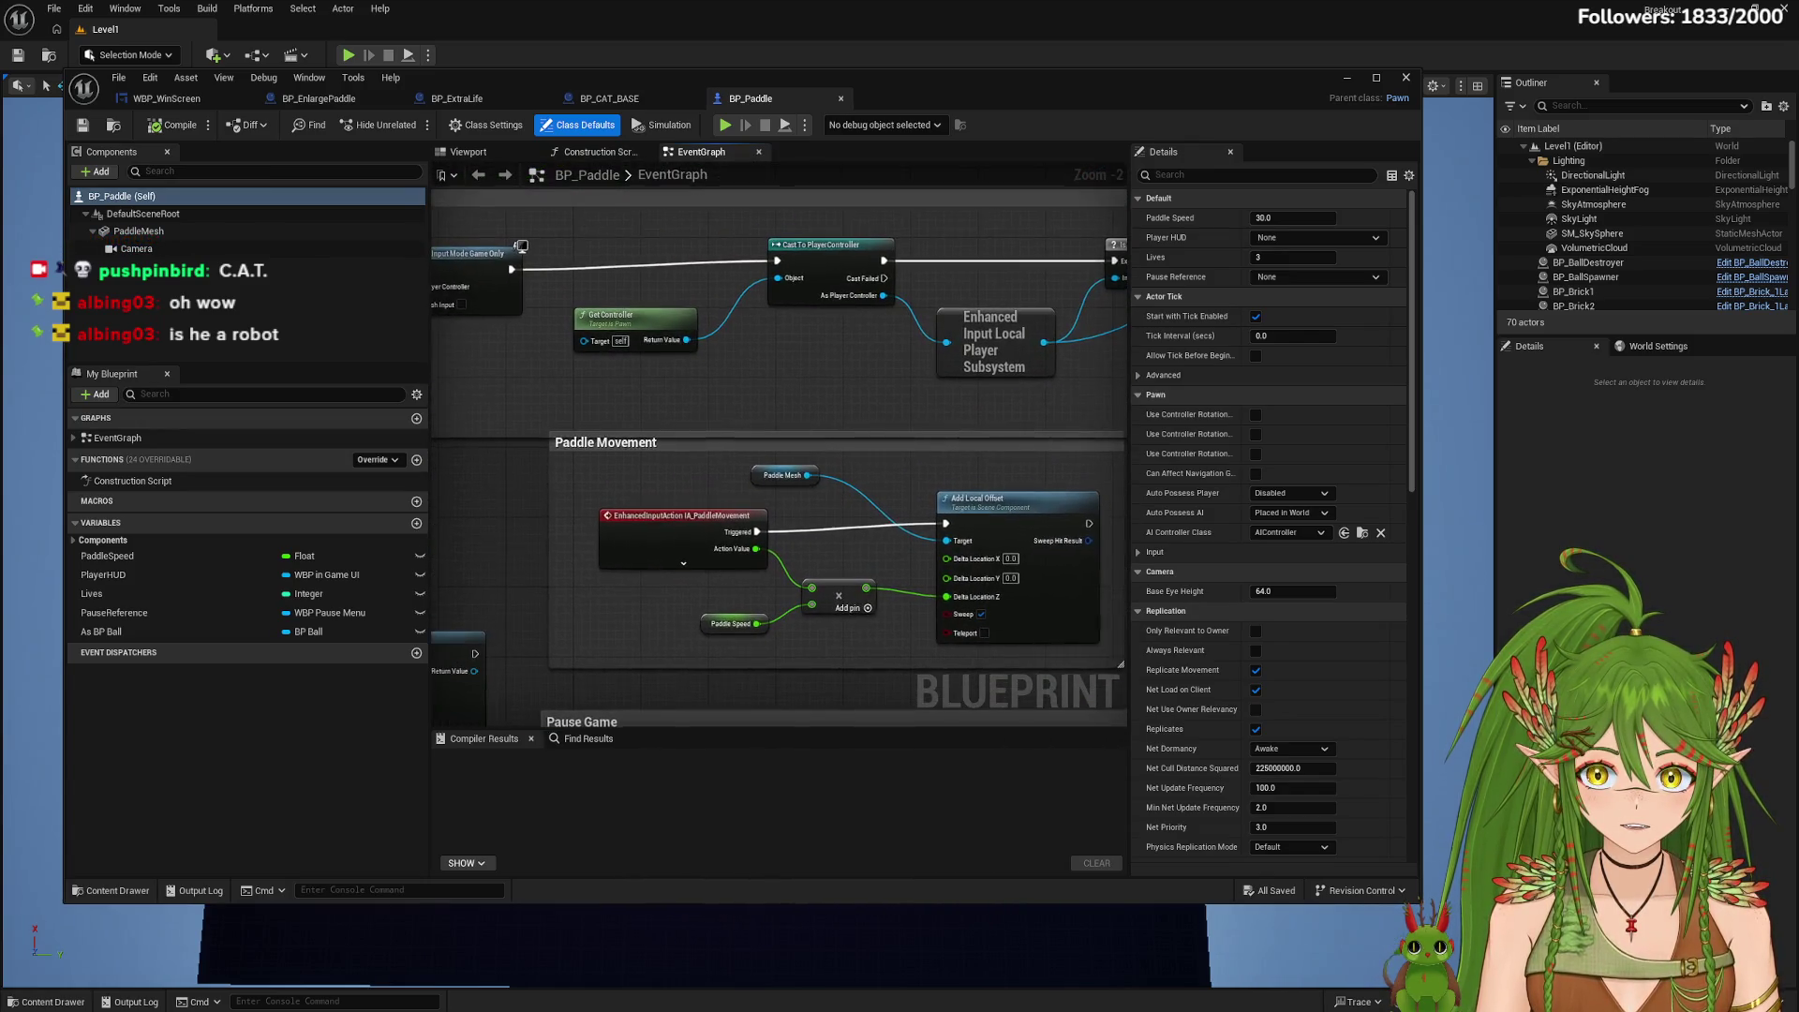
left_click(345, 908)
Browse the Content Drawer to the UMG folder and open WBP_GameOver
left_click(52, 1002)
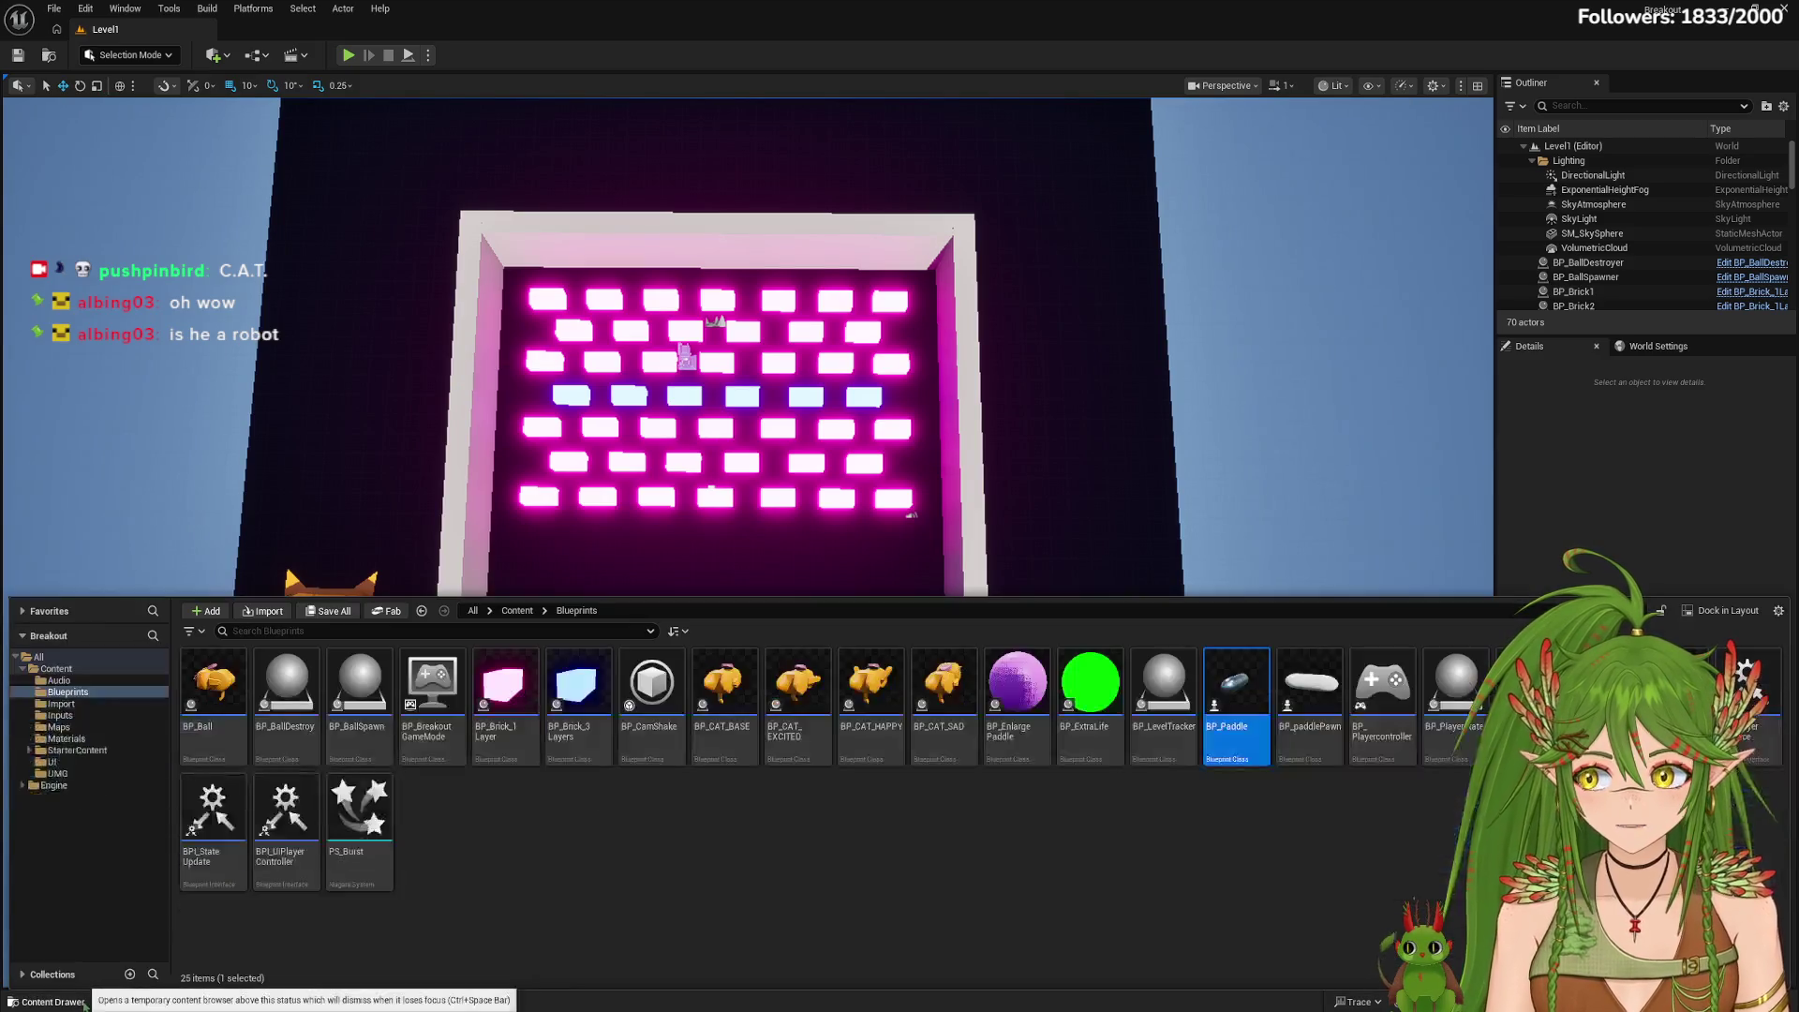
right_click(370, 907)
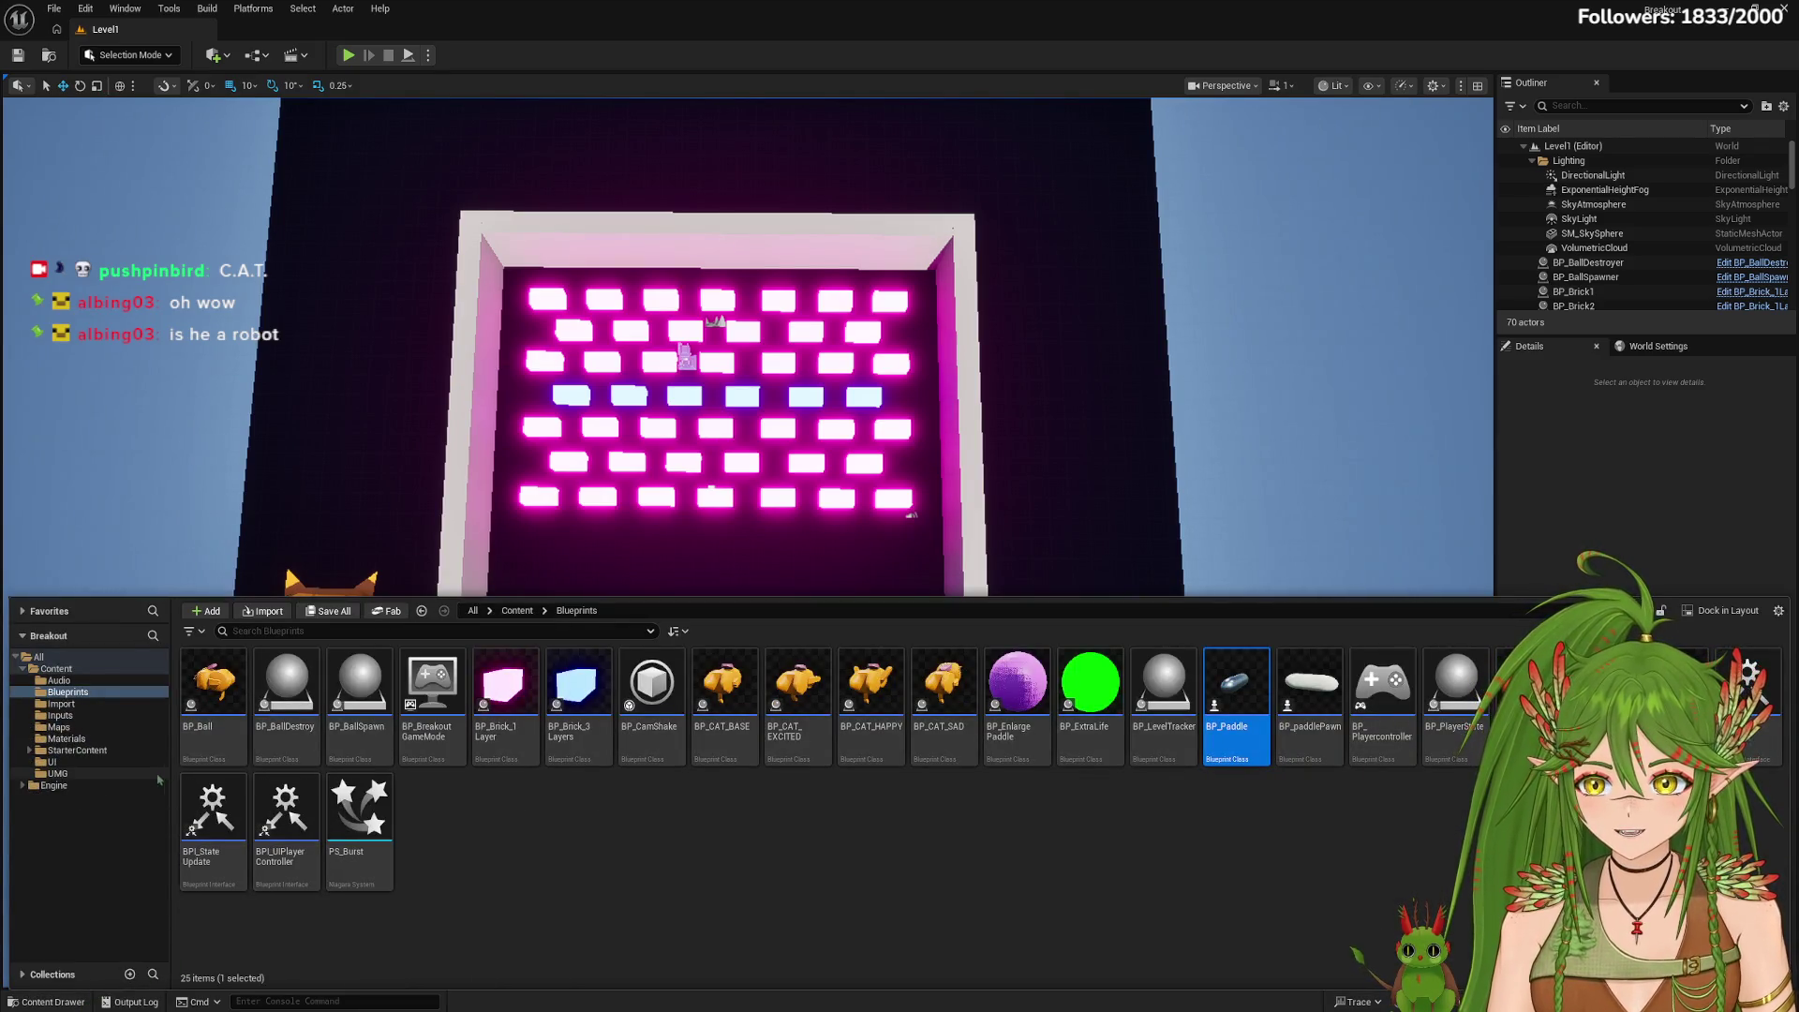
left_click(58, 773)
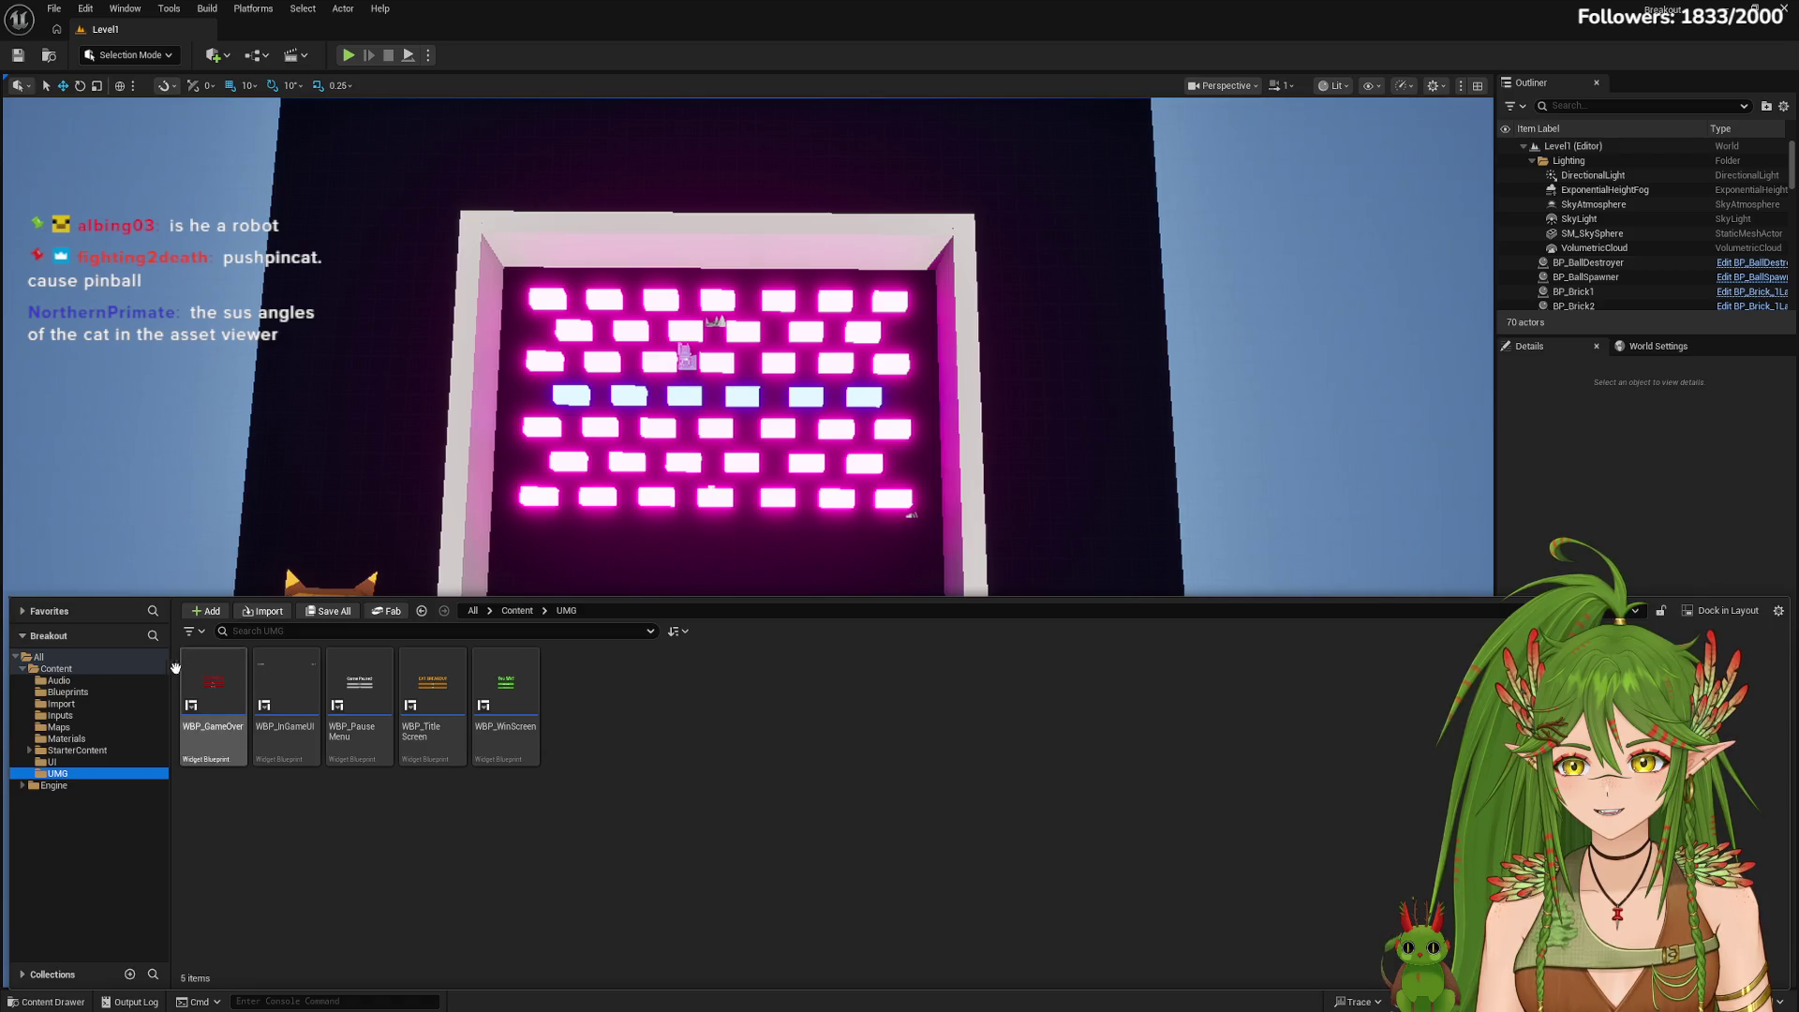
left_click(58, 680)
left_click(75, 693)
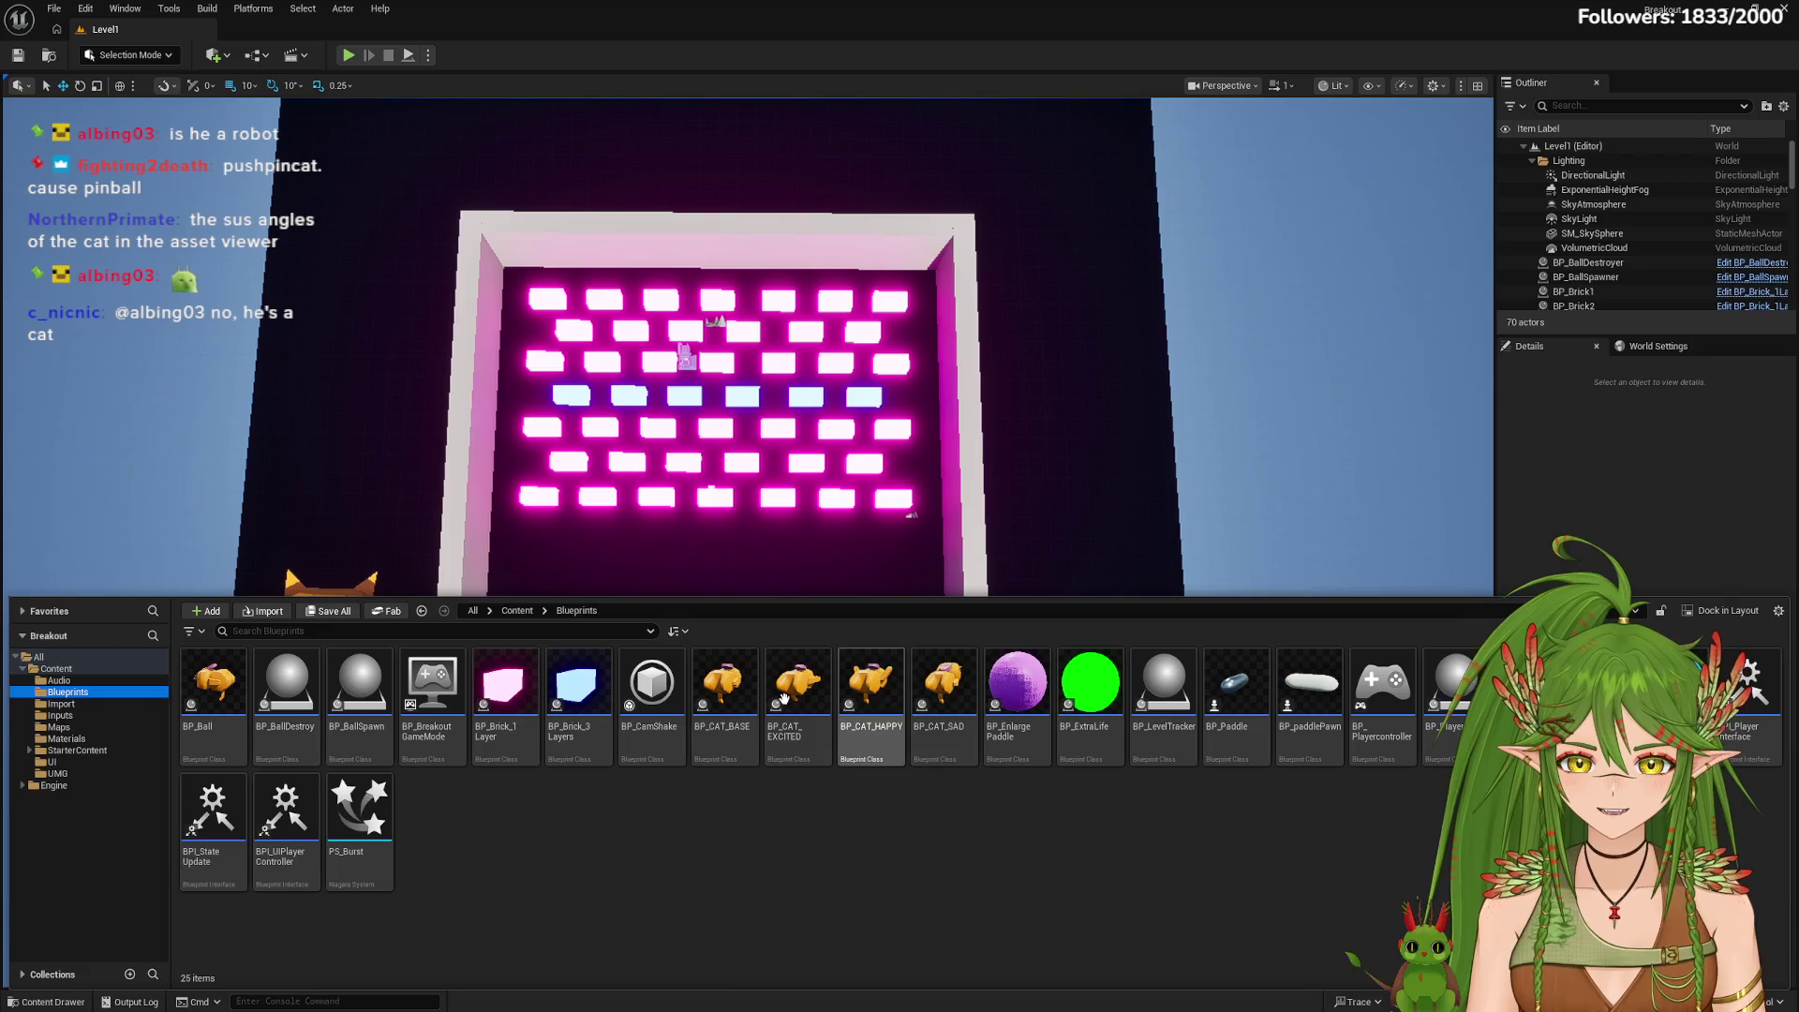
mouse_move(438, 763)
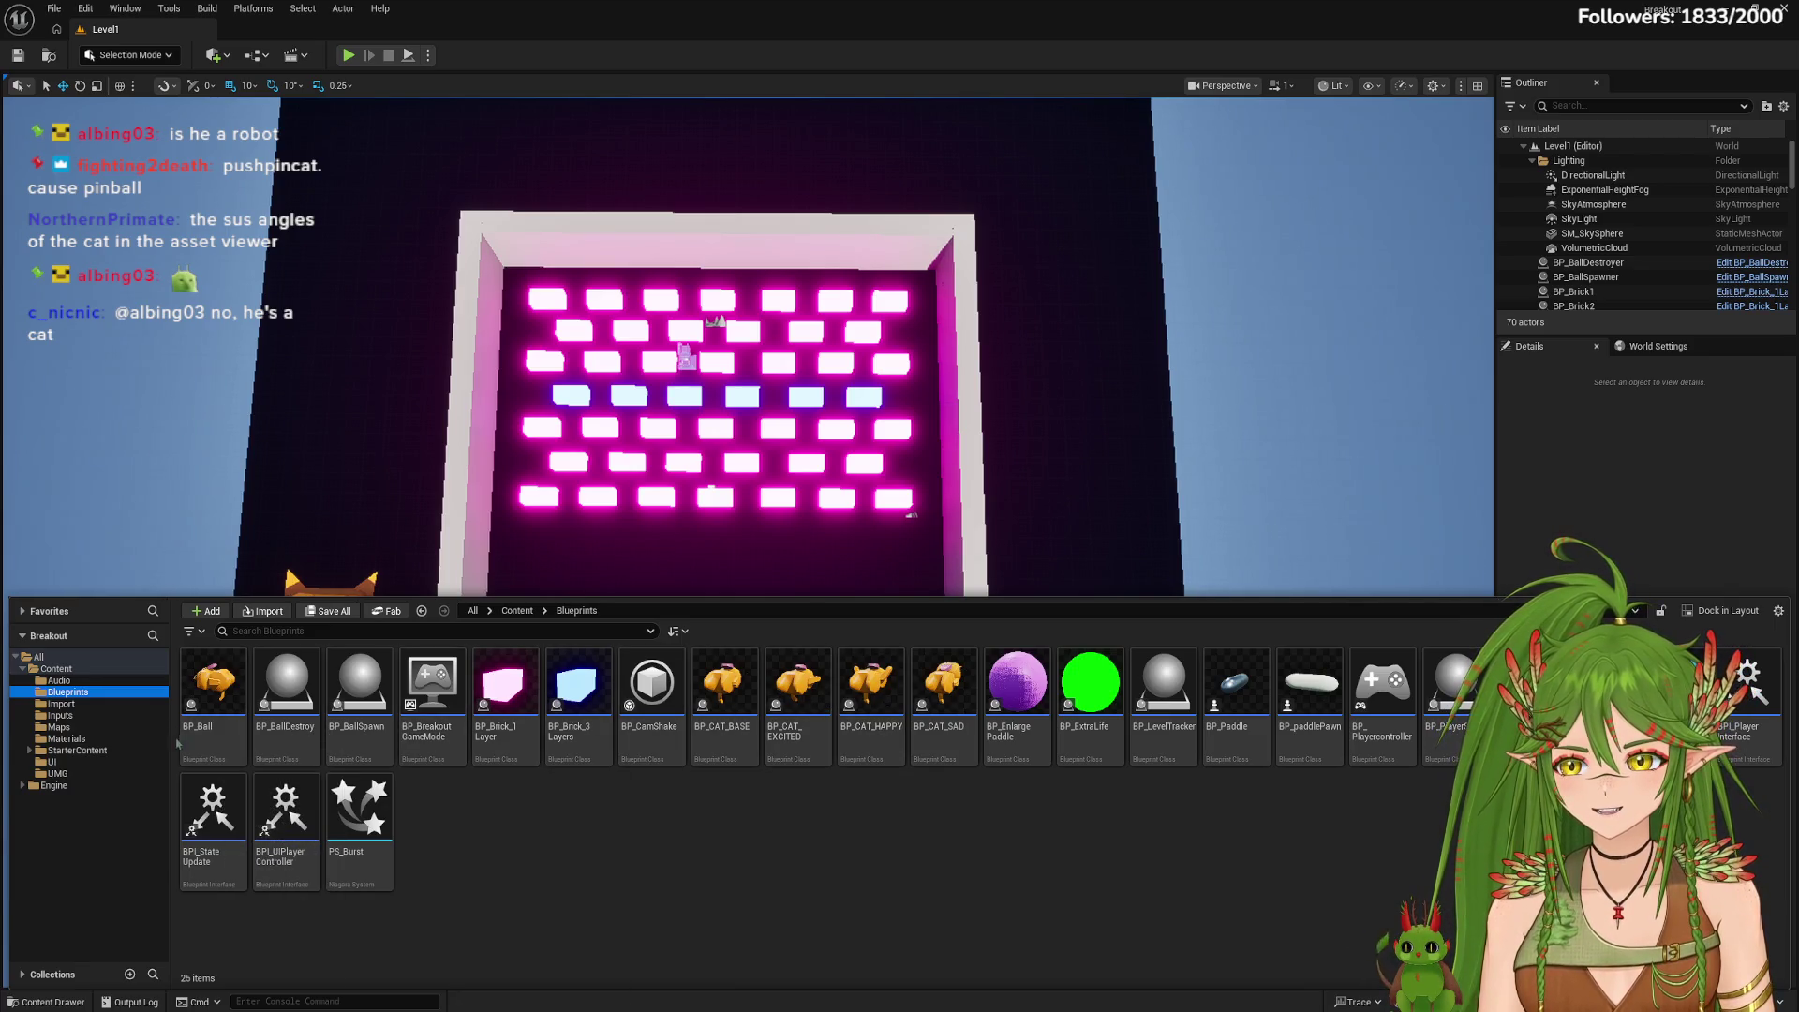
left_click(77, 777)
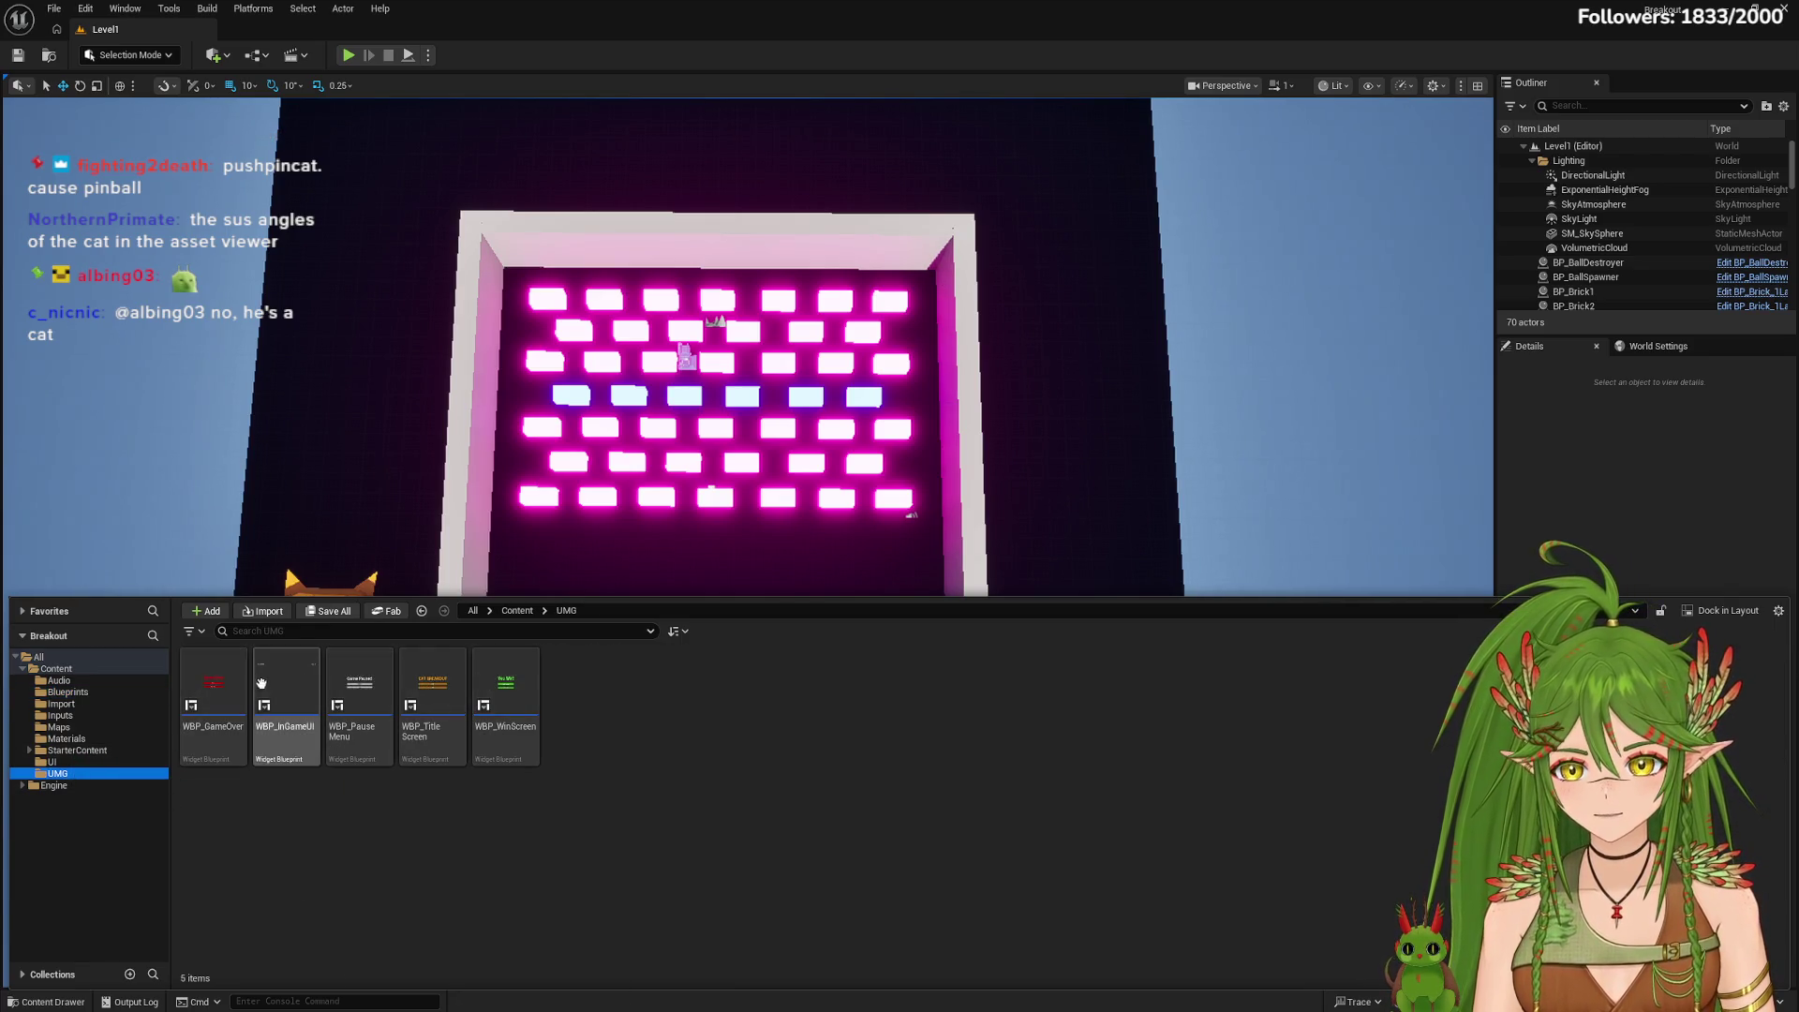
double_click(224, 687)
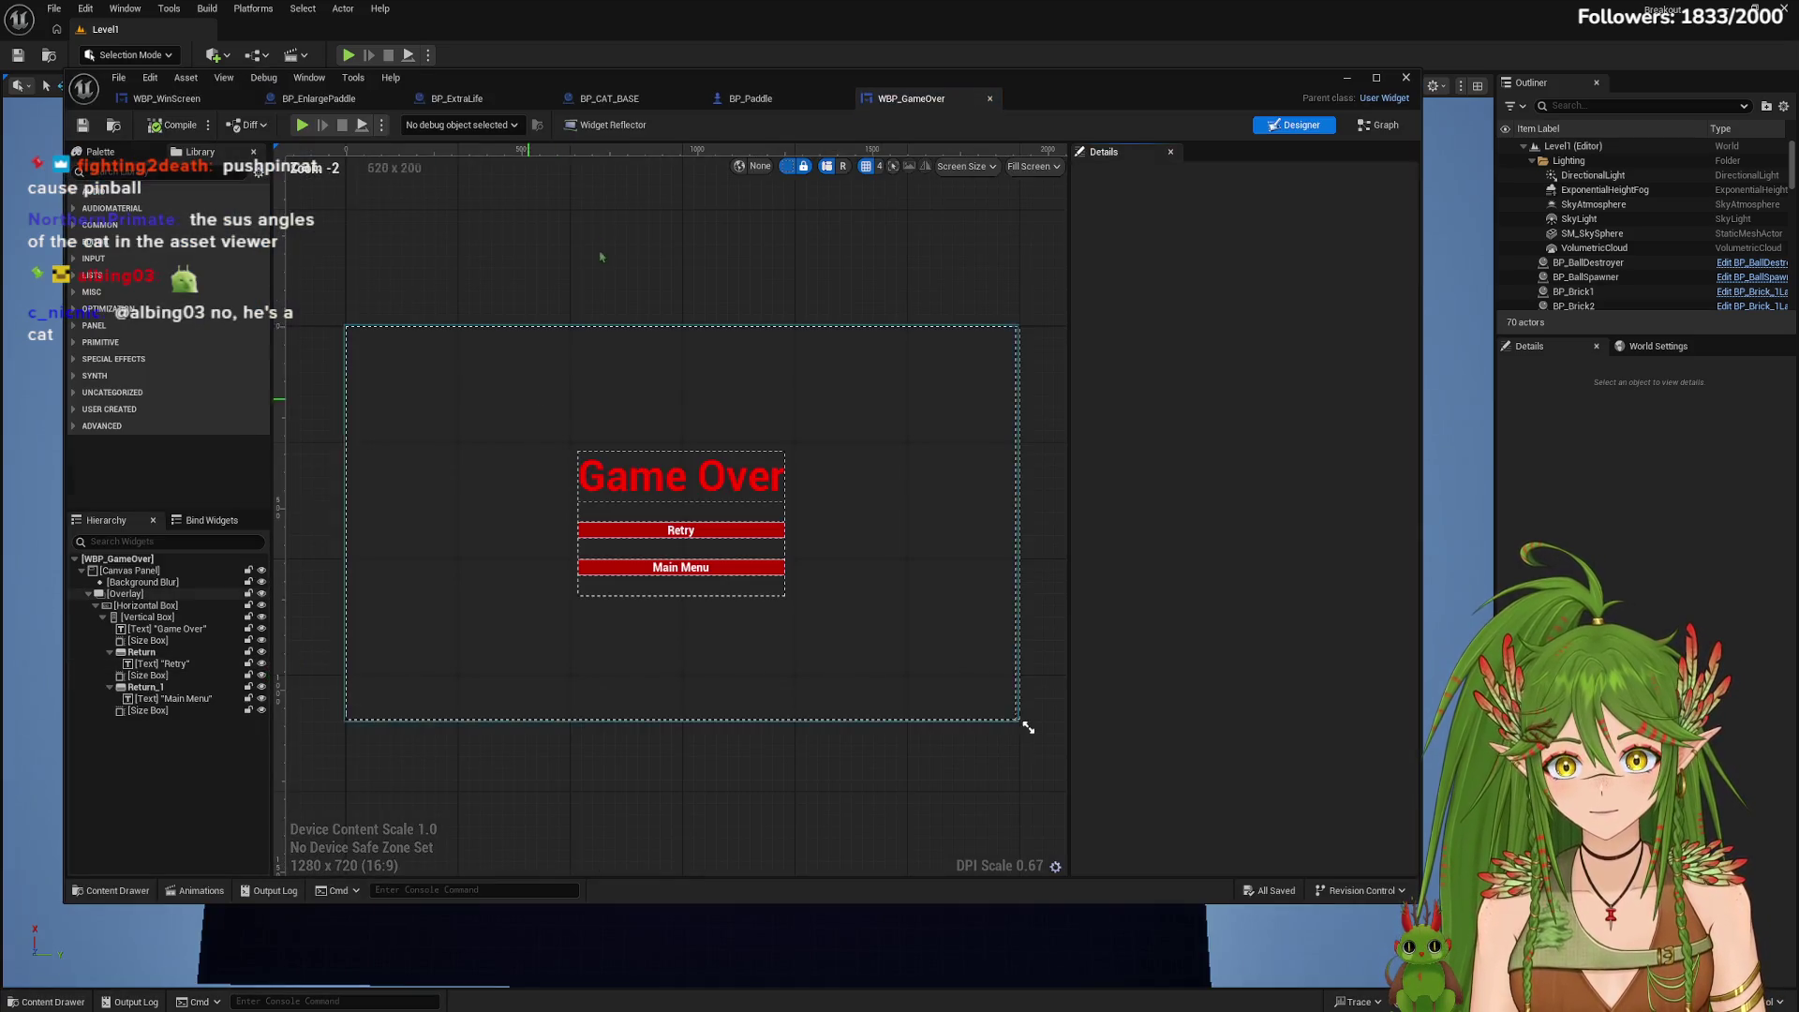
Check WBP_GameOver's graph, then copy BP_EnlargePaddle's Is Valid, Get Actor Of Class and CAT EXCITED nodes
left_click(1387, 128)
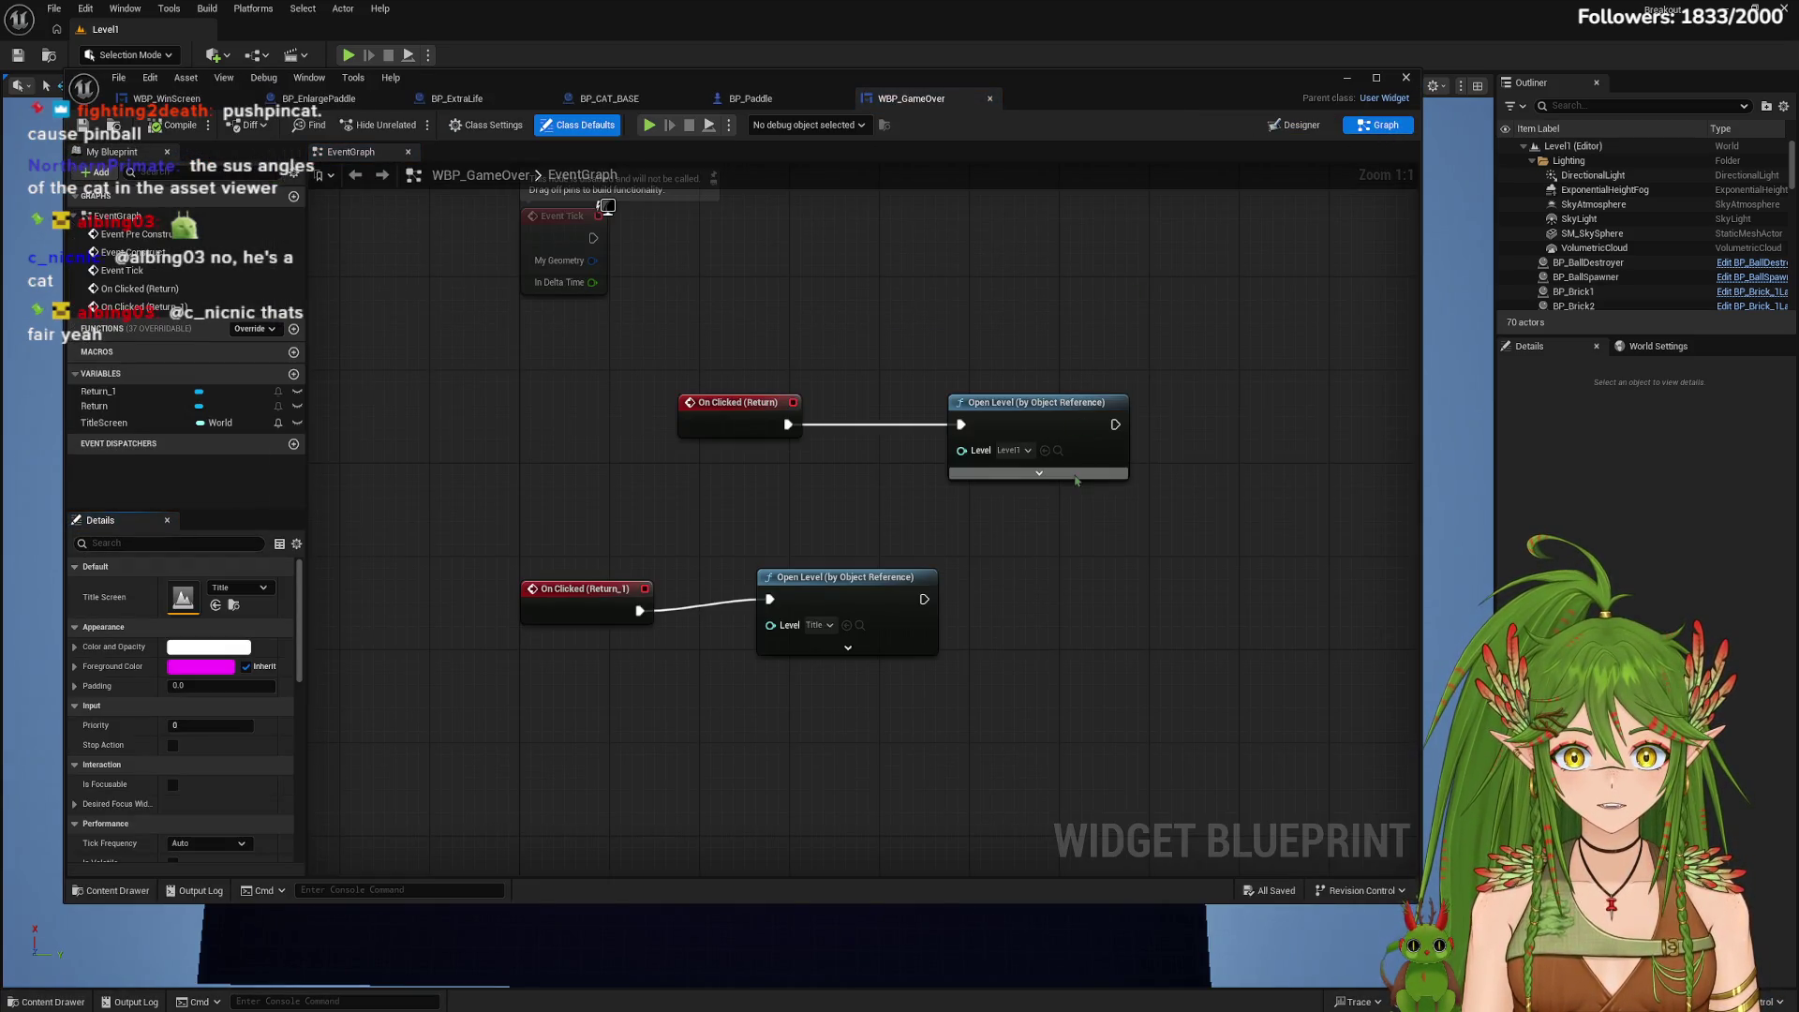
mouse_move(1069, 277)
left_mouse_down()
mouse_move(1012, 520)
mouse_move(889, 721)
mouse_move(615, 678)
mouse_move(835, 443)
left_mouse_up()
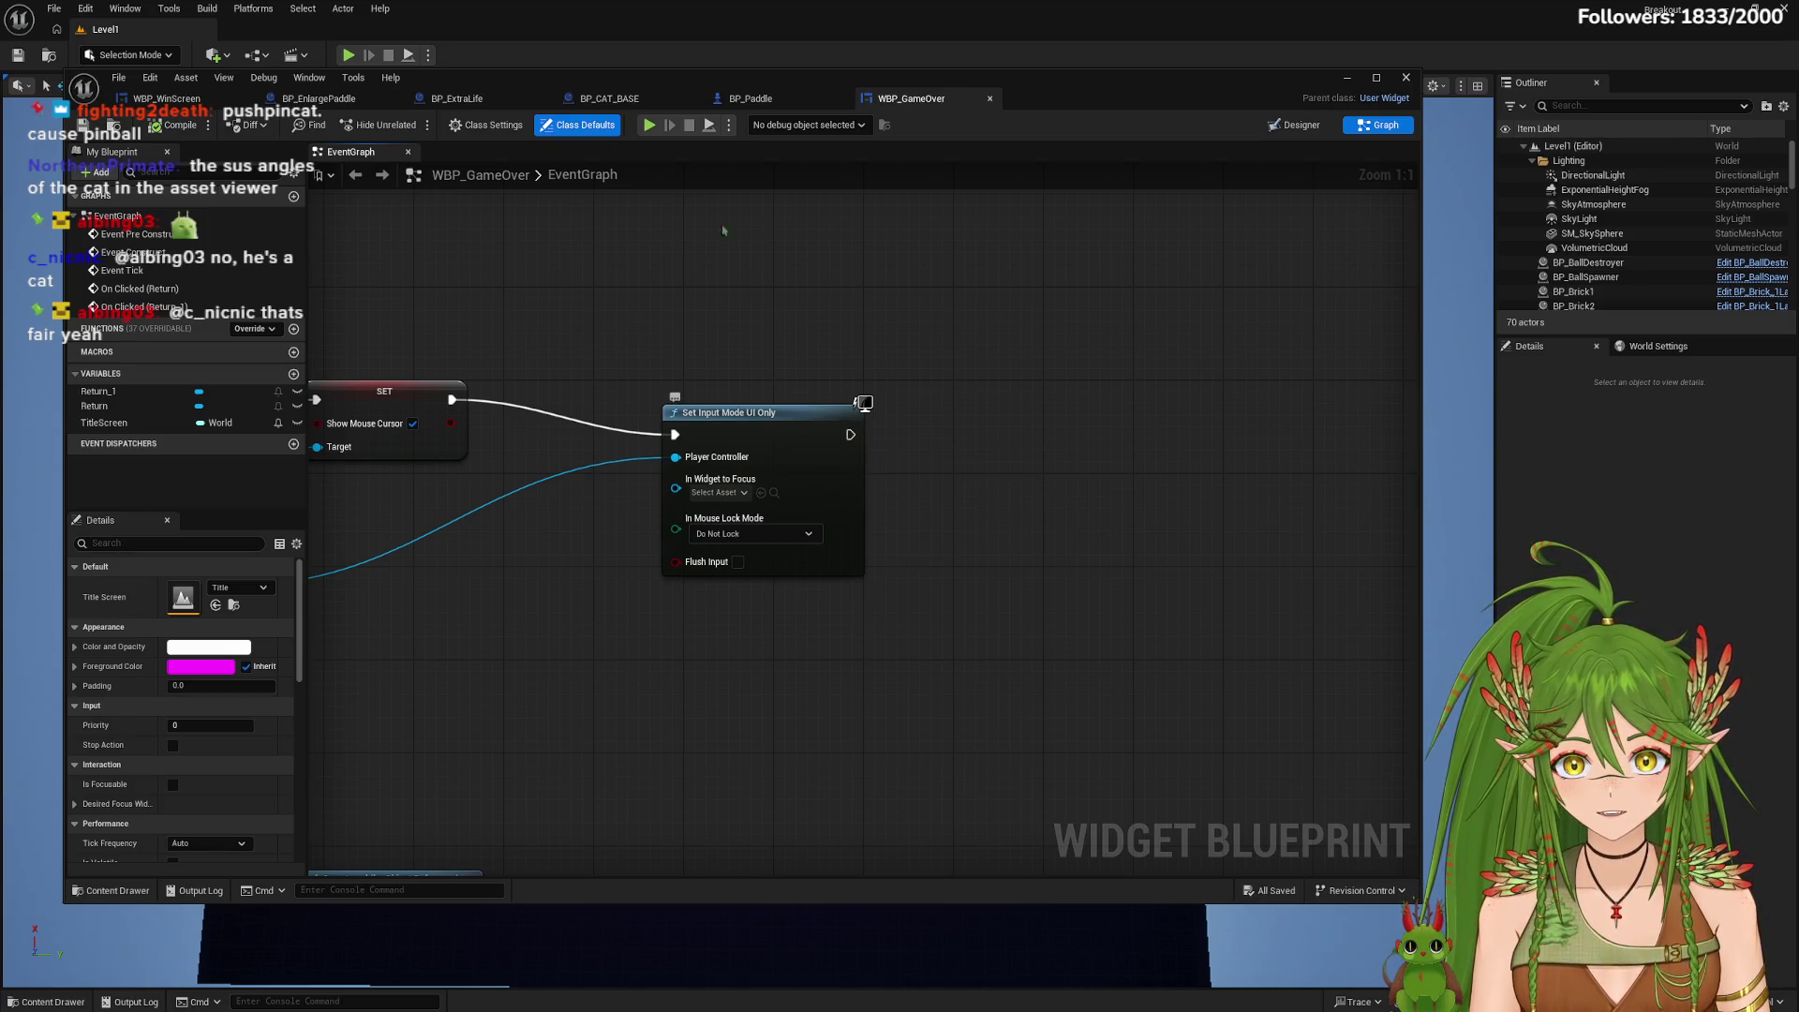
left_click(319, 99)
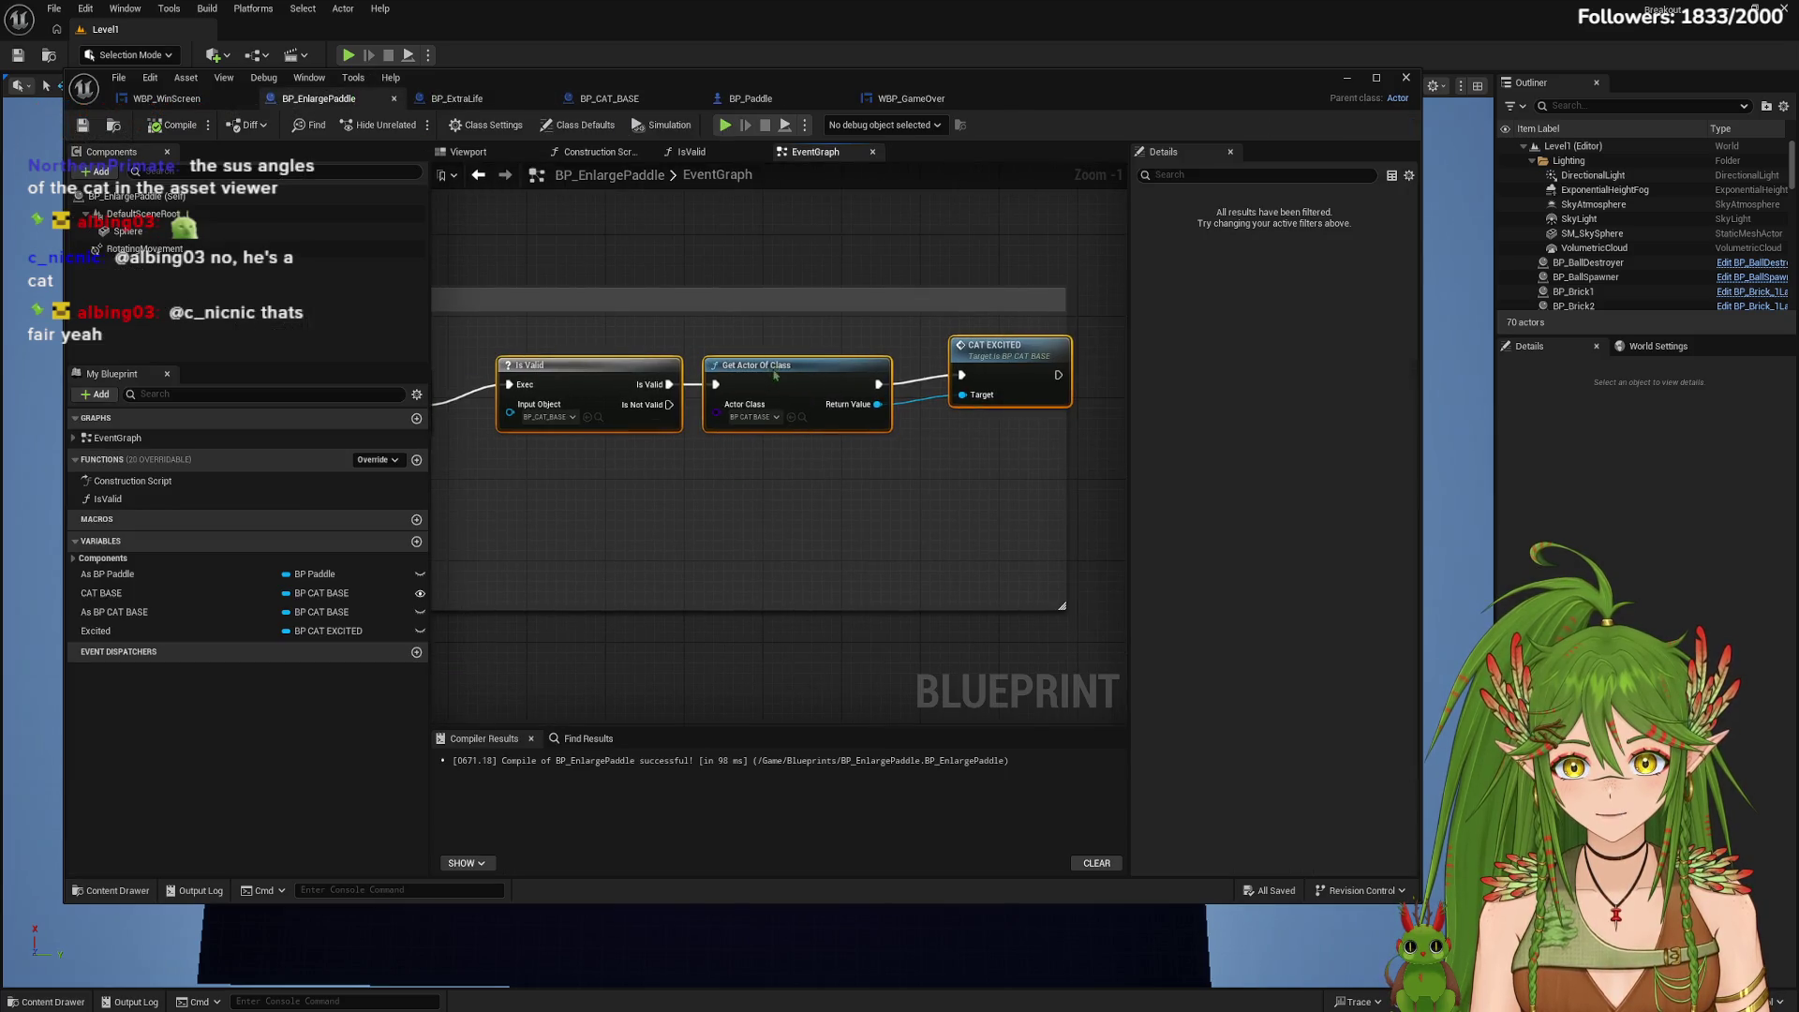
right_click(776, 375)
left_click(817, 447)
Paste the copied cat nodes into WBP_GameOver after Set Input Mode UI Only
left_click(914, 101)
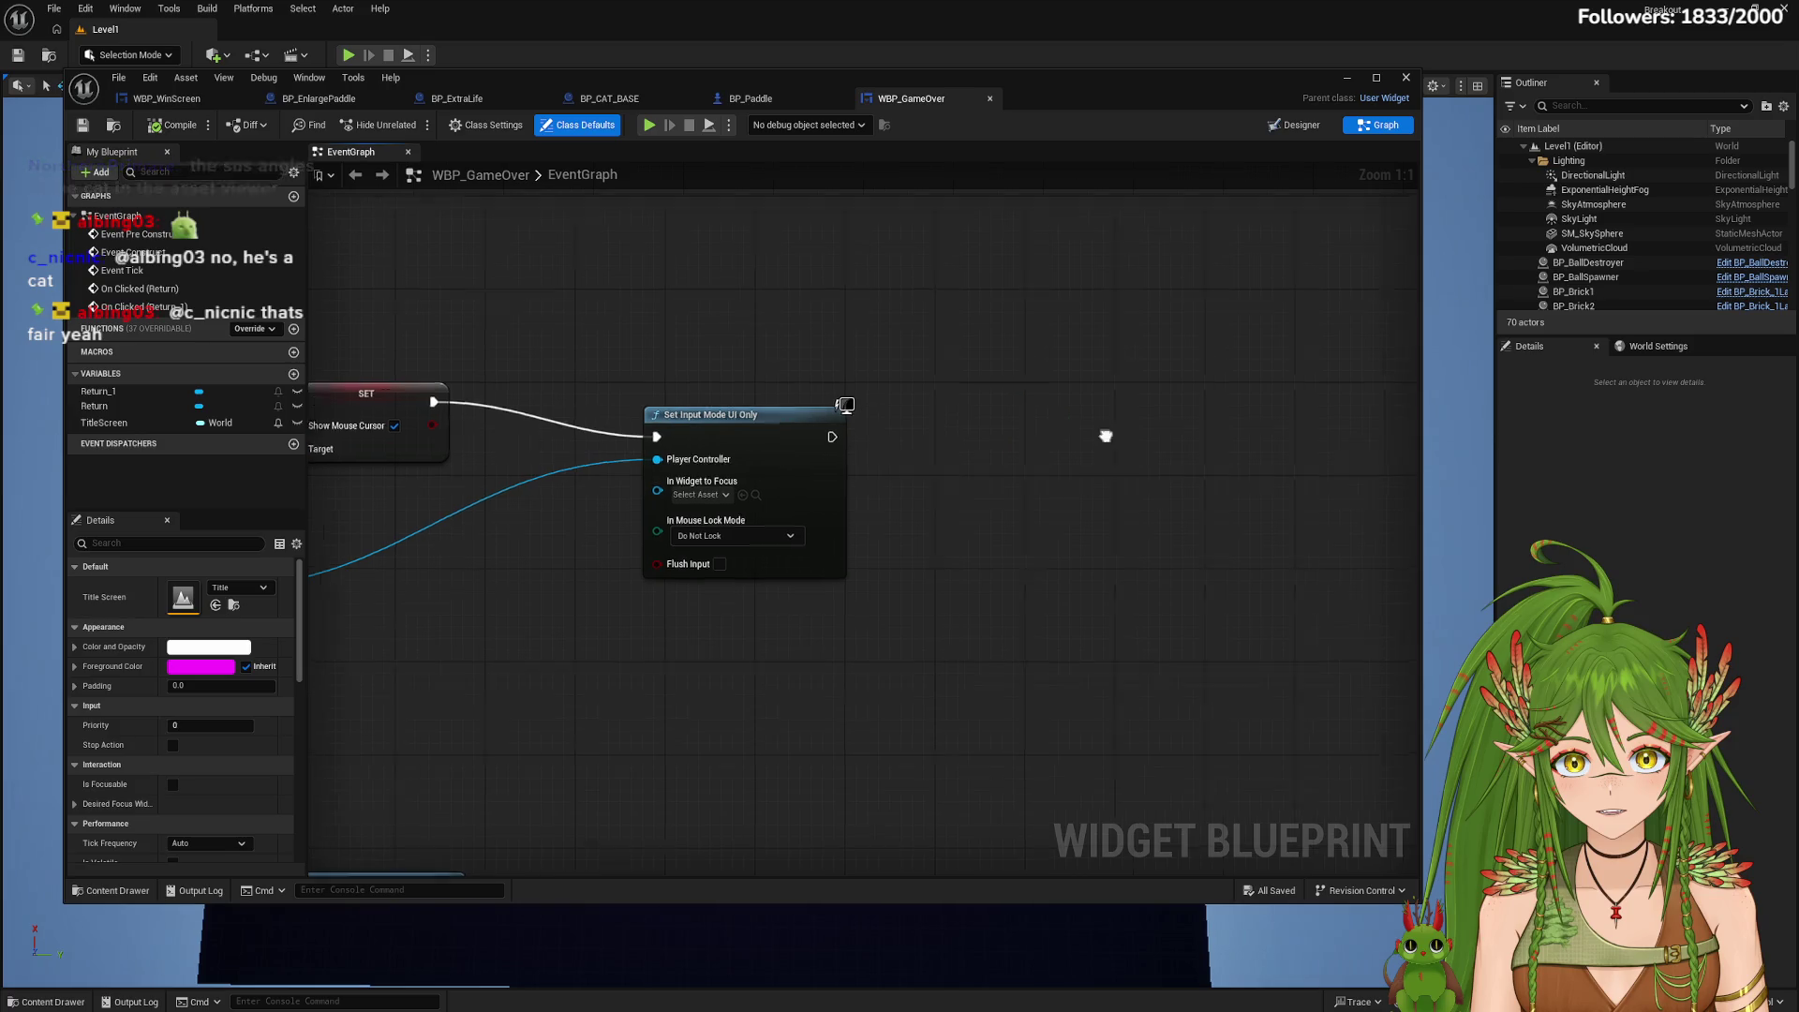
key("ctrl+v")
mouse_move(641, 449)
left_mouse_down()
mouse_move(686, 438)
mouse_move(593, 416)
left_mouse_up()
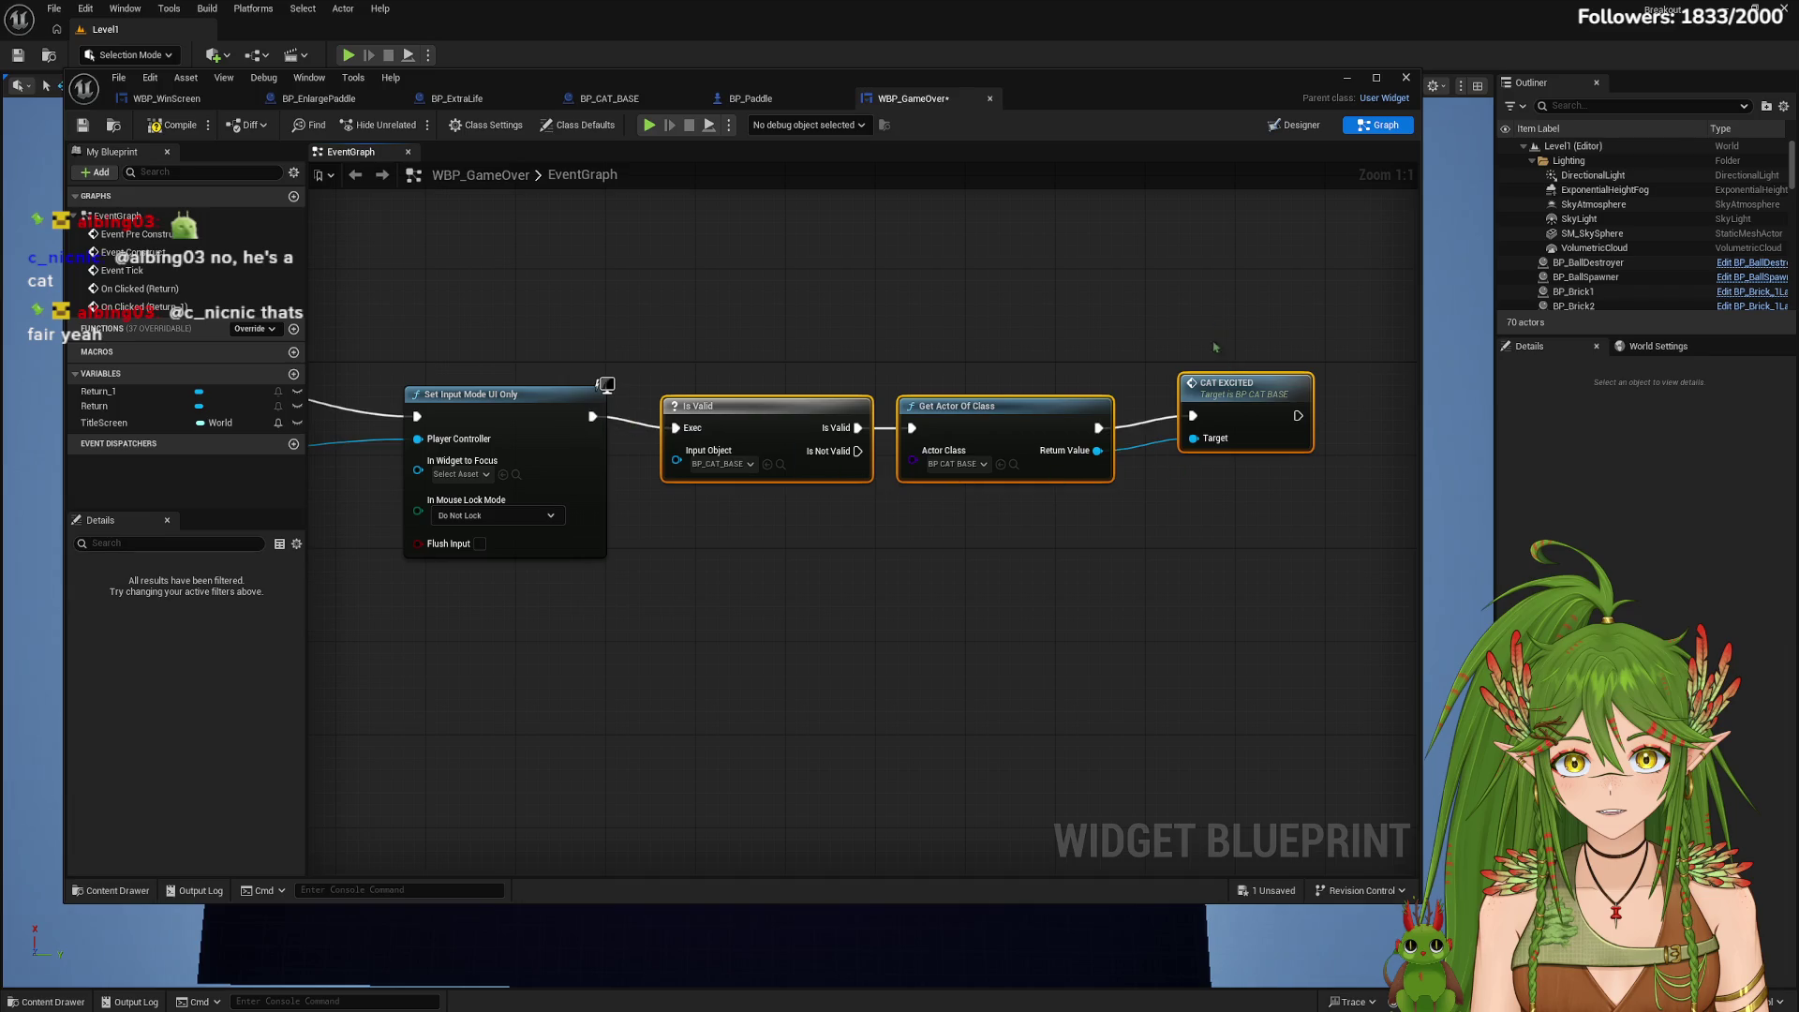
Replace CAT EXCITED with CAT SAD, wiring Get Actor Of Class into its Target
left_click(1228, 384)
key("Delete")
left_click_drag(1098, 429, 1255, 433)
type("c")
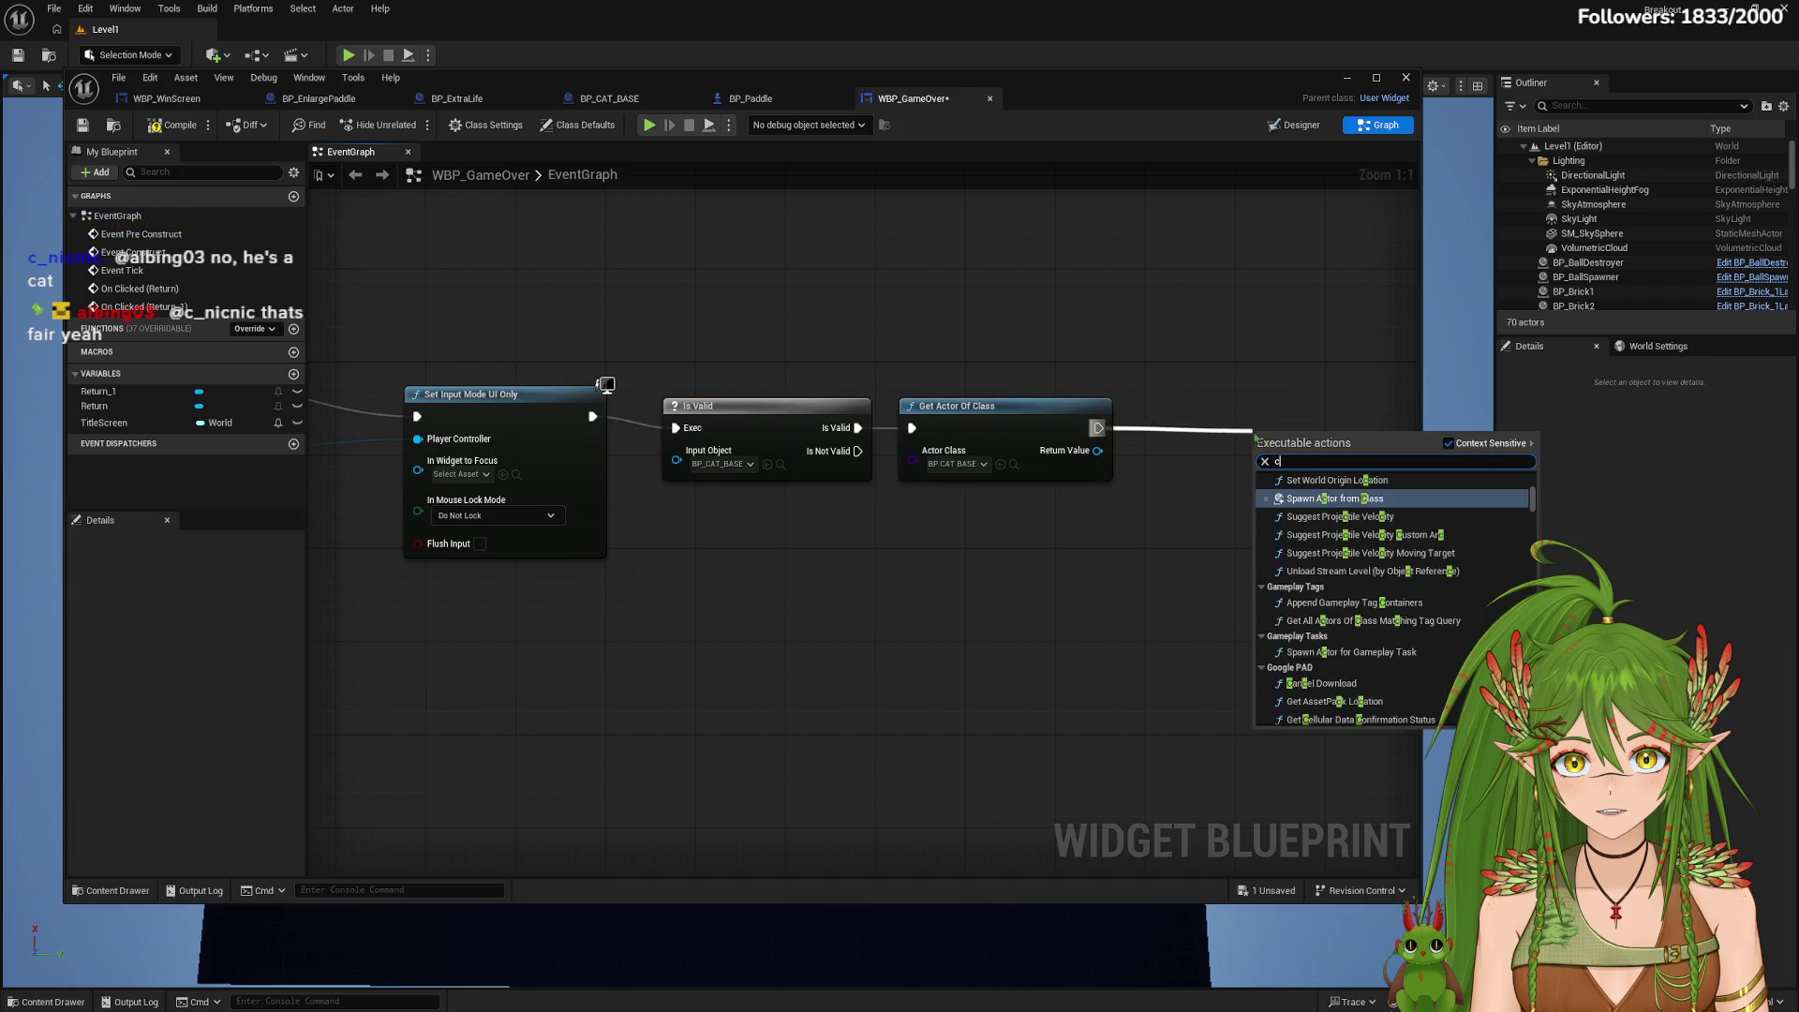
type("at s")
left_click(1373, 505)
left_click_drag(1097, 451, 1261, 485)
Save the WBP_GameOver blueprint and recenter the node chain
mouse_move(488, 597)
left_mouse_down()
mouse_move(924, 637)
mouse_move(1145, 626)
mouse_move(1399, 670)
mouse_move(413, 621)
left_mouse_up()
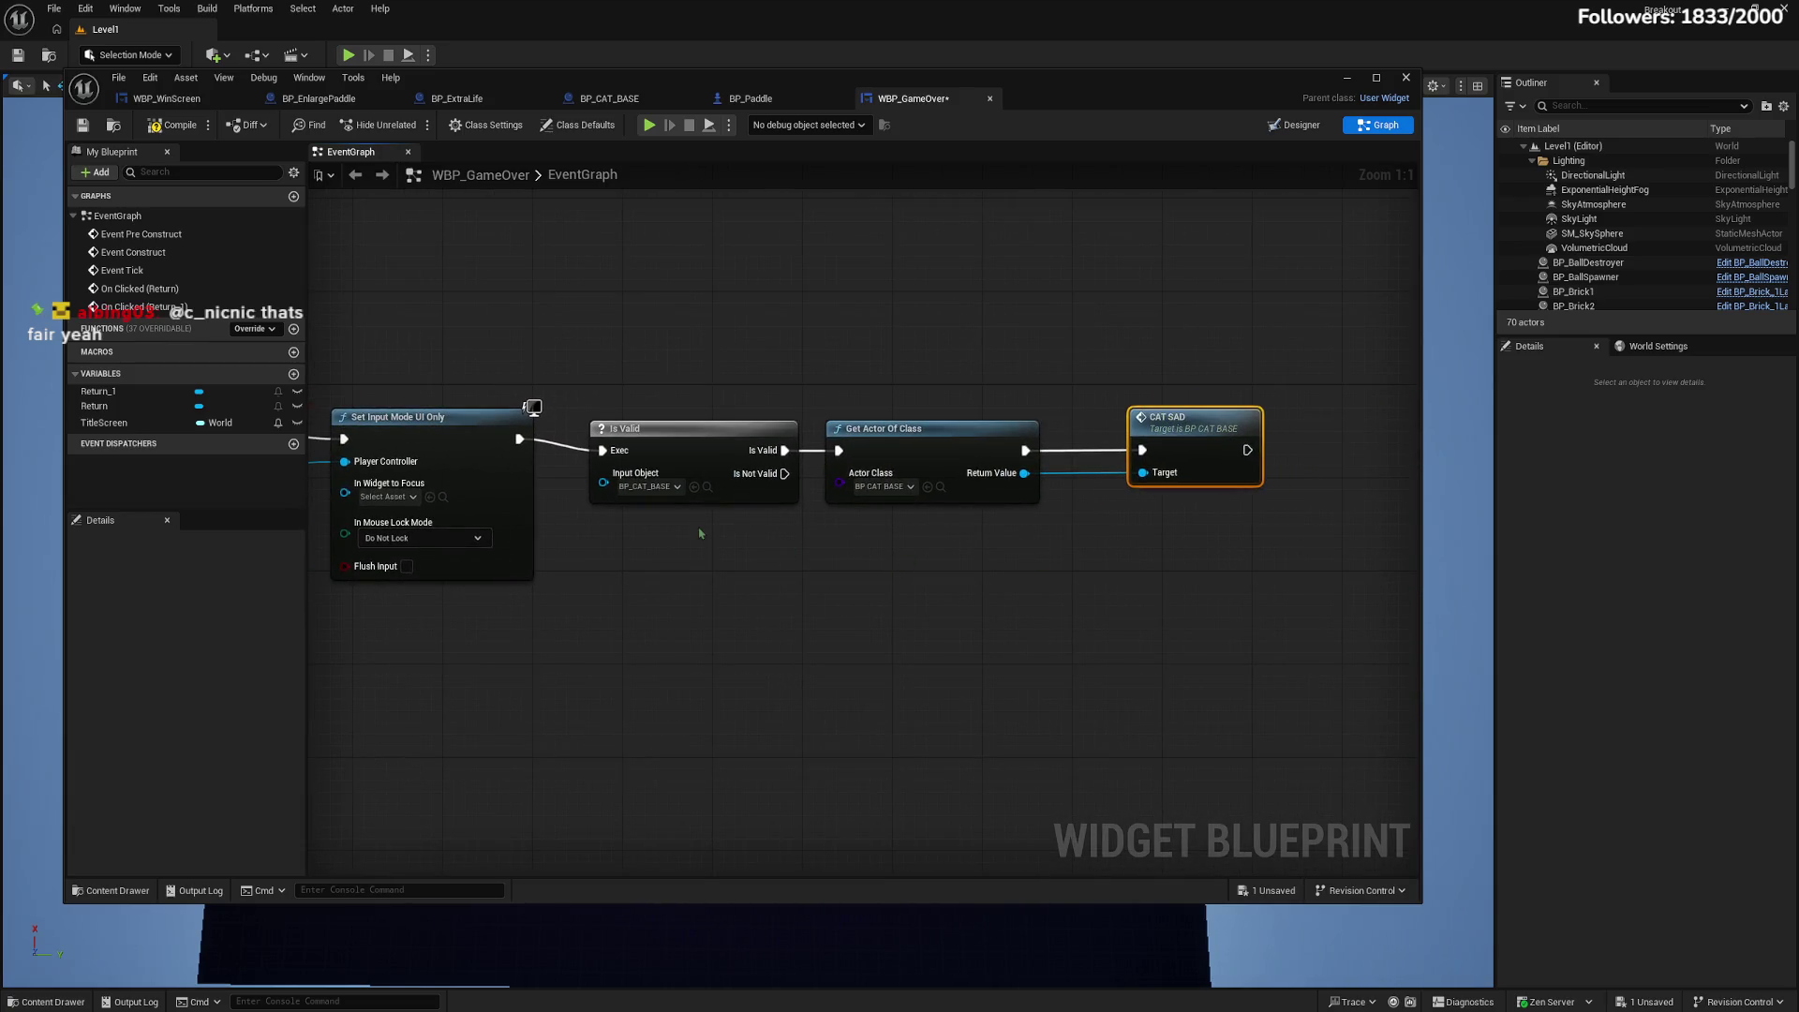
key("ctrl+s")
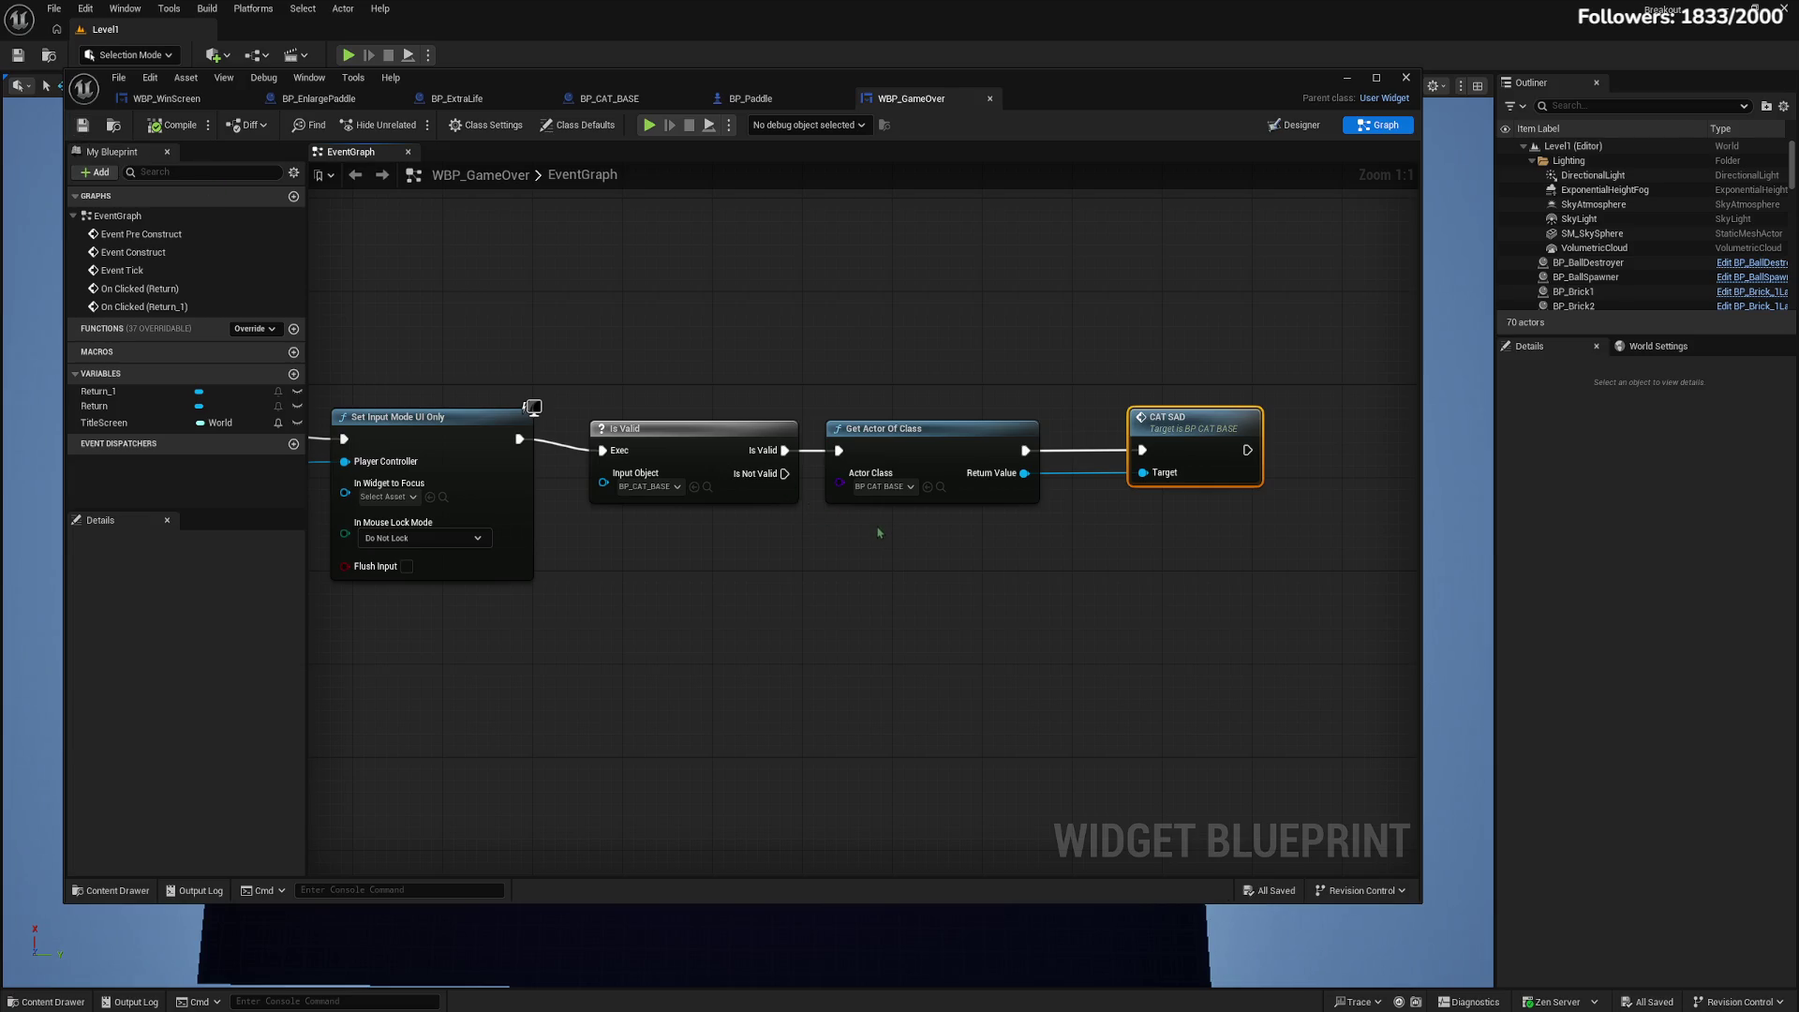
left_click_drag(802, 550, 916, 559)
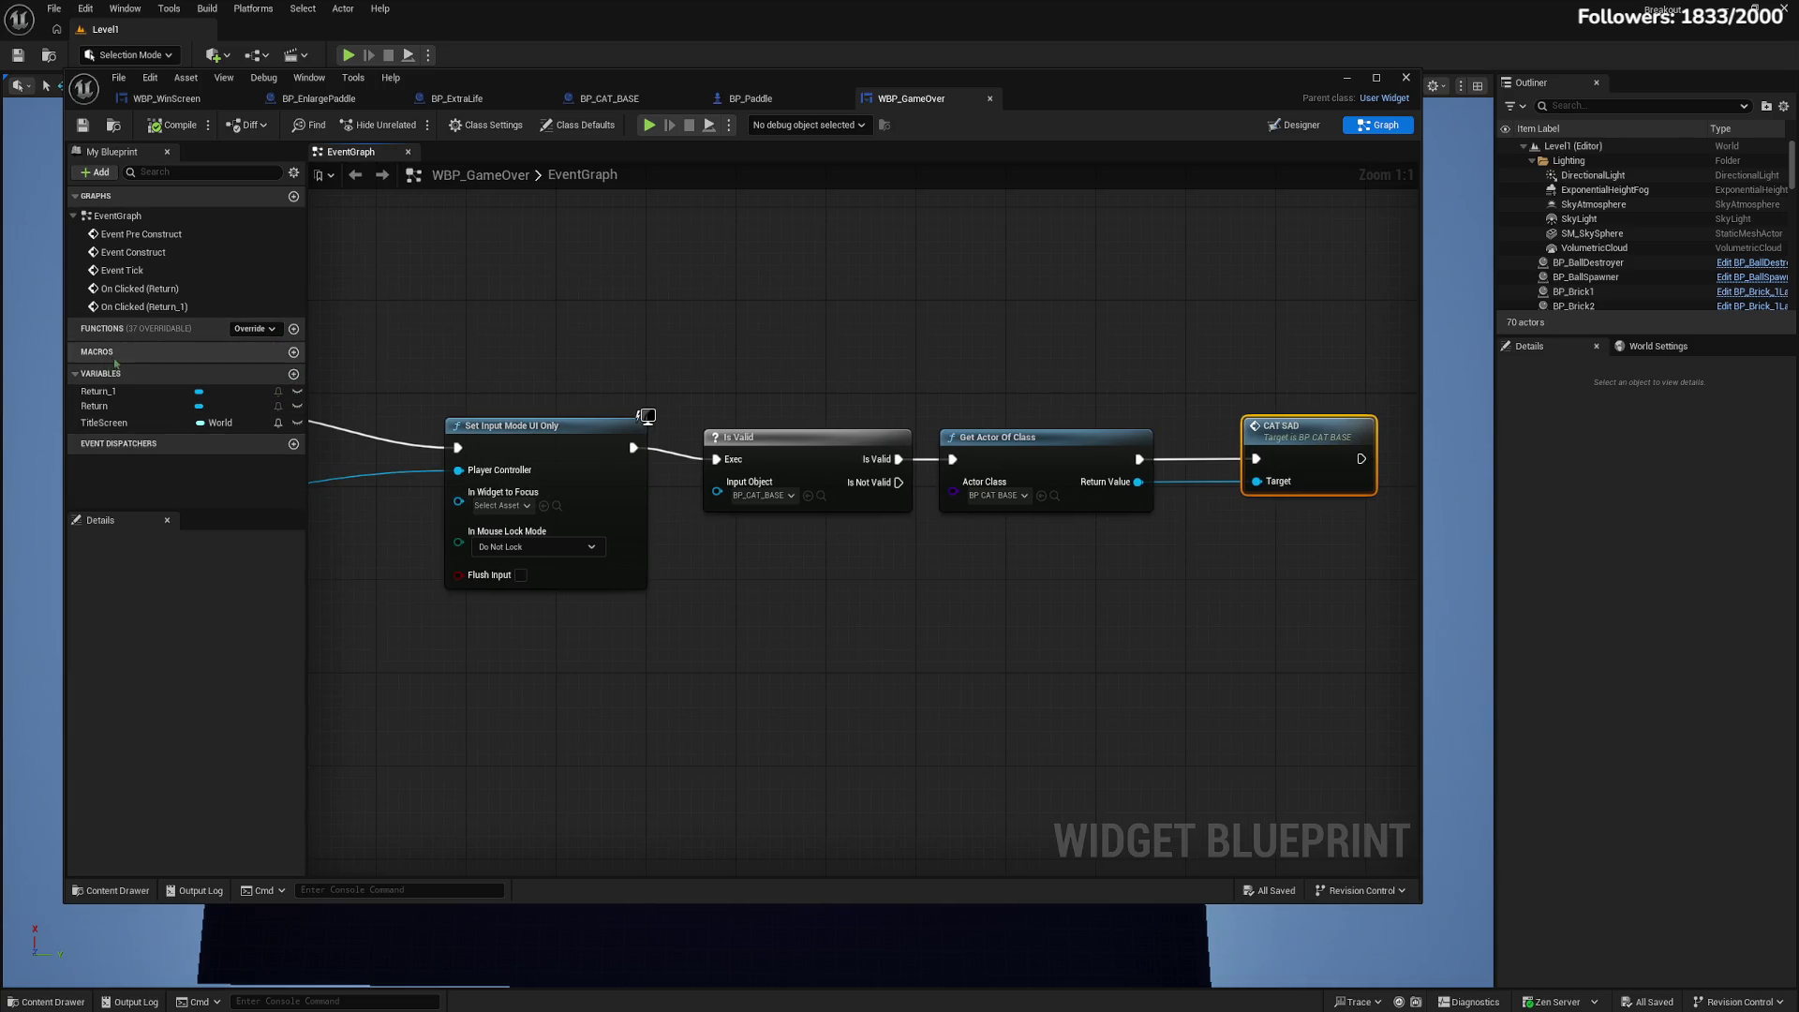
Add a new function named IsValid to WBP_GameOver
left_click(293, 329)
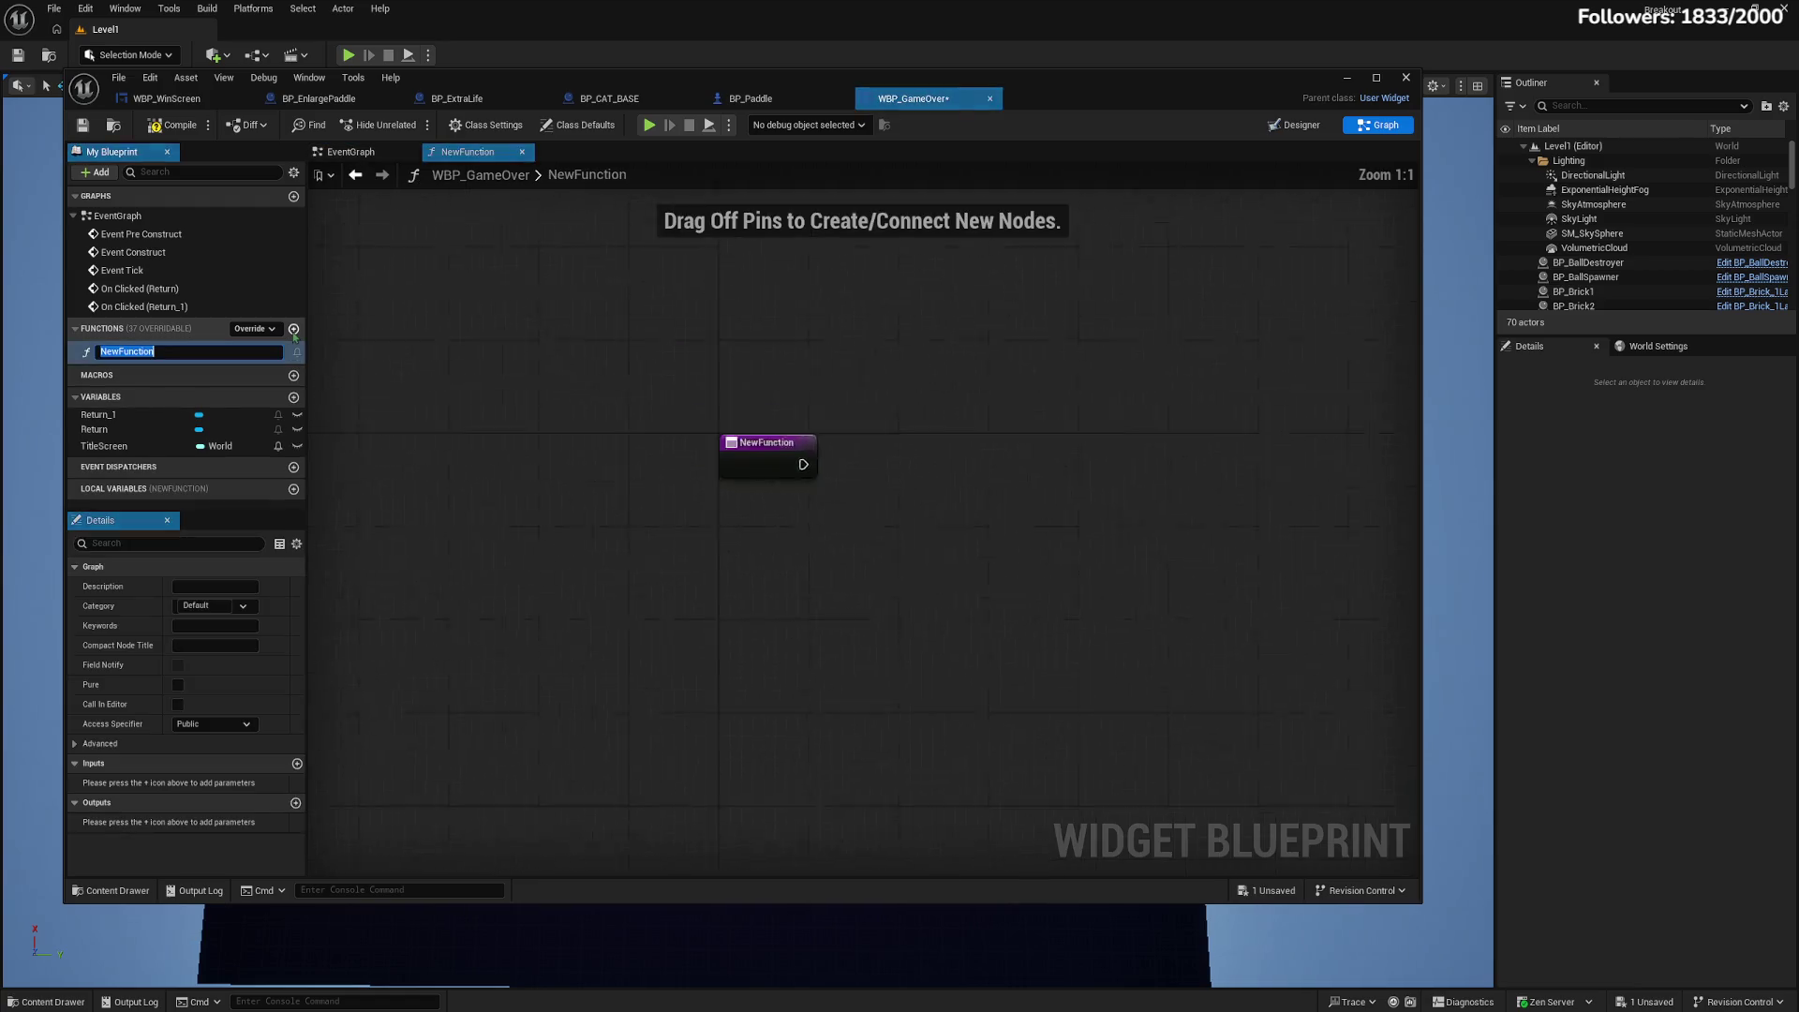
type("IsValid")
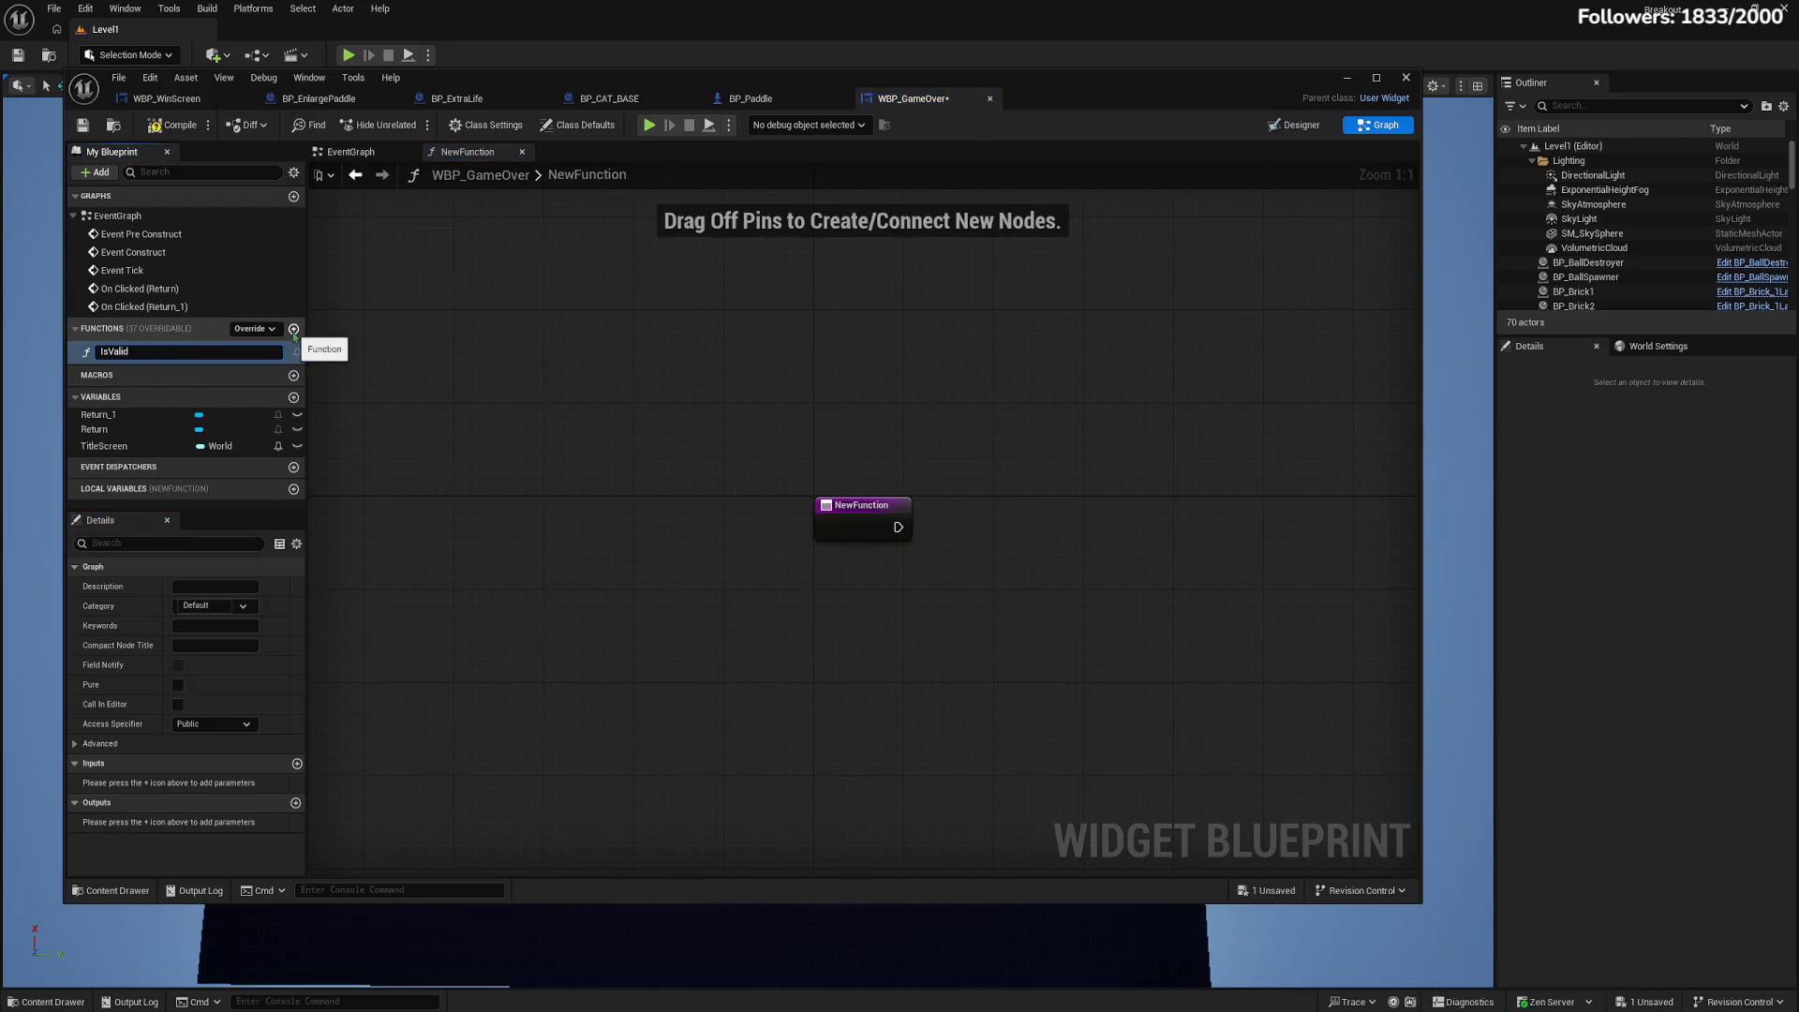
key("Return")
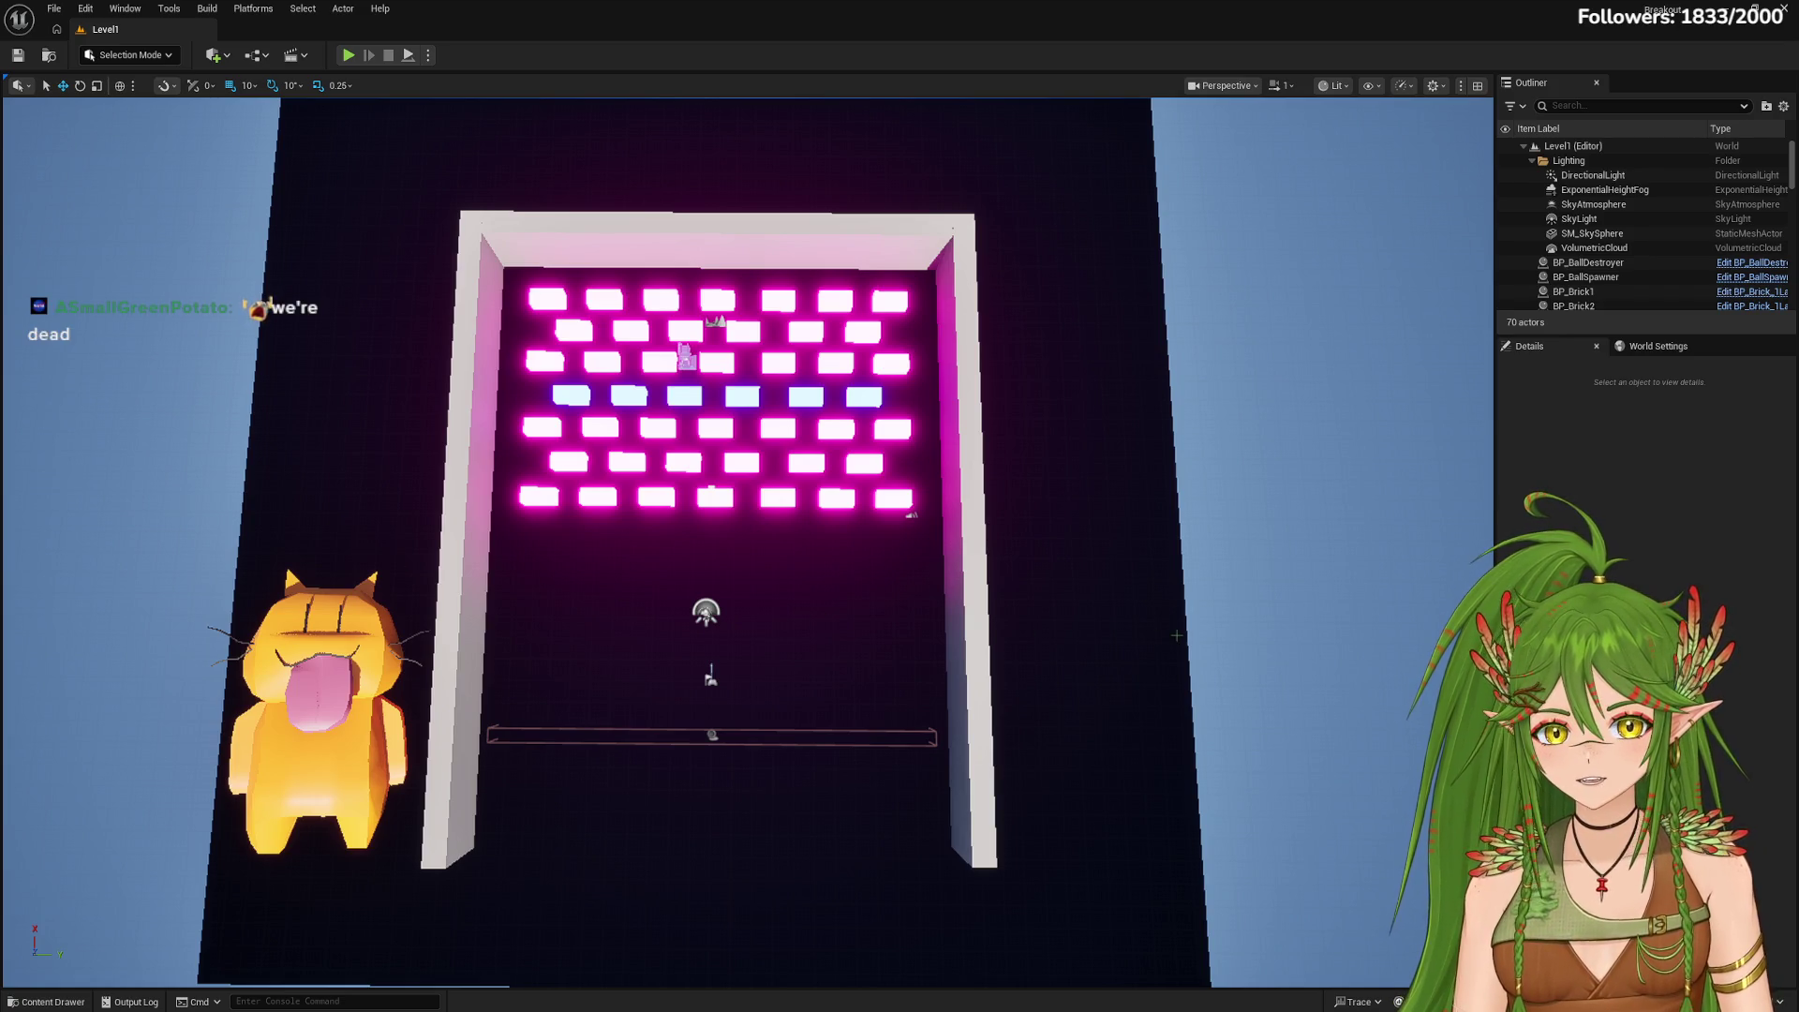
left_click(1138, 655)
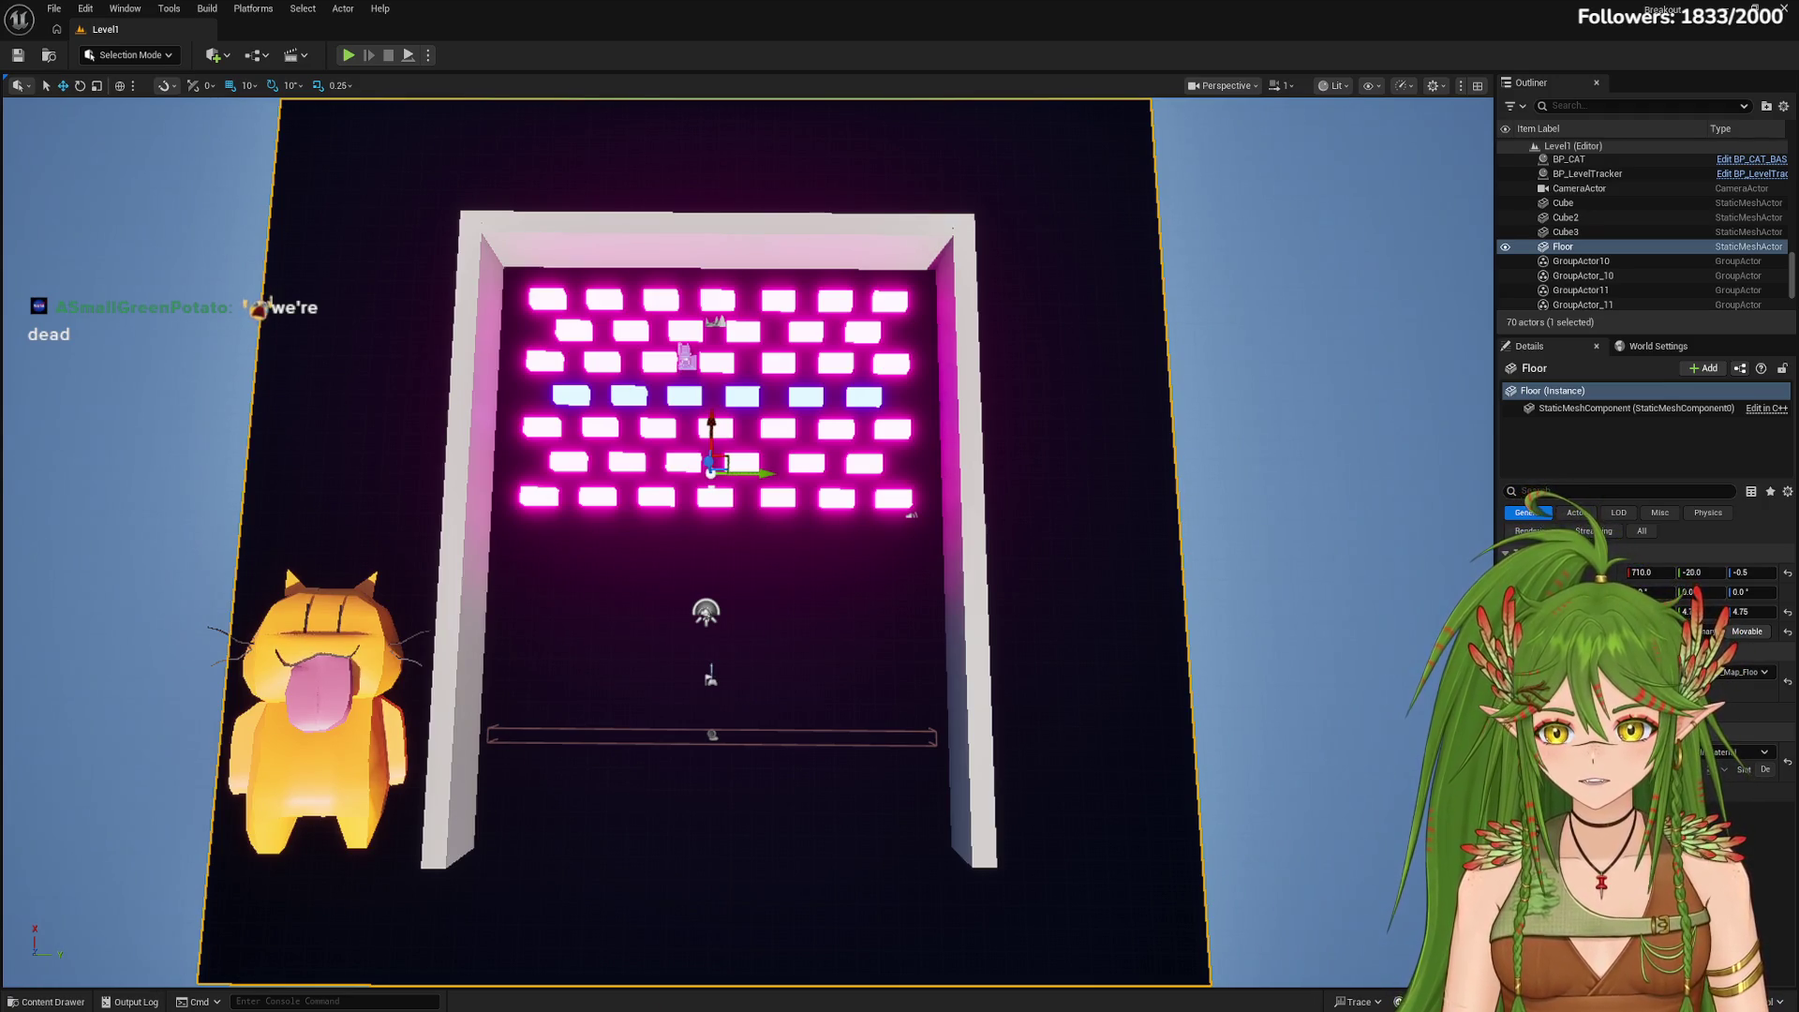
mouse_move(583, 1001)
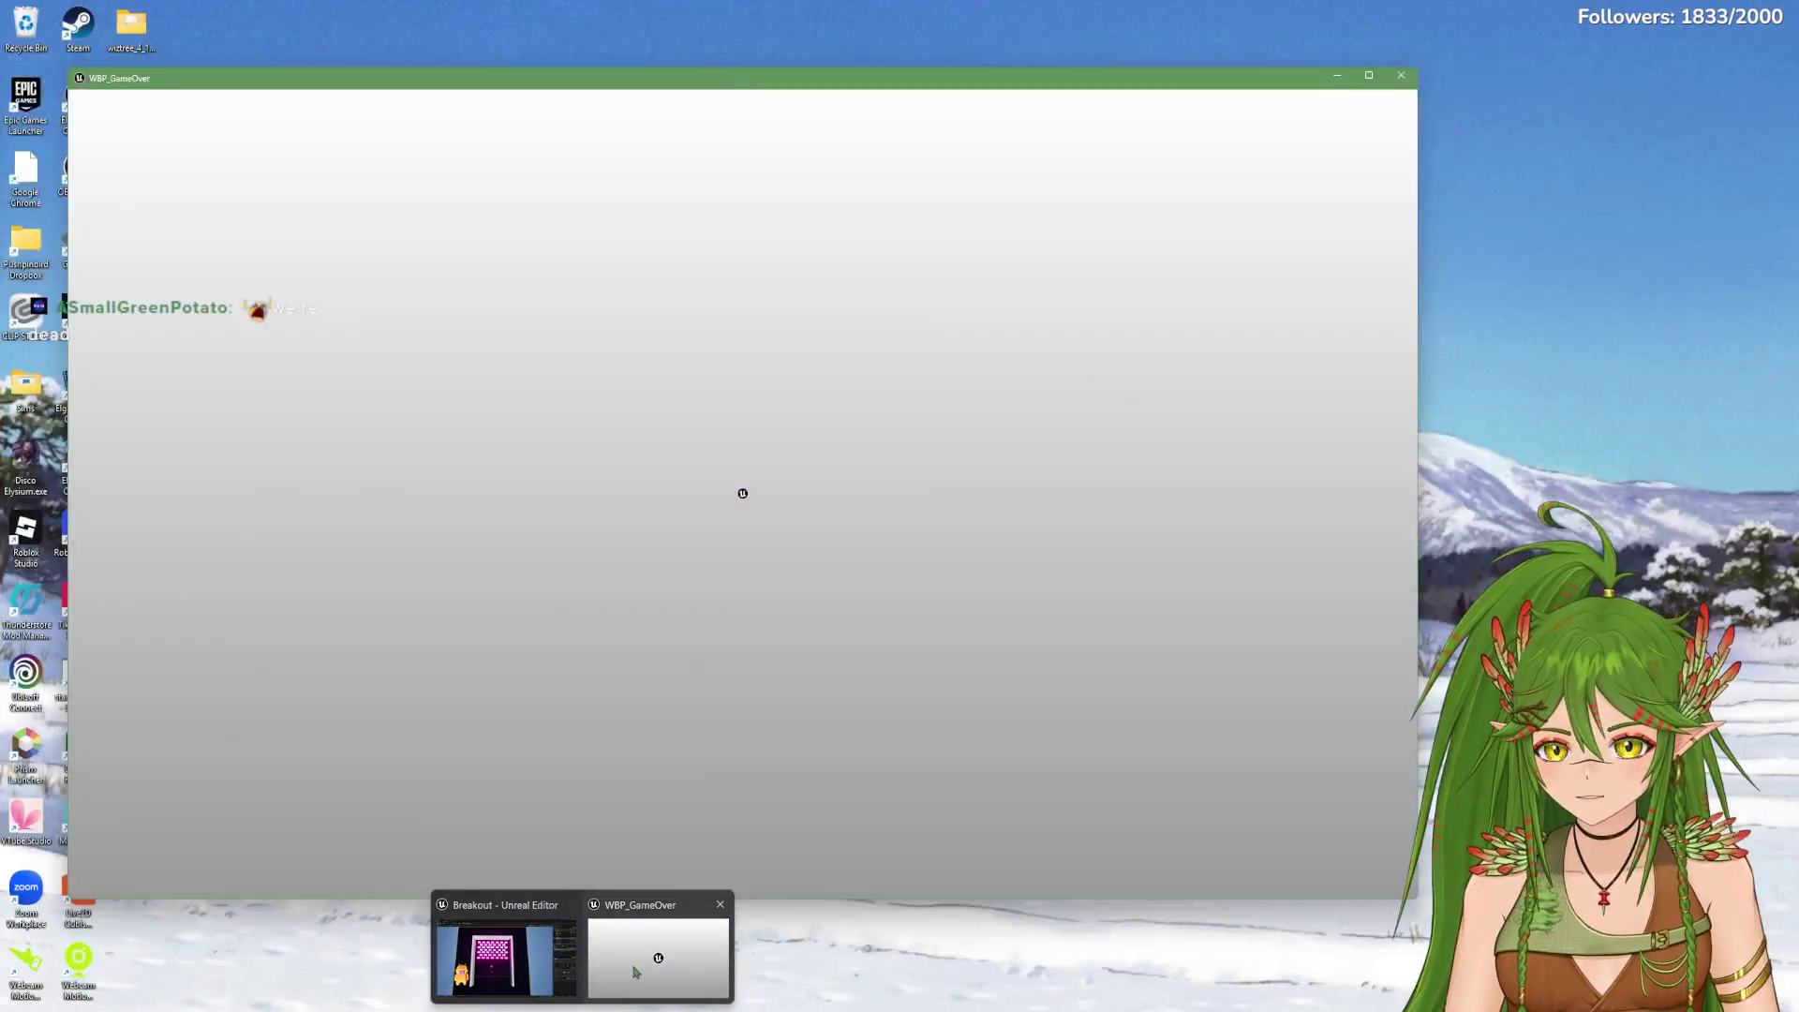
left_click(635, 972)
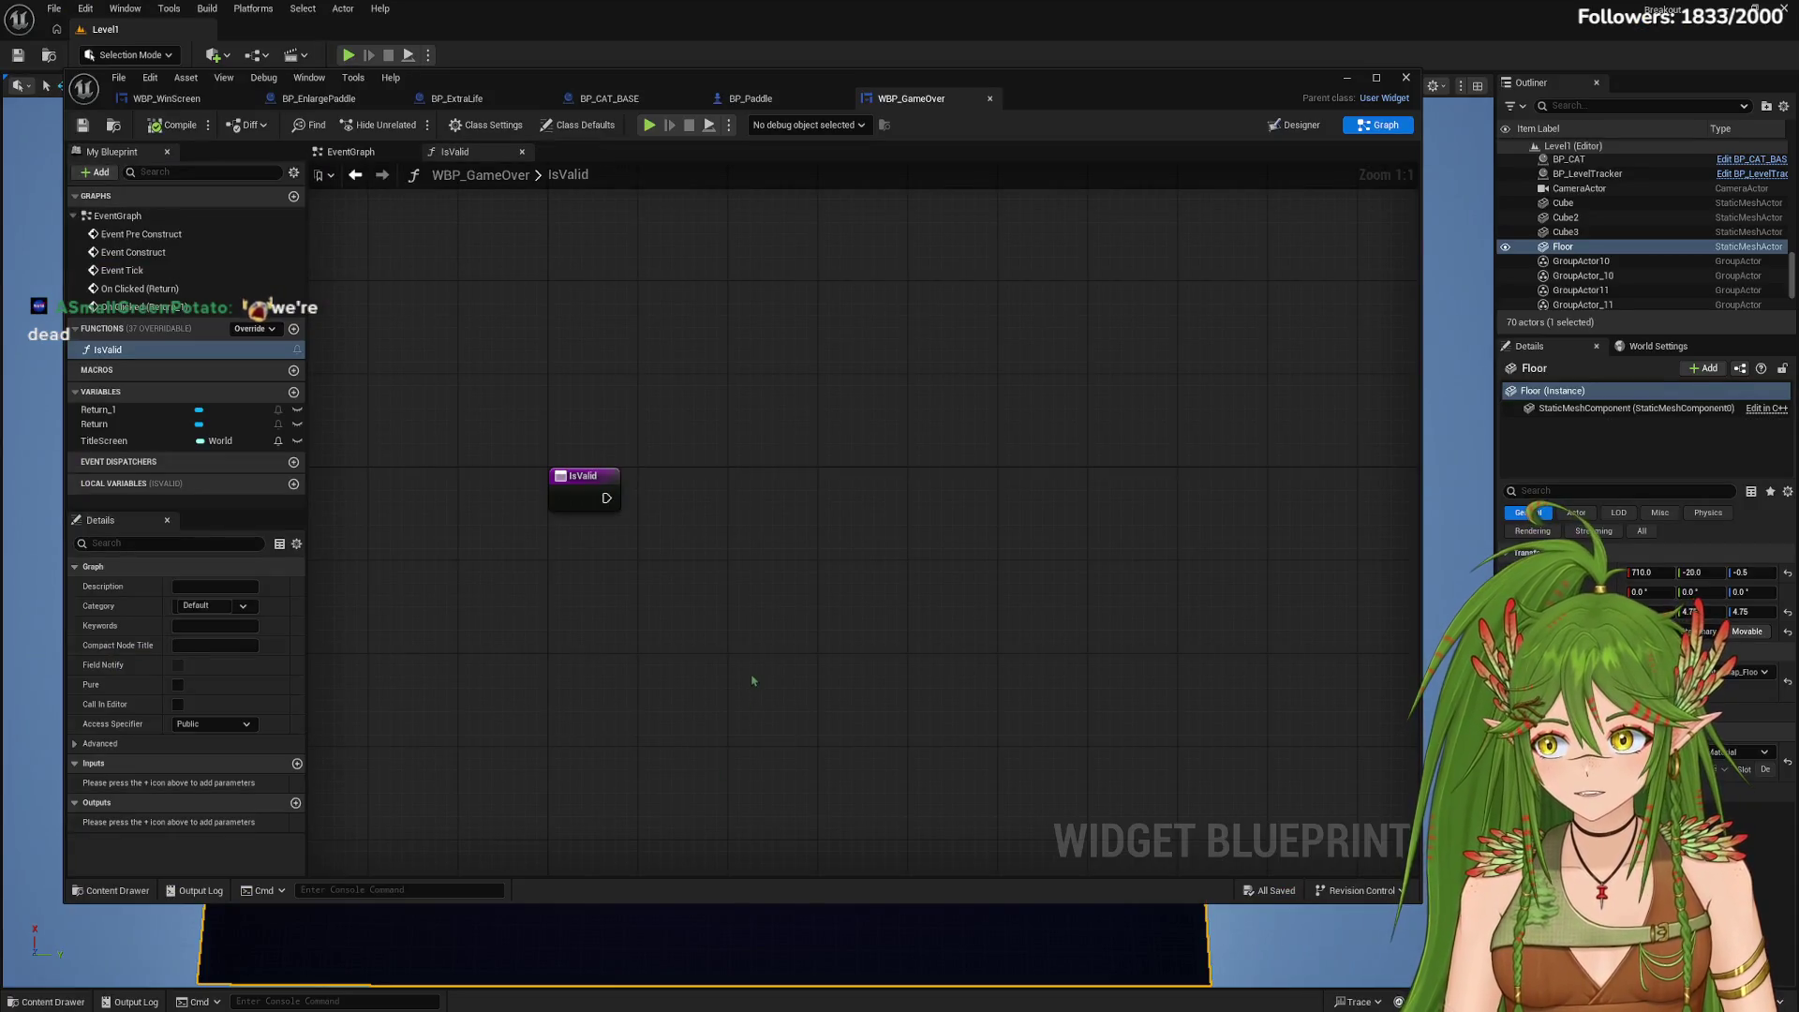
mouse_move(606, 498)
left_mouse_down()
mouse_move(735, 506)
mouse_move(785, 480)
left_mouse_up()
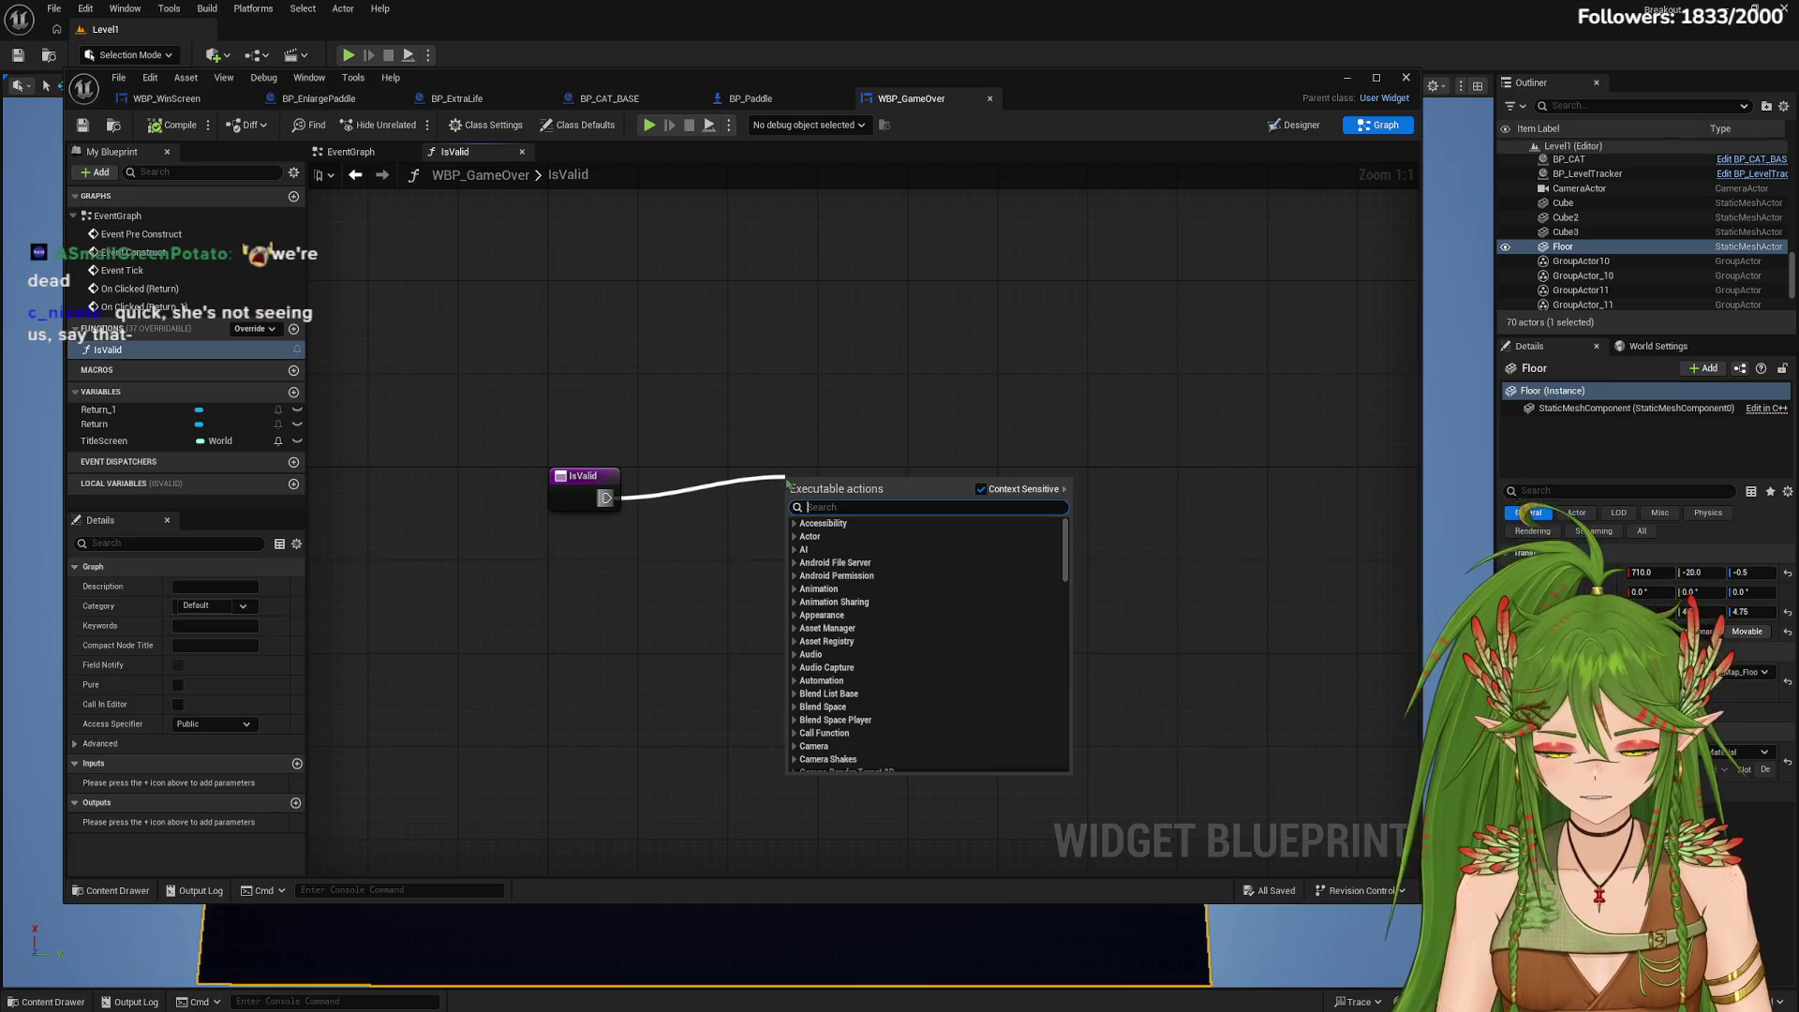
left_click(473, 637)
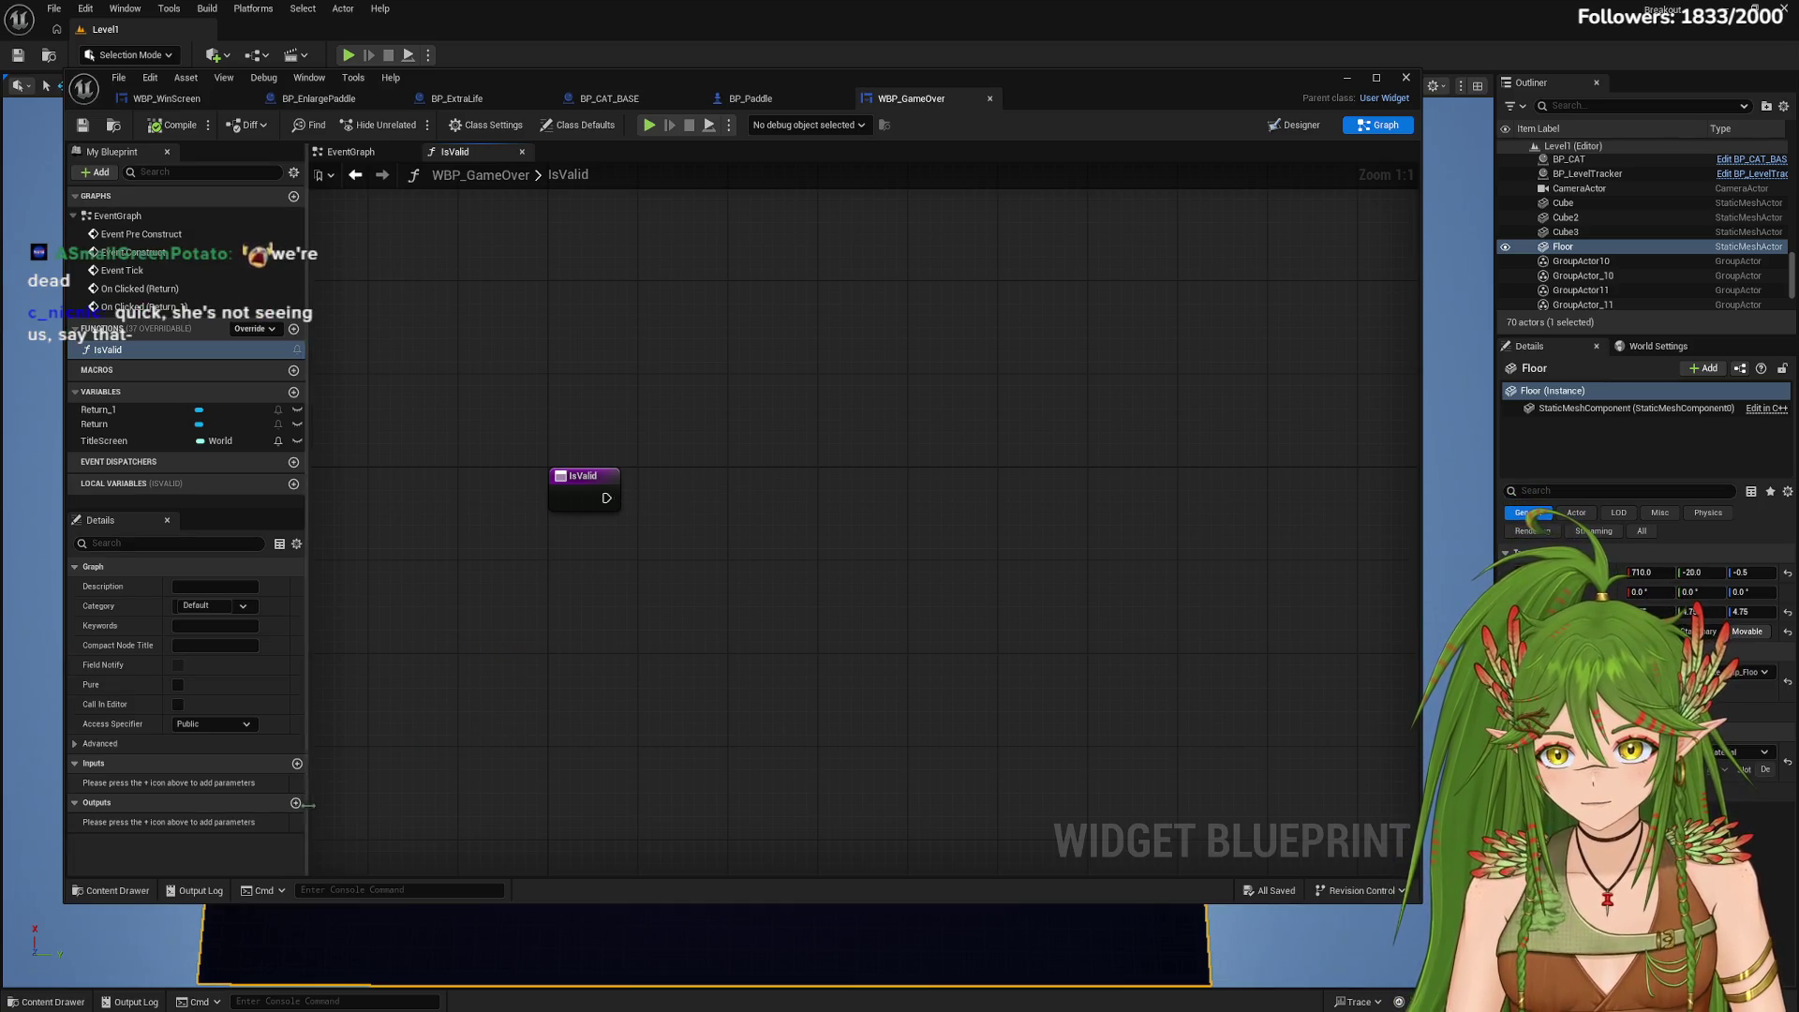
Give IsValid a CatValid output of type BP CAT BASE and save the blueprint
left_click(295, 803)
type("CatValid")
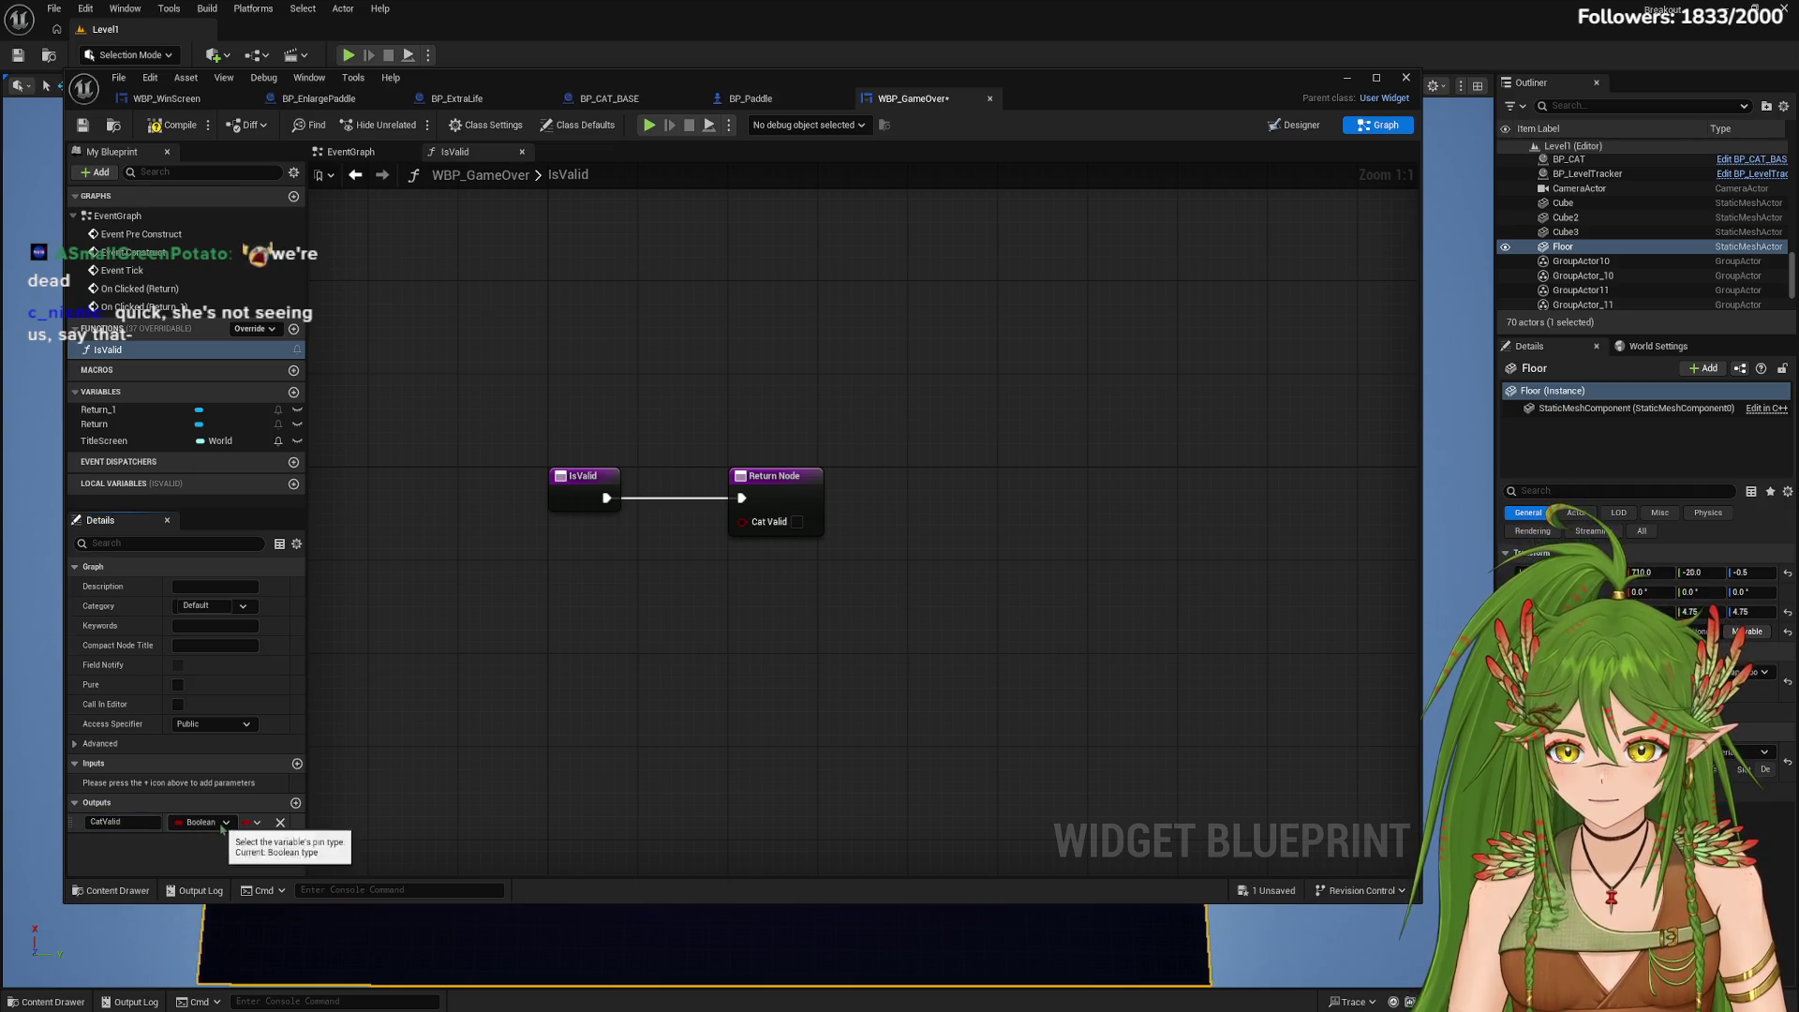
left_click(219, 823)
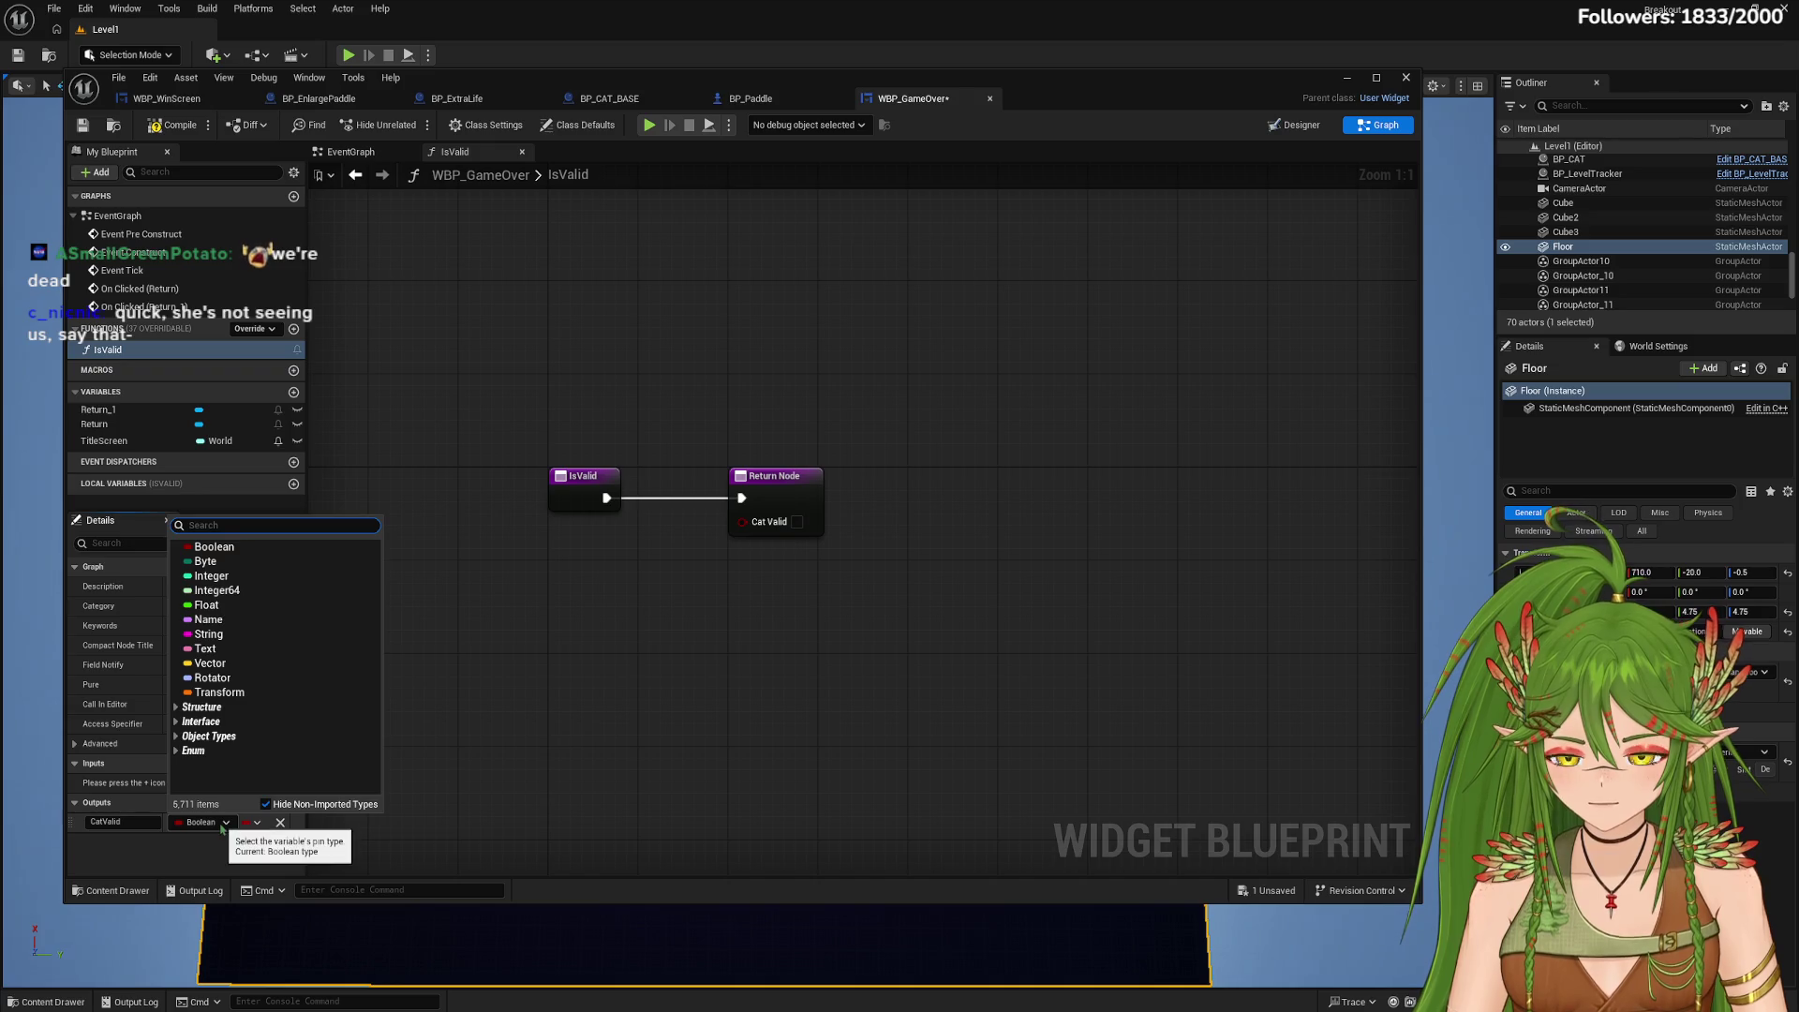
type("t_b")
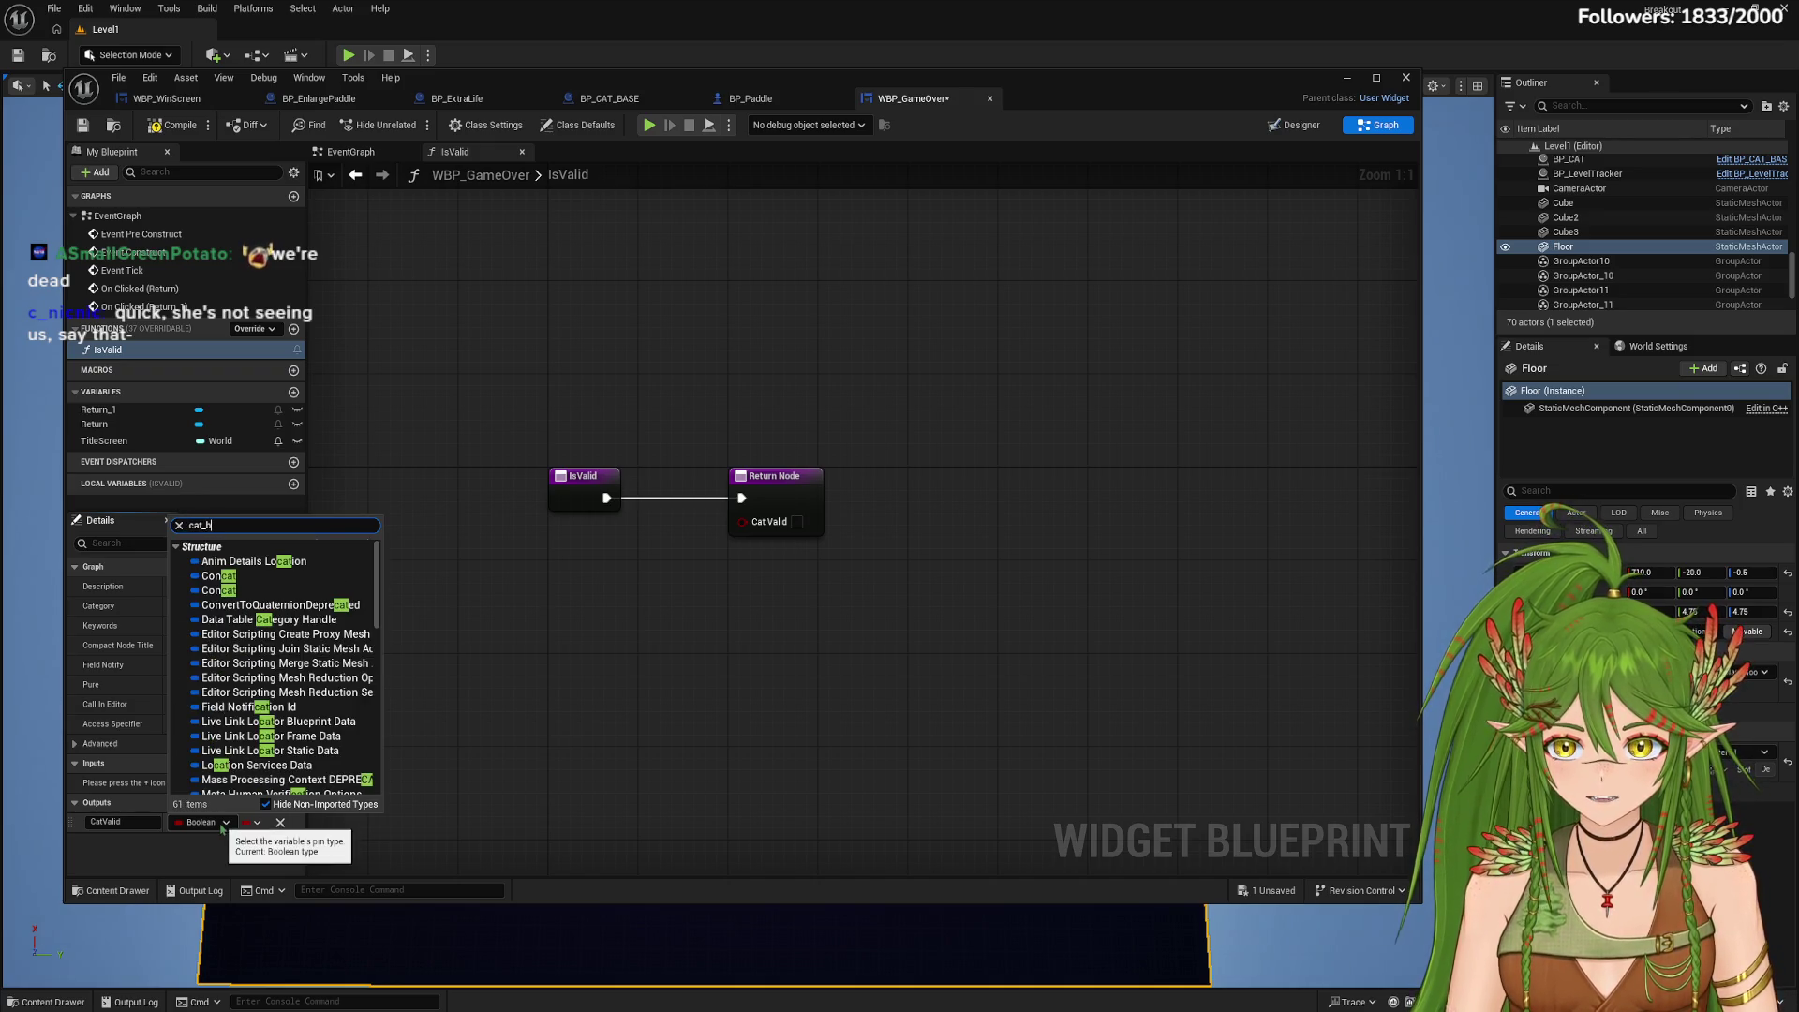
left_click(403, 553)
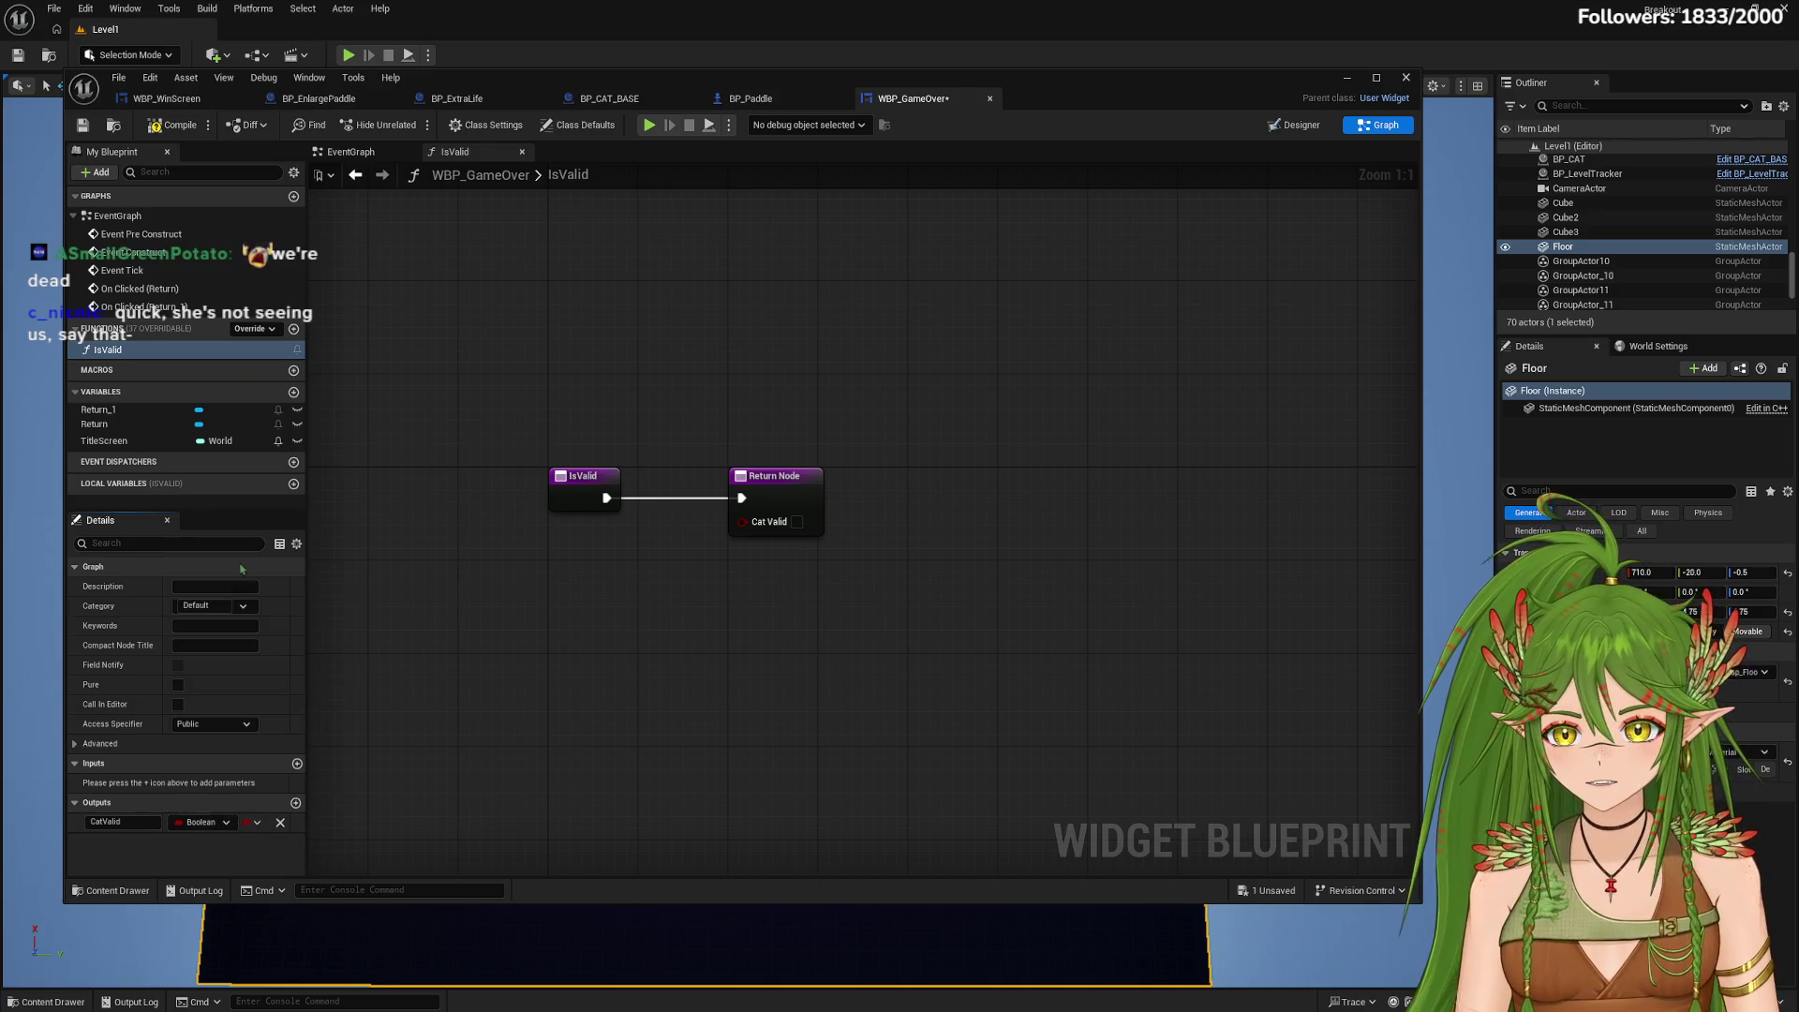
left_click(83, 125)
left_click(1293, 130)
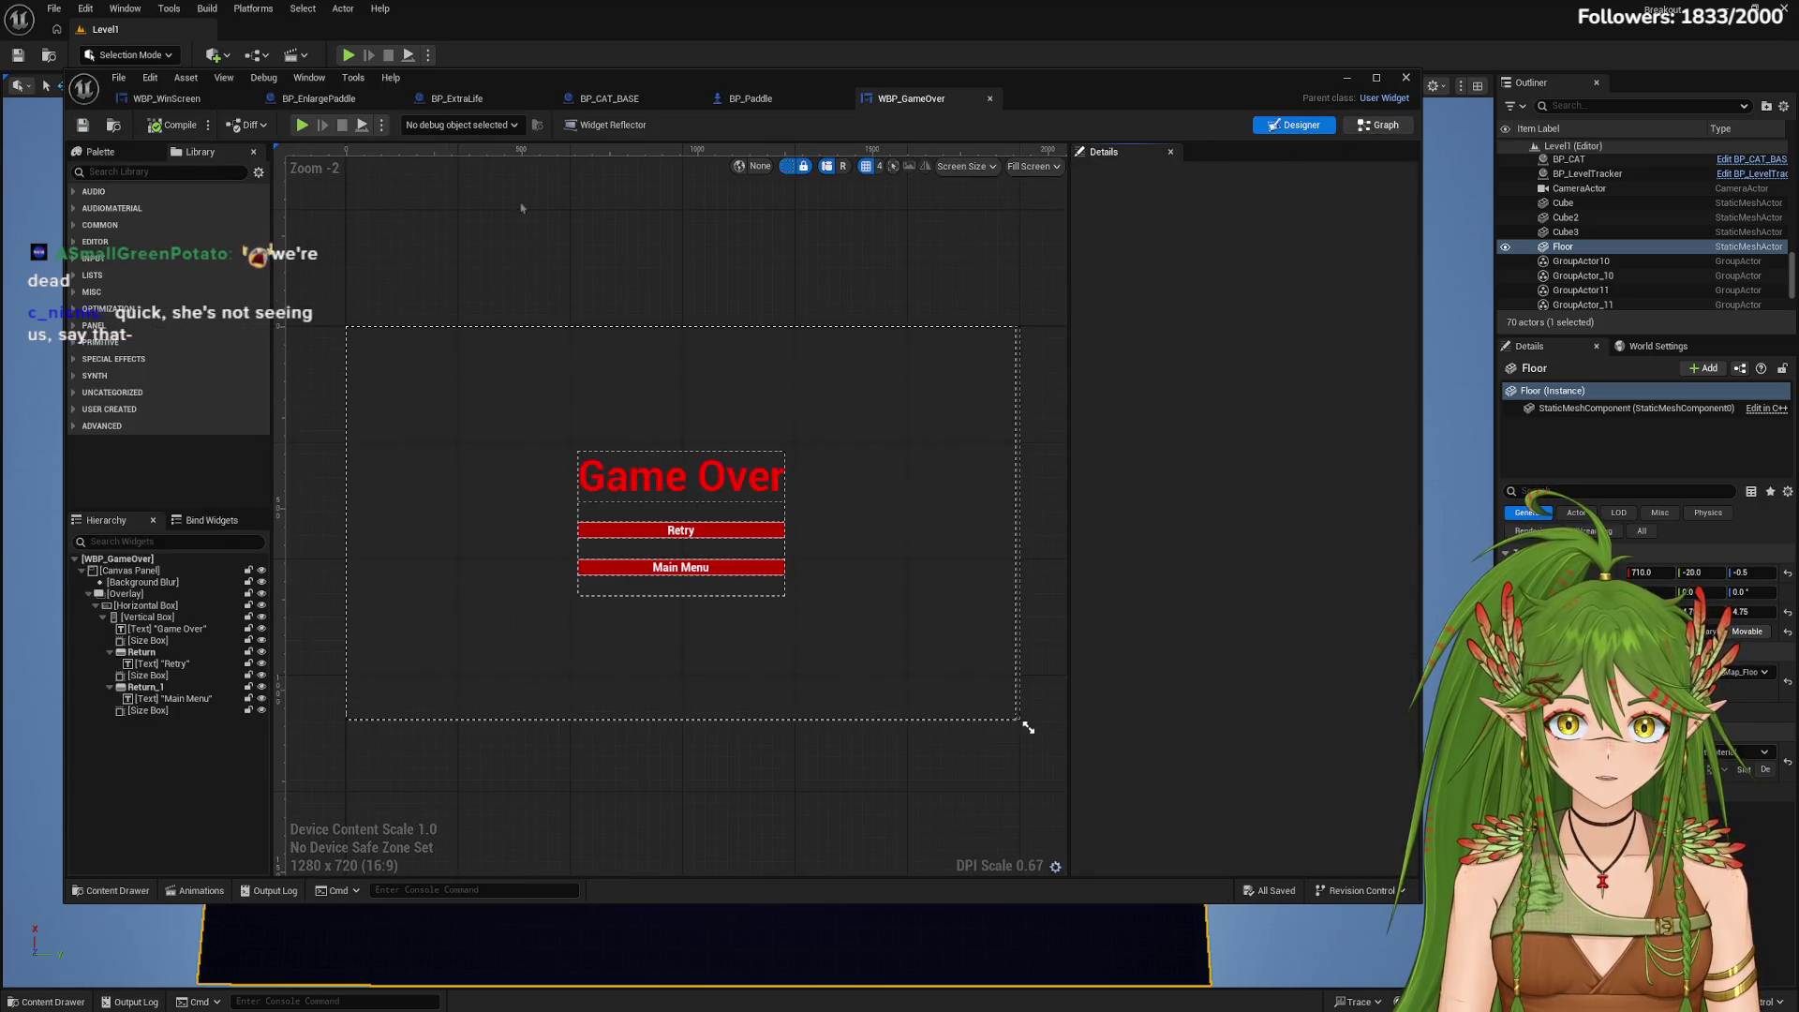
Open BP_BallDestroy from the Blueprints folder and find the end of its event chain
left_click(1368, 128)
left_click(375, 153)
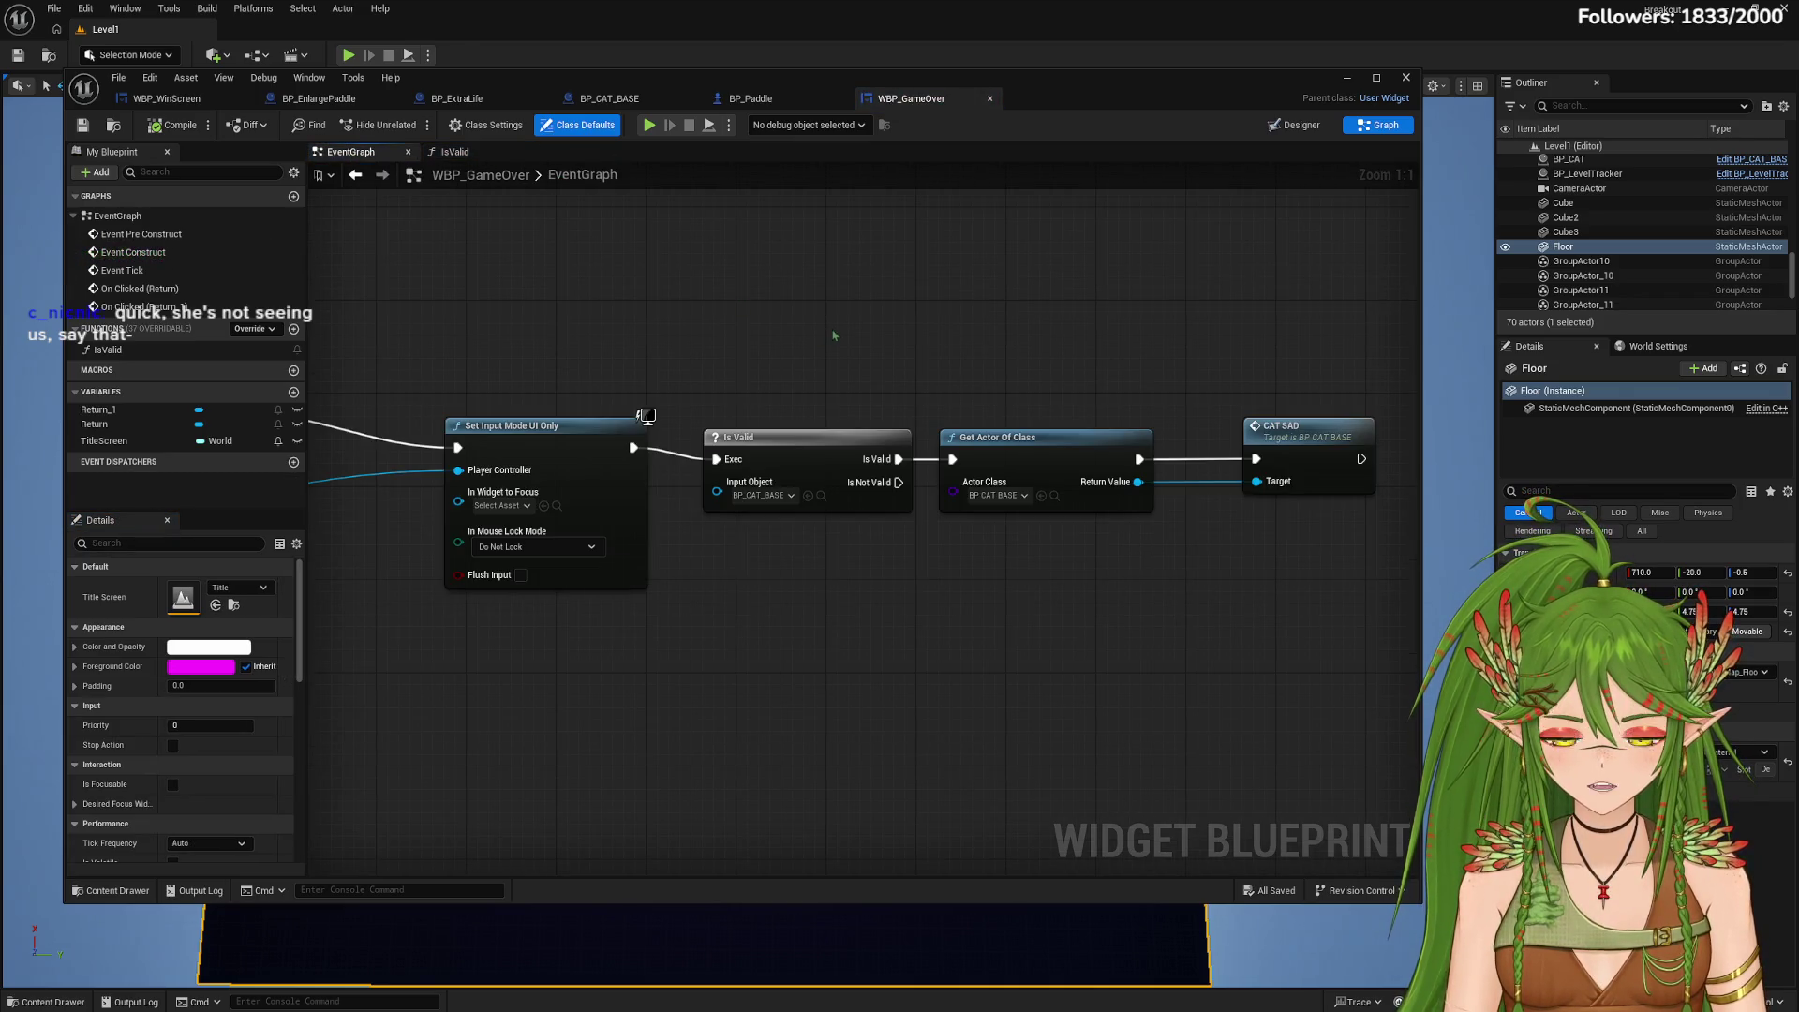
mouse_move(846, 341)
left_mouse_down()
mouse_move(753, 337)
mouse_move(774, 370)
mouse_move(1071, 325)
mouse_move(836, 525)
mouse_move(1070, 362)
left_mouse_up()
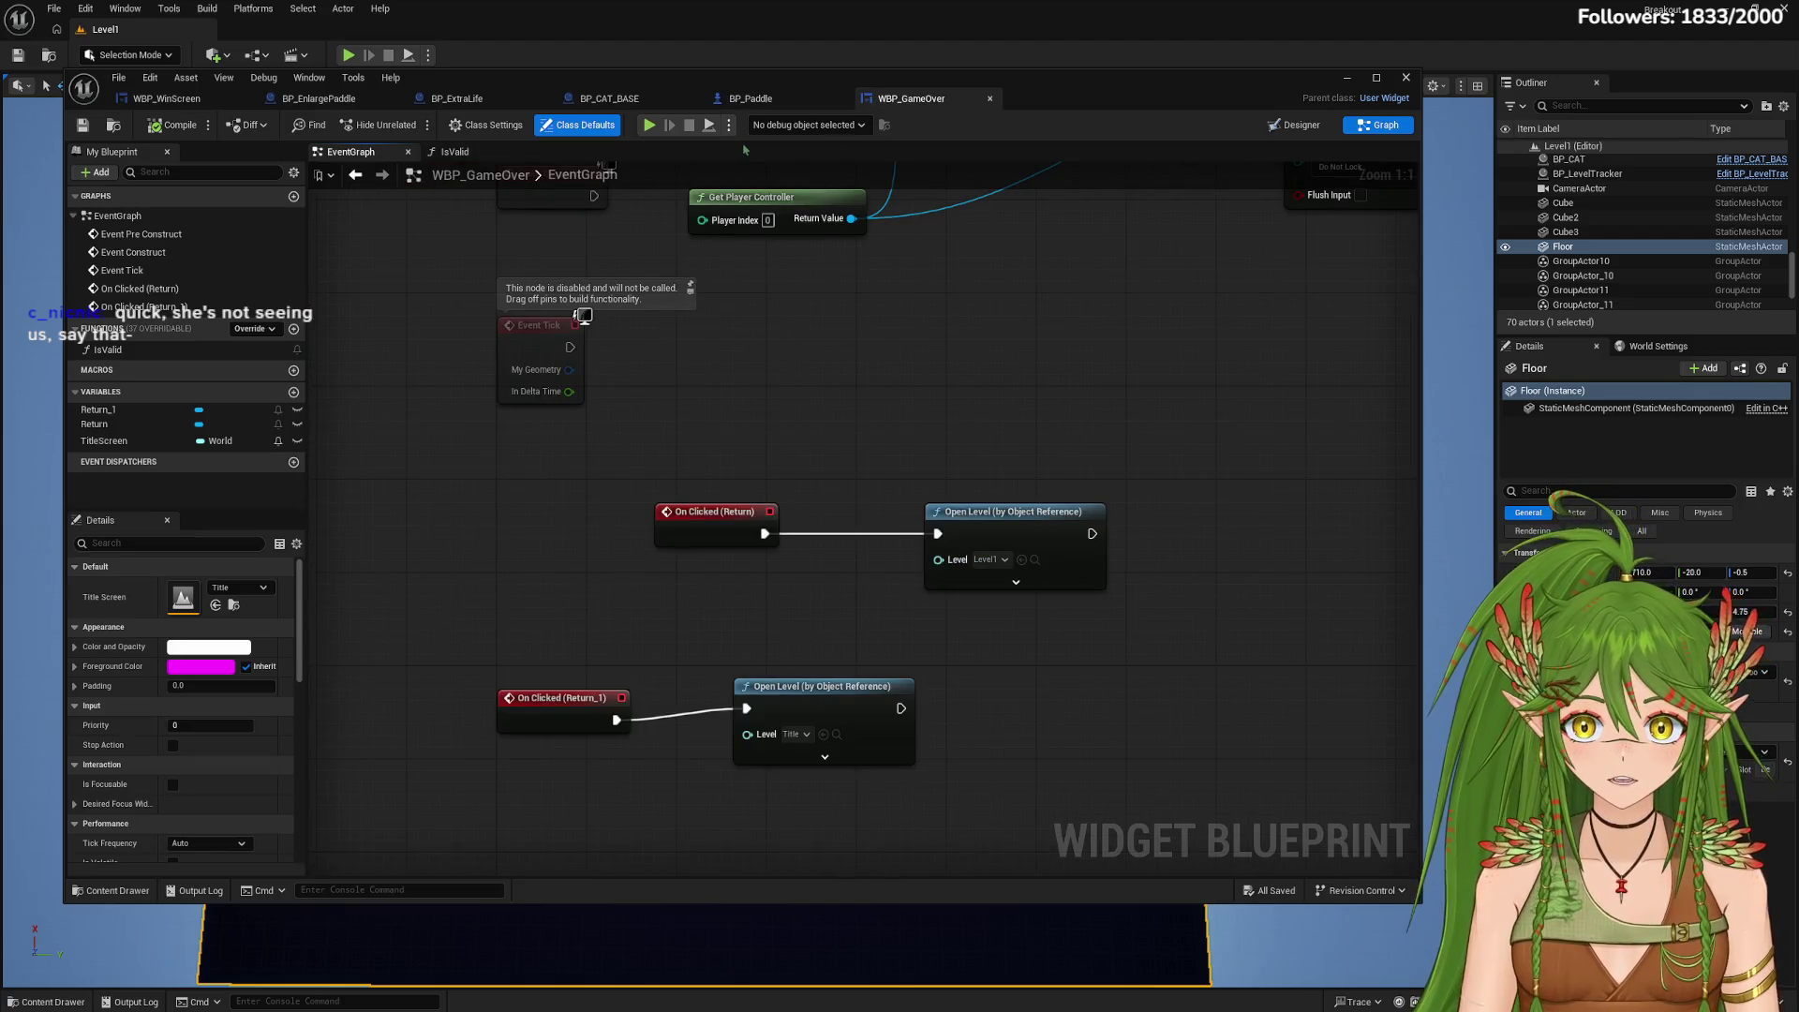
left_click(1346, 78)
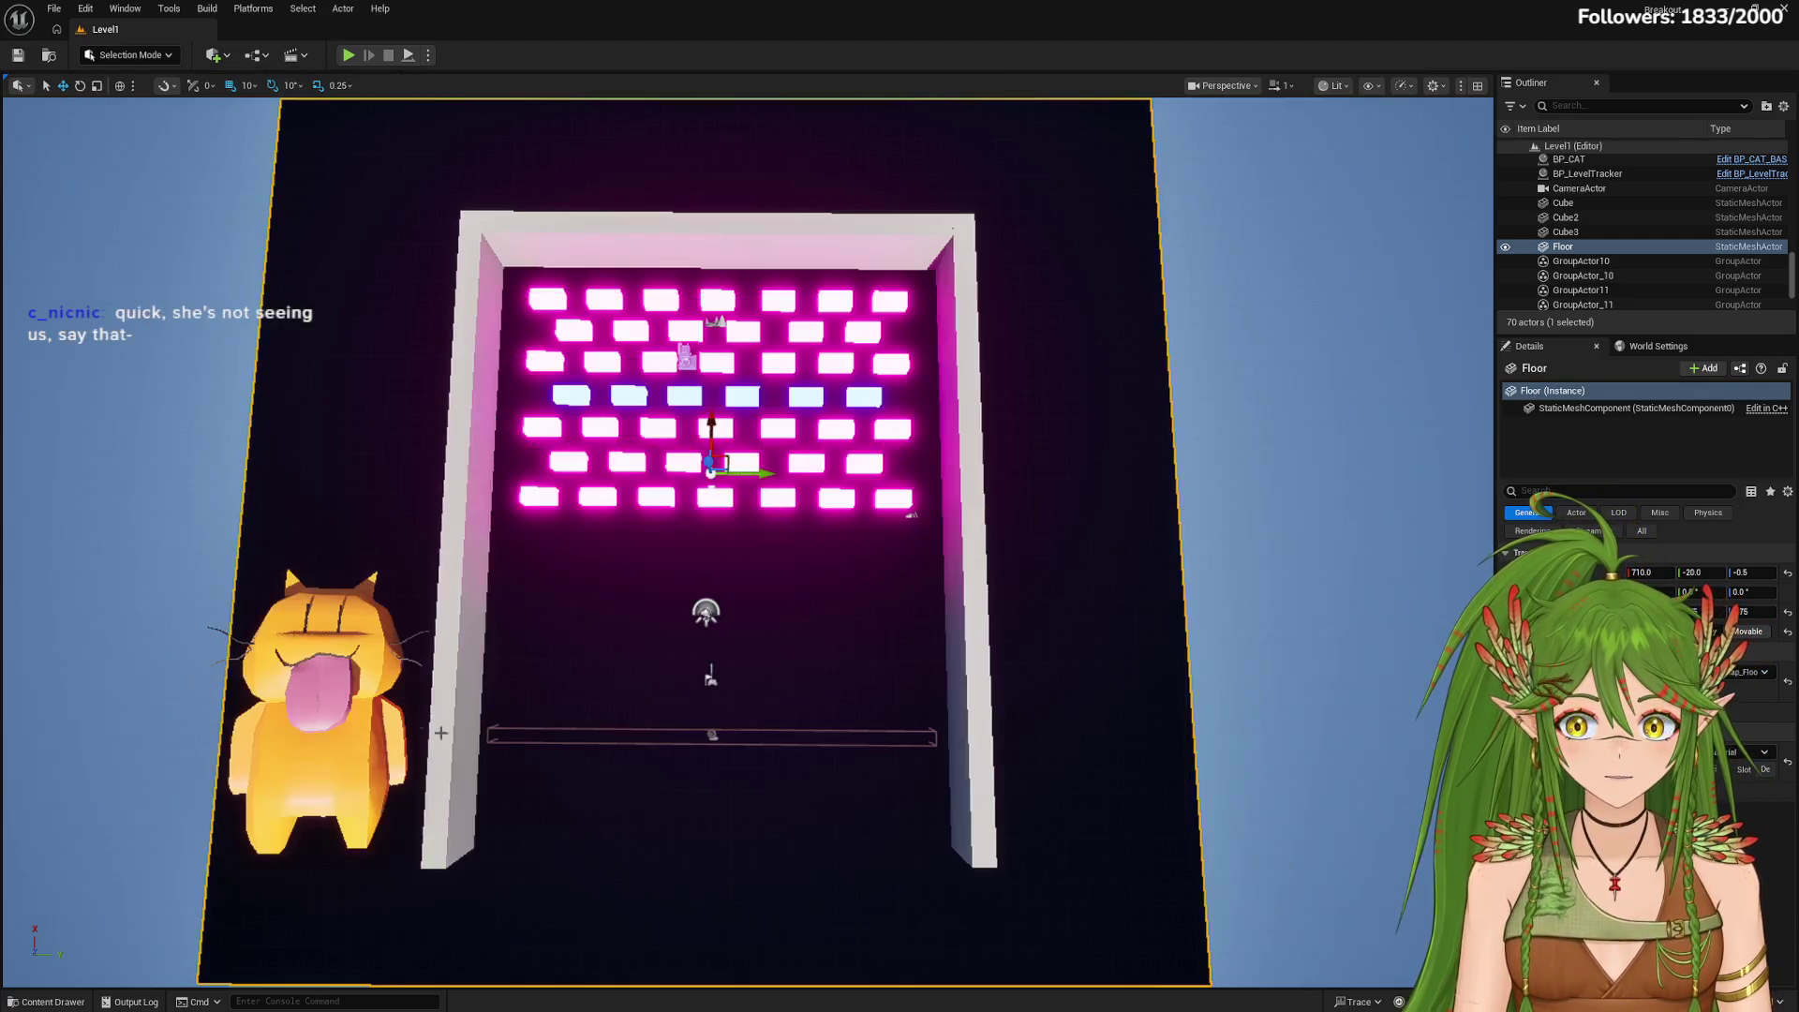
left_click(47, 1002)
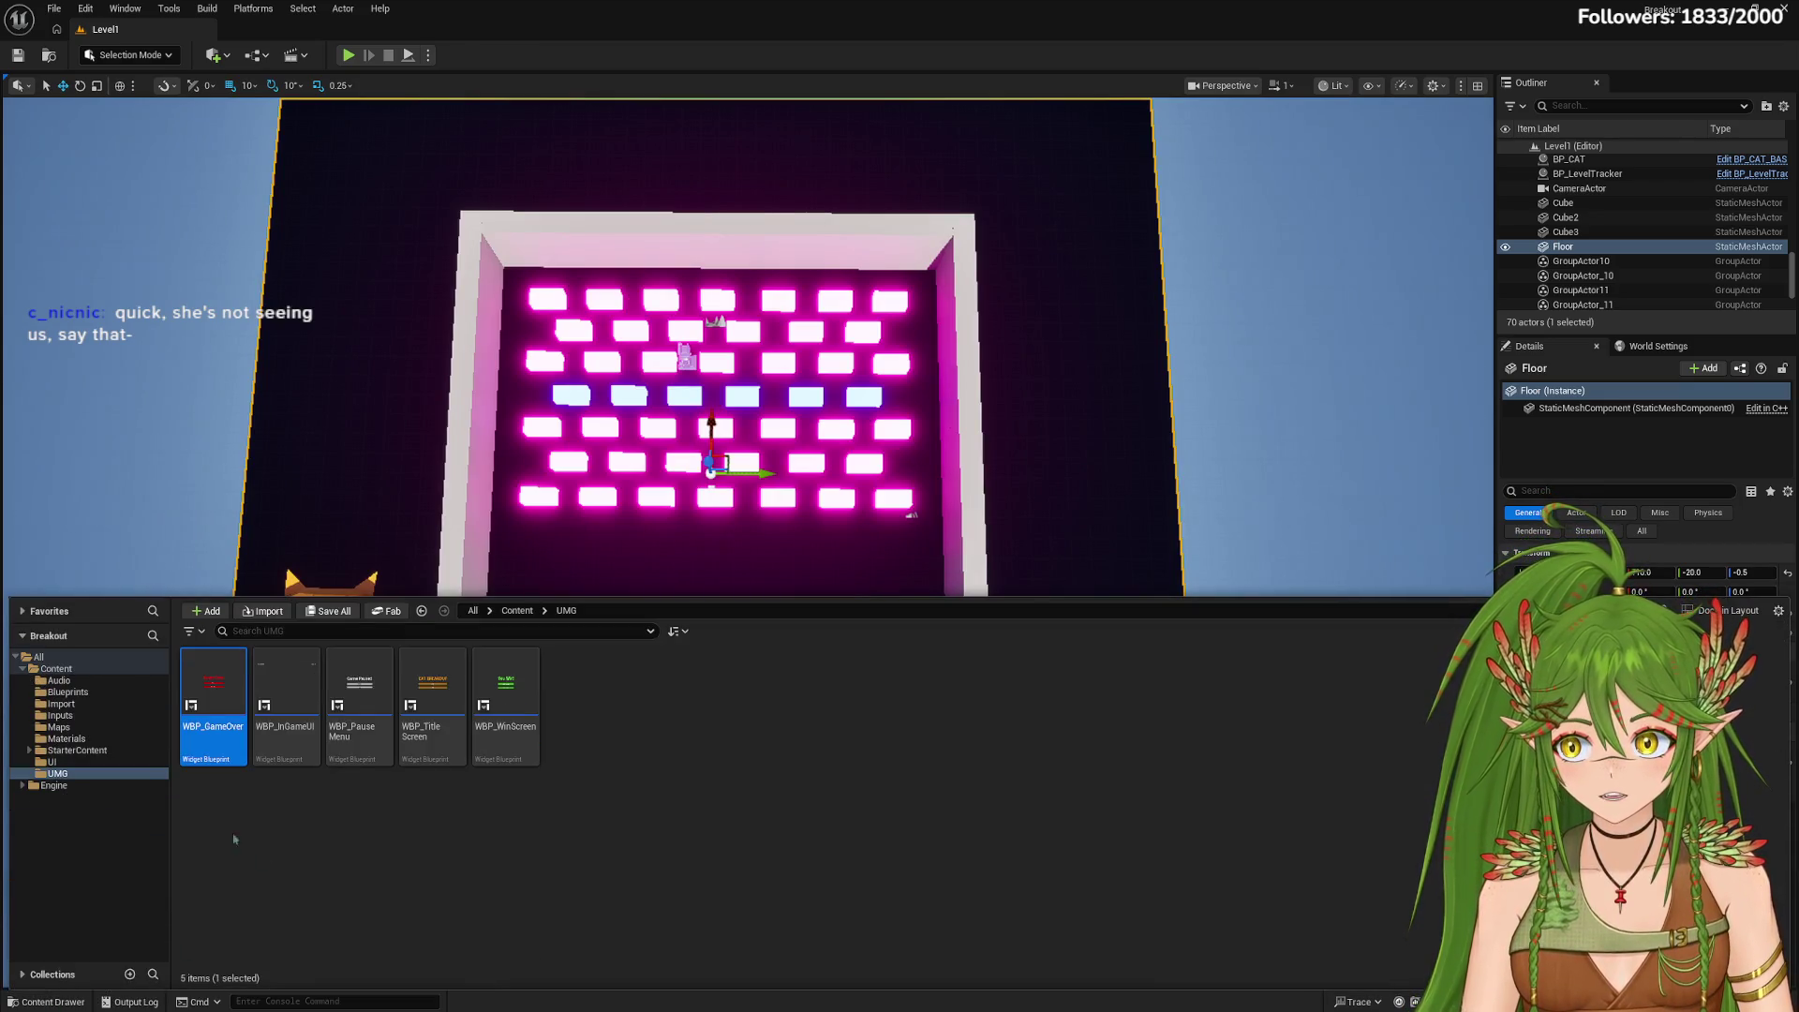
left_click(67, 692)
left_click(59, 680)
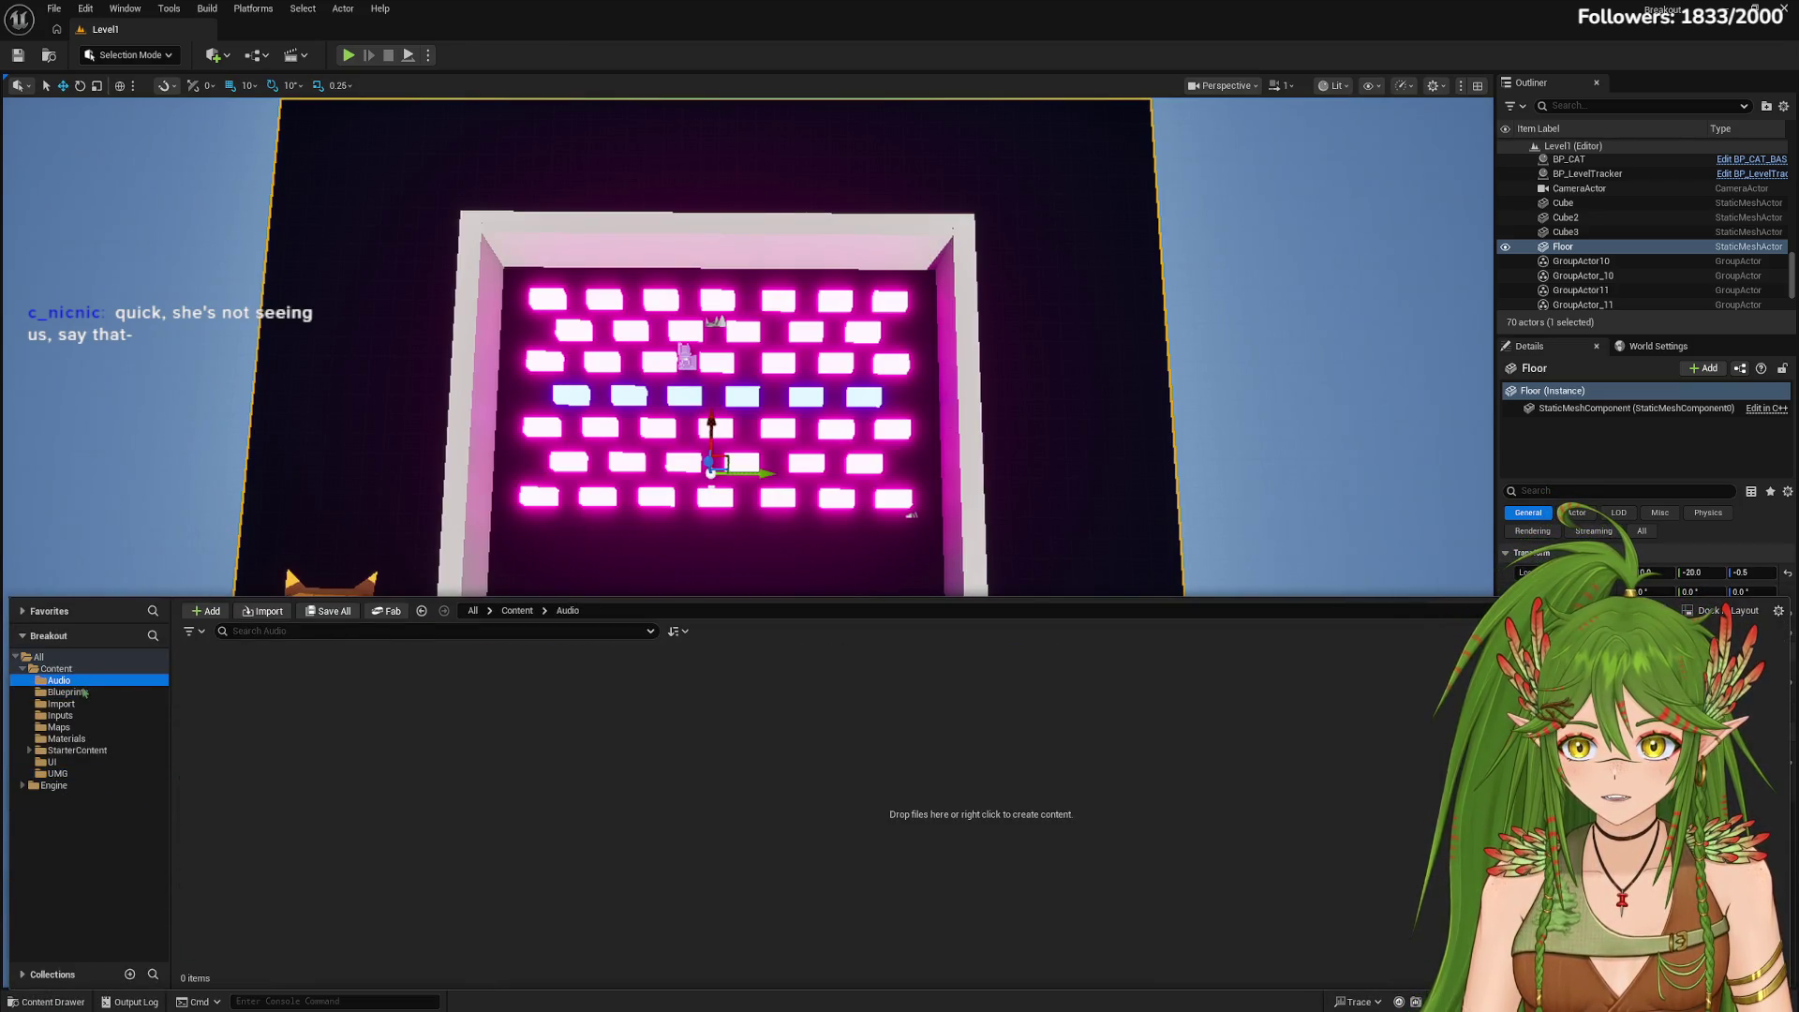
left_click(85, 692)
left_click(275, 701)
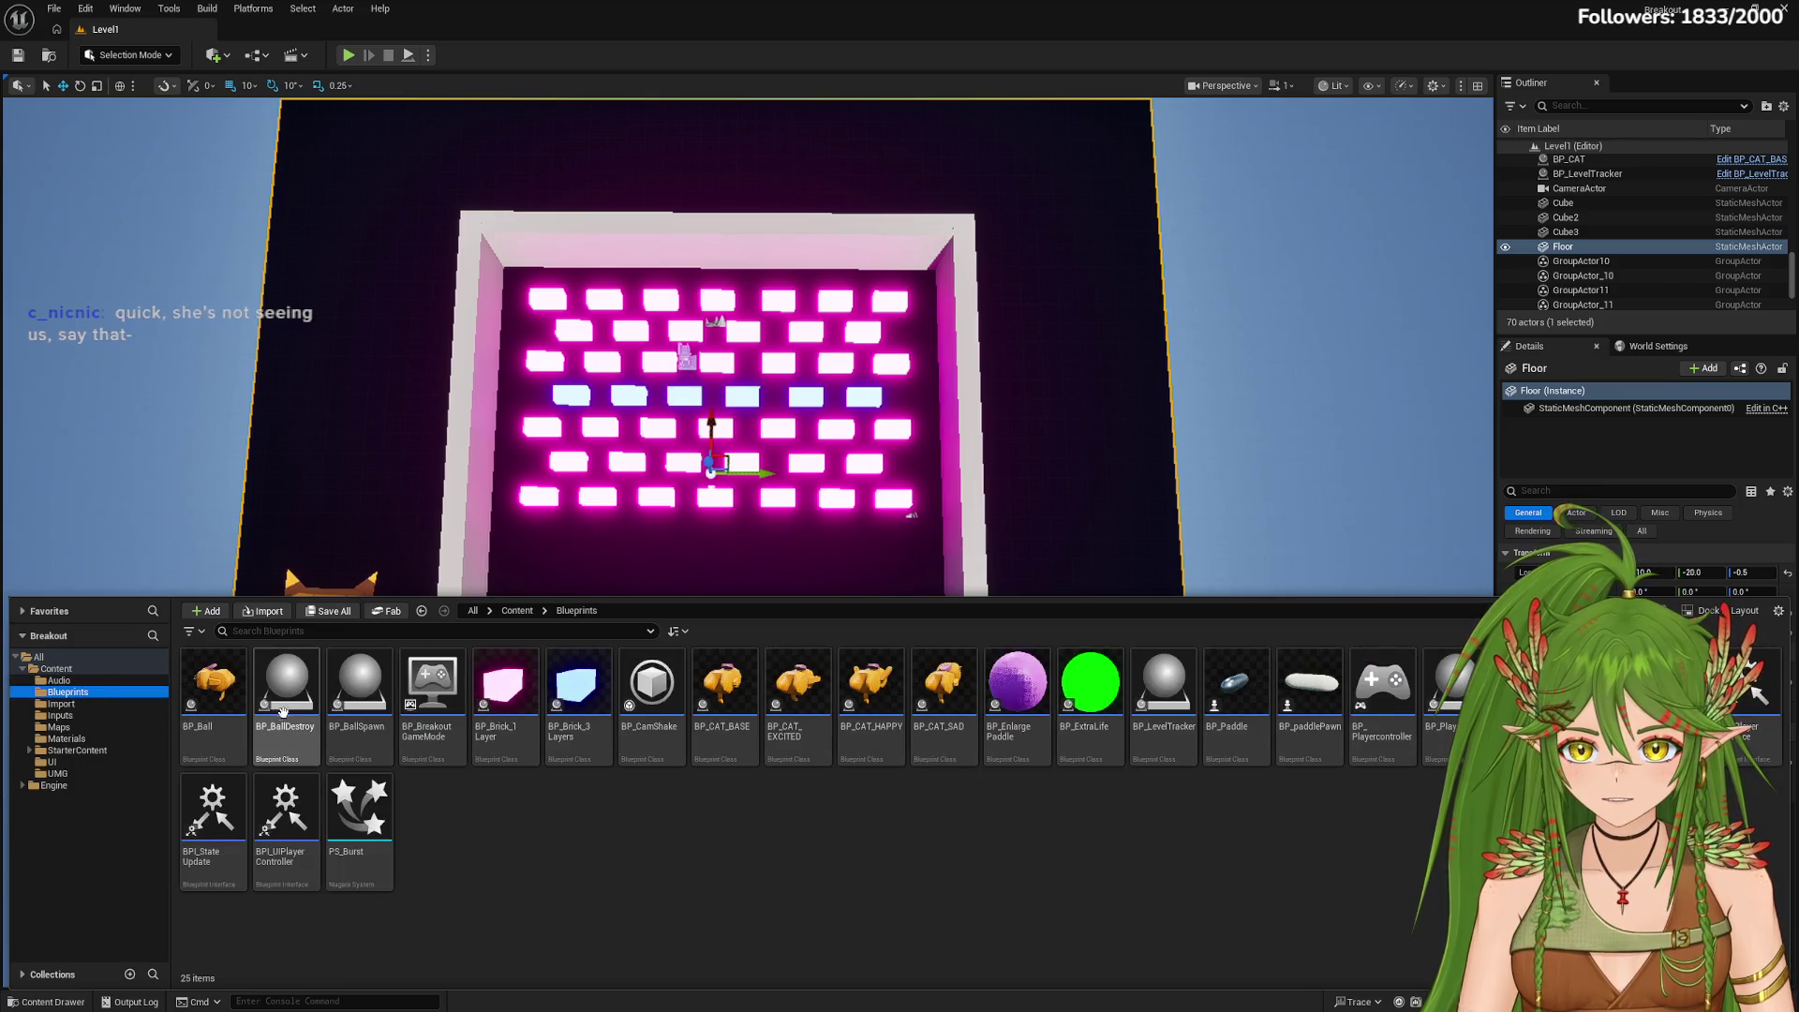
double_click(275, 701)
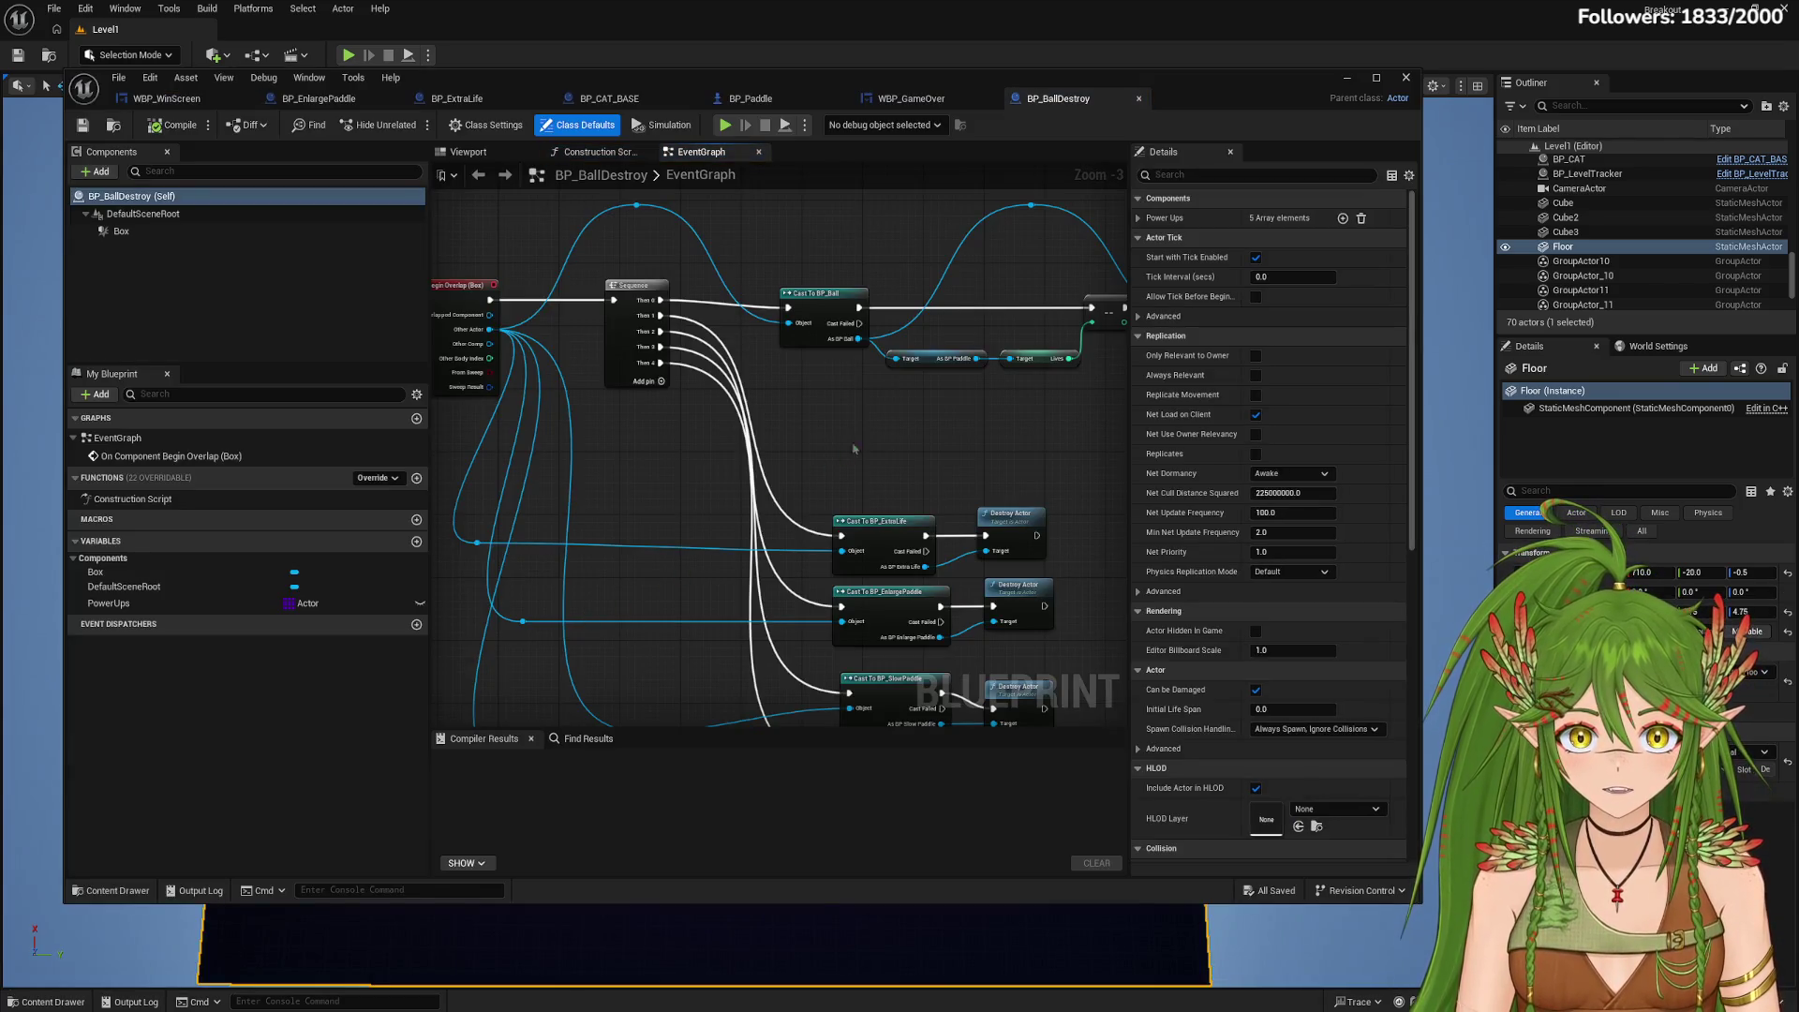
mouse_move(854, 449)
left_mouse_down()
mouse_move(785, 304)
mouse_move(719, 287)
mouse_move(948, 490)
mouse_move(699, 526)
mouse_move(622, 512)
mouse_move(647, 482)
left_mouse_up()
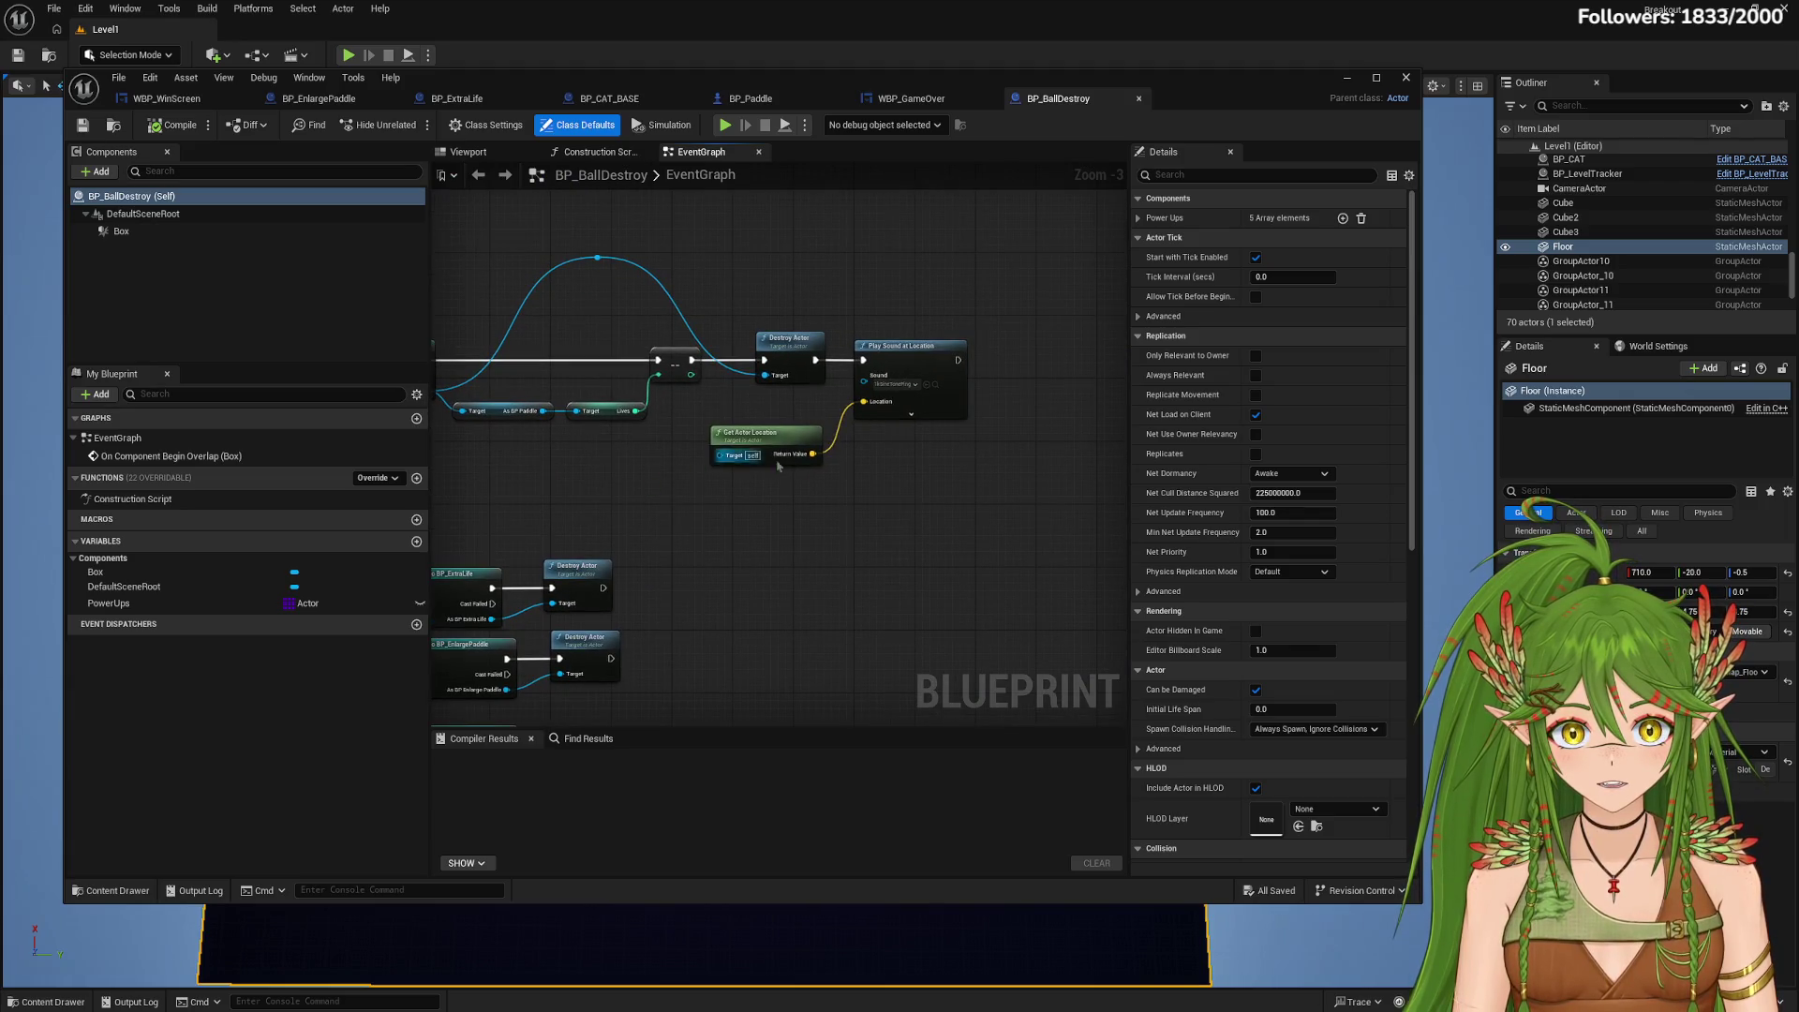
mouse_move(791, 470)
left_mouse_down()
mouse_move(774, 531)
mouse_move(944, 510)
mouse_move(841, 335)
mouse_move(937, 529)
mouse_move(924, 514)
mouse_move(917, 535)
mouse_move(875, 535)
mouse_move(727, 273)
mouse_move(647, 222)
mouse_move(799, 606)
mouse_move(912, 434)
mouse_move(852, 325)
mouse_move(847, 474)
mouse_move(727, 446)
mouse_move(525, 487)
left_mouse_up()
scroll(828, 374, "up", 3)
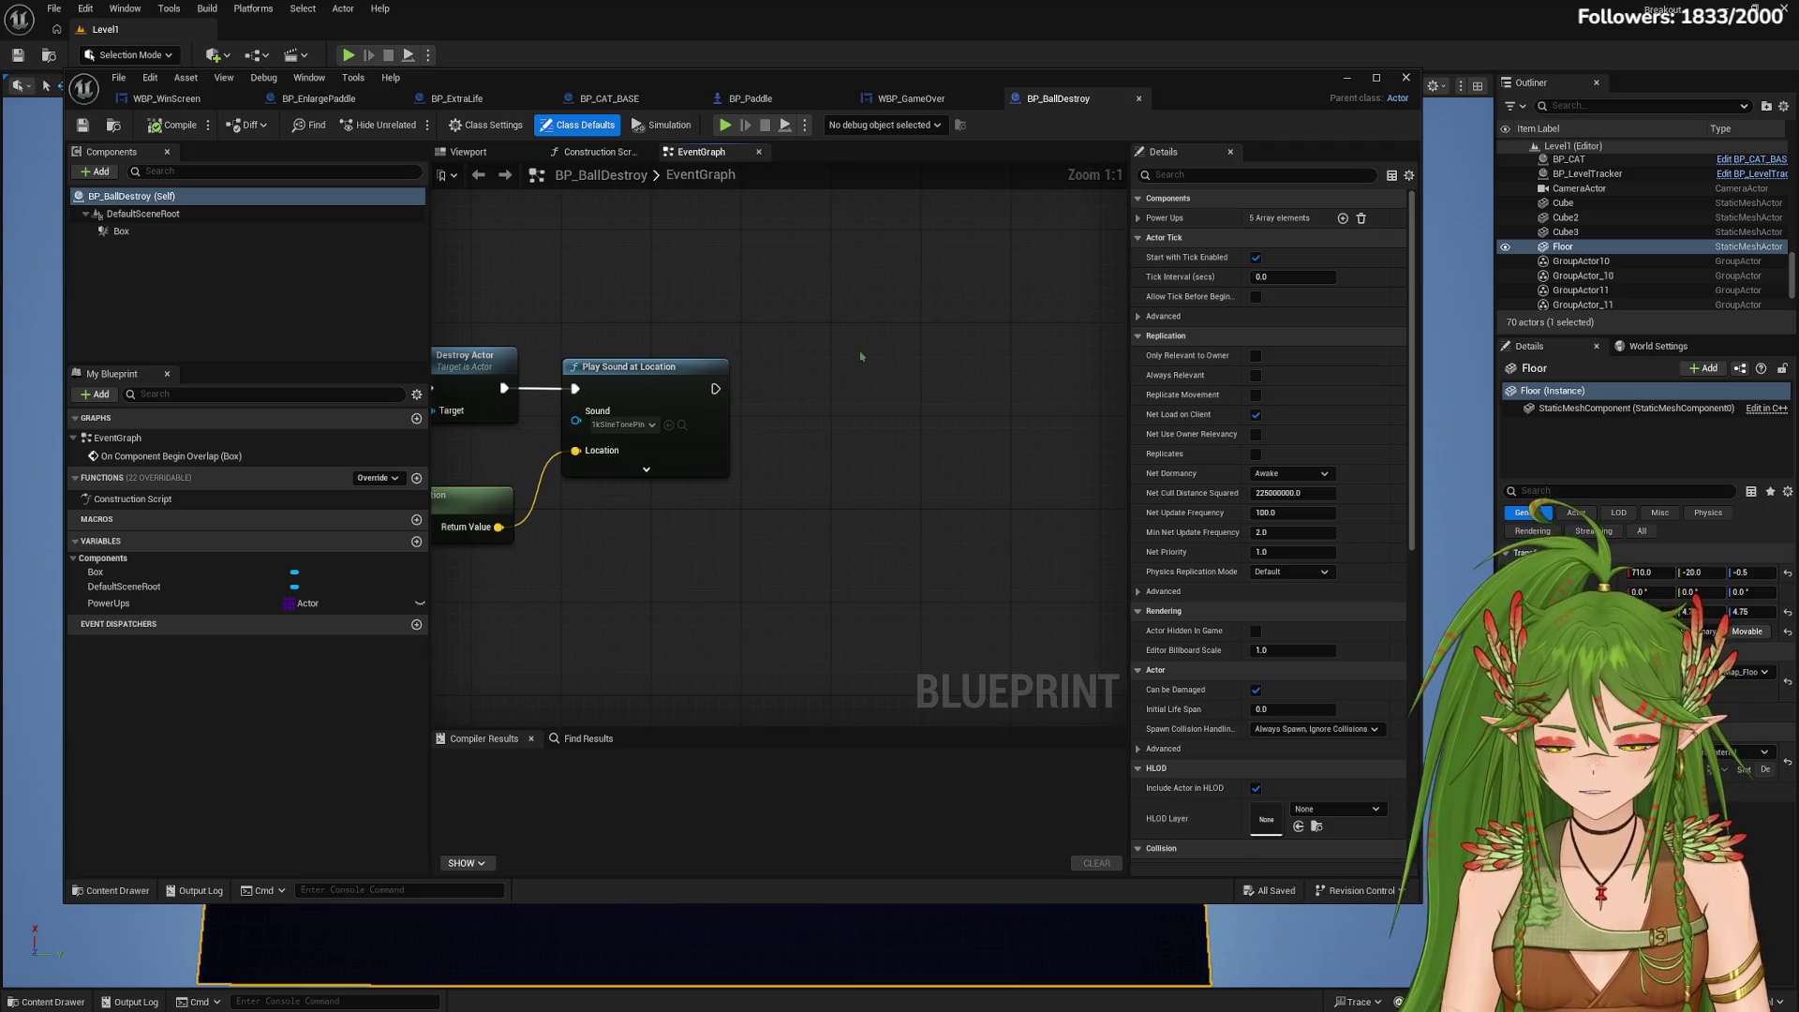
Copy the Is Valid, Get Actor Of Class and CAT SAD nodes after Play Sound at Location, then compile
left_click(910, 99)
mouse_move(656, 488)
left_mouse_down()
mouse_move(783, 562)
mouse_move(530, 631)
left_mouse_up()
mouse_move(649, 304)
left_mouse_down()
mouse_move(1279, 551)
mouse_move(1406, 543)
mouse_move(1377, 562)
mouse_move(758, 357)
mouse_move(1396, 574)
mouse_move(1291, 584)
left_mouse_up()
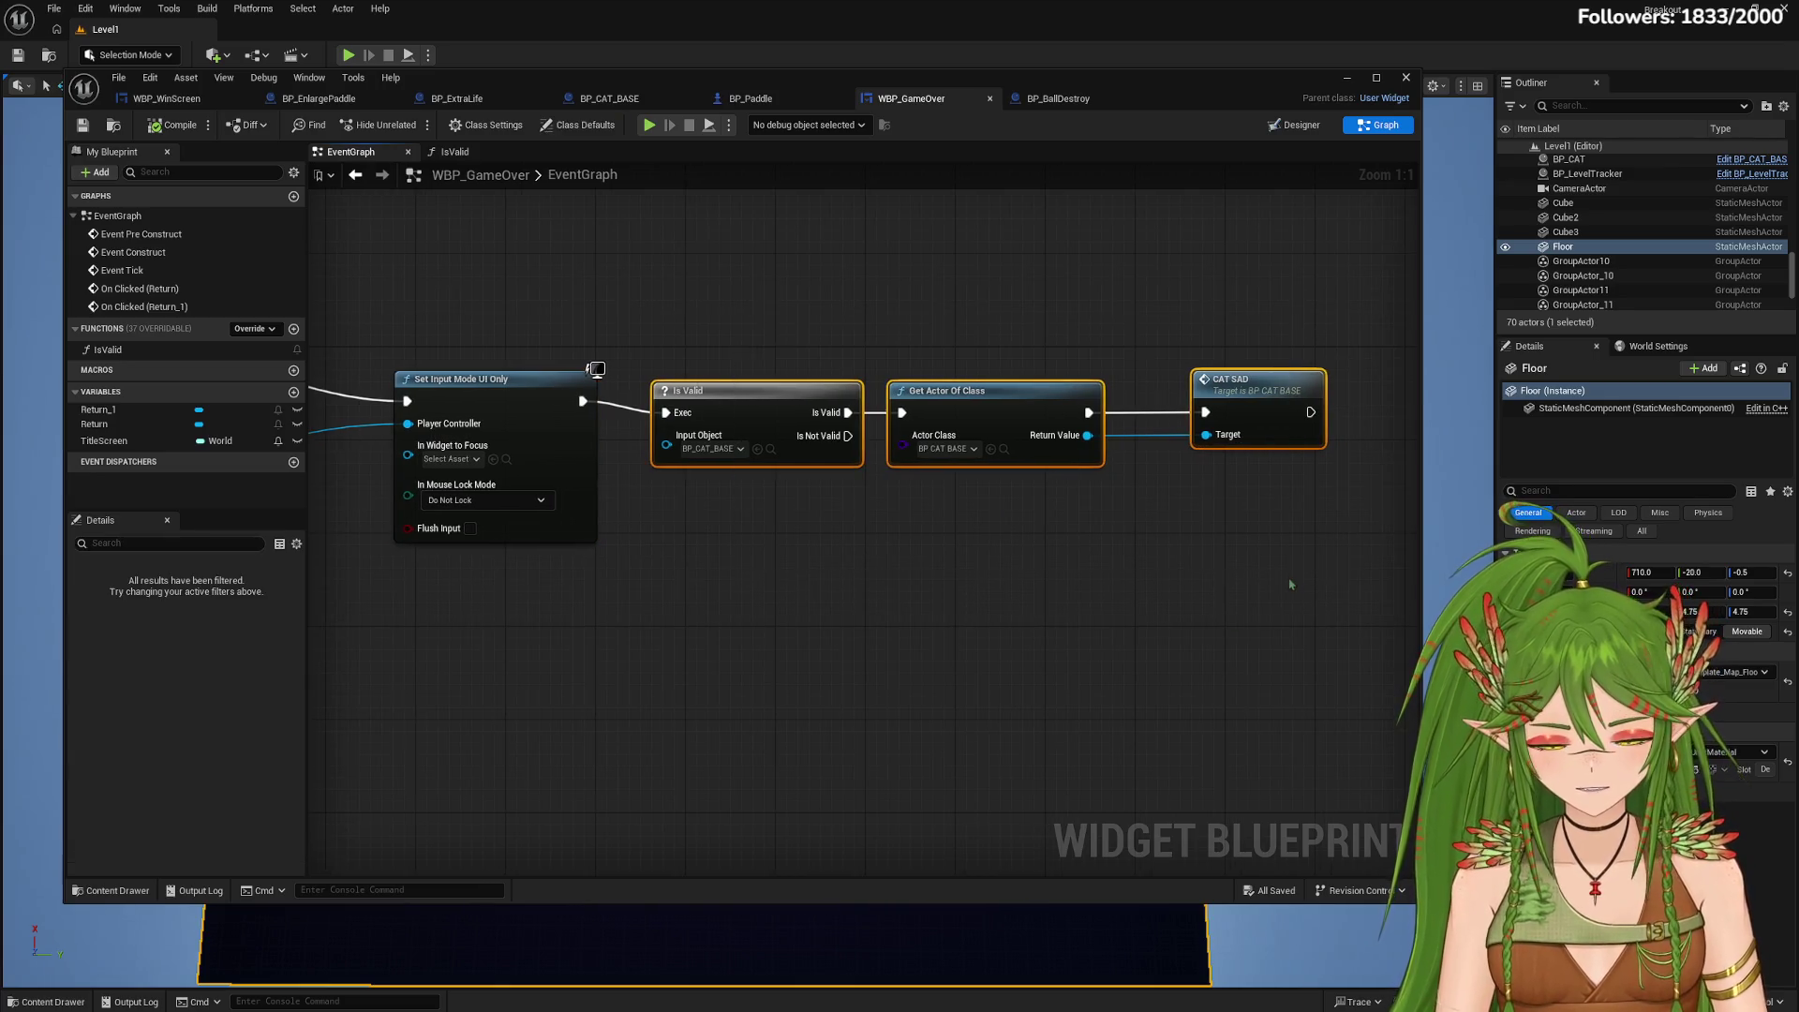
left_click(1015, 633)
left_click(1058, 98)
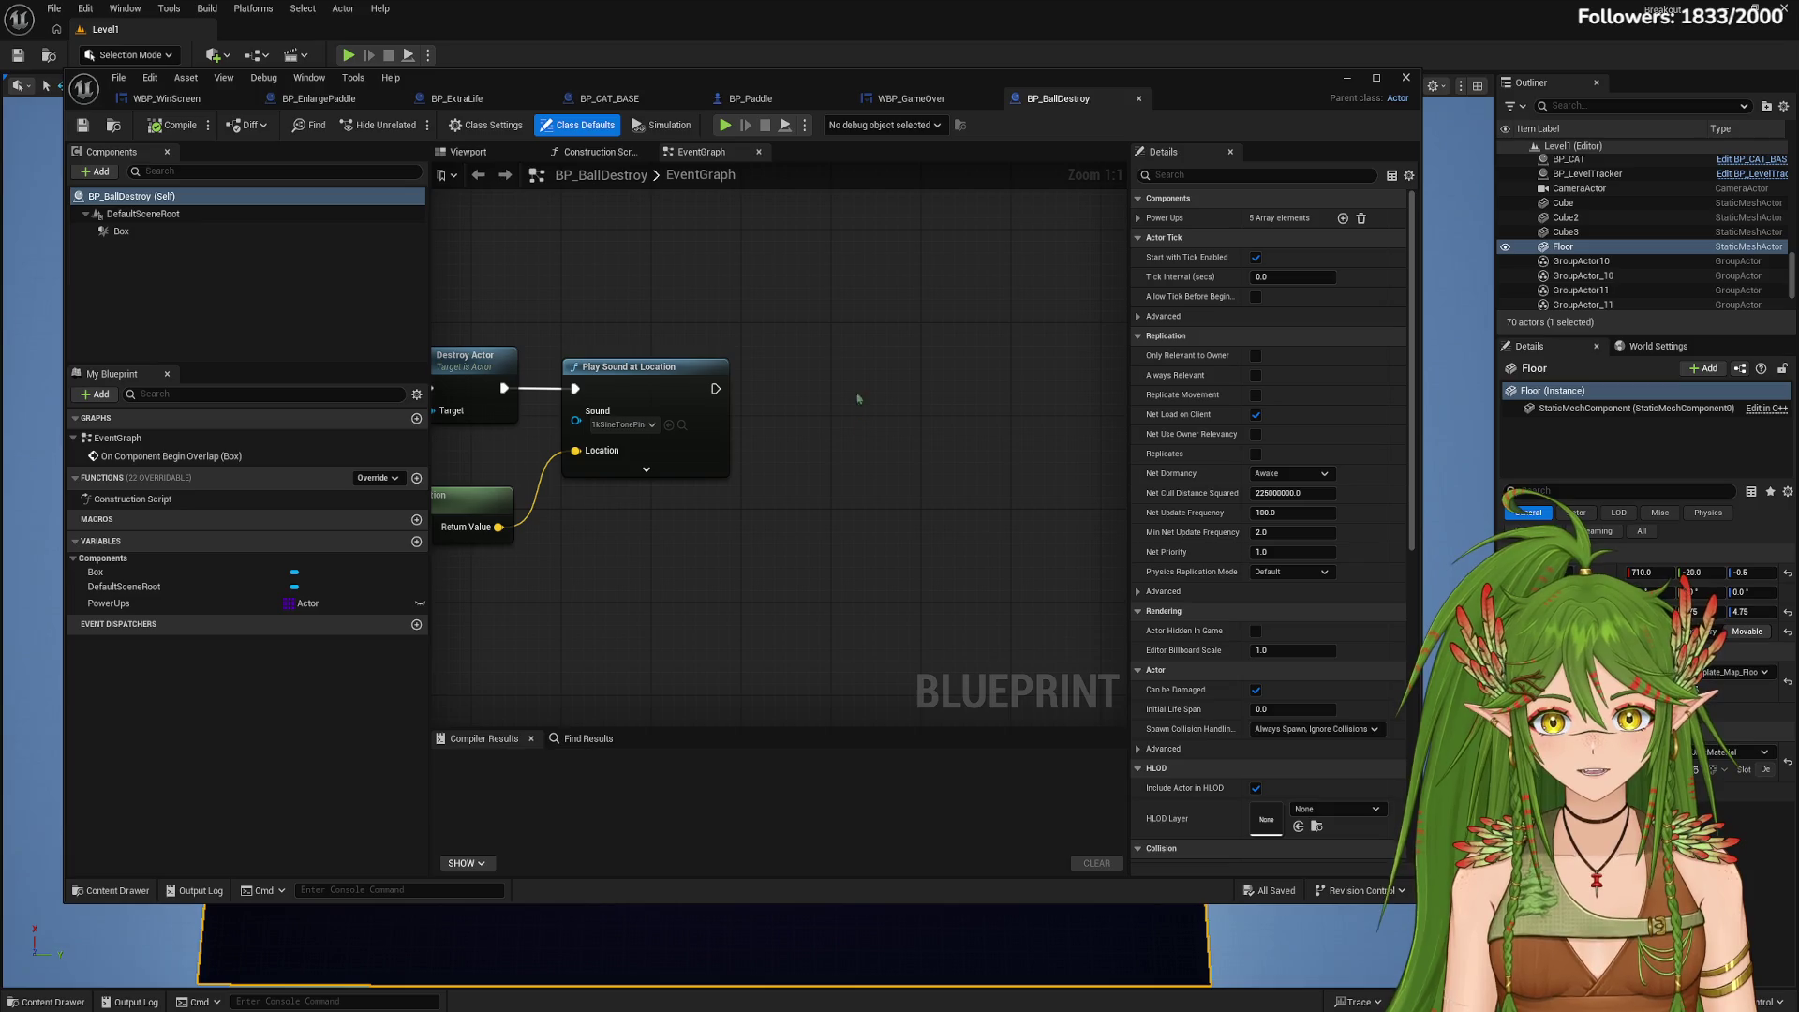
key("ctrl+v")
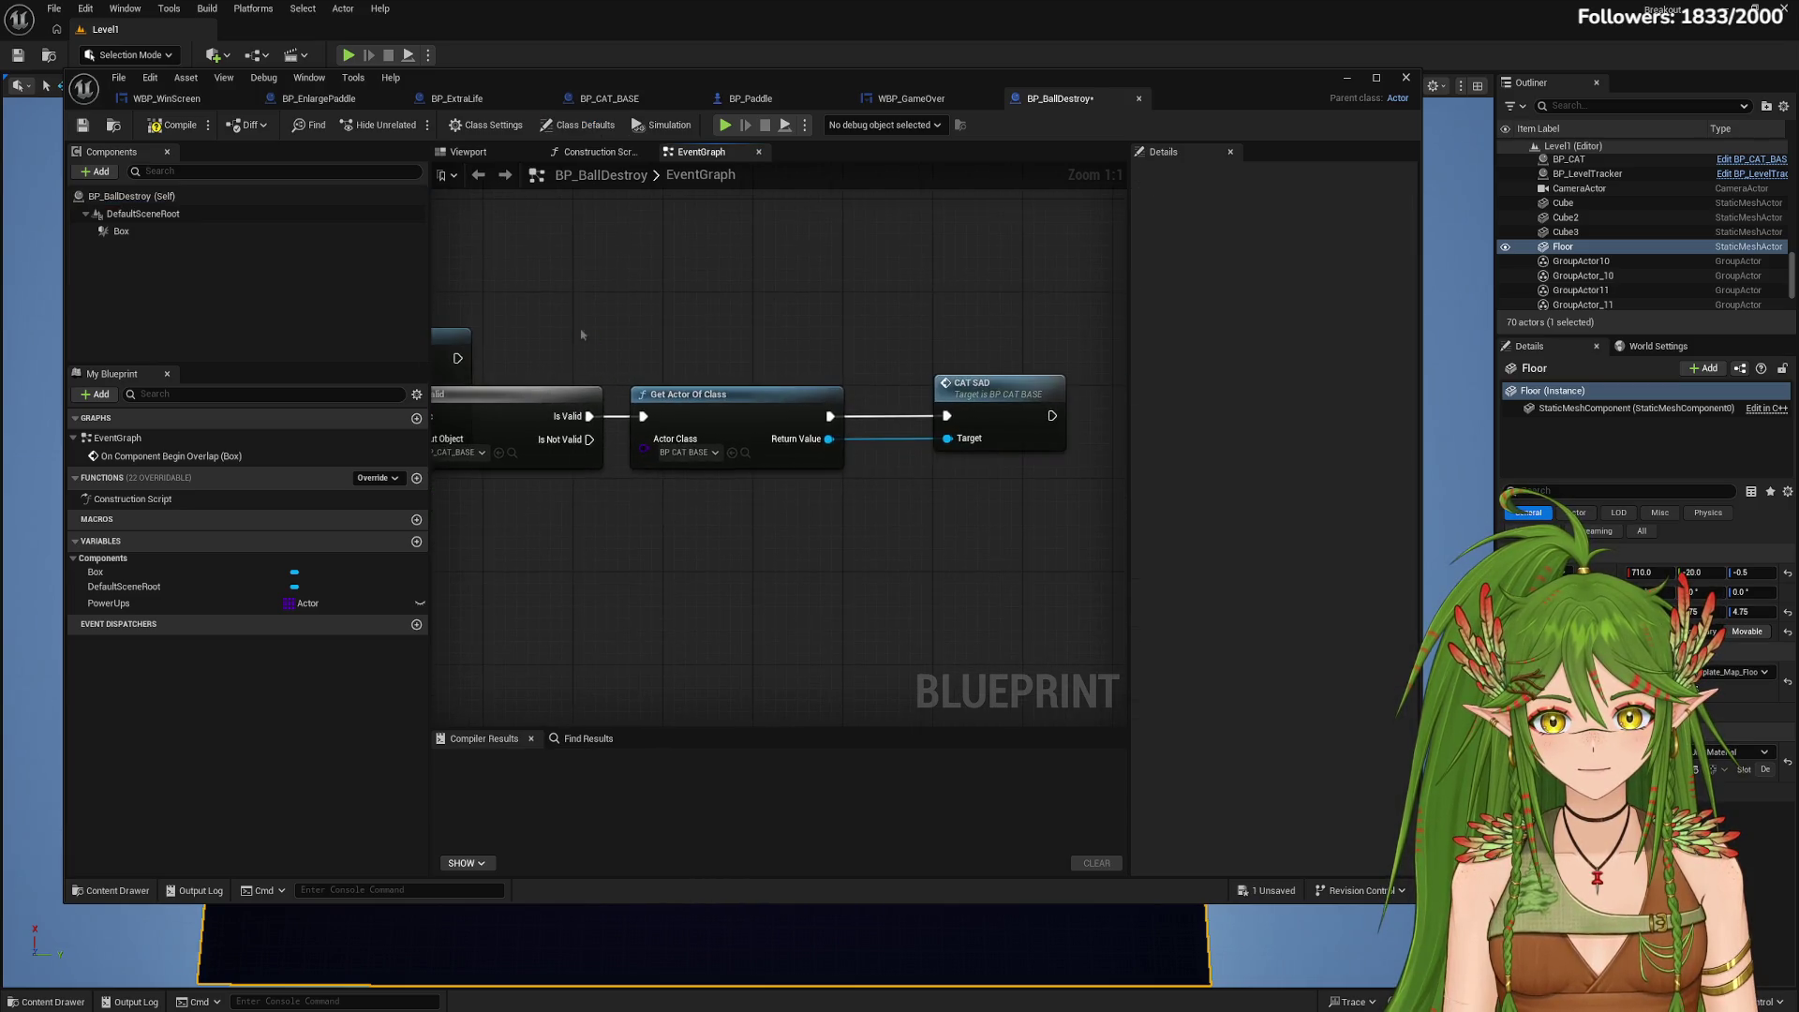
left_click_drag(442, 341, 1036, 481)
mouse_move(583, 422)
left_mouse_down()
mouse_move(724, 381)
mouse_move(608, 362)
left_mouse_up()
left_click(173, 125)
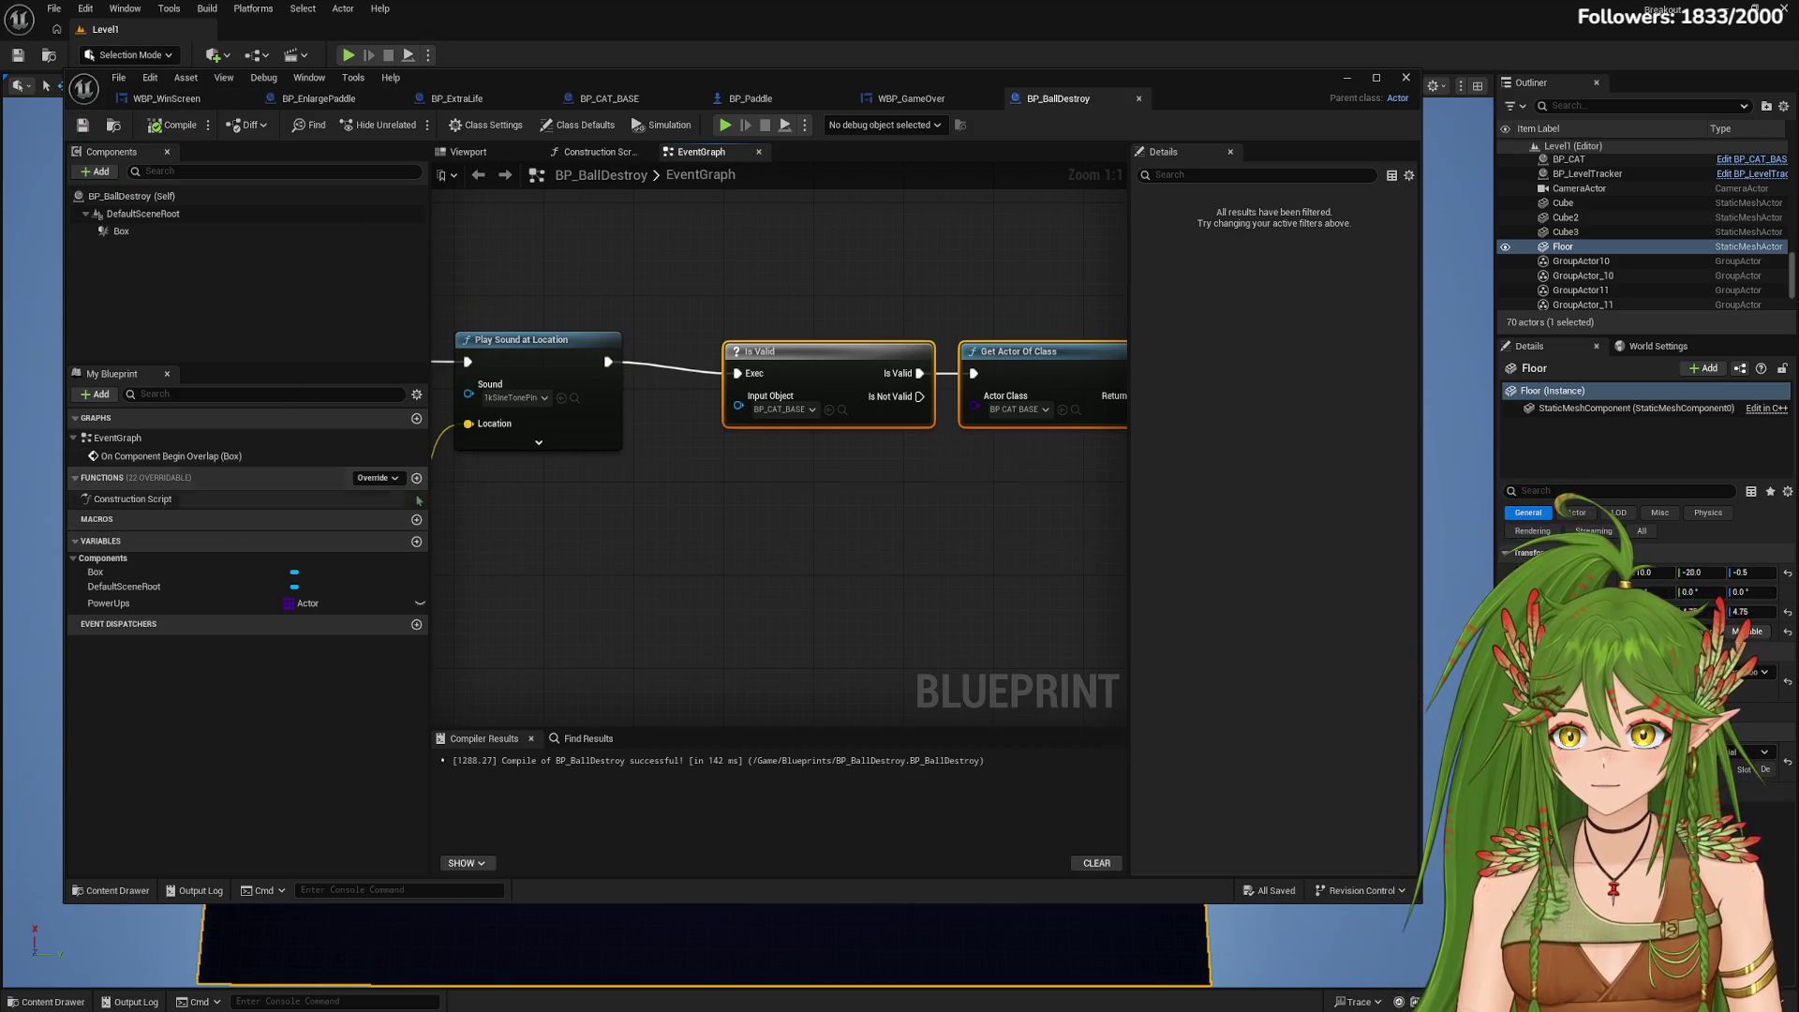
left_click(416, 478)
Name the new function IsValid and add a CatValid output typed BP CAT BASE
type("IsValid")
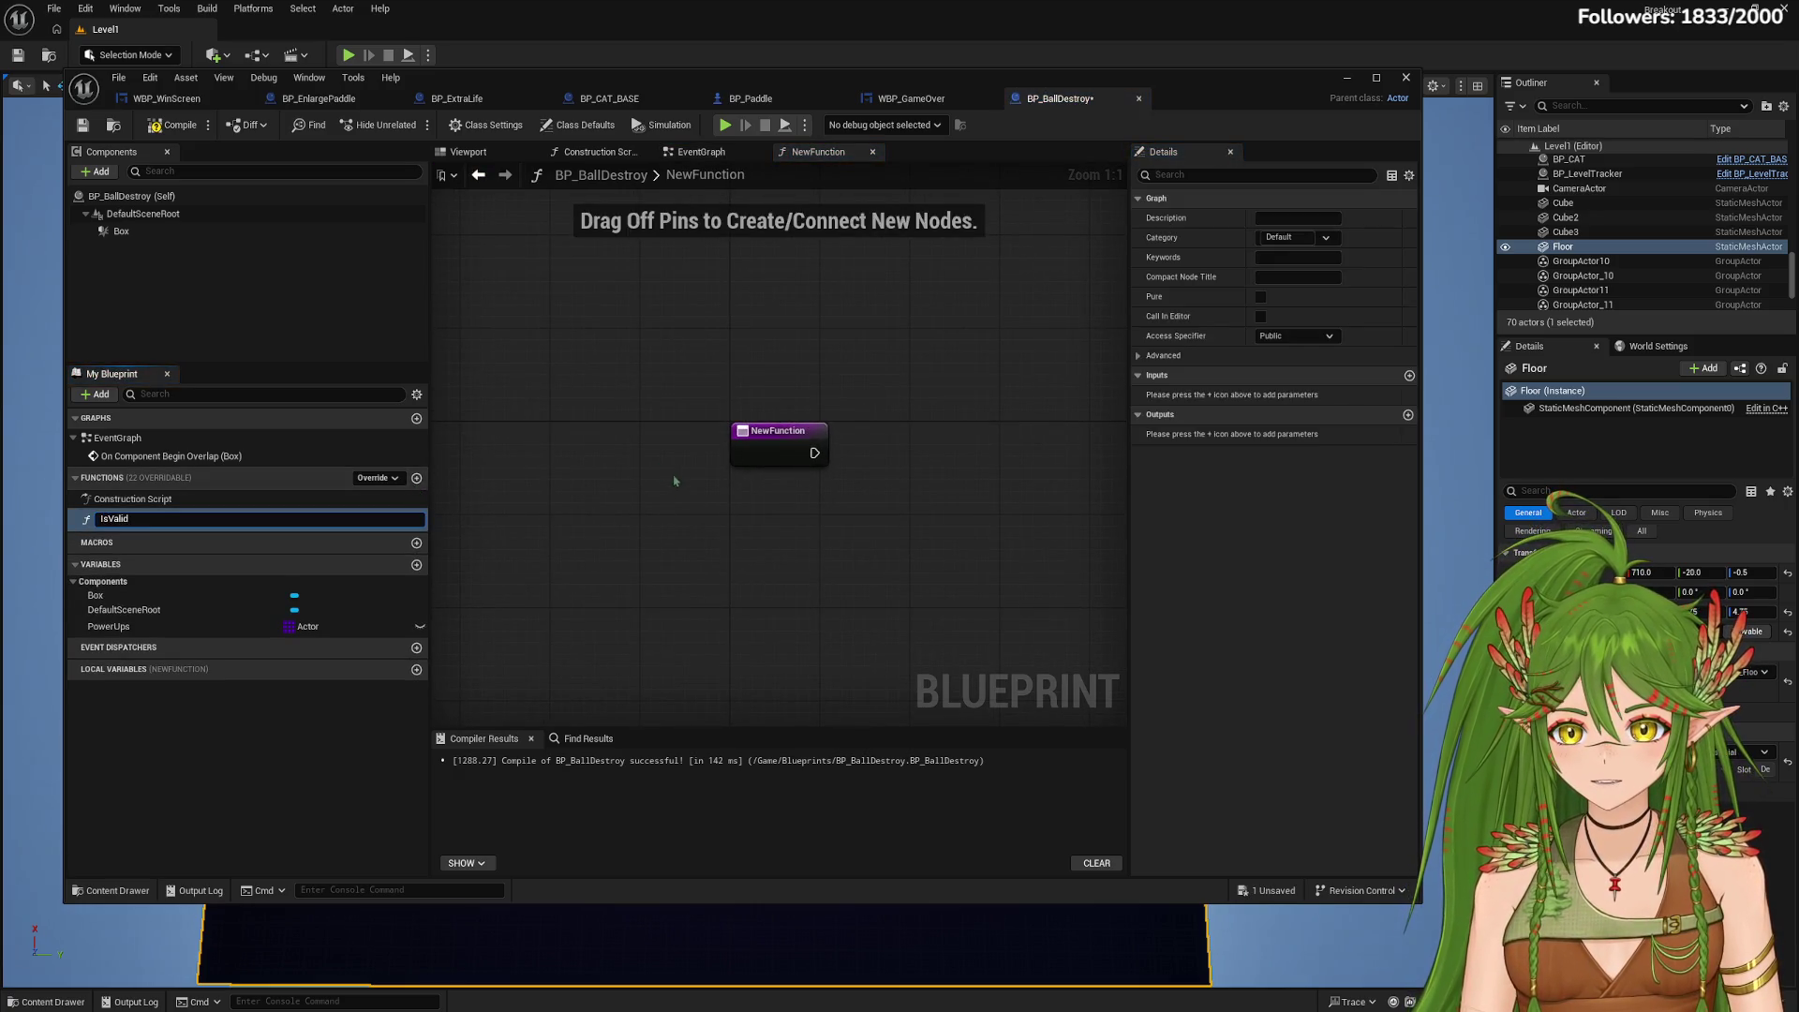
key("Return")
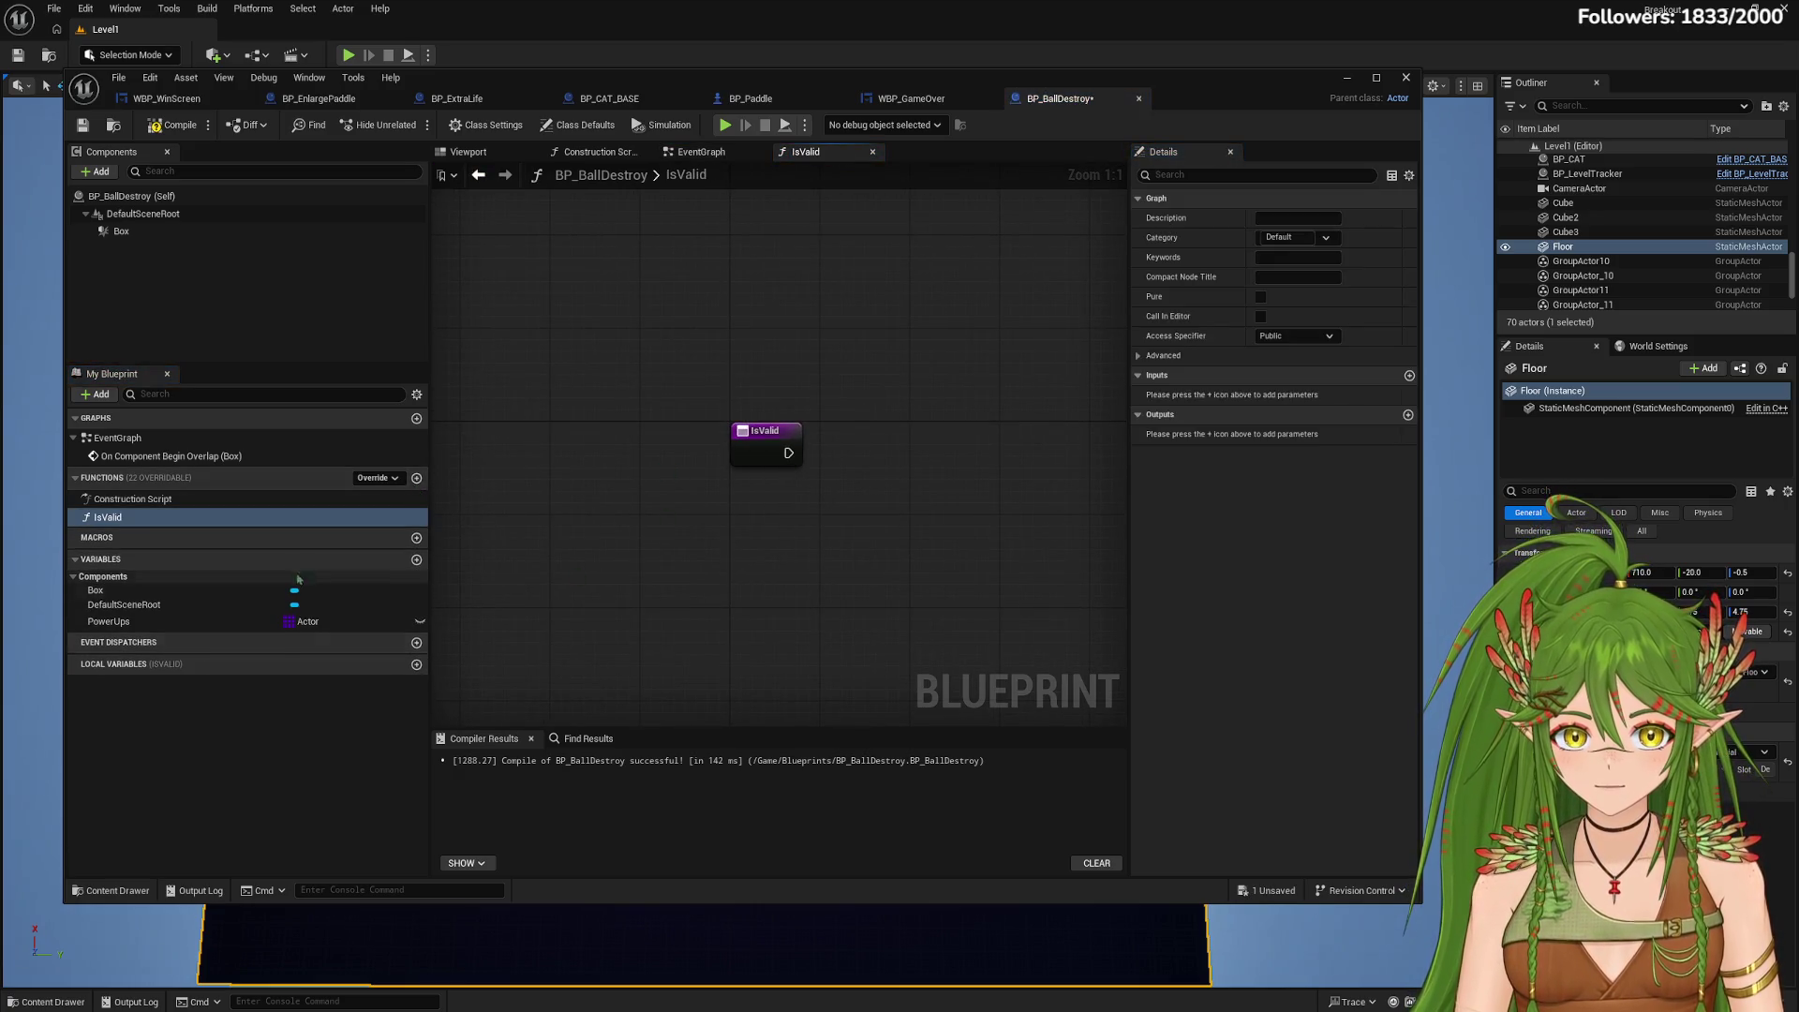
left_click(1409, 415)
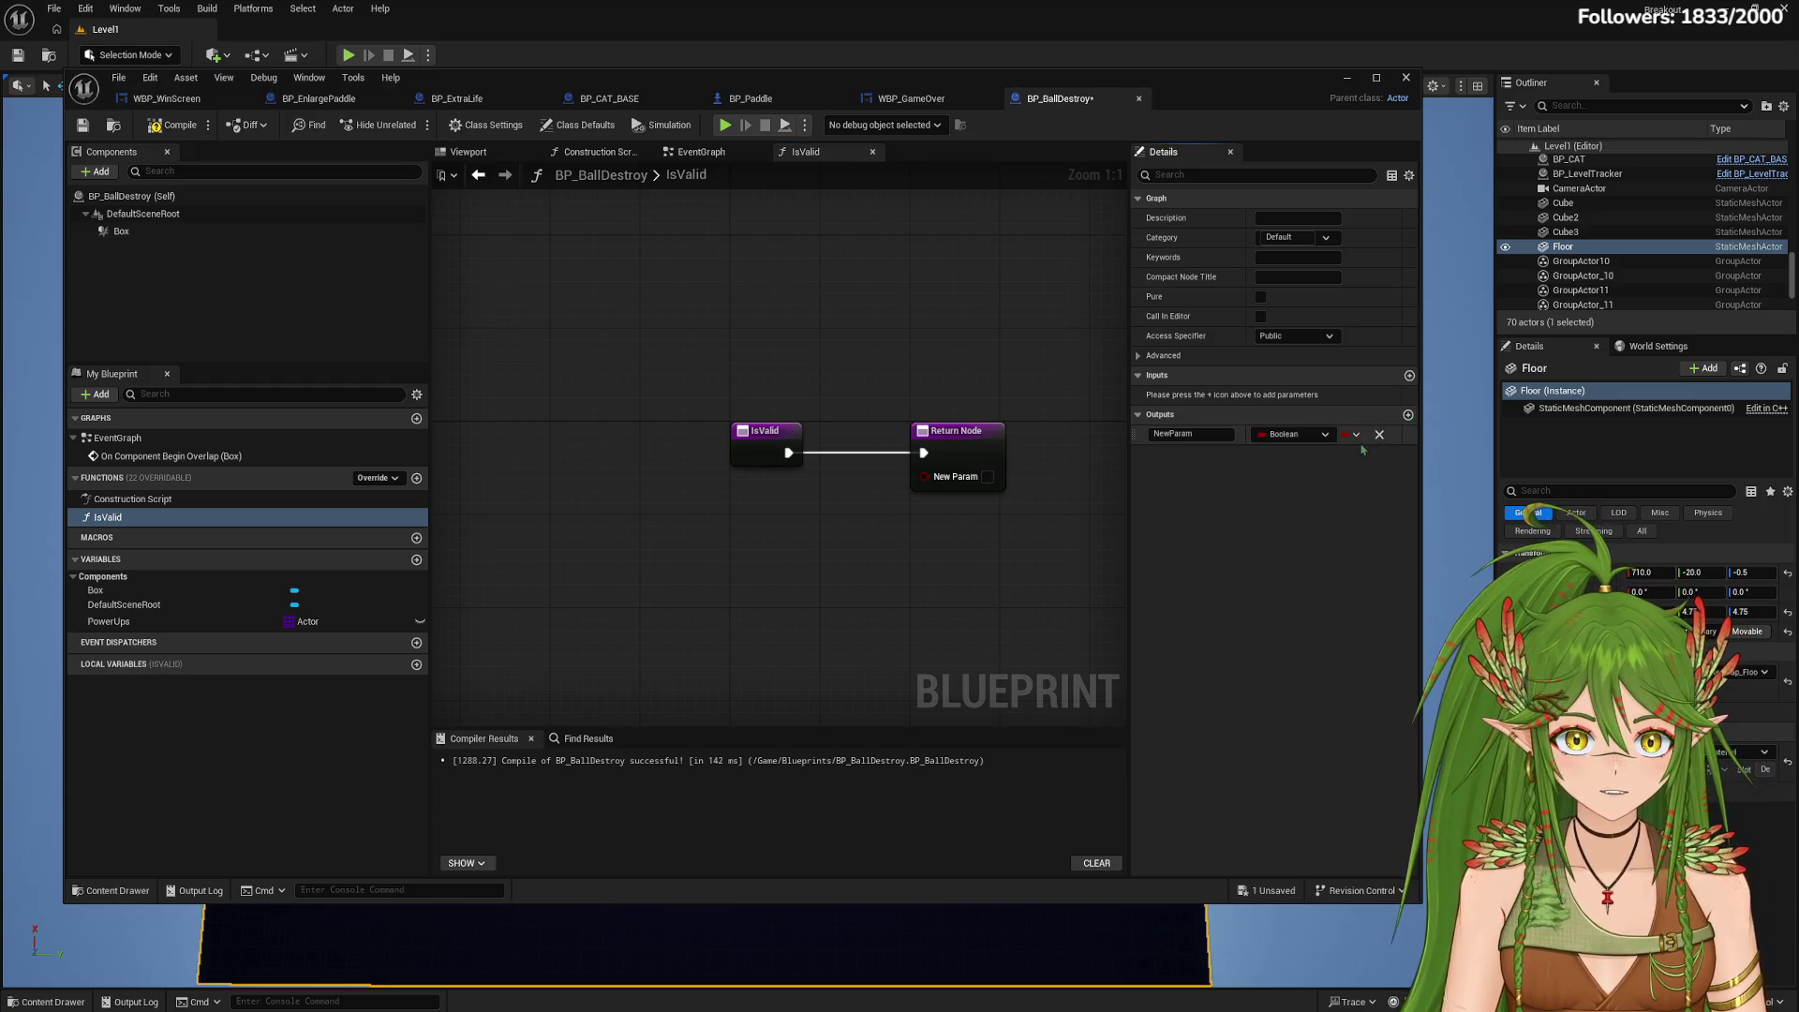
left_click(1211, 434)
type("CatValid")
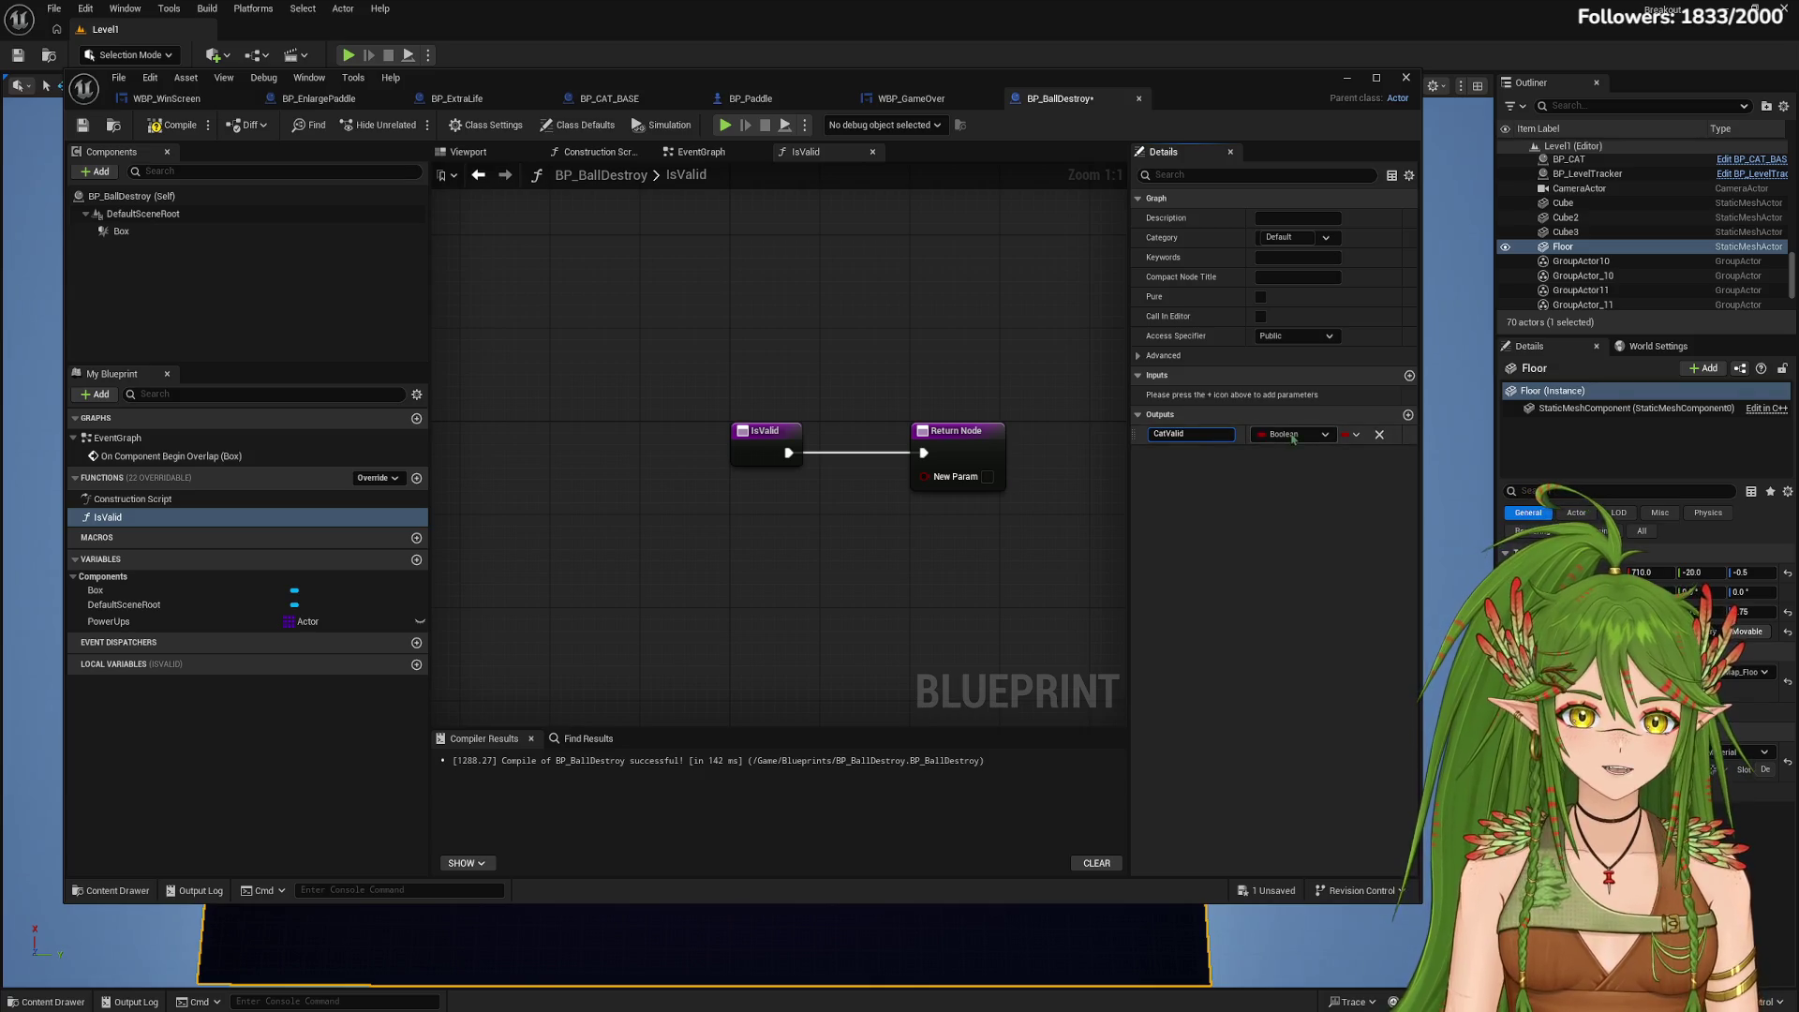
key("Return")
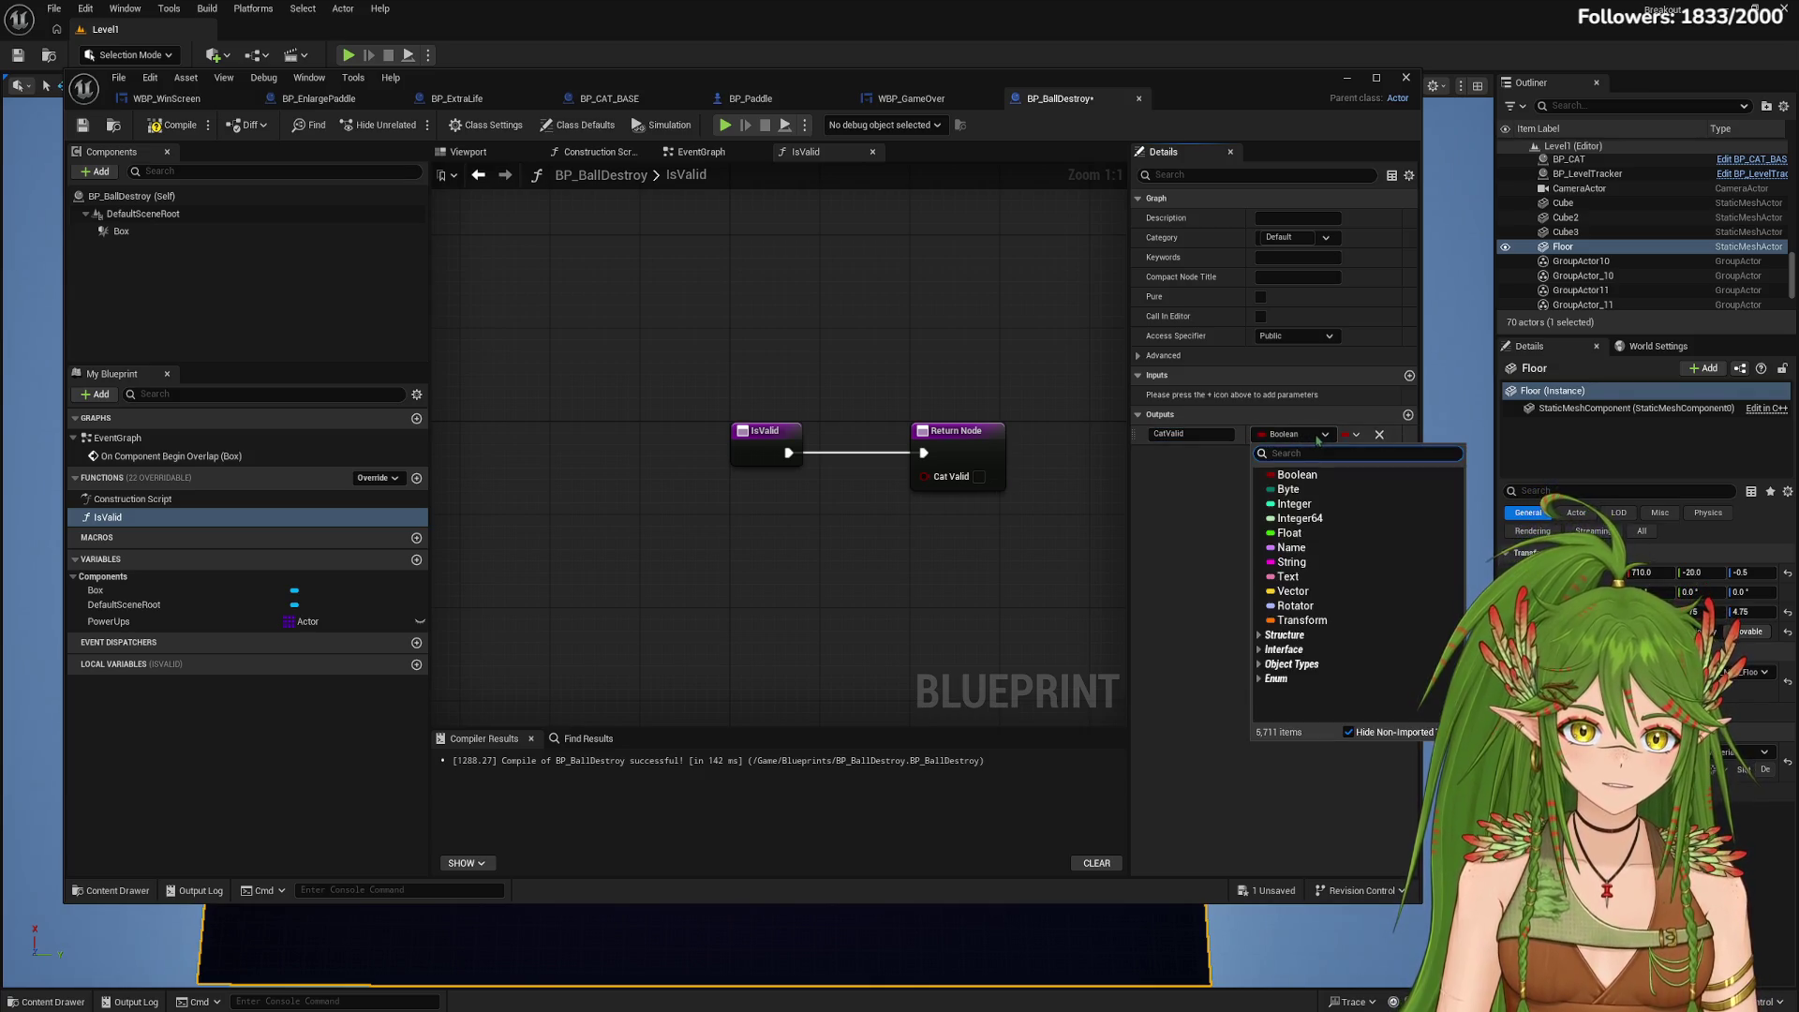
left_click(1312, 434)
type("cat_b")
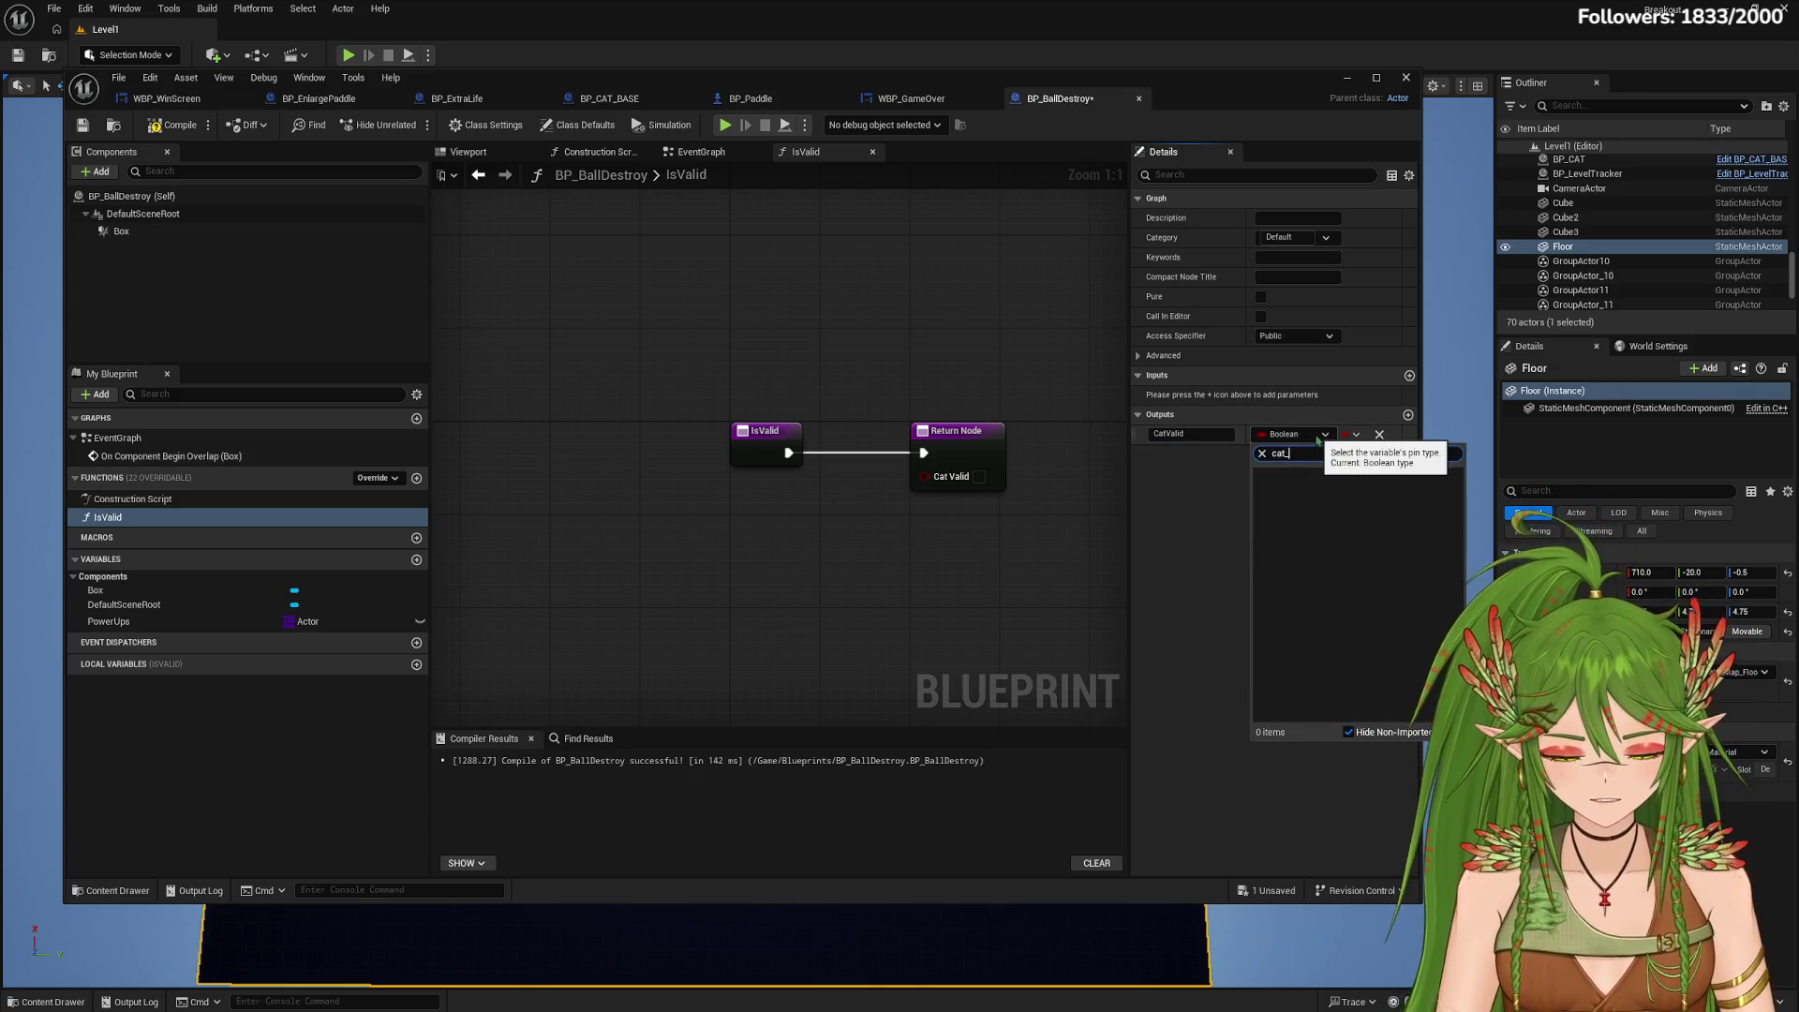
left_click(1317, 488)
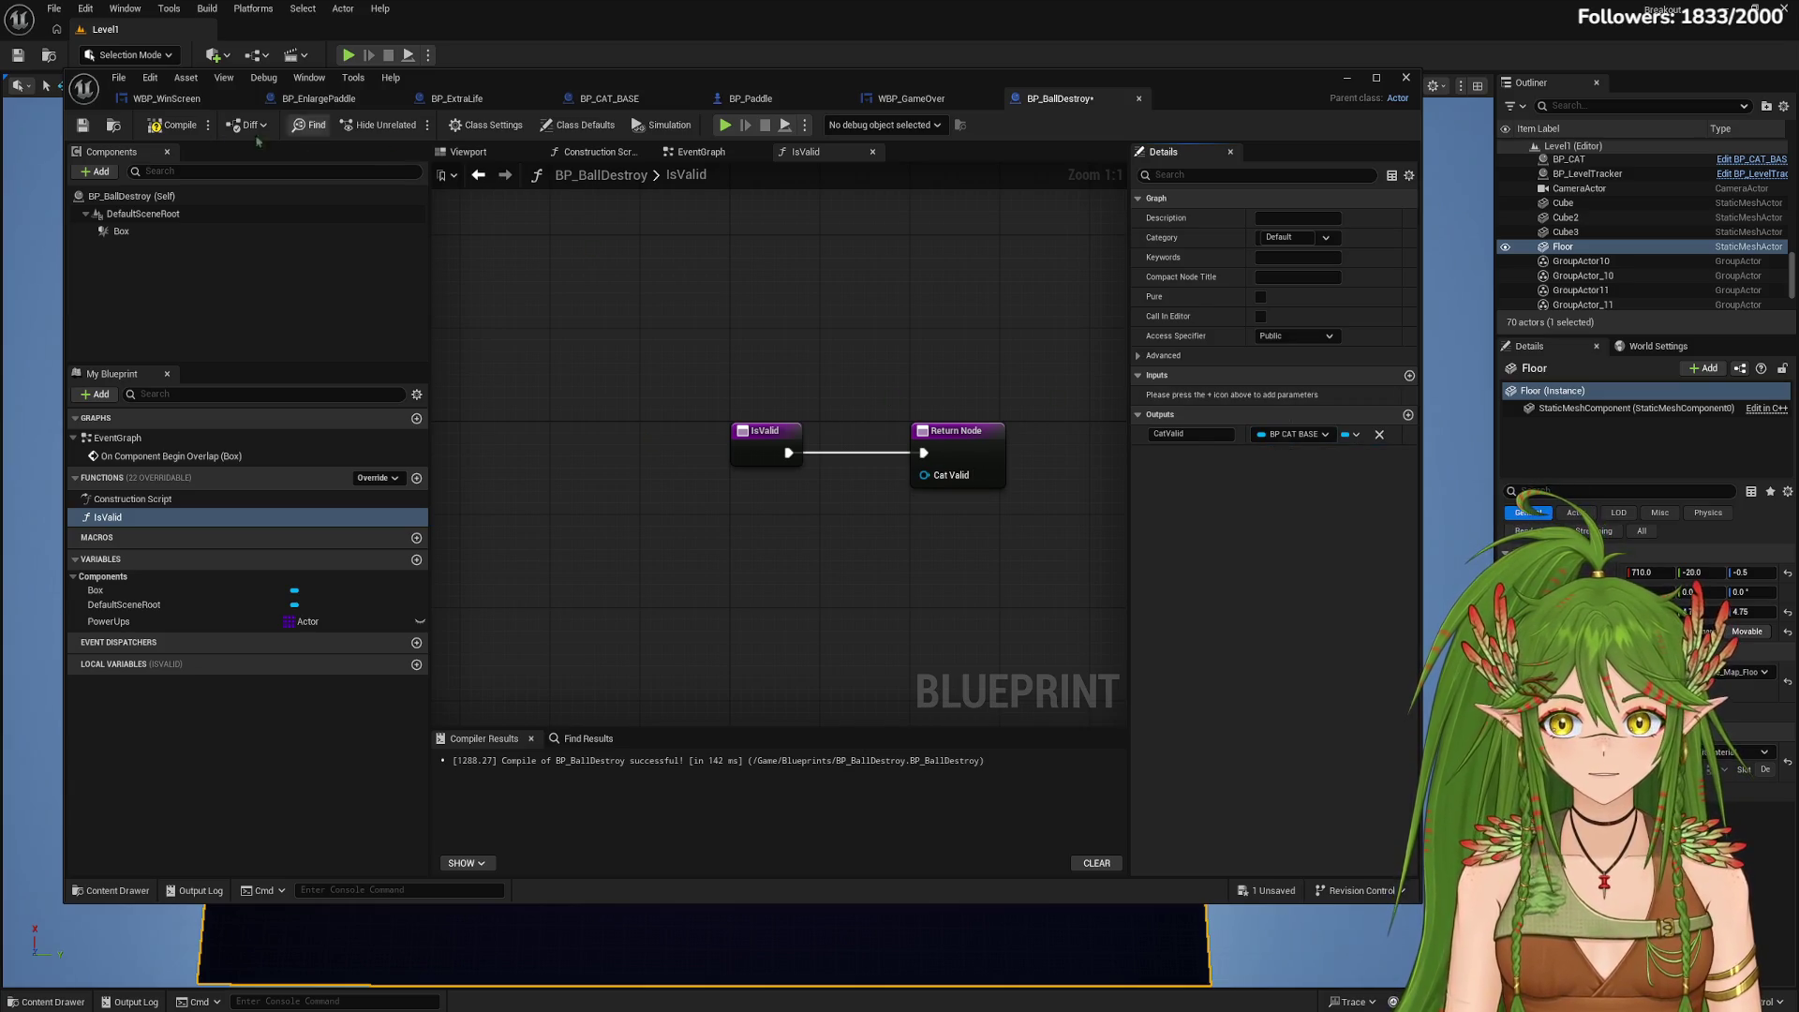
left_click(1347, 77)
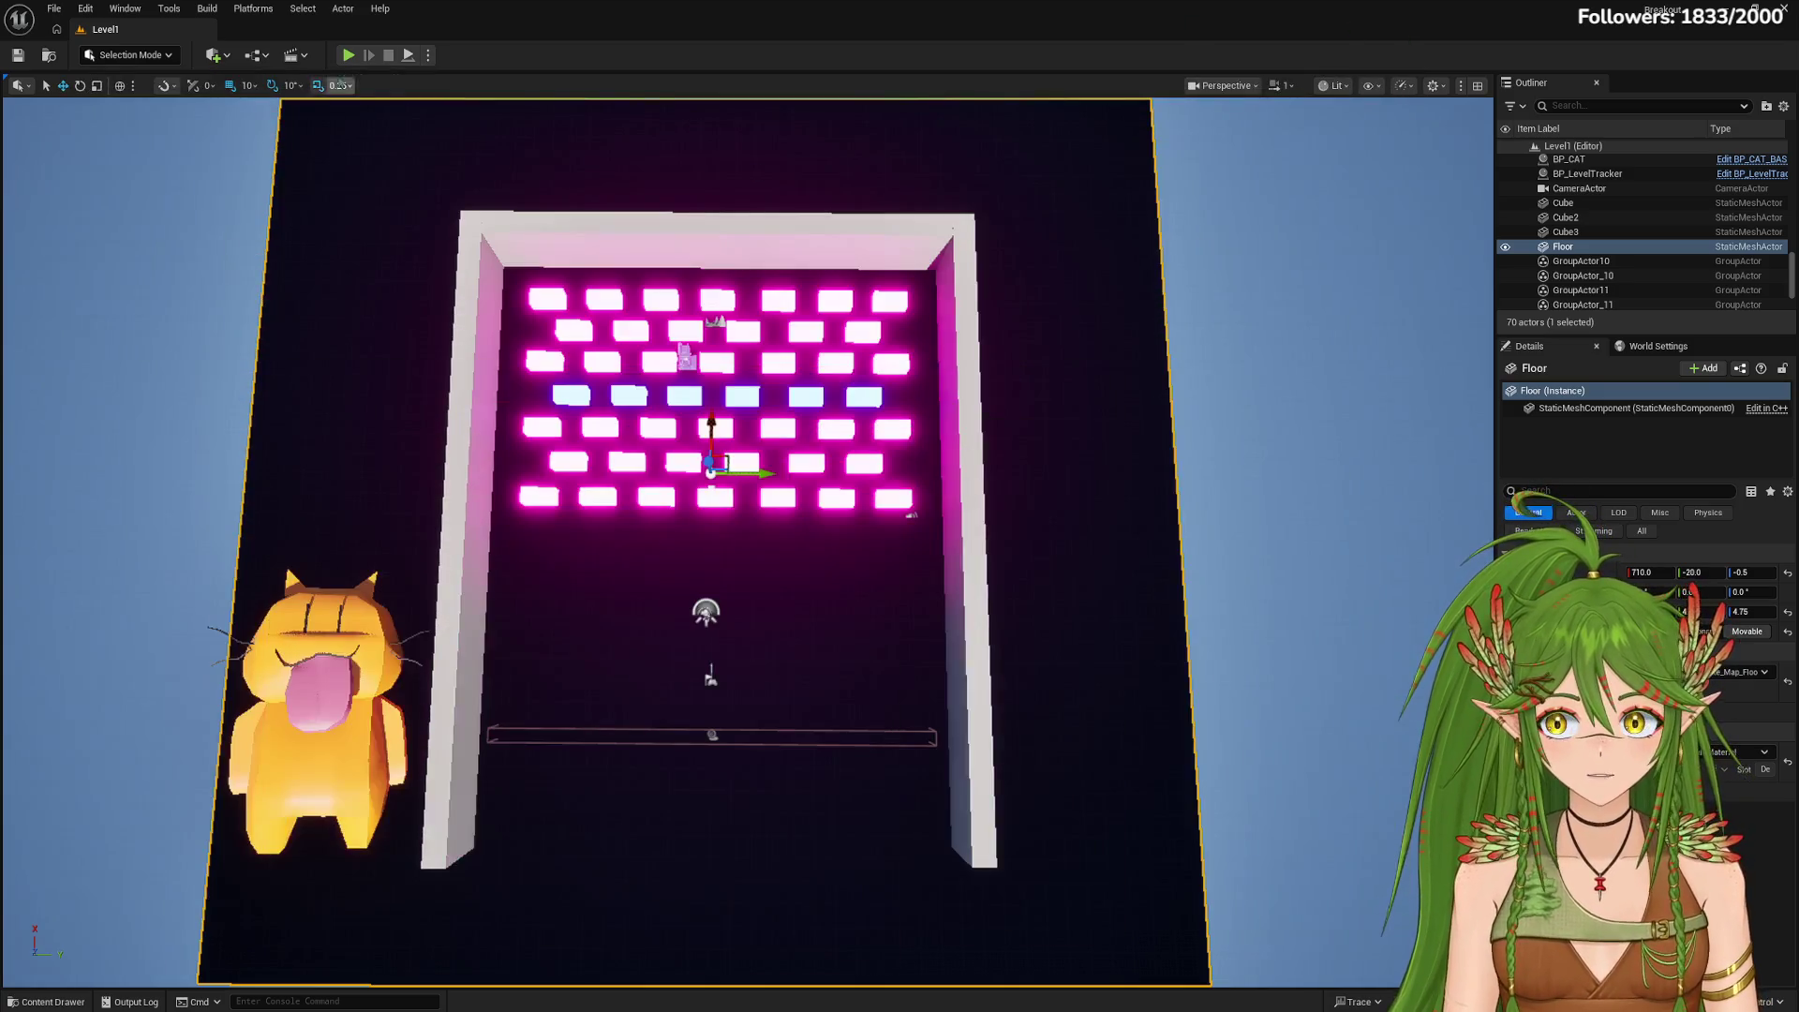
left_click(346, 56)
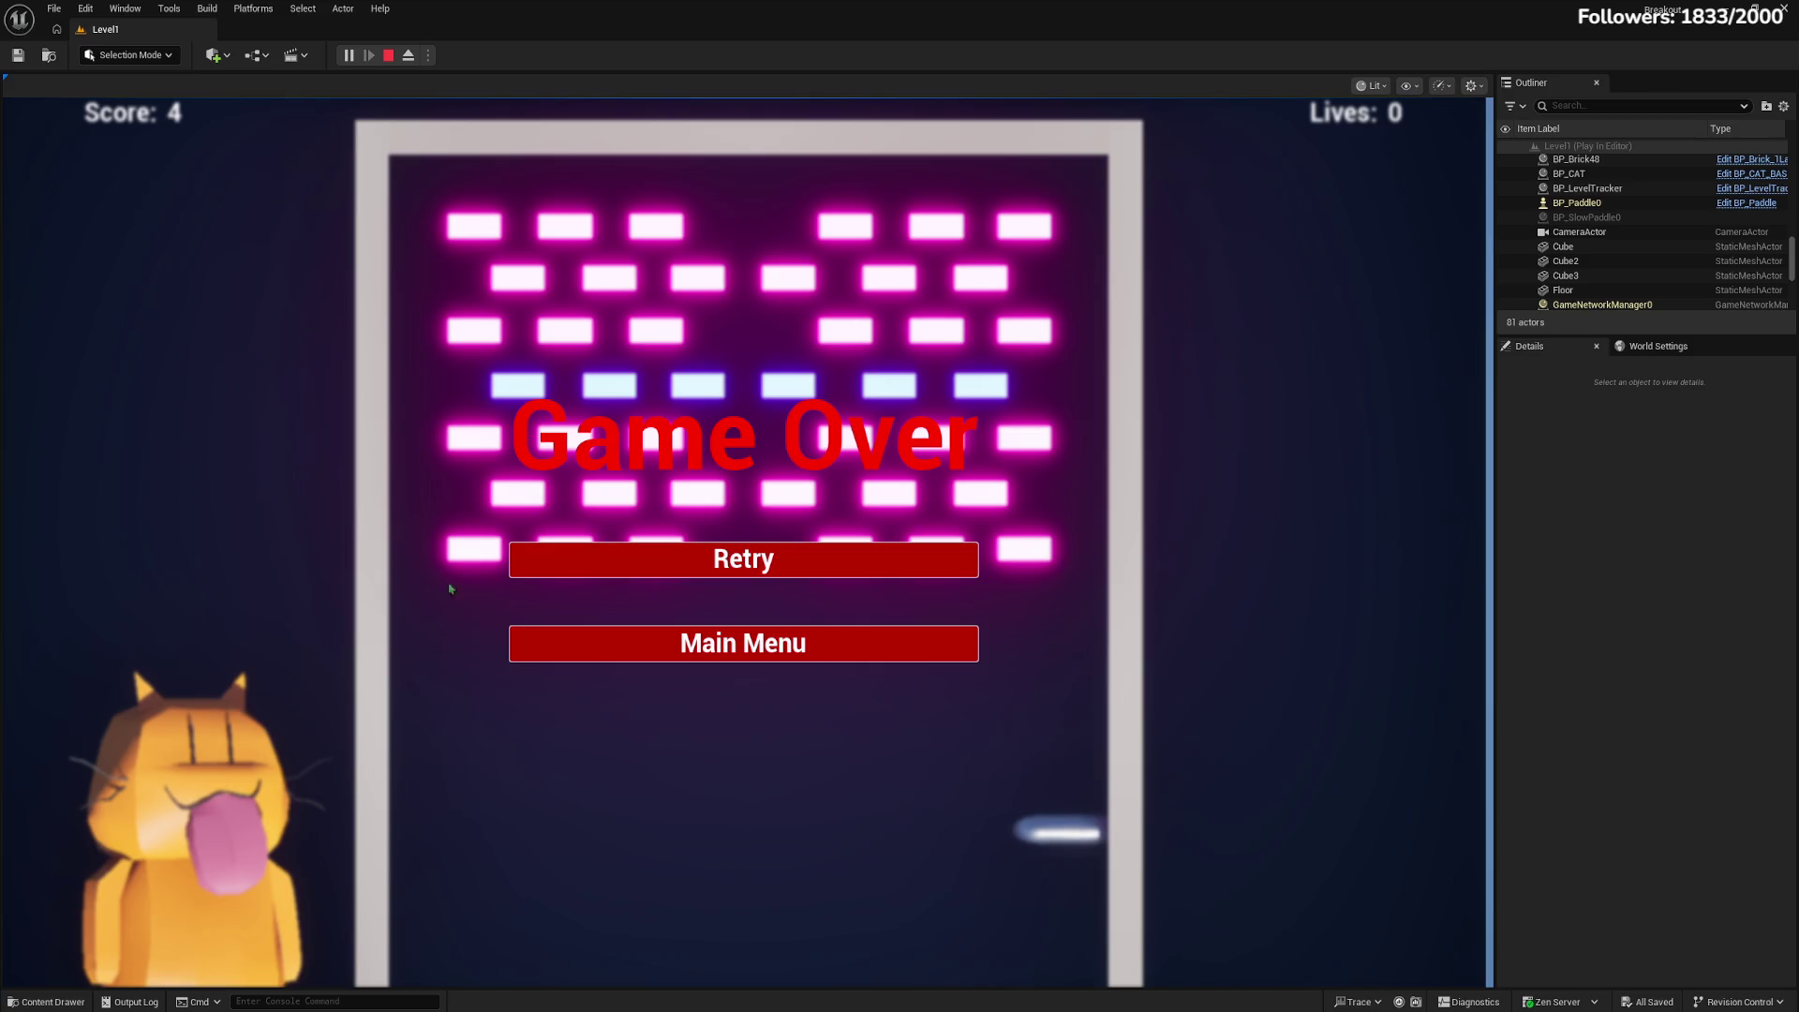
left_click(670, 559)
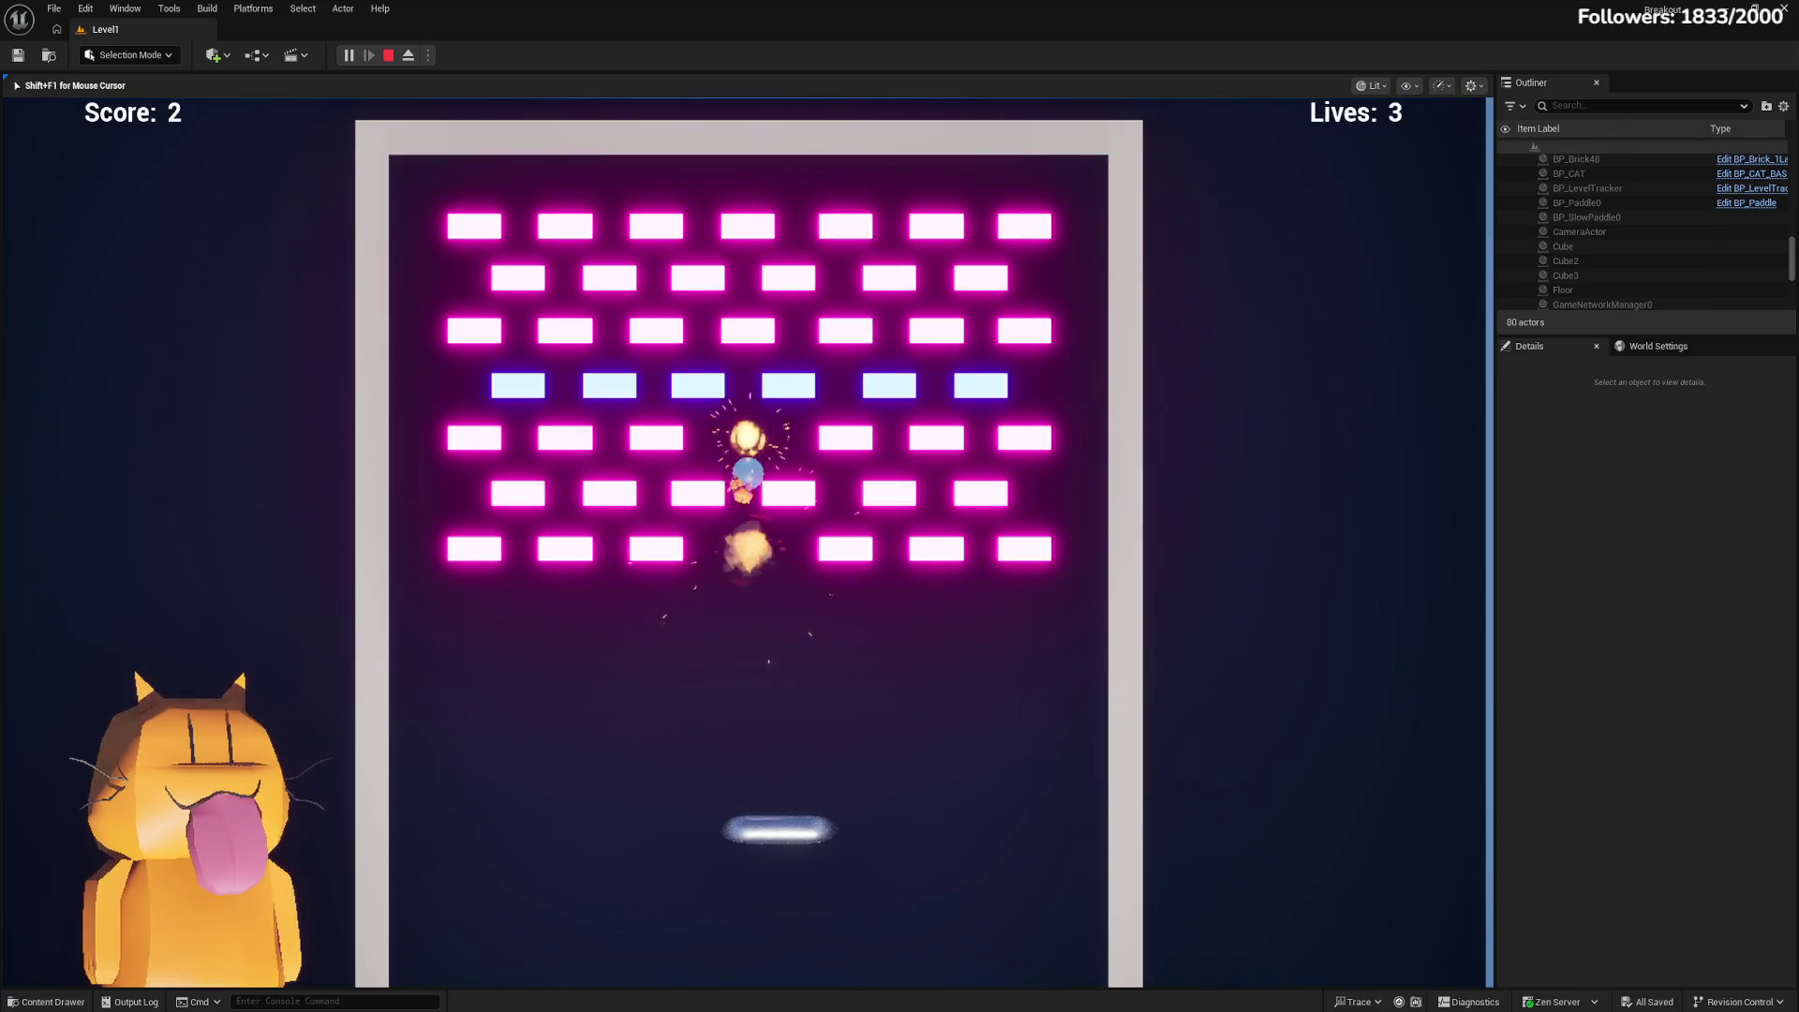
key("Escape")
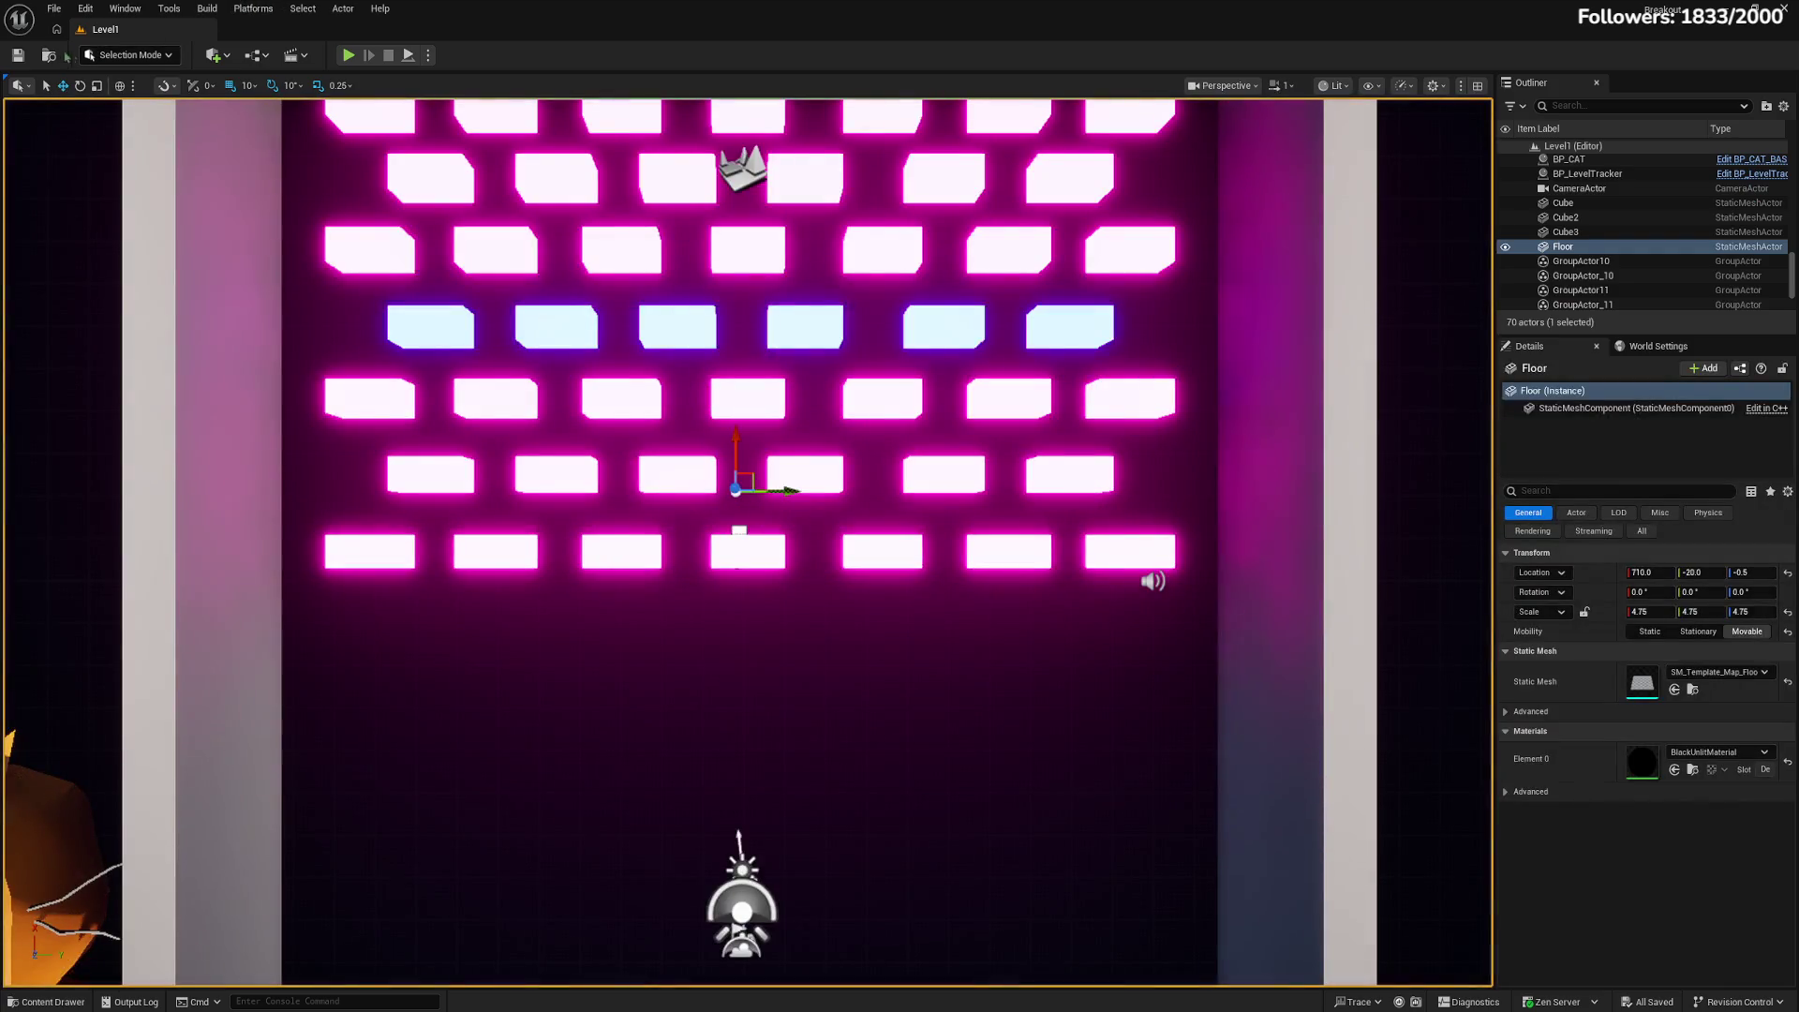